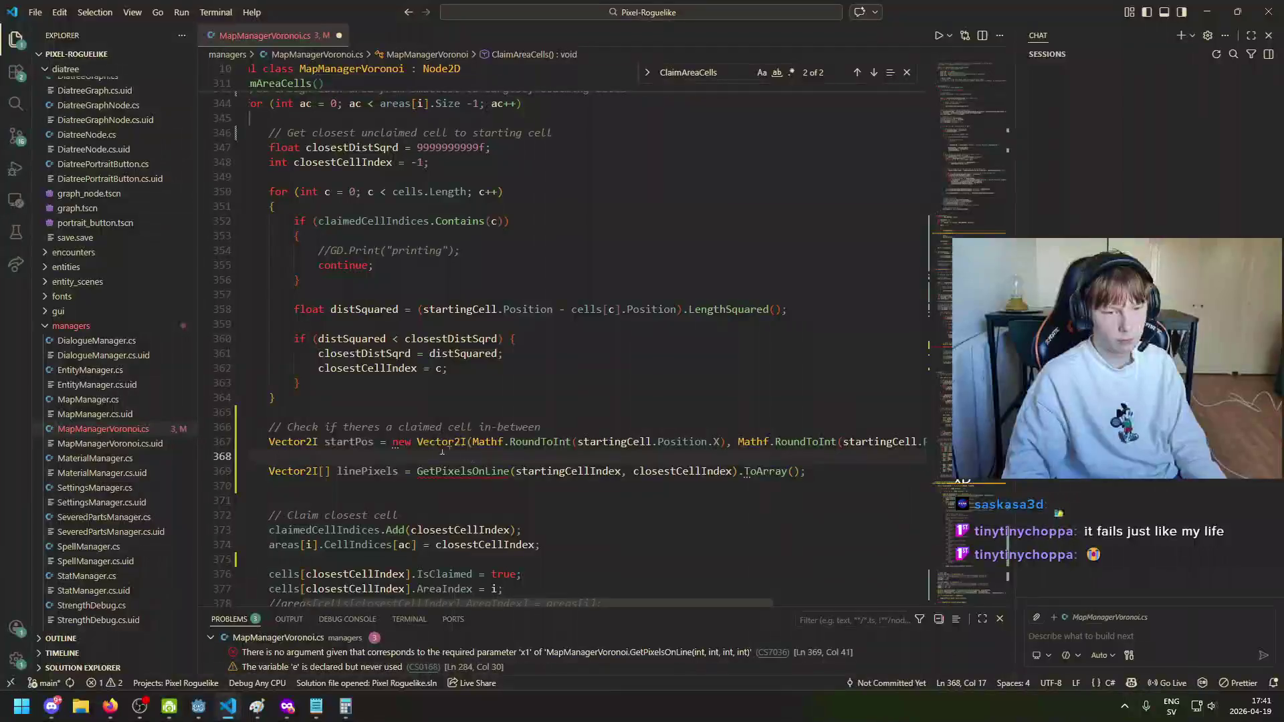
# Step: Begin line 368 with 'Vector2I endPos = new Vector2I(Mathf.RoundToInt(cells[closestCellIndex].'
pyautogui.write('Vec')
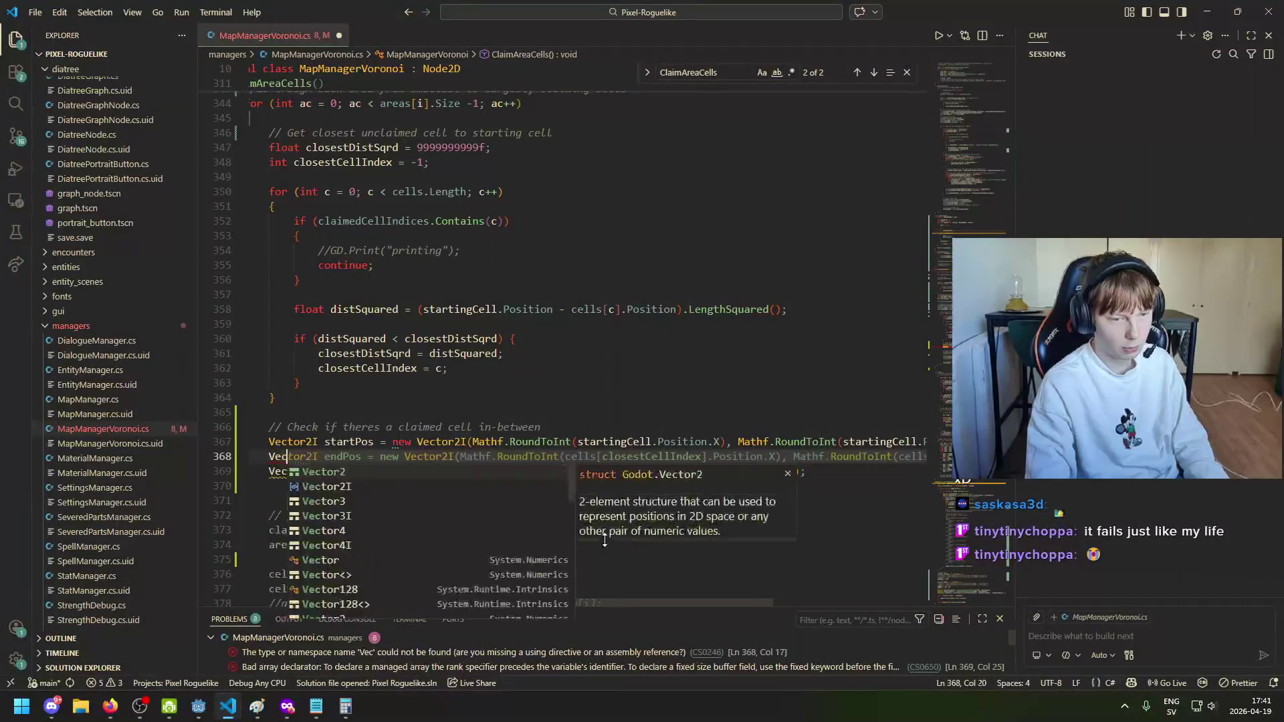
pyautogui.write('tor2')
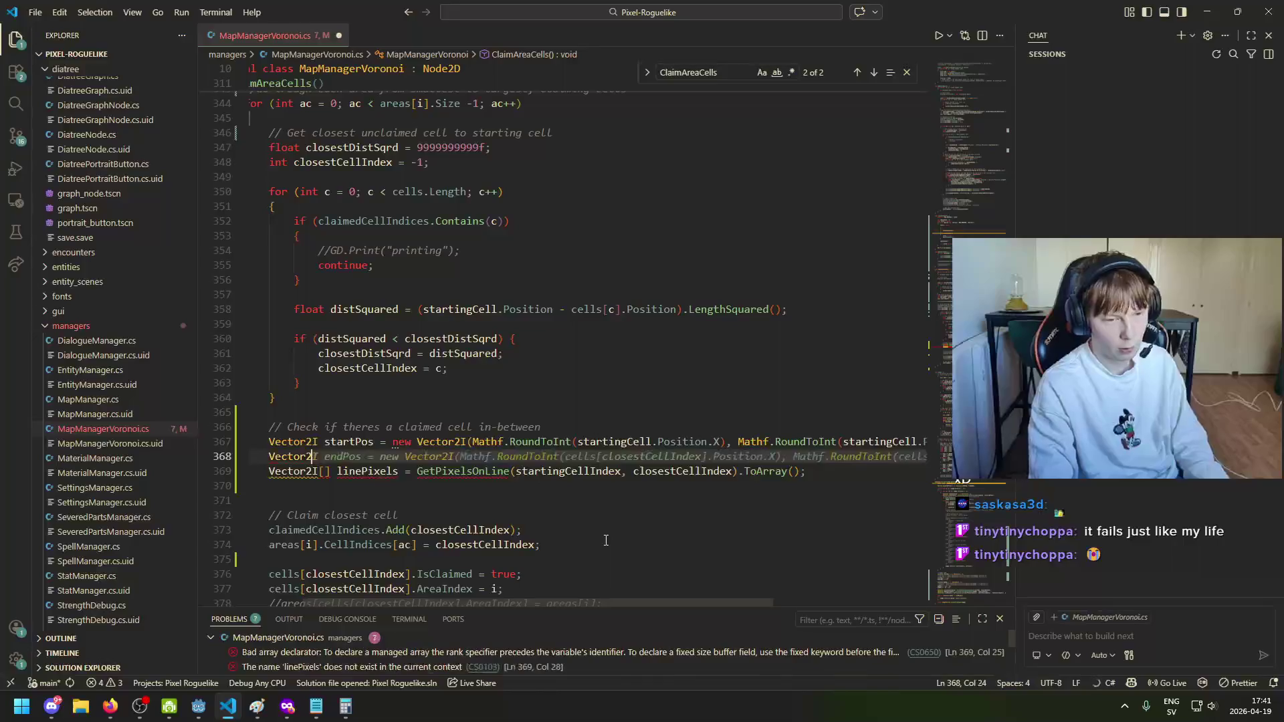
pyautogui.write('I endPos =')
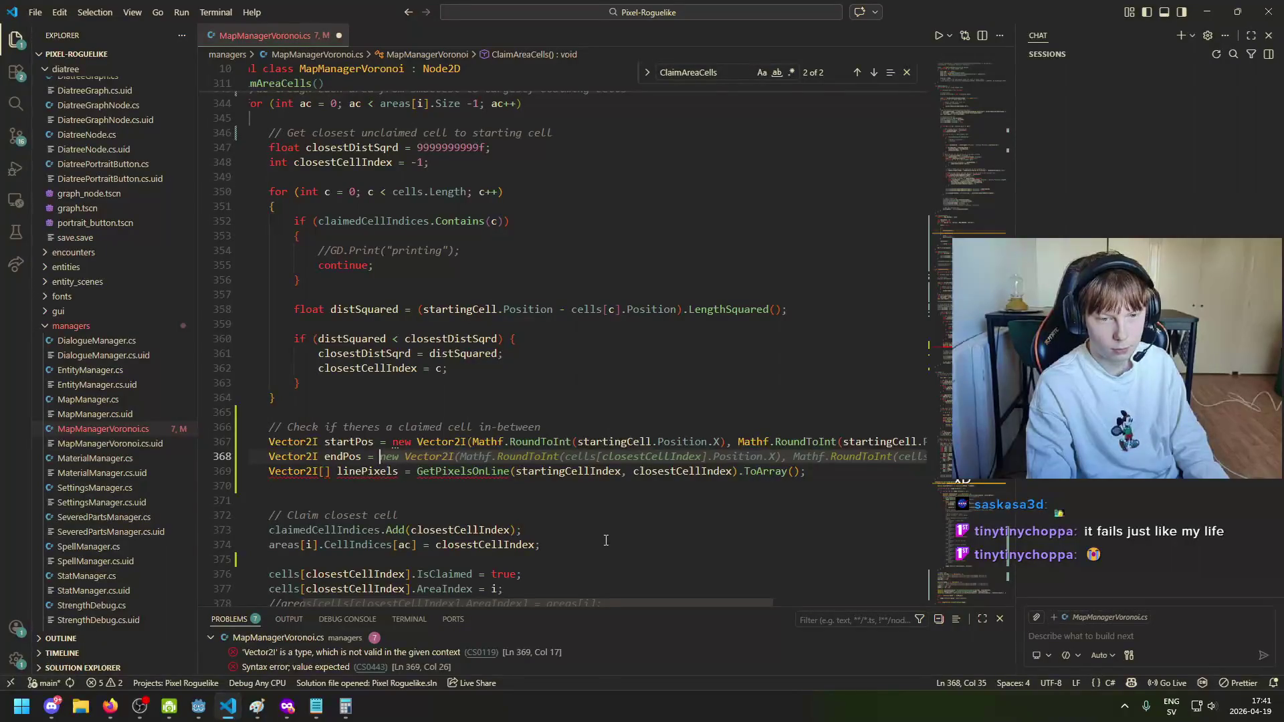
pyautogui.moveTo(439, 600); pyautogui.dragTo(520, 614)
pyautogui.write('new Vec')
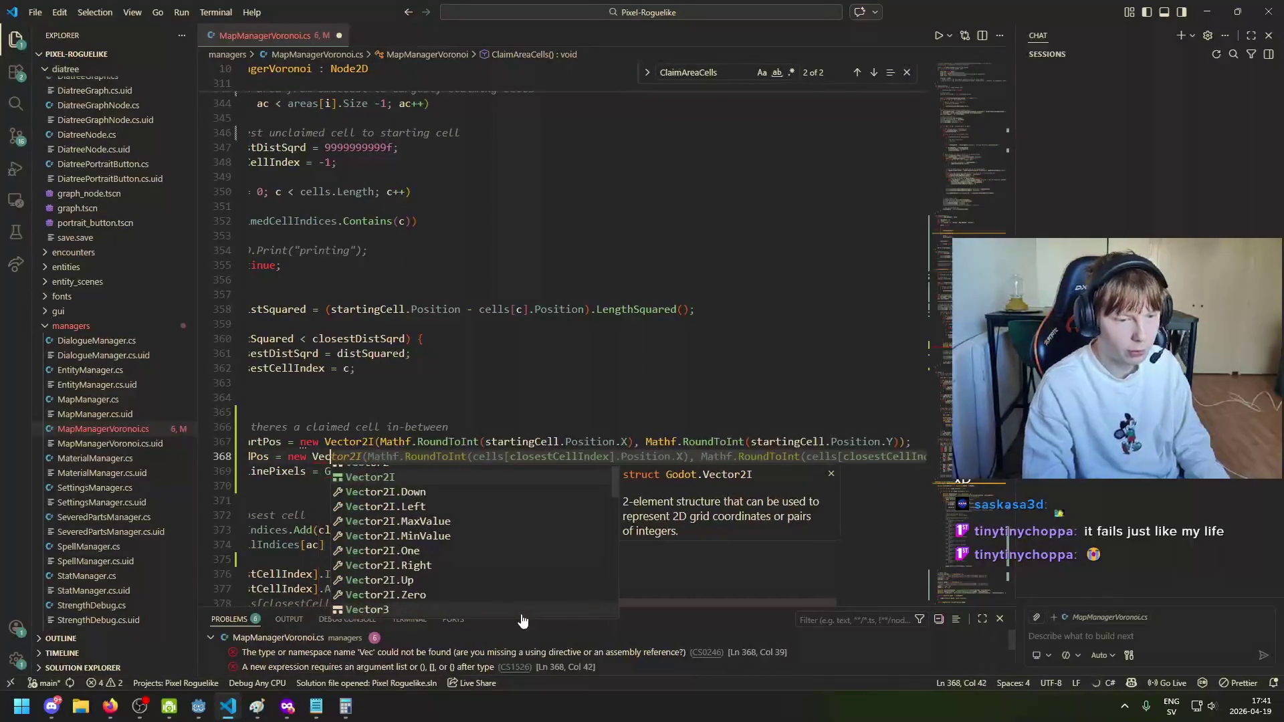
pyautogui.write('tor2I(M')
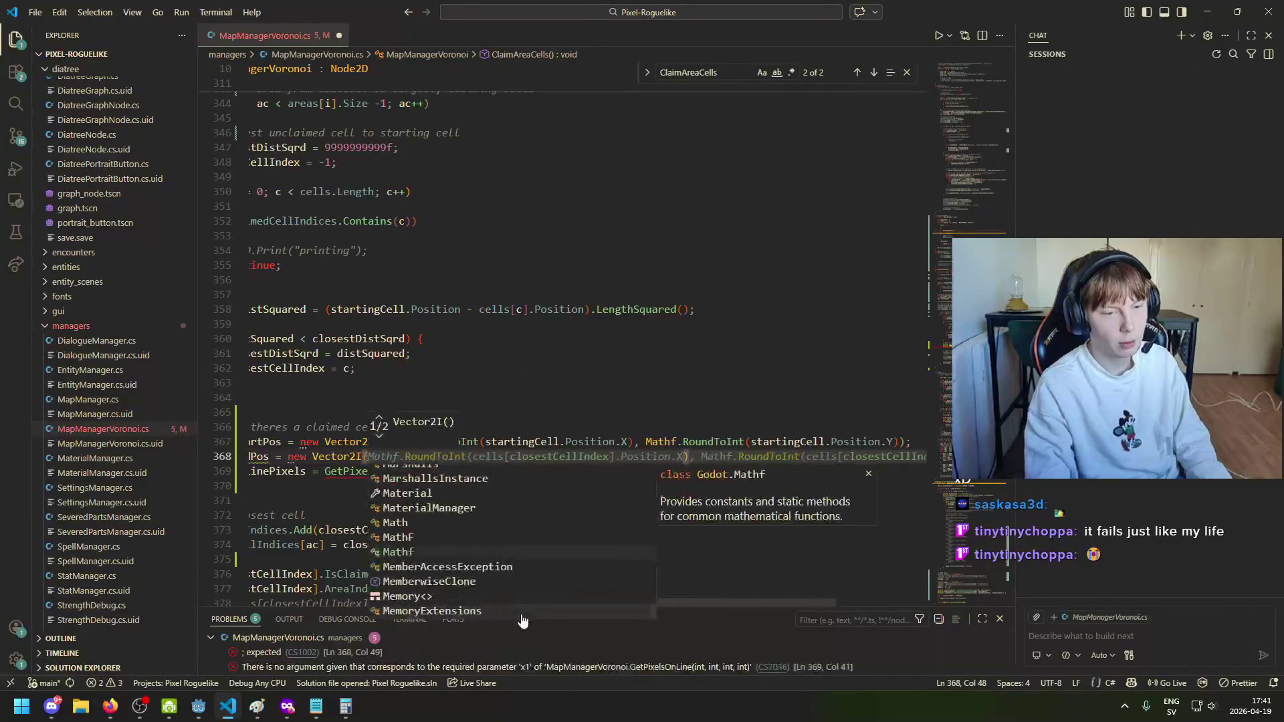
pyautogui.write('athf.')
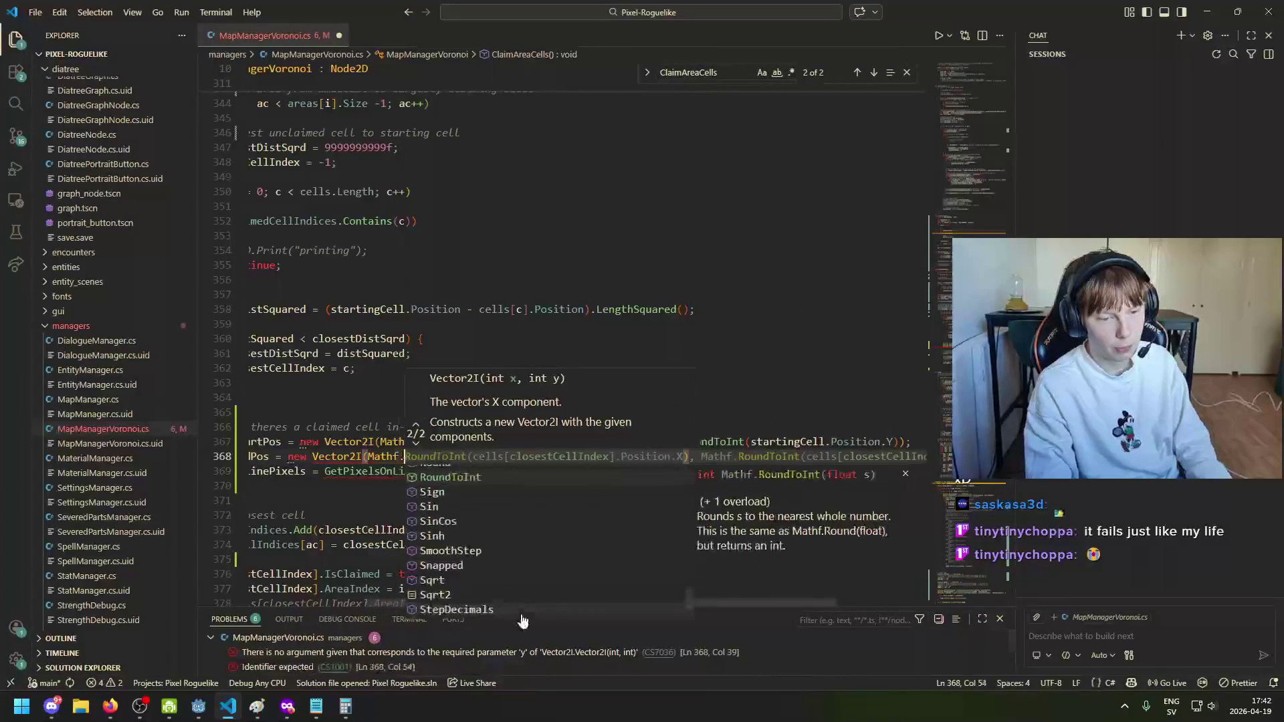
pyautogui.write('RoundToInt(')
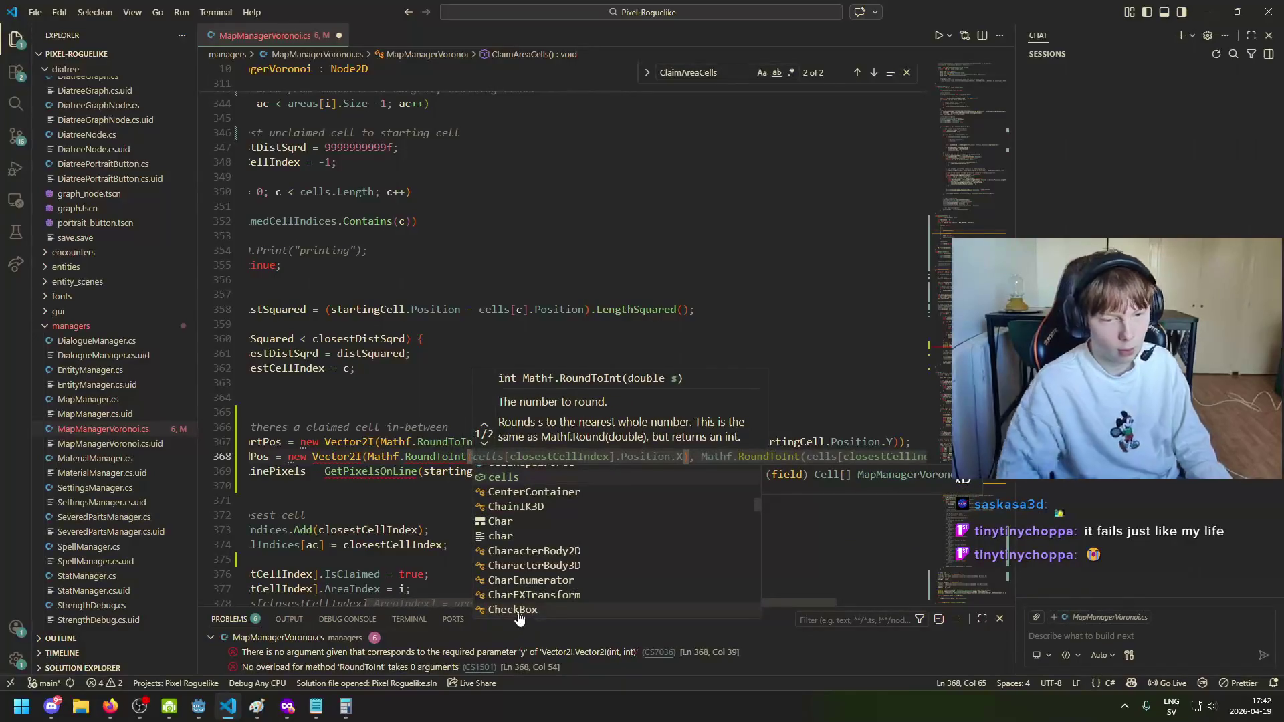
pyautogui.write('cells[')
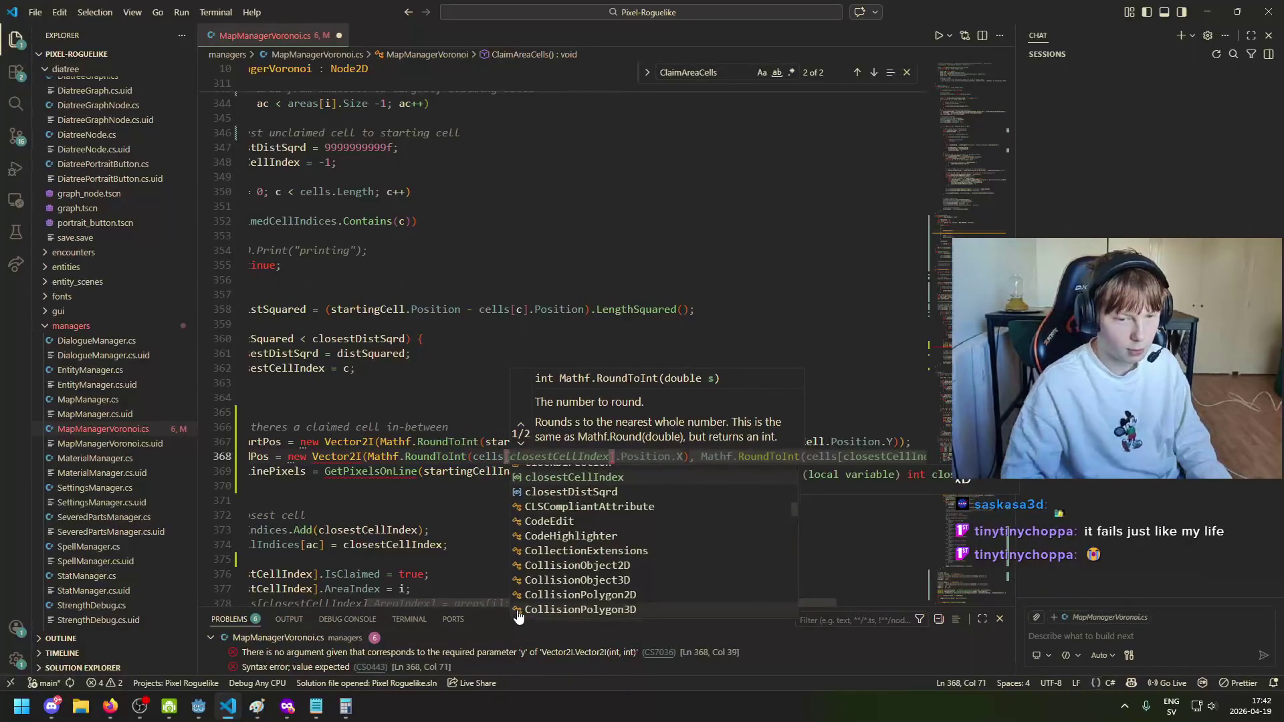
pyautogui.press('Escape')
pyautogui.press('Up')
pyautogui.press('Up')
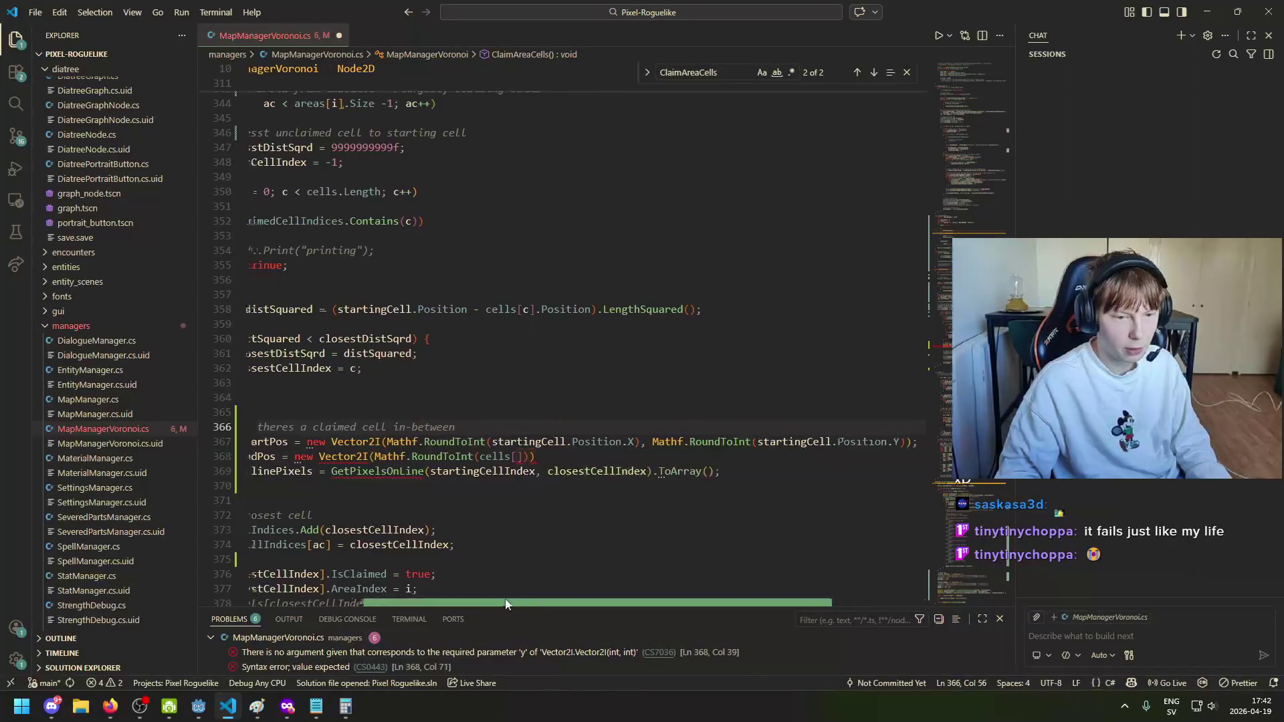
pyautogui.moveTo(505, 604); pyautogui.dragTo(424, 604)
pyautogui.doubleClick(401, 367)
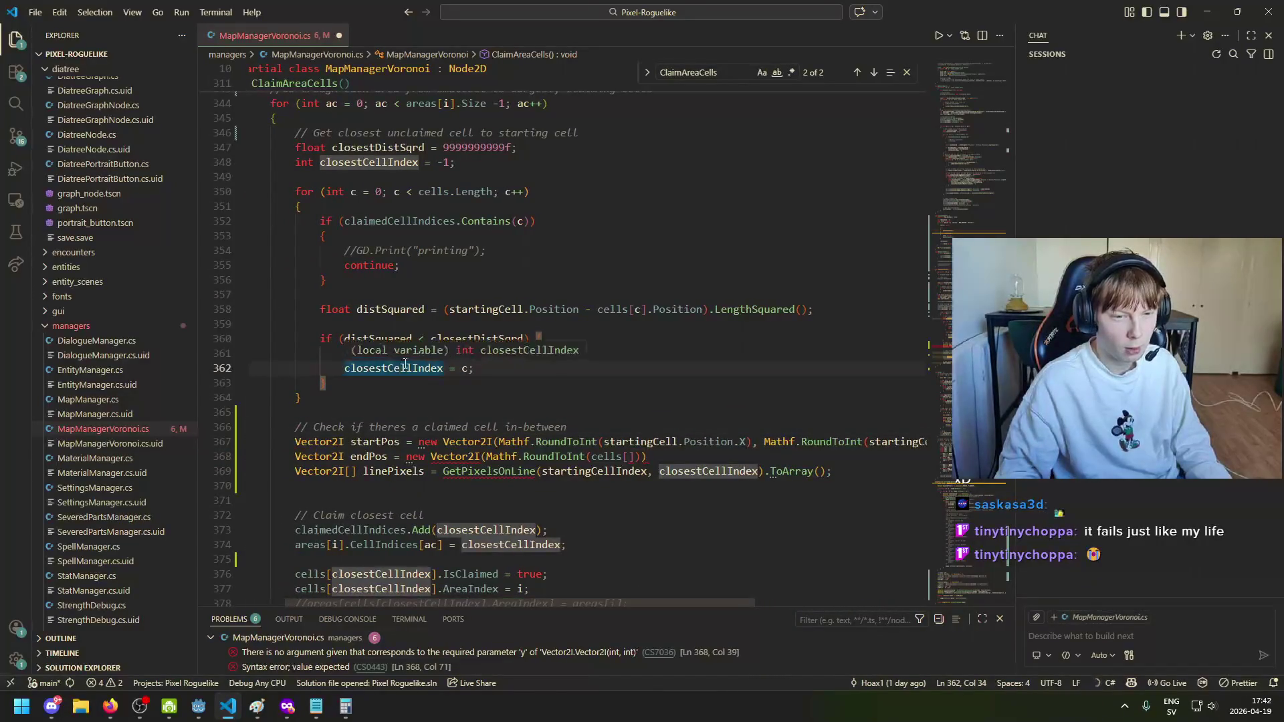
pyautogui.scroll(2, 569, 468)
pyautogui.scroll(-2, 661, 526)
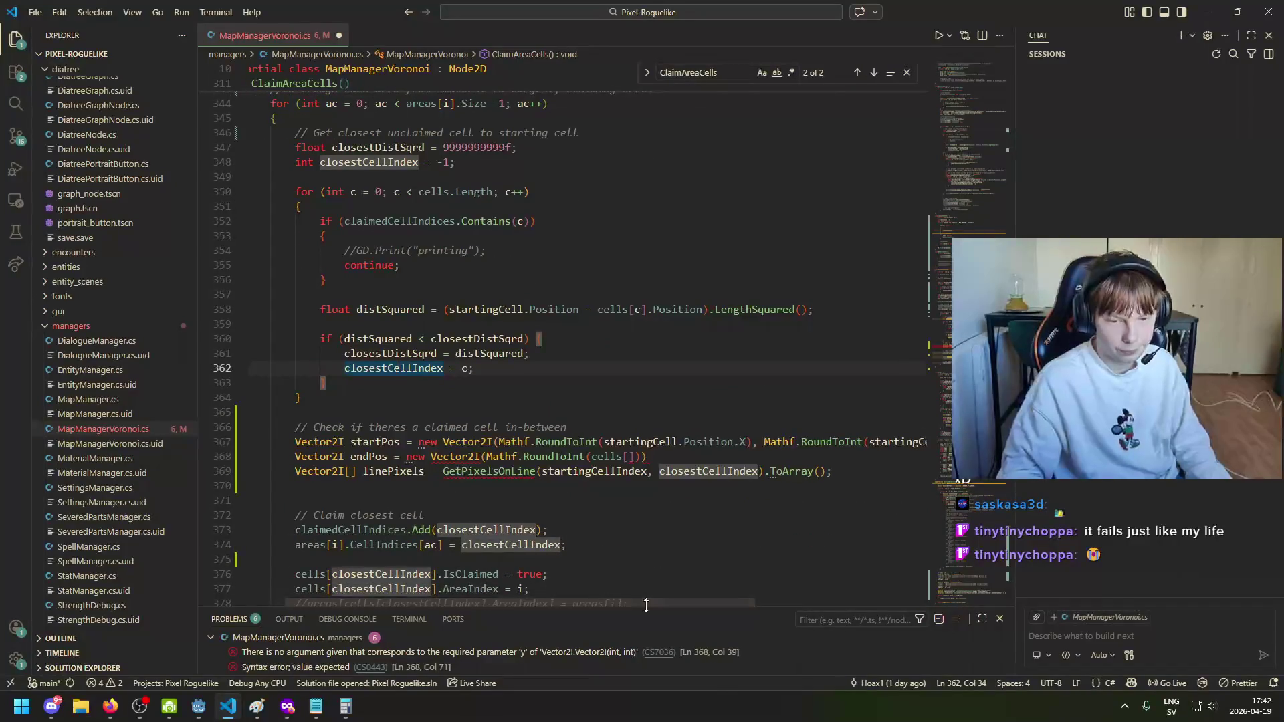
pyautogui.click(630, 456)
pyautogui.write('closest')
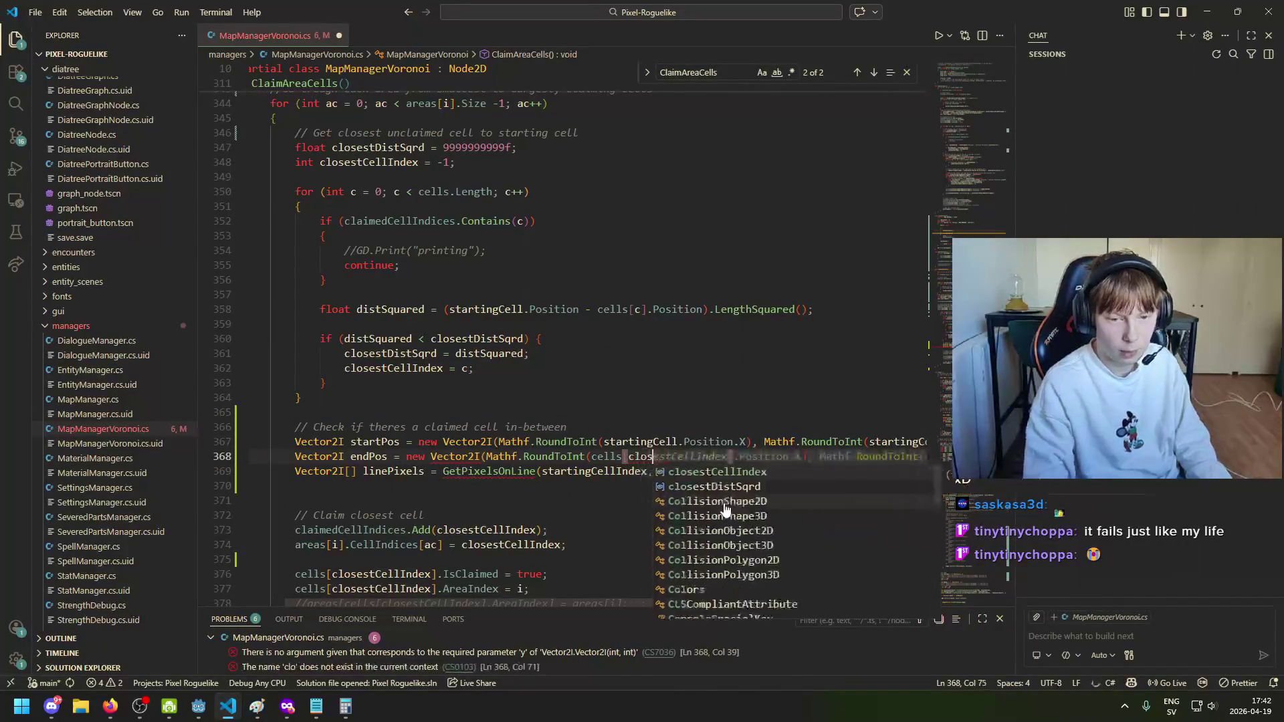
pyautogui.press('Tab')
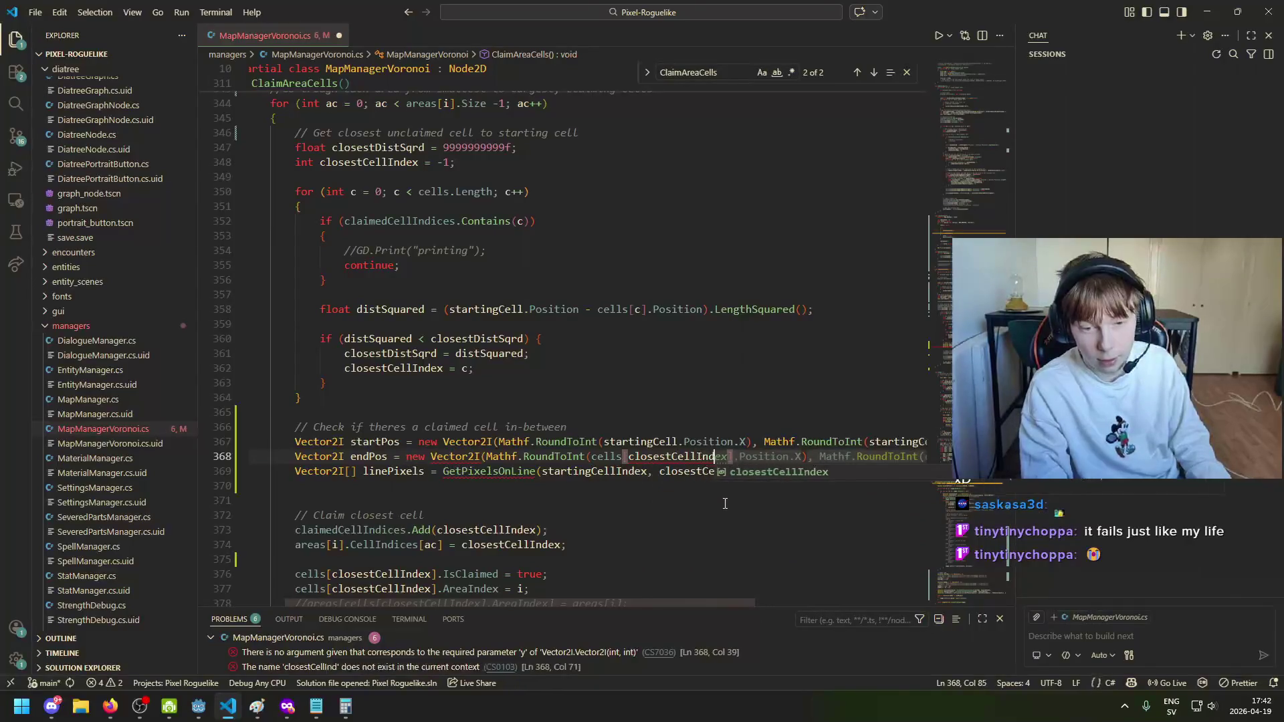
pyautogui.write('] ')
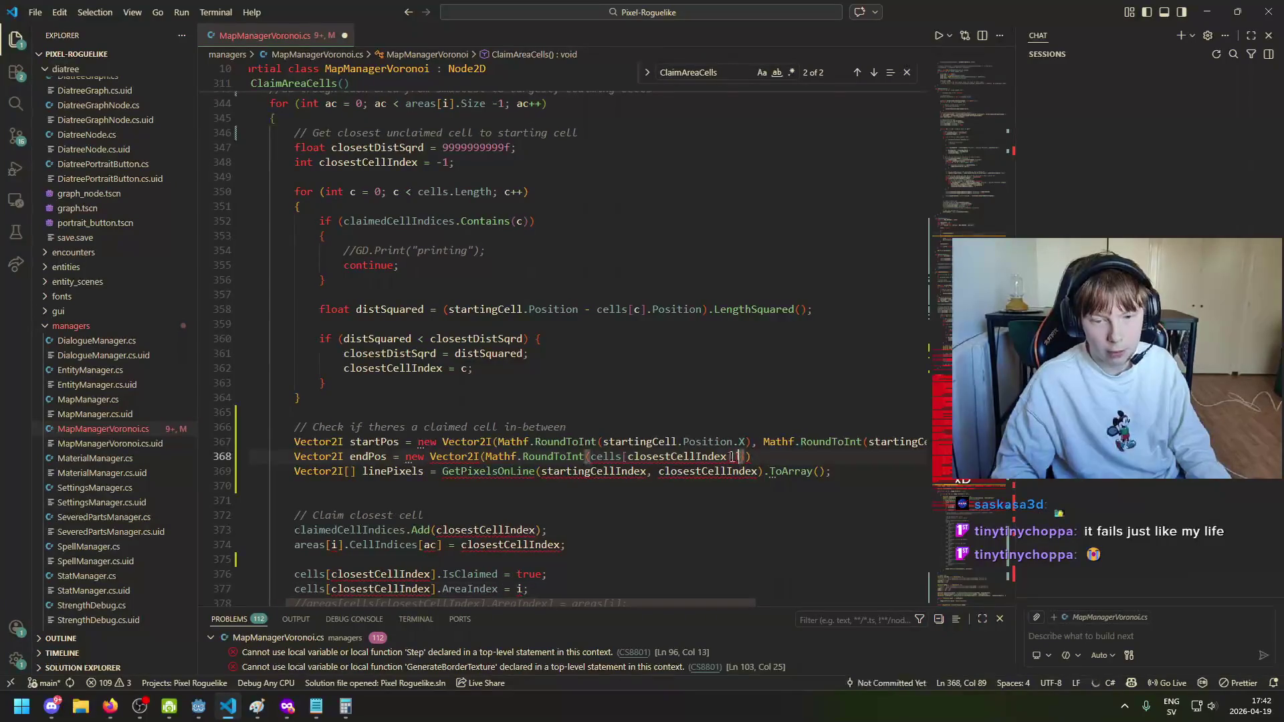
pyautogui.write('.')
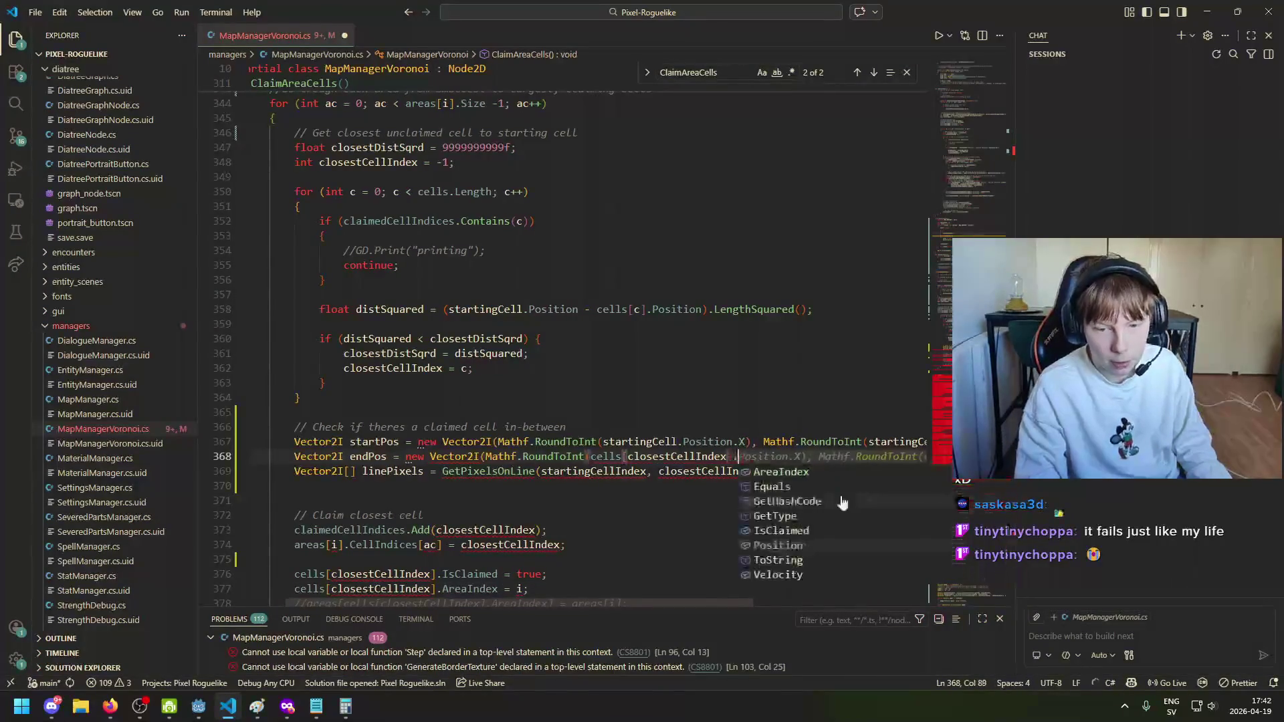
# Step: Finish endPos with Mathf.RoundToInt arguments for Position.X and Position.Y, closing the statement
pyautogui.hscroll(3, 669, 598)
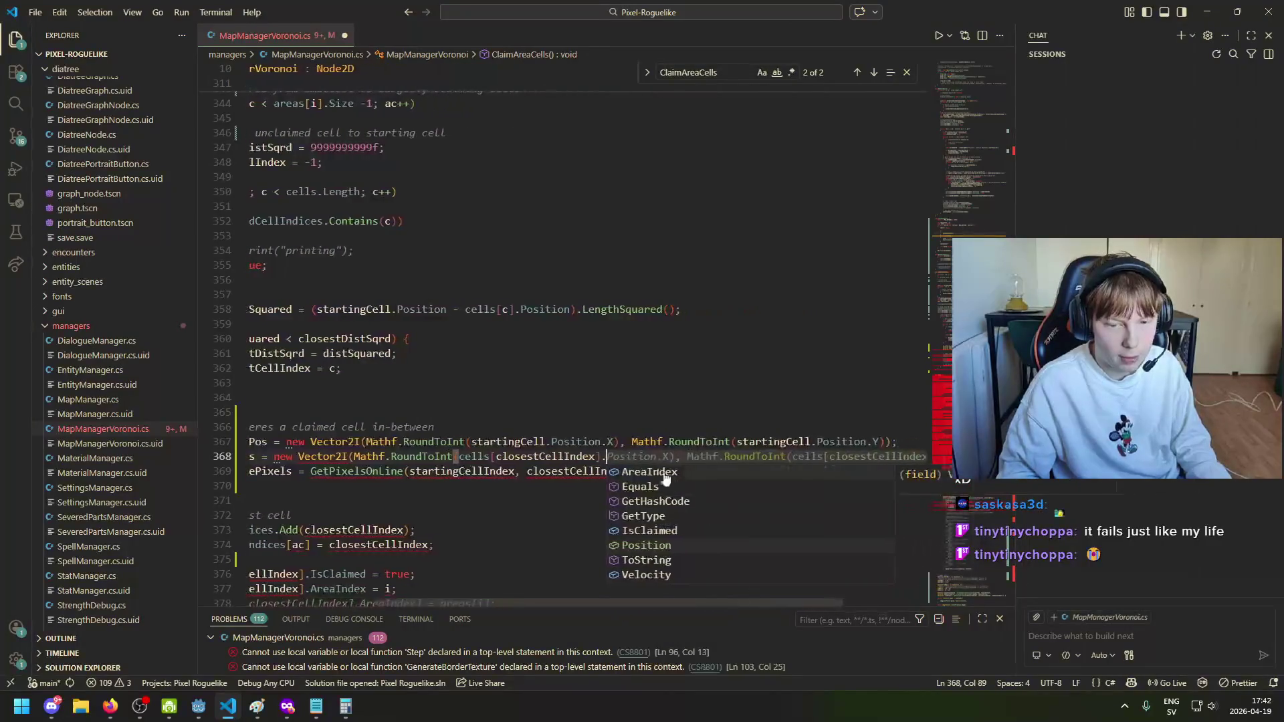
pyautogui.click(610, 459)
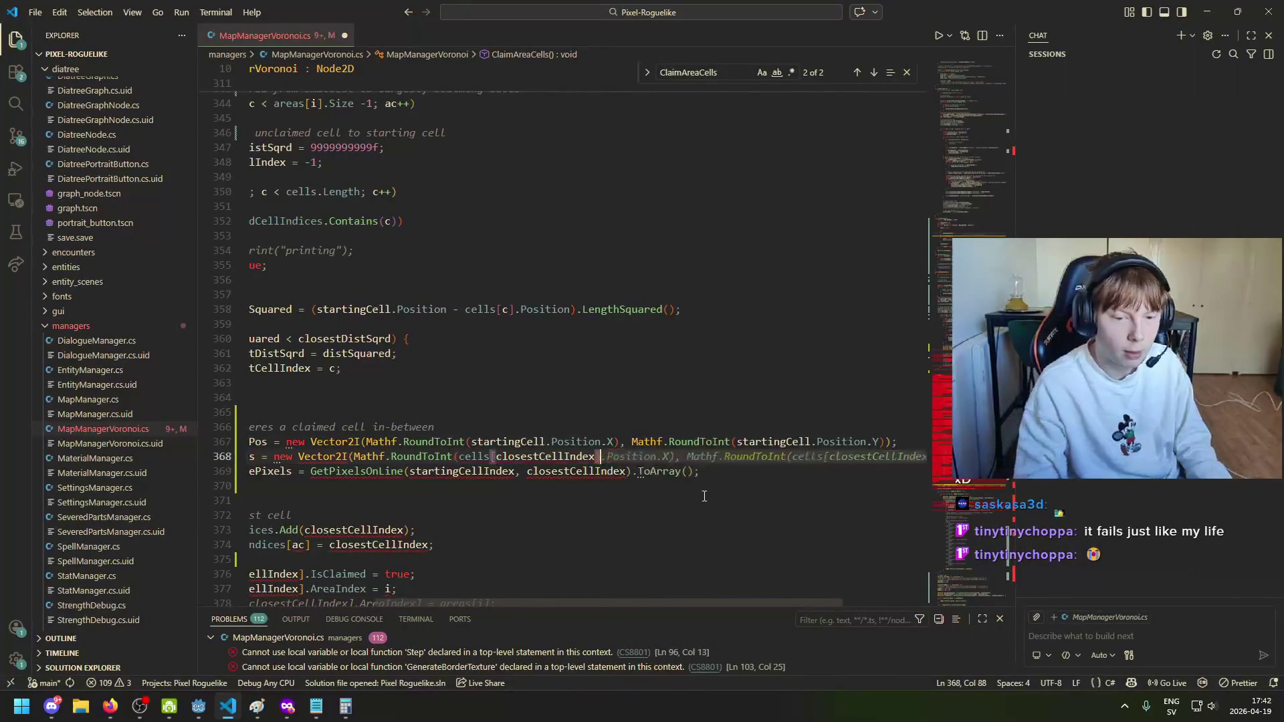
pyautogui.hotkey('ctrl', 'space')
pyautogui.press('Escape')
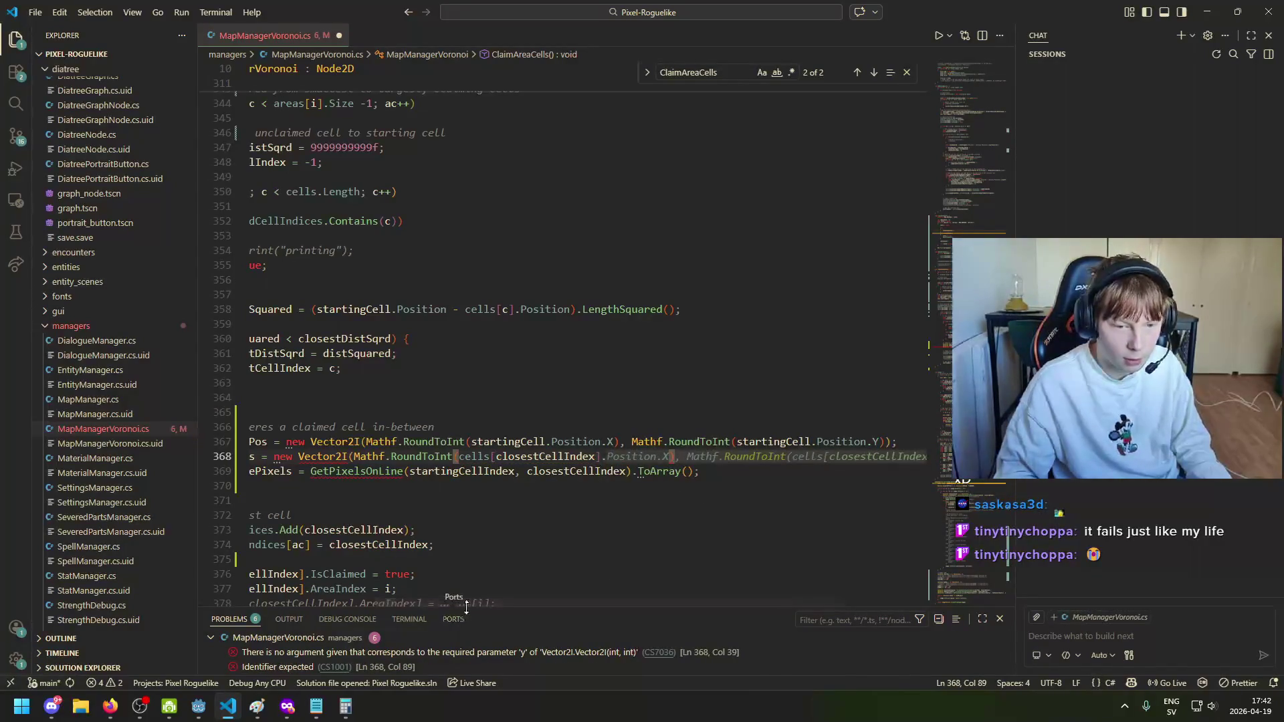
pyautogui.write(')')
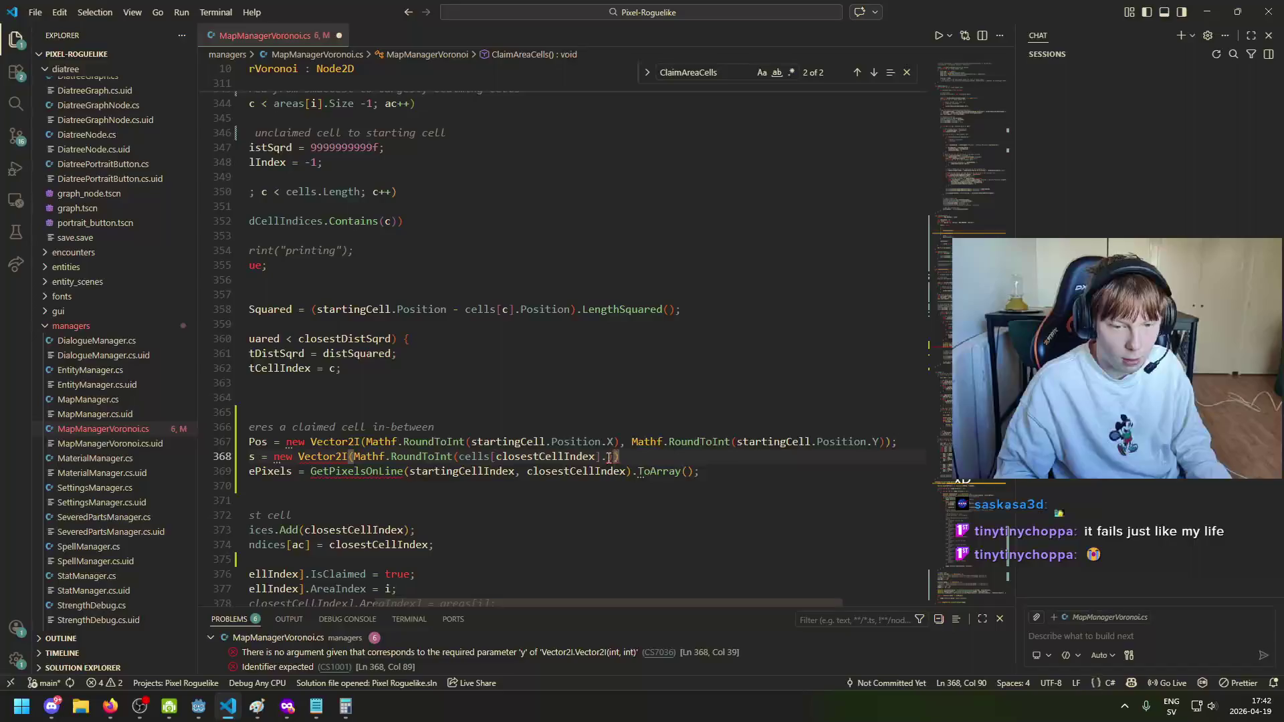
pyautogui.write('Positio')
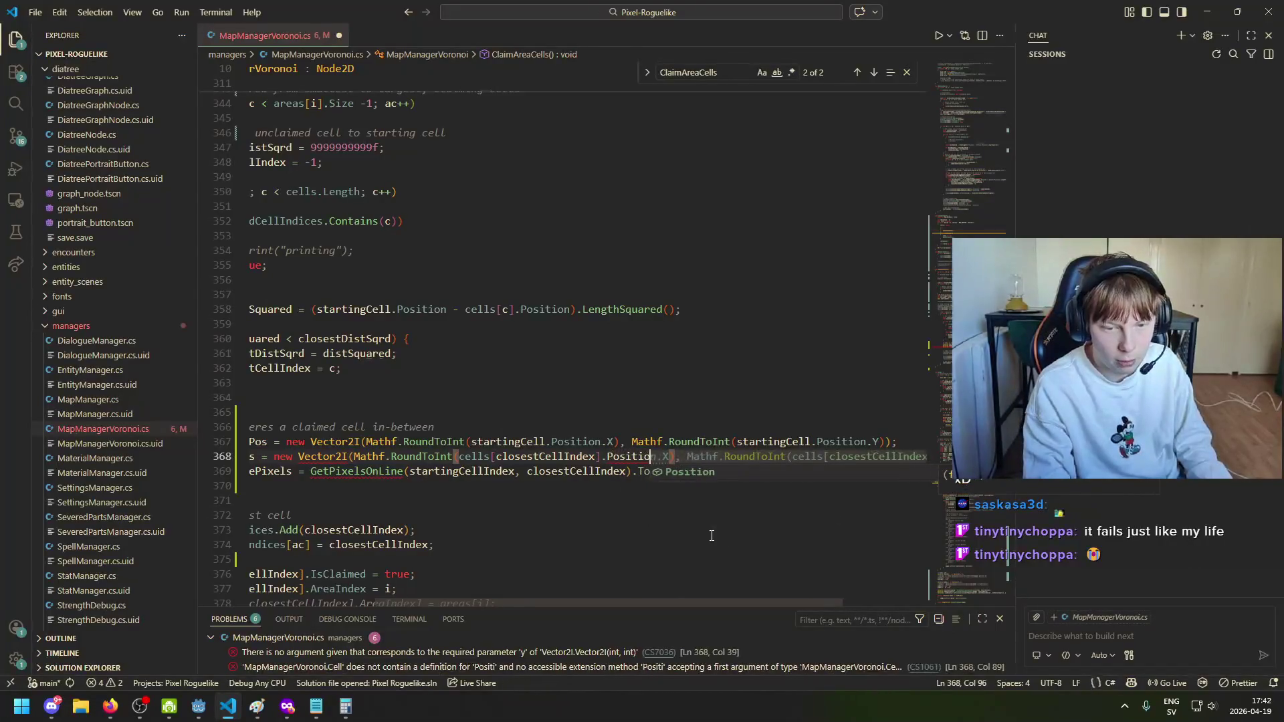
pyautogui.press('Tab')
pyautogui.write('.X)')
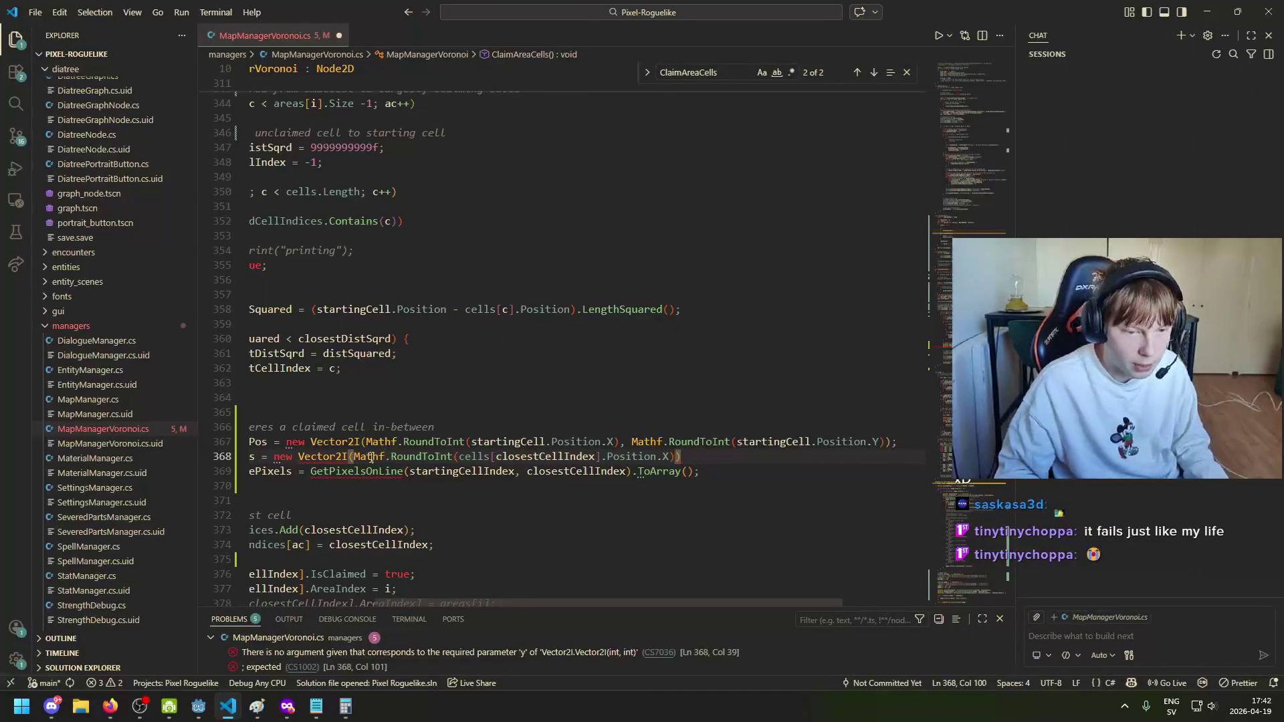
pyautogui.moveTo(355, 457); pyautogui.dragTo(674, 468)
pyautogui.click(675, 457)
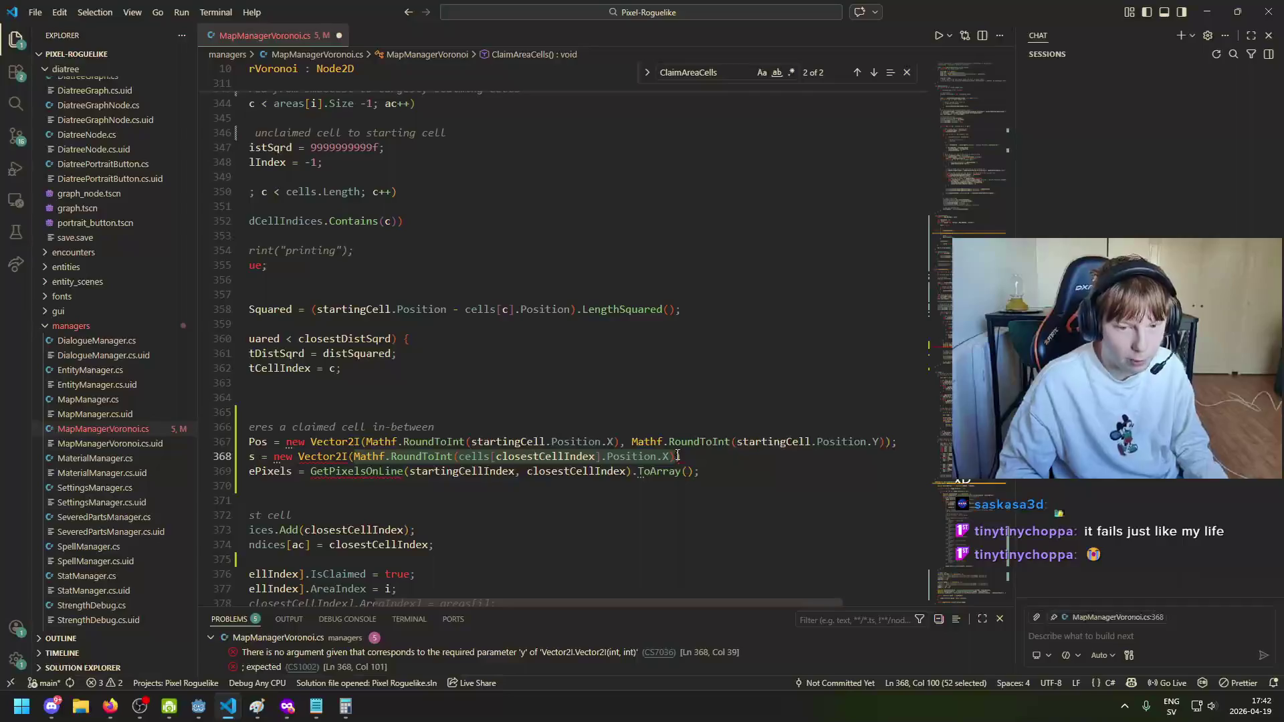
pyautogui.write(', M')
pyautogui.press('Tab')
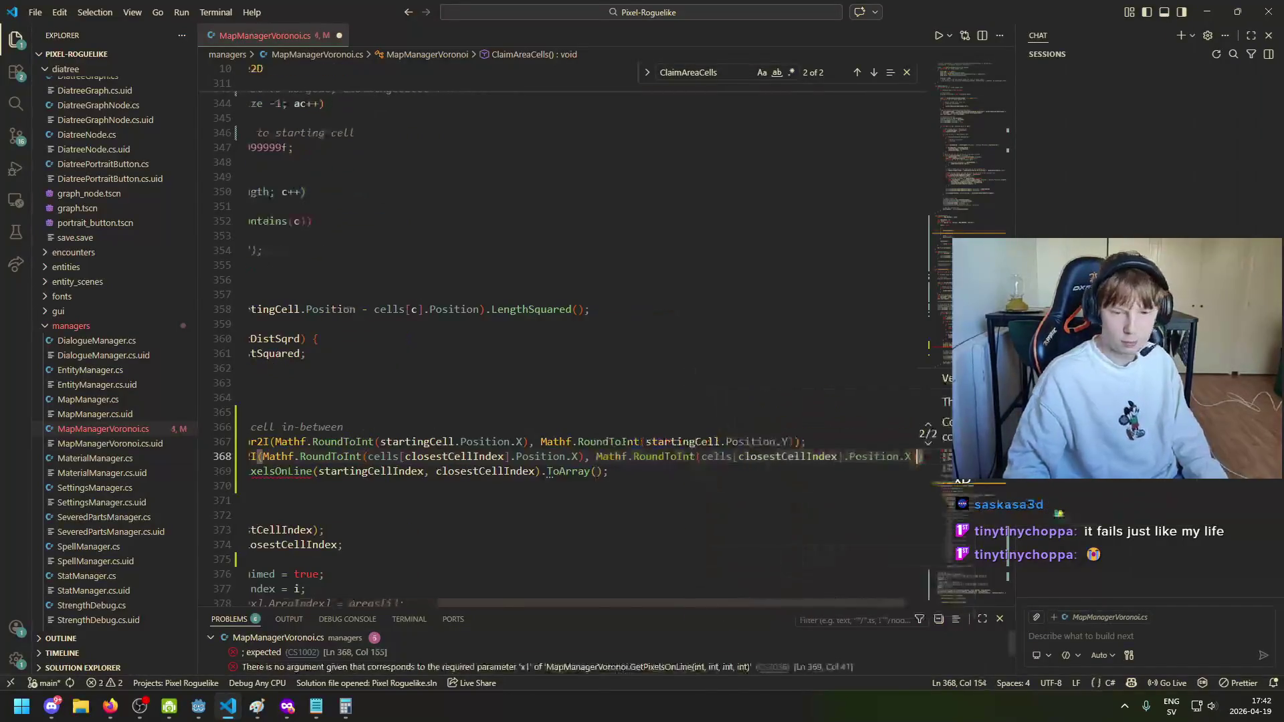
pyautogui.press('BackSpace')
pyautogui.write('Y')
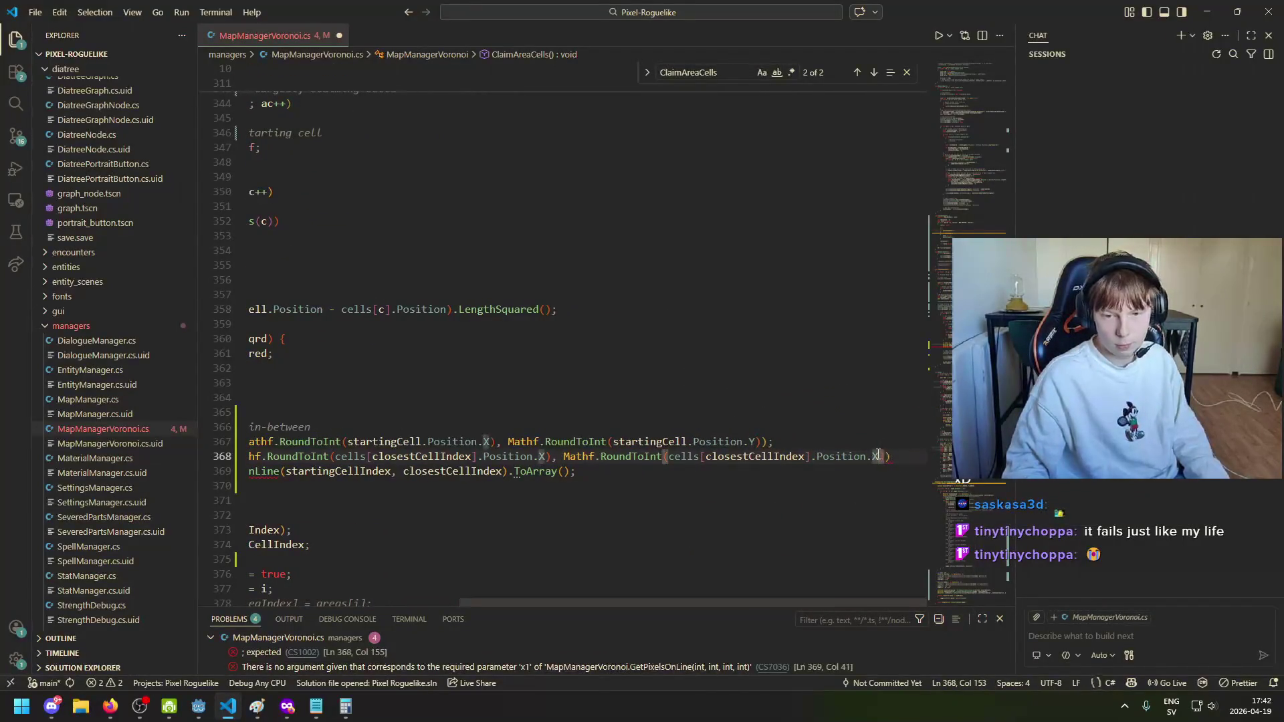
pyautogui.write('));')
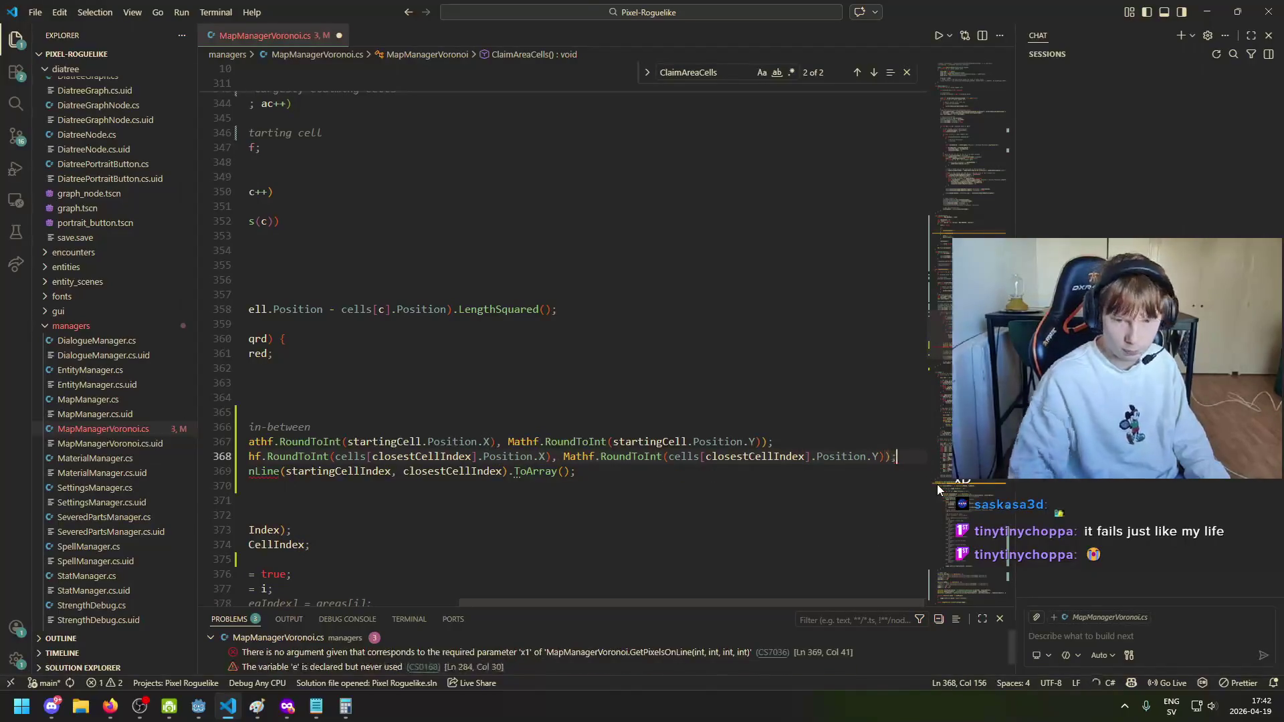
# Step: Inspect the linePixels declaration on line 369 and the uses of closestCellIndex
pyautogui.moveTo(795, 606)
pyautogui.mouseDown()
pyautogui.moveTo(565, 596)
pyautogui.moveTo(814, 532)
pyautogui.mouseUp()
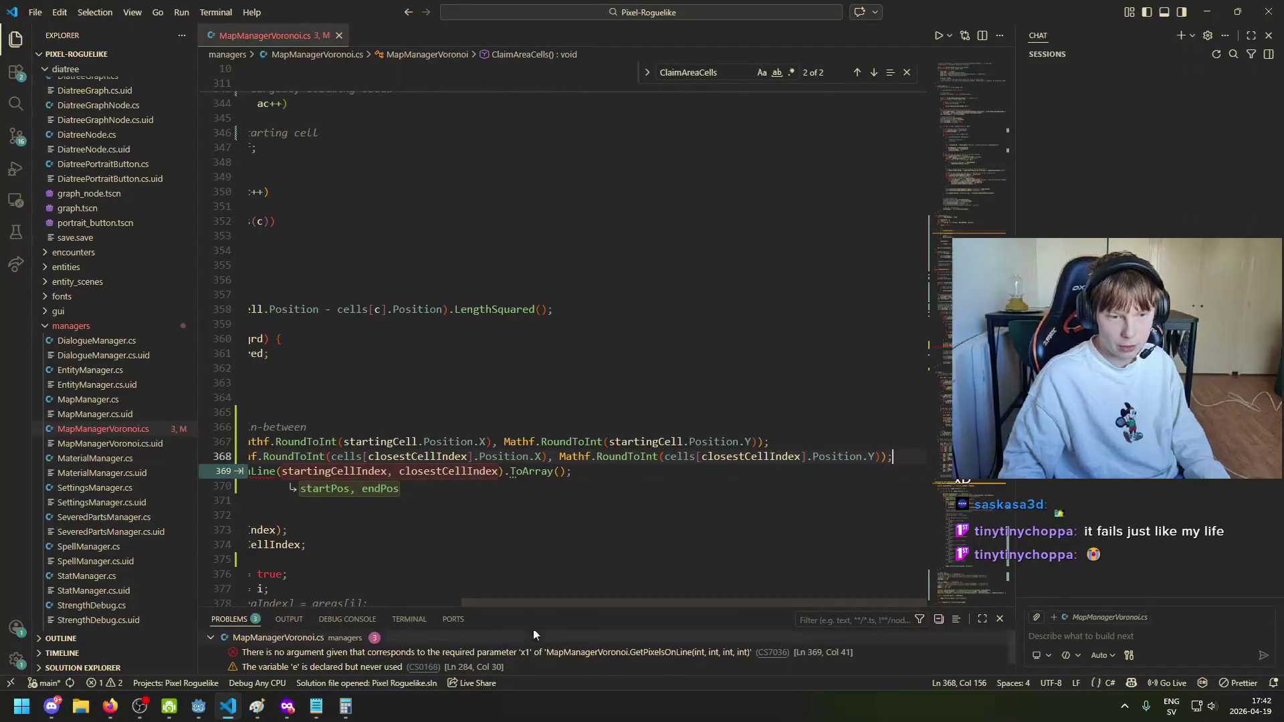
pyautogui.moveTo(475, 601); pyautogui.dragTo(296, 603)
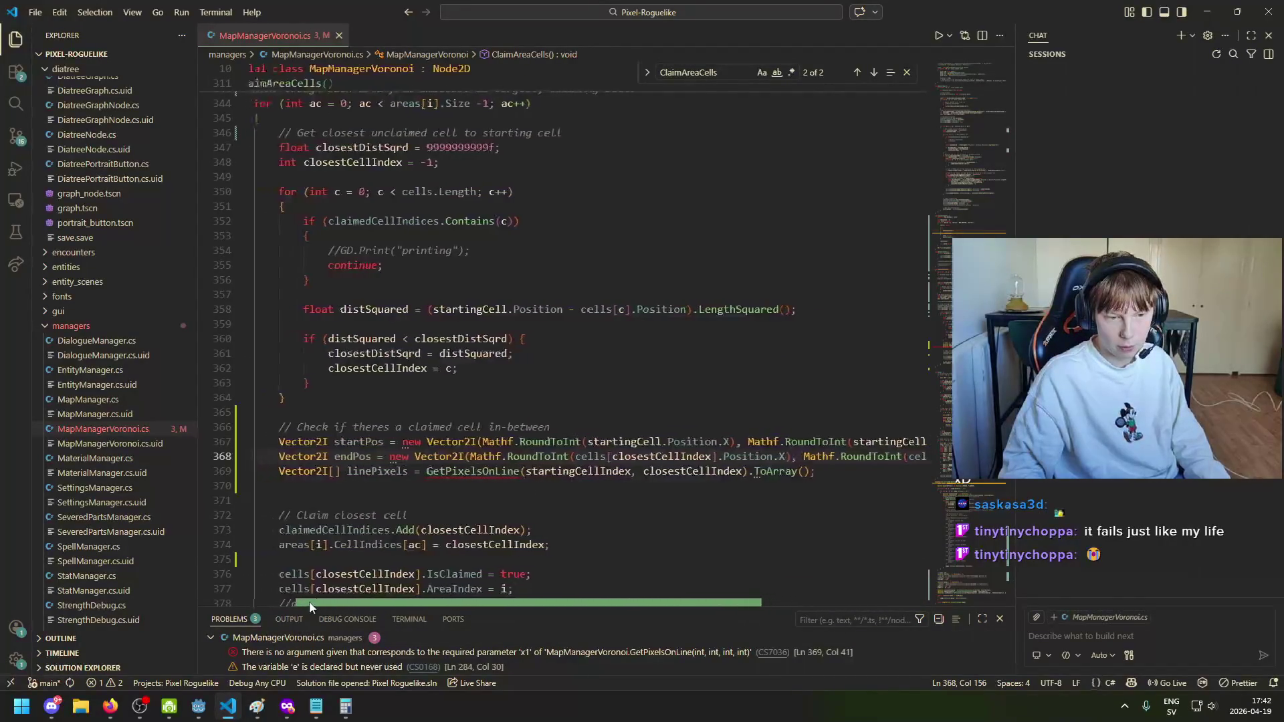
pyautogui.scroll(-2, 502, 412)
pyautogui.click(408, 404)
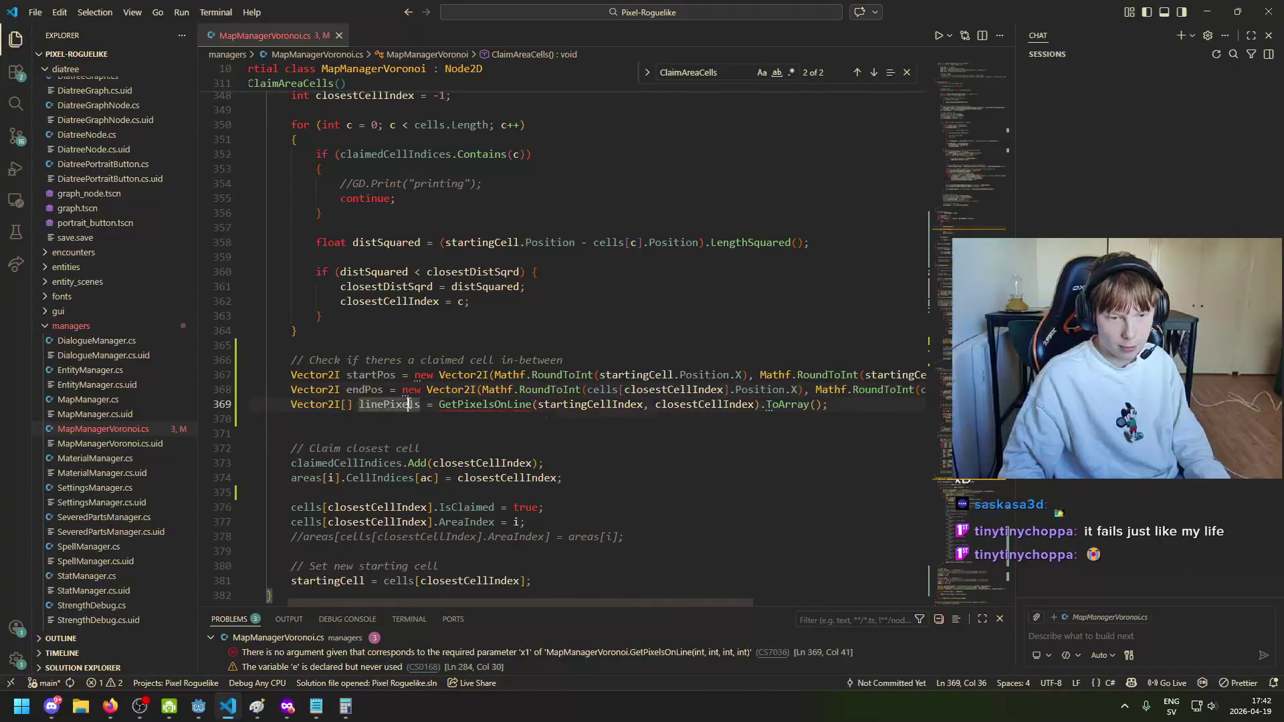
pyautogui.scroll(7, 364, 434)
pyautogui.scroll(-2, 364, 434)
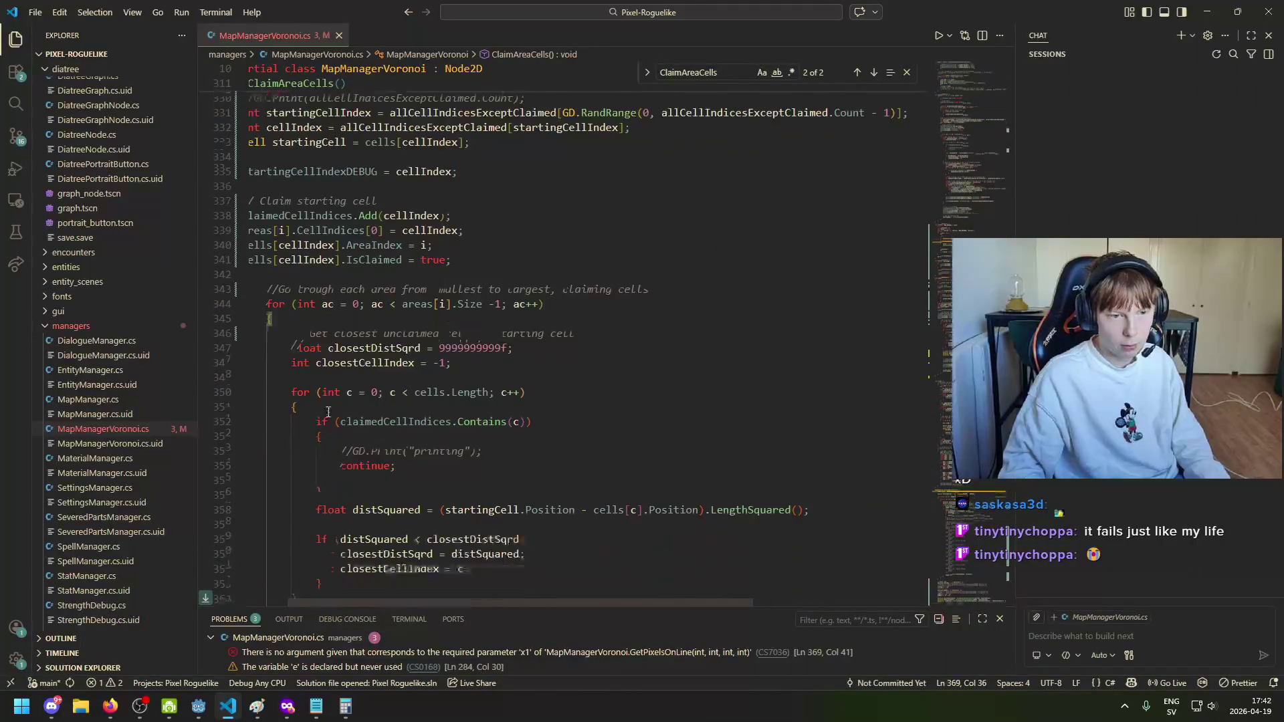
pyautogui.scroll(-5, 494, 512)
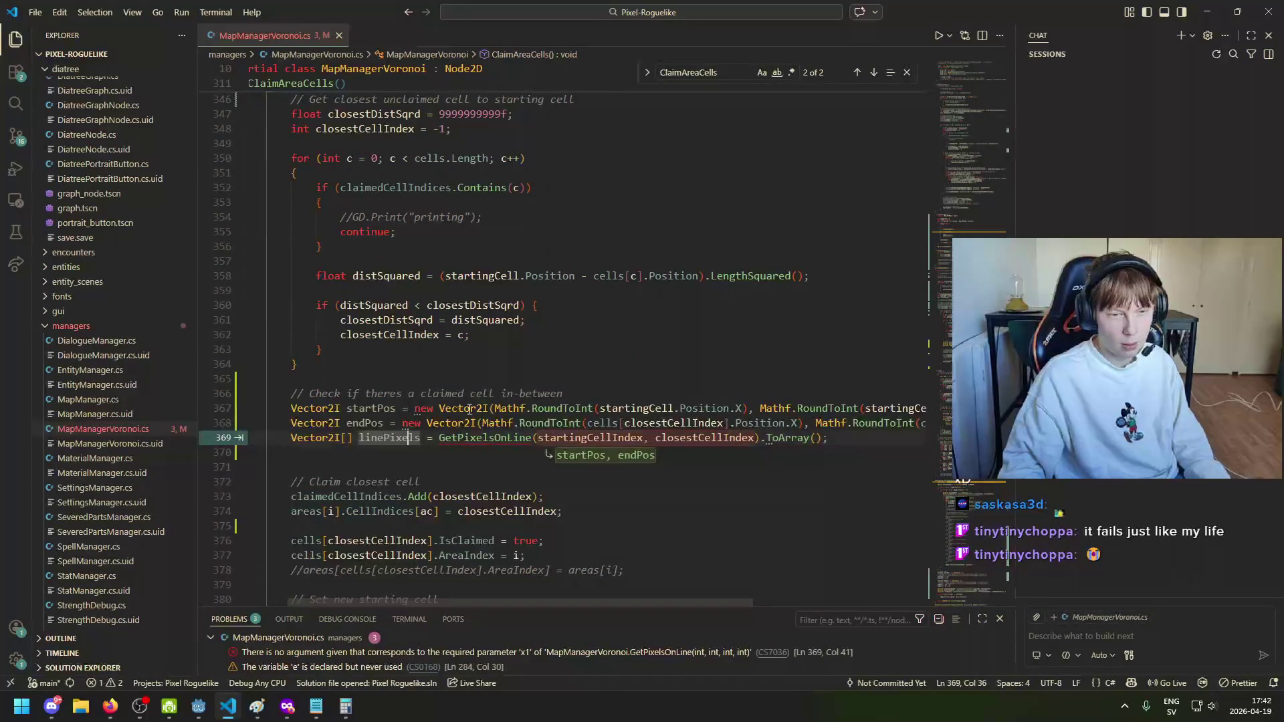
pyautogui.moveTo(570, 602); pyautogui.dragTo(601, 603)
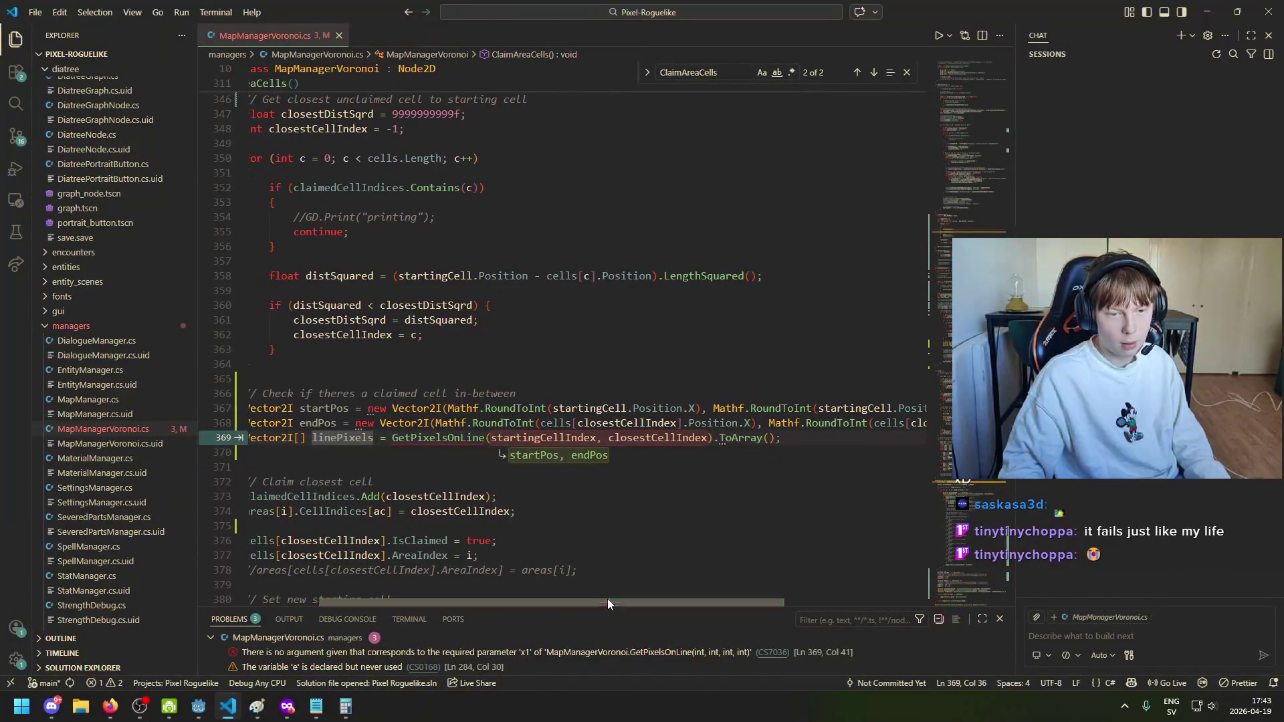
pyautogui.click(776, 439)
pyautogui.click(632, 440)
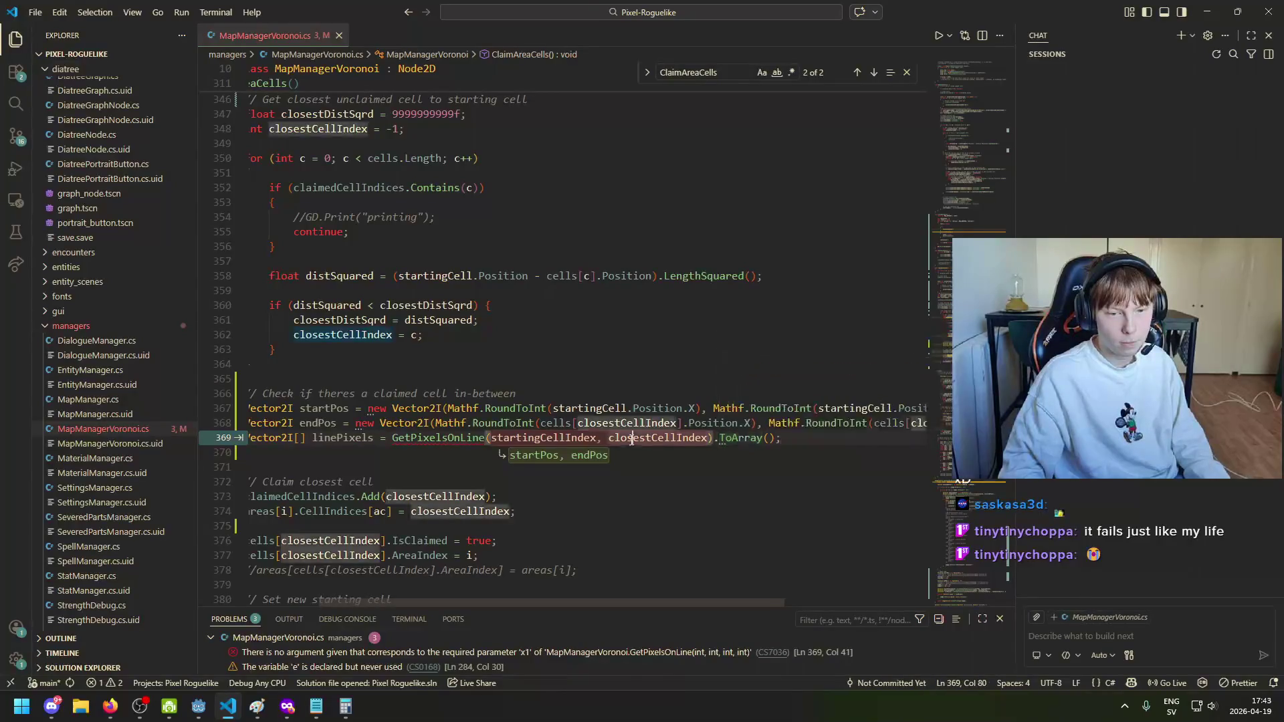
# Step: Replace the GetPixelsOnLine arguments startingCellIndex and closestCellIndex with startPos and endPos
pyautogui.moveTo(592, 438); pyautogui.dragTo(511, 438)
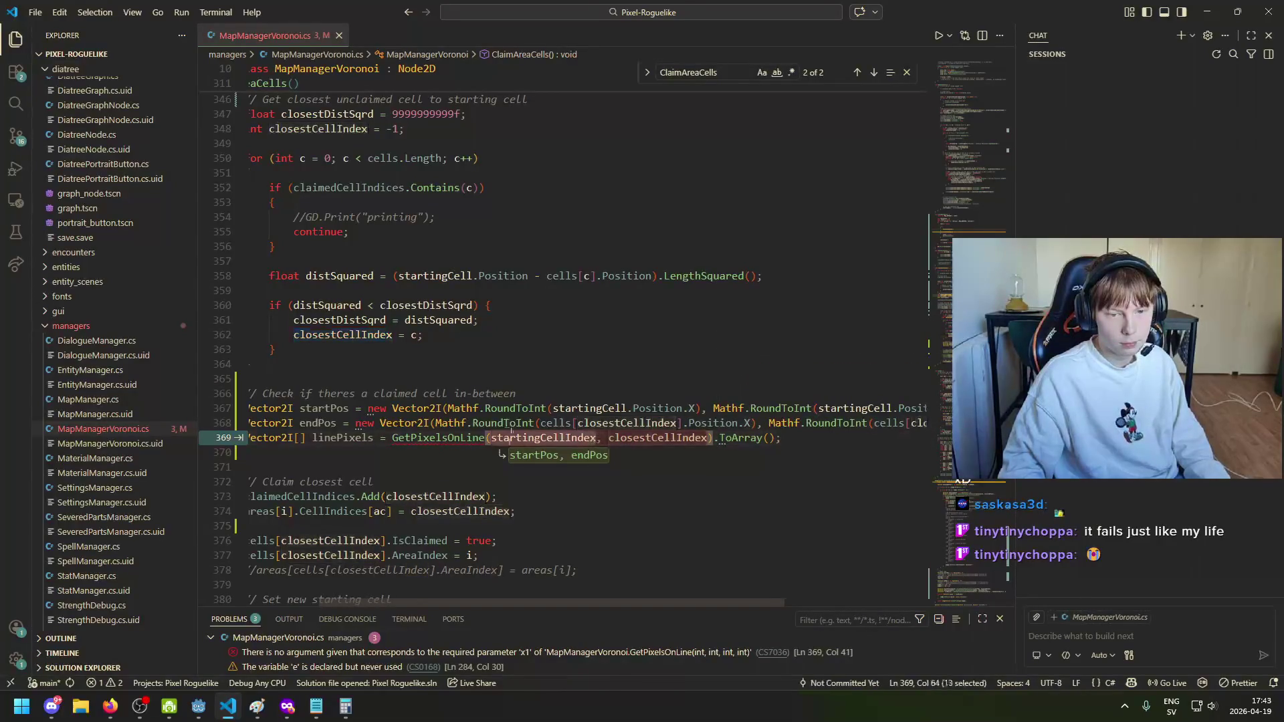
pyautogui.write('startPos')
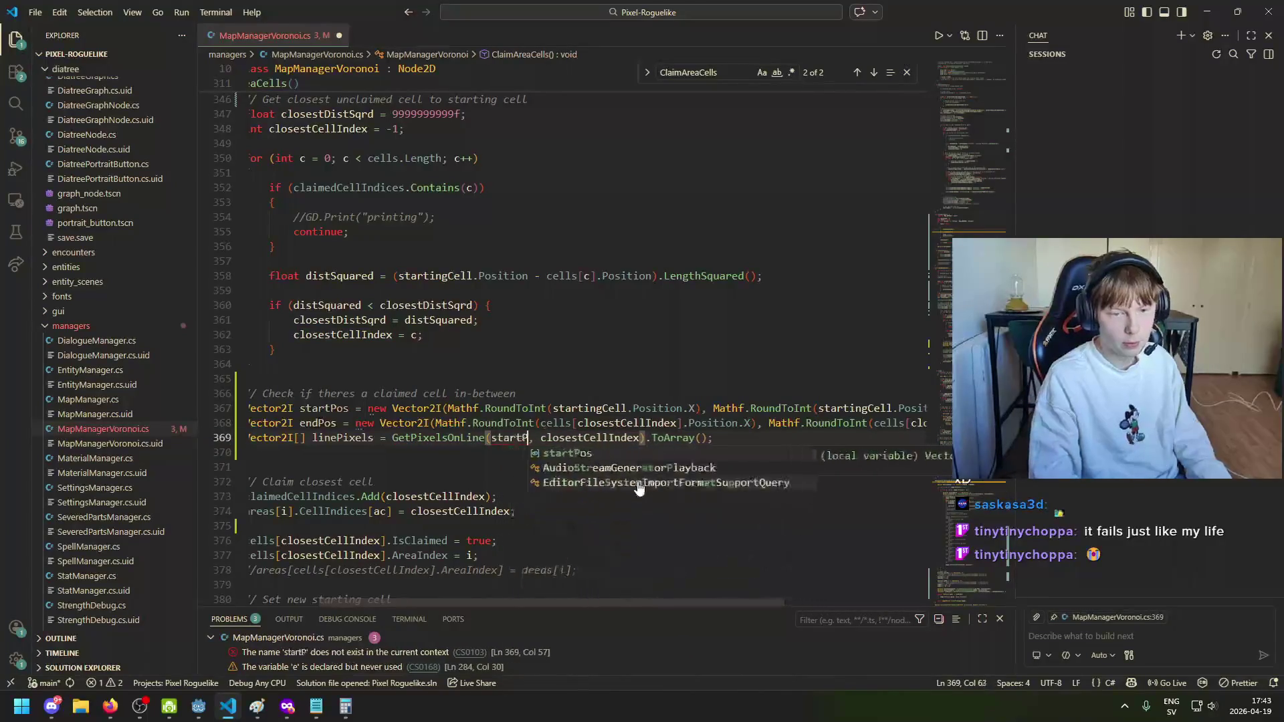
pyautogui.press('Right')
pyautogui.press('Right')
pyautogui.hotkey('ctrl', 'shift', 'Right')
pyautogui.write('endPo')
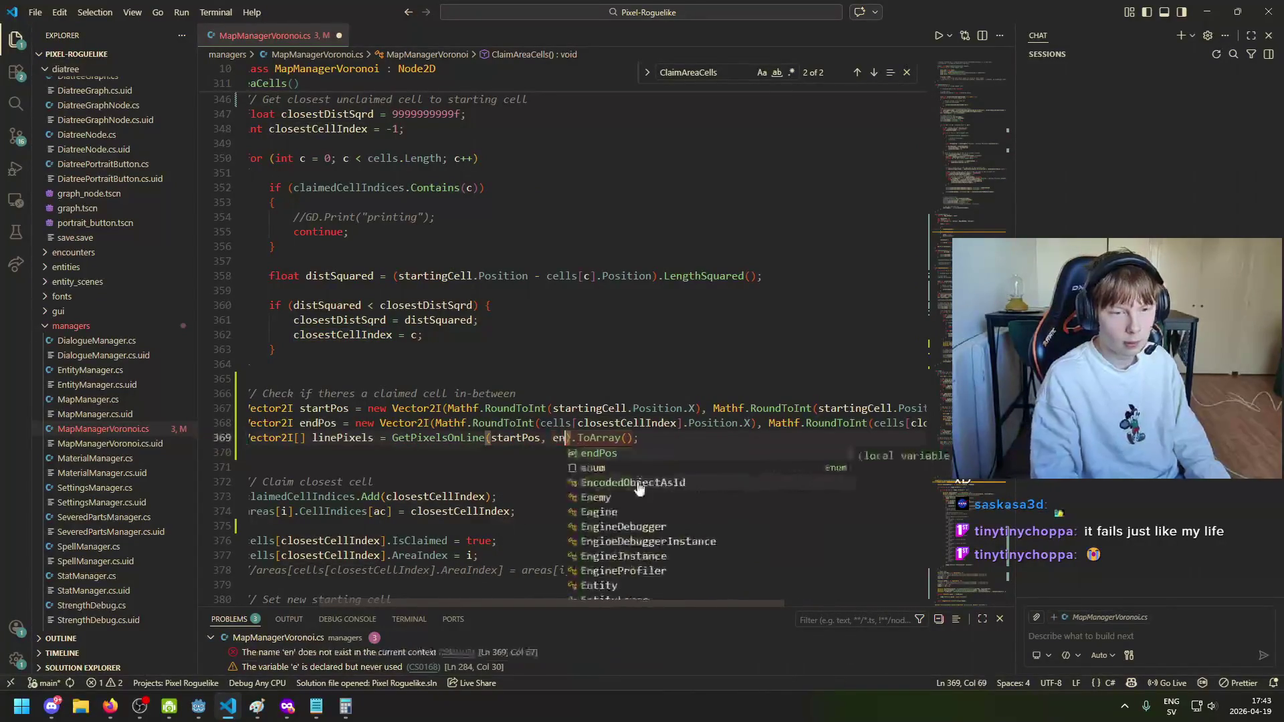
pyautogui.write('s')
pyautogui.press('End')
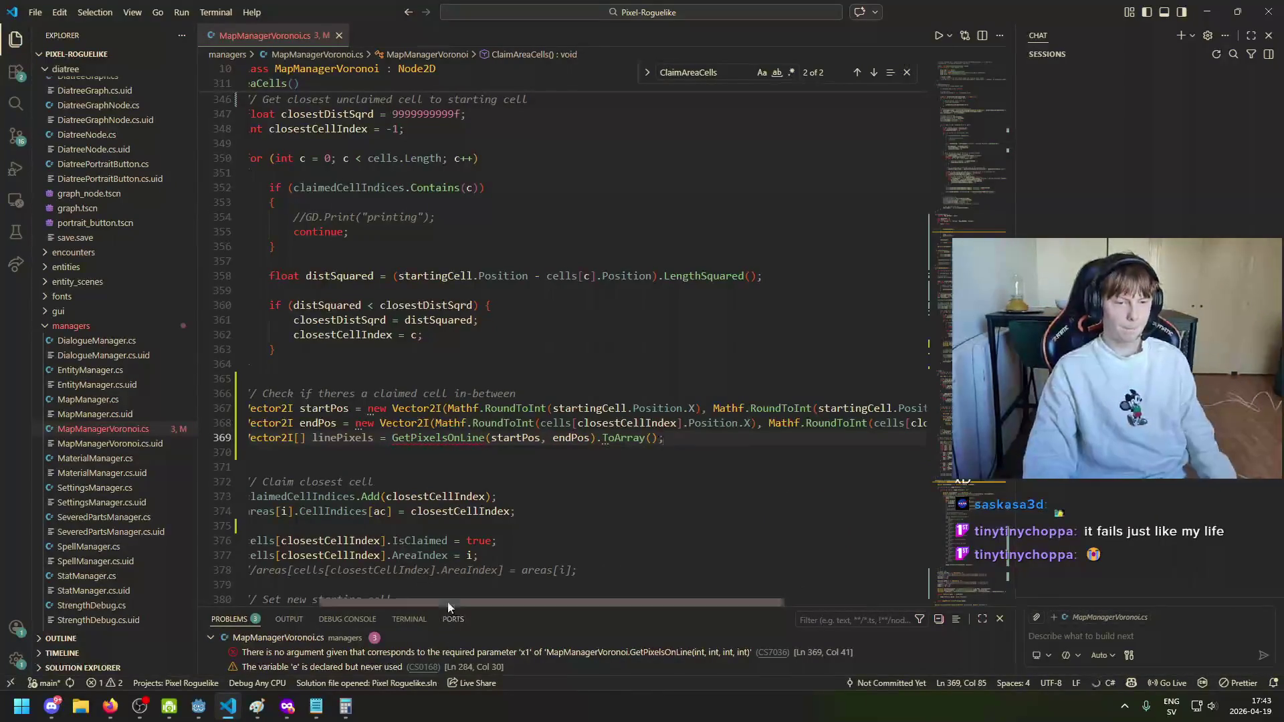
pyautogui.moveTo(446, 602); pyautogui.dragTo(370, 598)
pyautogui.scroll(1, 532, 461)
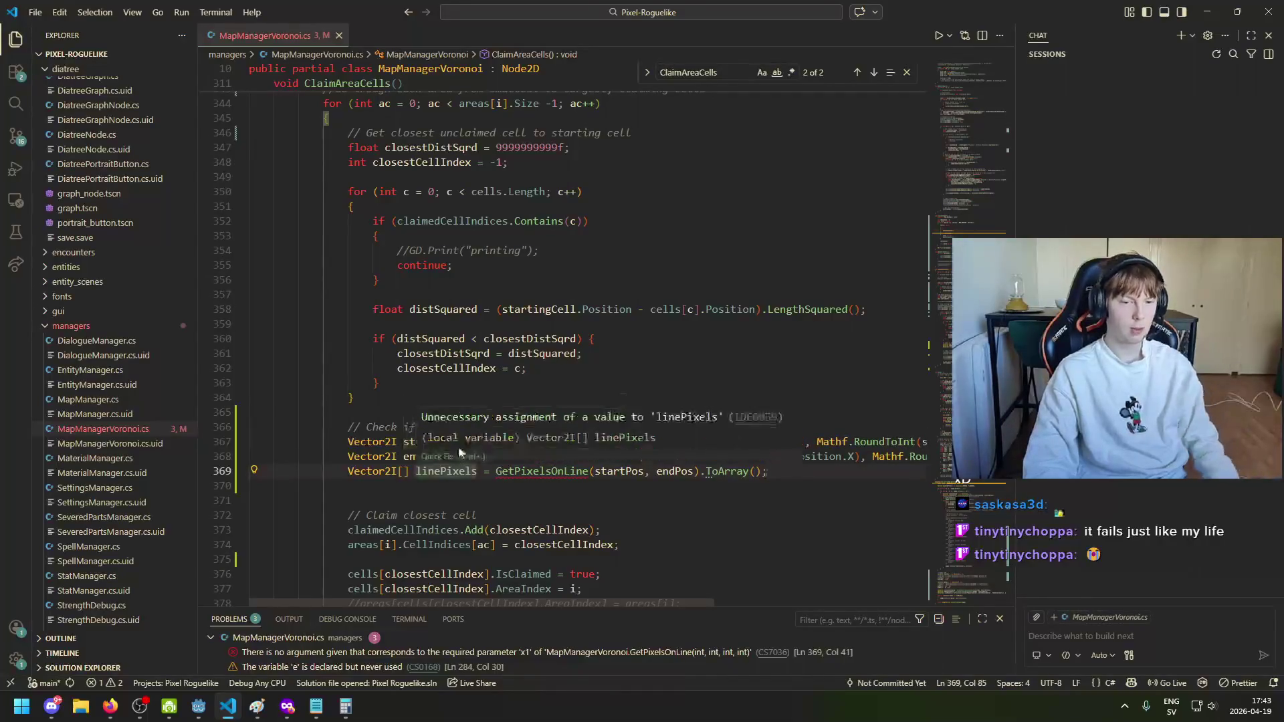
# Step: Change the GetPixelsOnLine call to take startPos.X, startPos.Y, endPos.X and endPos.Y
pyautogui.scroll(5, 412, 442)
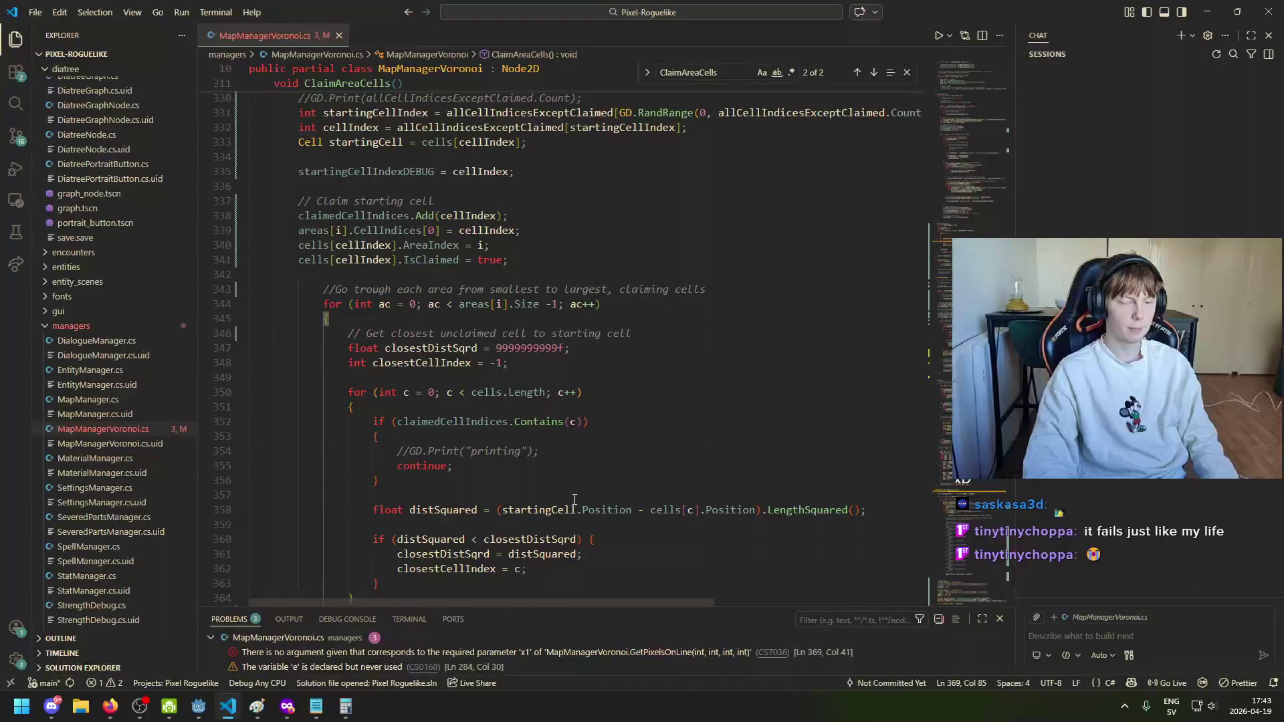
pyautogui.scroll(-5, 570, 499)
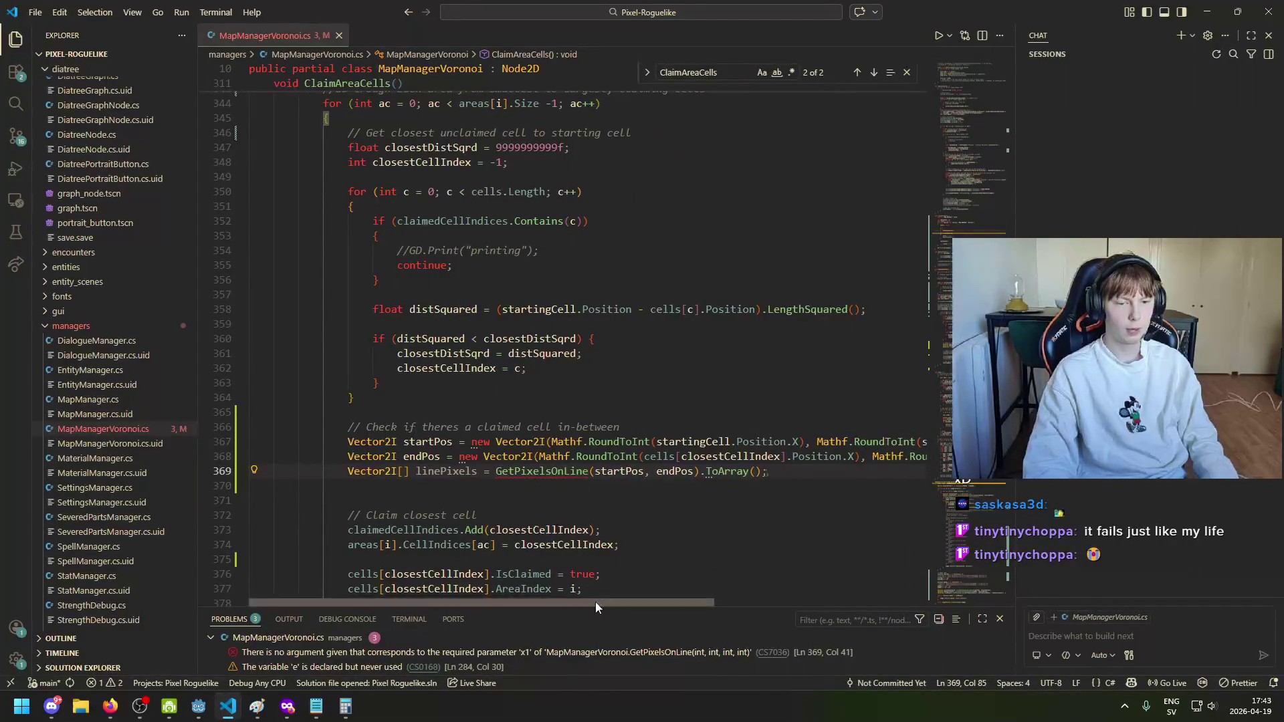
pyautogui.hscroll(3, 600, 599)
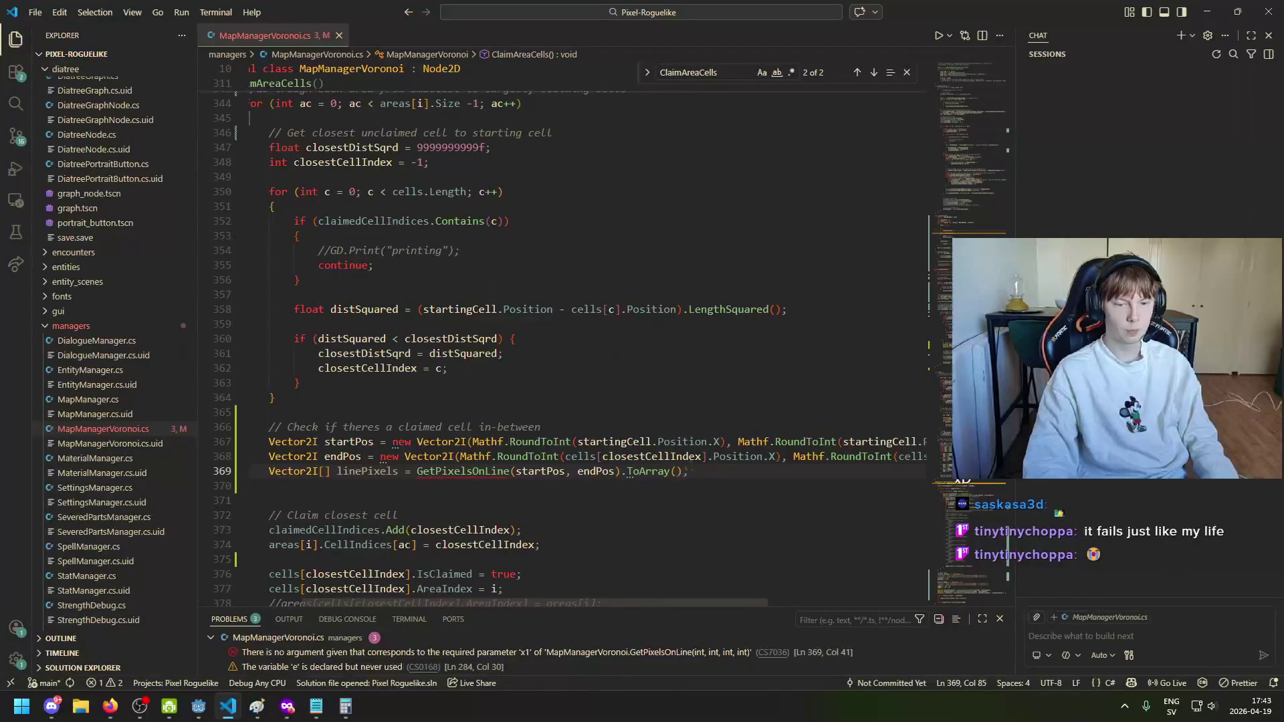
pyautogui.moveTo(455, 474)
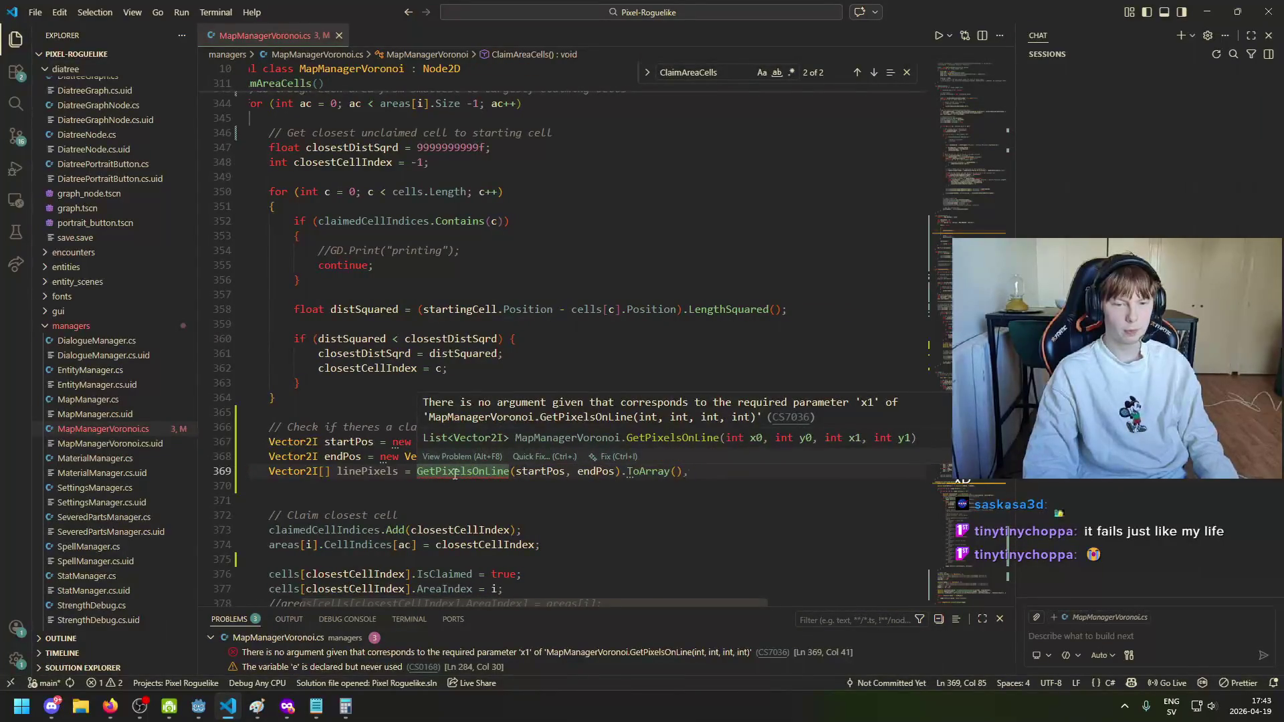
pyautogui.click(566, 471)
pyautogui.write('.X')
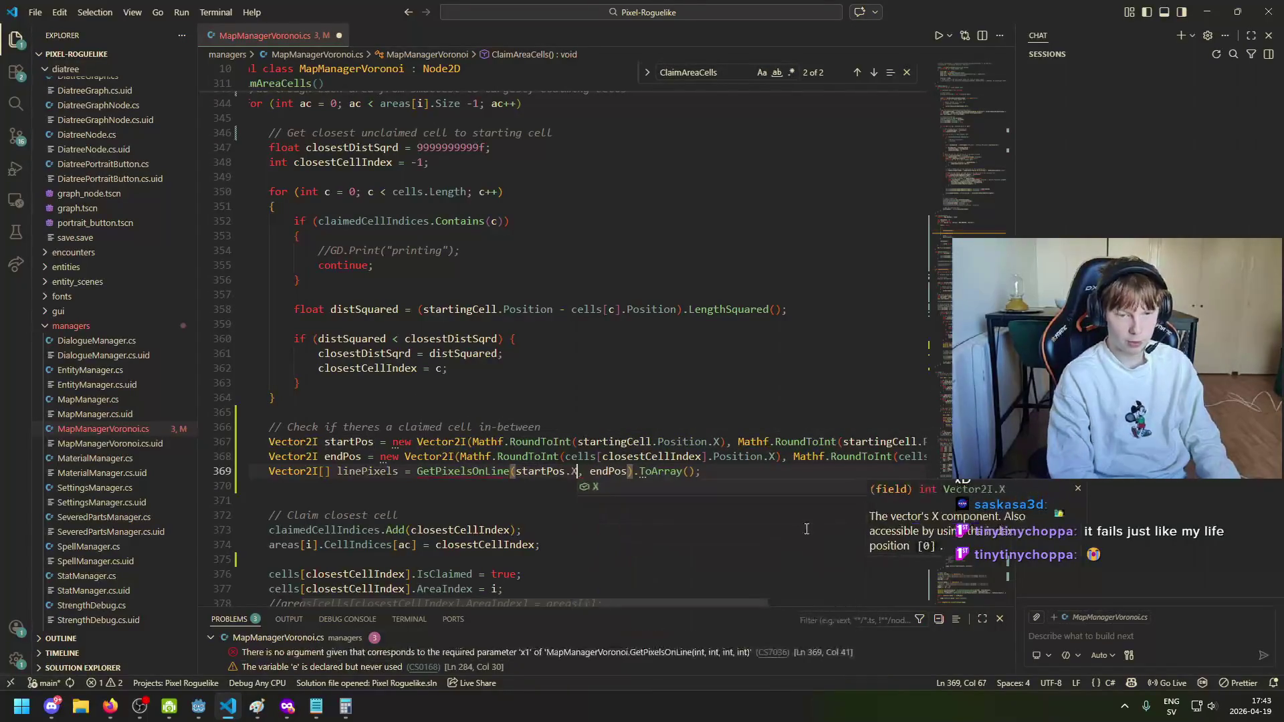
pyautogui.write(', starting')
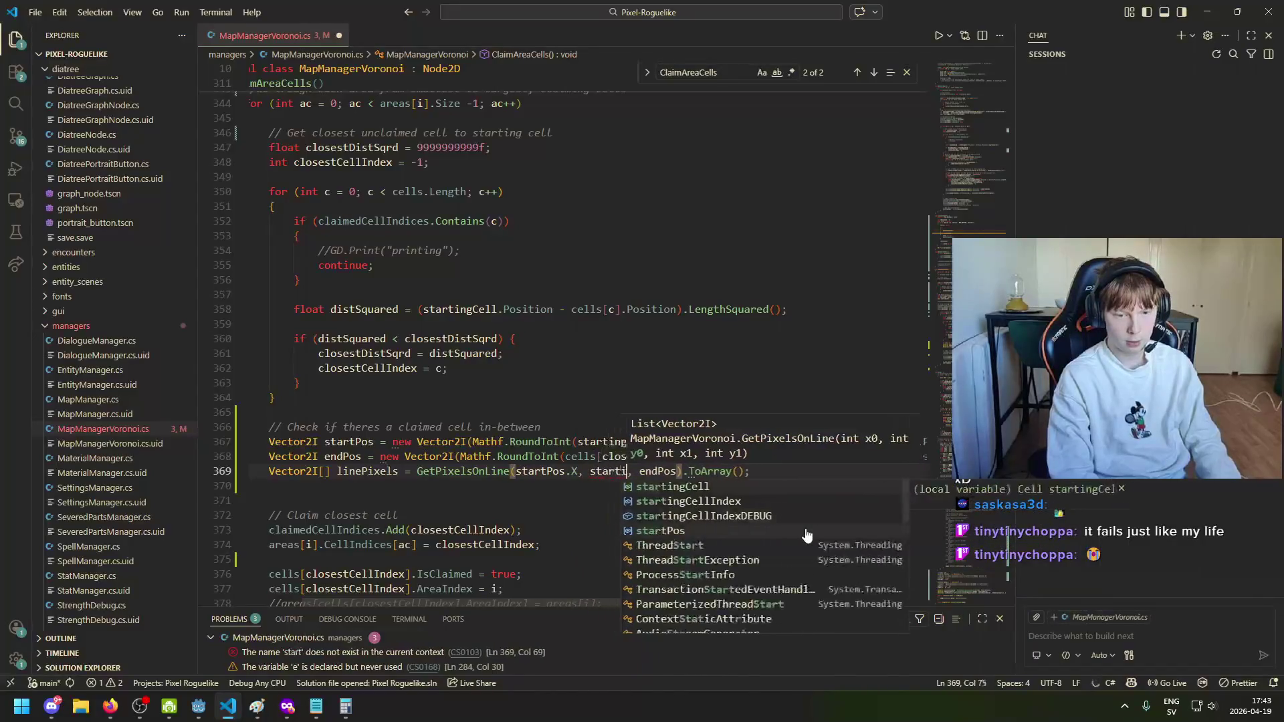
pyautogui.write('Pos.Y')
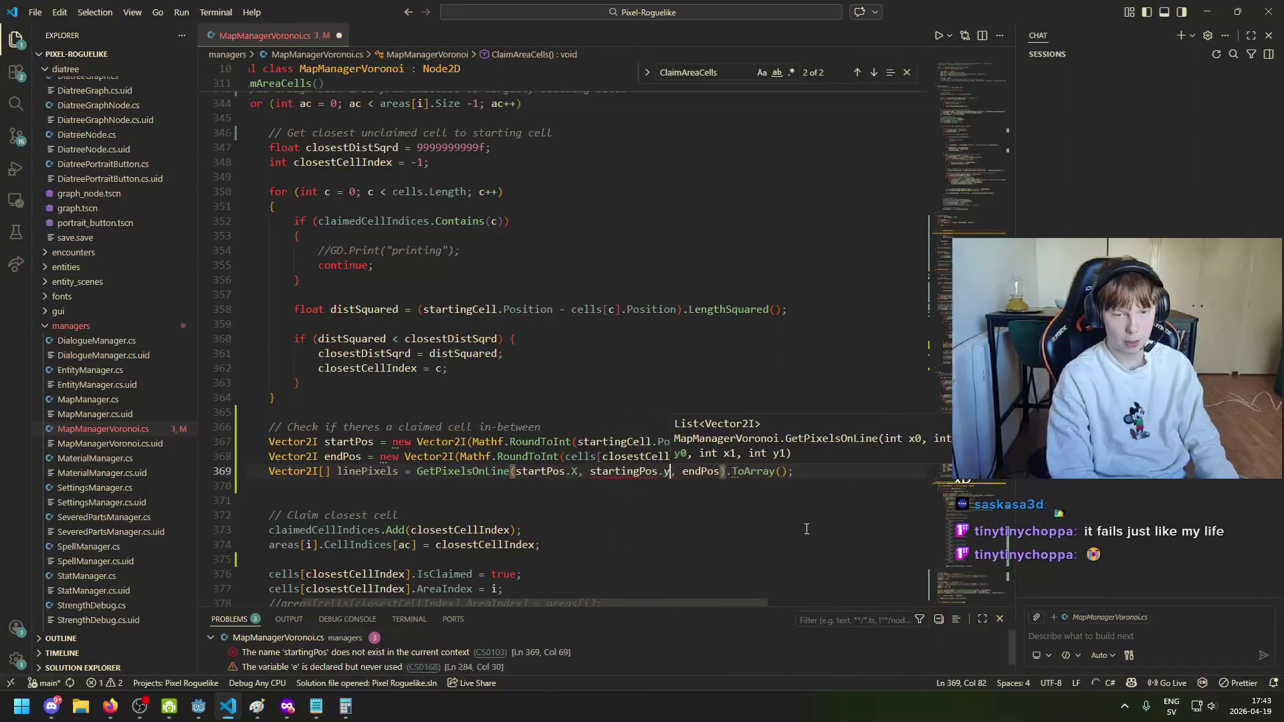
pyautogui.write(', endPos')
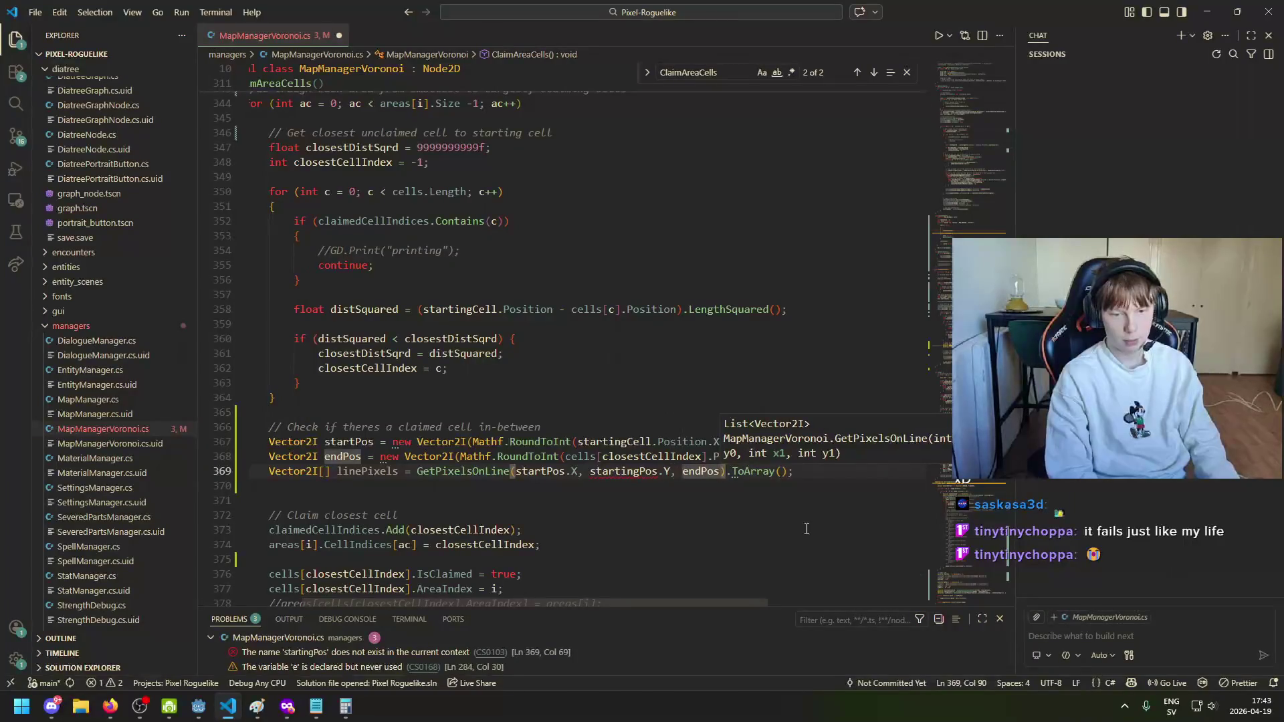
pyautogui.write('.X, end')
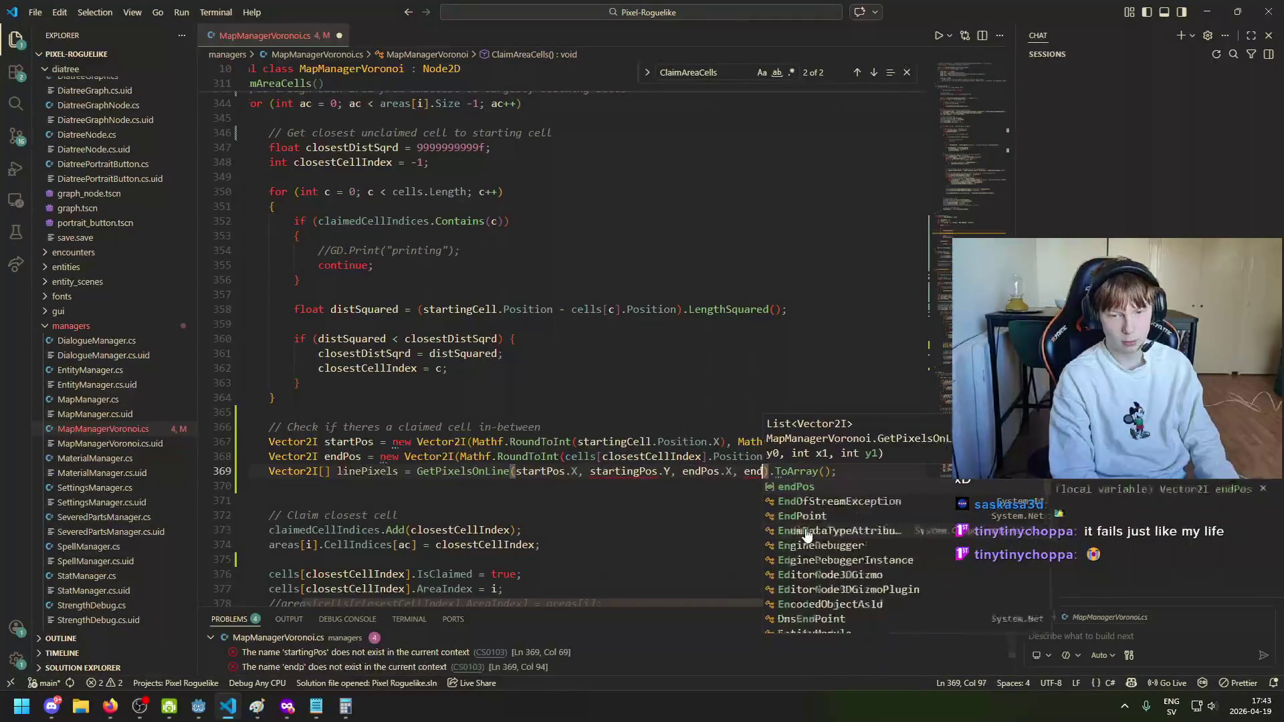
pyautogui.write('Pos.Y')
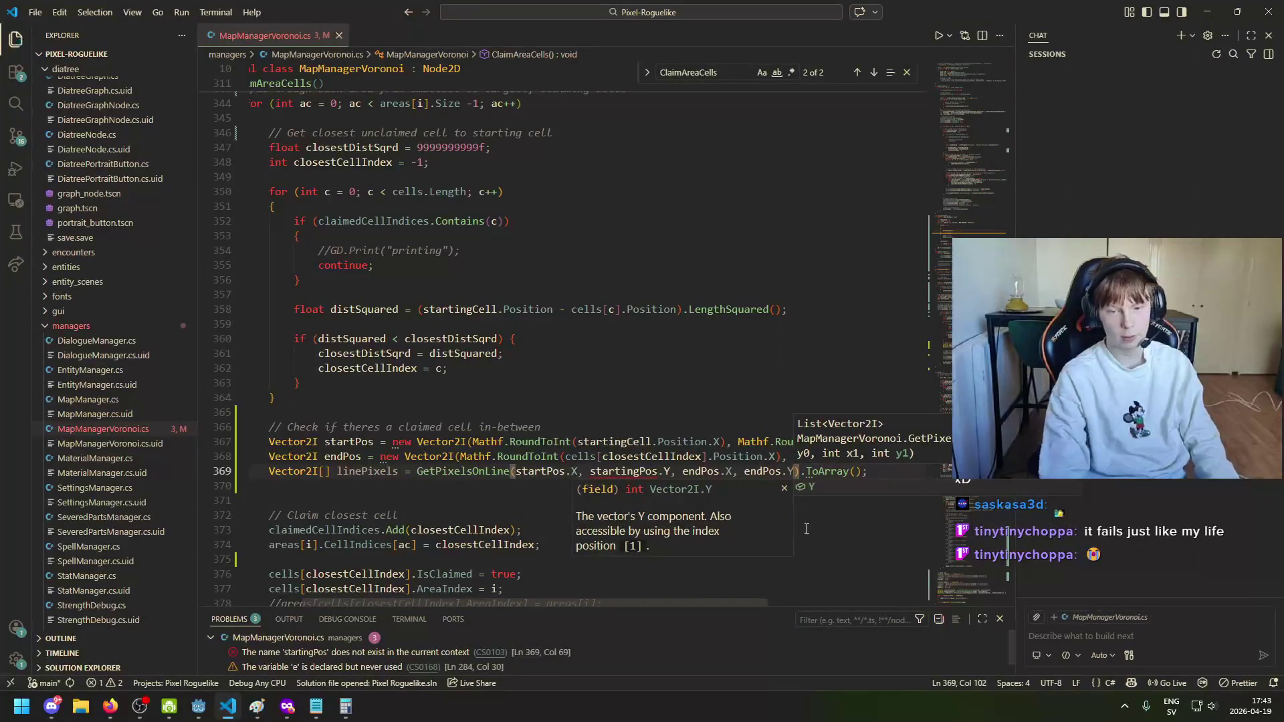
pyautogui.click(877, 471)
pyautogui.moveTo(640, 474); pyautogui.dragTo(590, 474)
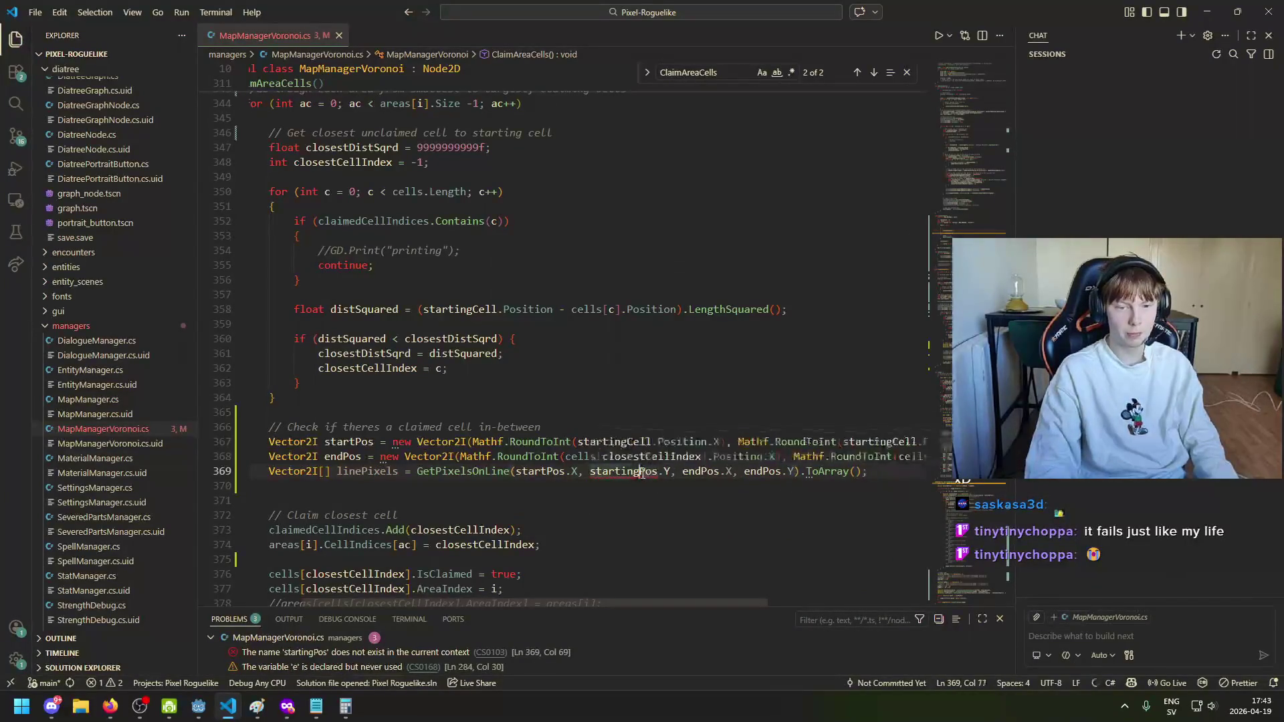
pyautogui.write('start')
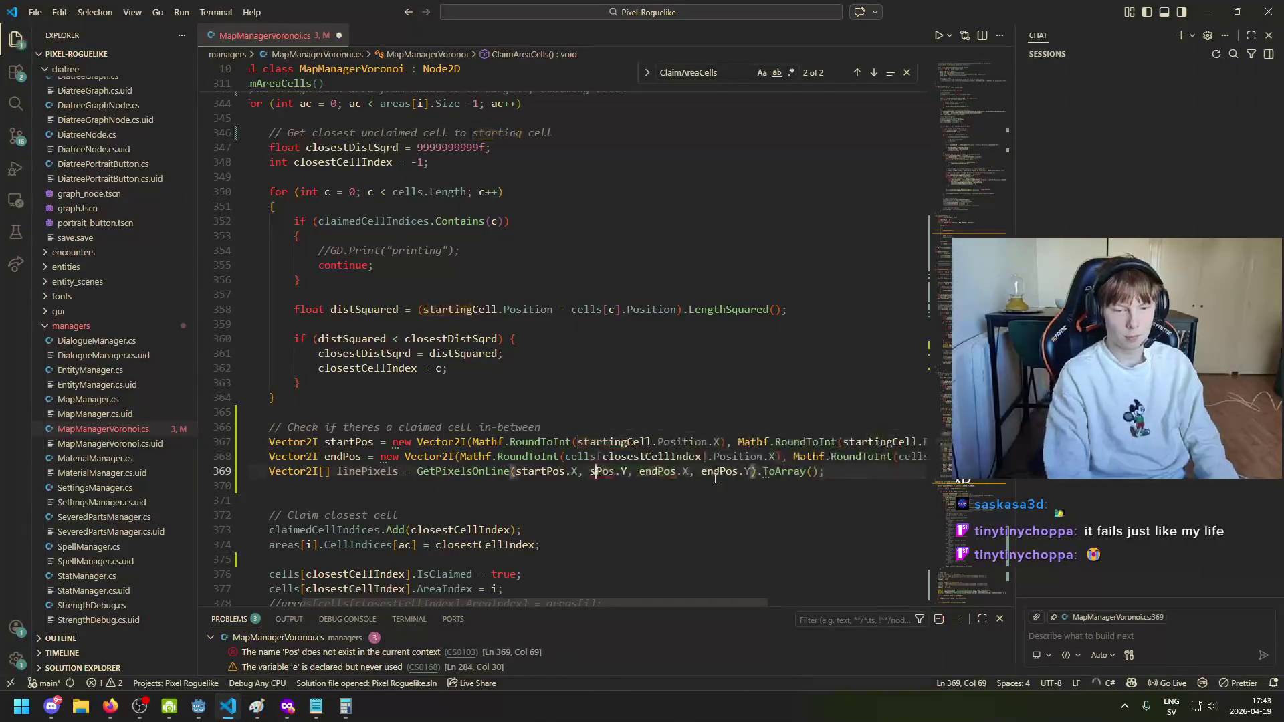
pyautogui.click(735, 471)
# Step: Save the script and start new lines below the linePixels call
pyautogui.hotkey('ctrl', 's')
pyautogui.click(870, 474)
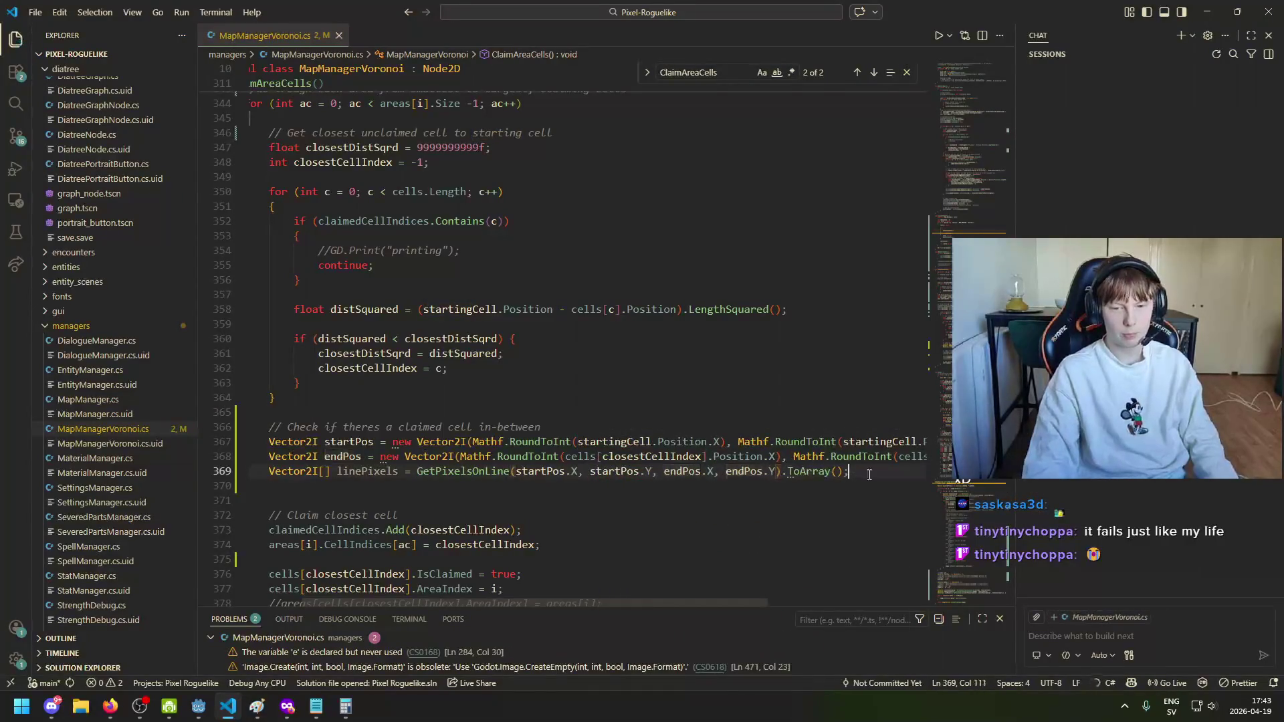
pyautogui.press('Return')
pyautogui.press('Return')
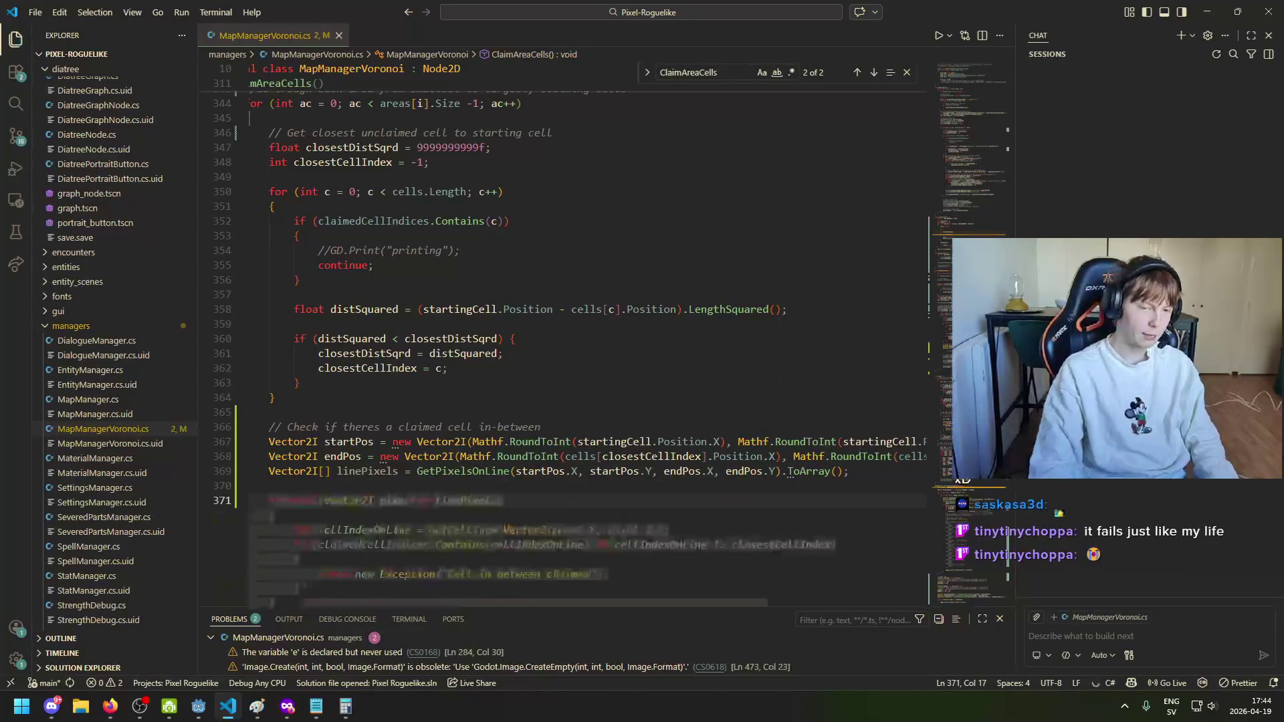
# Step: Add a foreach loop over linePixels with an empty body
pyautogui.scroll(-3, 408, 492)
pyautogui.write('for')
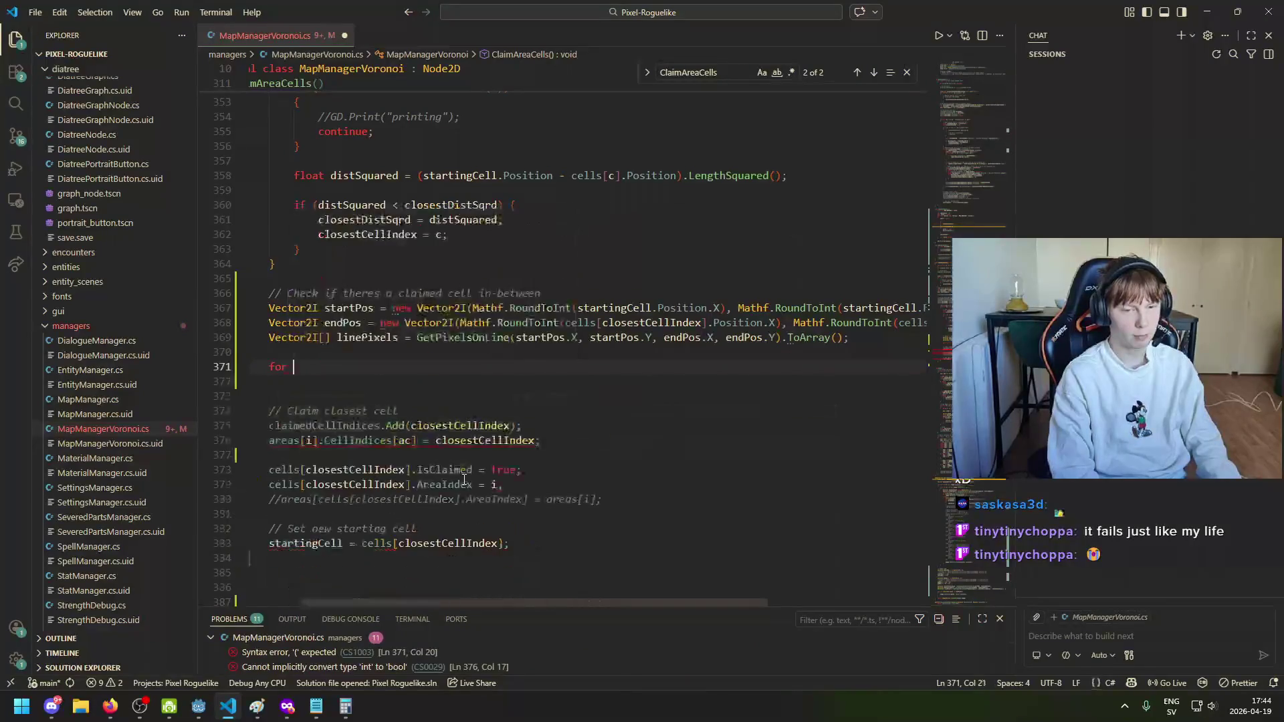
pyautogui.press('BackSpace')
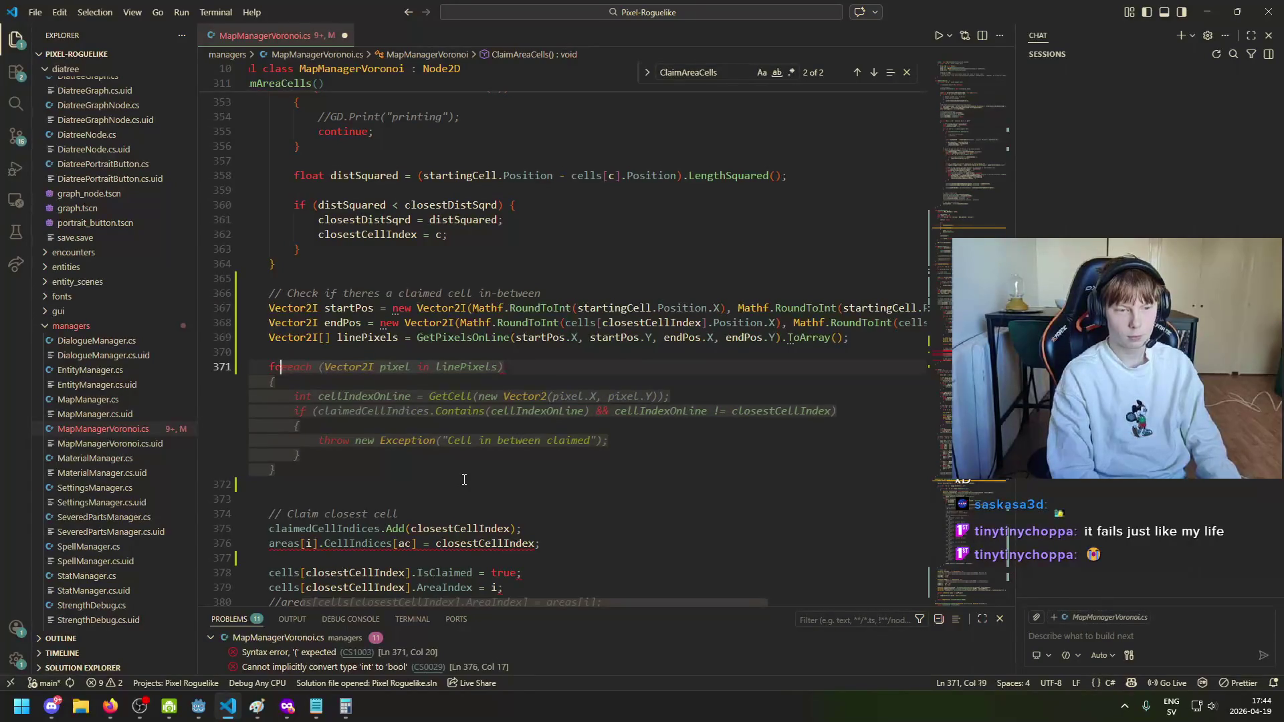
pyautogui.write('r')
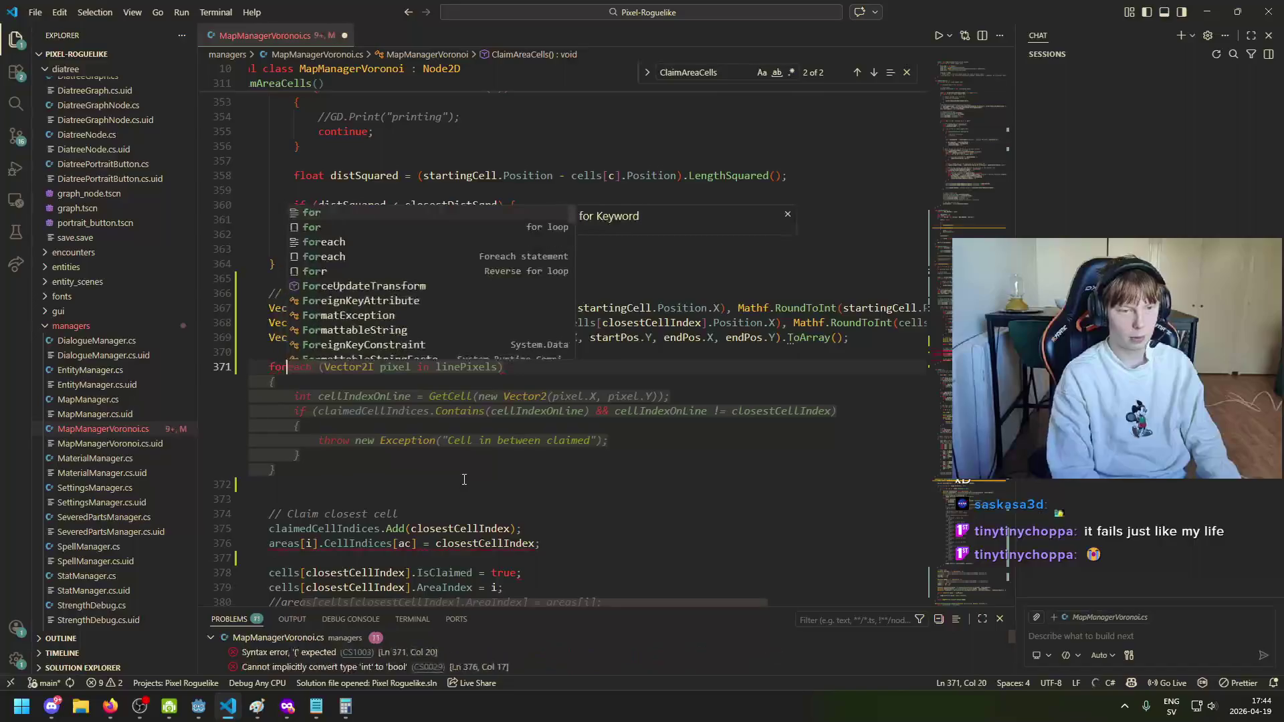
pyautogui.press('Down')
pyautogui.press('Up')
pyautogui.press('Tab')
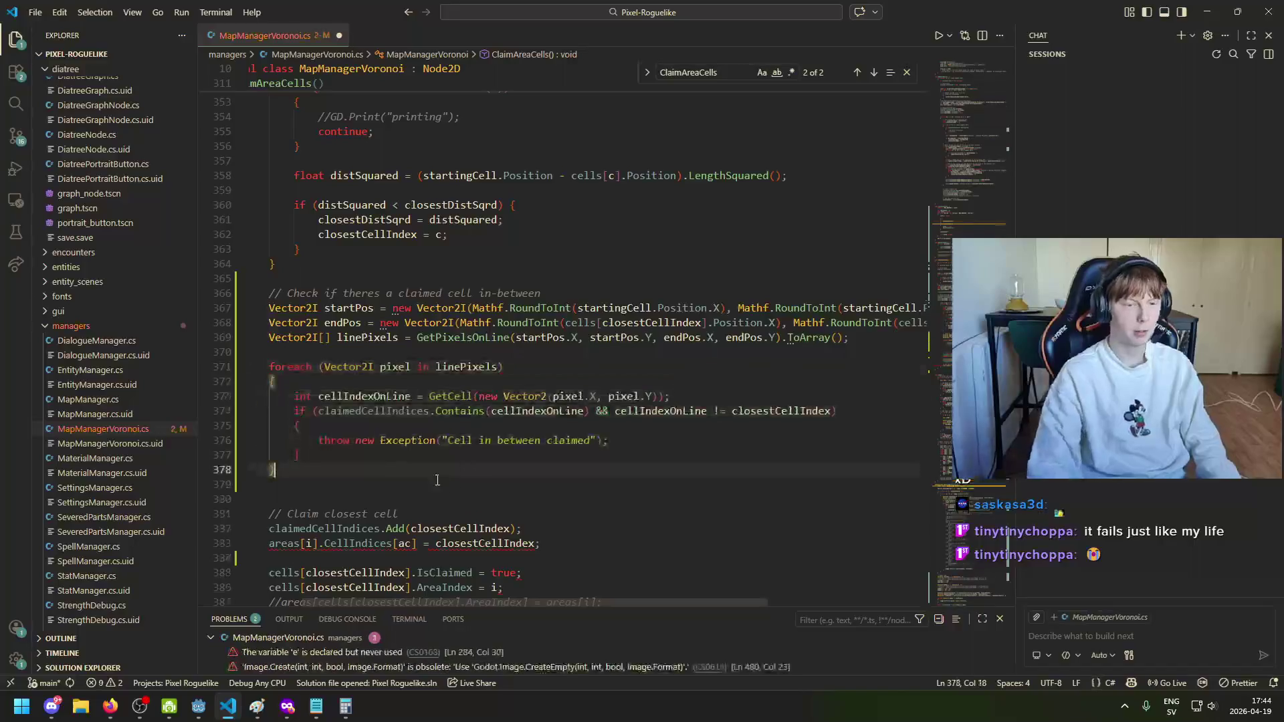
pyautogui.click(365, 396)
pyautogui.click(399, 370)
pyautogui.press('Down')
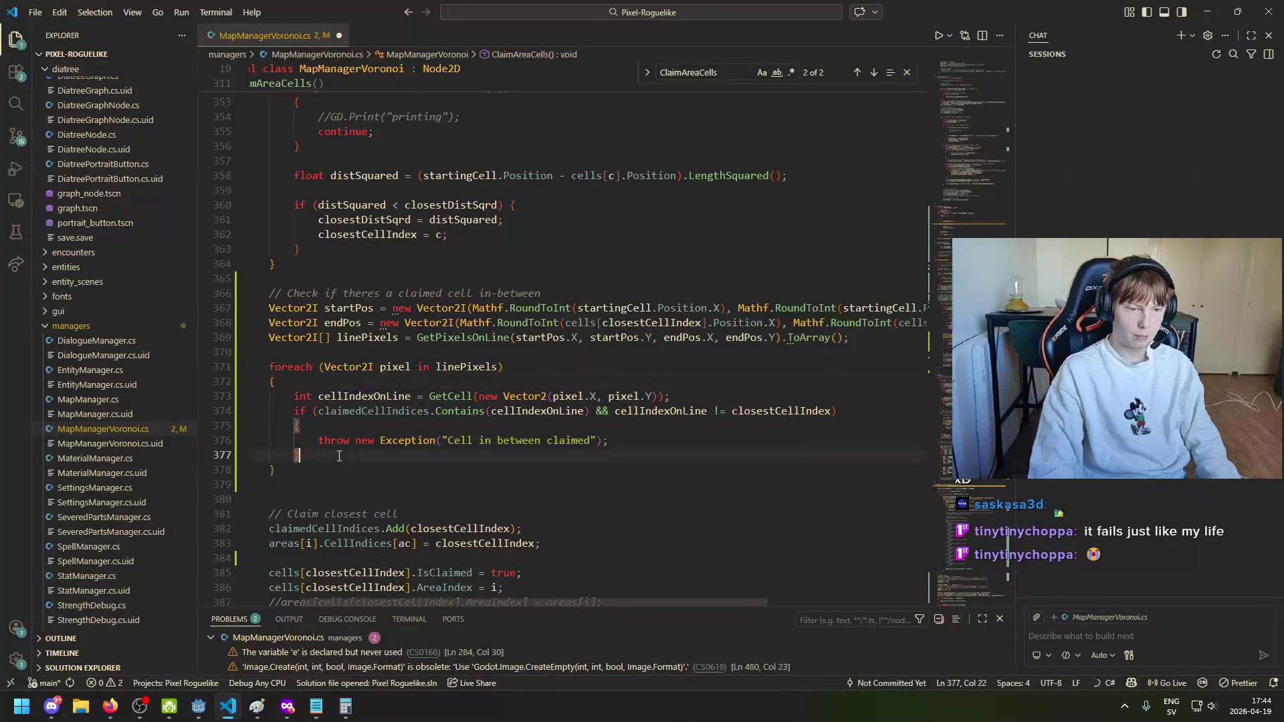
pyautogui.hotkey('ctrl', 'z')
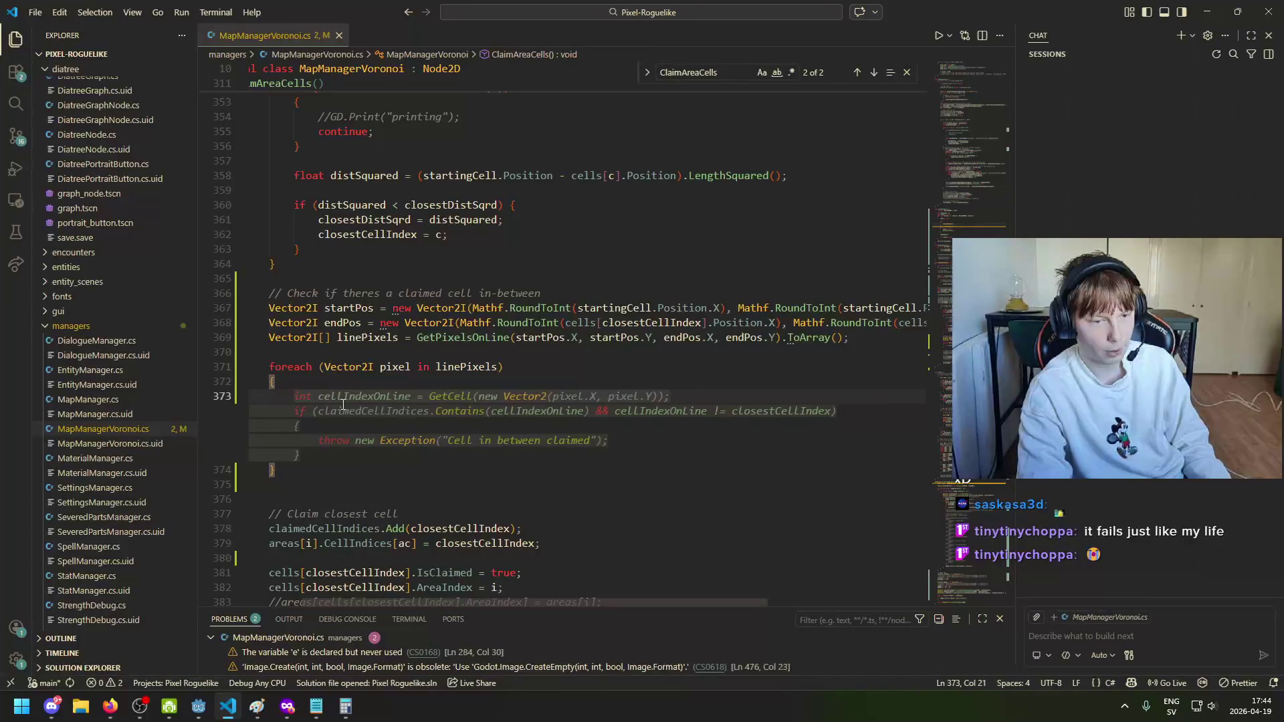
# Step: Add a '// Check' claimed-cell comment, comment out the unfinished if (pixel) line, and save
pyautogui.write('if (pixel')
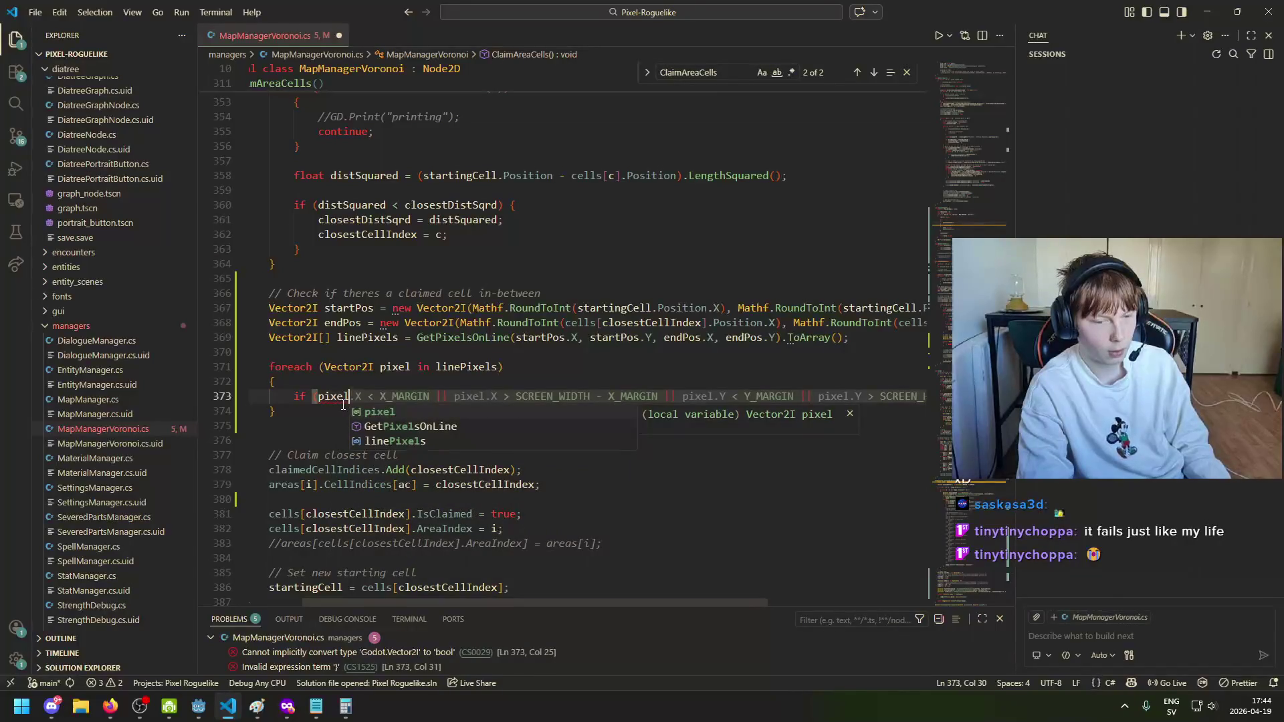
pyautogui.write(')')
pyautogui.hotkey('ctrl', 'shift', 'Return')
pyautogui.write('/')
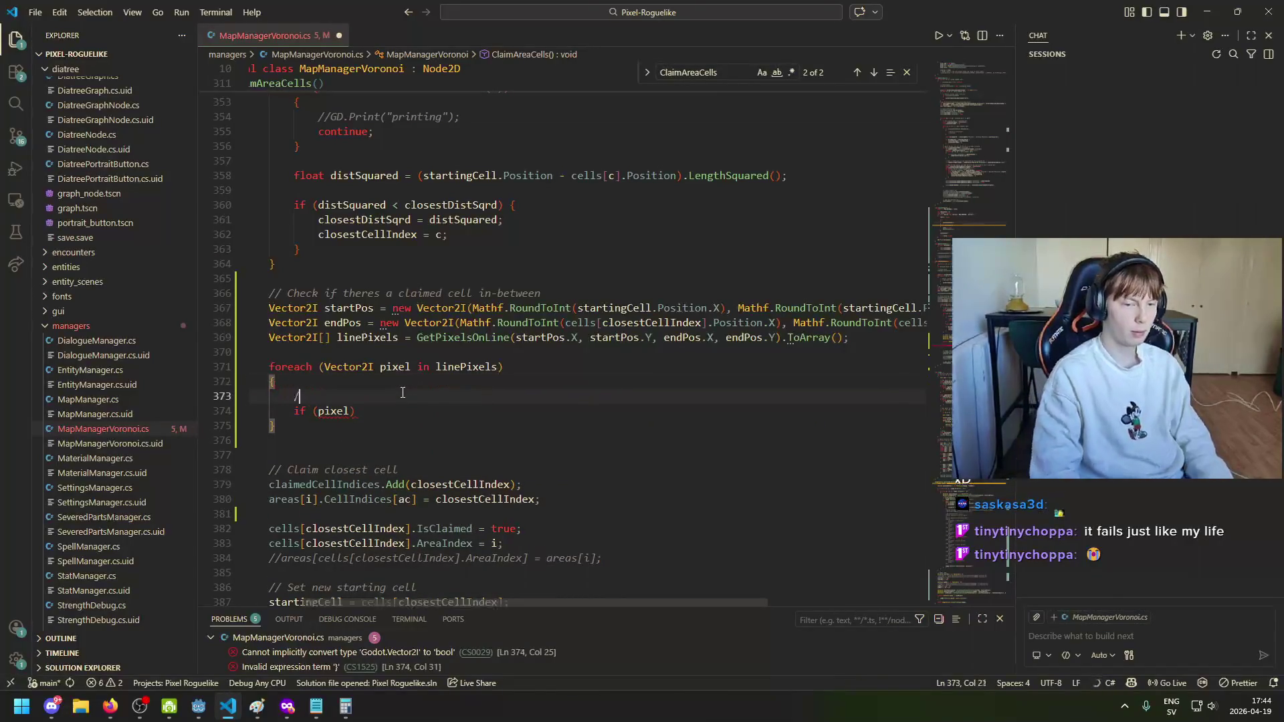
pyautogui.write('/ Check if pixel is inside of a')
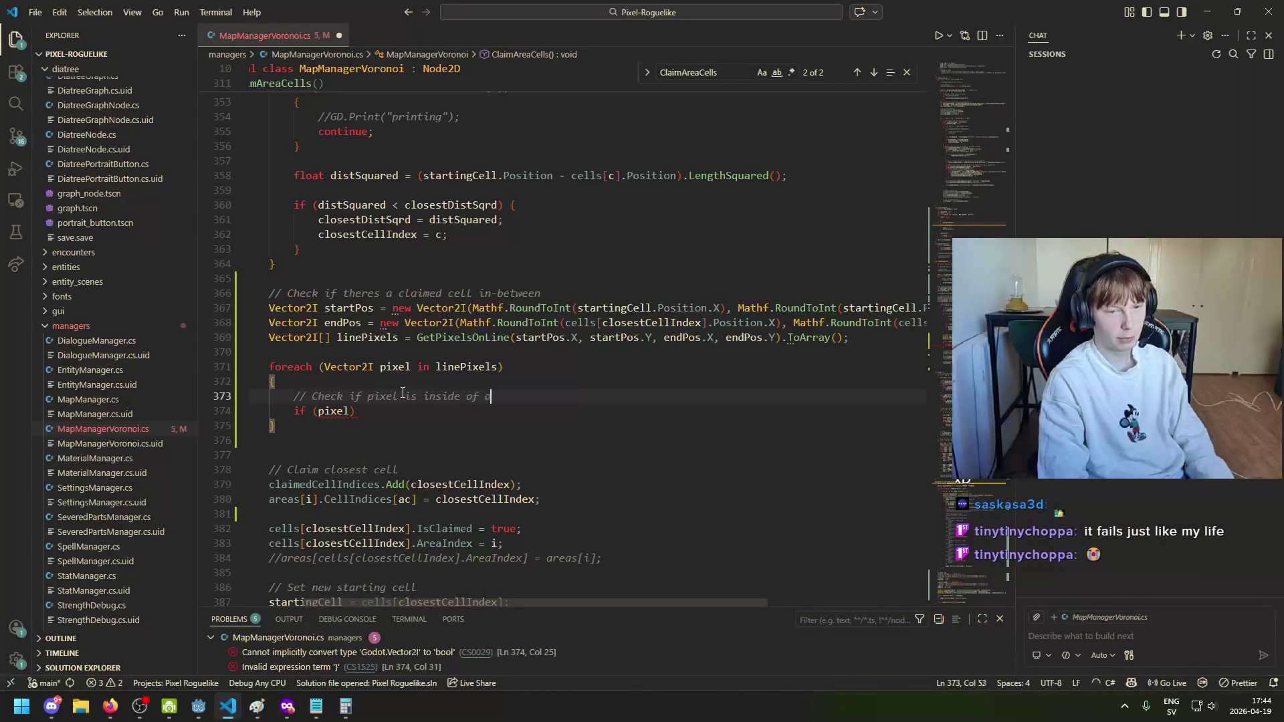
pyautogui.press('BackSpace')
pyautogui.press('BackSpace')
pyautogui.press('BackSpace')
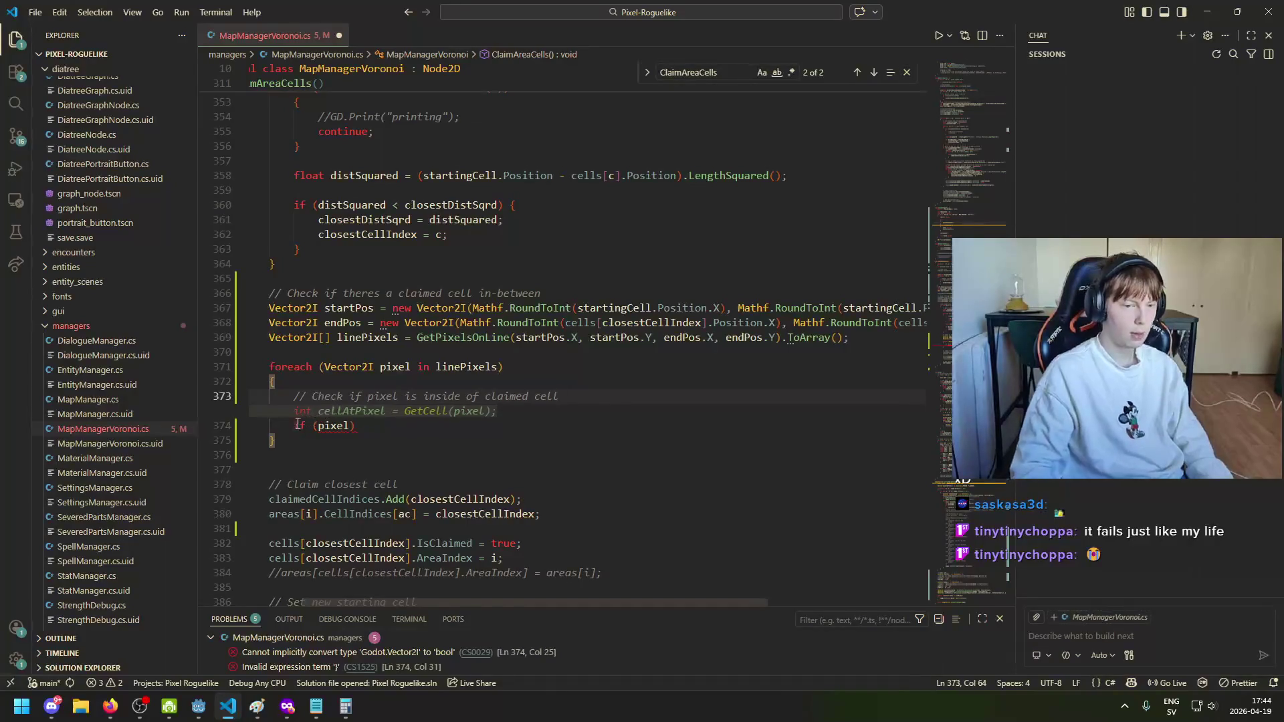
pyautogui.press('Down')
pyautogui.press('Home')
pyautogui.write('//')
pyautogui.press('Up')
pyautogui.press('End')
pyautogui.hotkey('ctrl', 's')
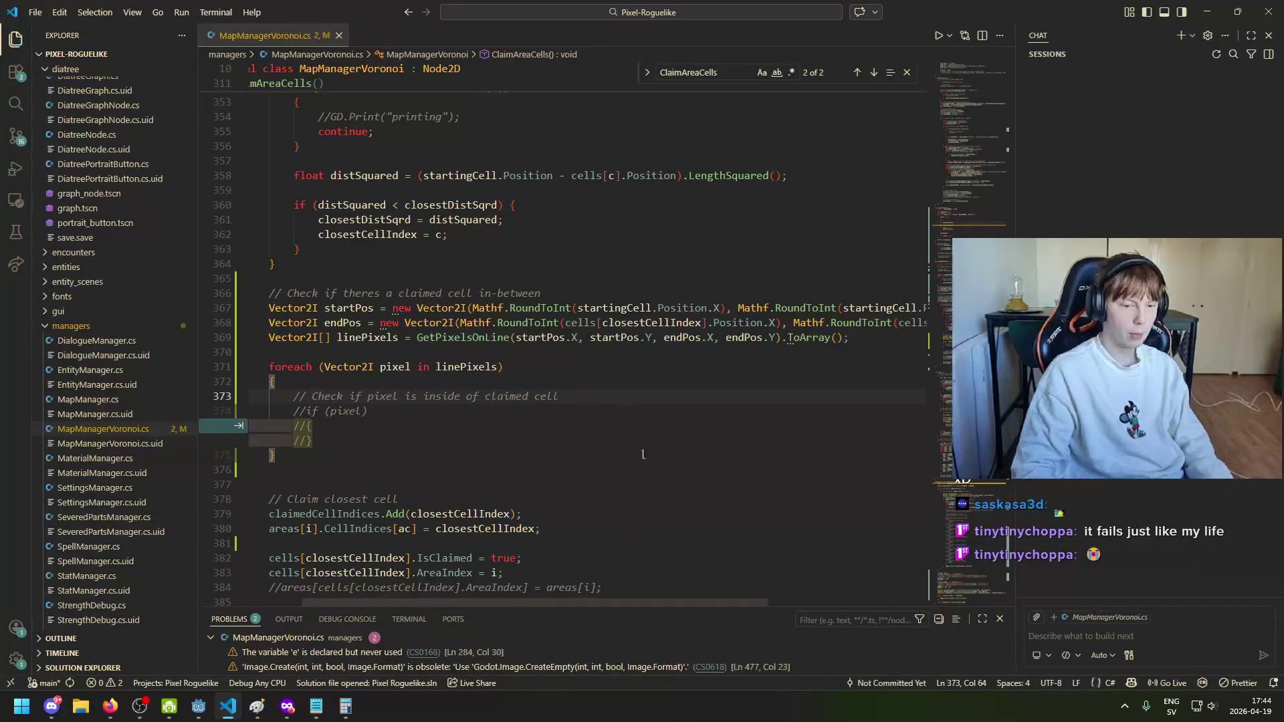
pyautogui.scroll(-10, 575, 395)
pyautogui.scroll(-12, 465, 391)
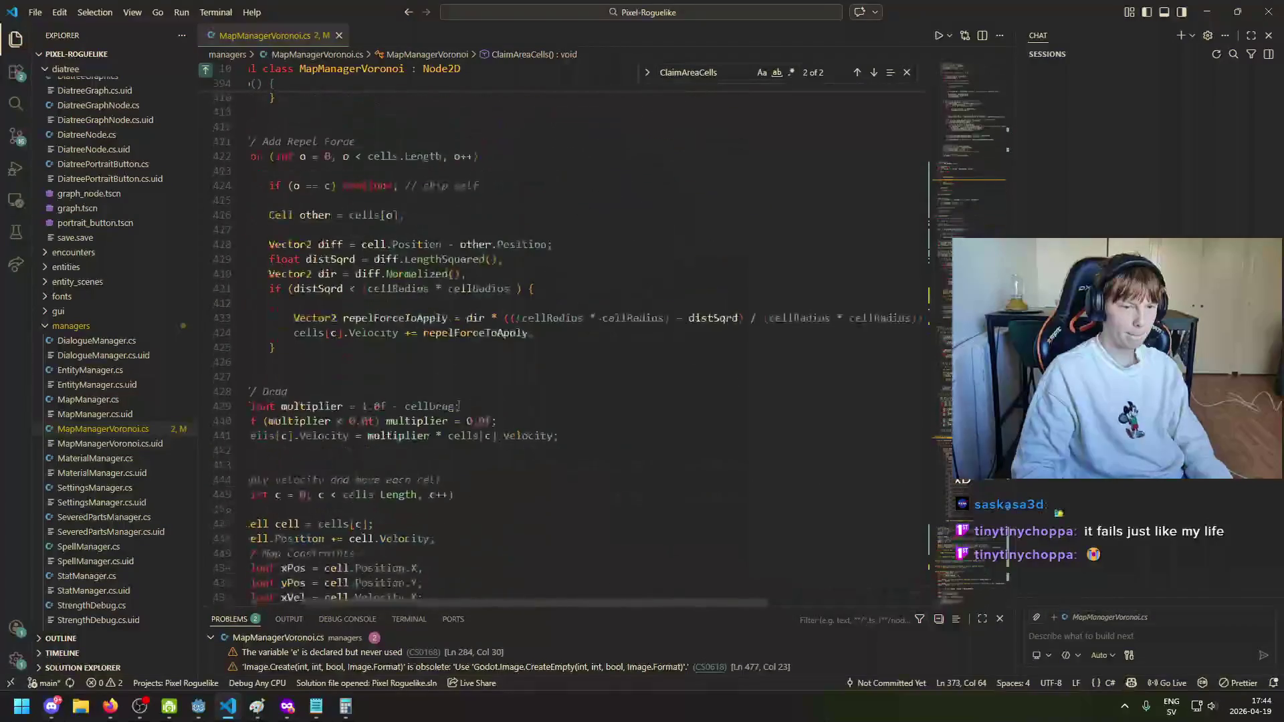
pyautogui.moveTo(448, 605); pyautogui.dragTo(398, 605)
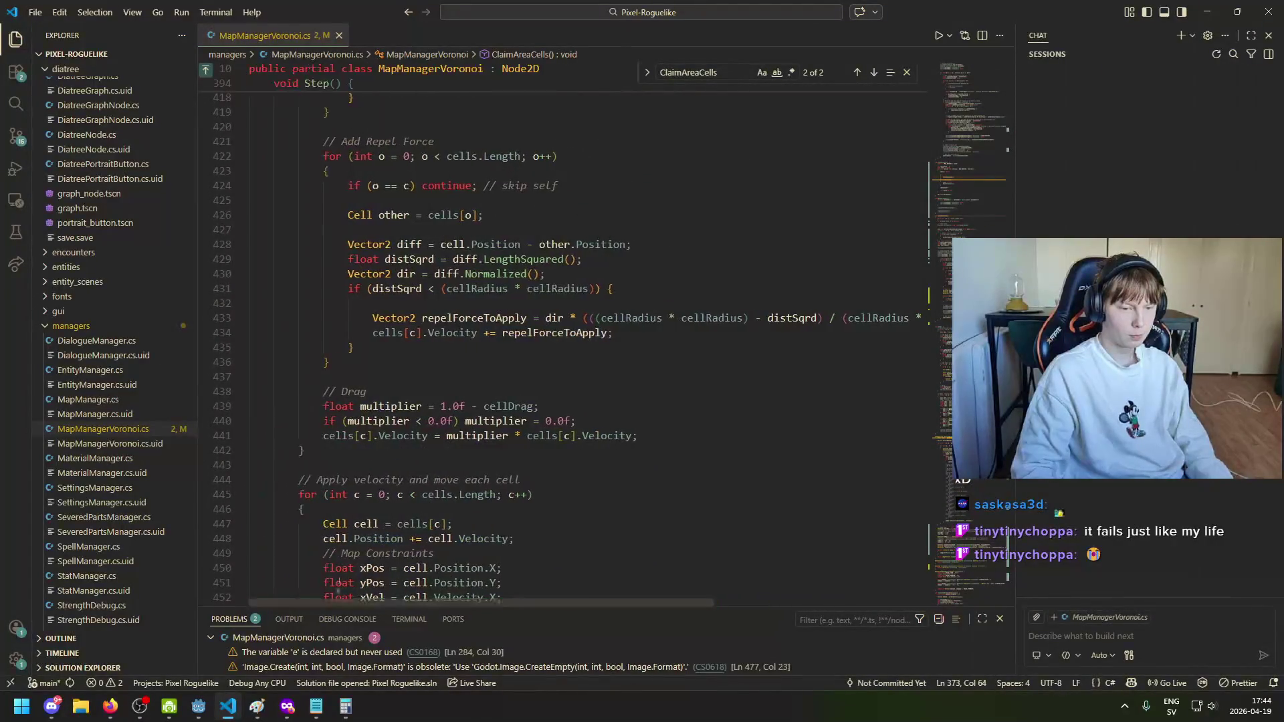
pyautogui.scroll(-12, 361, 520)
pyautogui.scroll(-20, 362, 520)
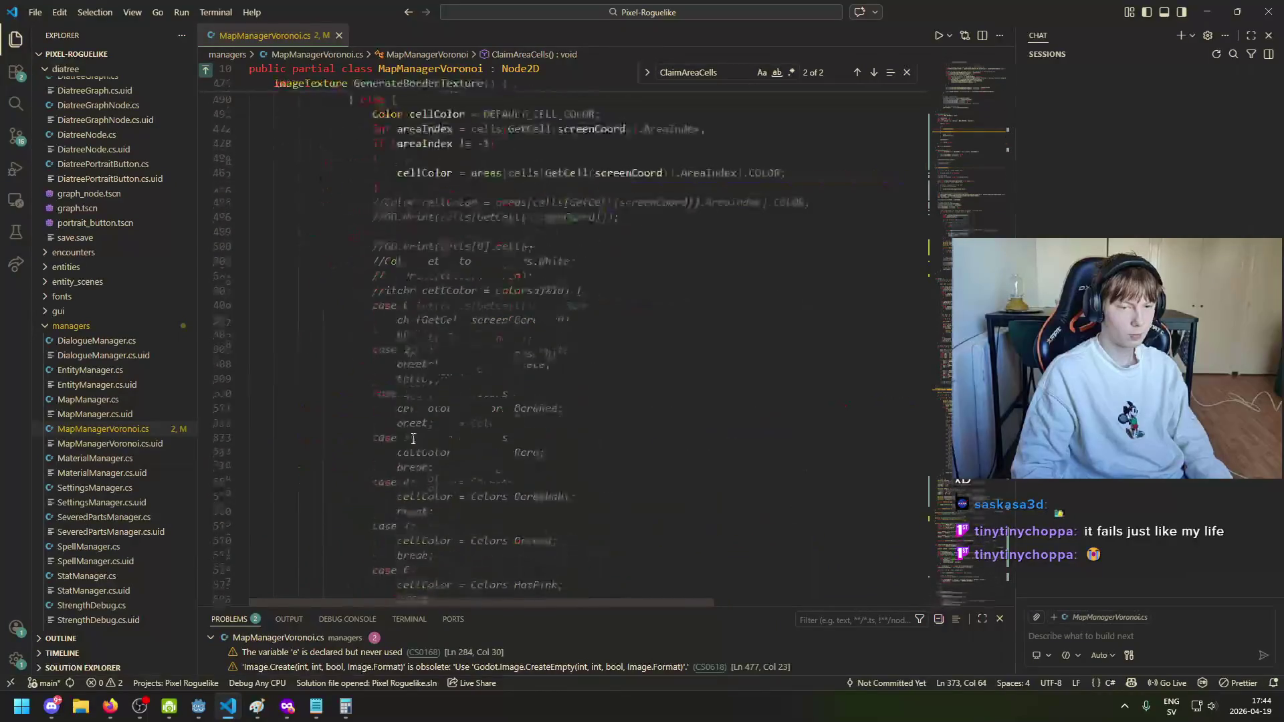
pyautogui.scroll(-19, 426, 447)
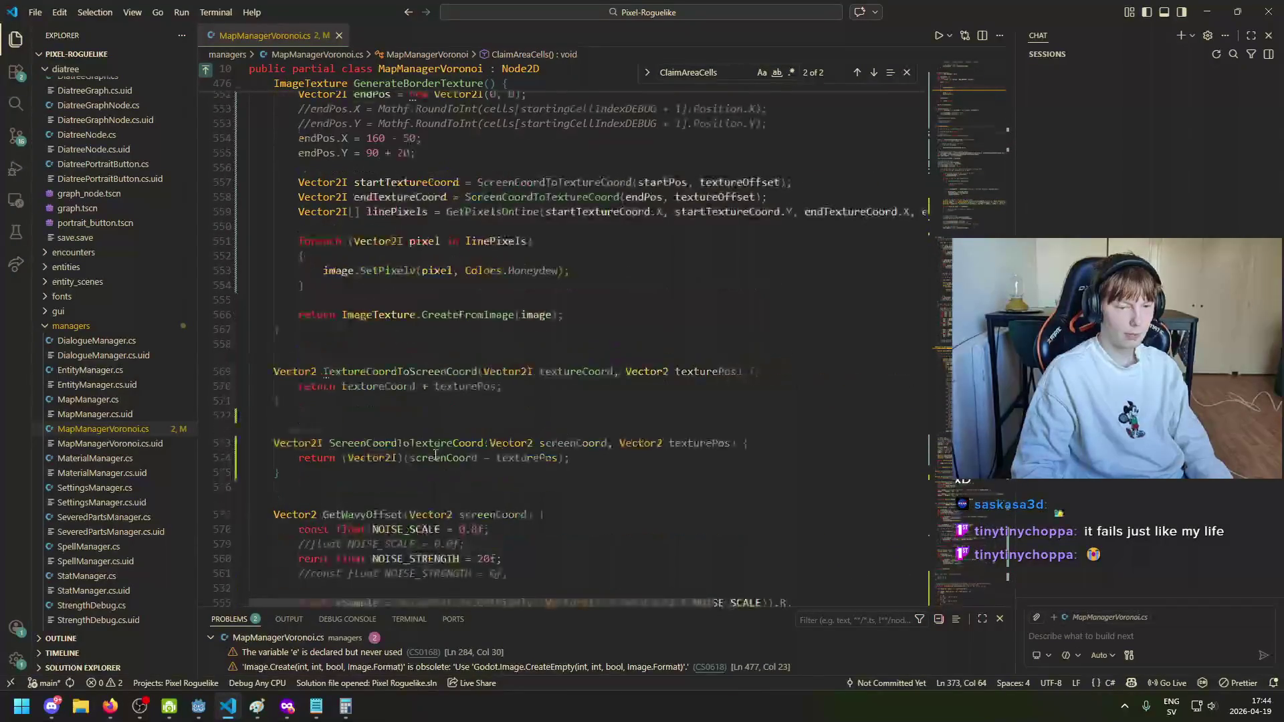
pyautogui.scroll(-6, 406, 495)
pyautogui.scroll(6, 503, 445)
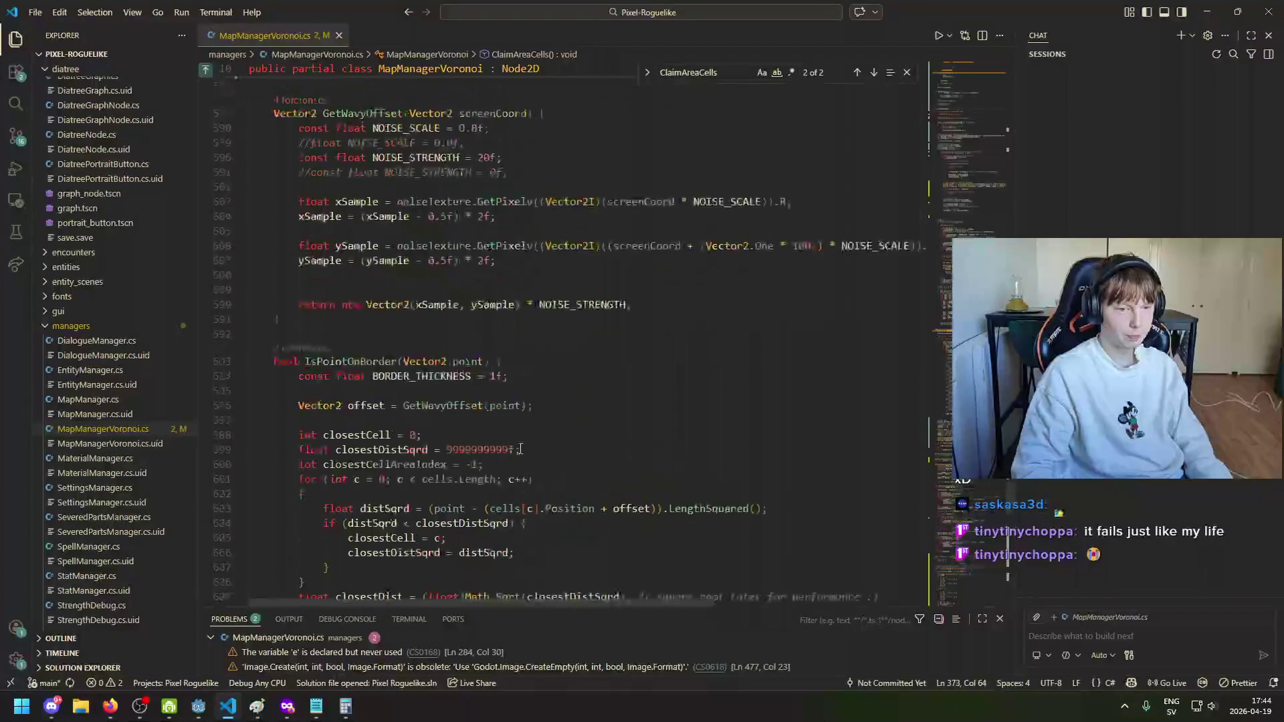
pyautogui.click(323, 362)
pyautogui.scroll(-5, 468, 414)
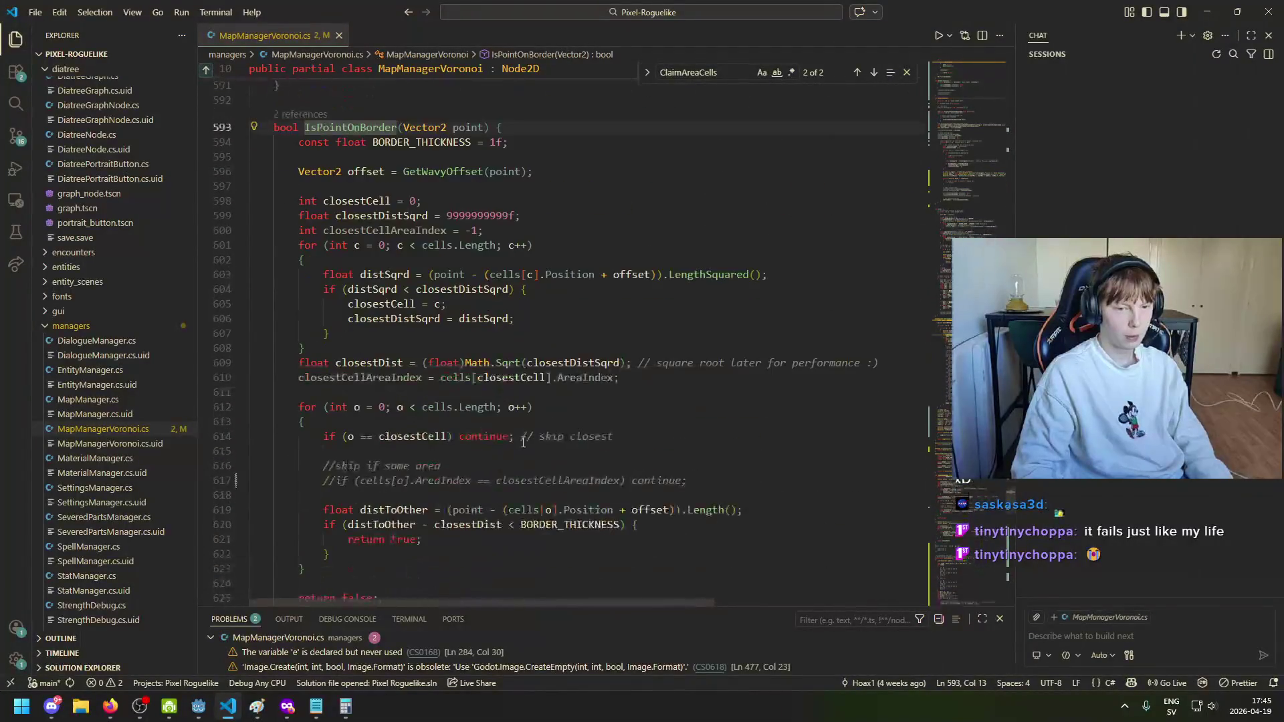
pyautogui.scroll(-1, 536, 432)
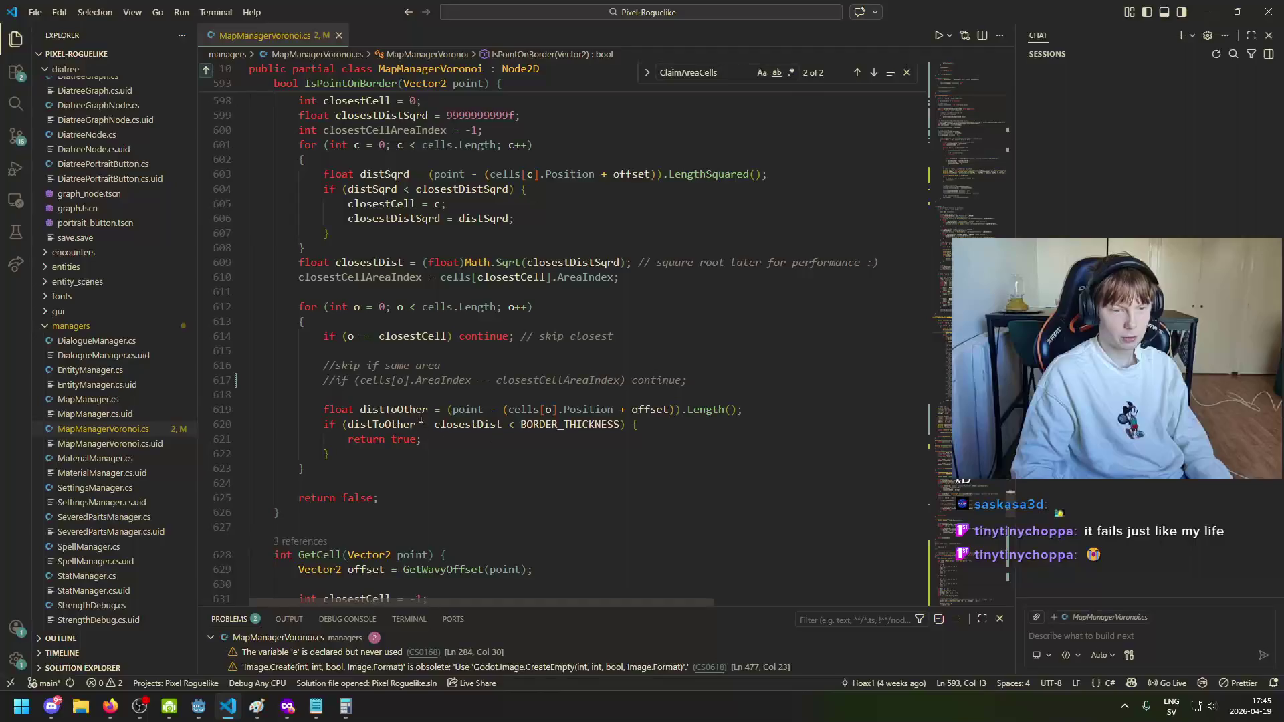
pyautogui.scroll(-4, 422, 418)
pyautogui.click(314, 387)
pyautogui.scroll(-3, 315, 387)
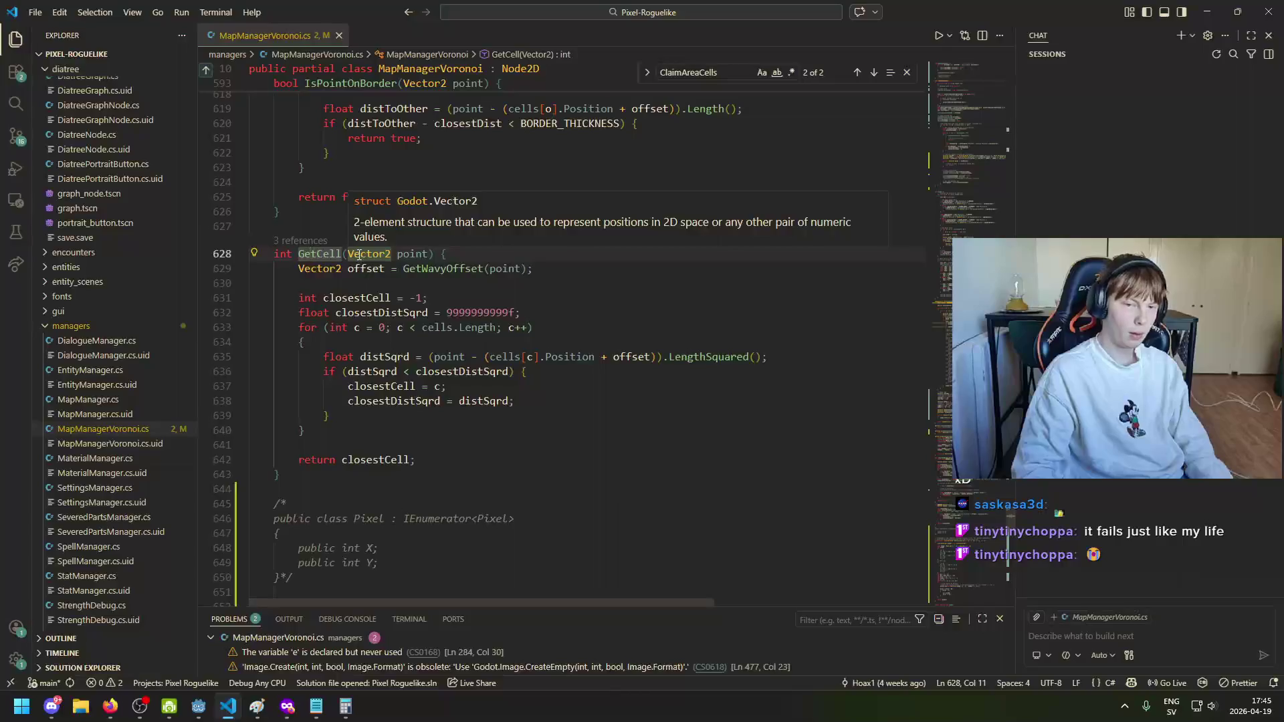
pyautogui.scroll(-1, 406, 396)
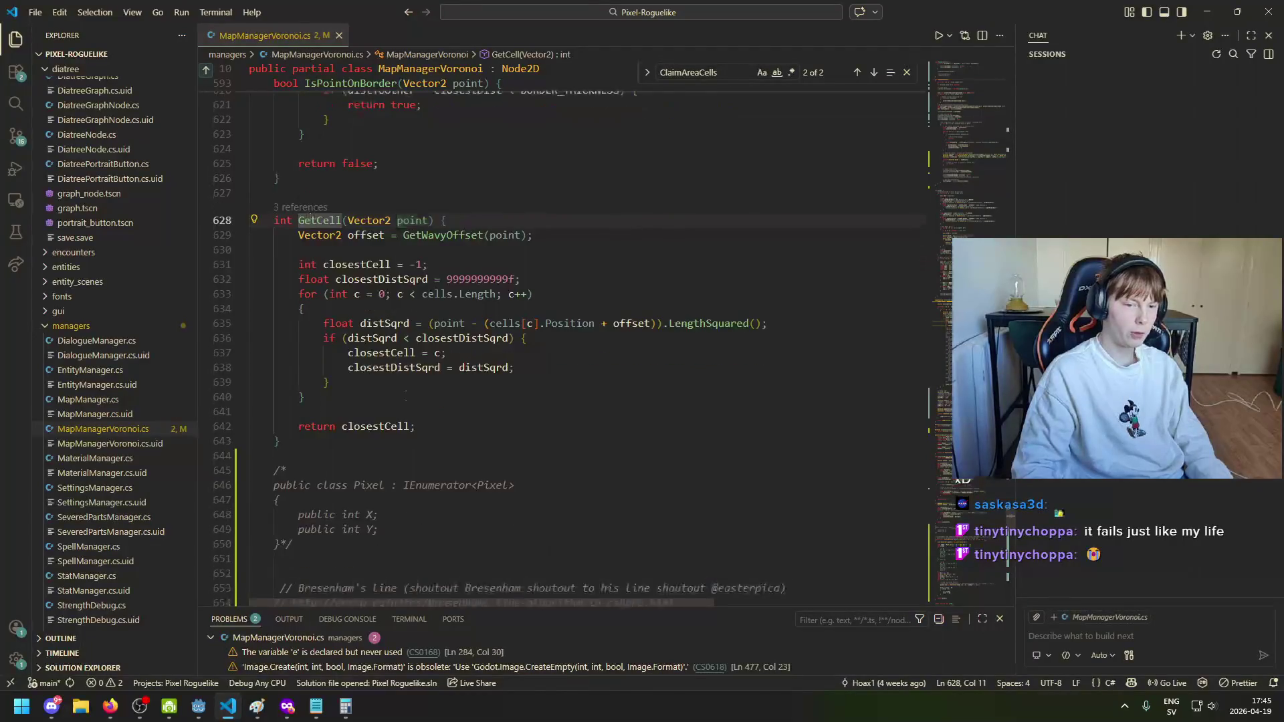
pyautogui.click(391, 429)
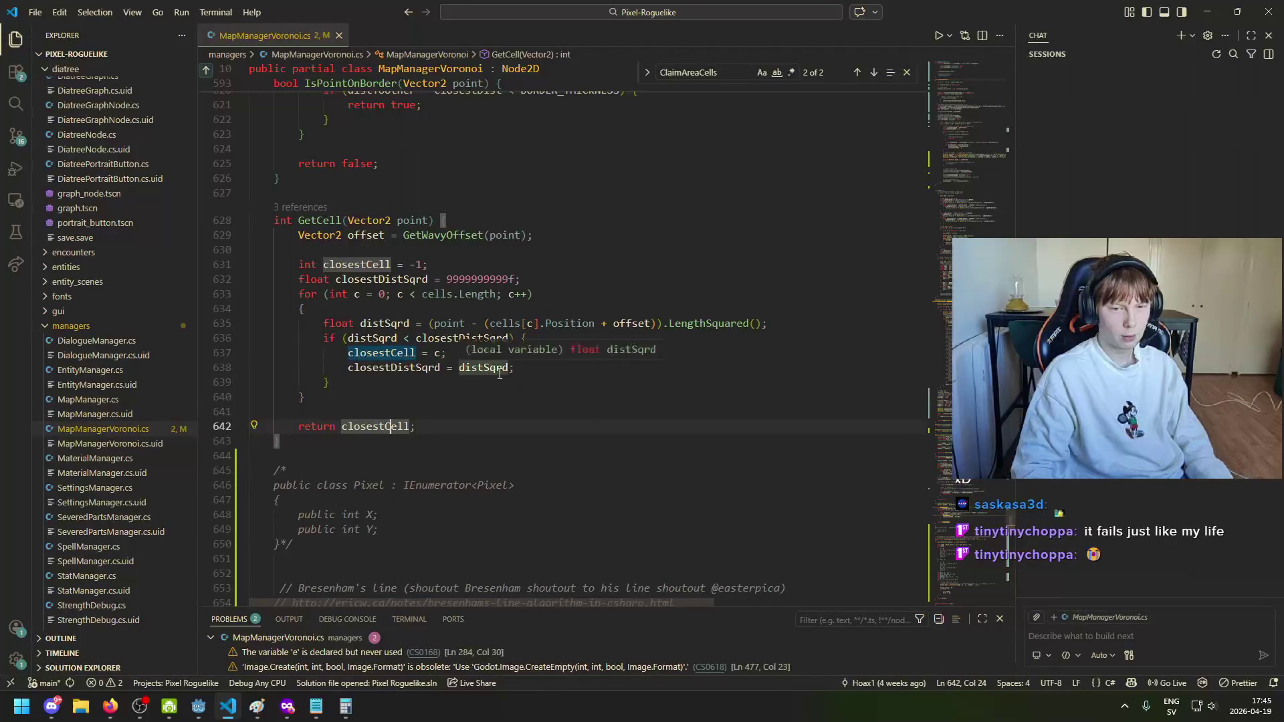
pyautogui.scroll(2, 607, 362)
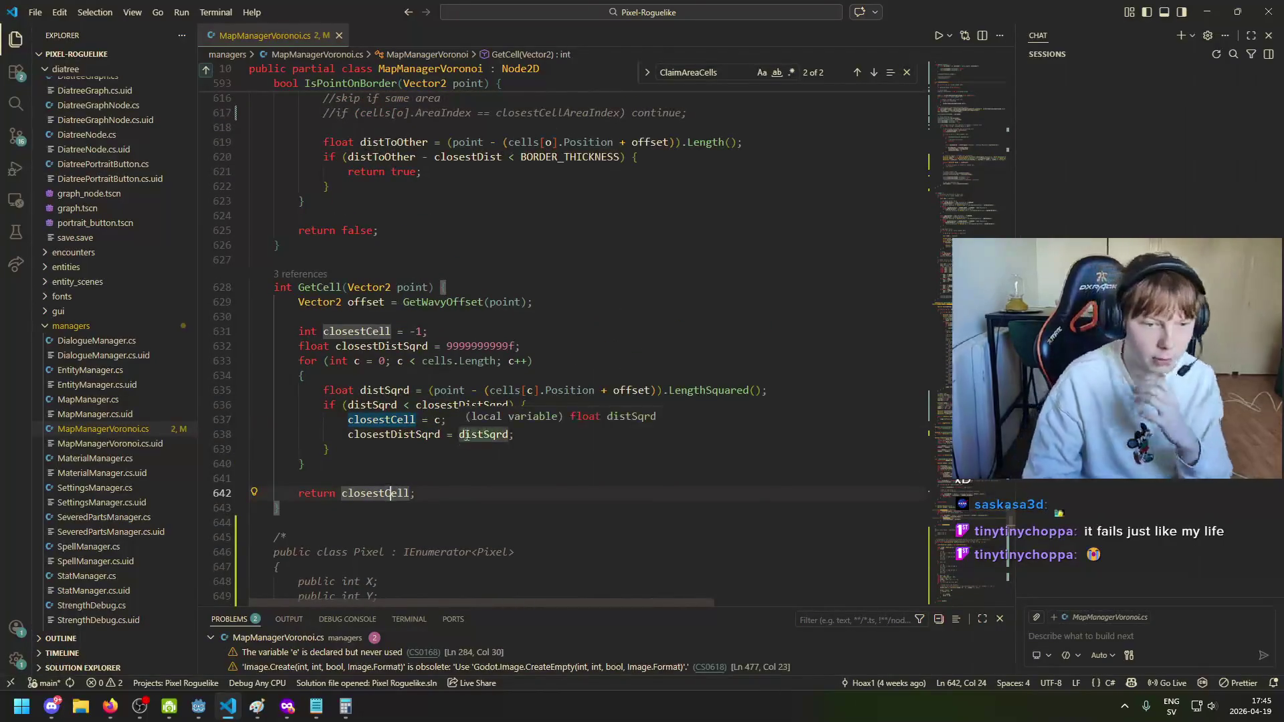
pyautogui.scroll(3, 501, 441)
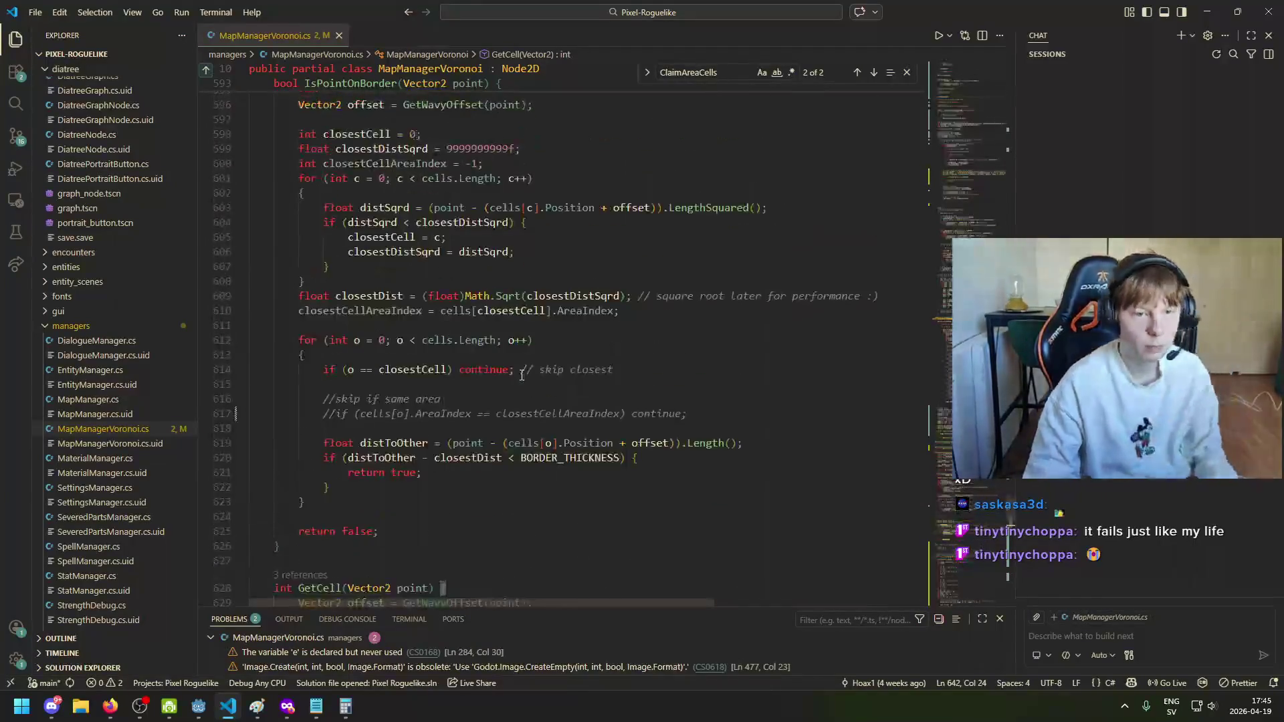
pyautogui.scroll(-3, 551, 462)
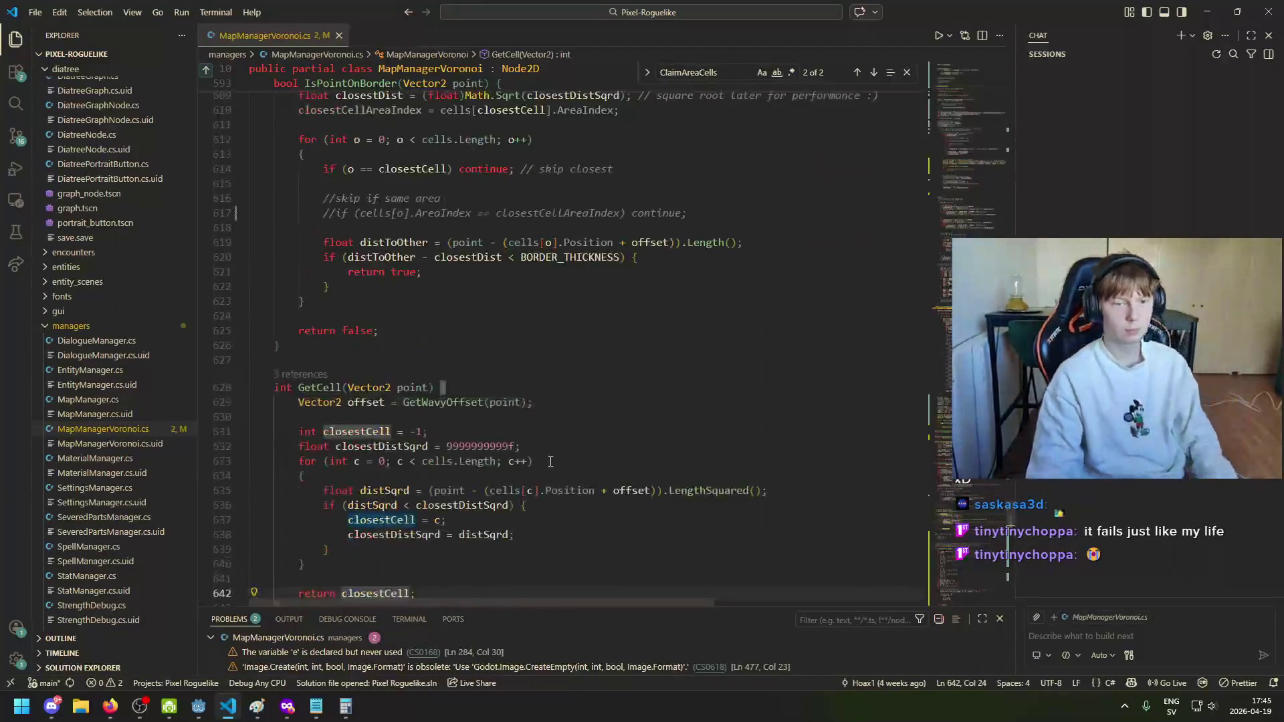
pyautogui.click(472, 365)
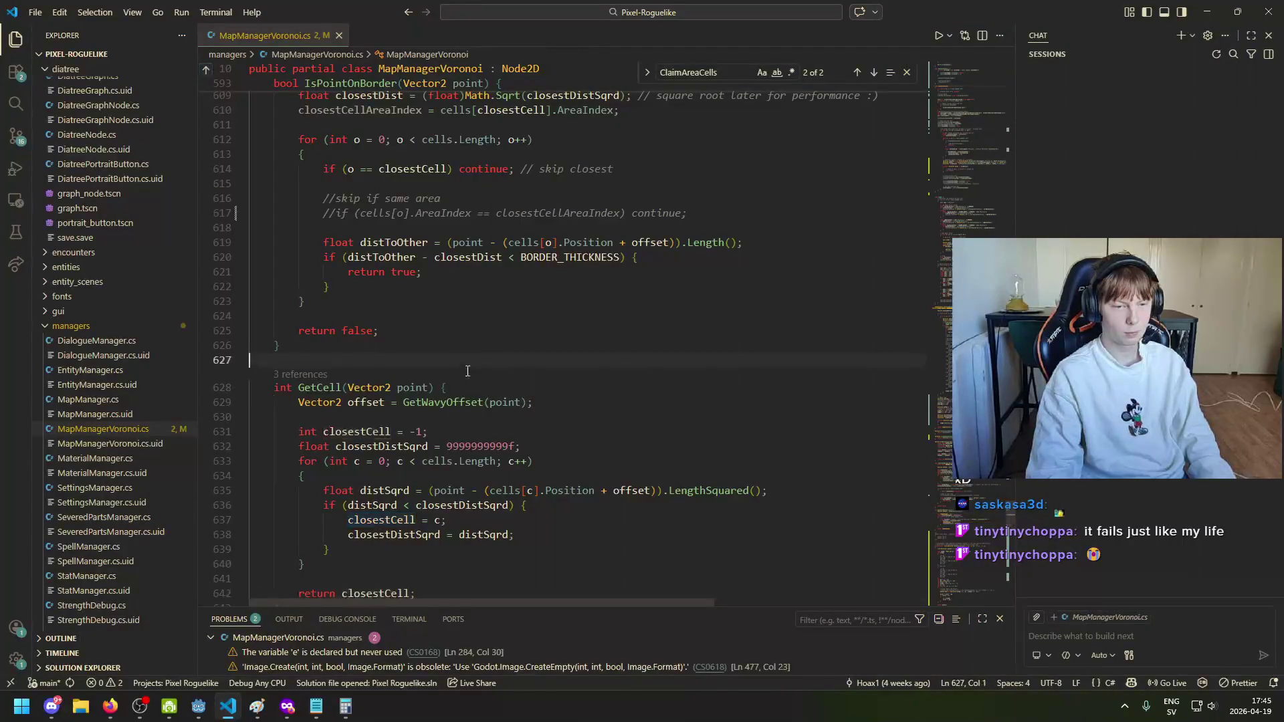
# Step: Add the comment '// Gives cell index of the cell the point is in, based' above GetCell
pyautogui.press('Tab')
pyautogui.press('Return')
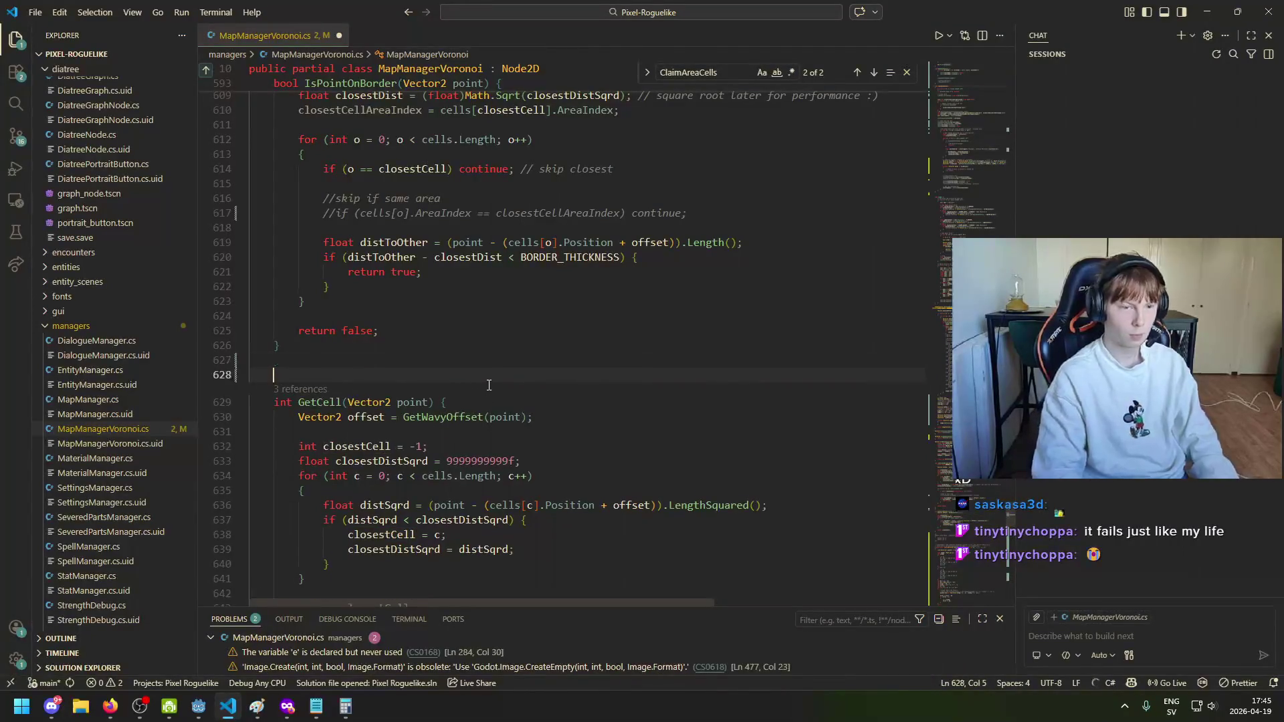
pyautogui.write('// Gives cell index ')
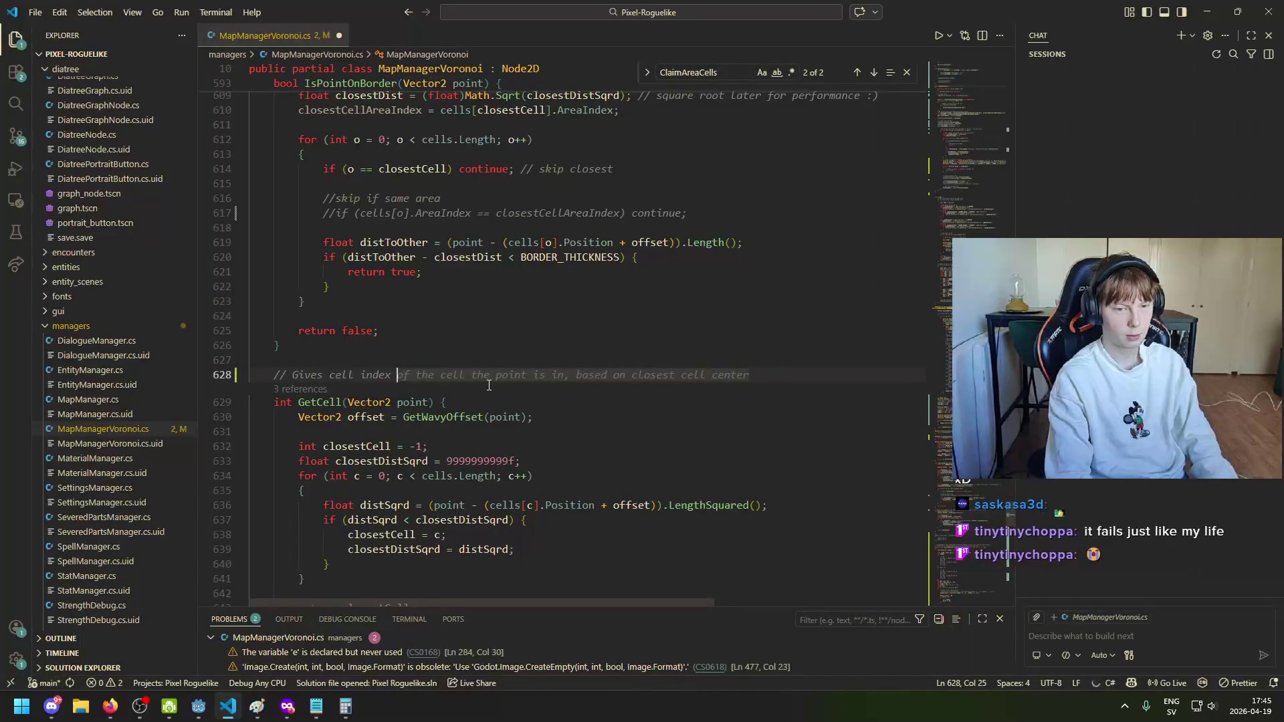
pyautogui.write('of the c')
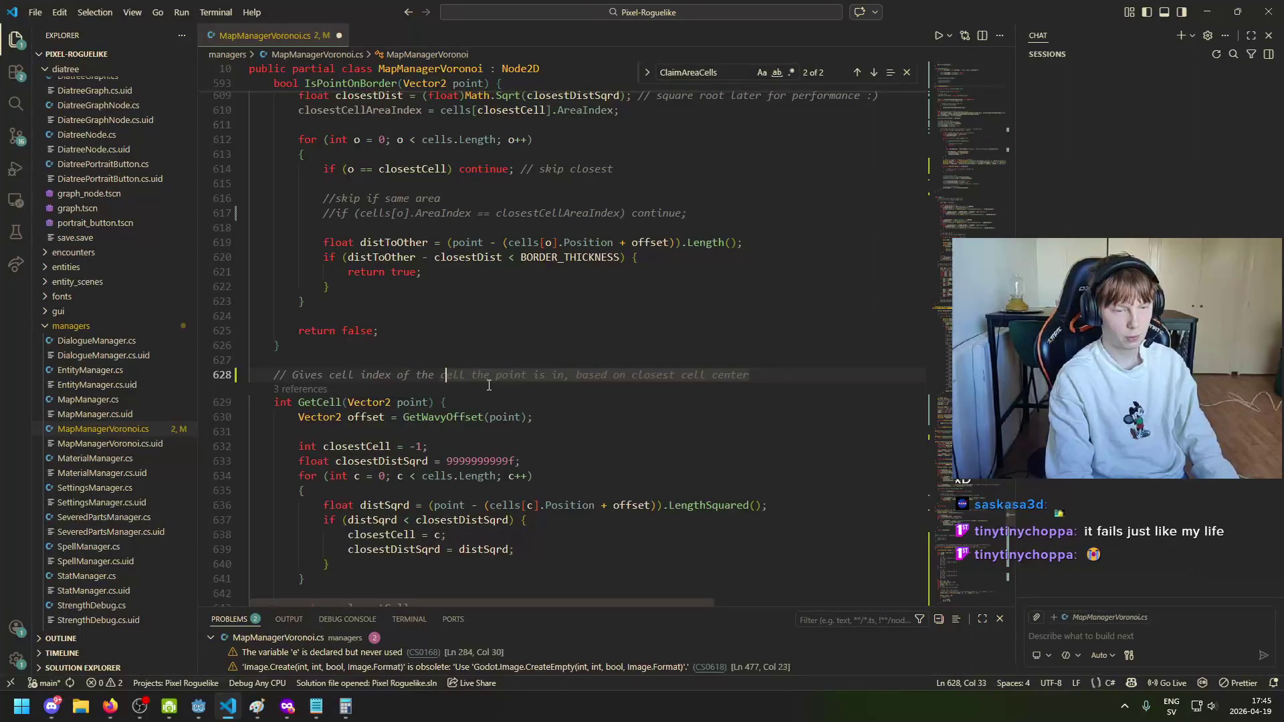
pyautogui.press('BackSpace')
pyautogui.press('BackSpace')
pyautogui.press('BackSpace')
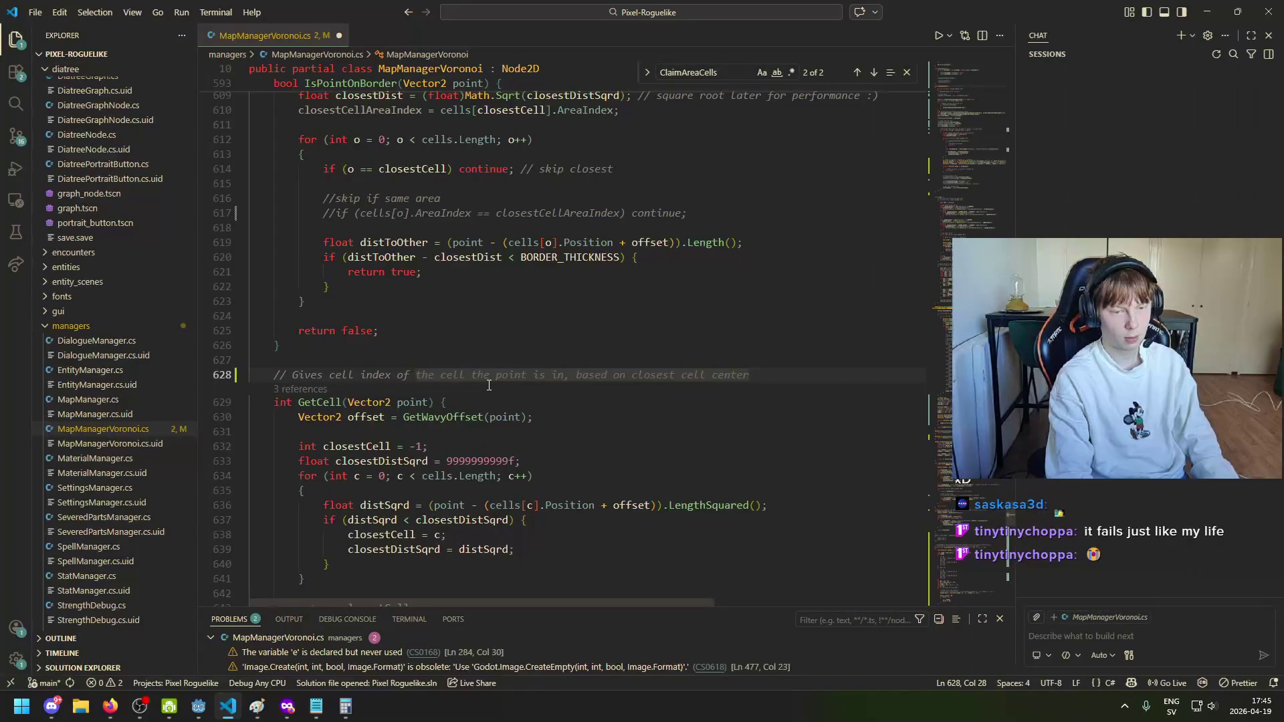
pyautogui.press('Tab')
pyautogui.hotkey('ctrl', 'BackSpace')
pyautogui.hotkey('ctrl', 'BackSpace')
pyautogui.hotkey('ctrl', 'BackSpace')
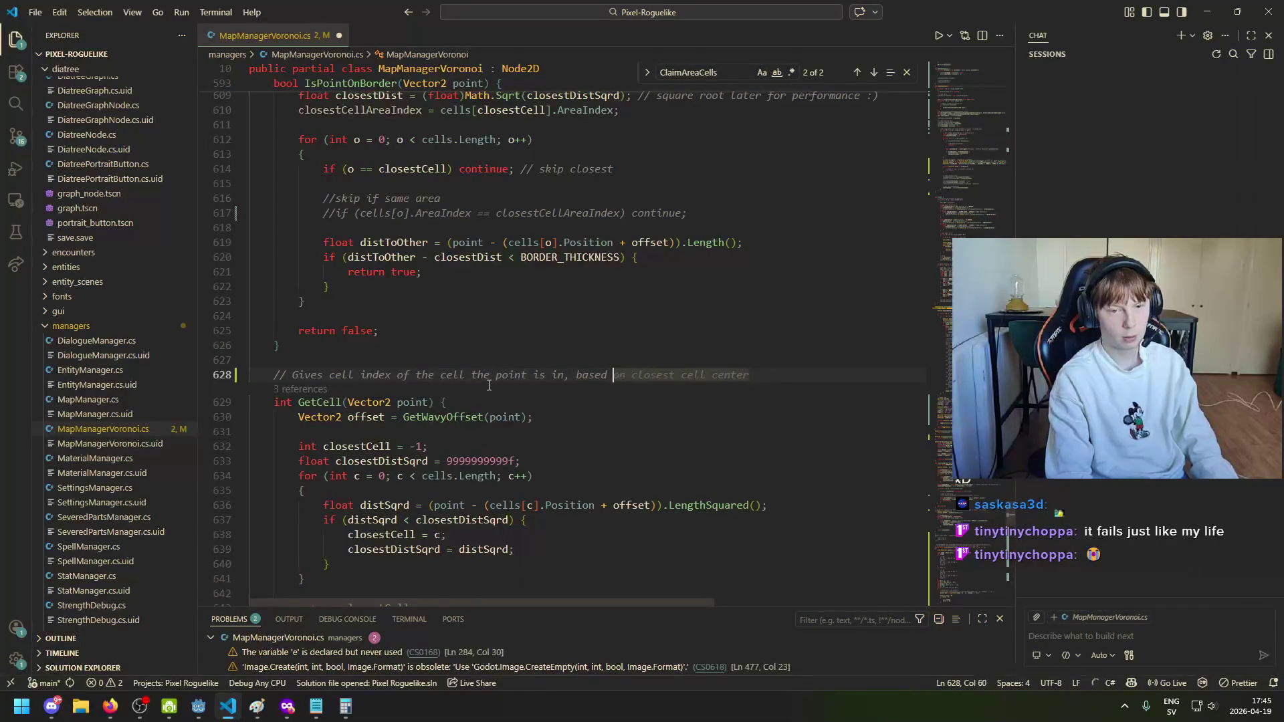
pyautogui.scroll(12, 562, 497)
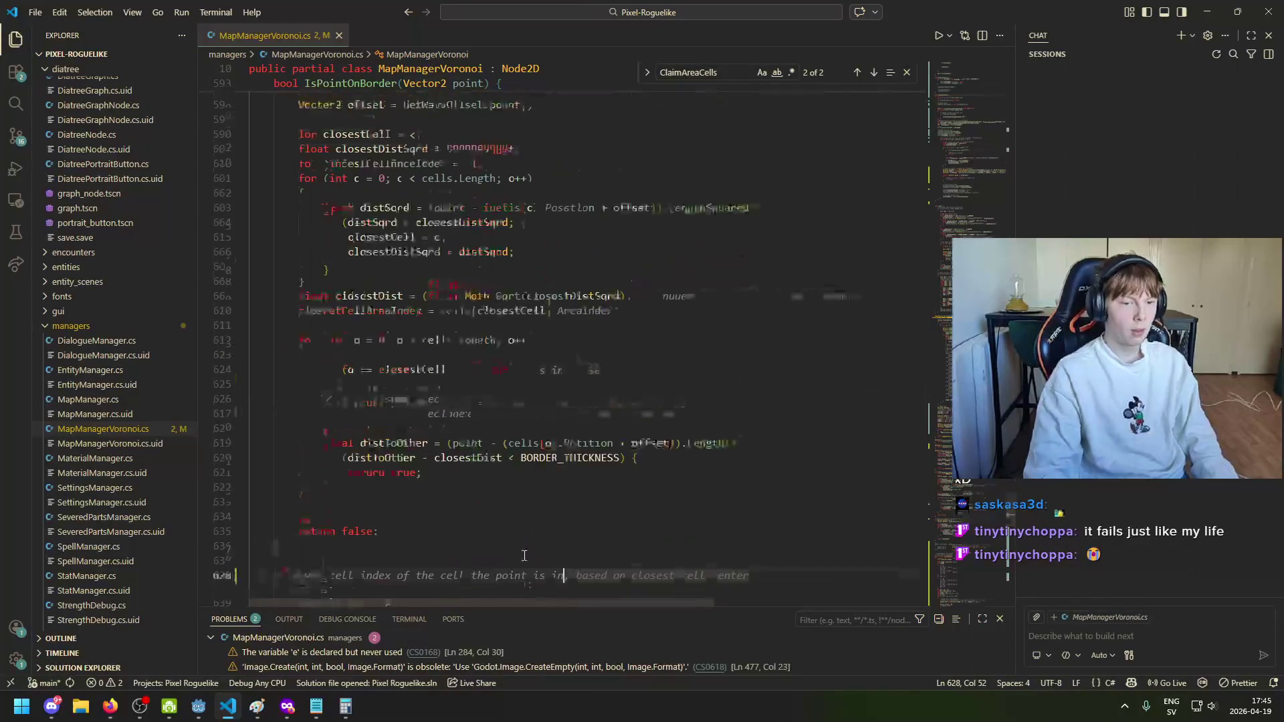
# Step: Scroll through the debug line code, checking its end point and how its pixels are coloured
pyautogui.scroll(10, 562, 497)
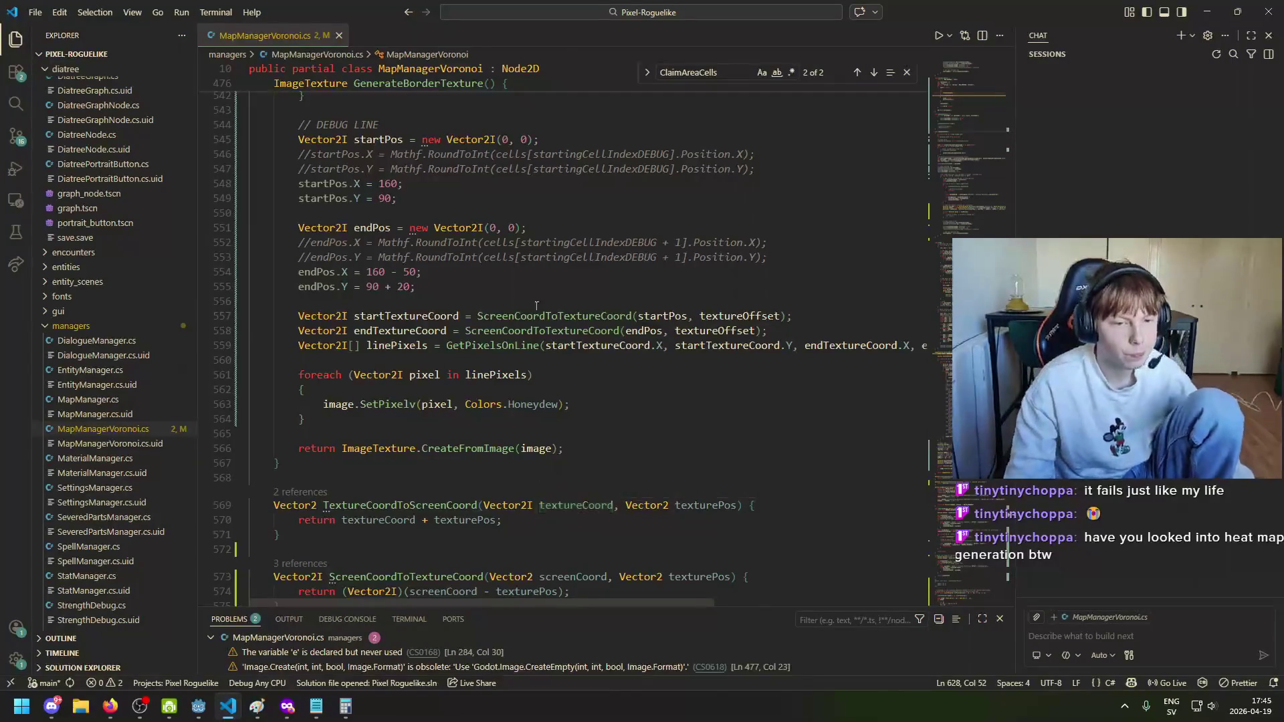
pyautogui.scroll(-5, 580, 277)
pyautogui.scroll(3, 581, 278)
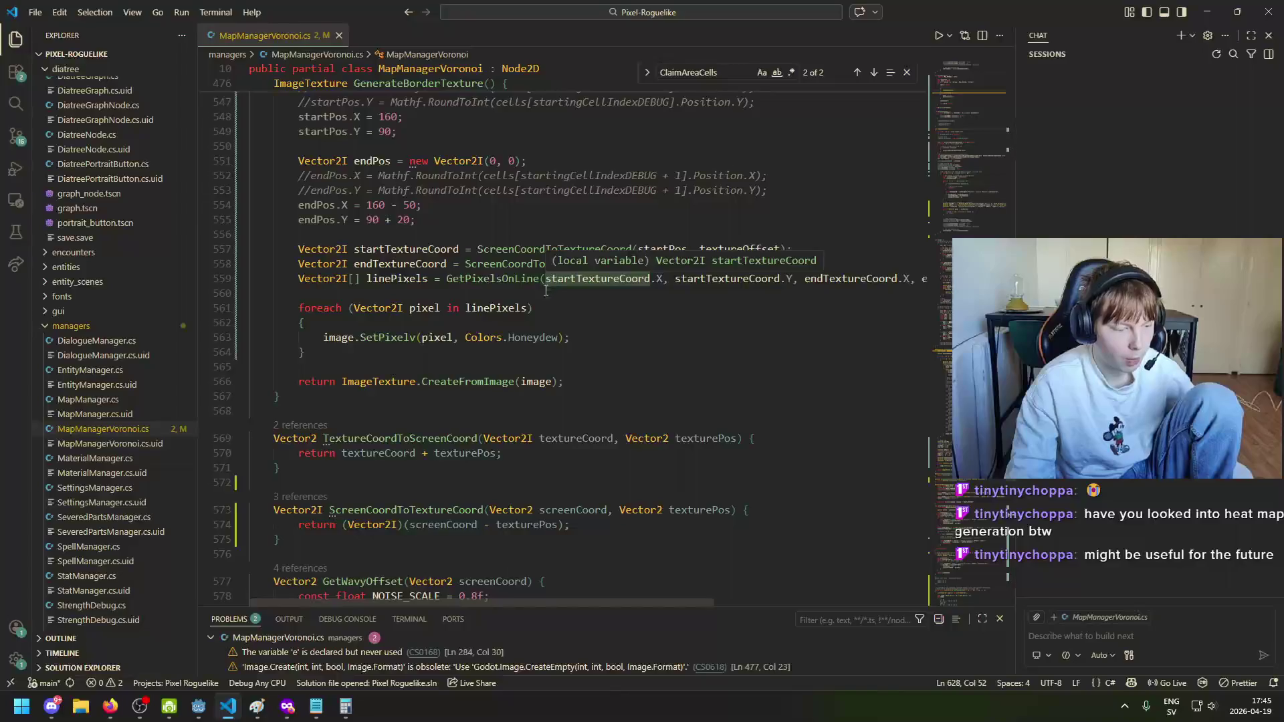
pyautogui.scroll(2, 545, 290)
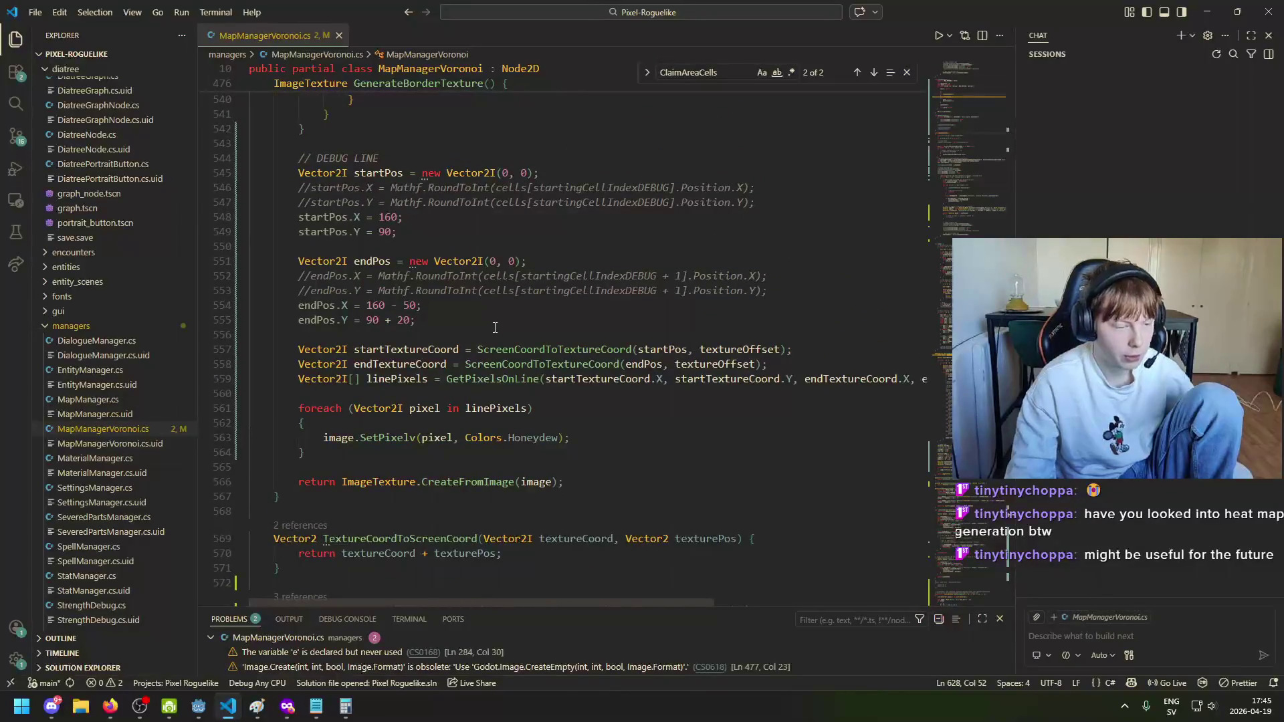
pyautogui.click(494, 325)
pyautogui.scroll(3, 480, 326)
pyautogui.scroll(-2, 482, 290)
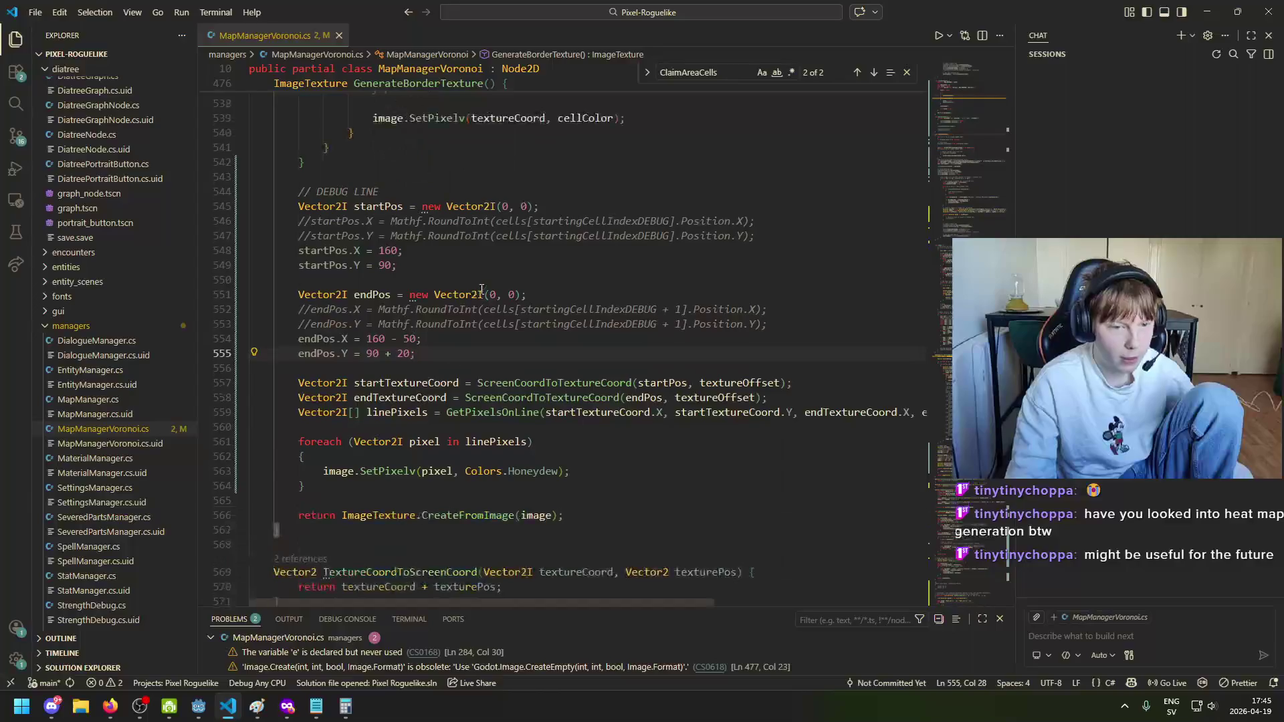
pyautogui.scroll(-3, 481, 290)
pyautogui.click(574, 337)
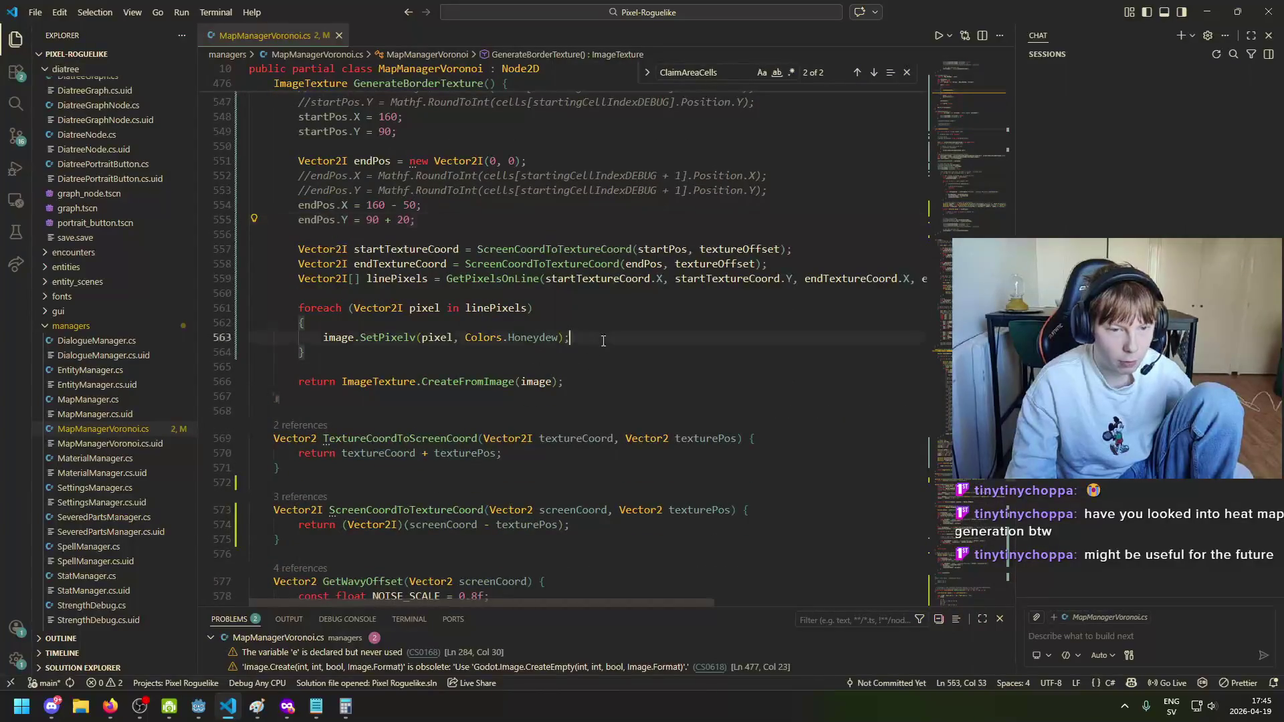
pyautogui.scroll(8, 404, 390)
pyautogui.scroll(20, 404, 390)
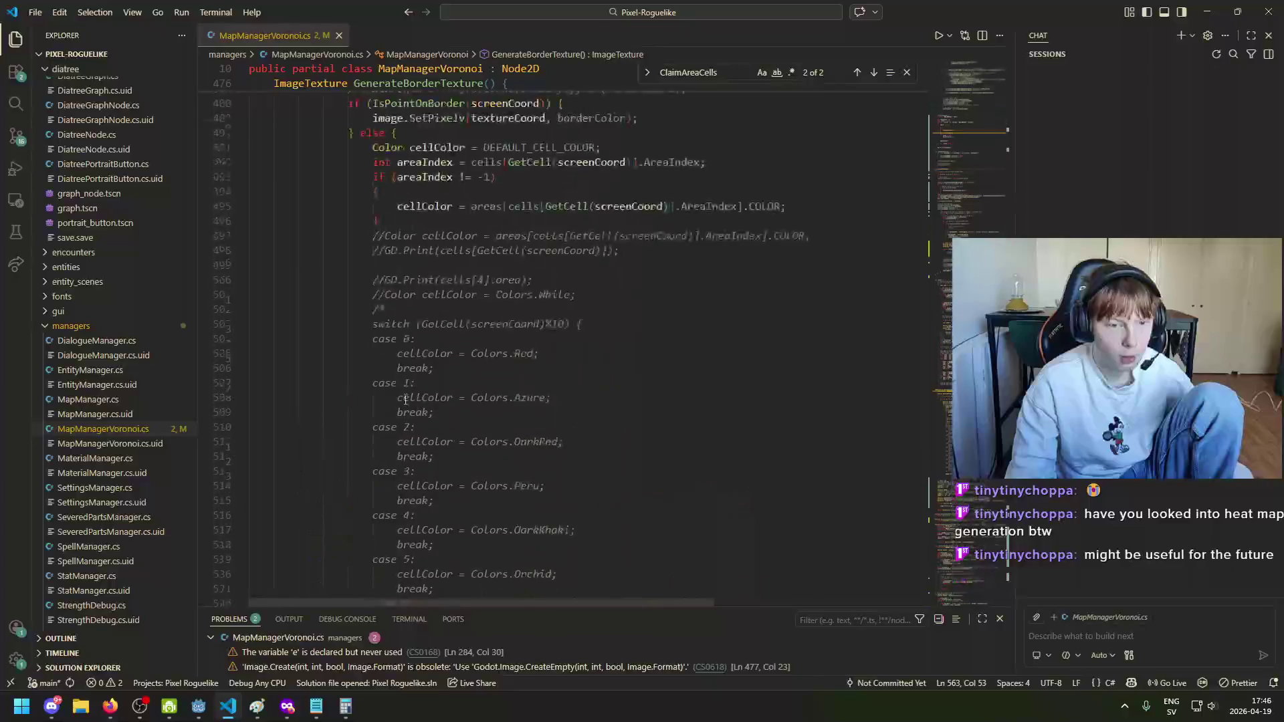
pyautogui.scroll(20, 432, 398)
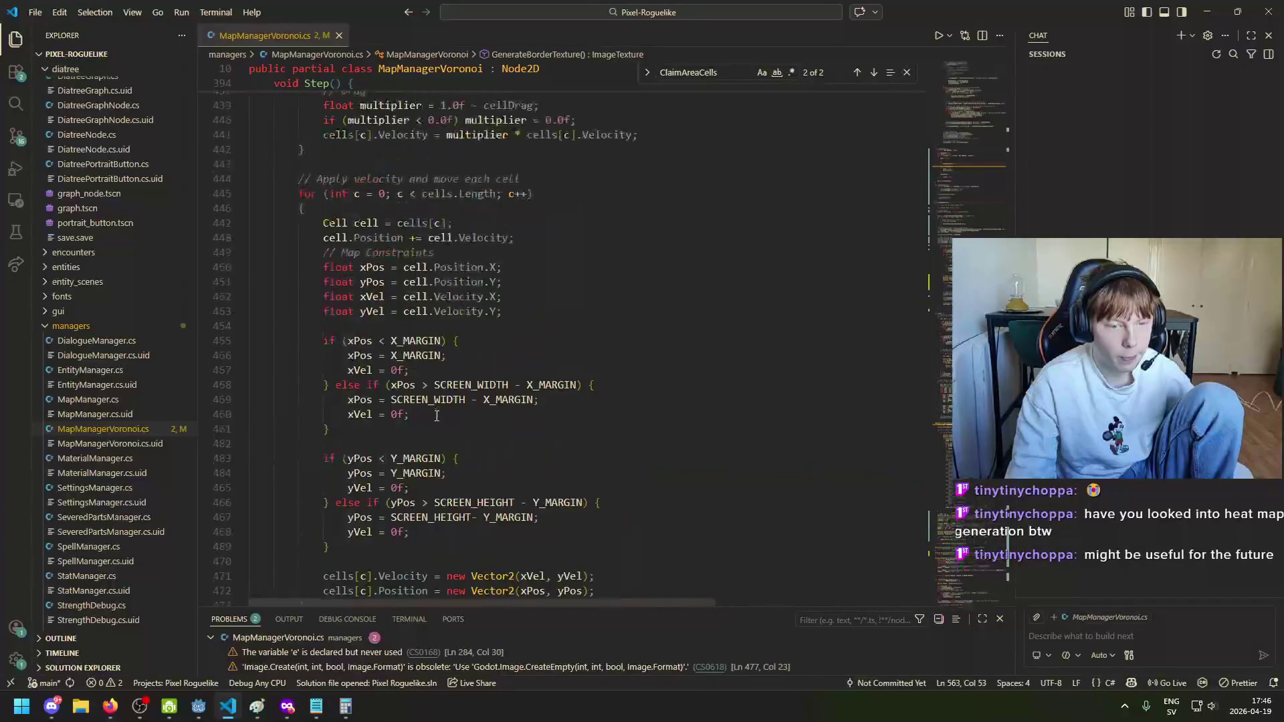
pyautogui.scroll(6, 474, 407)
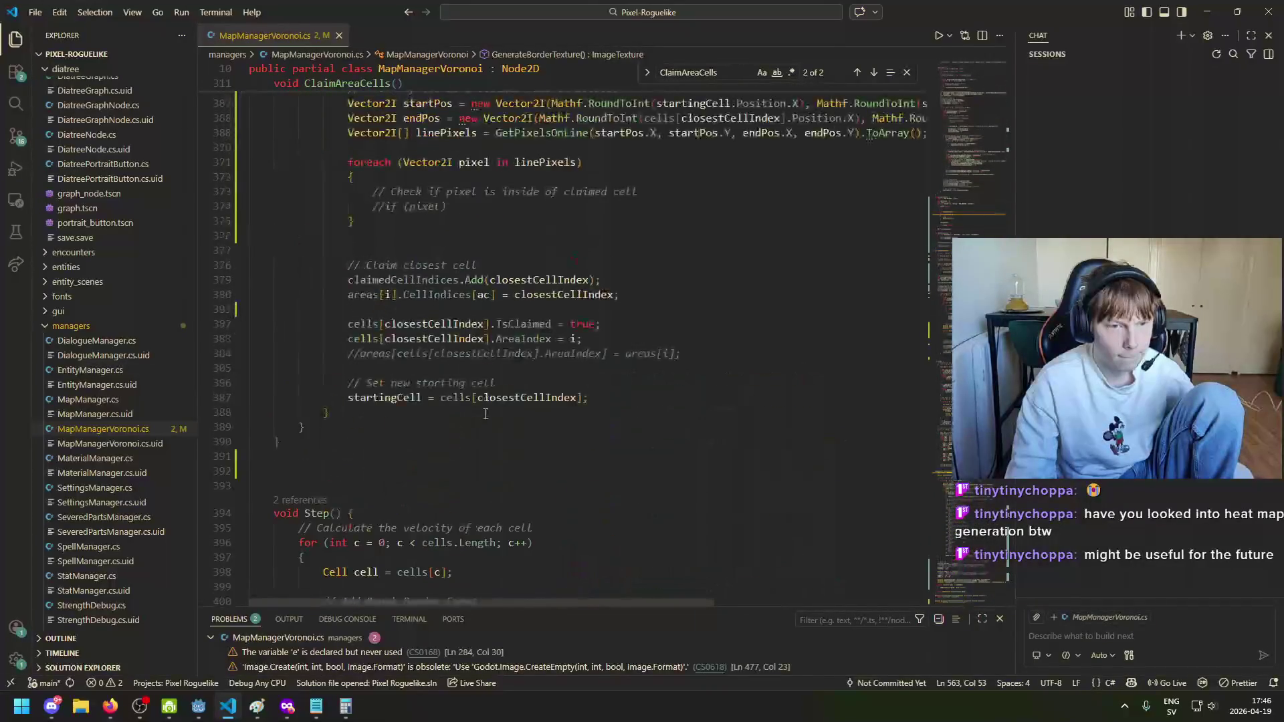
pyautogui.scroll(-20, 474, 407)
# Step: Go back to the GenerateBorderTexture code and clear the ClaimAreaCells query in Find
pyautogui.rightClick(505, 359)
pyautogui.click(417, 382)
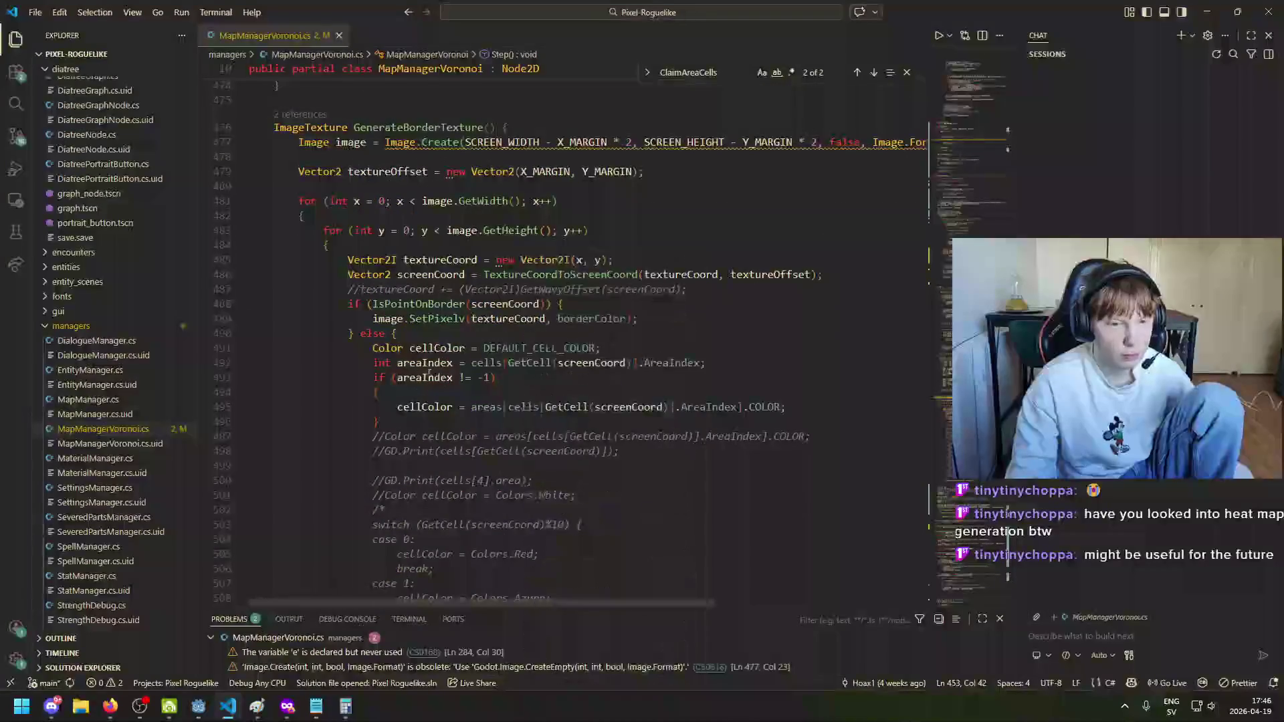
pyautogui.scroll(1, 418, 335)
pyautogui.click(415, 194)
pyautogui.scroll(-20, 414, 238)
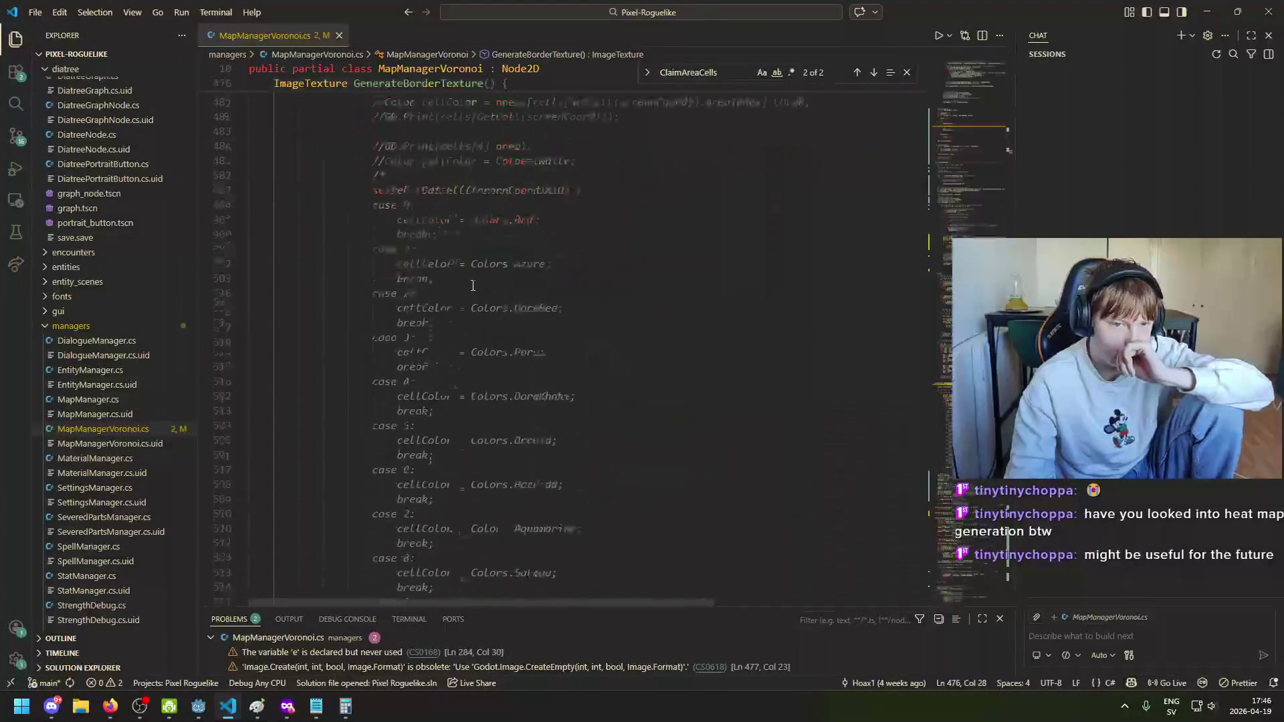
pyautogui.scroll(-8, 494, 345)
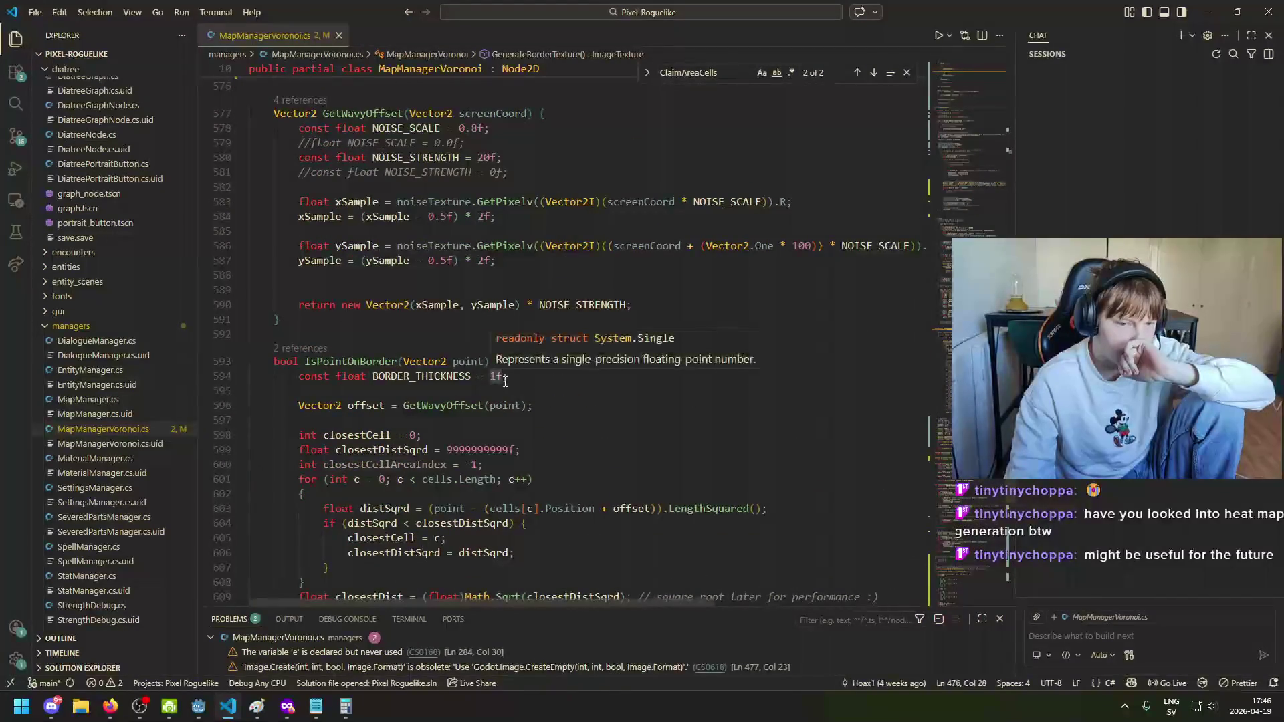
pyautogui.scroll(3, 582, 385)
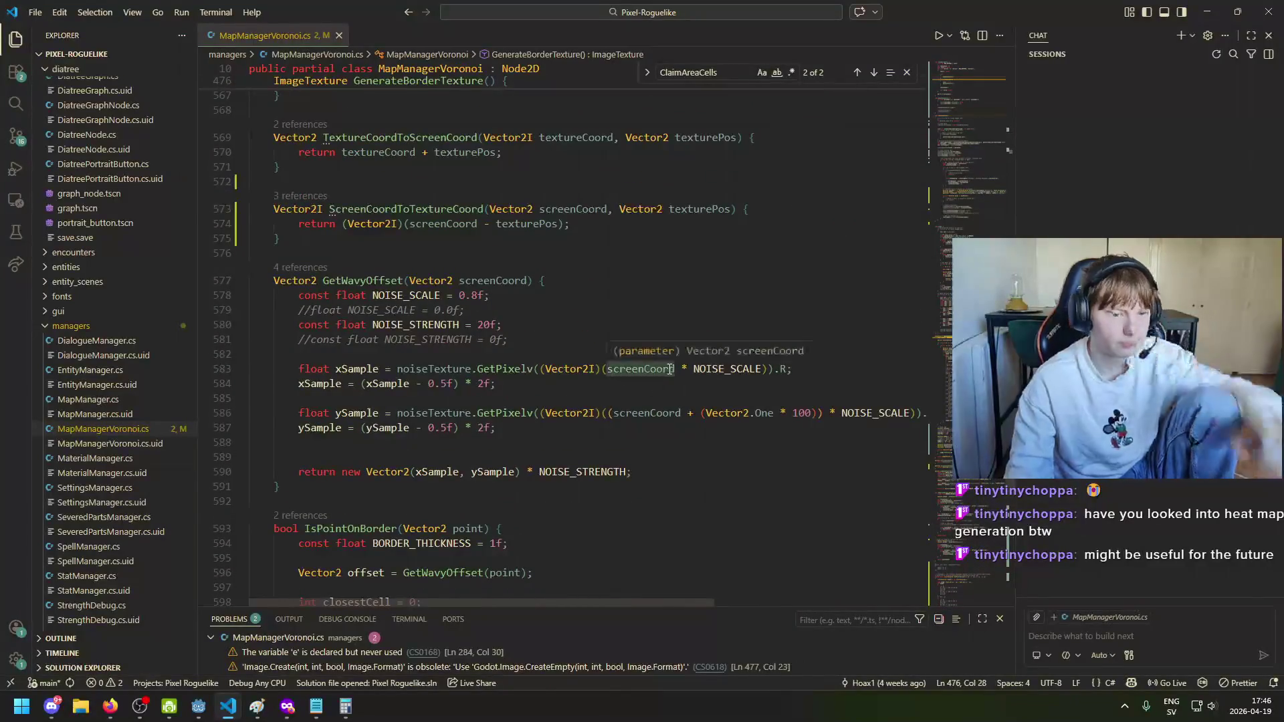
pyautogui.hotkey('ctrl', 'f')
pyautogui.press('BackSpace')
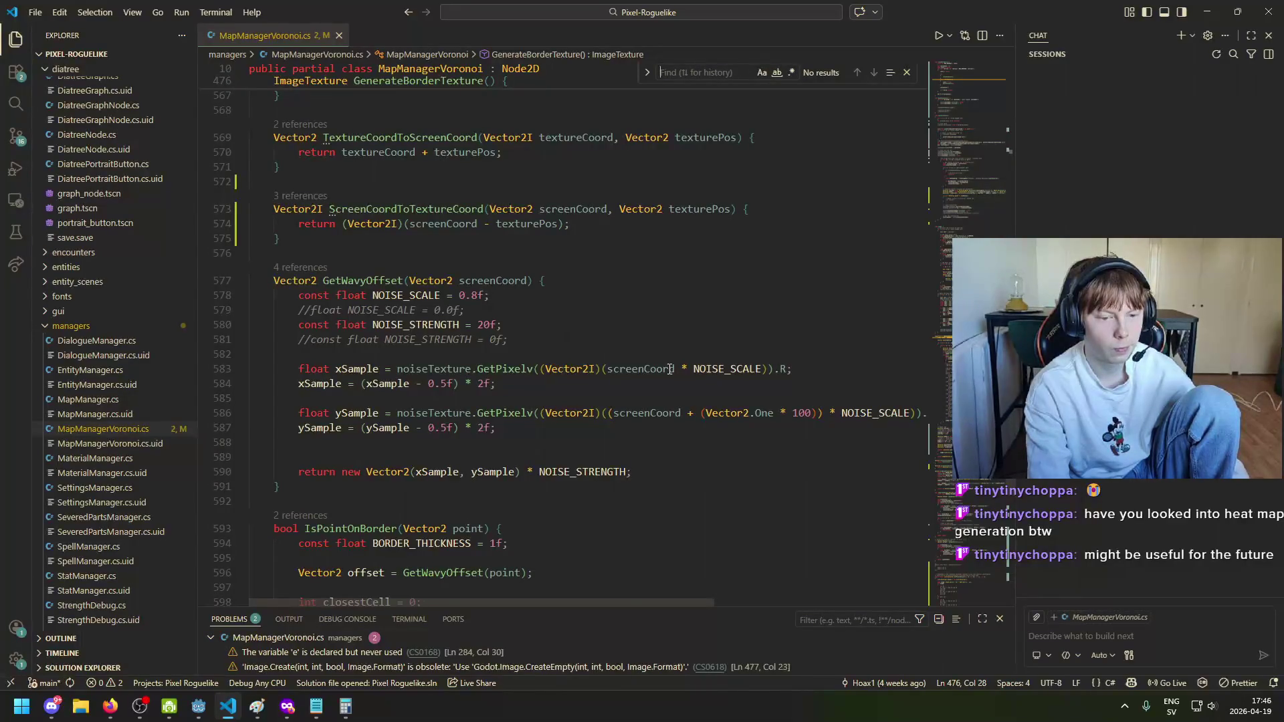
# Step: Search for 'Line', cycle through every match, and return to the claimed-cell check on line 368
pyautogui.write('Line')
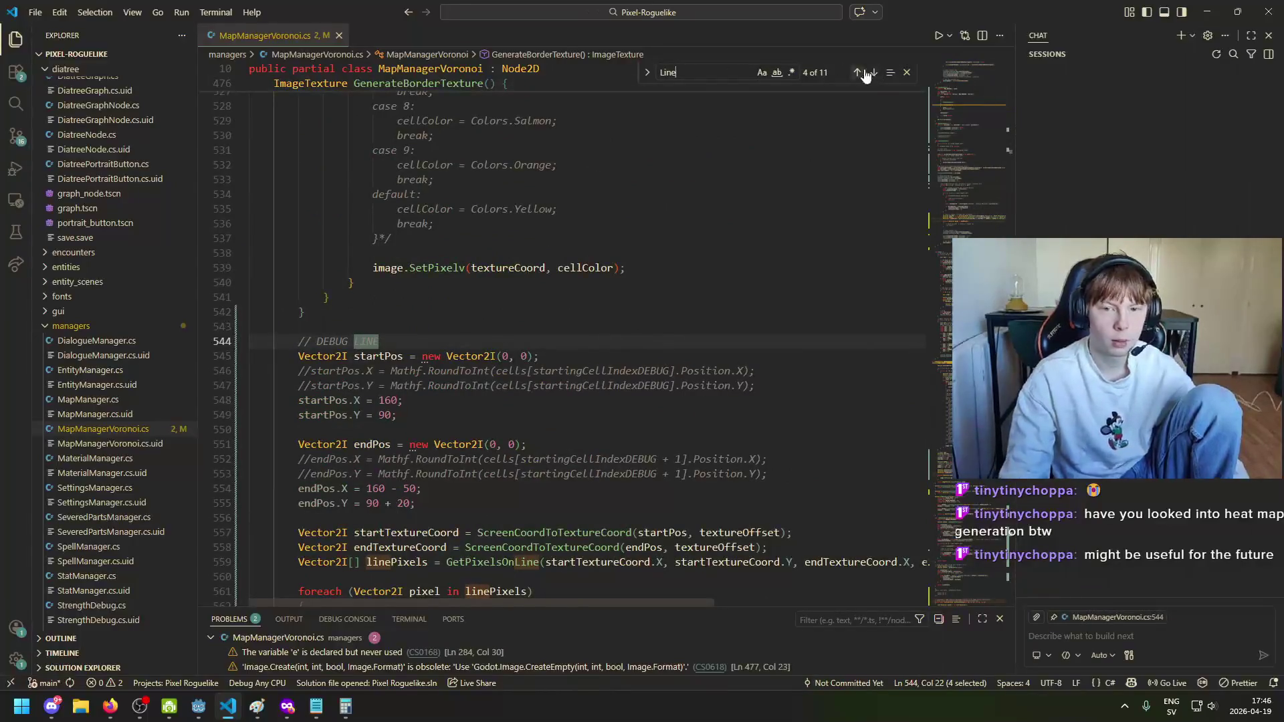
pyautogui.click(875, 75)
pyautogui.click(874, 75)
pyautogui.click(874, 74)
pyautogui.click(874, 75)
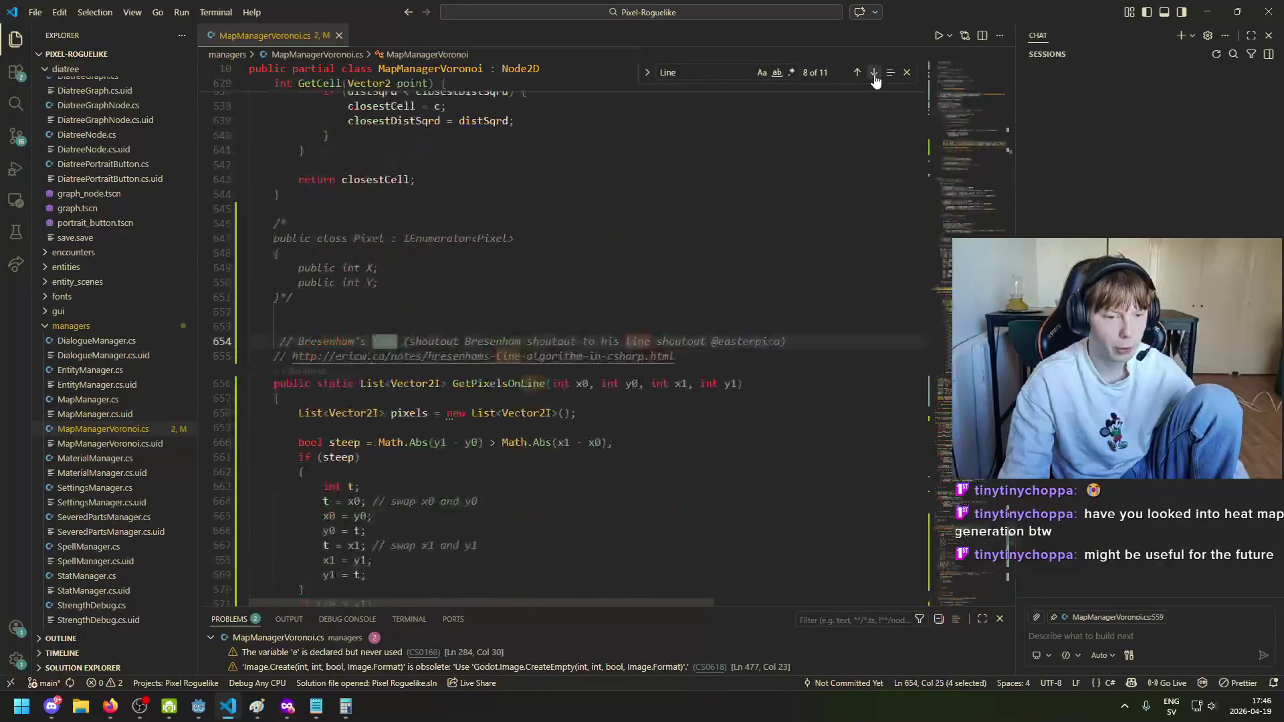
pyautogui.click(875, 74)
pyautogui.click(874, 74)
pyautogui.click(874, 74)
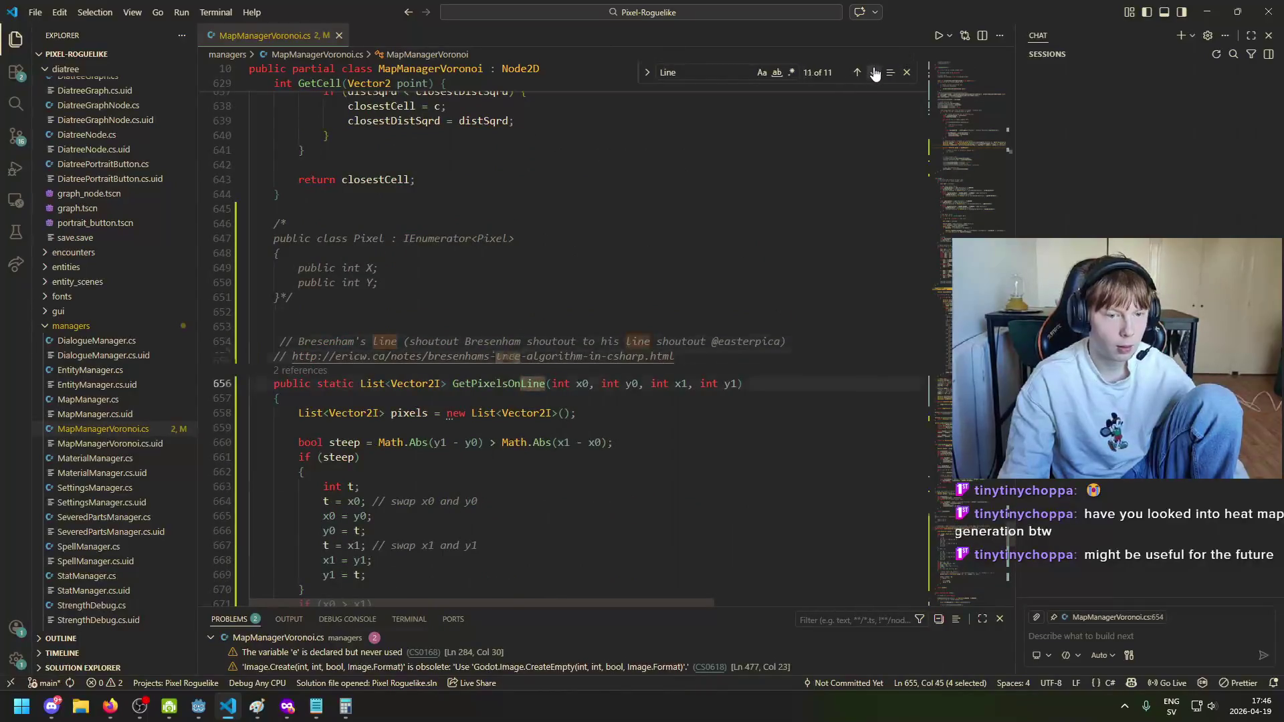
pyautogui.click(875, 73)
pyautogui.click(638, 326)
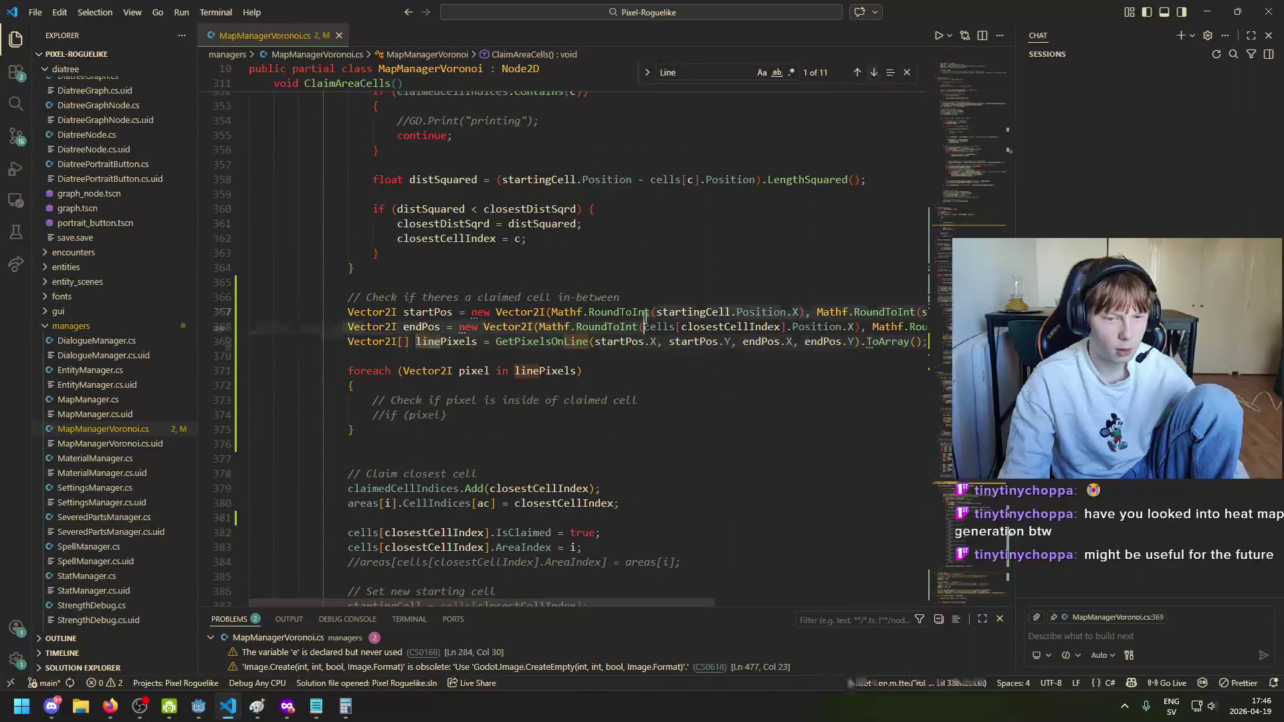
pyautogui.press('Down')
pyautogui.press('Down')
pyautogui.press('Down')
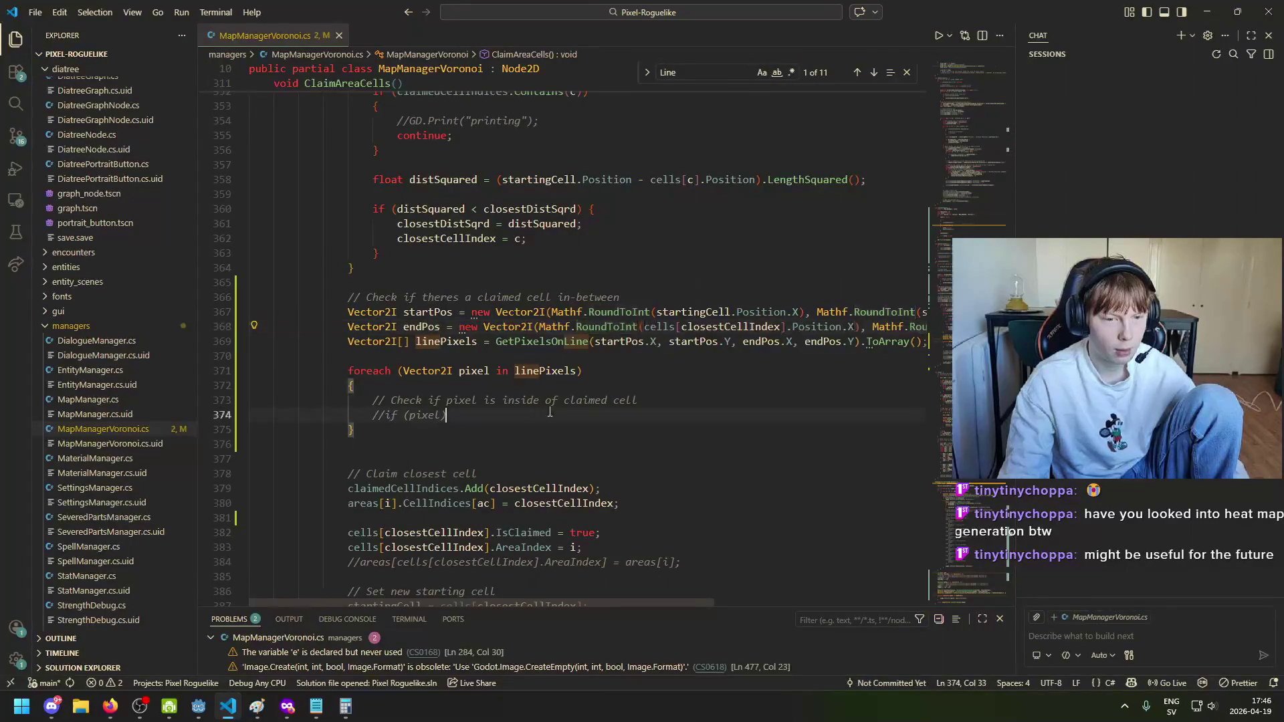
# Step: Replace the commented-out if (pixel) line with 'Cell cell = cells[GetCell(pixel)];'
pyautogui.press('BackSpace')
pyautogui.press('BackSpace')
pyautogui.press('BackSpace')
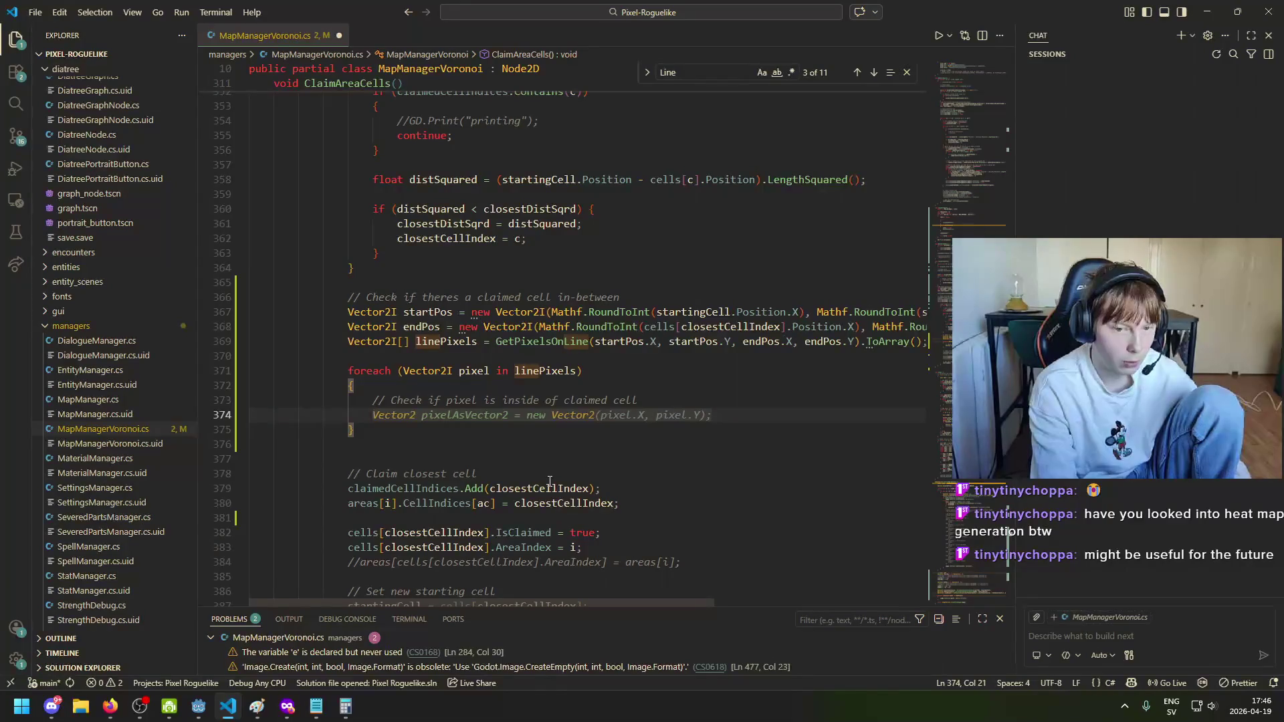
pyautogui.write('Cell ')
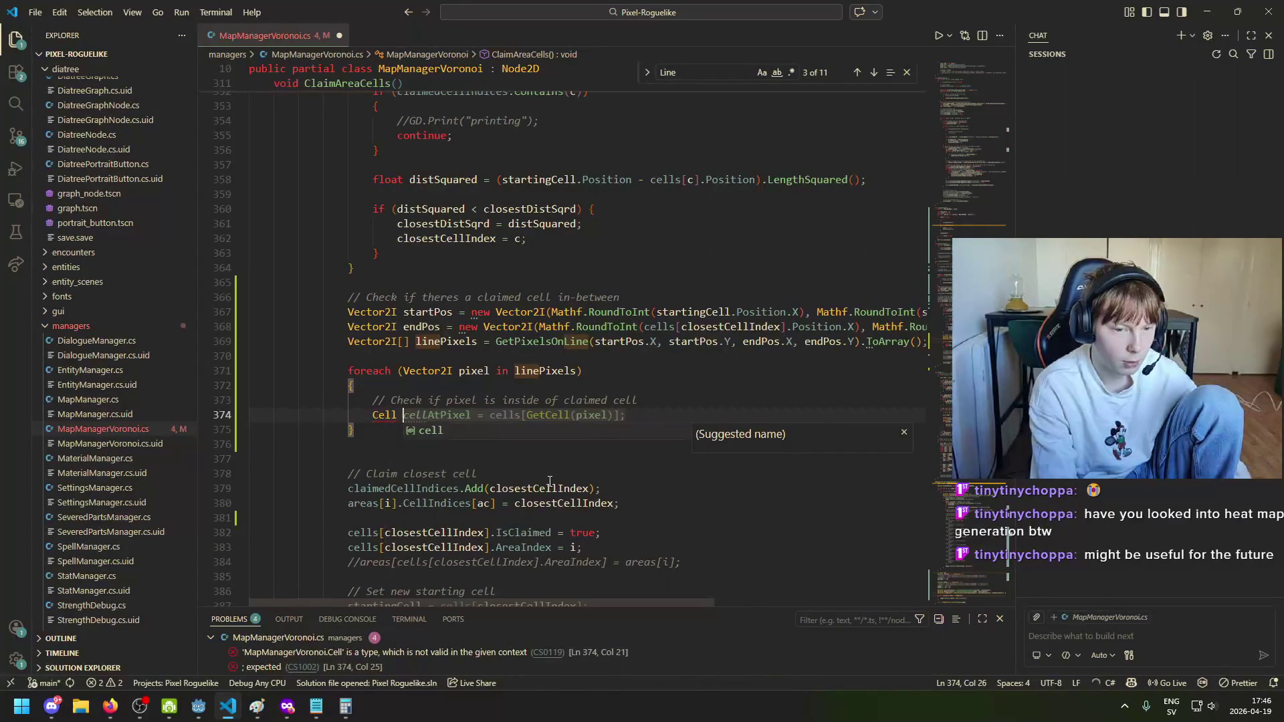
pyautogui.write('cell')
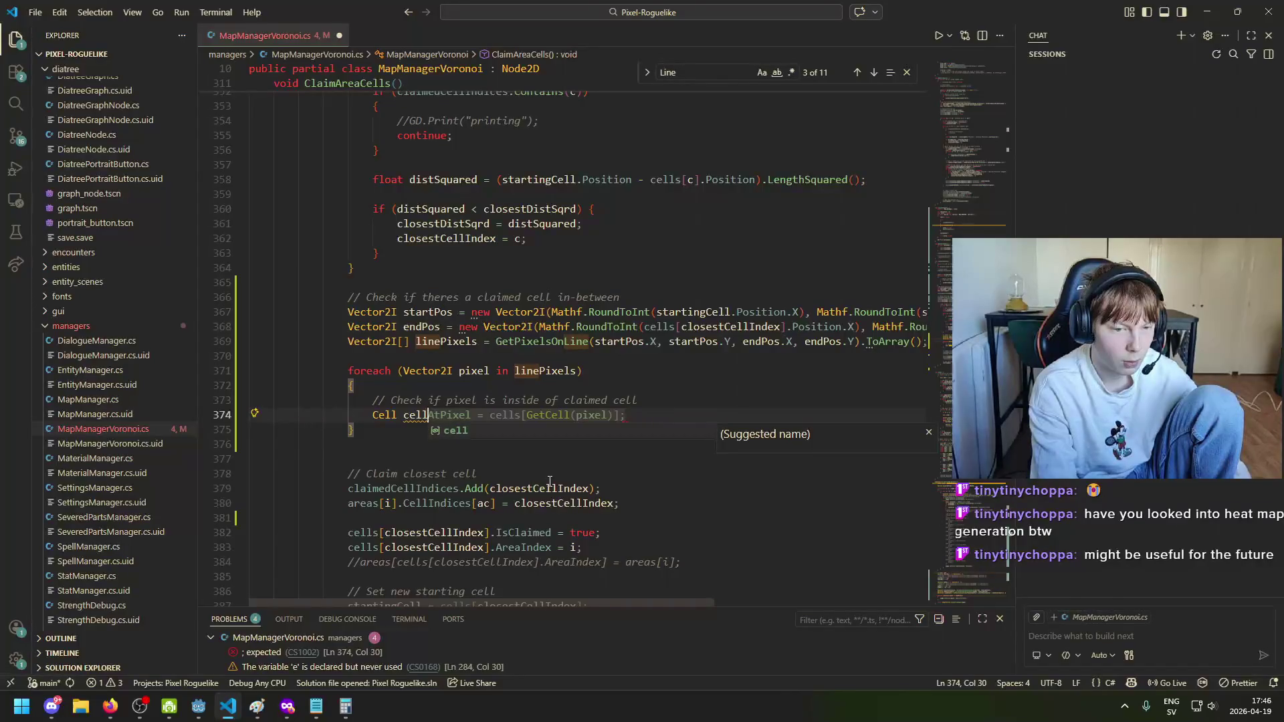
pyautogui.write(' = ')
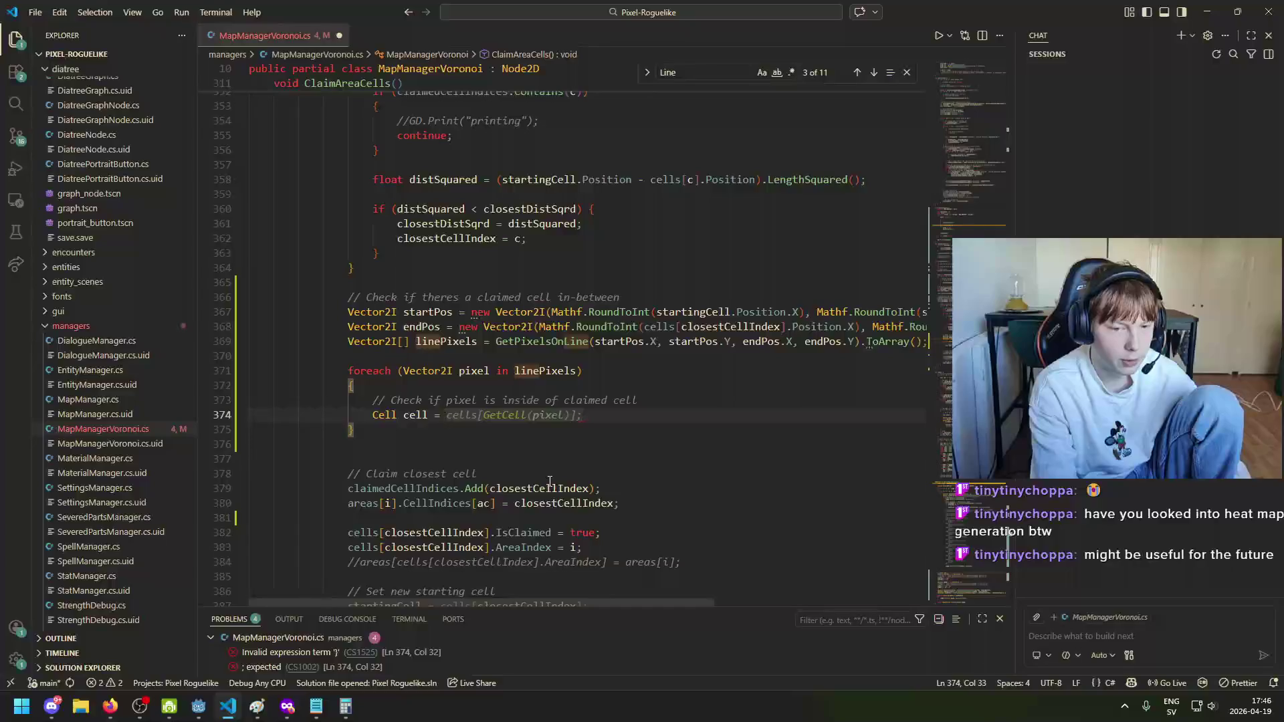
pyautogui.write('cells')
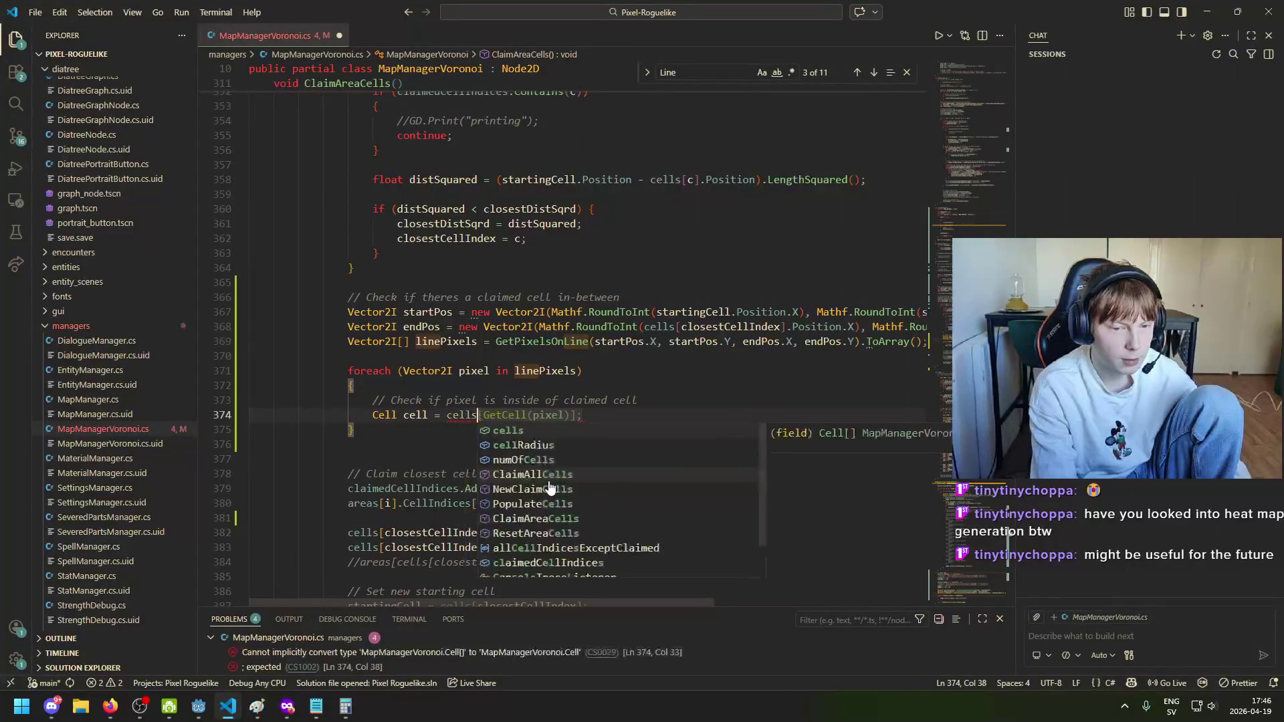
pyautogui.press('Tab')
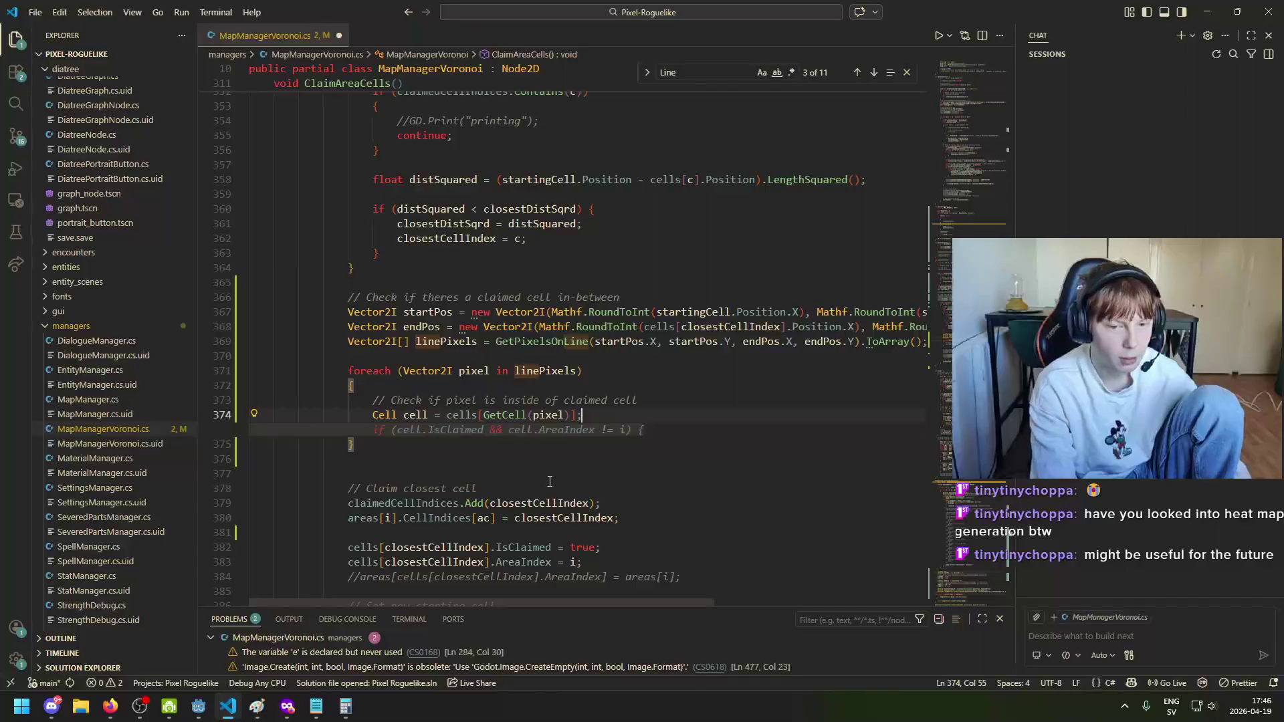
pyautogui.click(633, 414)
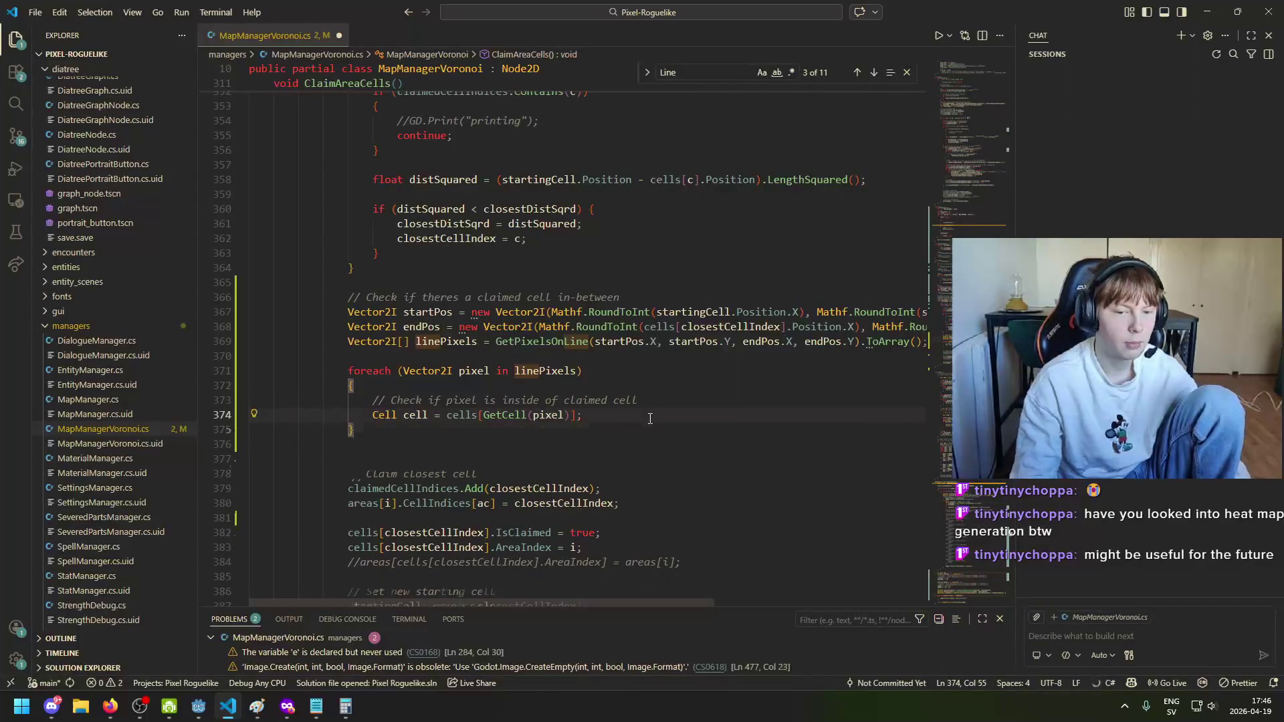
pyautogui.press('Return')
pyautogui.press('Return')
# Step: Add 'if (cell.IsClaimed) { break; }' below the cell lookup
pyautogui.write('if (cell.AreaIndex')
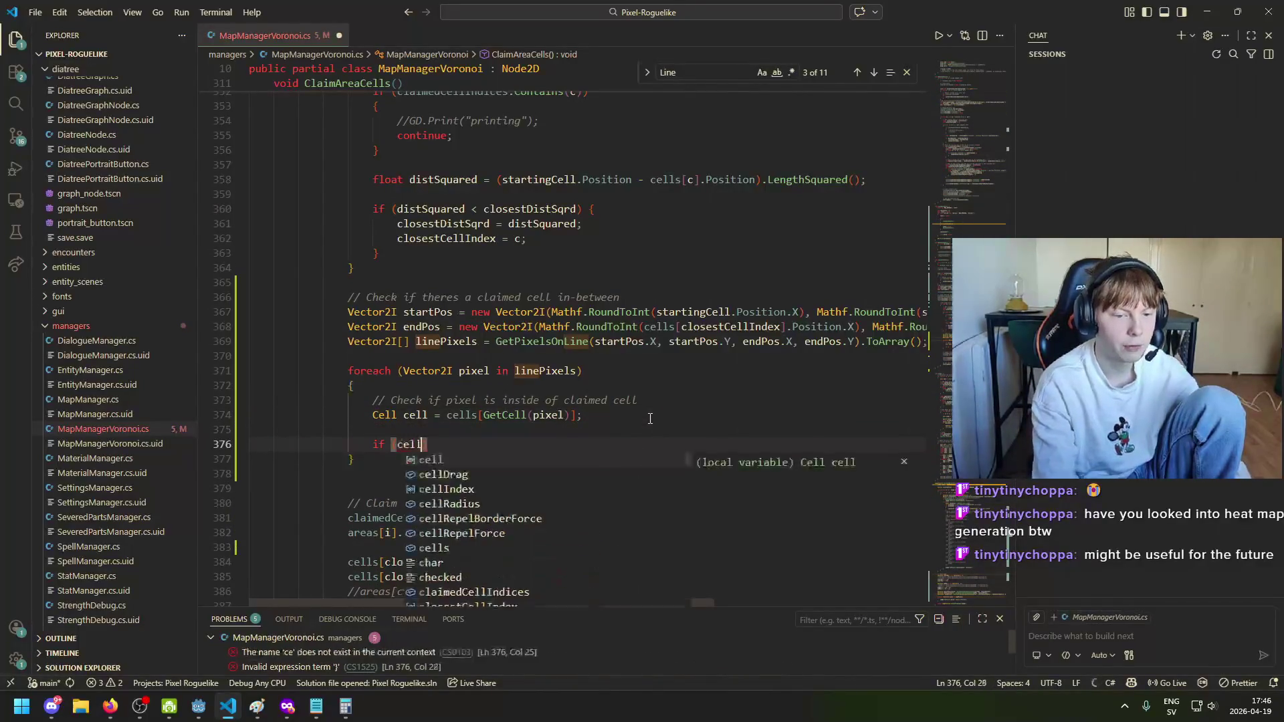
pyautogui.write(' ==')
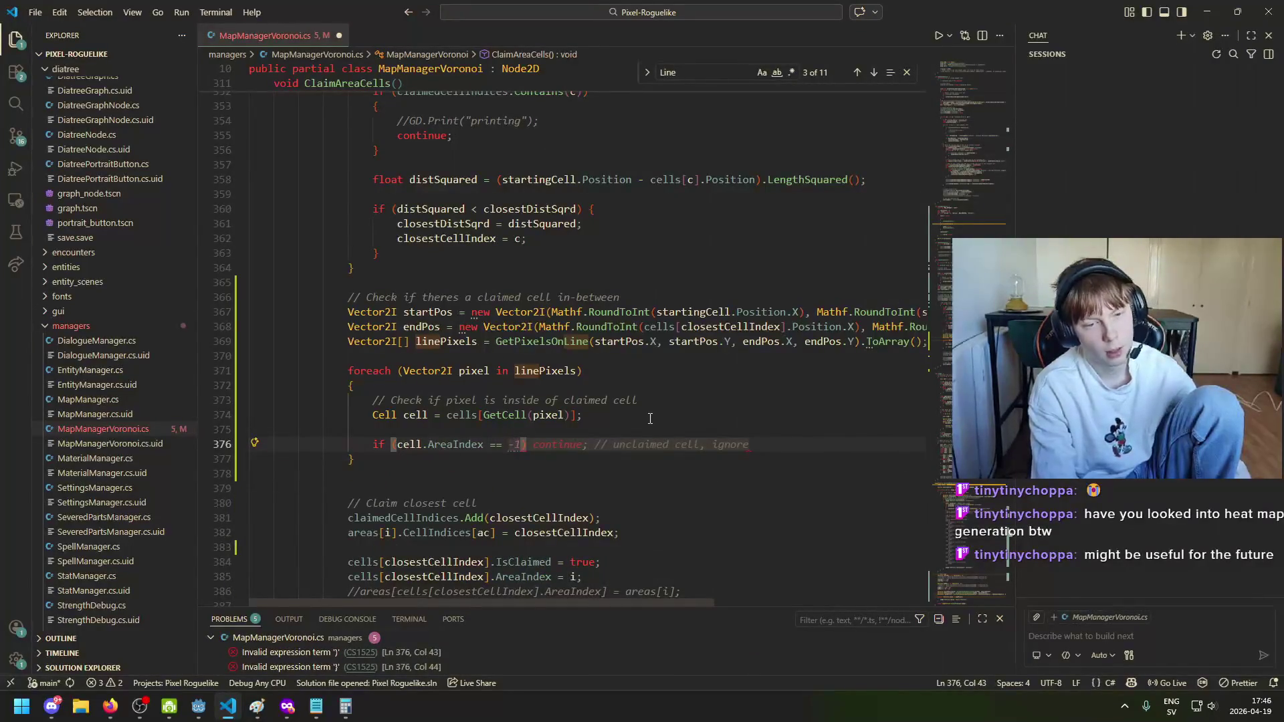
pyautogui.press('BackSpace')
pyautogui.press('BackSpace')
pyautogui.press('BackSpace')
pyautogui.write('!= -1')
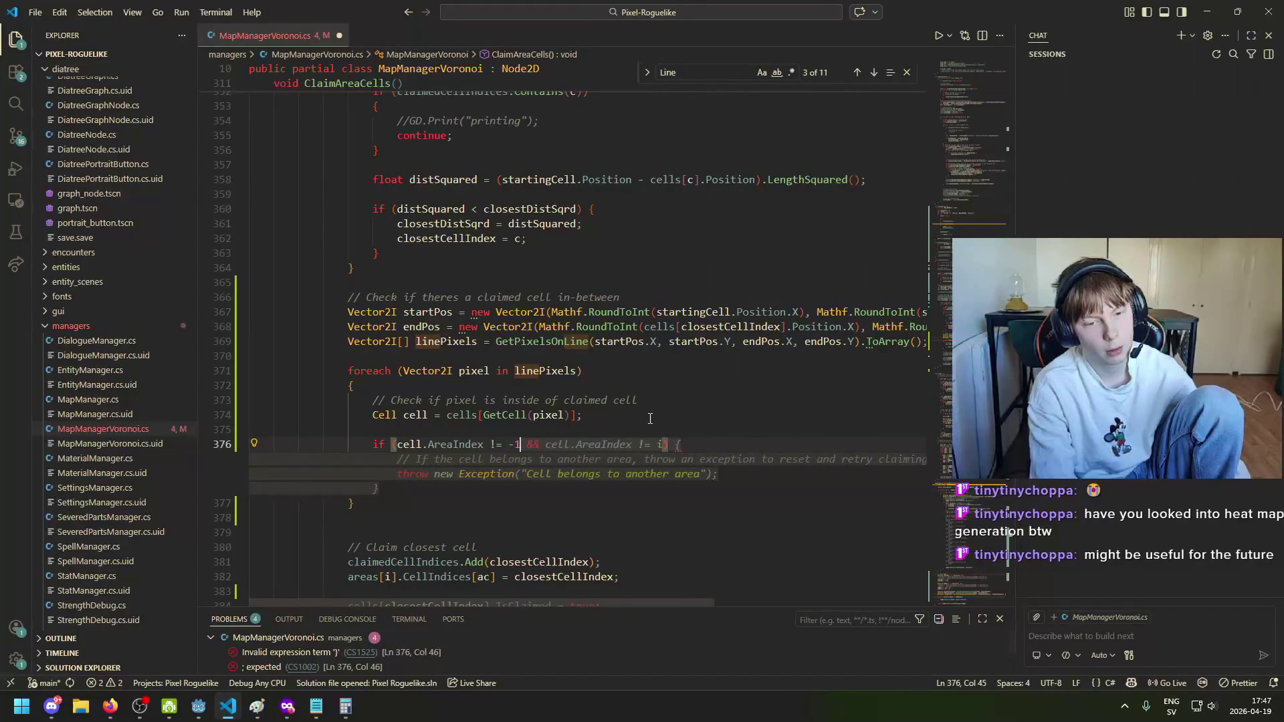
pyautogui.press('BackSpace')
pyautogui.press('BackSpace')
pyautogui.press('BackSpace')
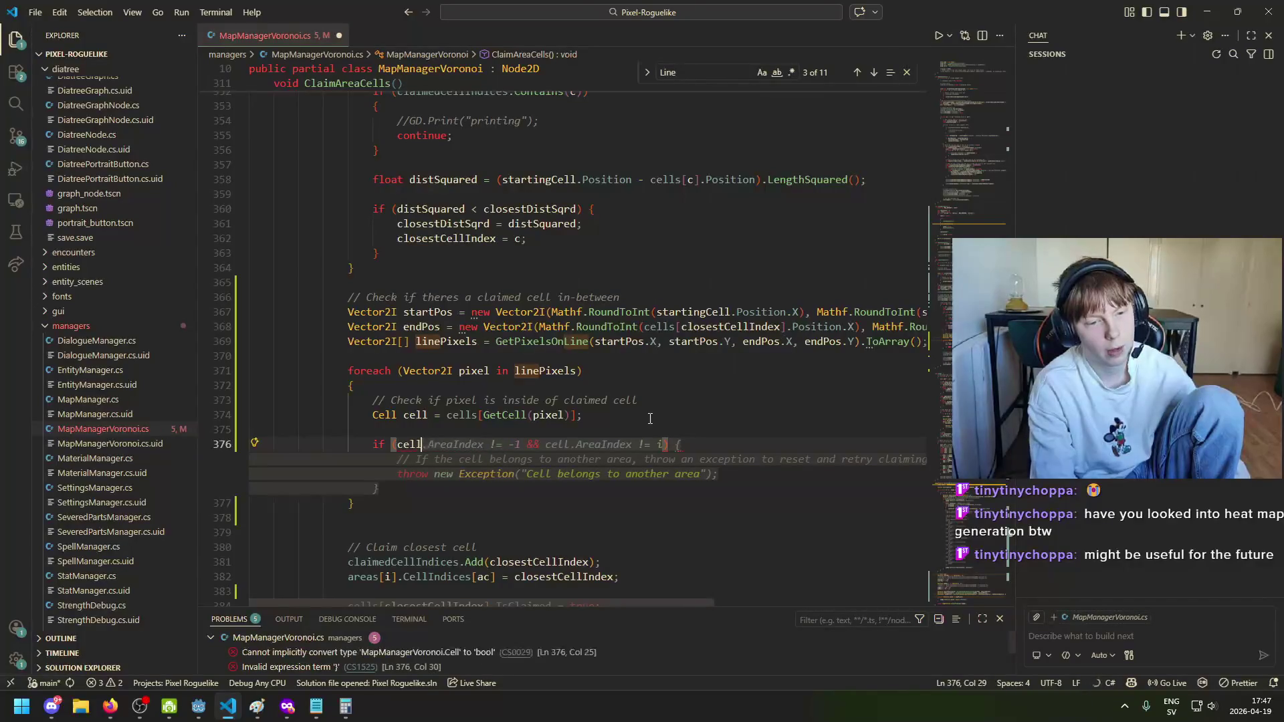
pyautogui.write('.Is')
pyautogui.press('Tab')
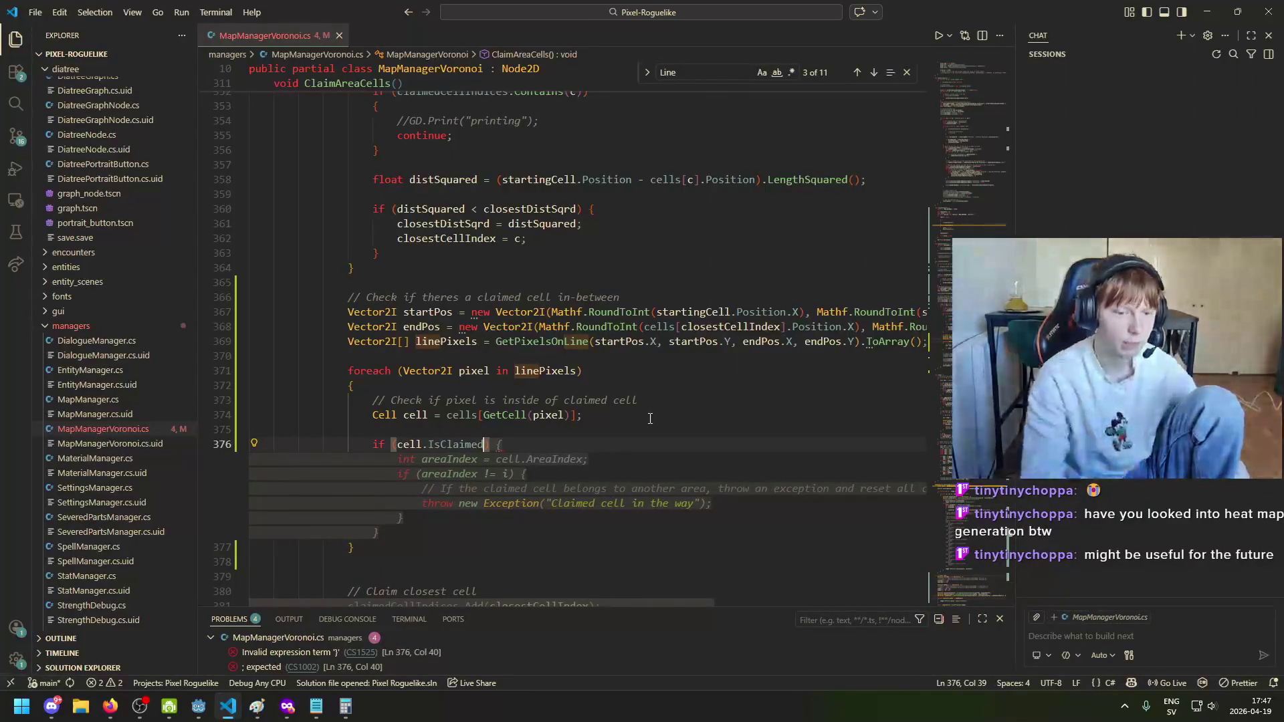
pyautogui.write(') ')
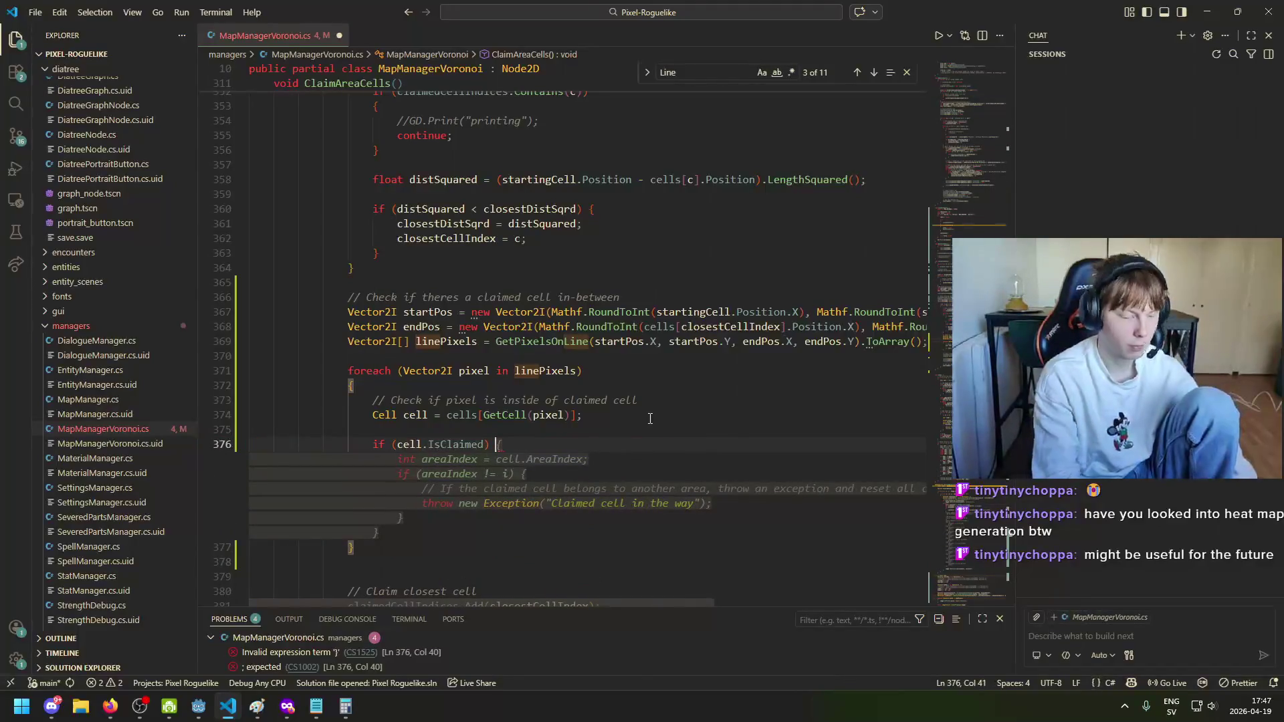
pyautogui.write('{')
pyautogui.press('Return')
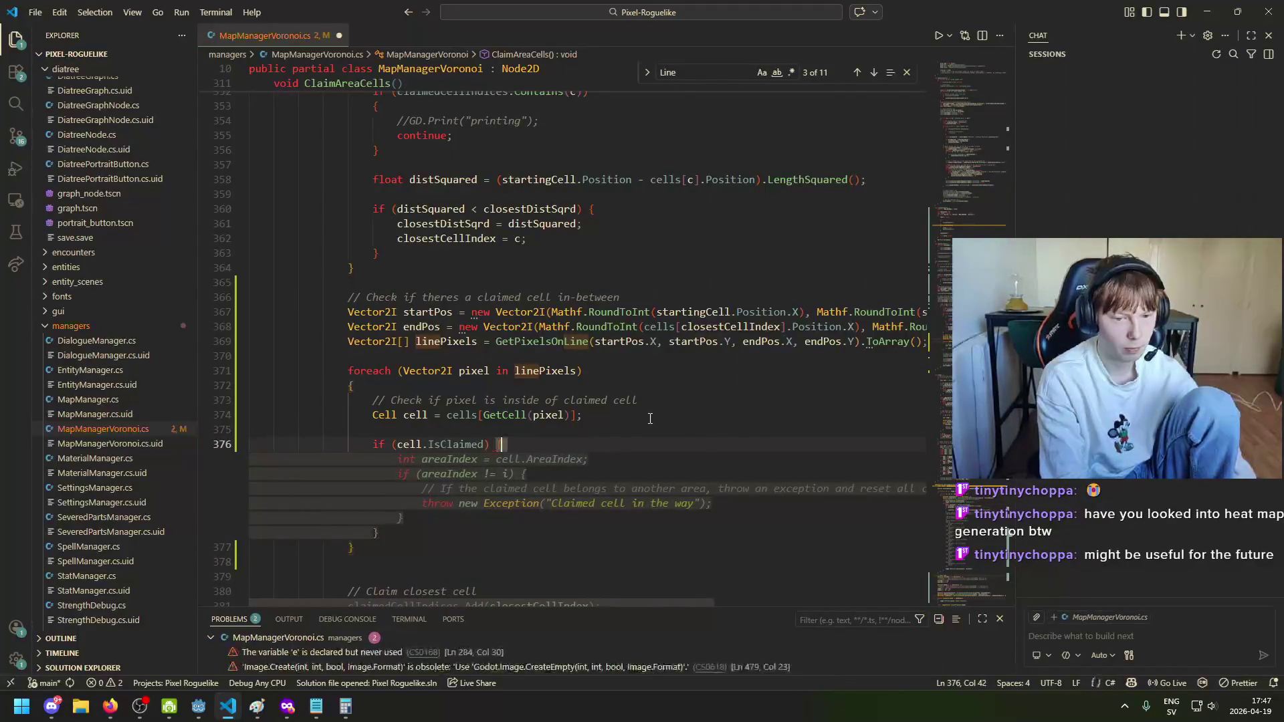
pyautogui.press('Return')
pyautogui.press('BackSpace')
pyautogui.press('BackSpace')
pyautogui.press('BackSpace')
pyautogui.write('break;')
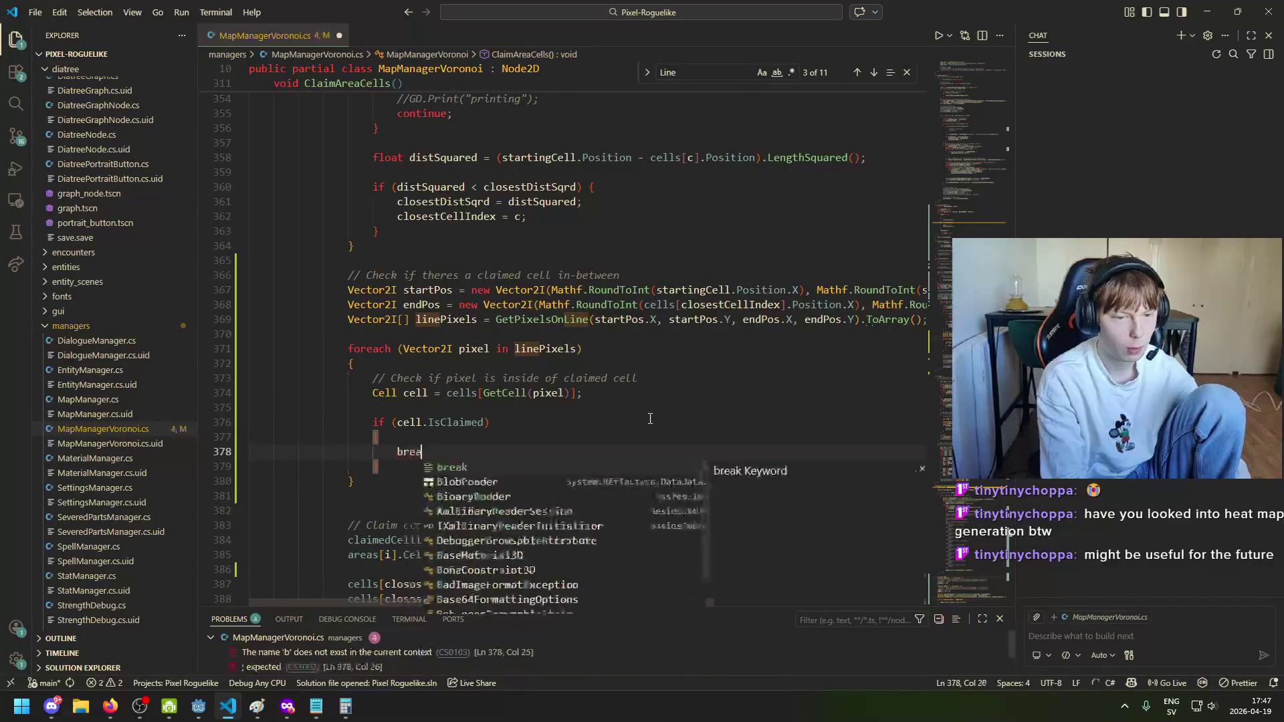
pyautogui.click(513, 336)
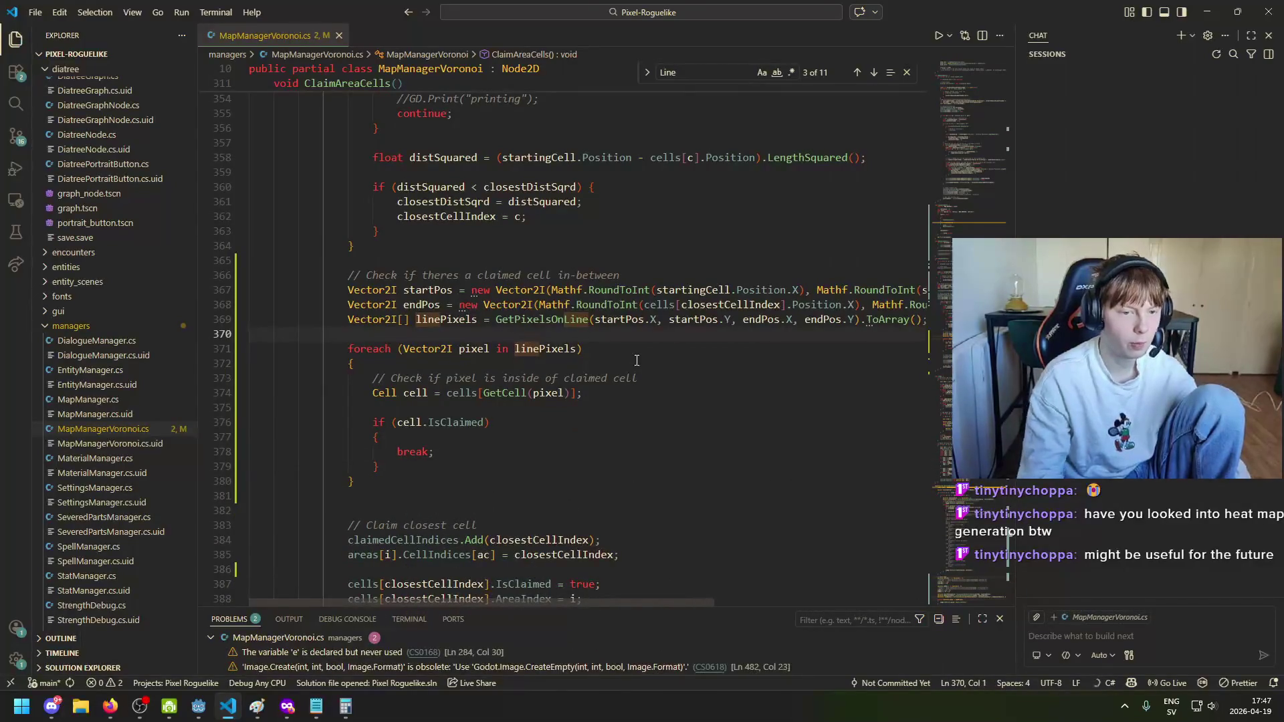
# Step: Start a 'bool' declaration above the linePixels foreach, then check the Paint cell sketch
pyautogui.write('¨')
pyautogui.press('Return')
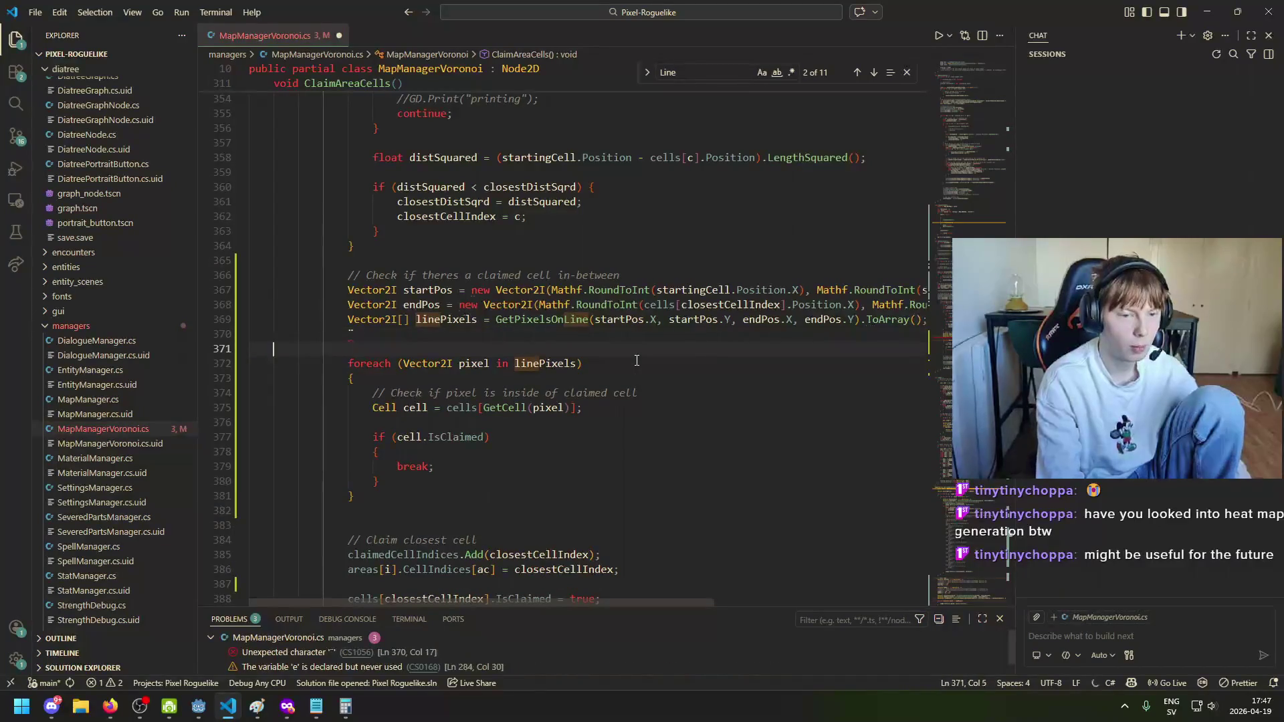
pyautogui.press('BackSpace')
pyautogui.press('BackSpace')
pyautogui.press('BackSpace')
pyautogui.press('Return')
pyautogui.write('bool')
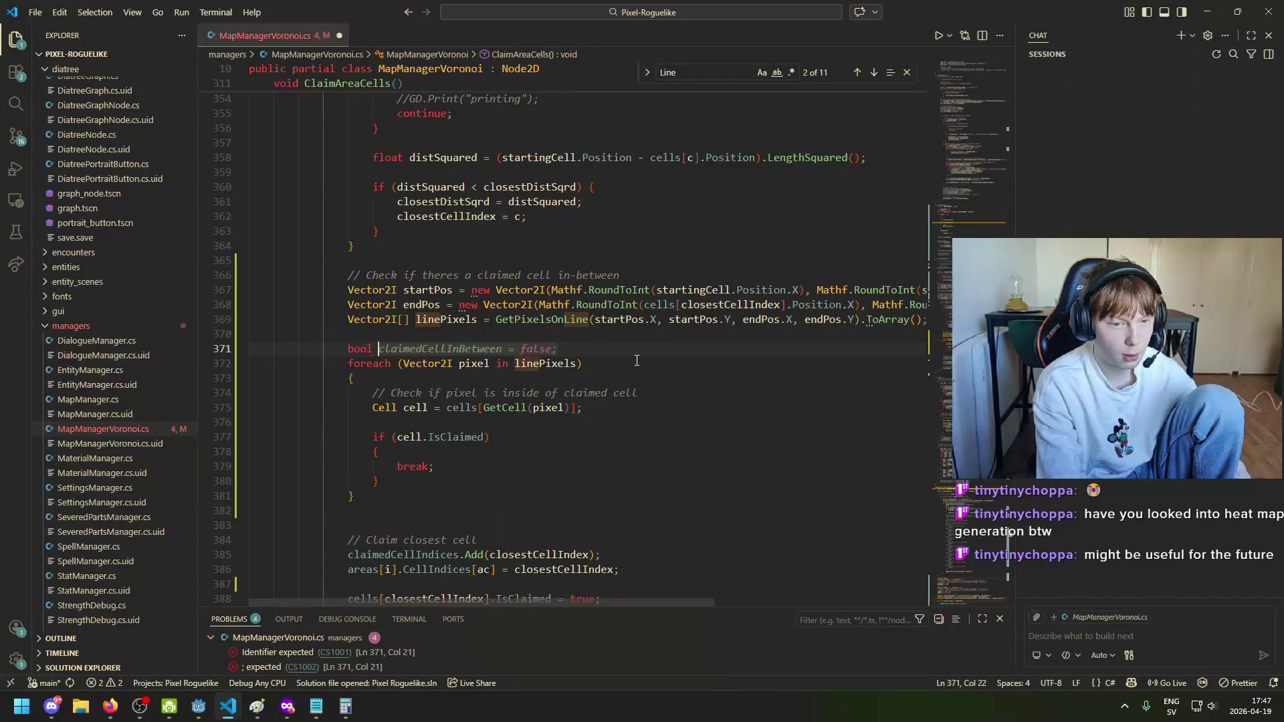
pyautogui.hotkey('alt', 'Tab')
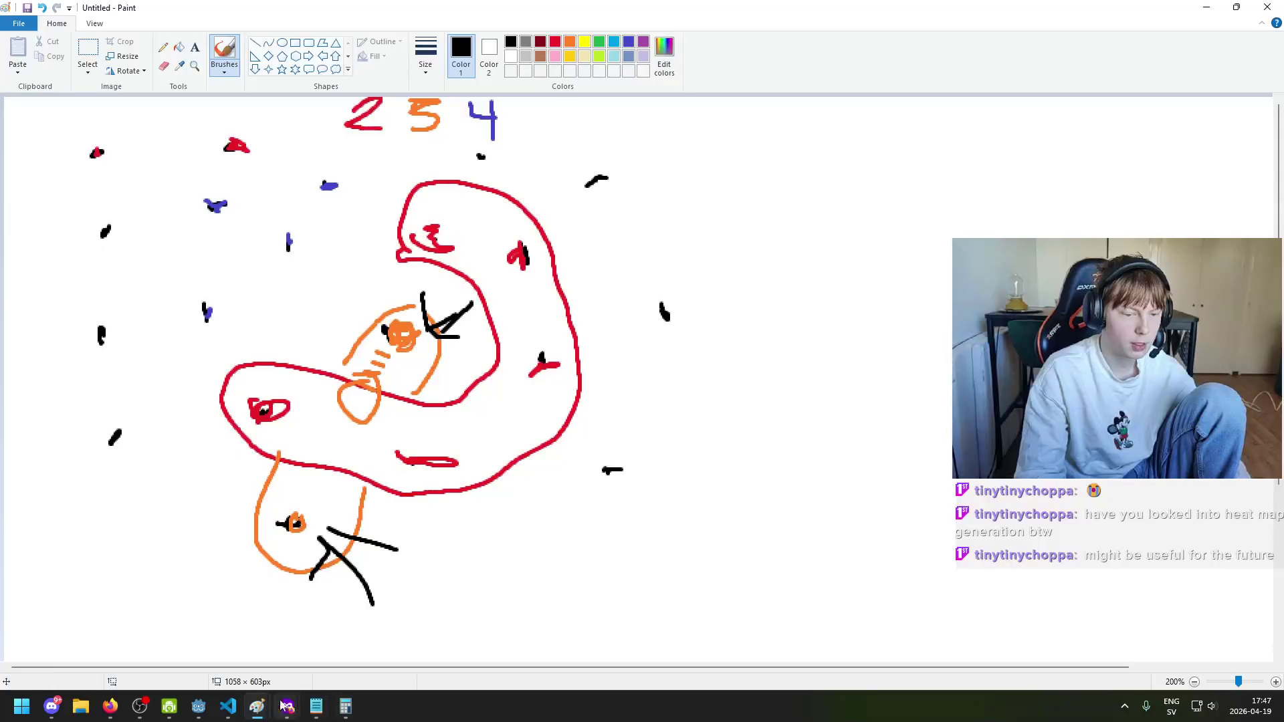
pyautogui.click(228, 707)
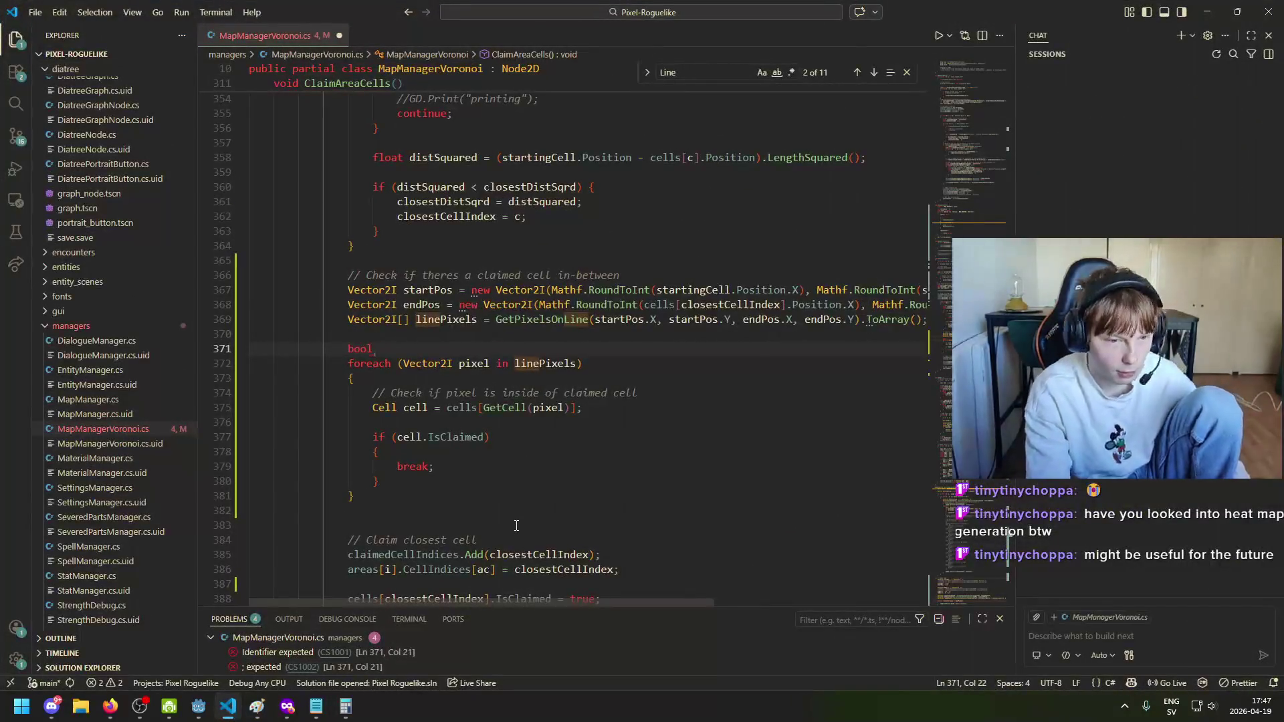
# Step: Declare areaSplit = false before the loop and set areaSplit = true before break
pyautogui.write('a')
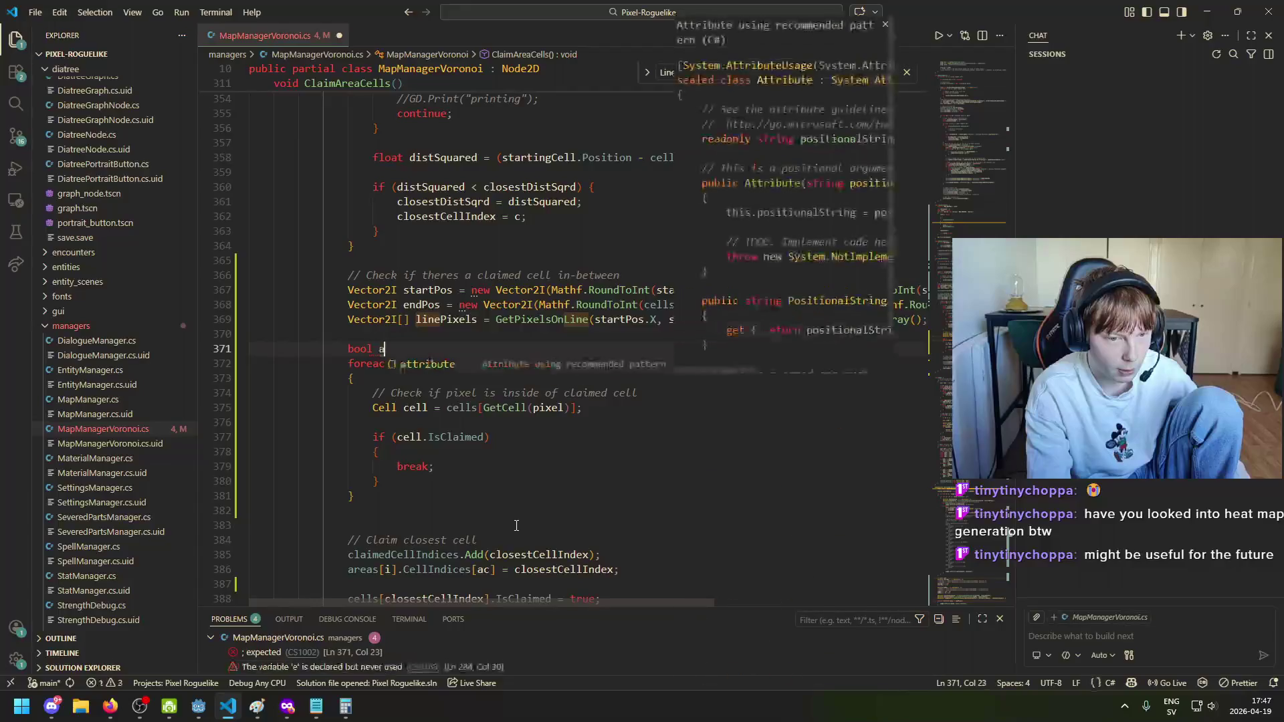
pyautogui.write('reaSplit')
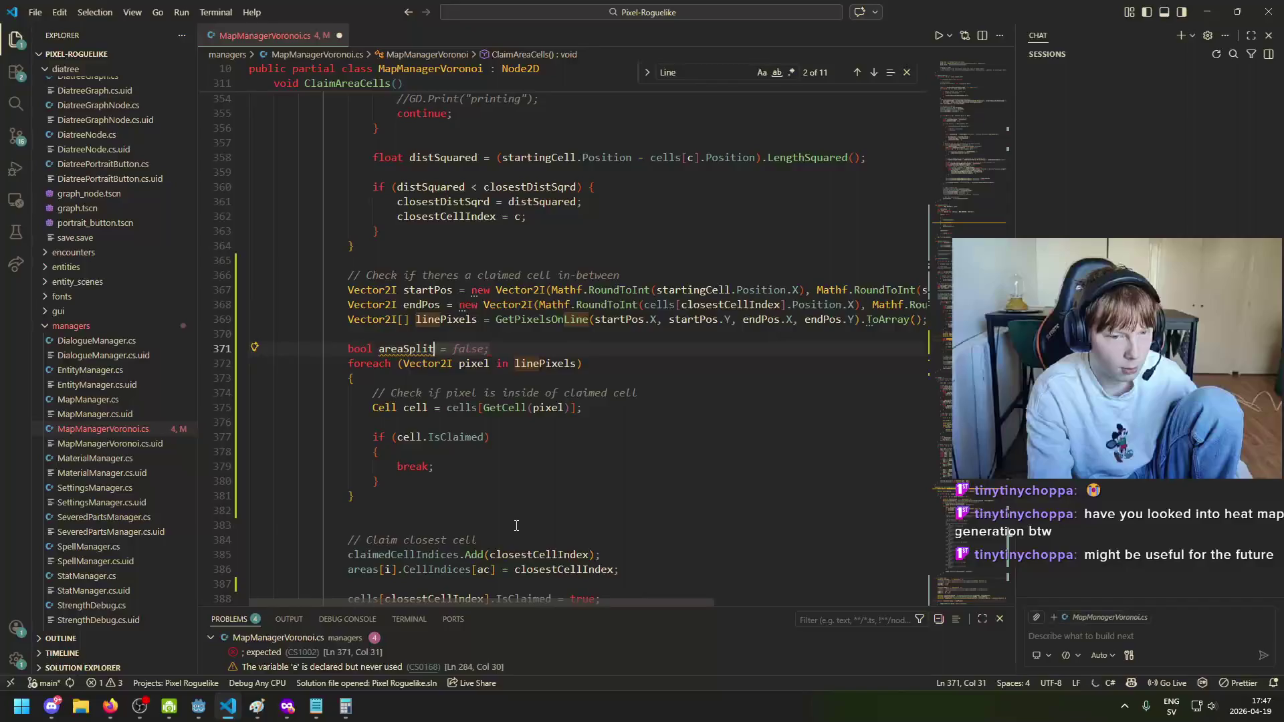
pyautogui.write(' = false;')
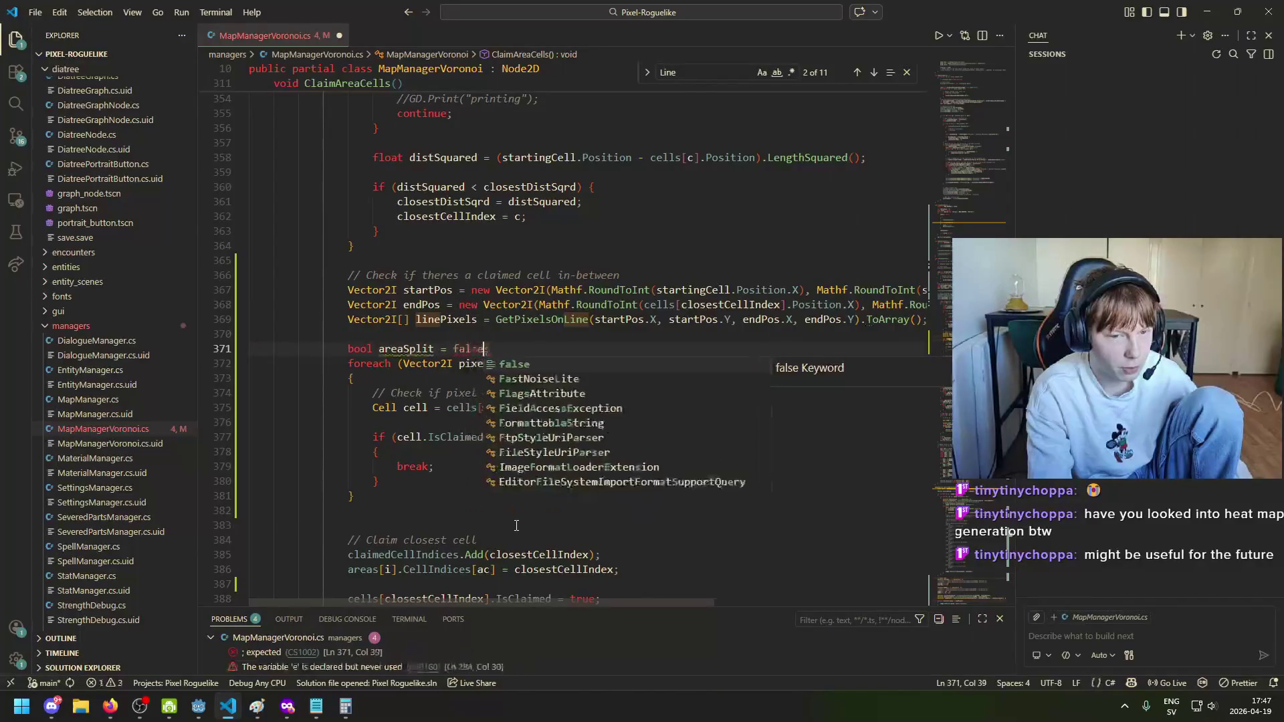
pyautogui.click(480, 457)
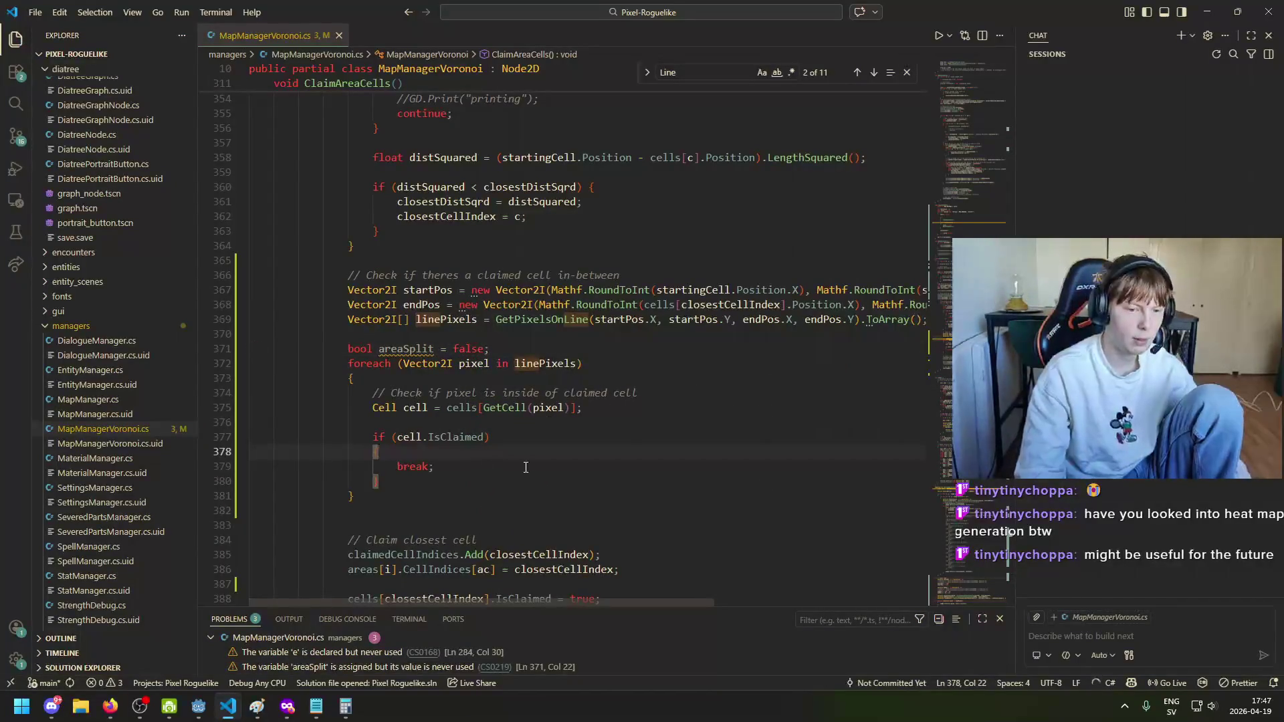
pyautogui.press('Return')
pyautogui.write('areaSp')
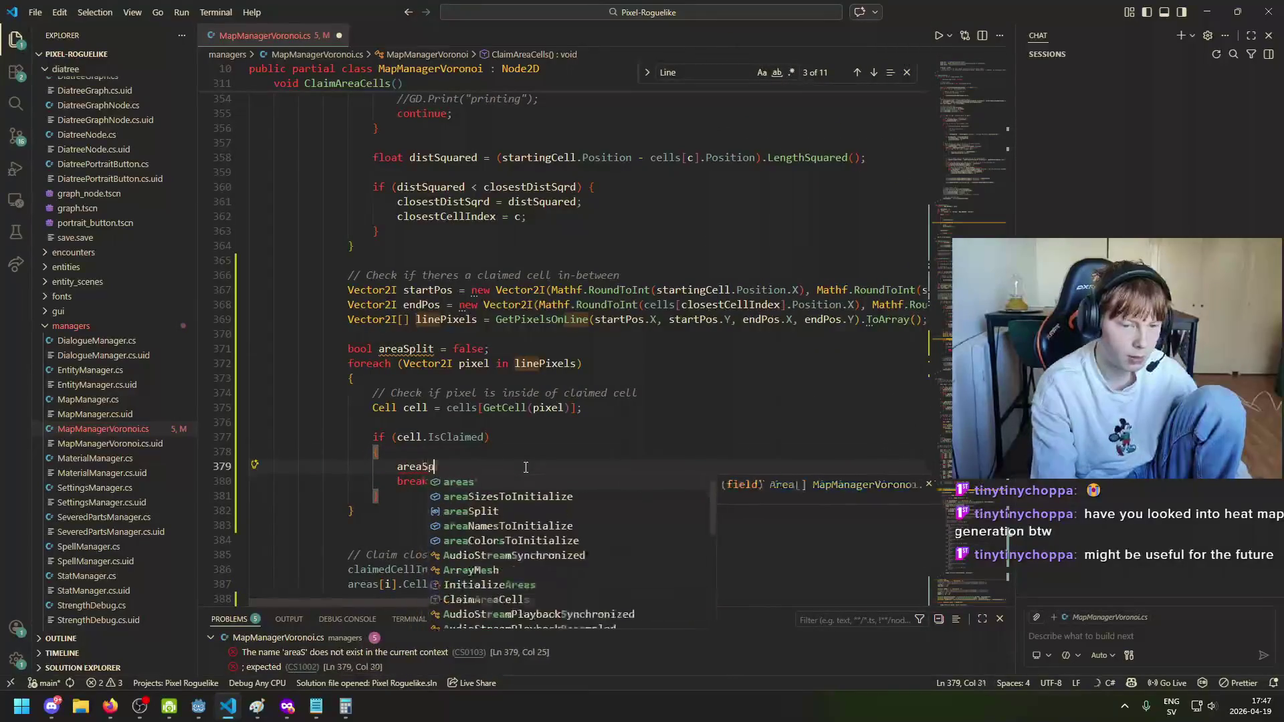
pyautogui.press('Tab')
pyautogui.write('= true;')
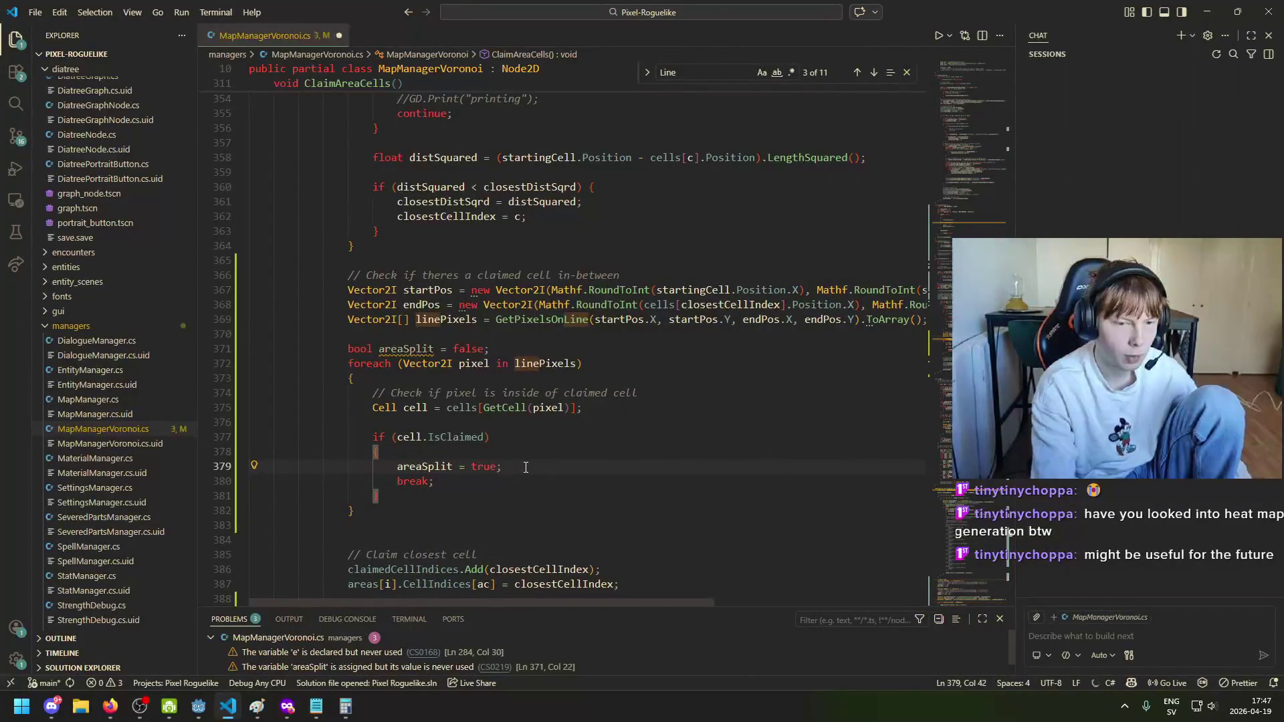
# Step: Review the areaSplit uses and the cell.IsClaimed condition in the pixel loop
pyautogui.click(415, 467)
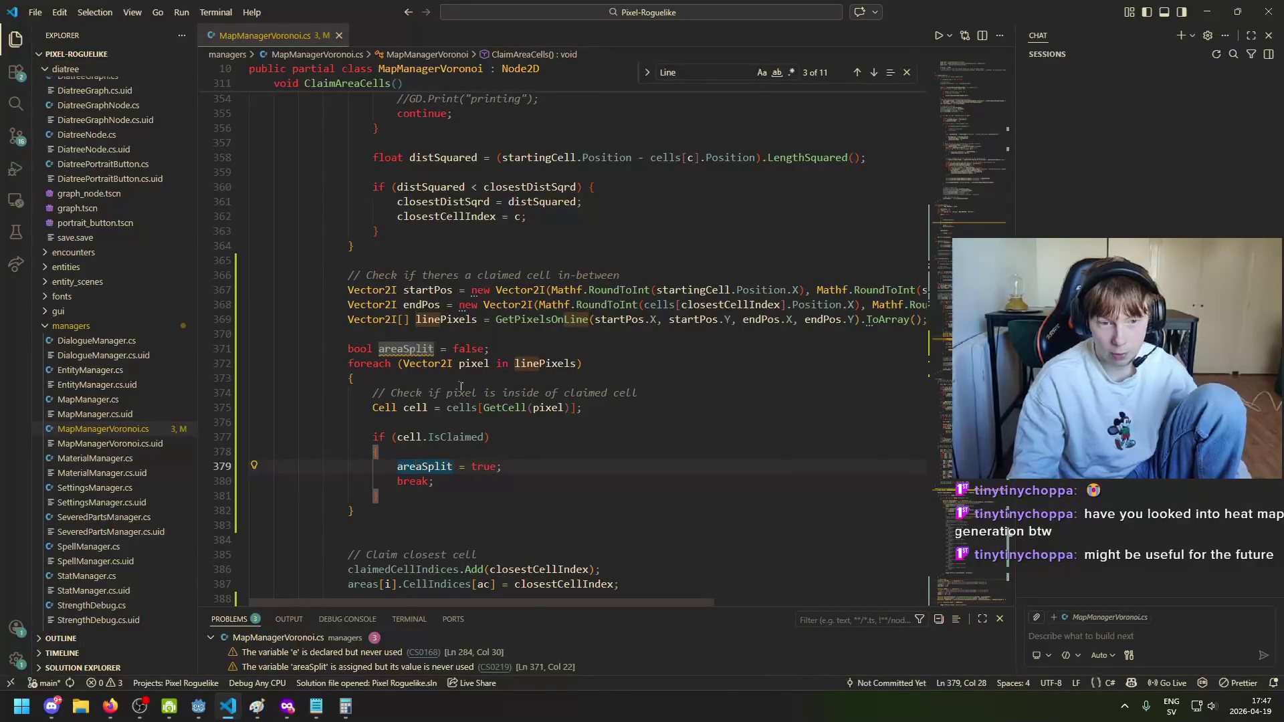
pyautogui.click(460, 436)
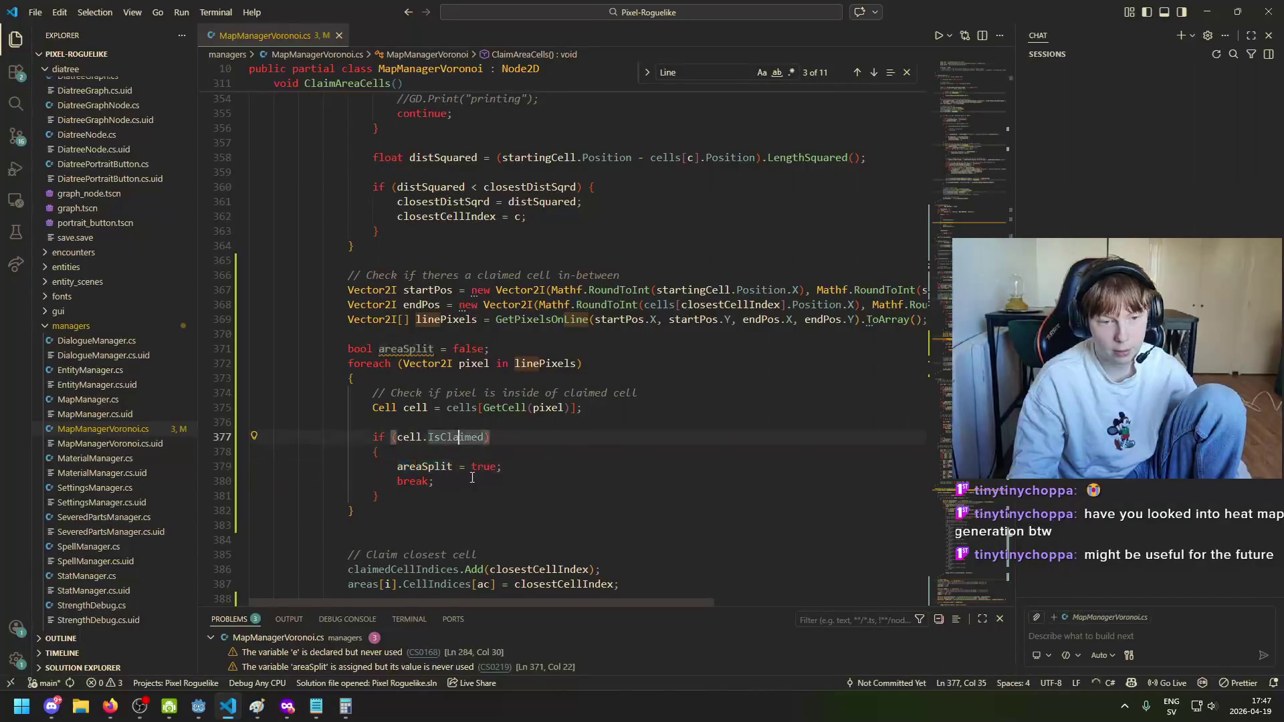
pyautogui.click(386, 509)
pyautogui.scroll(-1, 457, 511)
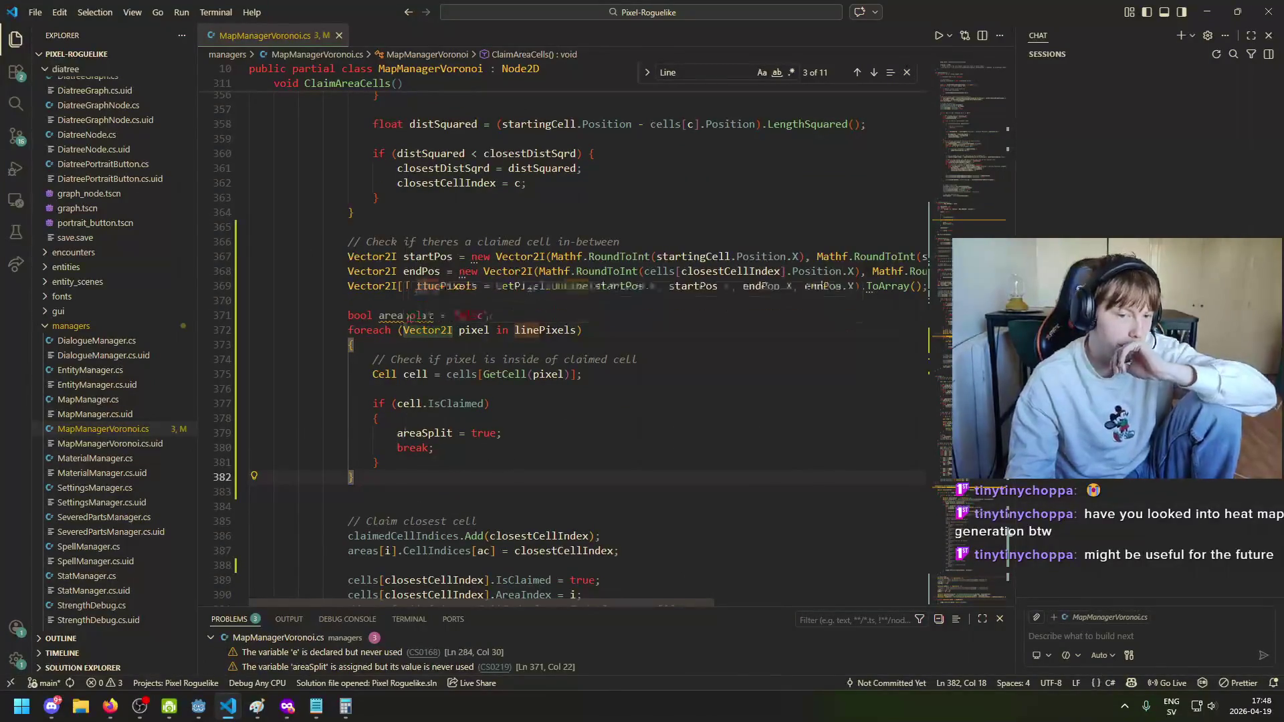
pyautogui.click(409, 404)
pyautogui.hotkey('shift', 'End')
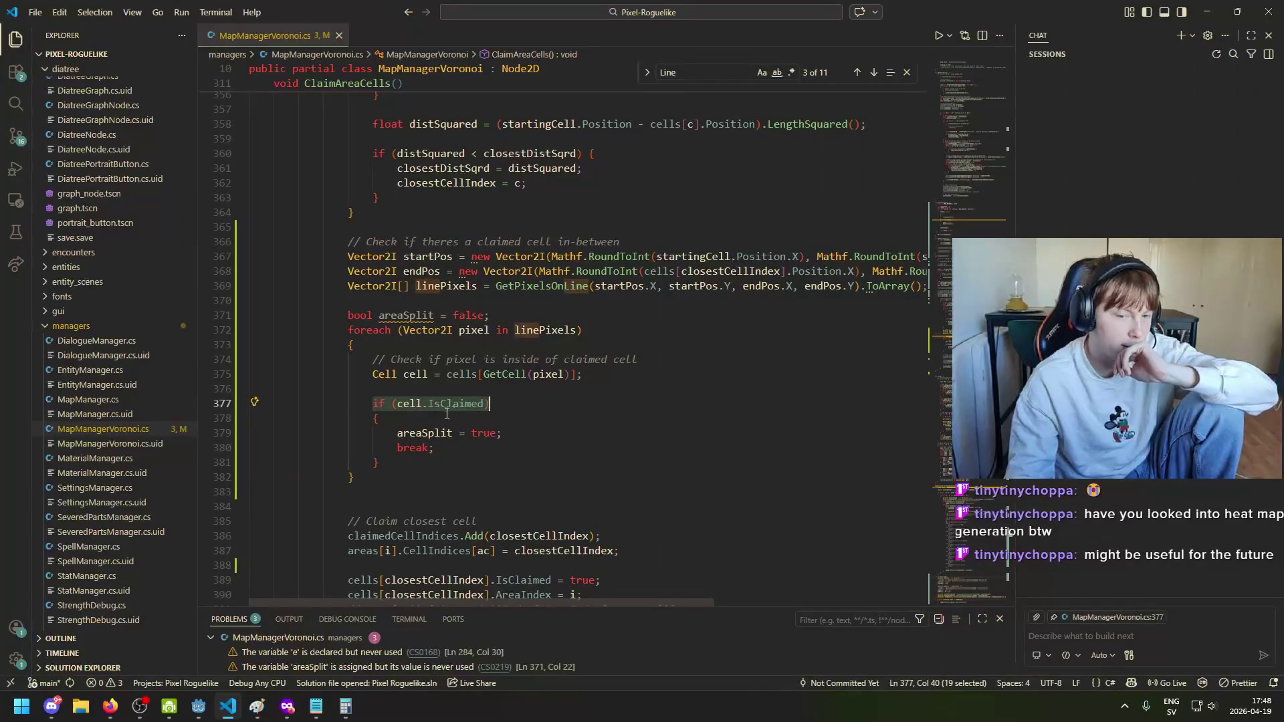
pyautogui.click(427, 452)
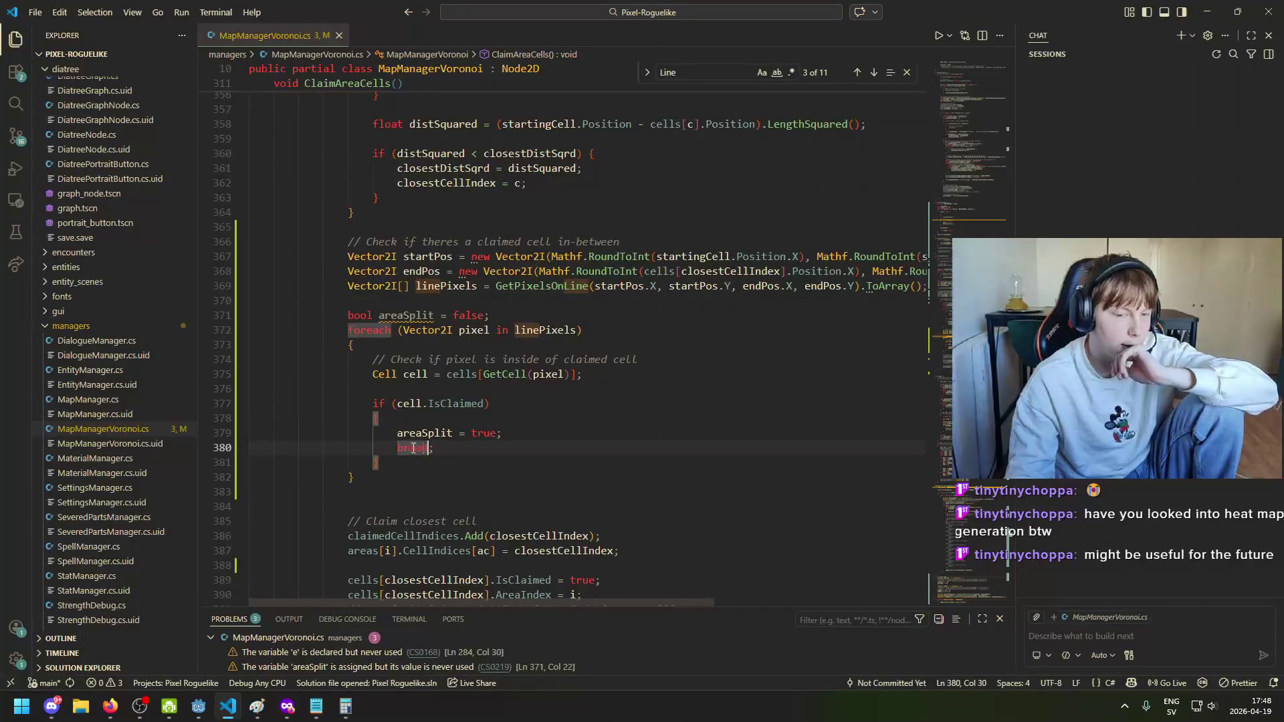
# Step: Add the suggested 'if (areaSplit) throw new Exception(...)' block after the loop
pyautogui.click(481, 479)
pyautogui.press('Return')
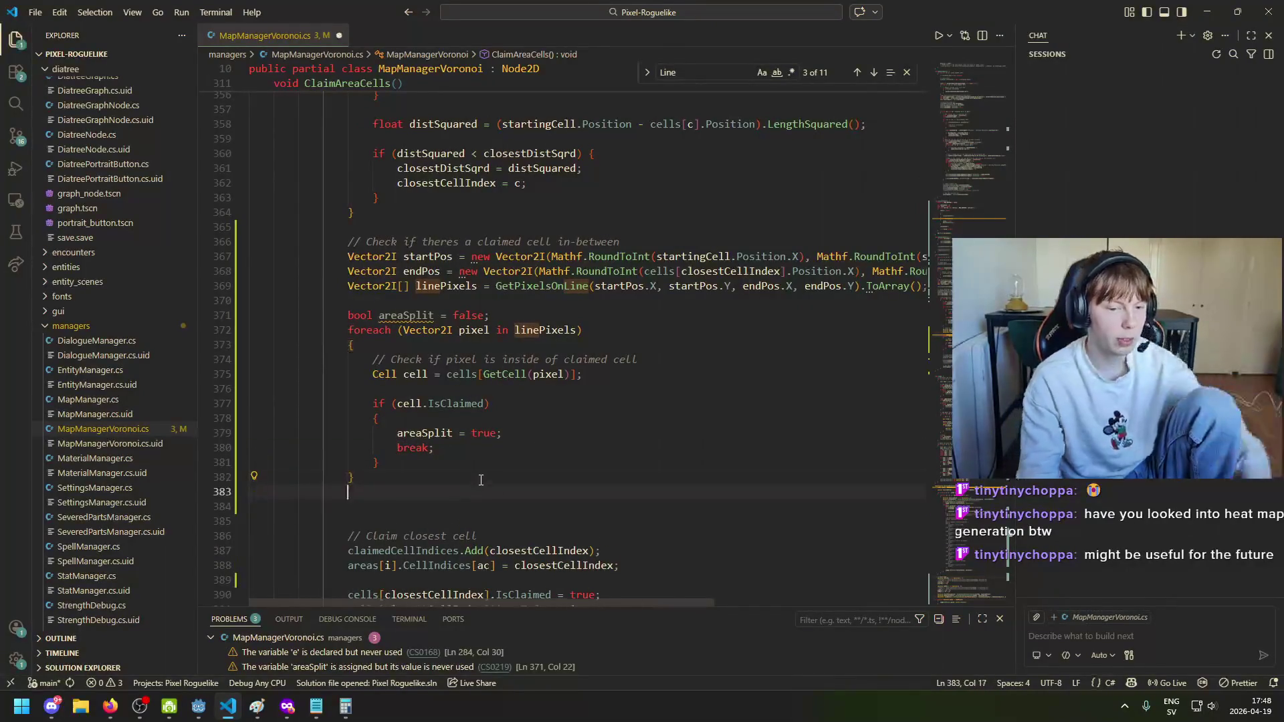
pyautogui.press('Return')
pyautogui.write('if')
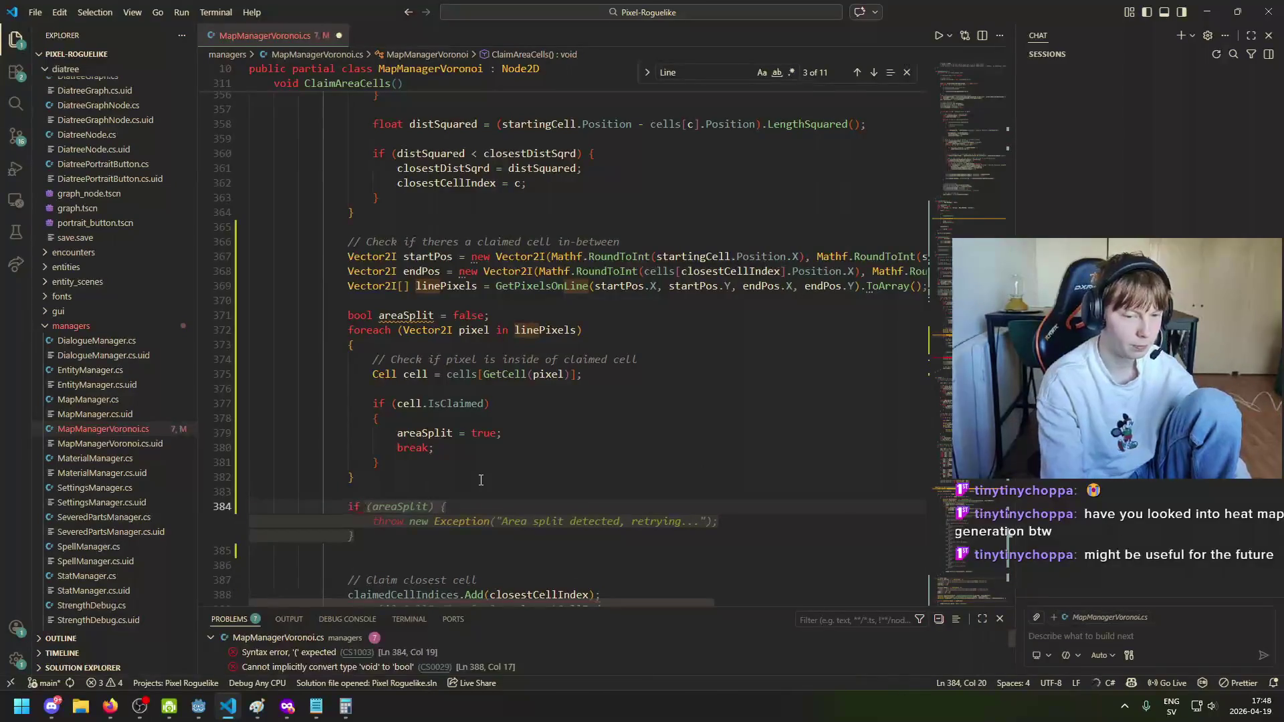
pyautogui.press('Tab')
pyautogui.moveTo(718, 522); pyautogui.dragTo(375, 522)
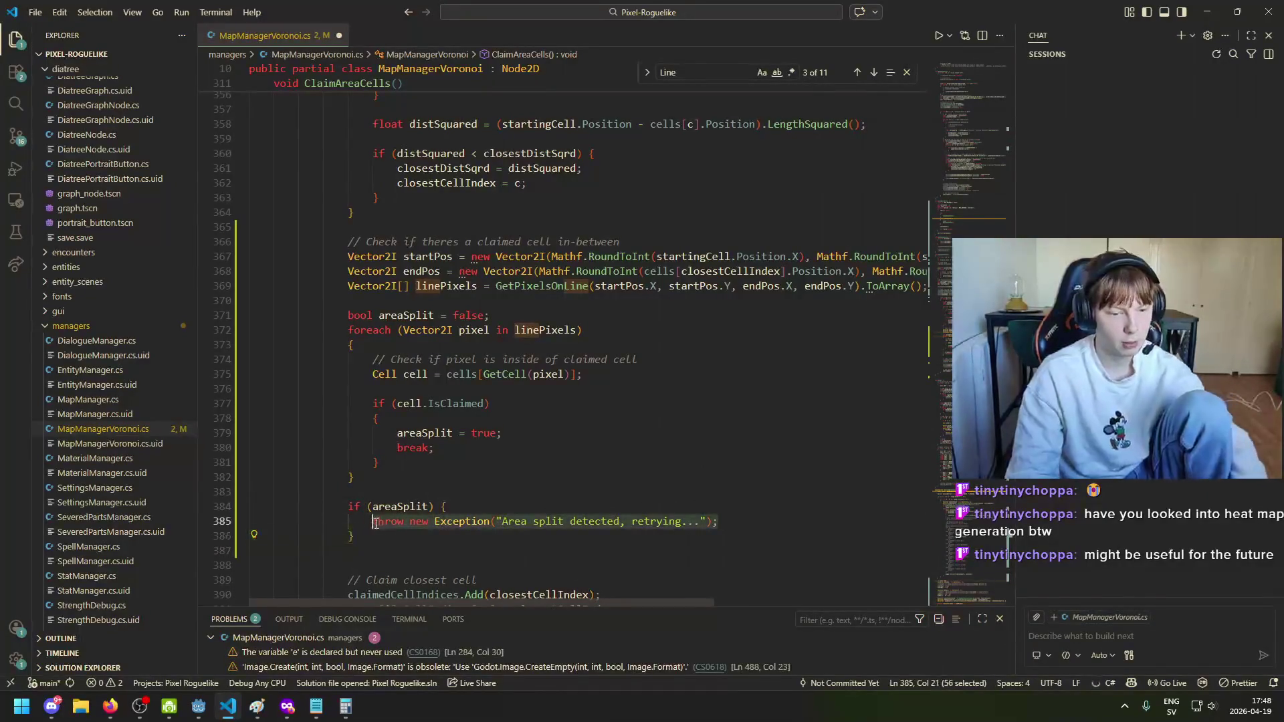
pyautogui.click(495, 522)
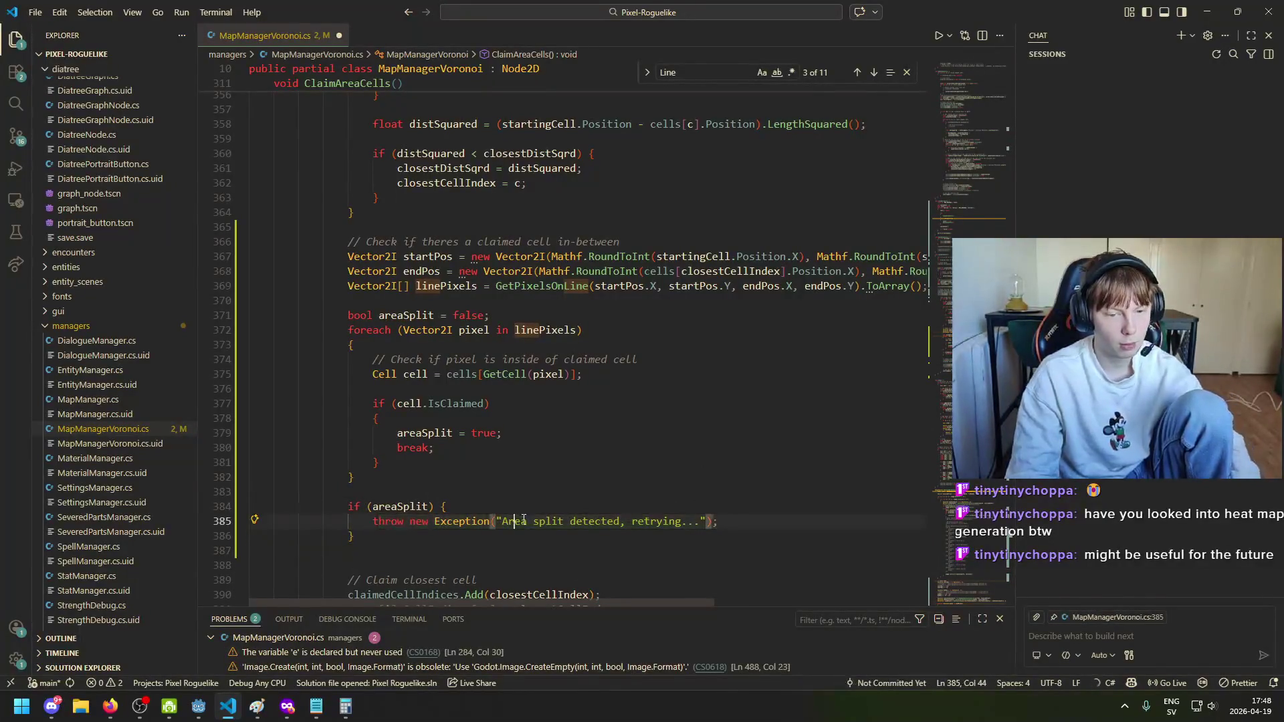
pyautogui.click(477, 521)
pyautogui.scroll(15, 399, 507)
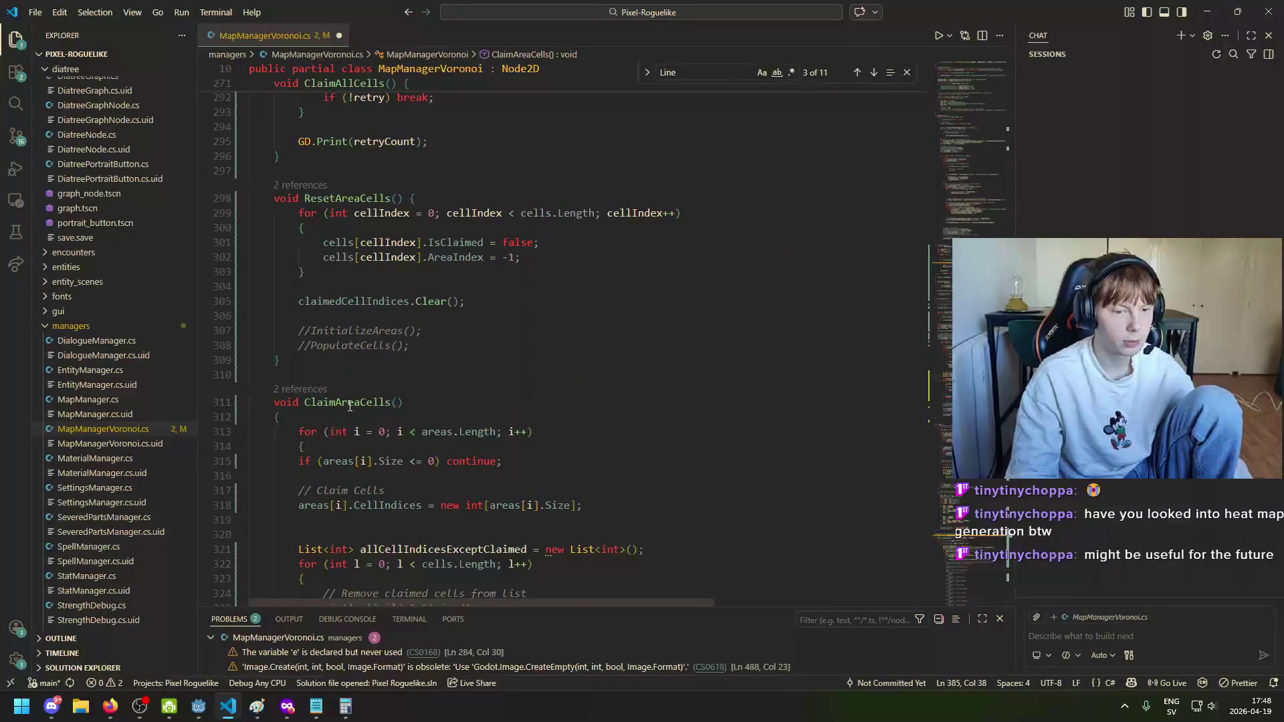
# Step: Review ClaimAllCells' try/catch retry loop and save MapManagerVoronoi.cs
pyautogui.scroll(9, 351, 405)
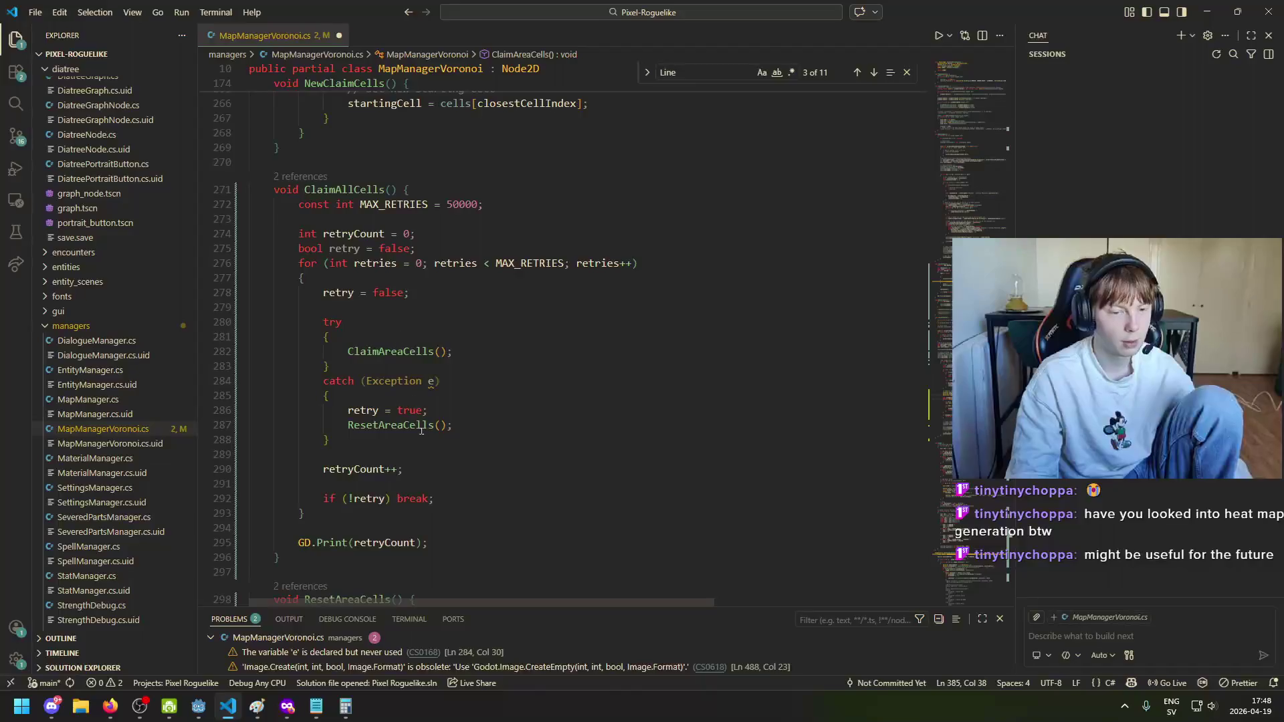
pyautogui.moveTo(371, 353)
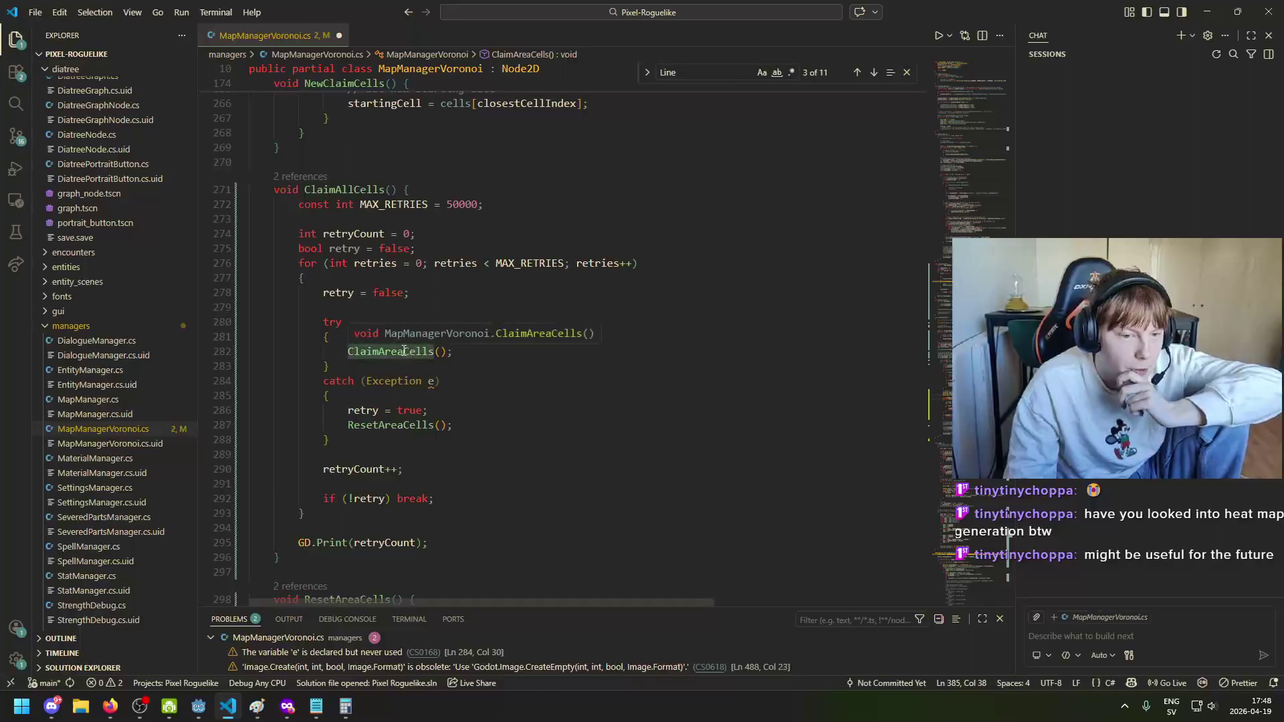
pyautogui.moveTo(411, 356)
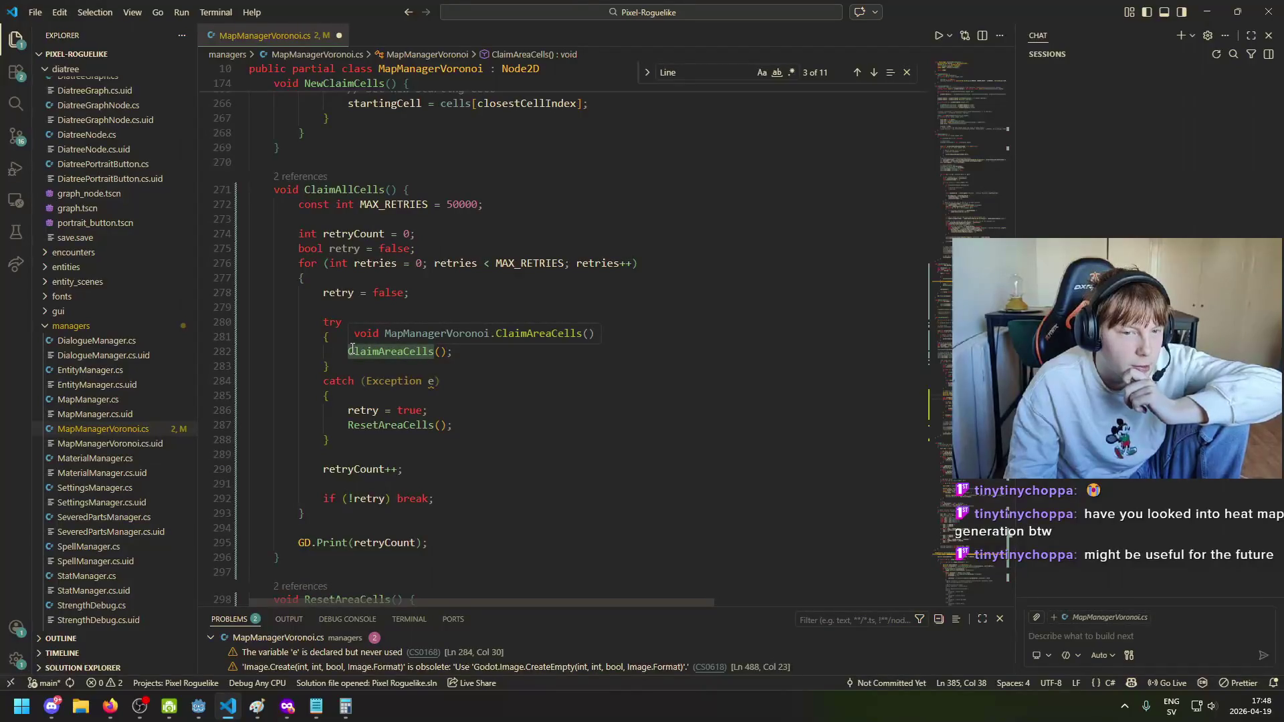
pyautogui.scroll(-20, 350, 351)
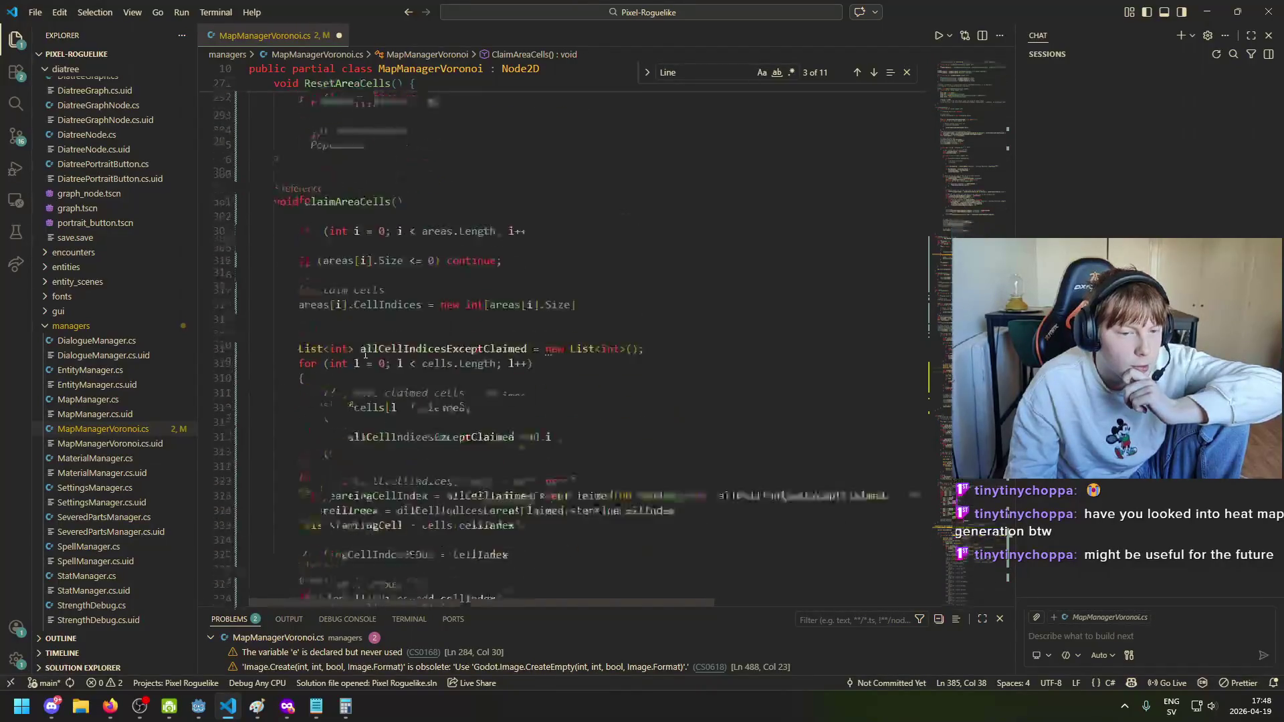
pyautogui.scroll(-5, 389, 363)
pyautogui.scroll(3, 398, 347)
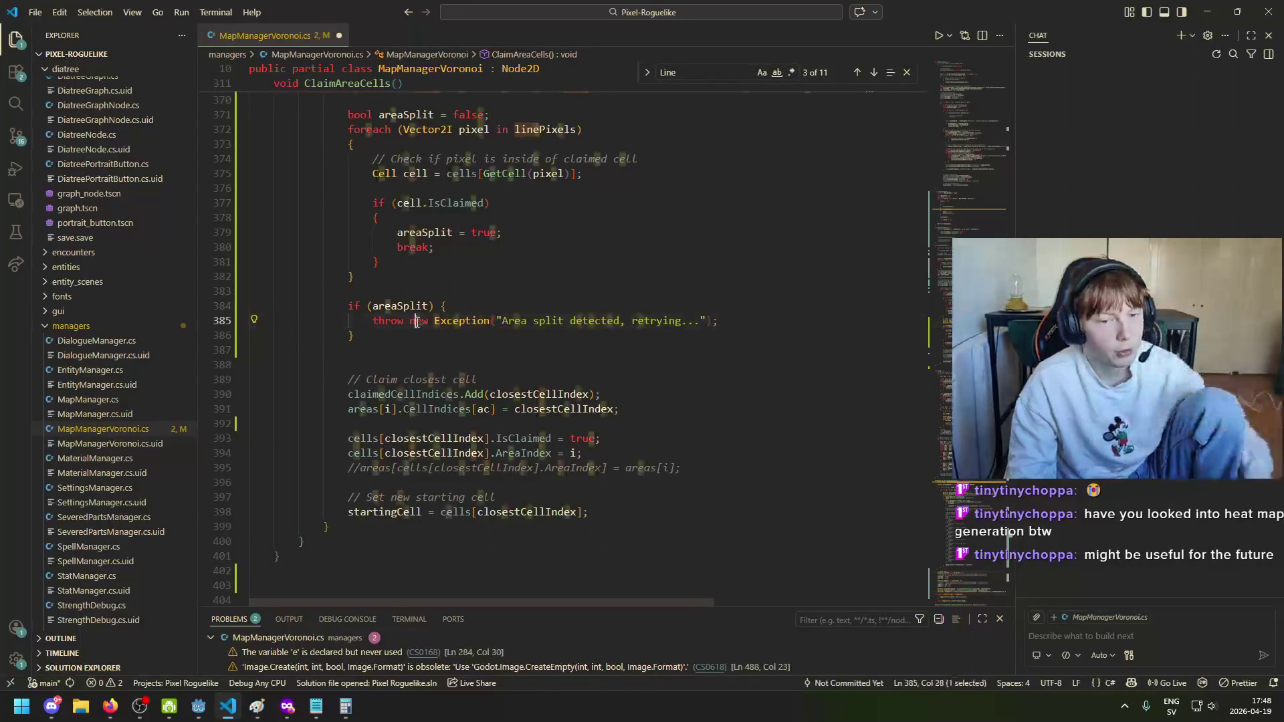
pyautogui.moveTo(416, 321); pyautogui.dragTo(411, 322)
pyautogui.hotkey('ctrl', 's')
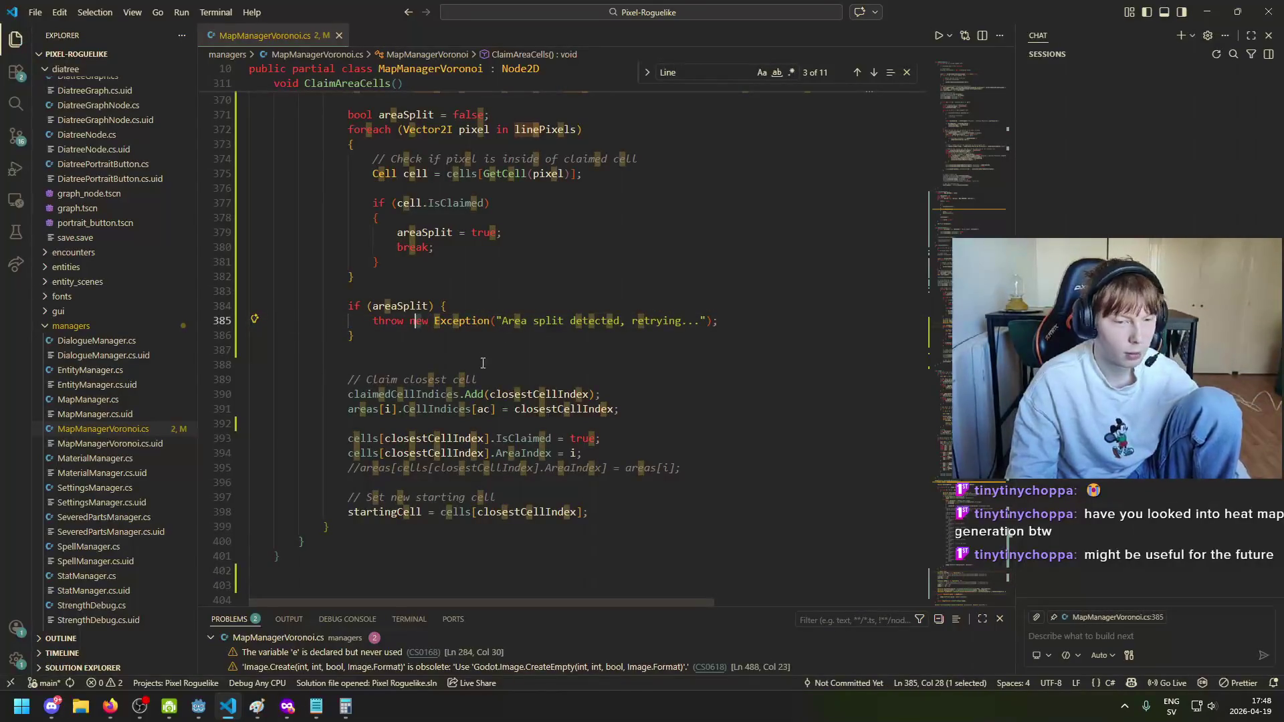
# Step: Re-examine the try block around the ClaimAreaCells call in the retry loop
pyautogui.scroll(20, 483, 363)
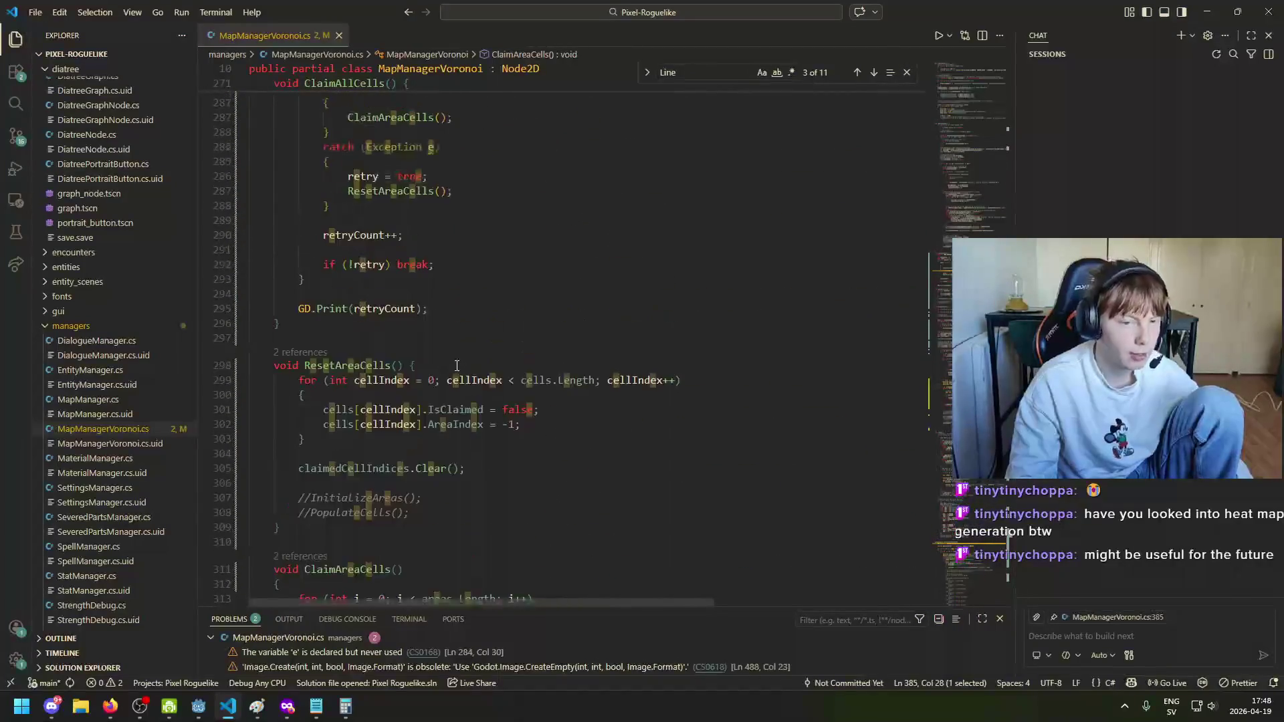
pyautogui.scroll(5, 415, 361)
pyautogui.scroll(-3, 374, 362)
pyautogui.click(330, 366)
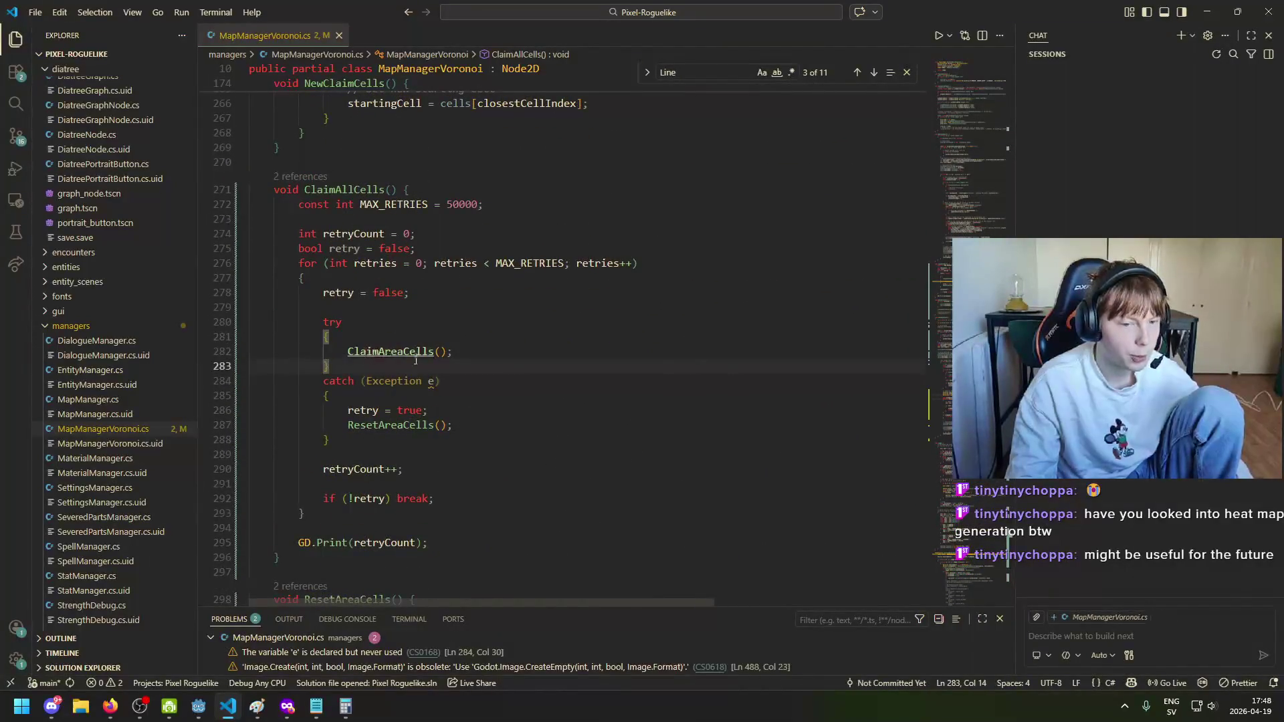
pyautogui.moveTo(323, 322)
pyautogui.mouseDown()
pyautogui.moveTo(468, 368)
pyautogui.moveTo(327, 334)
pyautogui.mouseUp()
pyautogui.click(497, 353)
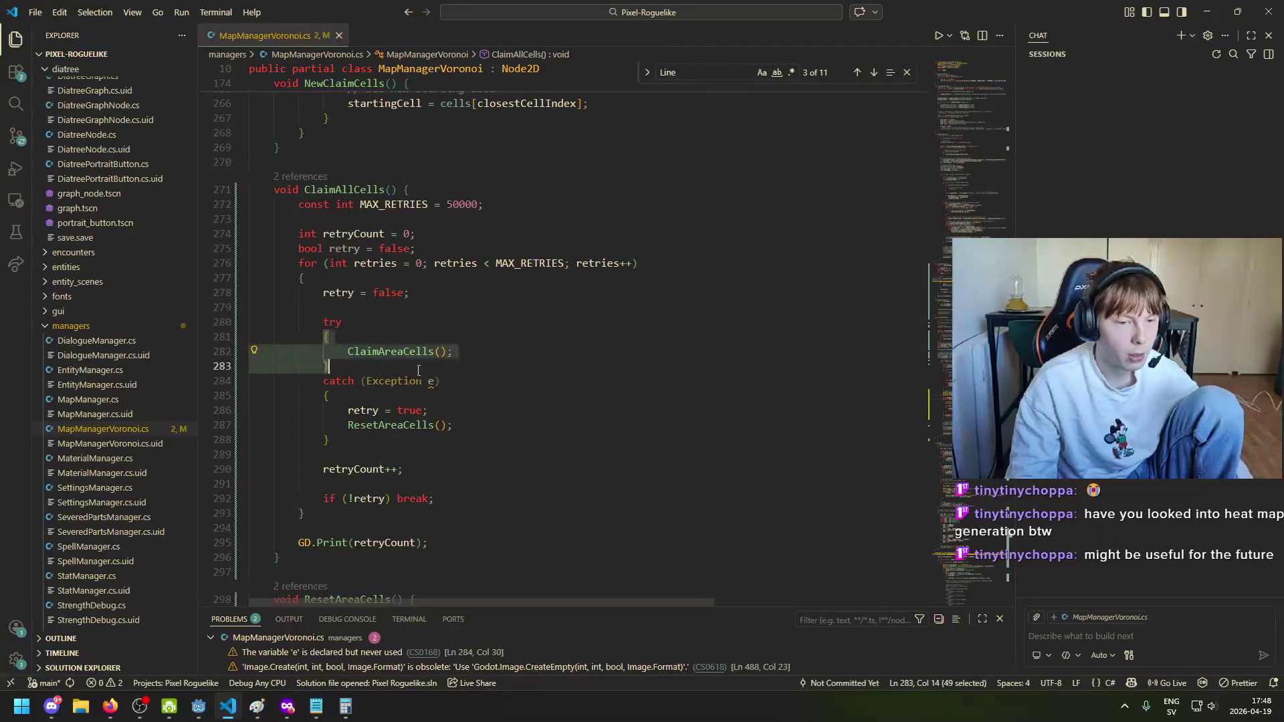
pyautogui.click(497, 353)
pyautogui.scroll(-20, 497, 353)
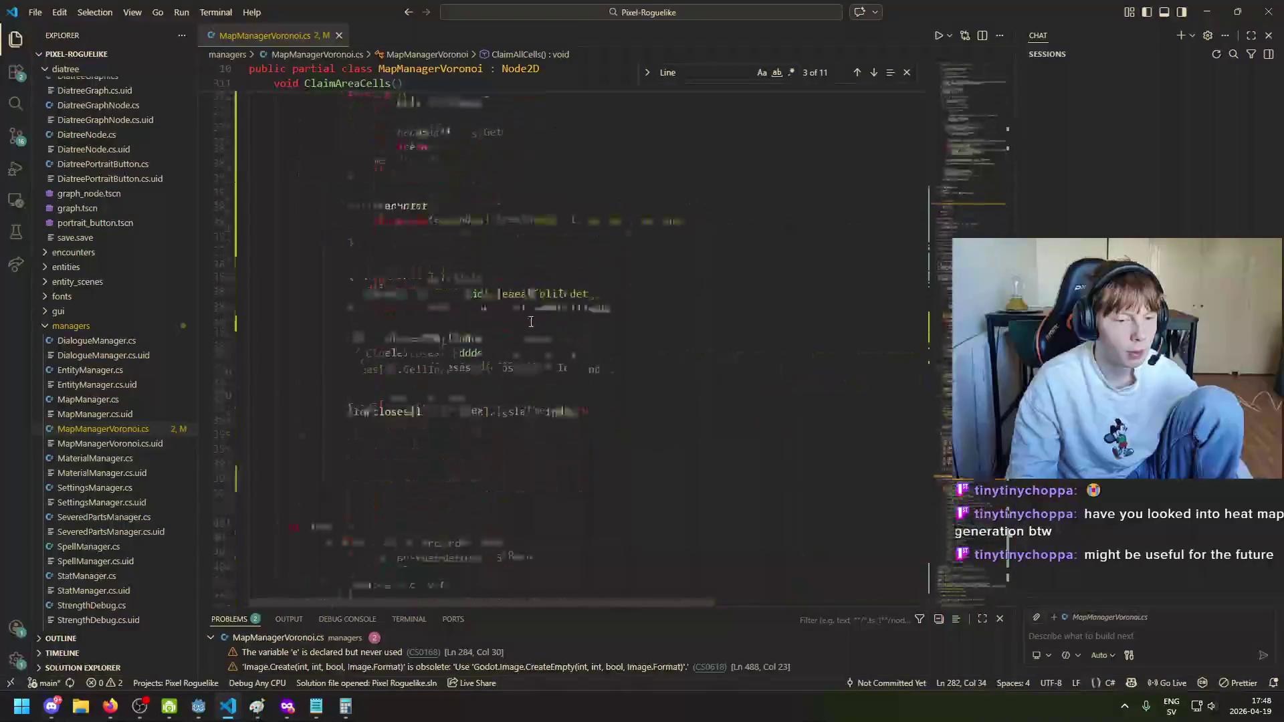
pyautogui.scroll(-20, 535, 324)
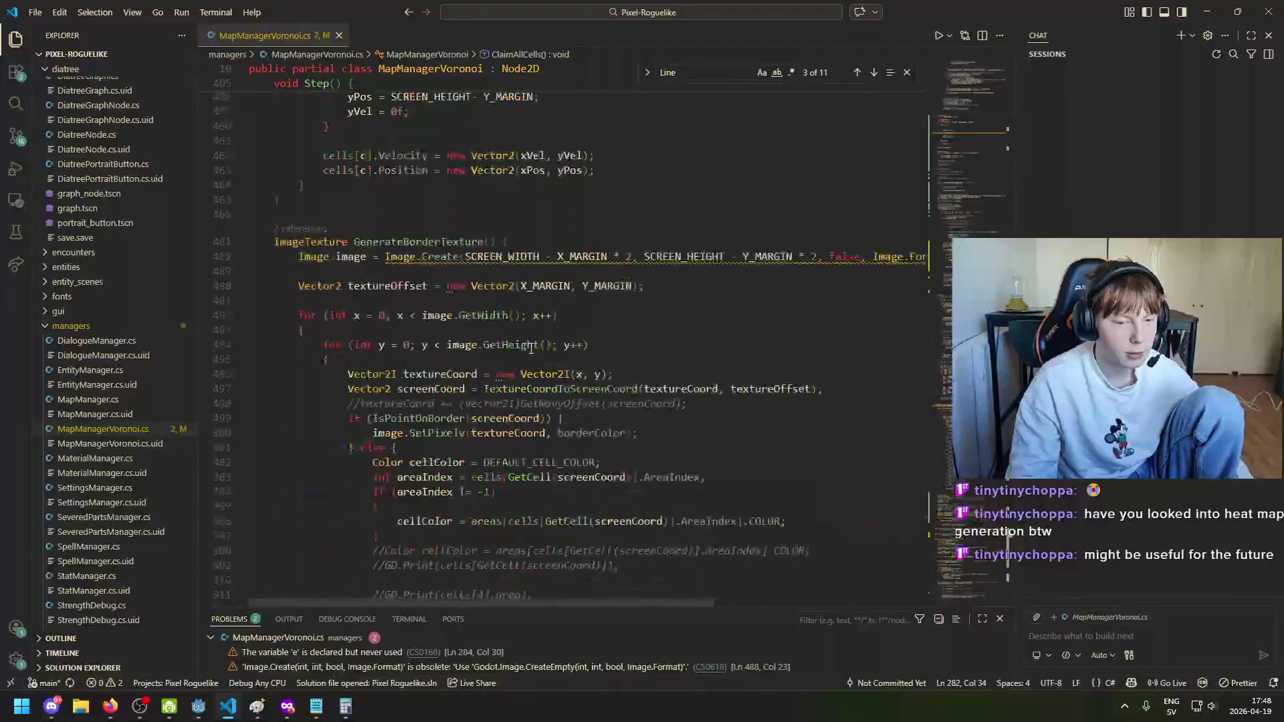
# Step: Try adding a 'return;' line after the throw in the areaSplit block and save
pyautogui.write('throw')
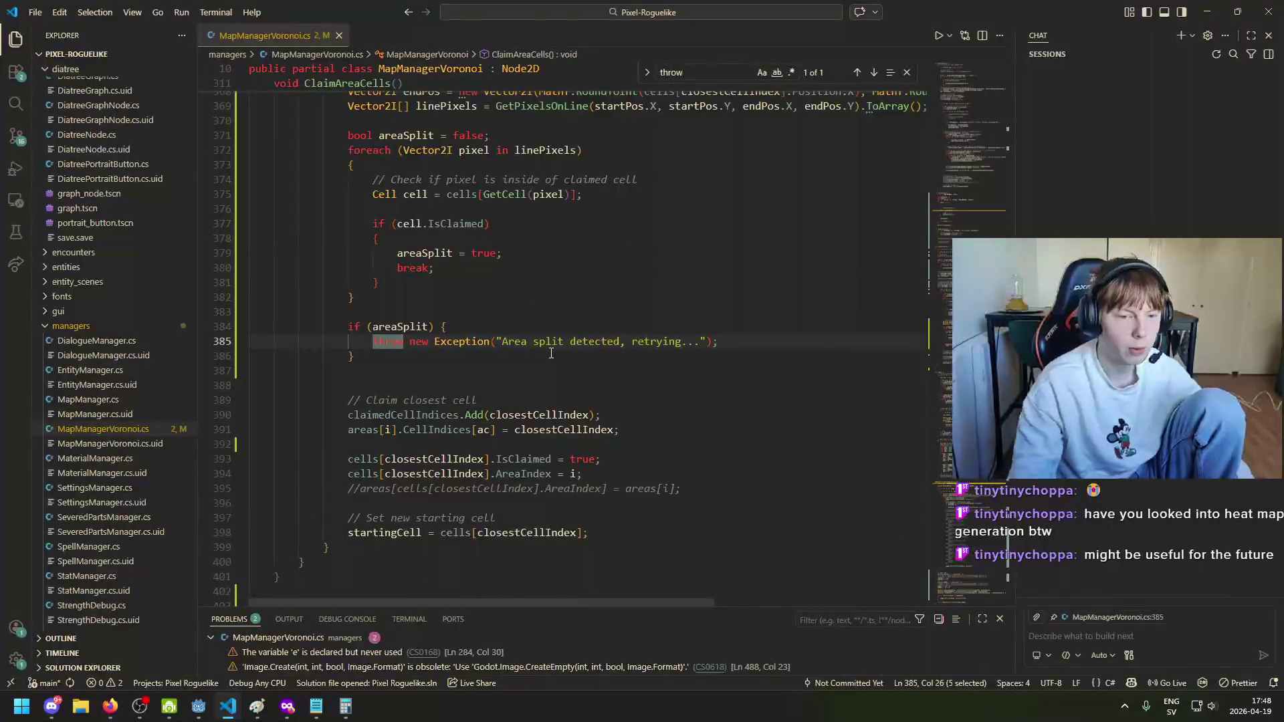
pyautogui.click(671, 358)
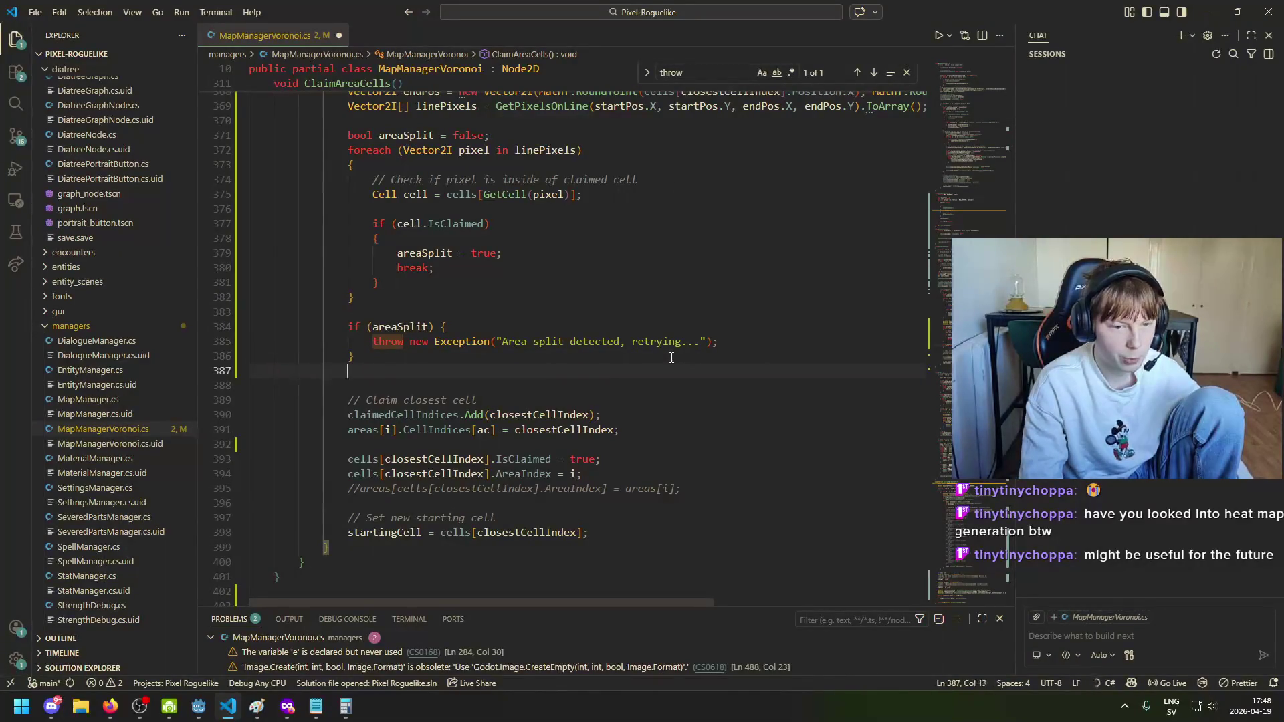
pyautogui.press('Return')
pyautogui.write('return;')
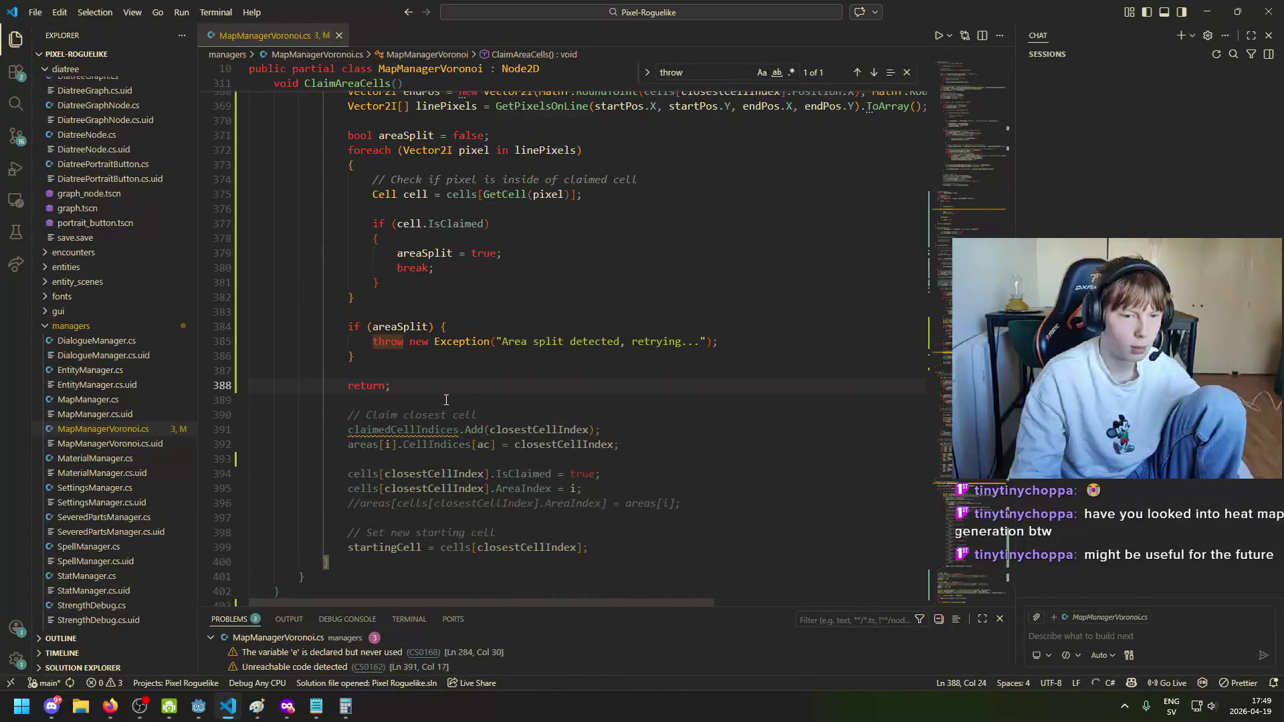
pyautogui.hotkey('ctrl', 'z')
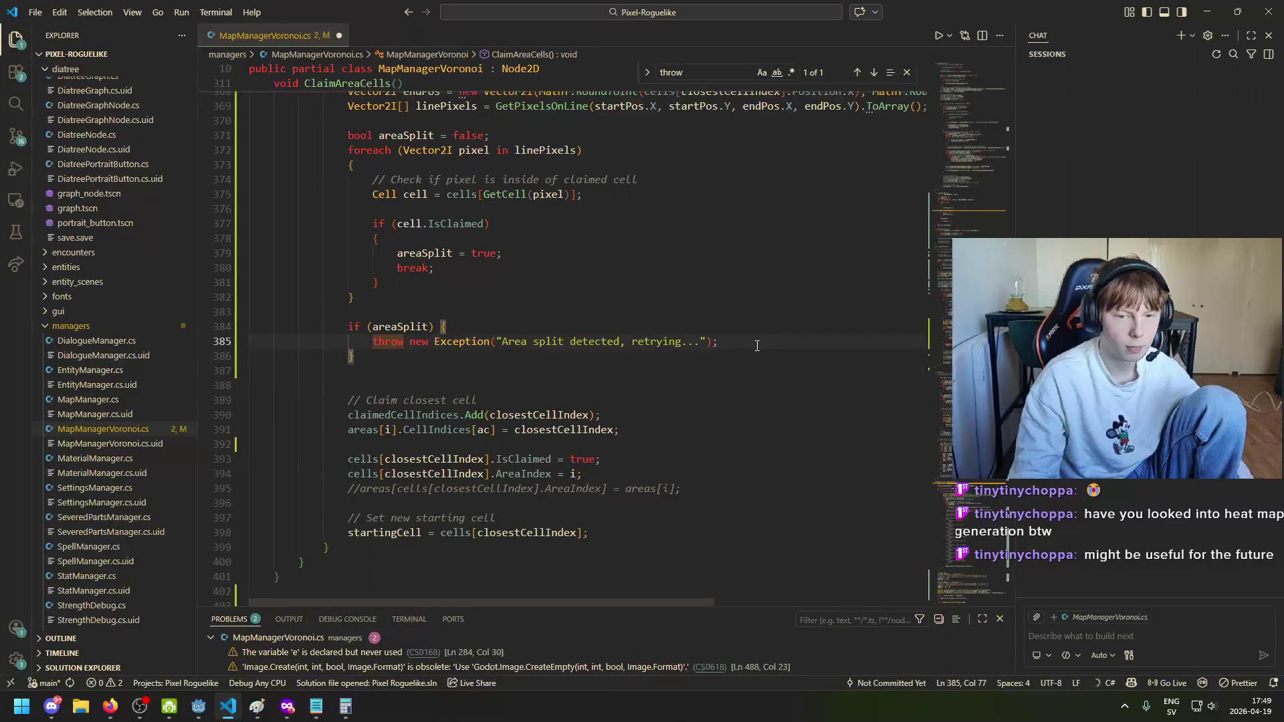
pyautogui.press('Return')
pyautogui.write('return;')
pyautogui.hotkey('ctrl', 's')
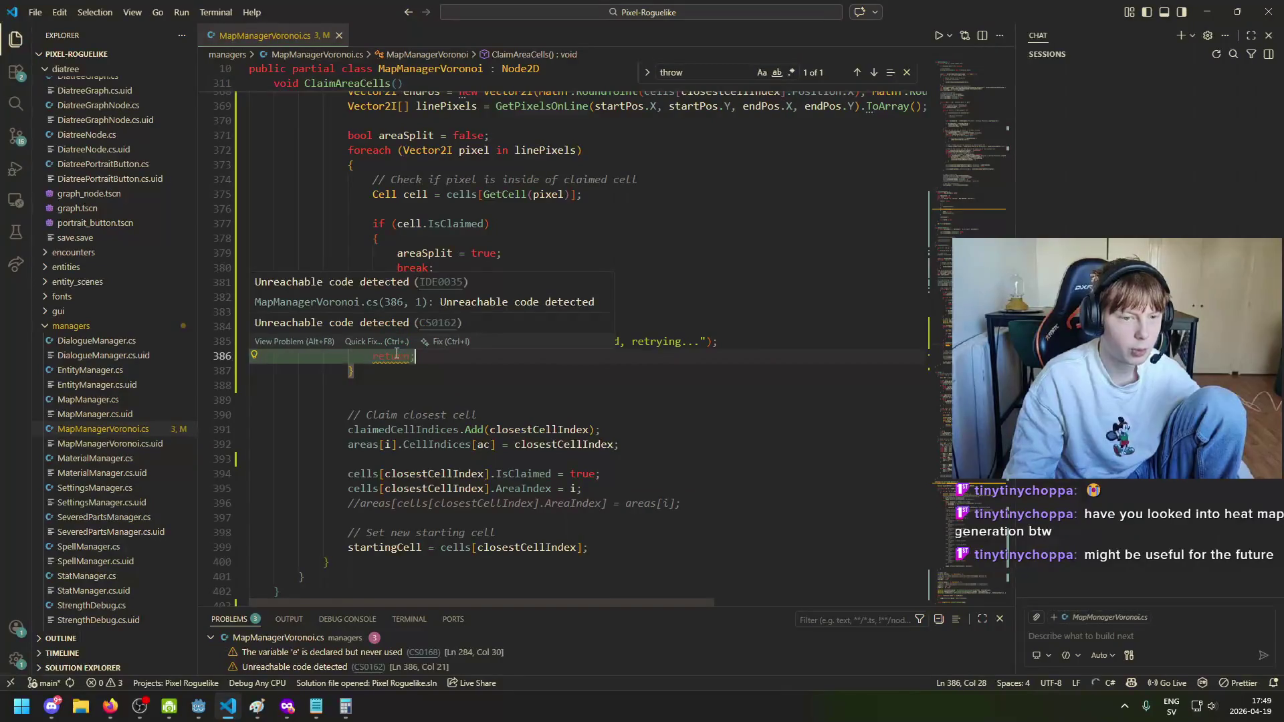
# Step: Delete the return line and the extra blank line under the throw, then switch to Godot
pyautogui.press('BackSpace')
pyautogui.press('BackSpace')
pyautogui.press('BackSpace')
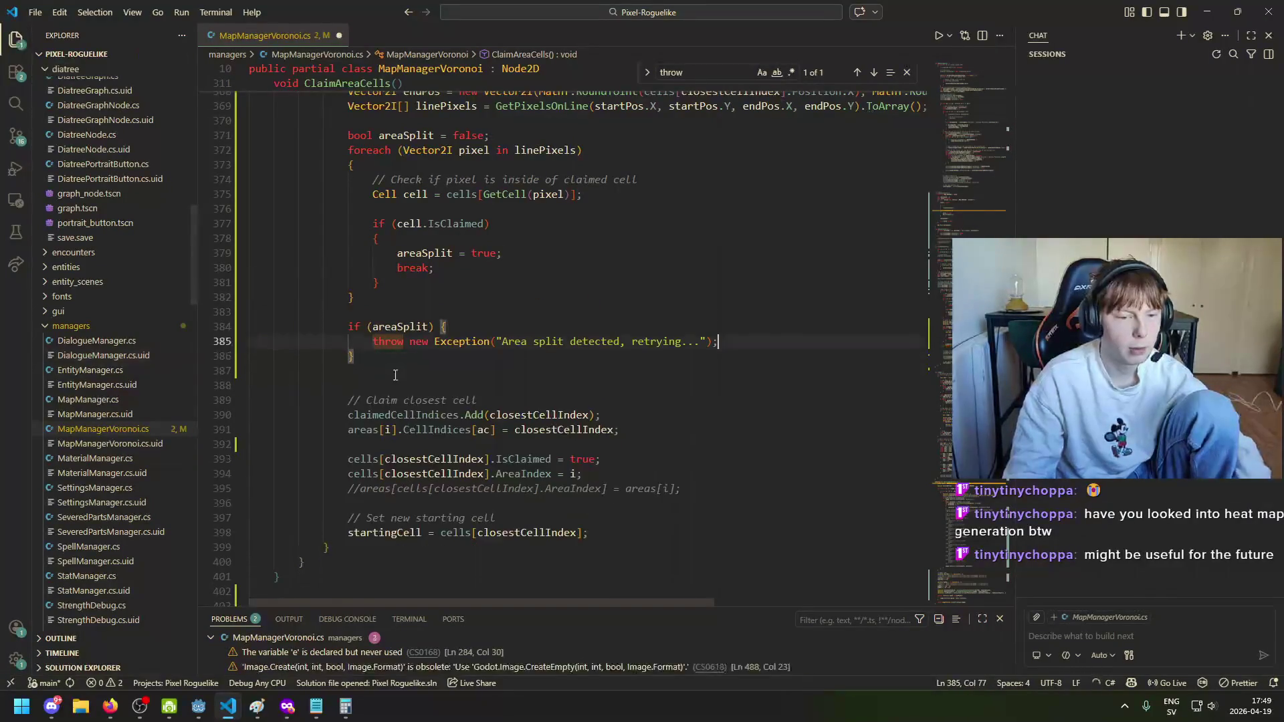
pyautogui.click(395, 376)
pyautogui.press('BackSpace')
pyautogui.scroll(3, 537, 393)
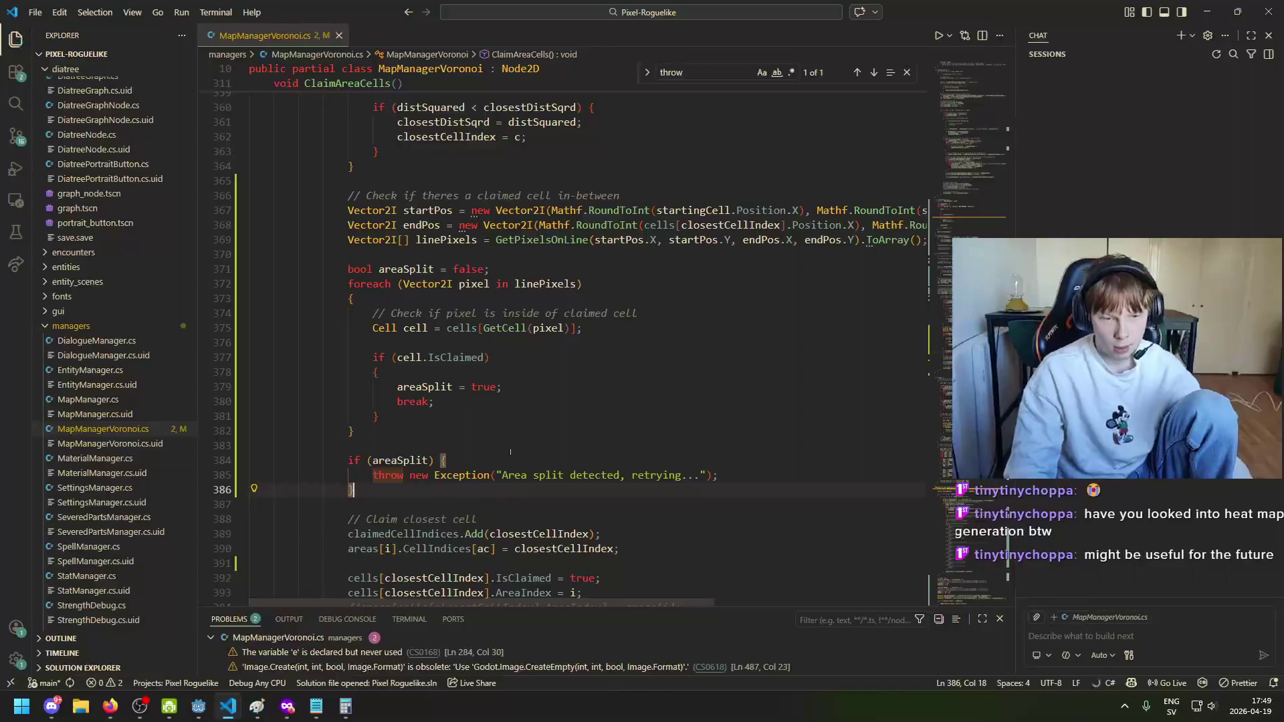
pyautogui.hotkey('alt', 'Tab')
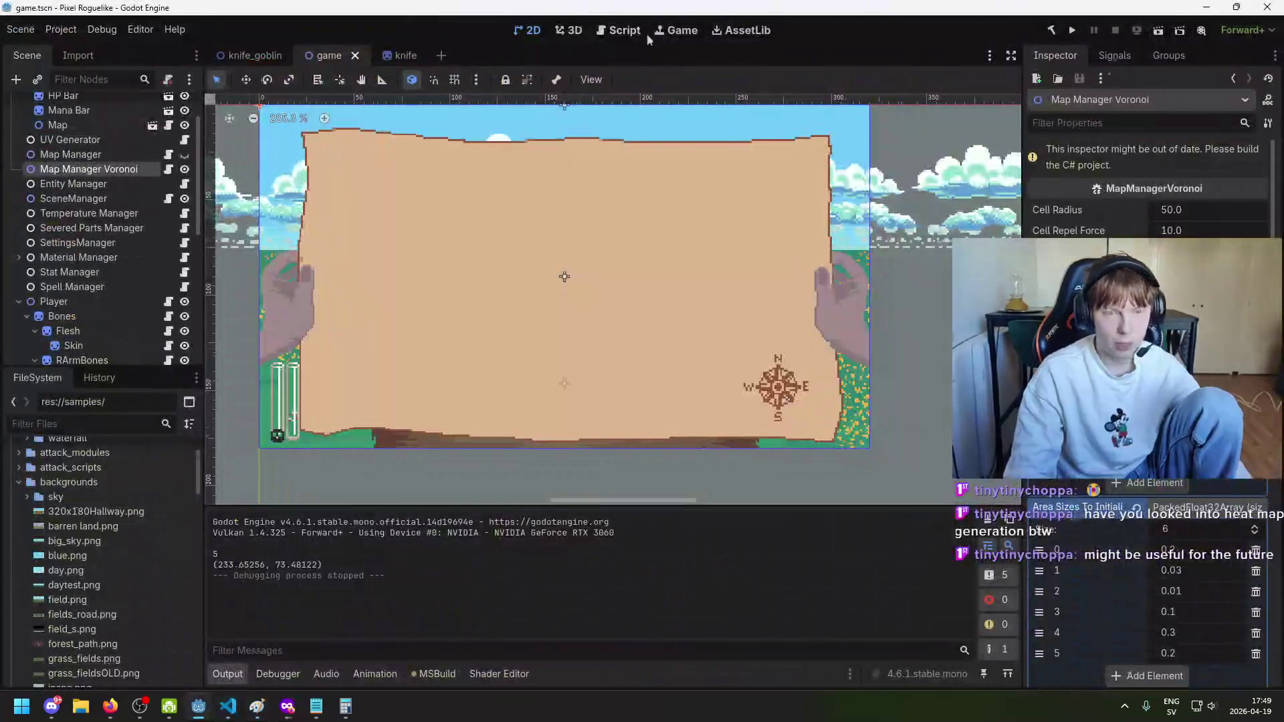
pyautogui.click(1073, 30)
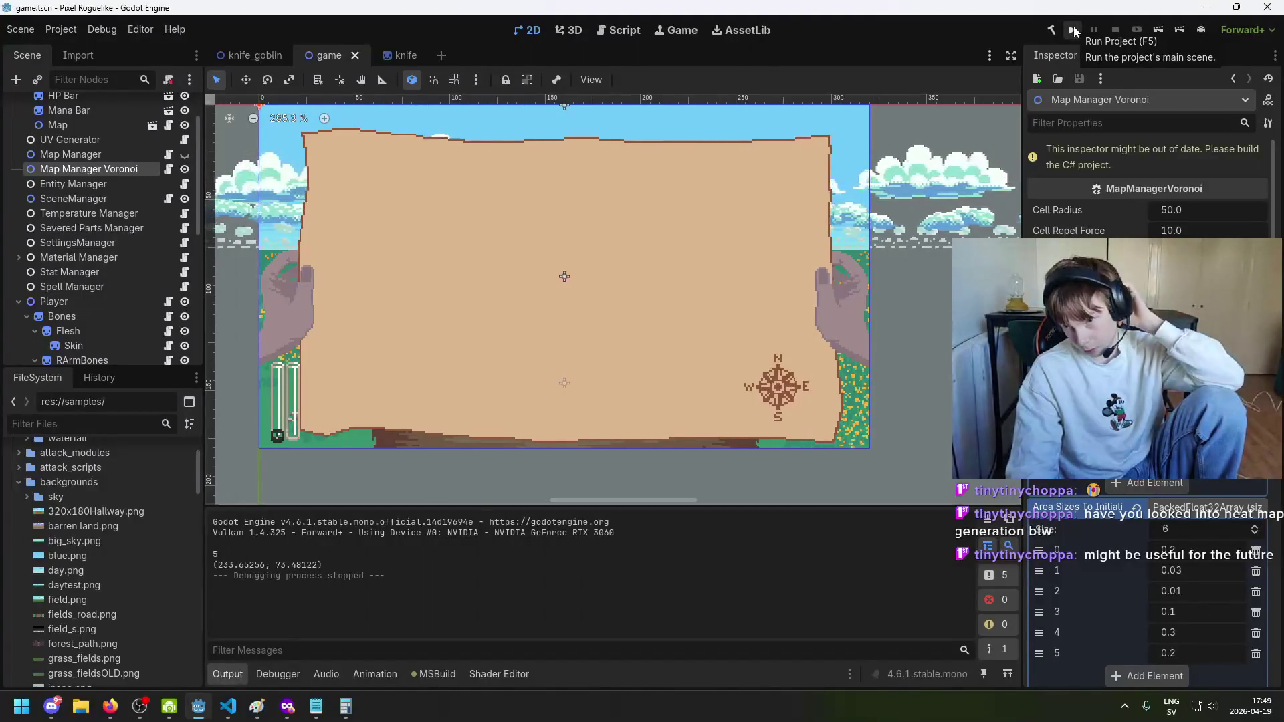
pyautogui.click(1073, 30)
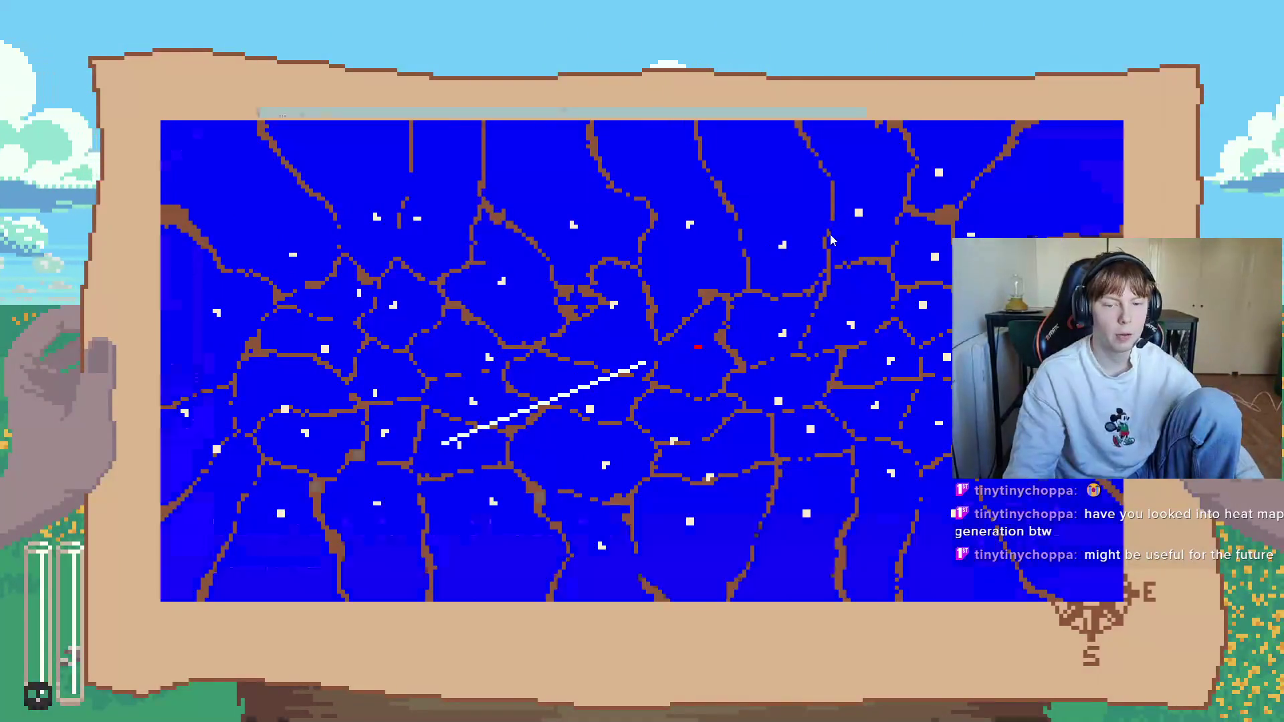
pyautogui.press('F8')
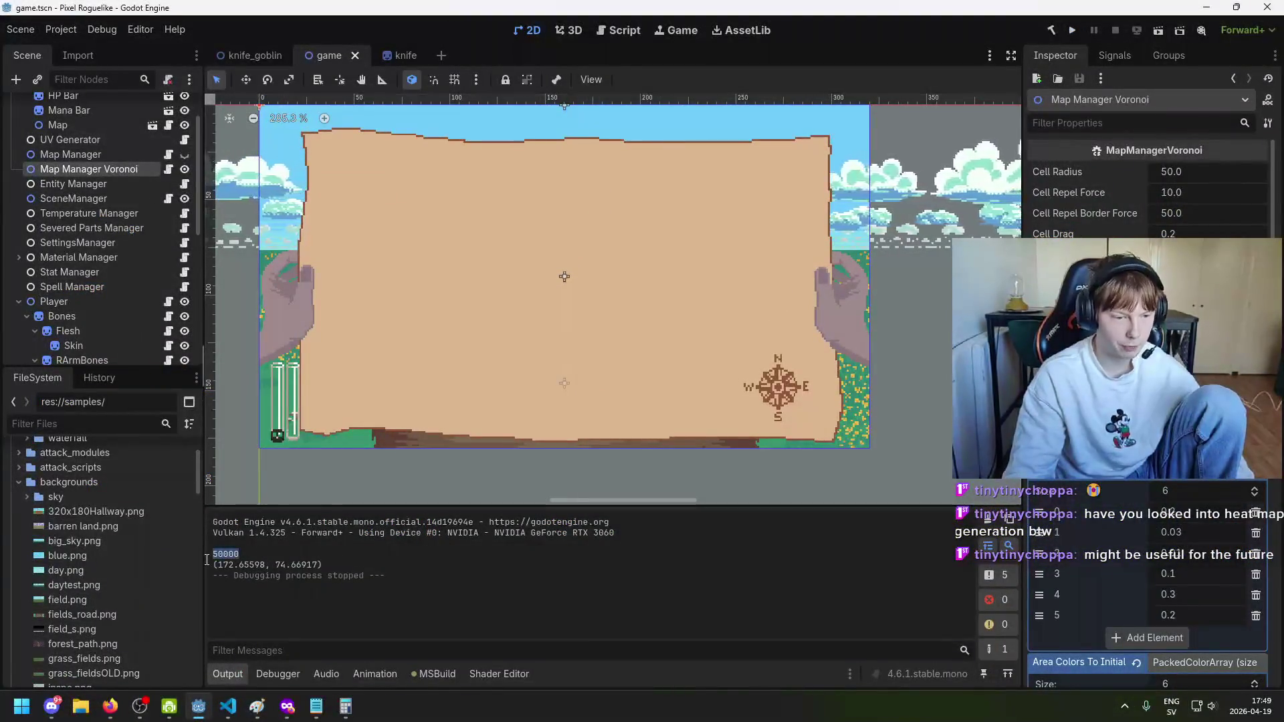
# Step: Cut the Area Sizes and Area Colors lists down to three entries in the Inspector
pyautogui.moveTo(224, 554); pyautogui.dragTo(239, 554)
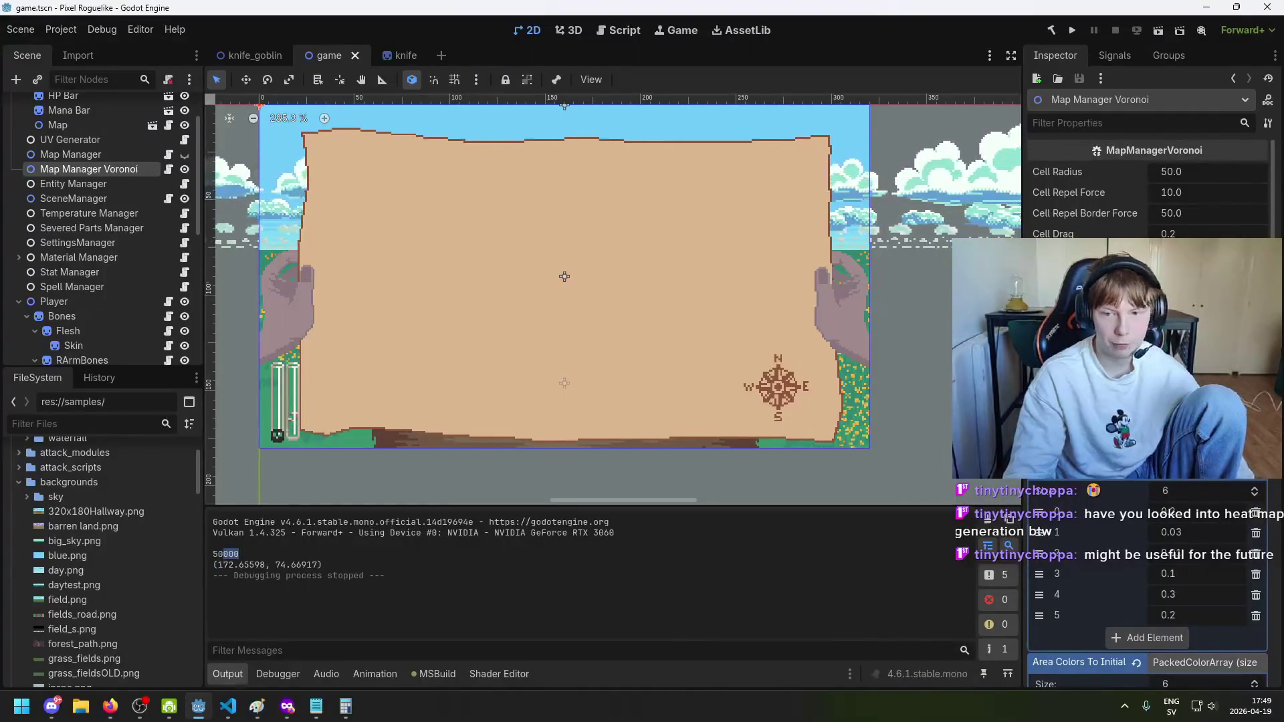
pyautogui.scroll(-2, 1147, 401)
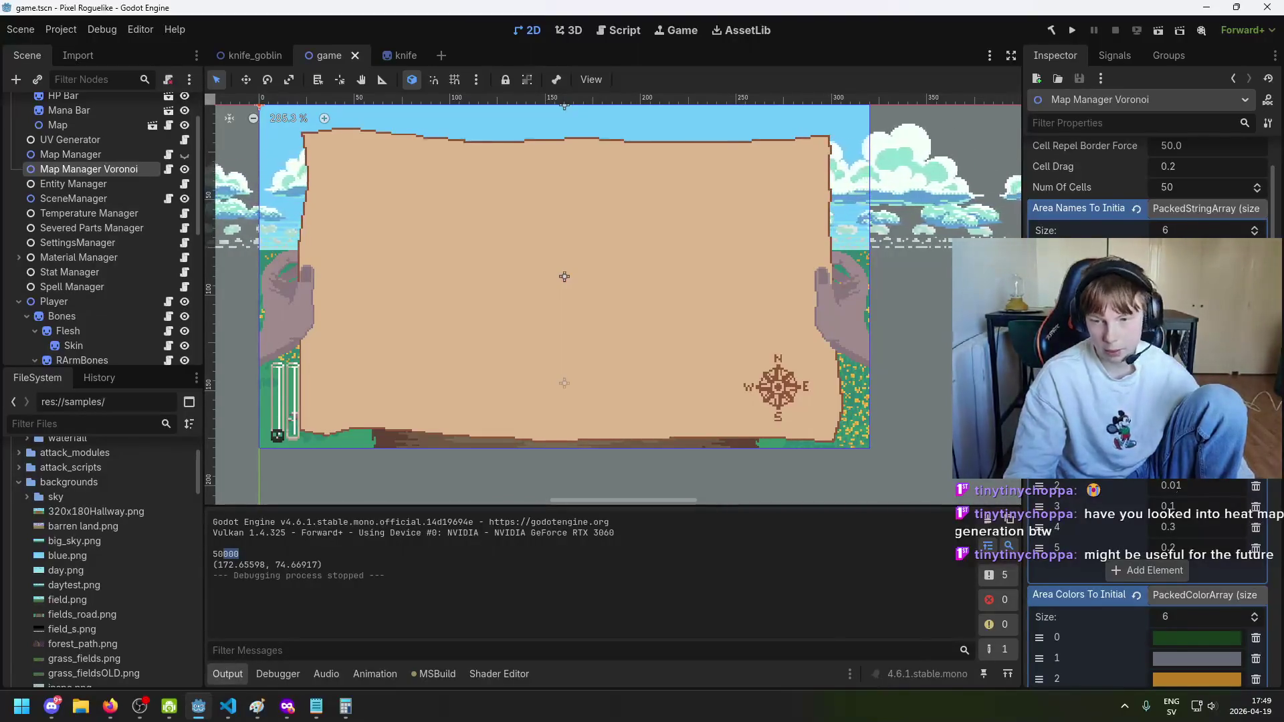
pyautogui.scroll(-2, 1147, 401)
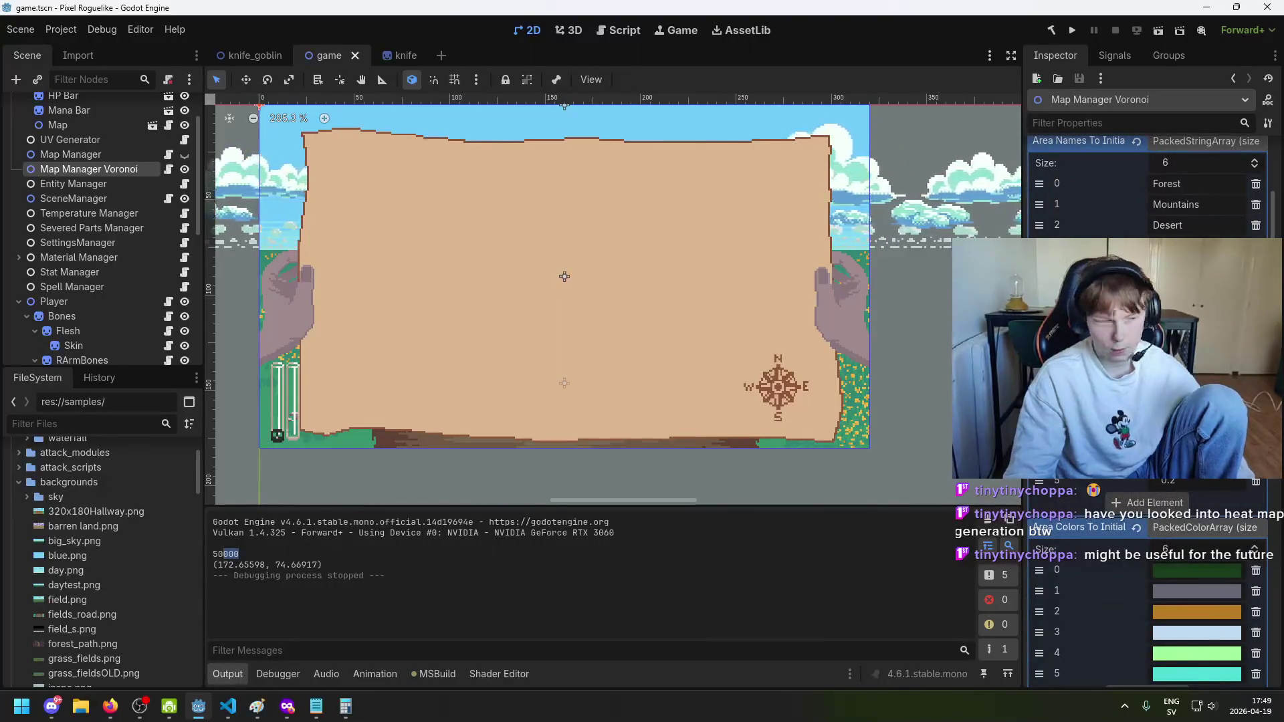
pyautogui.click(1256, 415)
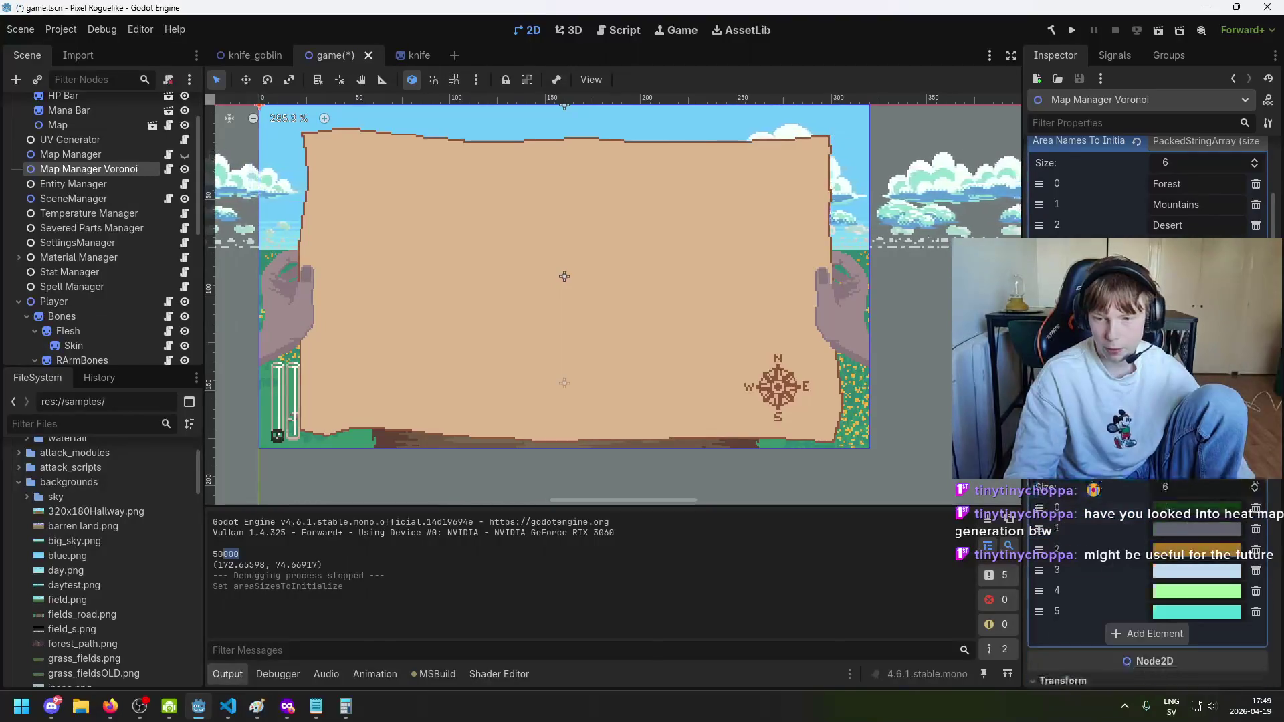
pyautogui.click(1255, 490)
pyautogui.click(1255, 490)
pyautogui.click(1255, 490)
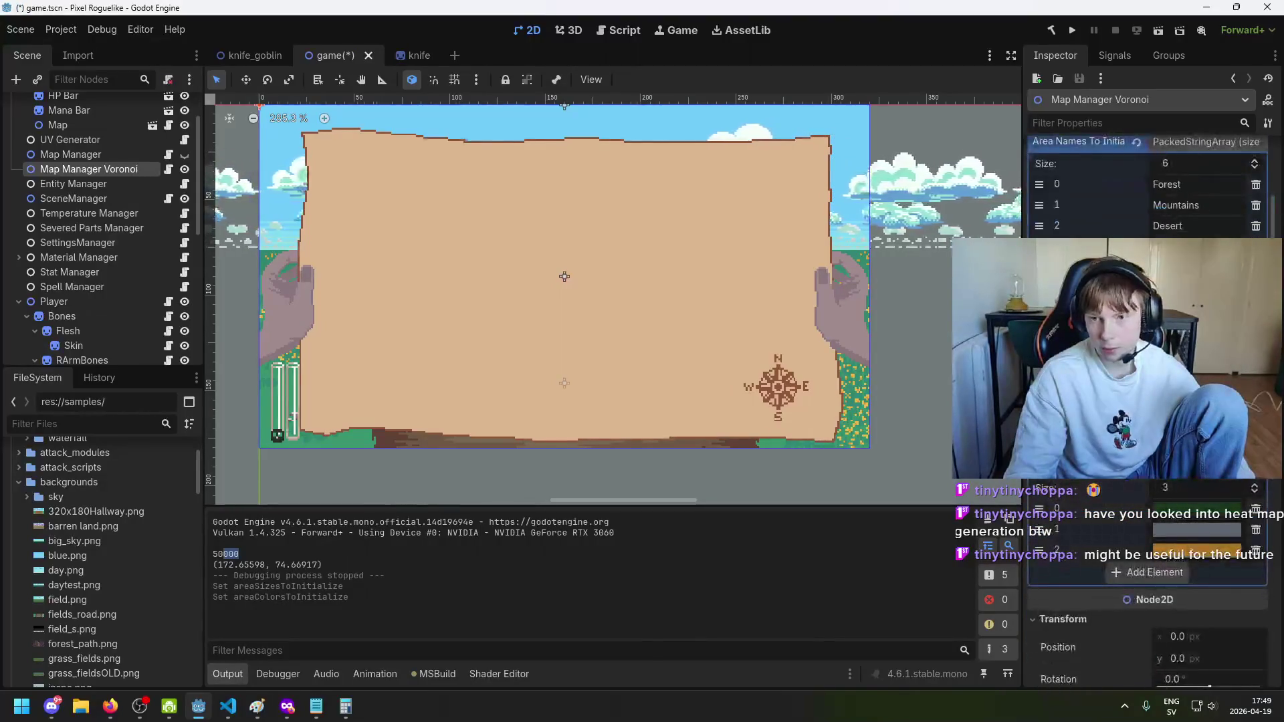
# Step: Cut Area Names to three entries, then test-run the game and close it
pyautogui.click(1256, 247)
pyautogui.click(1256, 246)
pyautogui.click(1256, 246)
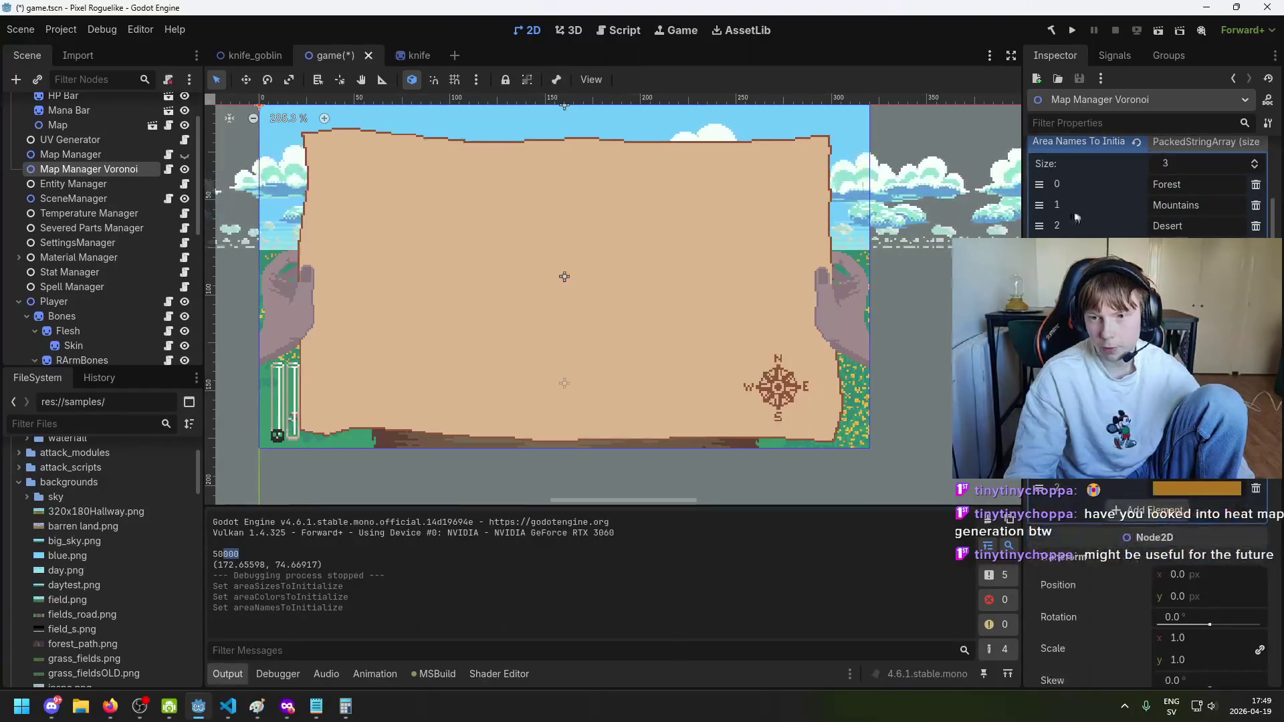
pyautogui.click(1080, 29)
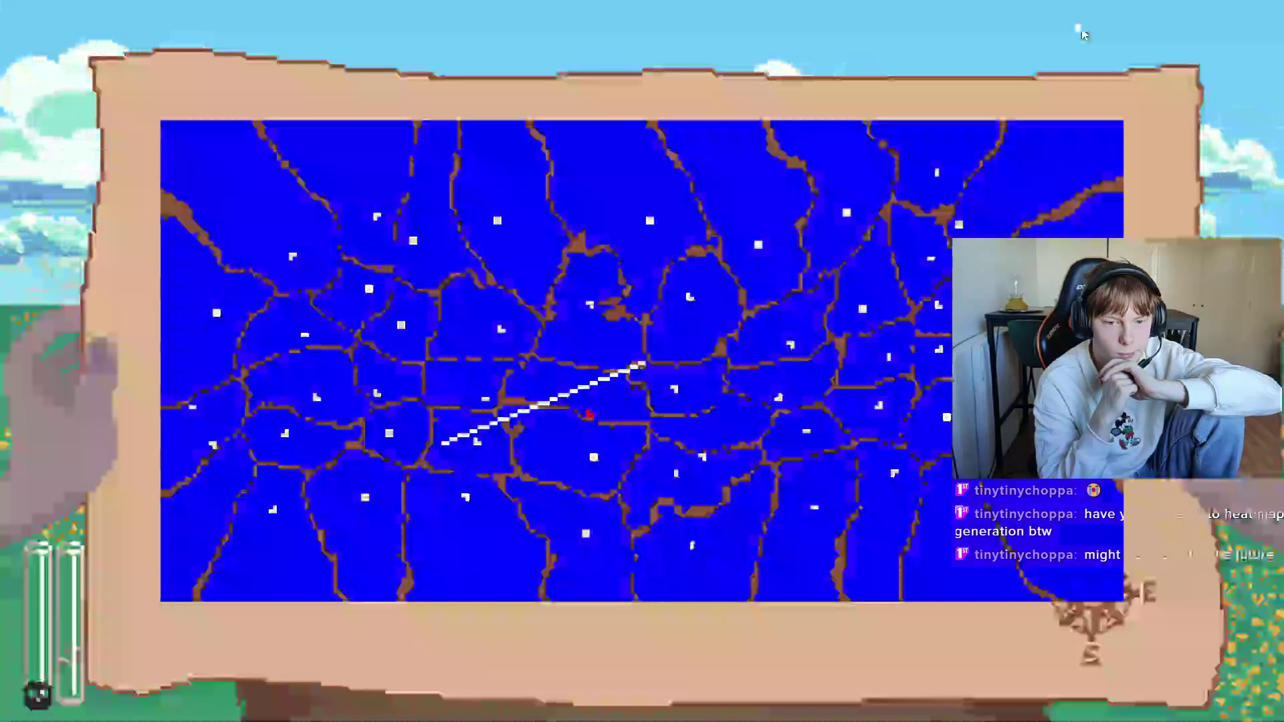
pyautogui.press('F8')
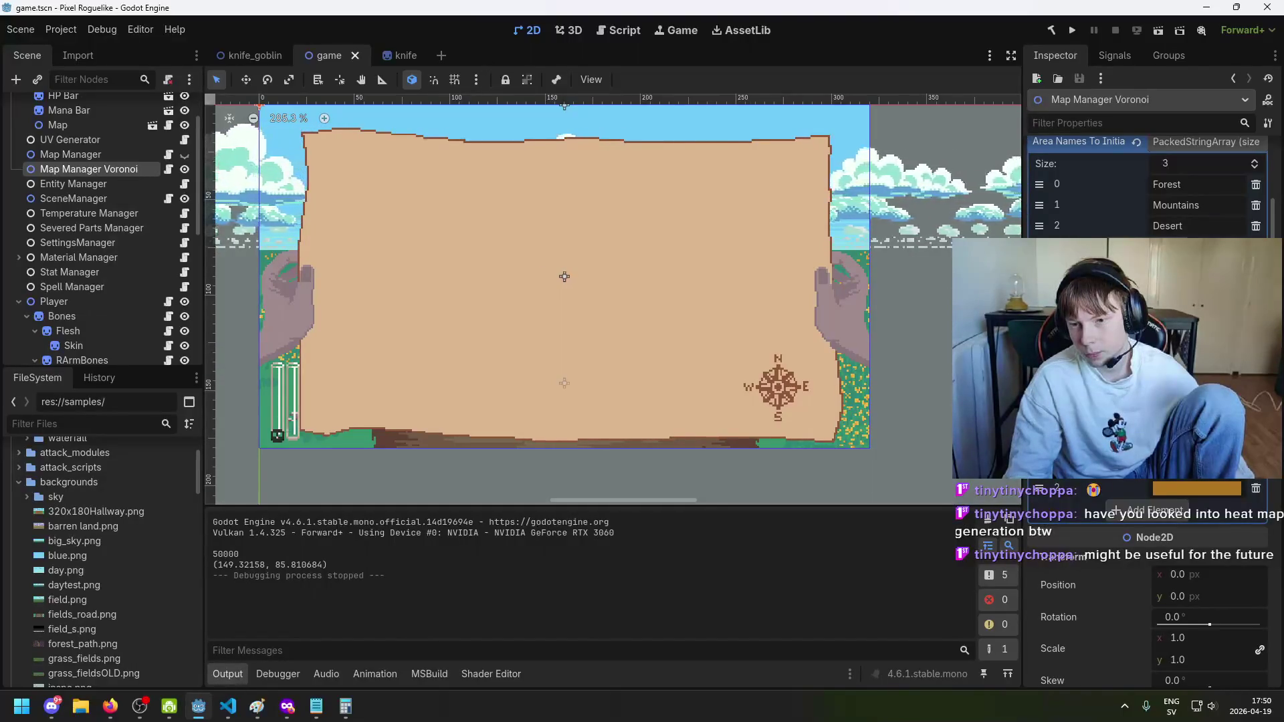
# Step: Restore the lists to six entries, adjust Area Sizes, and test-run the map
pyautogui.hotkey('ctrl', 'z')
pyautogui.hotkey('ctrl', 'z')
pyautogui.hotkey('ctrl', 'z')
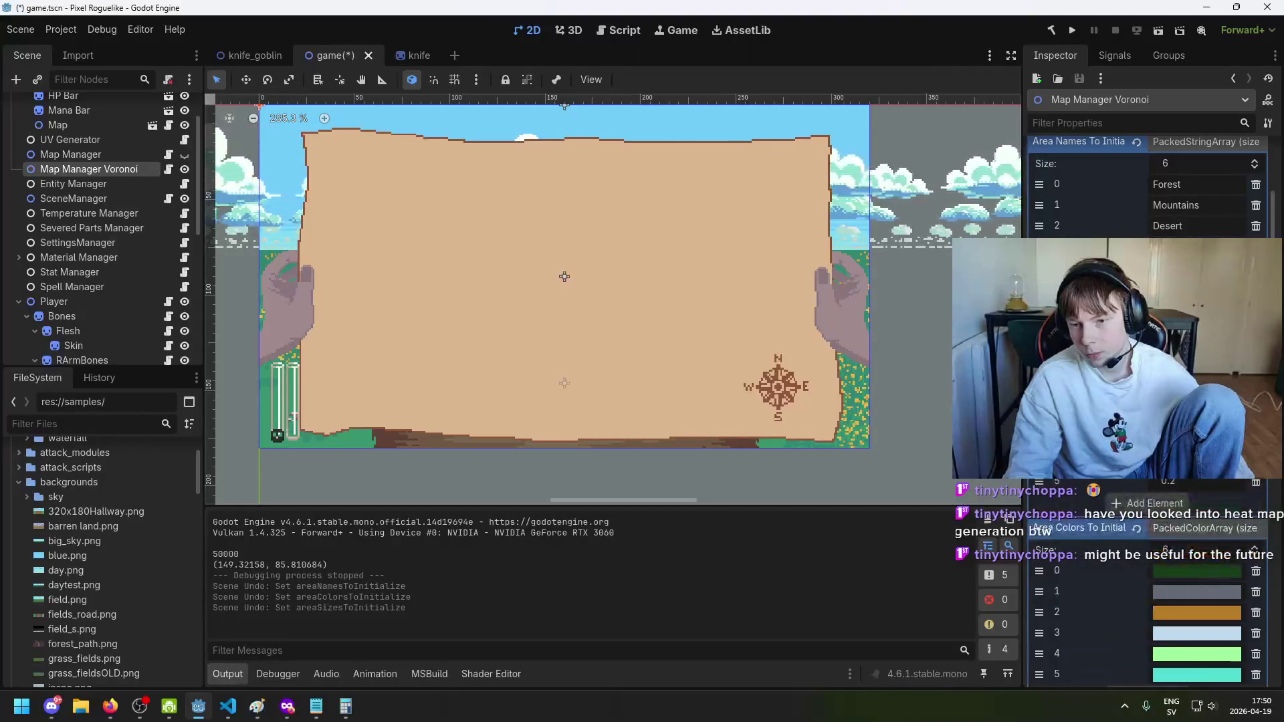
pyautogui.scroll(-5, 1147, 401)
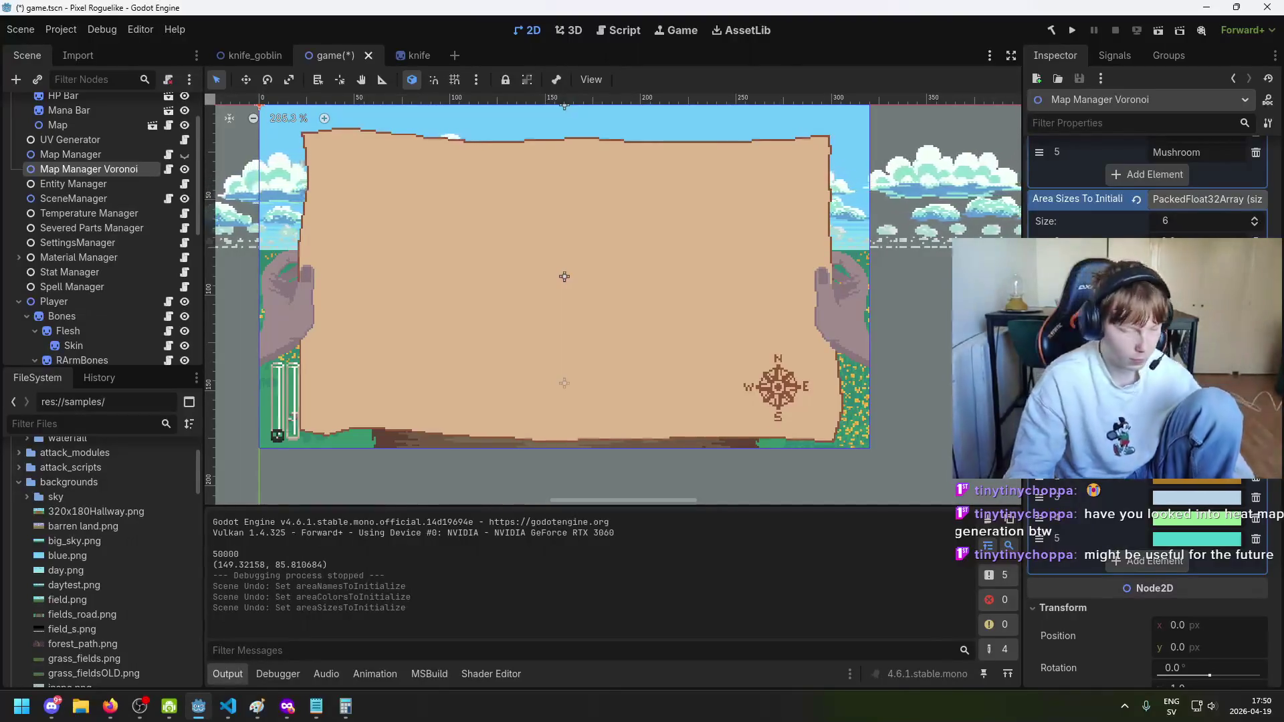
pyautogui.hotkey('ctrl', 'shift', 'z')
pyautogui.hotkey('ctrl', 'shift', 'z')
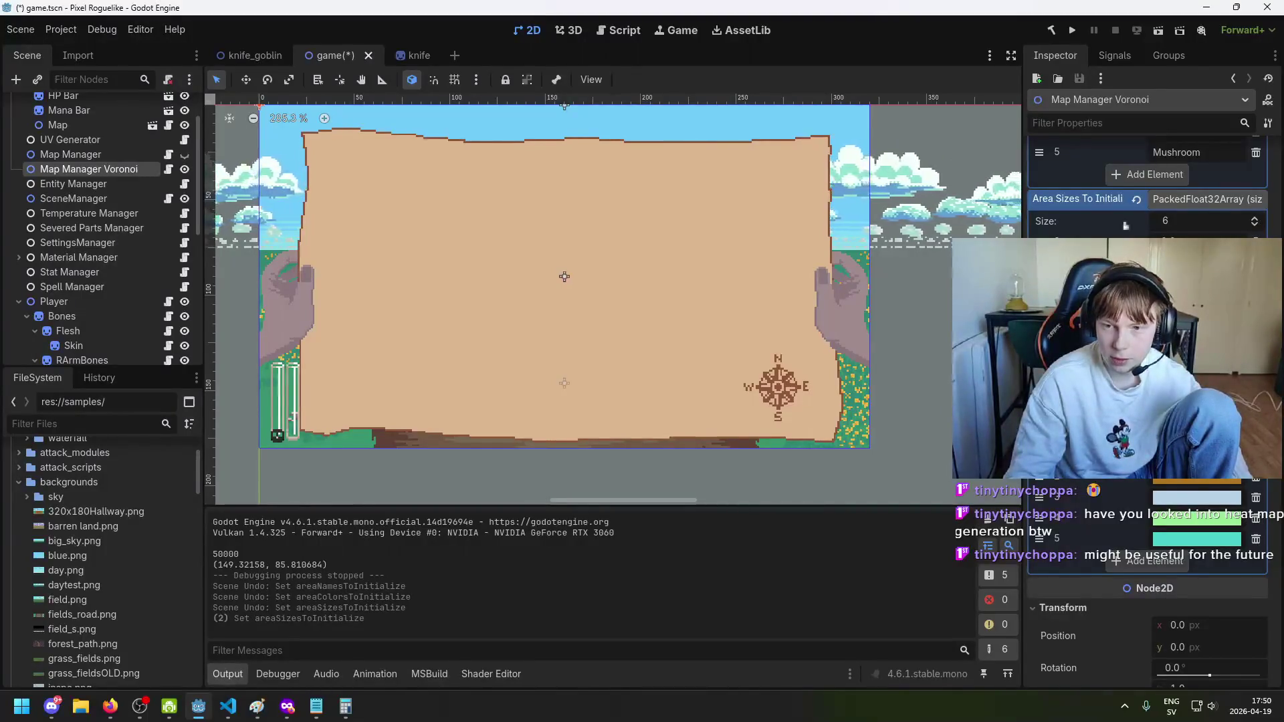
pyautogui.hotkey('ctrl', 'shift', 'z')
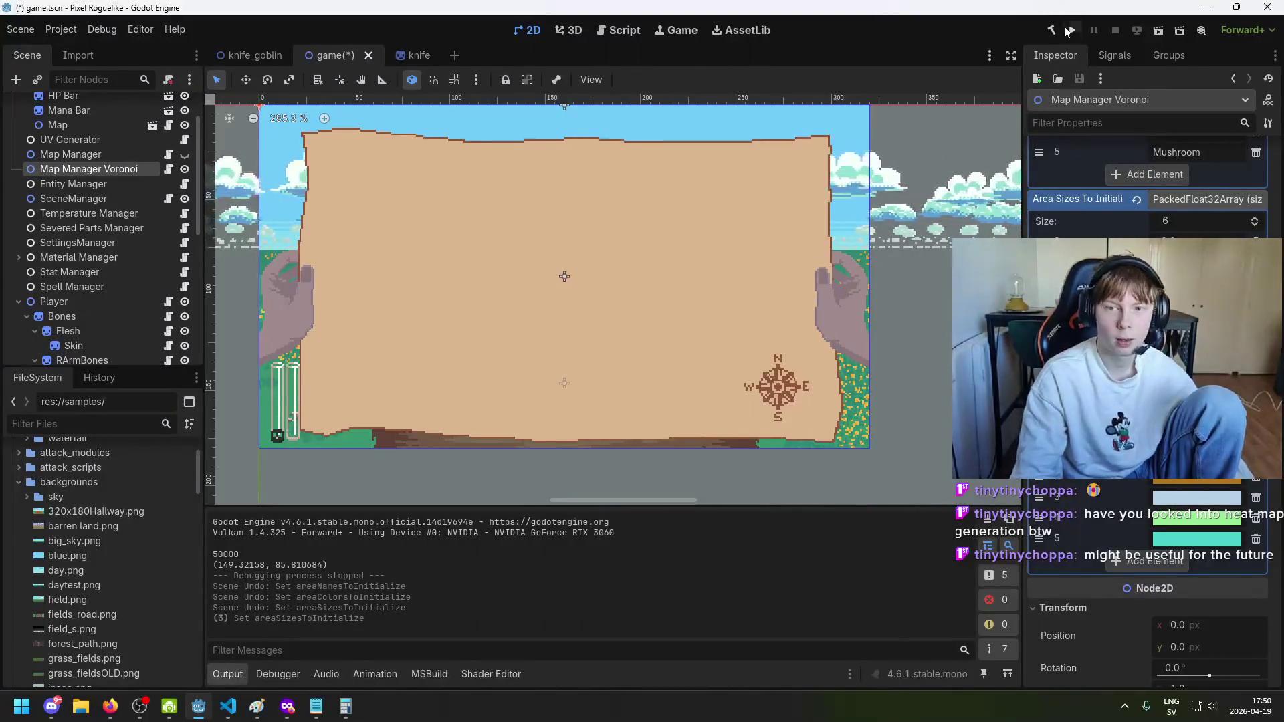
pyautogui.click(1069, 31)
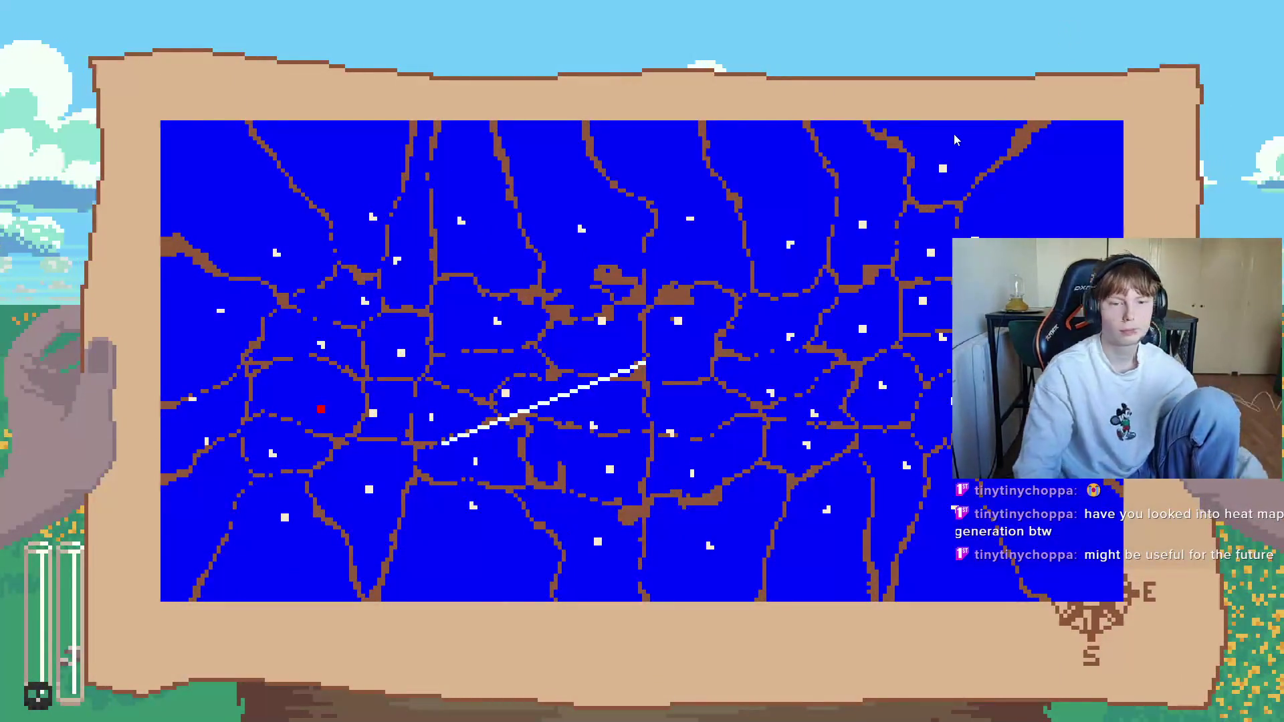
pyautogui.press('Escape')
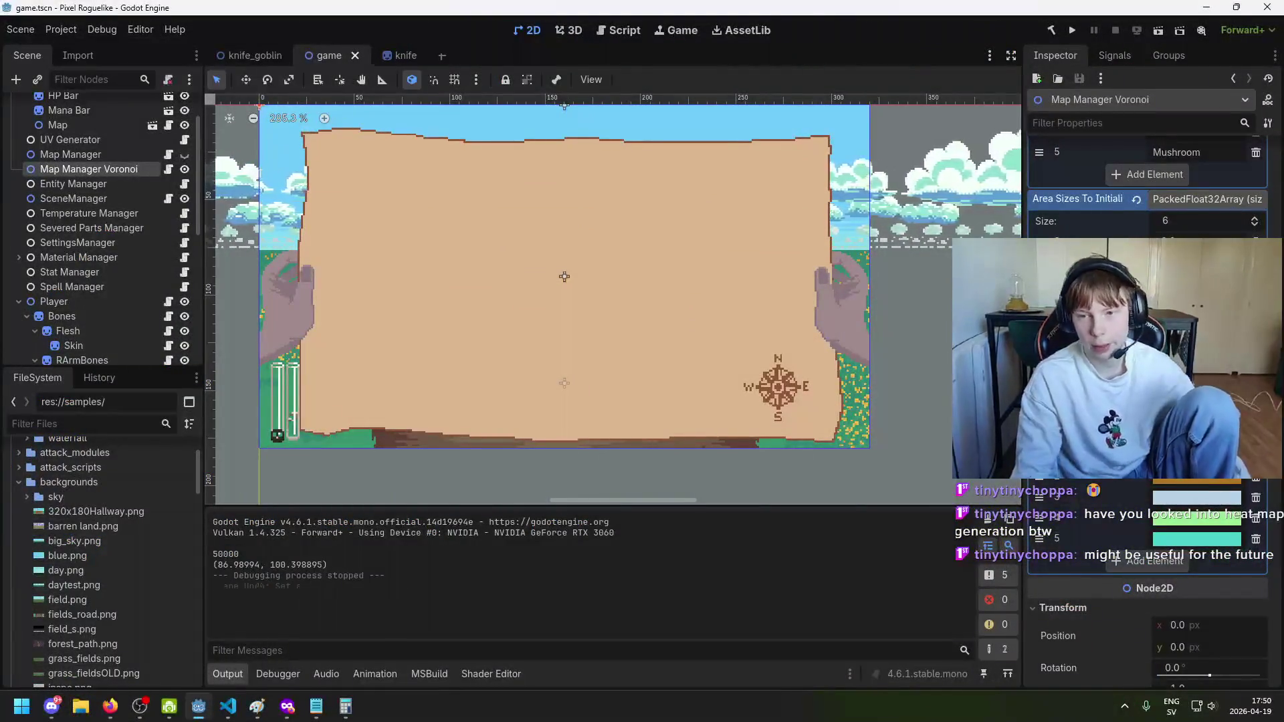
# Step: Undo and redo the Area Sizes edits, leaving six entries, and save the scene
pyautogui.hotkey('ctrl', 'z')
pyautogui.hotkey('ctrl', 'z')
pyautogui.hotkey('ctrl', 'z')
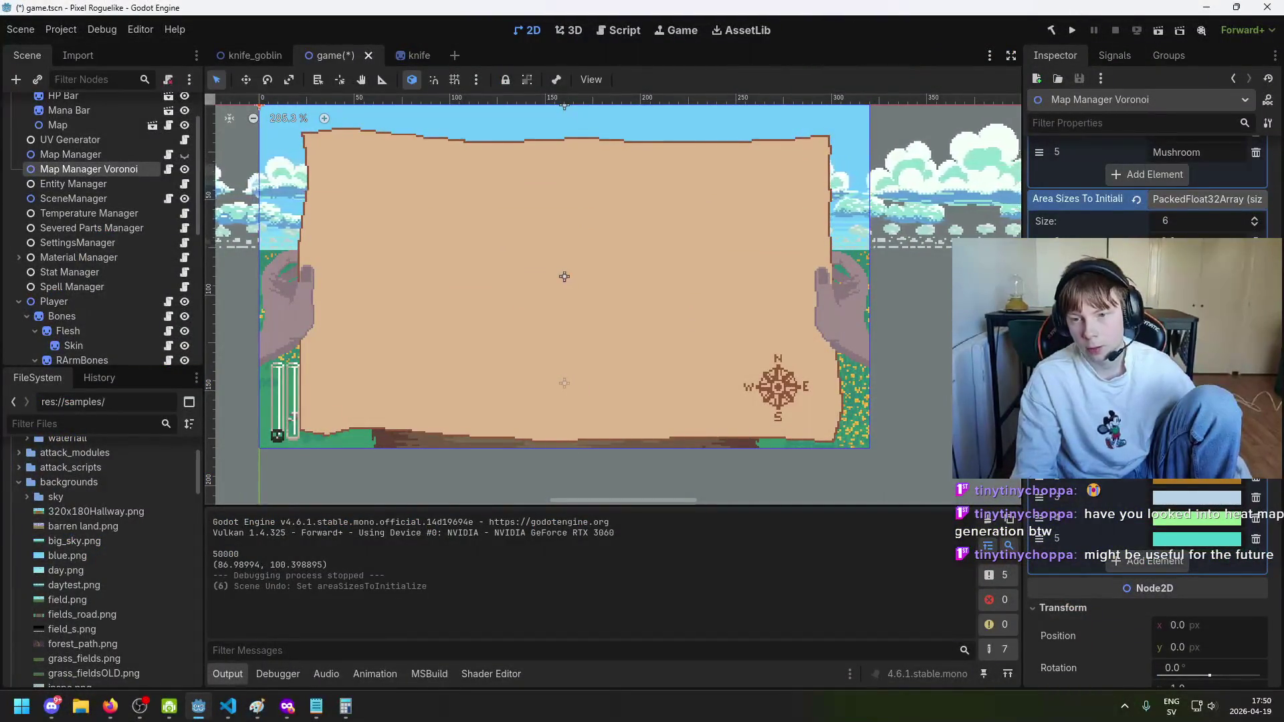
pyautogui.hotkey('ctrl', 'z')
pyautogui.hotkey('ctrl', 'z')
pyautogui.hotkey('ctrl', 'z')
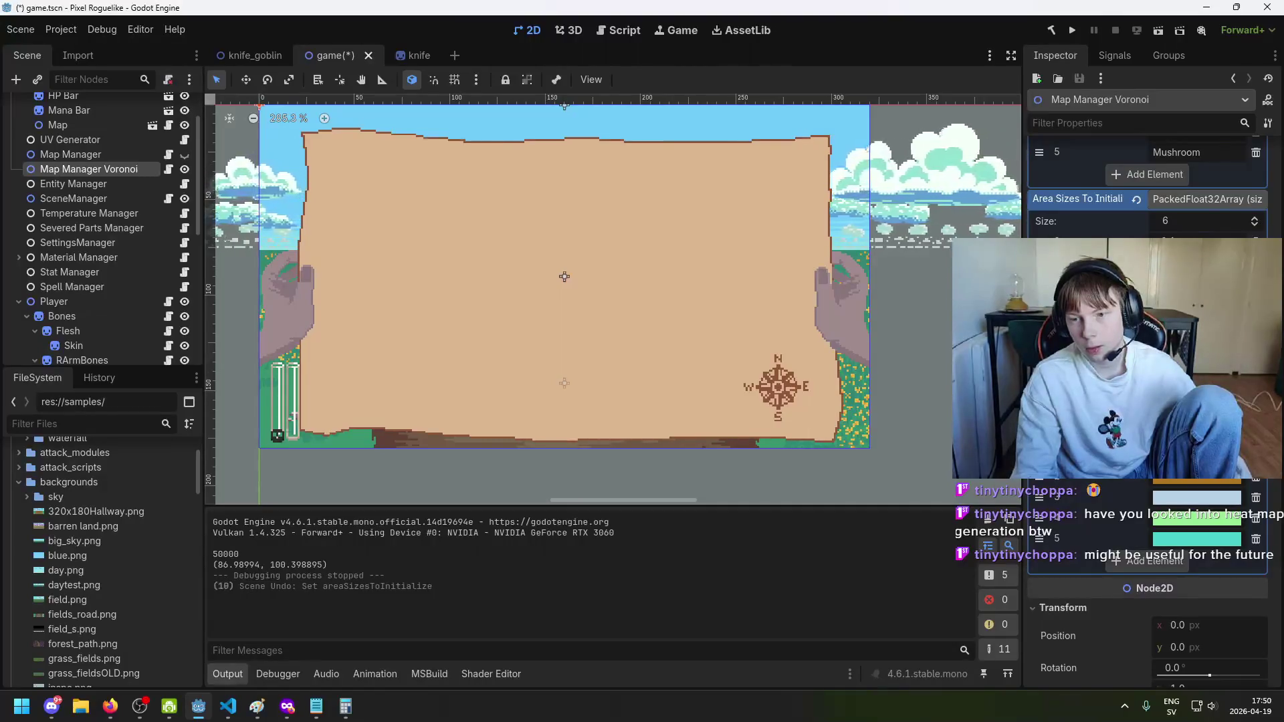
pyautogui.hotkey('ctrl', 'z')
pyautogui.hotkey('ctrl', 'z')
pyautogui.hotkey('ctrl', 'z')
pyautogui.hotkey('ctrl', 'shift', 'z')
pyautogui.hotkey('ctrl', 'shift', 'z')
pyautogui.hotkey('ctrl', 'shift', 'z')
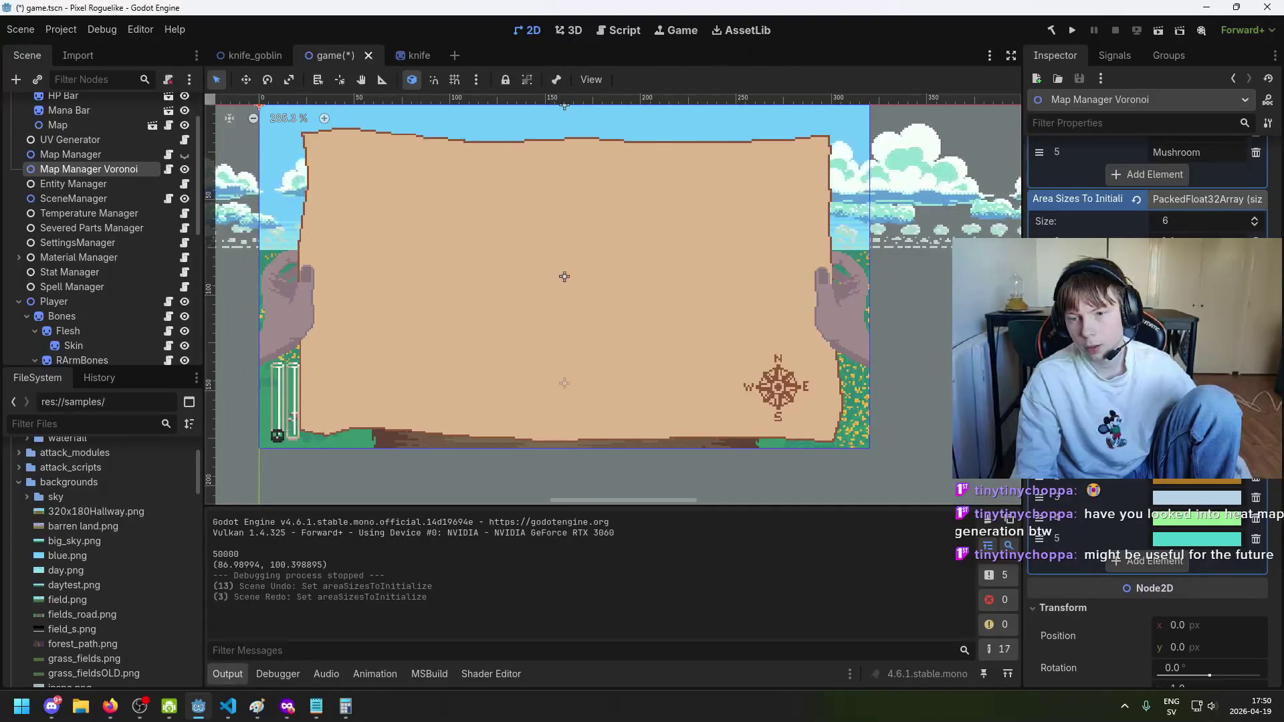
pyautogui.hotkey('ctrl', 'shift', 'z')
pyautogui.hotkey('ctrl', 'shift', 'z')
pyautogui.hotkey('ctrl', 'shift', 'z')
pyautogui.hotkey('ctrl', 'z')
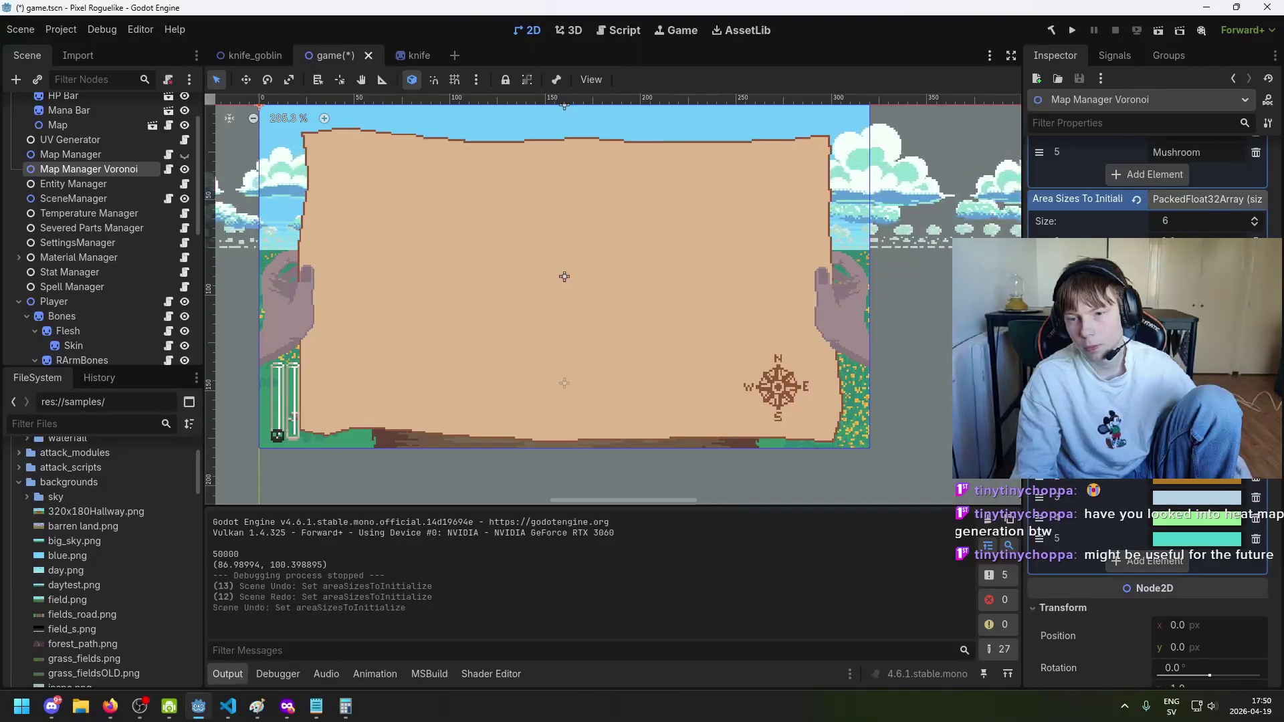
pyautogui.hotkey('ctrl', 'z')
pyautogui.hotkey('ctrl', 's')
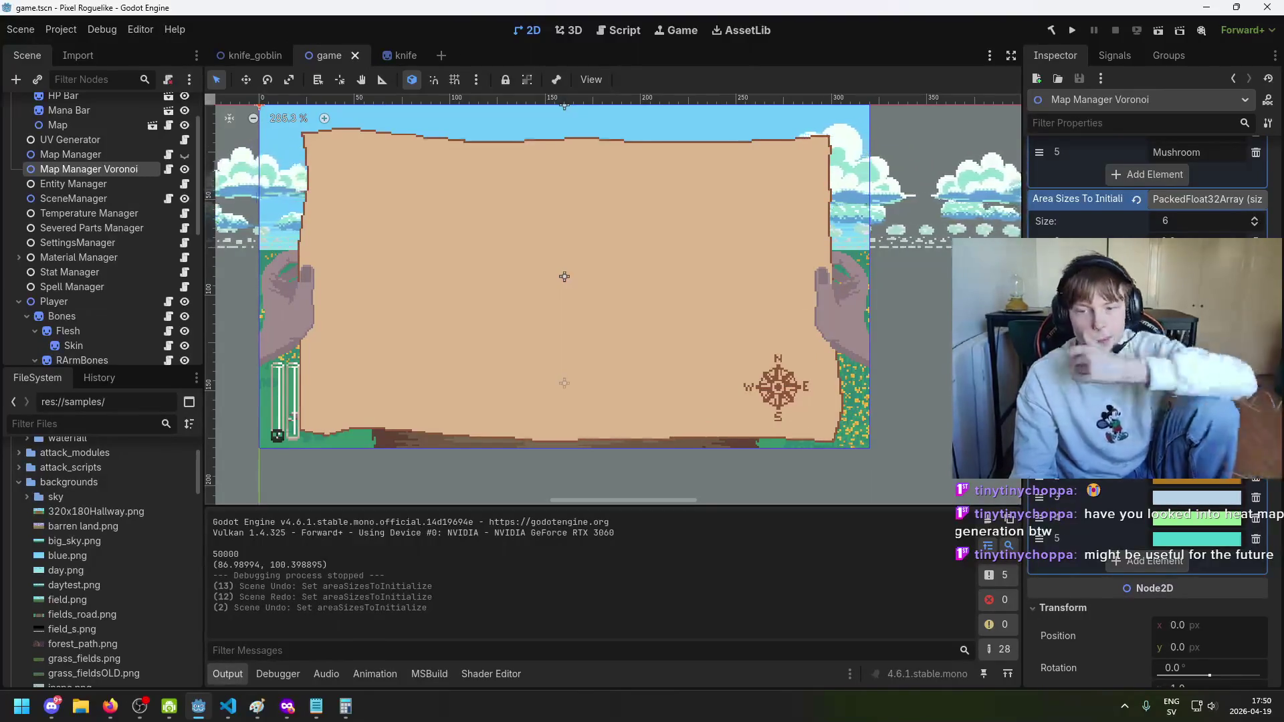
# Step: Switch back to VS Code and scroll to ClaimAreaCells in MapManagerVoronoi.cs
pyautogui.click(221, 713)
pyautogui.scroll(-2, 580, 438)
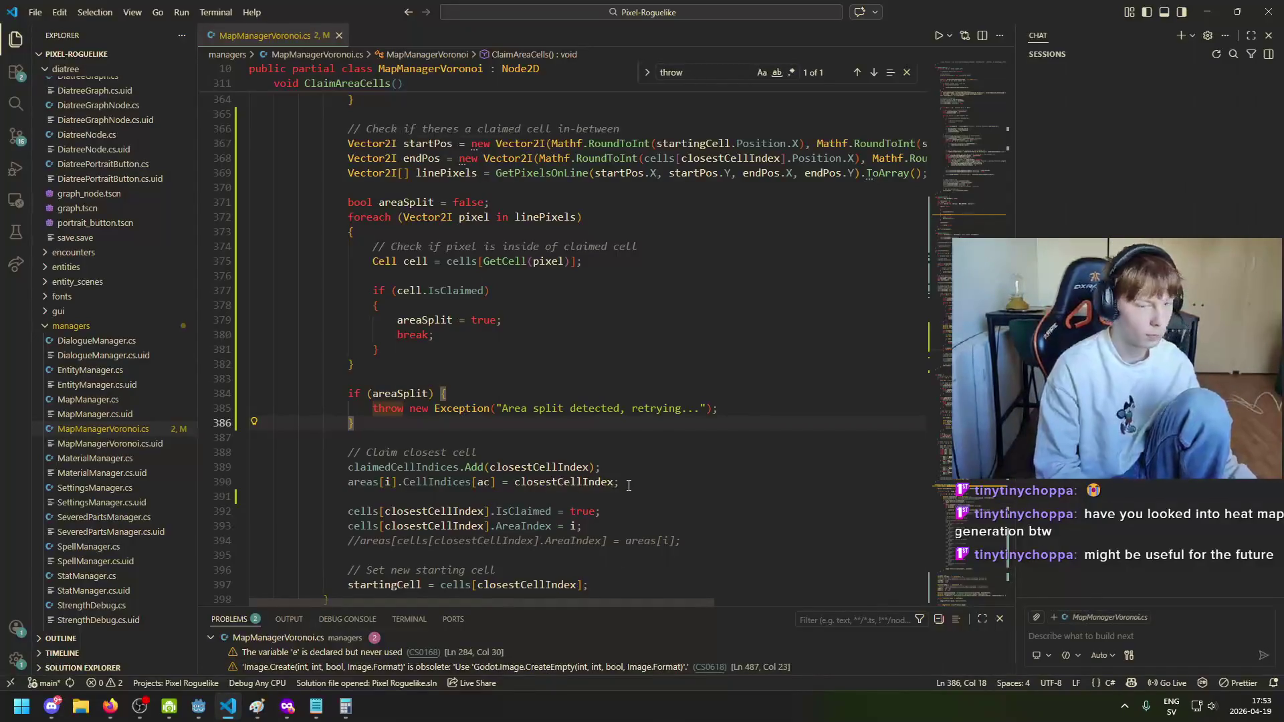
pyautogui.click(489, 290)
pyautogui.scroll(-2, 476, 388)
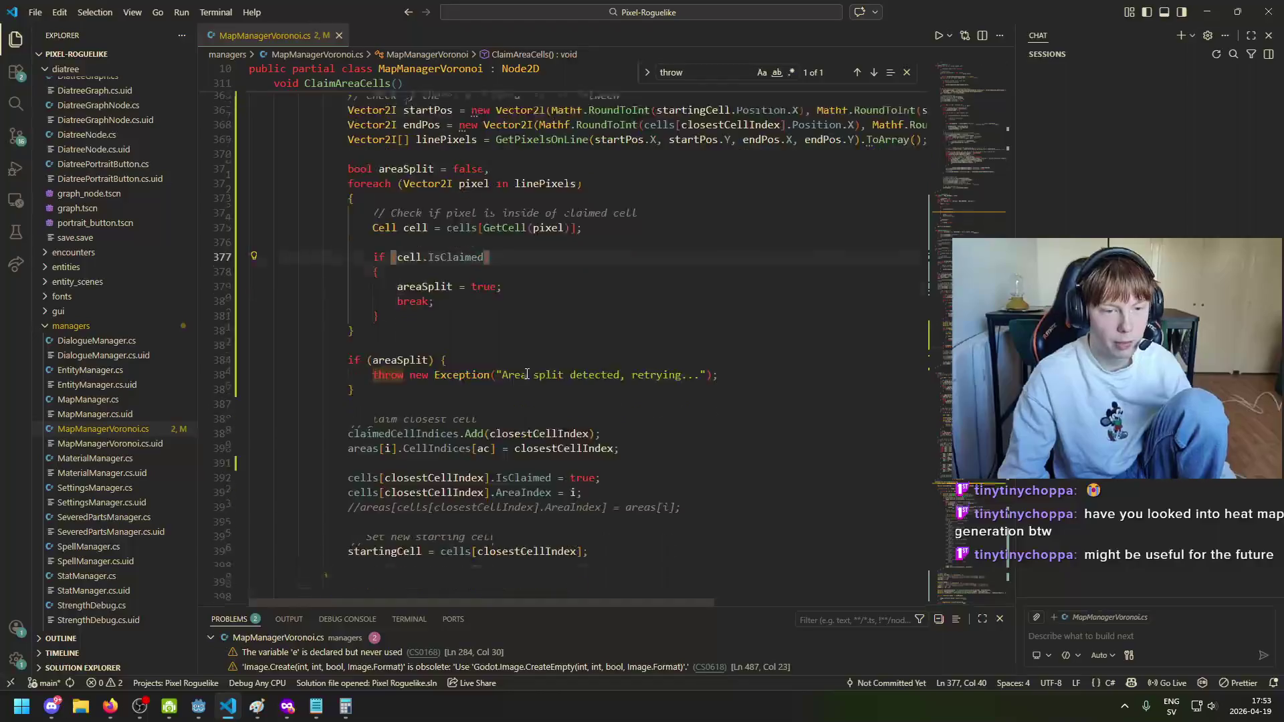
pyautogui.click(458, 366)
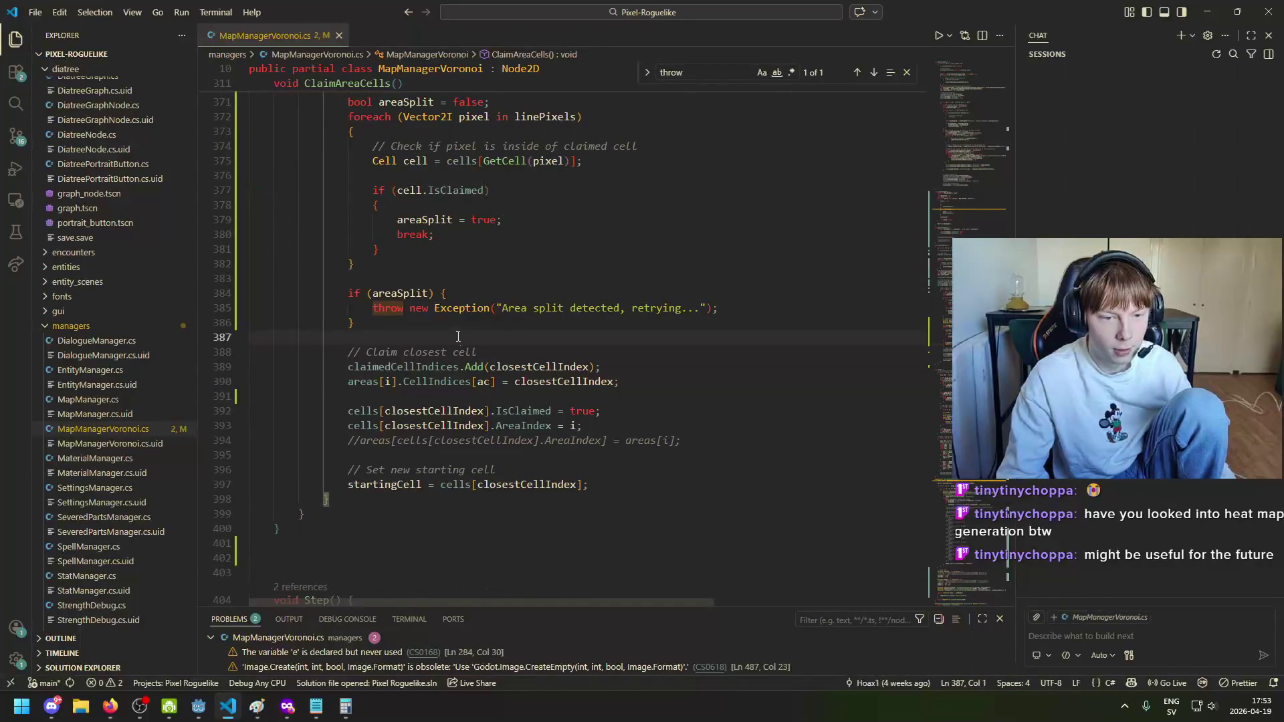
pyautogui.scroll(-2, 480, 353)
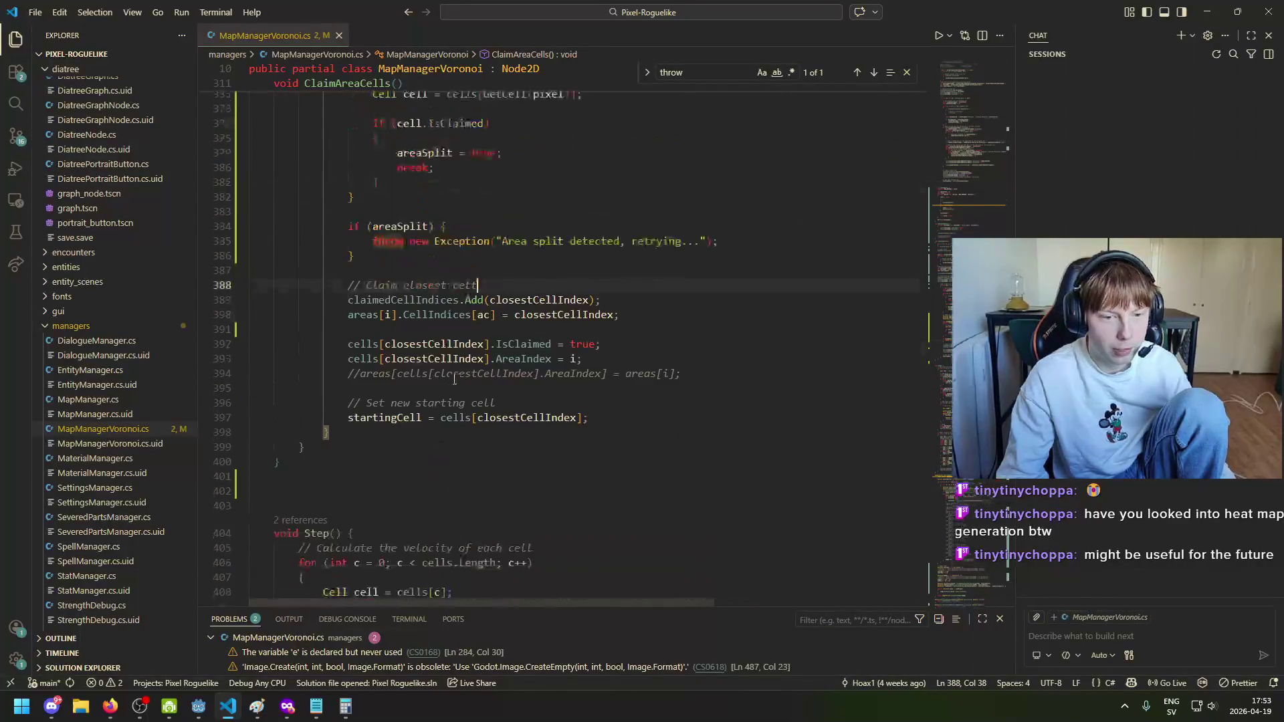
pyautogui.click(486, 298)
pyautogui.scroll(-1, 487, 314)
pyautogui.click(445, 342)
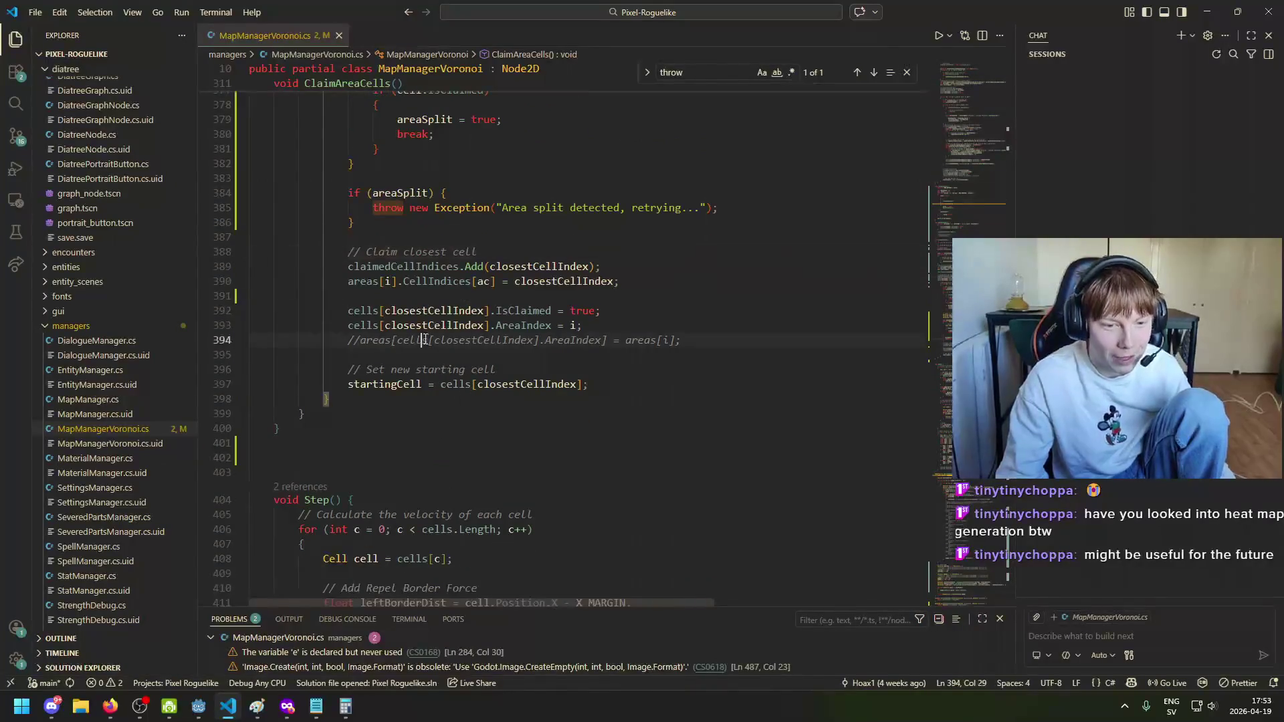
pyautogui.scroll(1, 560, 352)
pyautogui.click(483, 344)
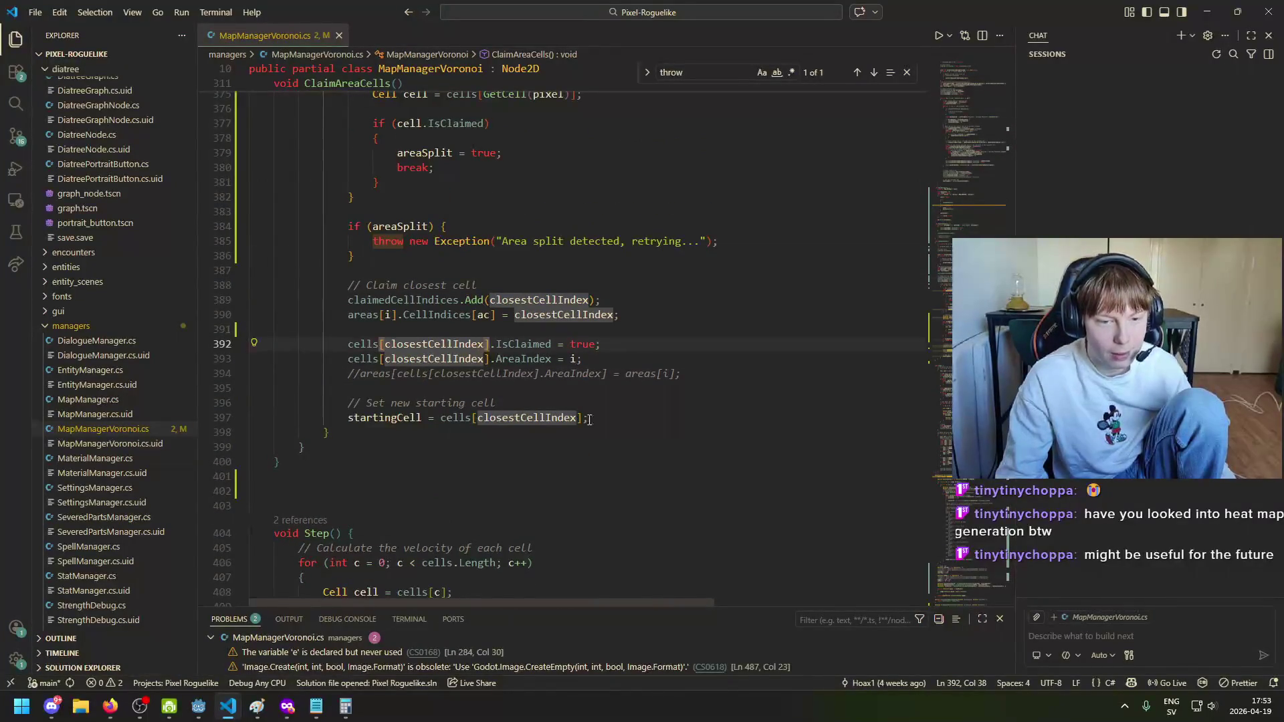
pyautogui.click(257, 706)
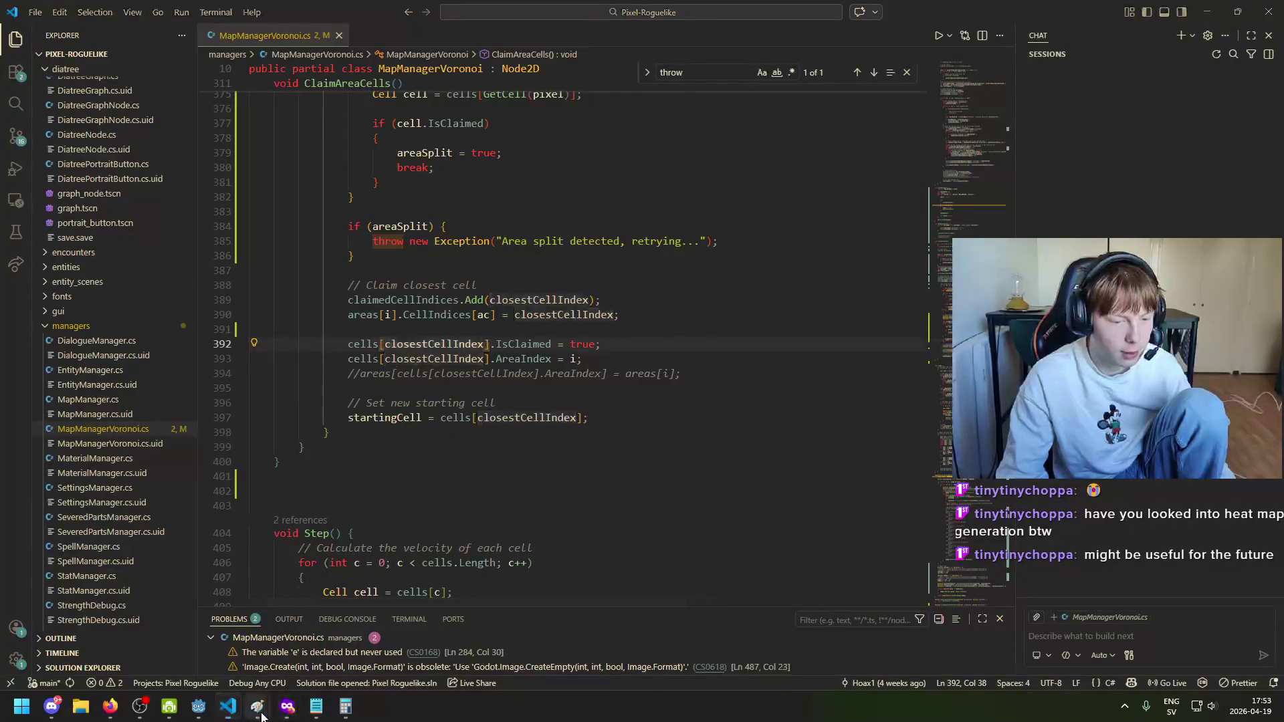
pyautogui.click(586, 620)
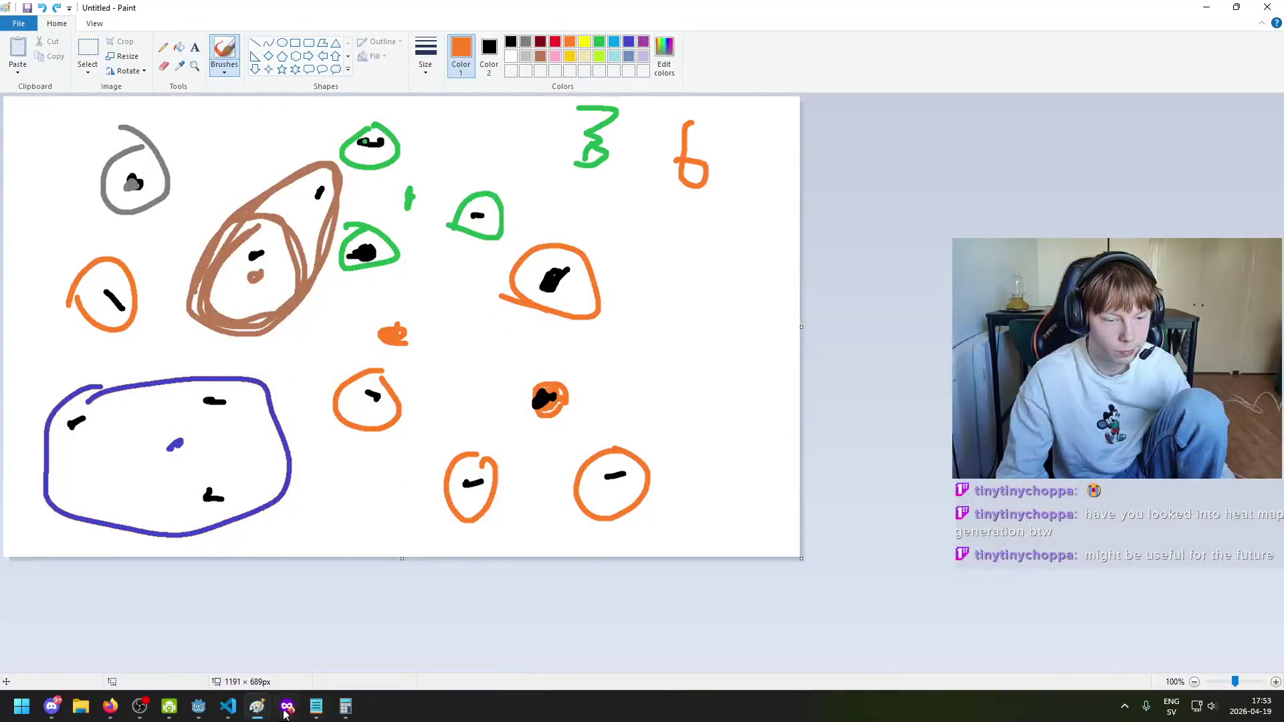
# Step: Brush a small black mark on the '2 5 4' orange-area sketch, then return to VS Code
pyautogui.moveTo(257, 707)
pyautogui.click(441, 664)
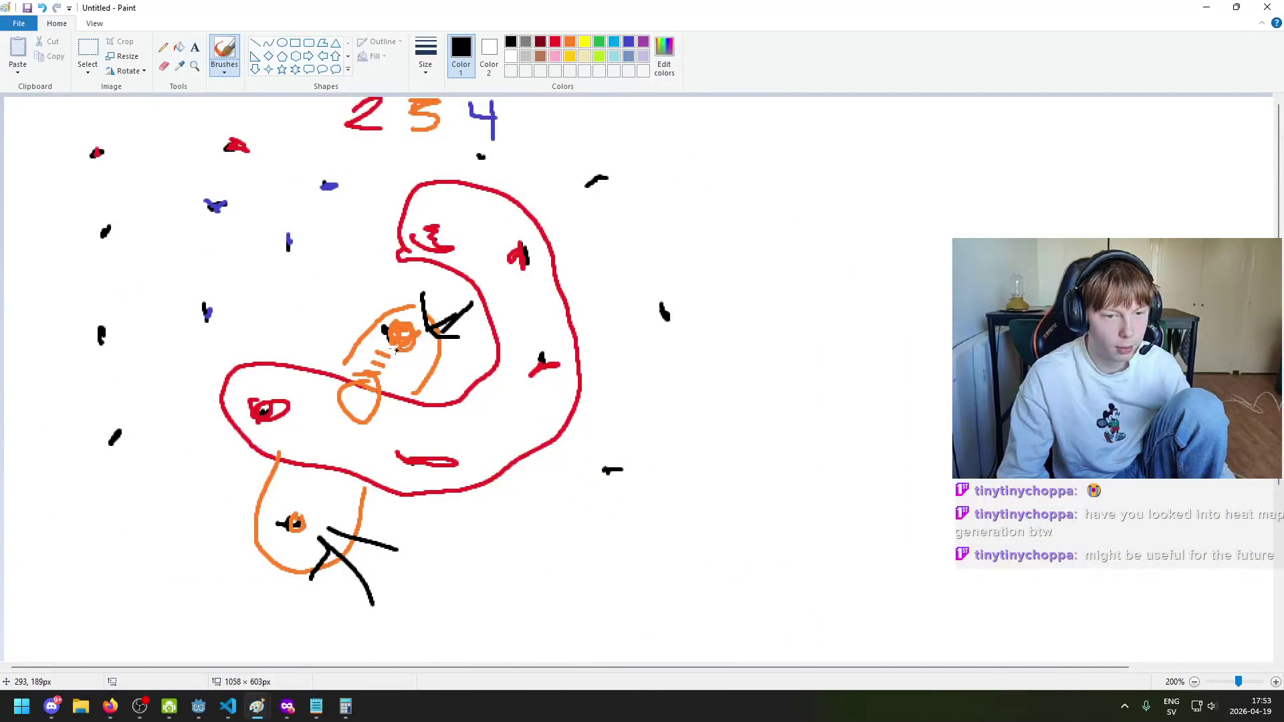
pyautogui.moveTo(381, 346); pyautogui.dragTo(392, 351)
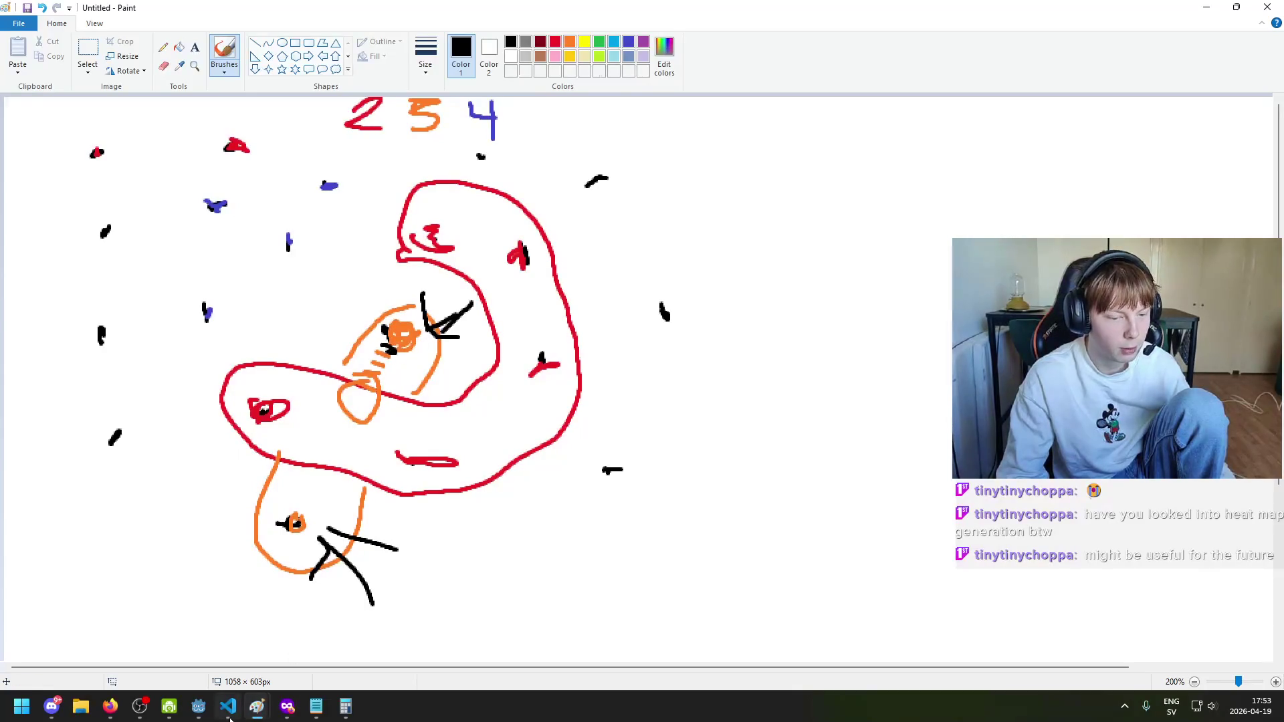
pyautogui.click(229, 720)
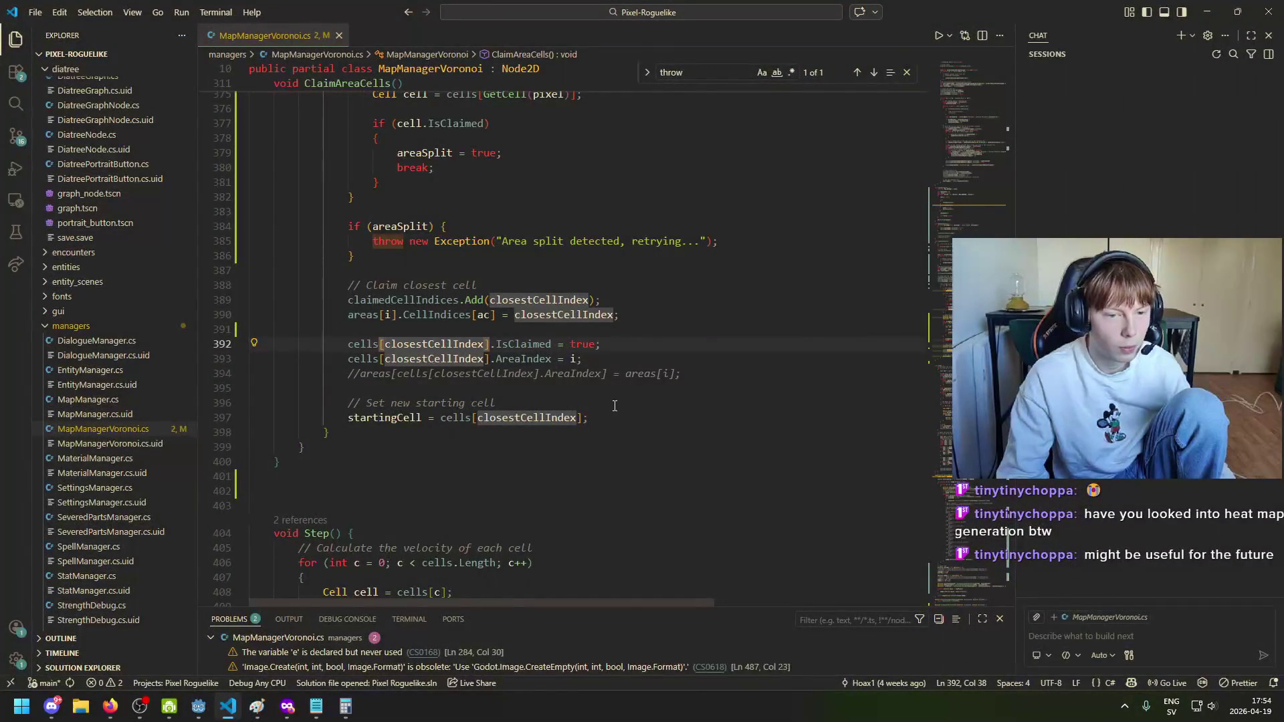
# Step: Review the areaSplit uses around the ClaimAreaCells pixel loop
pyautogui.click(499, 403)
pyautogui.scroll(4, 590, 355)
pyautogui.press('Up')
pyautogui.press('Up')
pyautogui.press('Up')
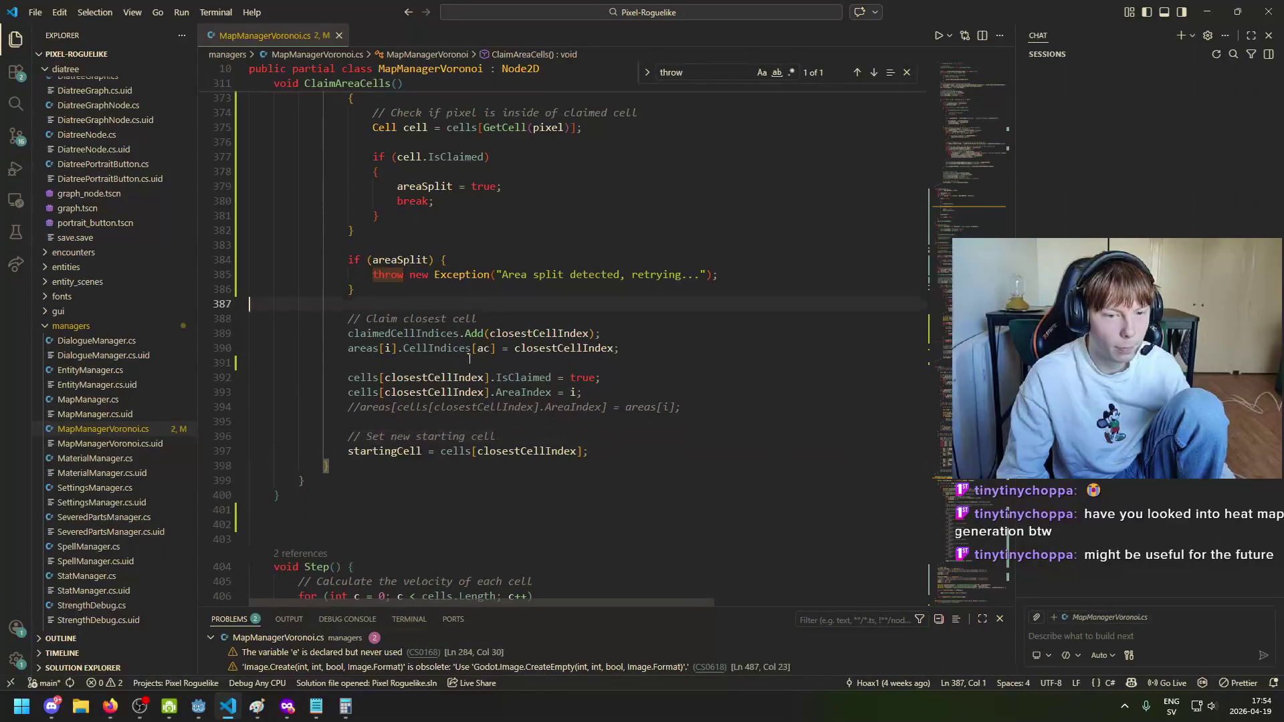
pyautogui.scroll(3, 483, 340)
pyautogui.scroll(-5, 476, 401)
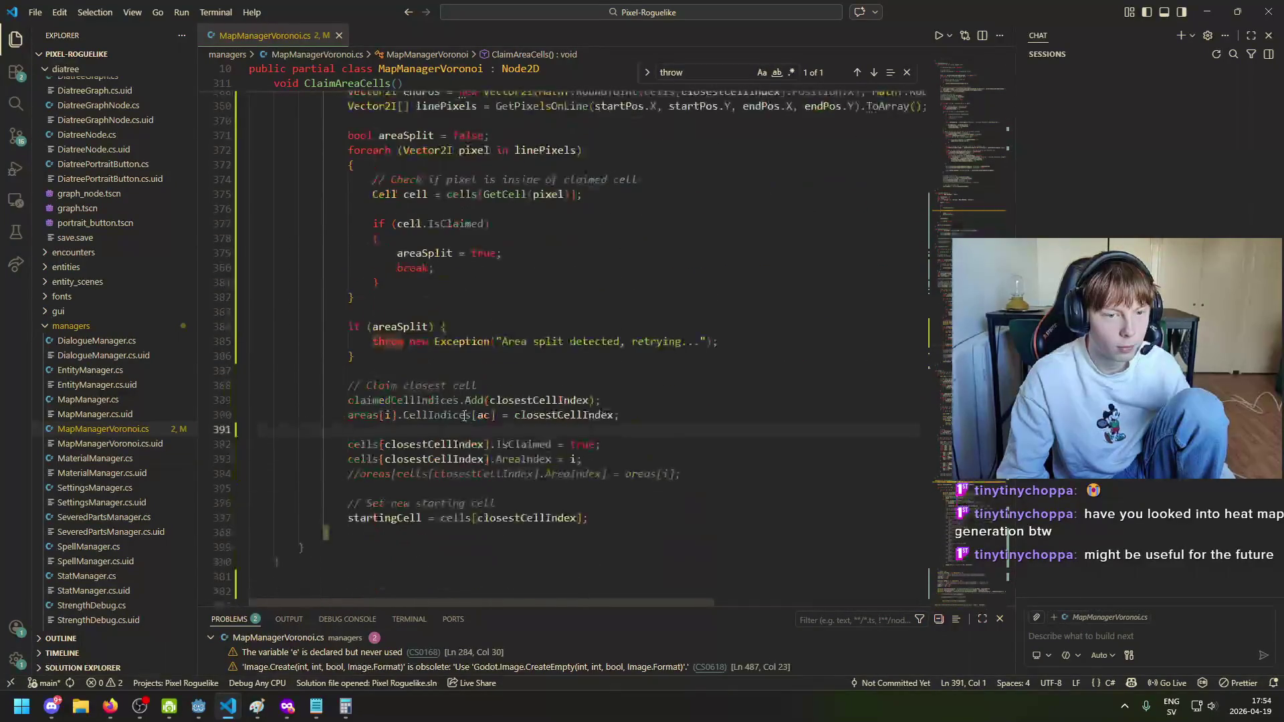
pyautogui.scroll(-1, 514, 489)
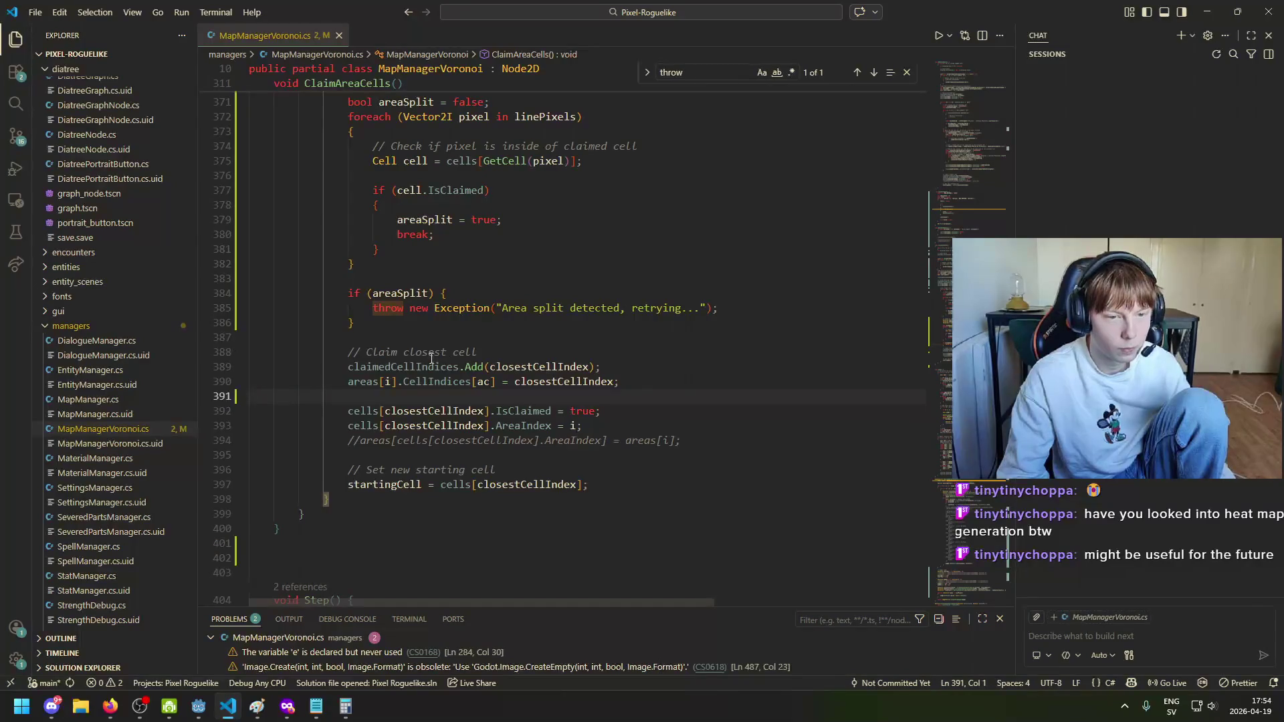
pyautogui.scroll(3, 444, 376)
pyautogui.click(427, 423)
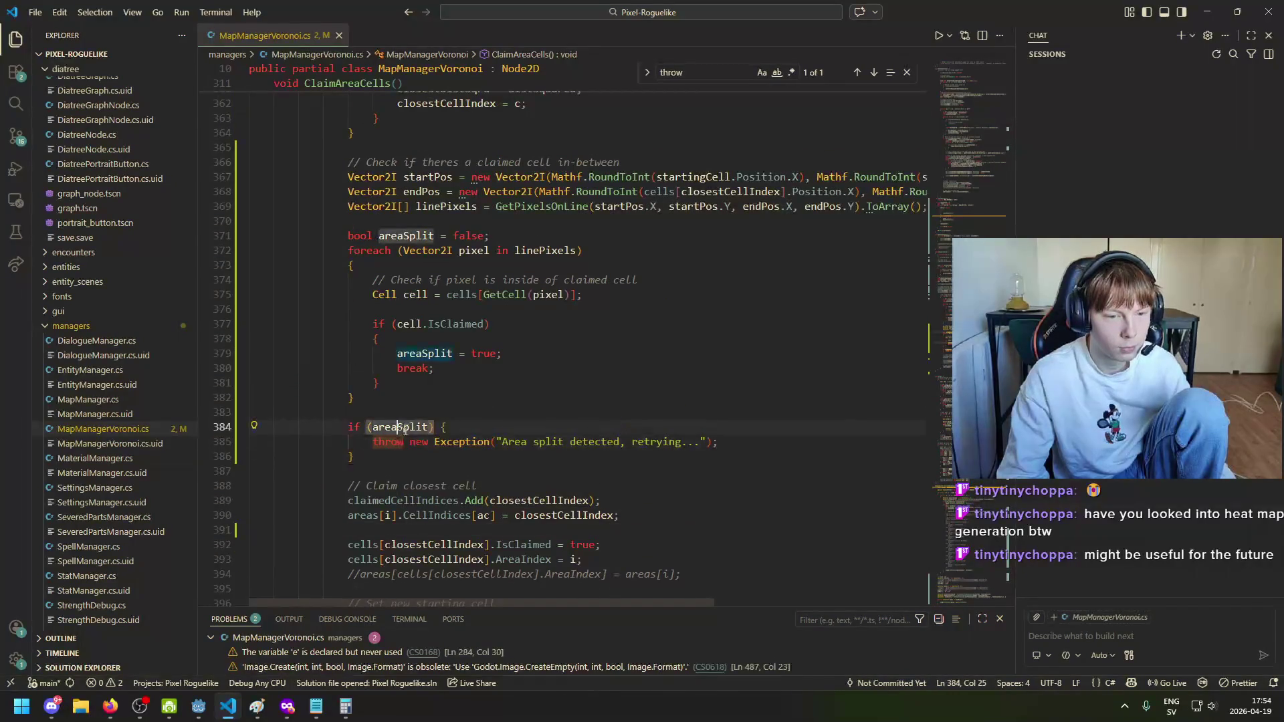
pyautogui.scroll(1, 451, 370)
# Step: Start extending the IsClaimed condition with '&& cell.AreaIndex !=' and save
pyautogui.click(455, 358)
pyautogui.click(584, 373)
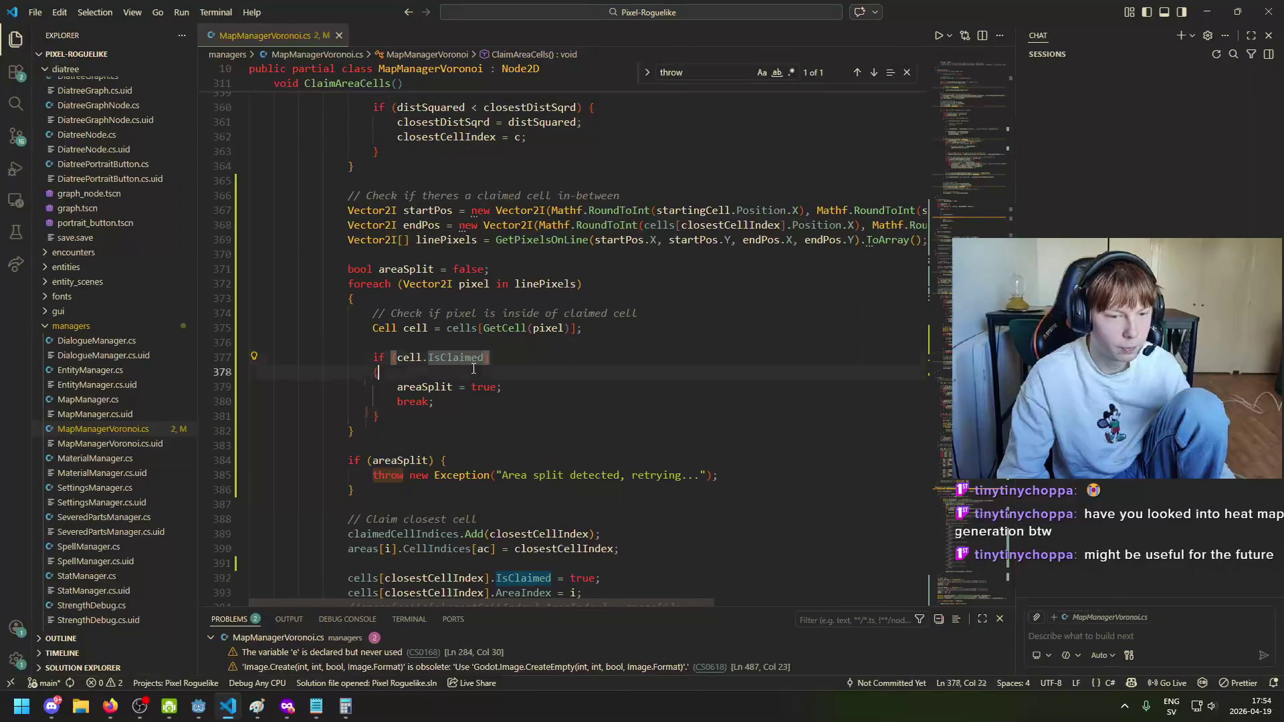
pyautogui.press('Return')
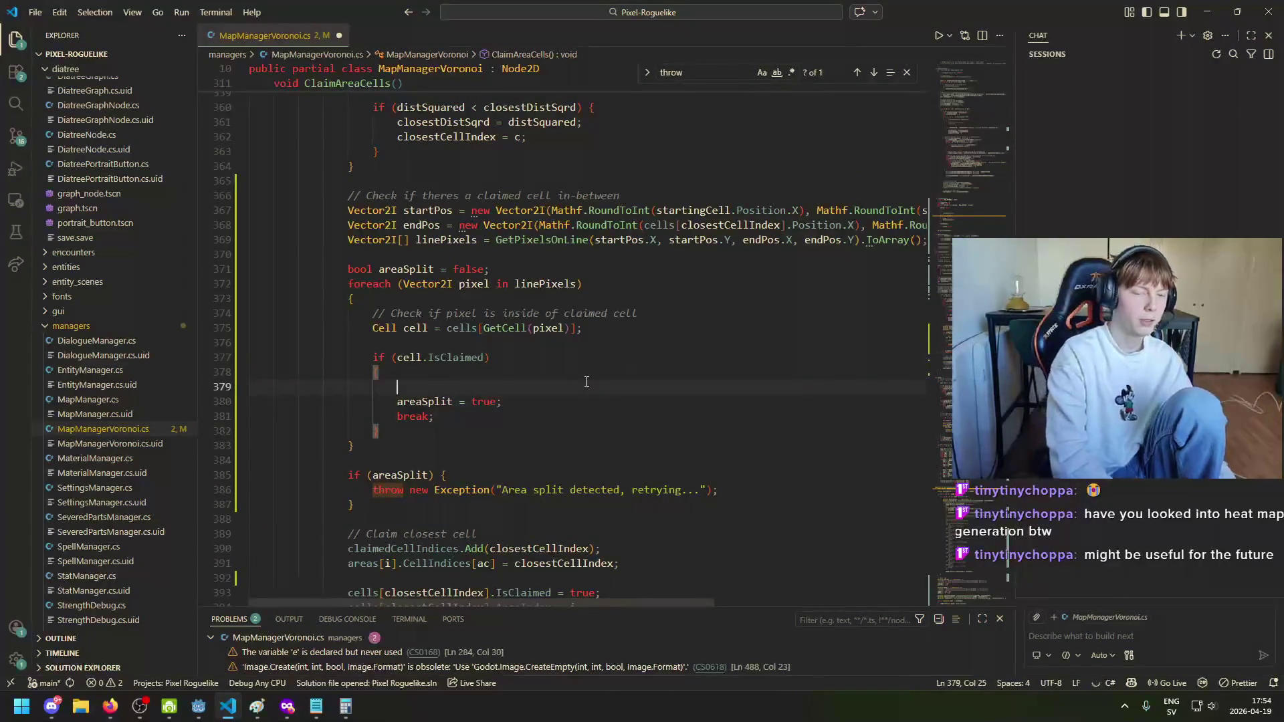
pyautogui.hotkey('ctrl', 'z')
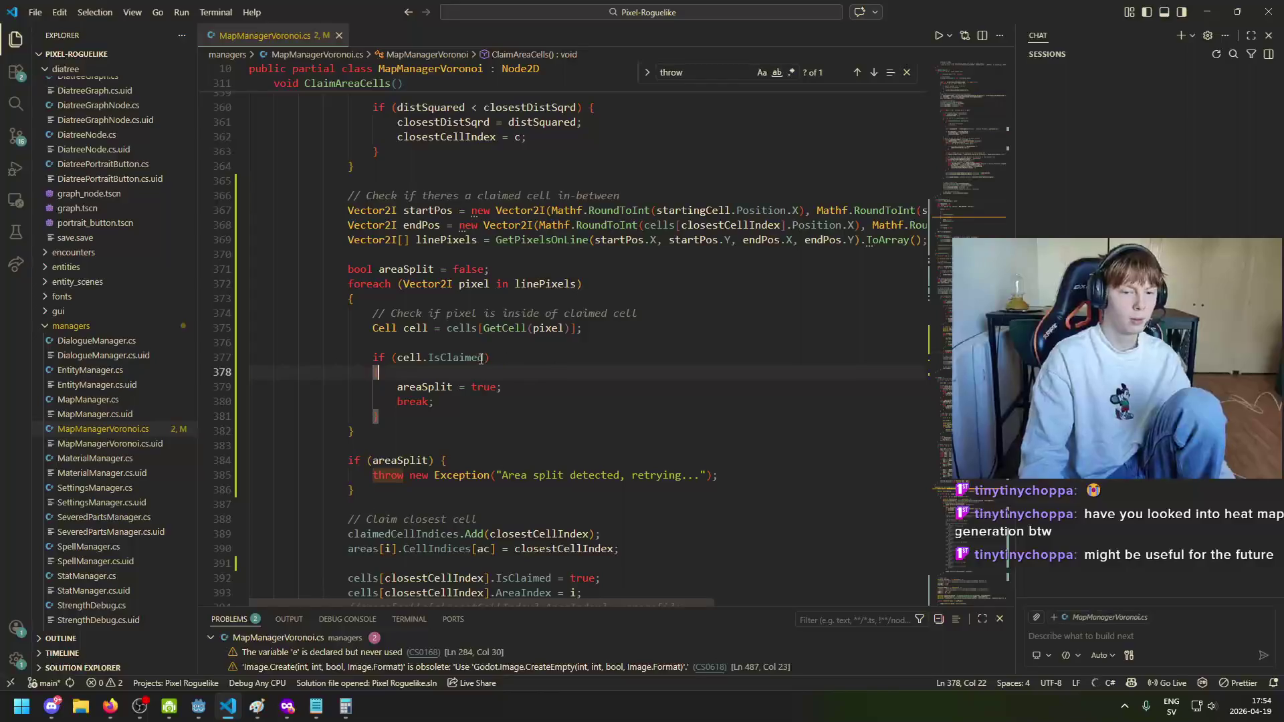
pyautogui.click(486, 358)
pyautogui.write('&& ')
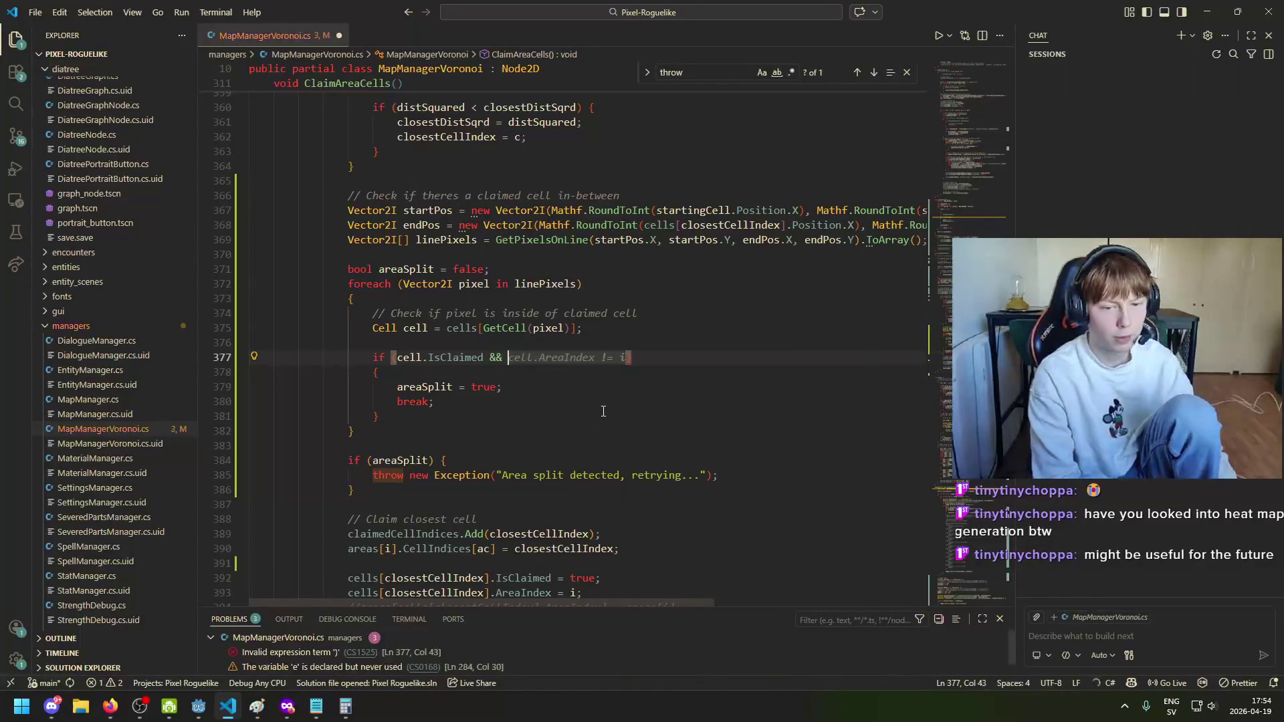
pyautogui.write('cell.A')
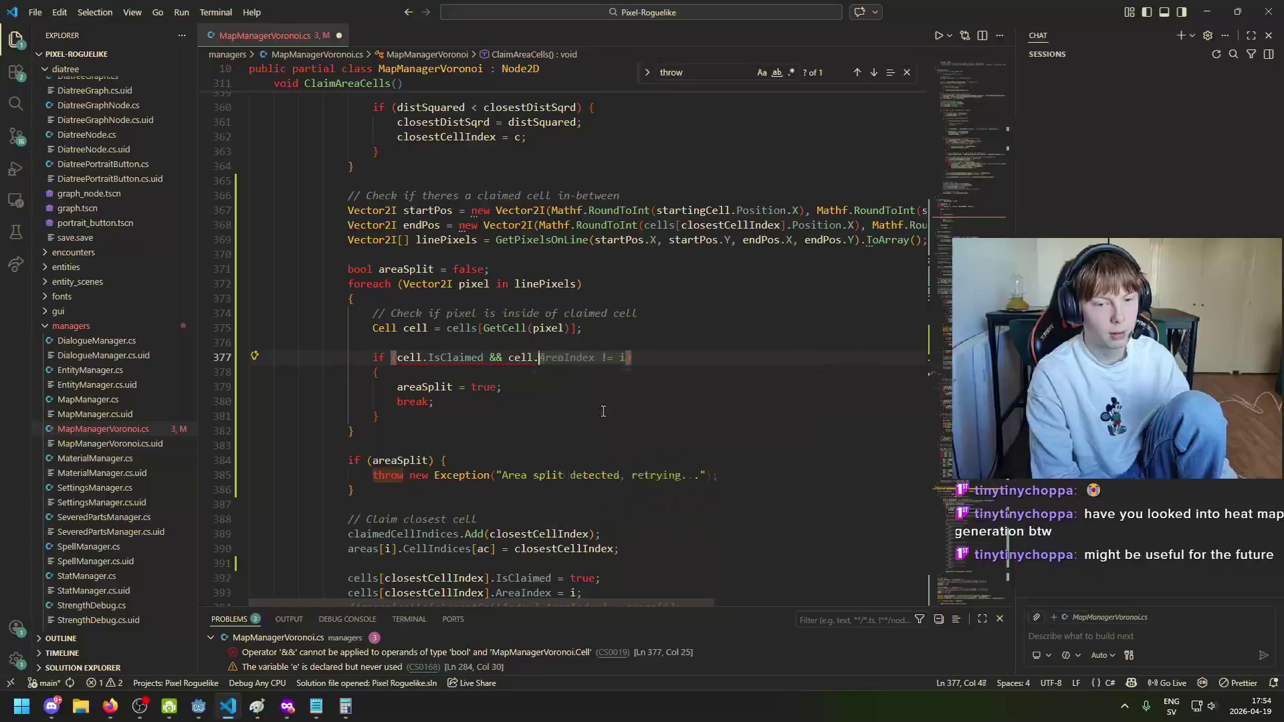
pyautogui.write('reaIndex')
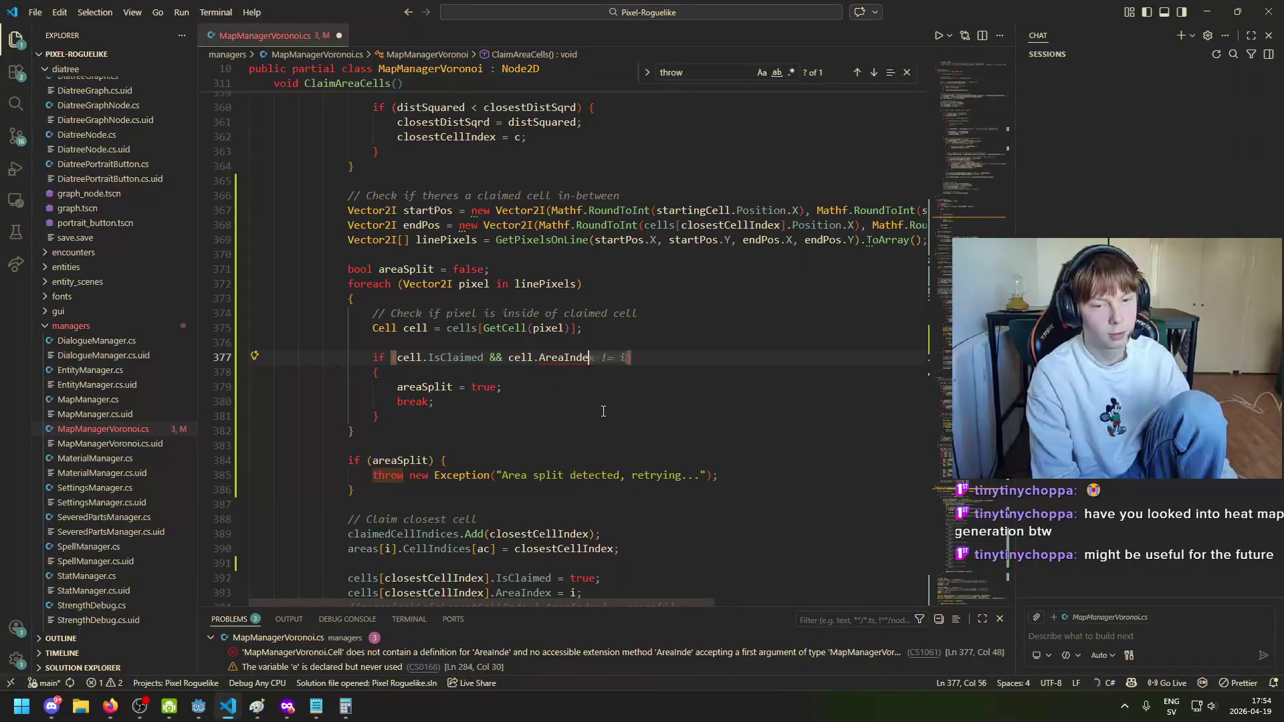
pyautogui.write(' !=')
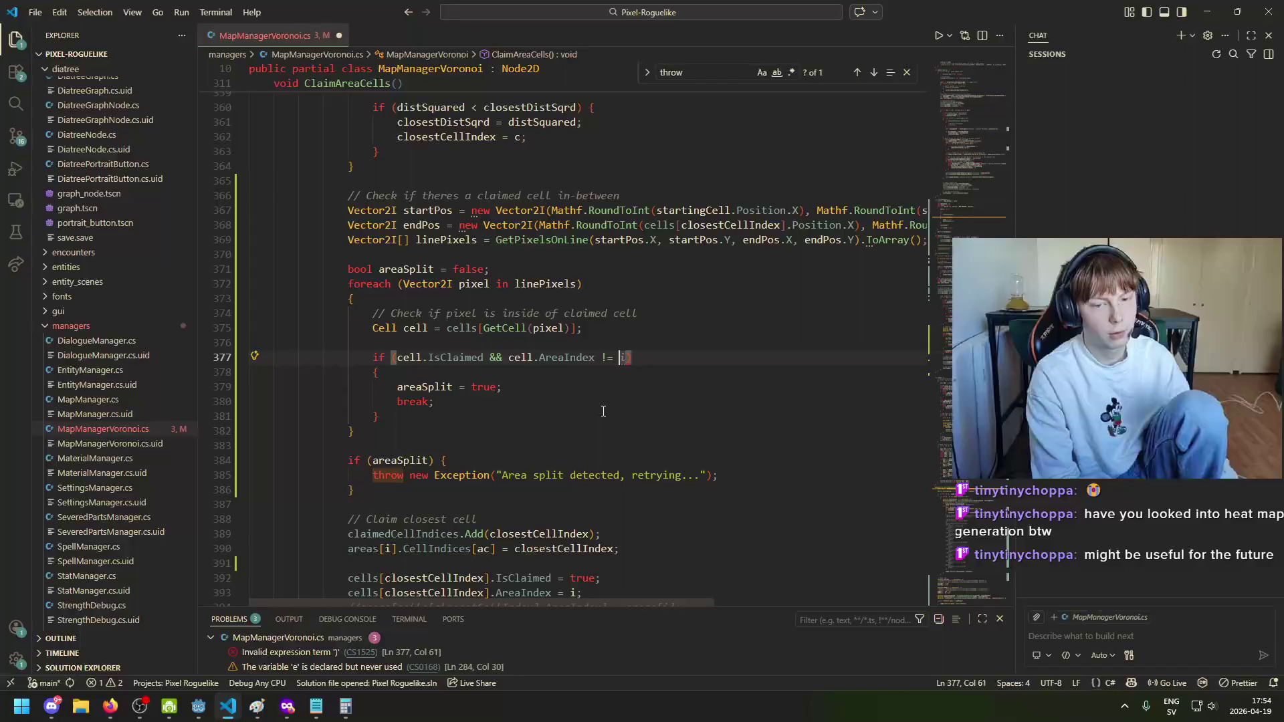
pyautogui.hotkey('ctrl', 's')
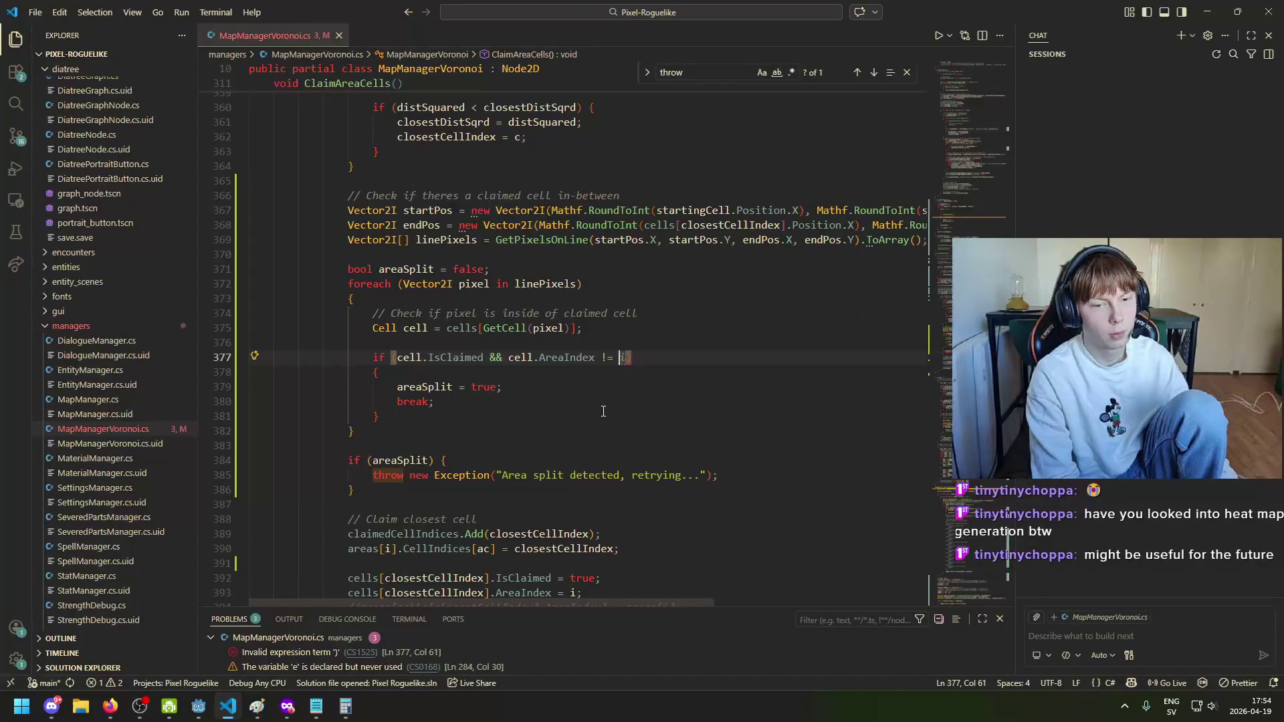
# Step: Complete the condition as cell.AreaIndex != startingCell.AreaIndex and save
pyautogui.press('BackSpace')
pyautogui.press('BackSpace')
pyautogui.press('BackSpace')
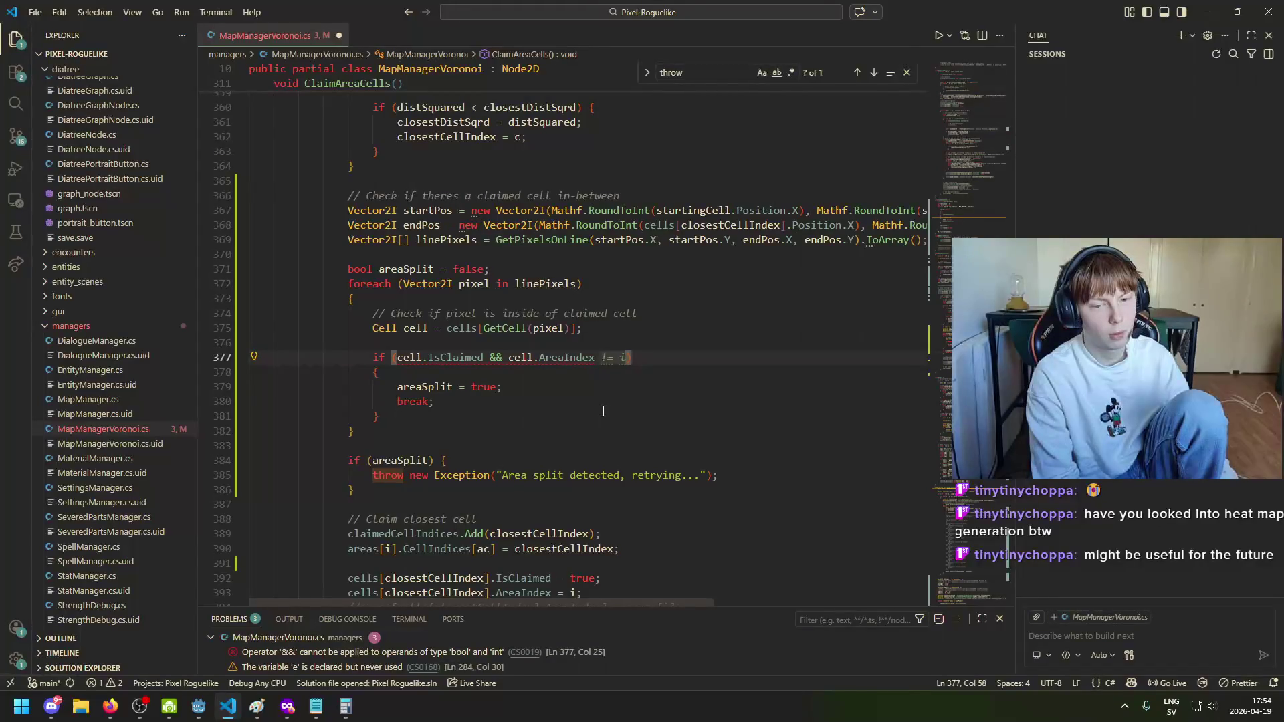
pyautogui.press('BackSpace')
pyautogui.hotkey('ctrl', 'Left')
pyautogui.hotkey('ctrl', 'Left')
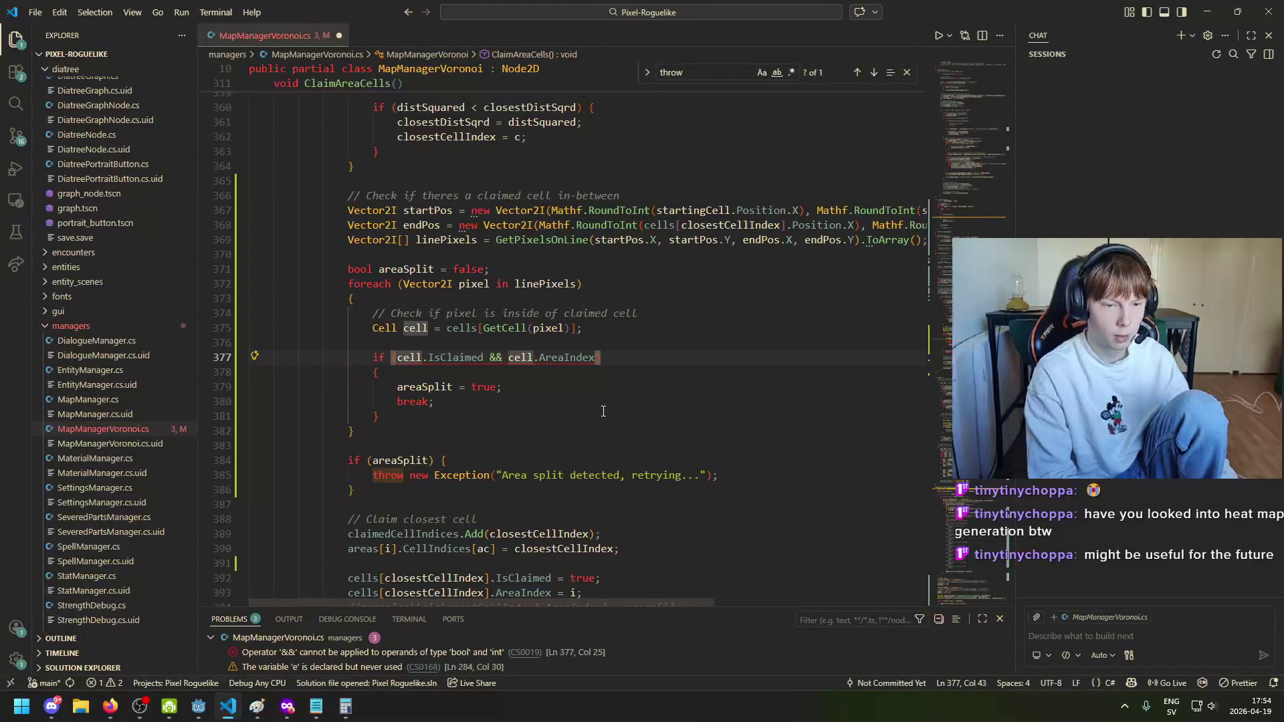
pyautogui.hotkey('ctrl', 'Right')
pyautogui.hotkey('ctrl', 'Right')
pyautogui.write('!= ')
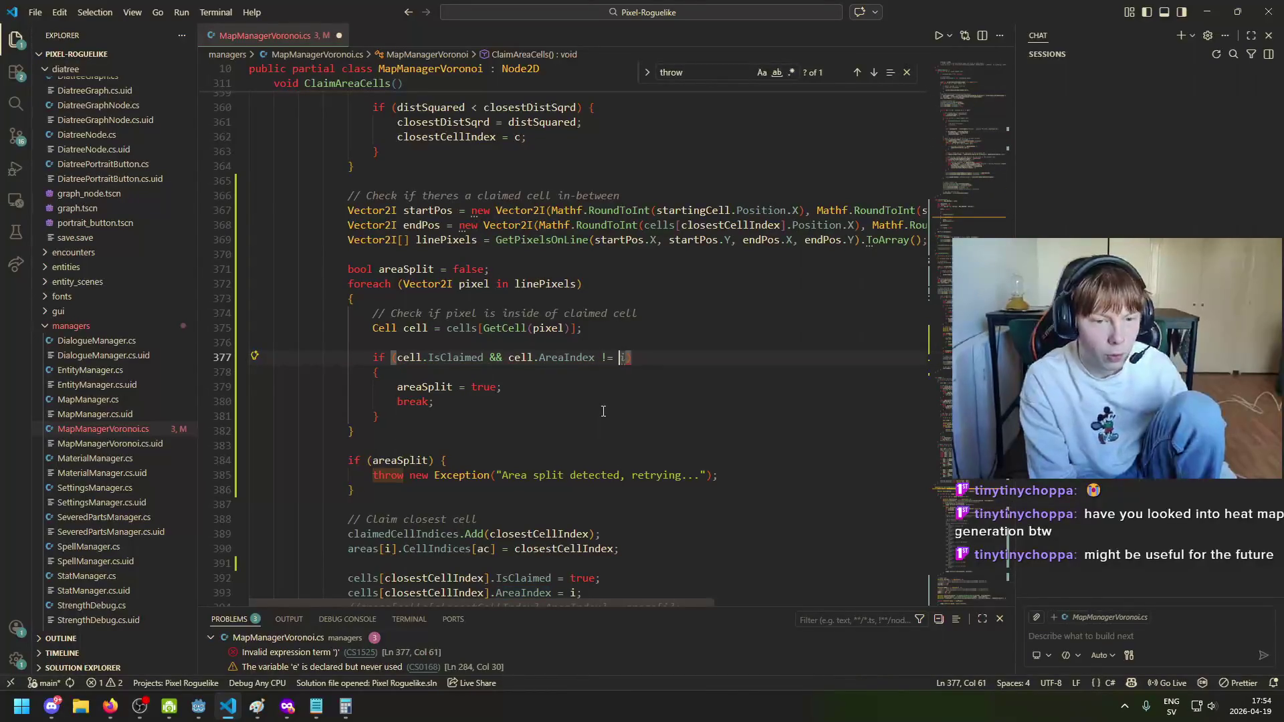
pyautogui.write('start')
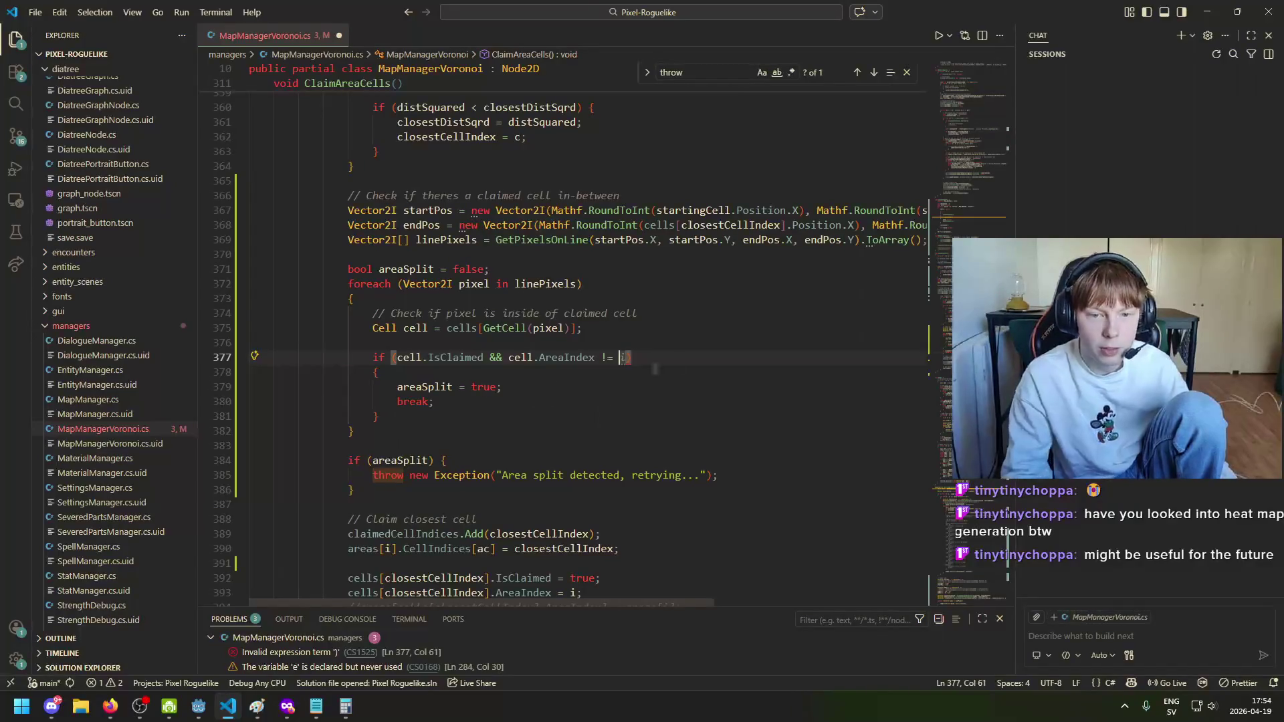
pyautogui.press('Tab')
pyautogui.write('.')
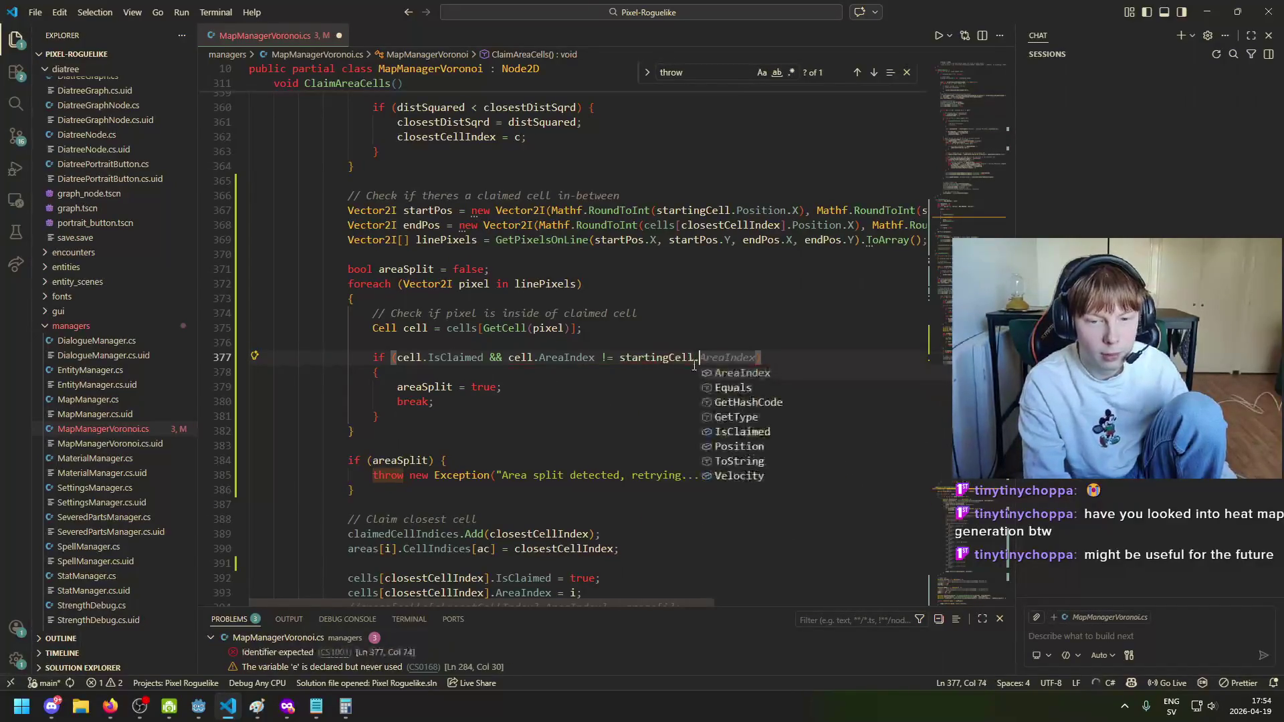
pyautogui.write('A')
pyautogui.press('Tab')
pyautogui.hotkey('ctrl', 's')
pyautogui.write(')')
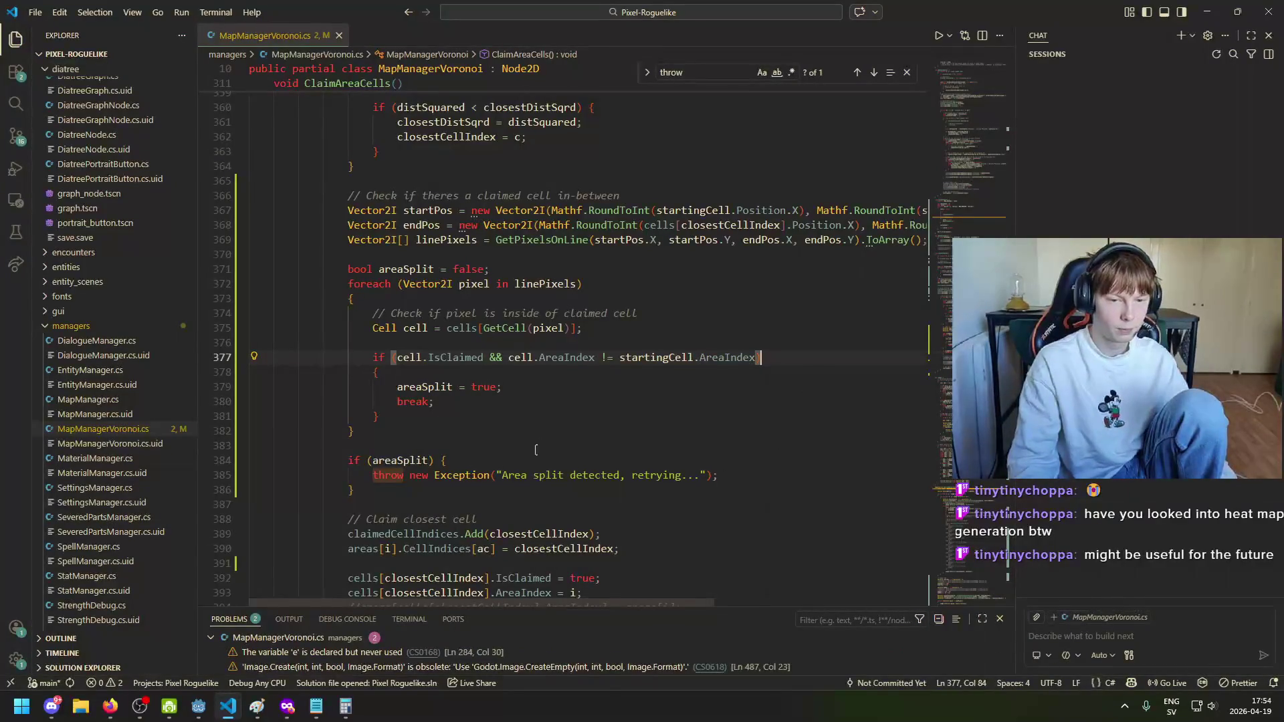
# Step: Run the project in Godot, inspect the coloured Voronoi map with brown borders, and close it
pyautogui.click(199, 706)
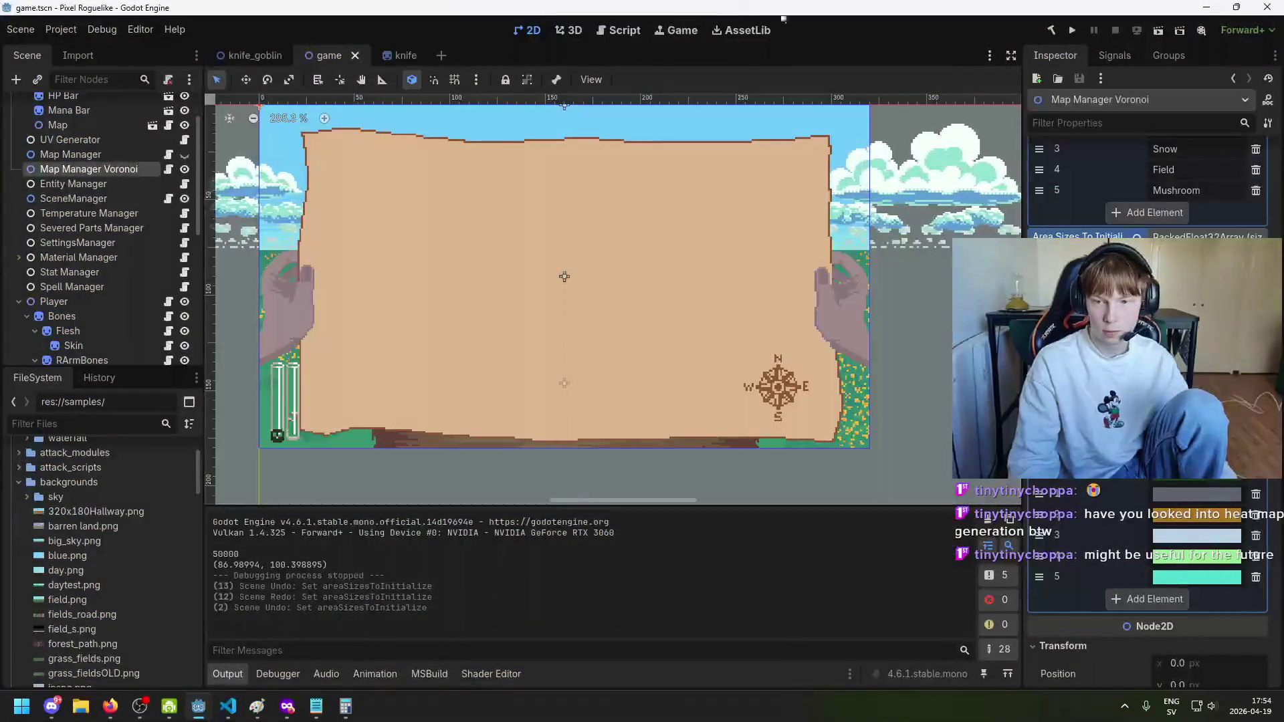
pyautogui.click(1073, 31)
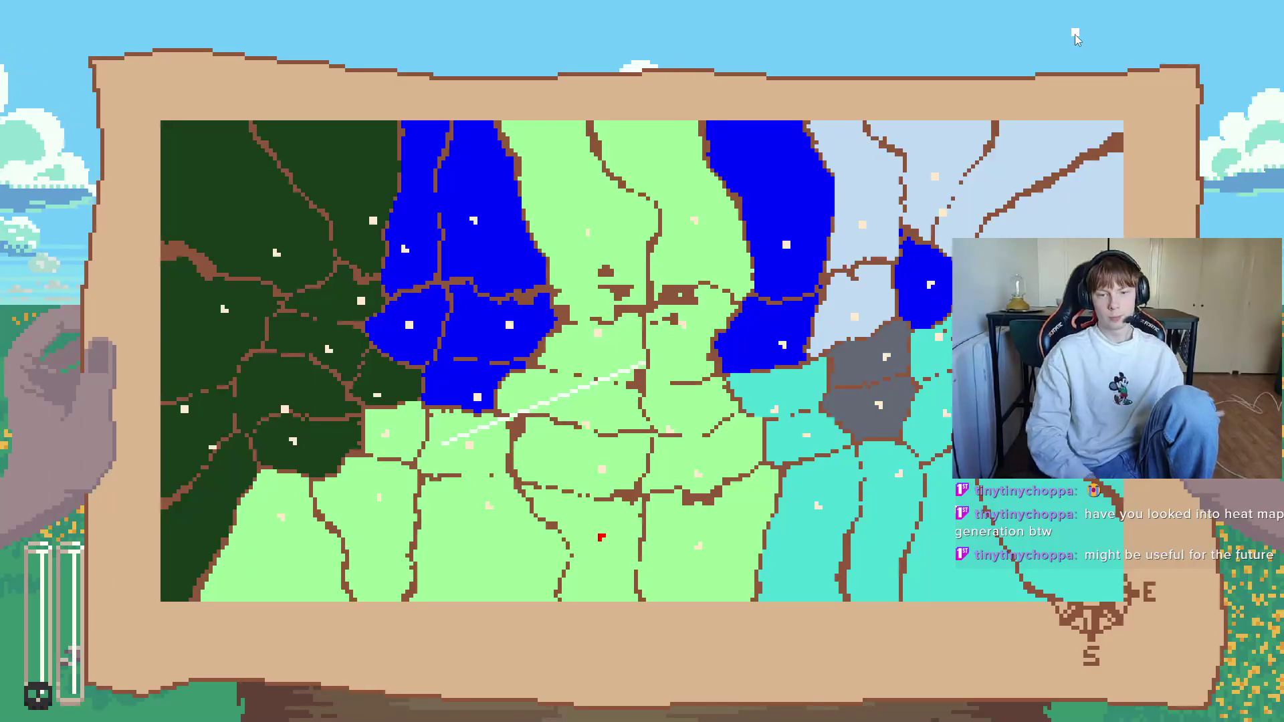
pyautogui.press('F8')
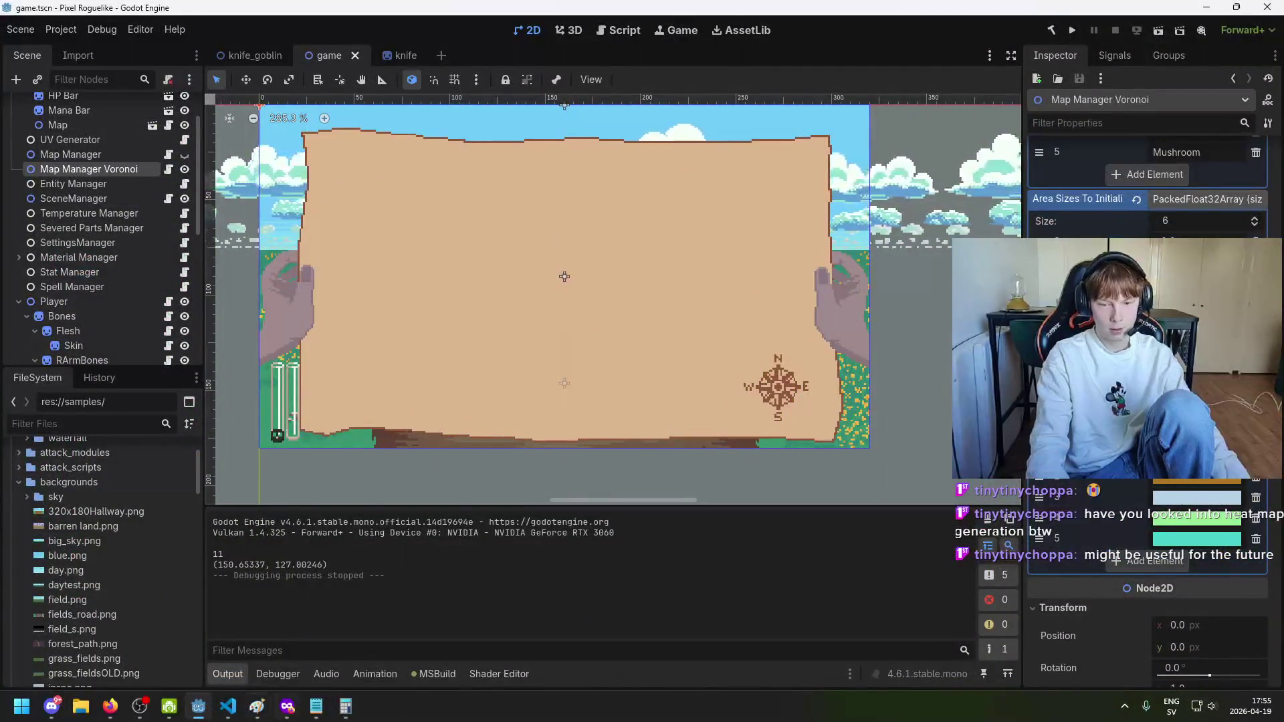
# Step: Add GD.Print("Area split detected, retrying...") above the areaSplit throw and rerun the game from Godot
pyautogui.moveTo(228, 706)
pyautogui.click(328, 668)
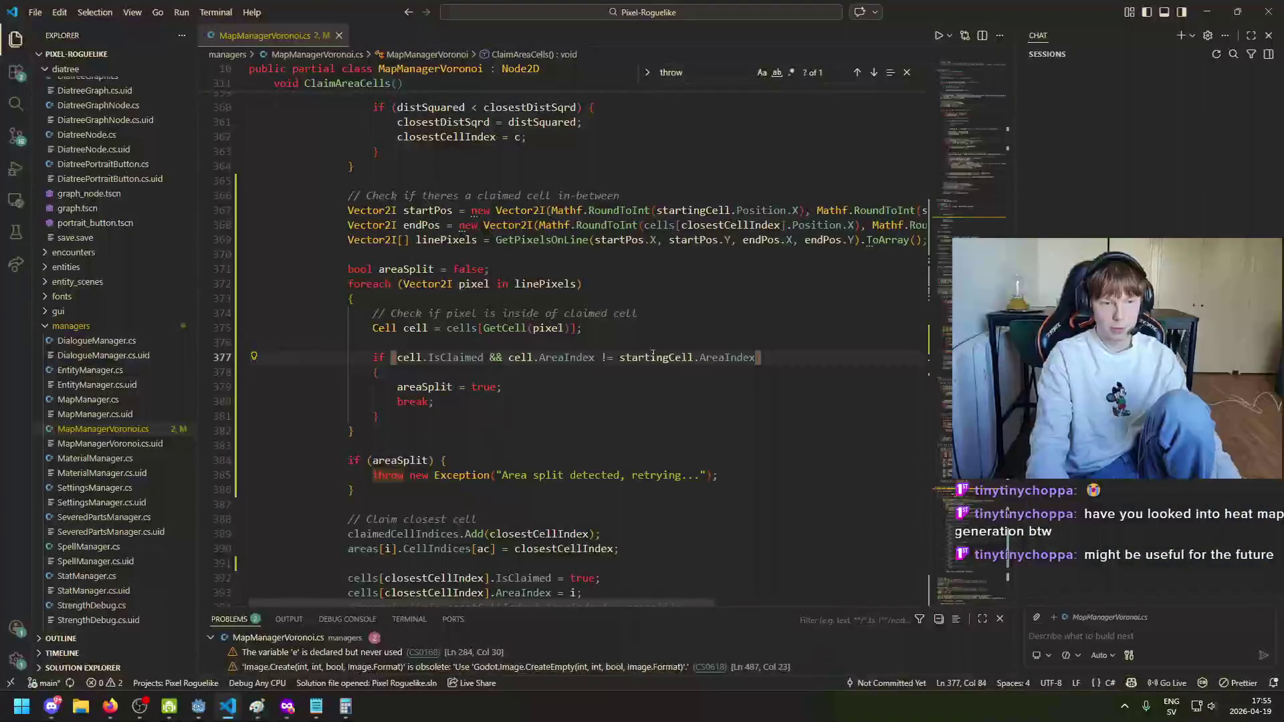
pyautogui.click(398, 486)
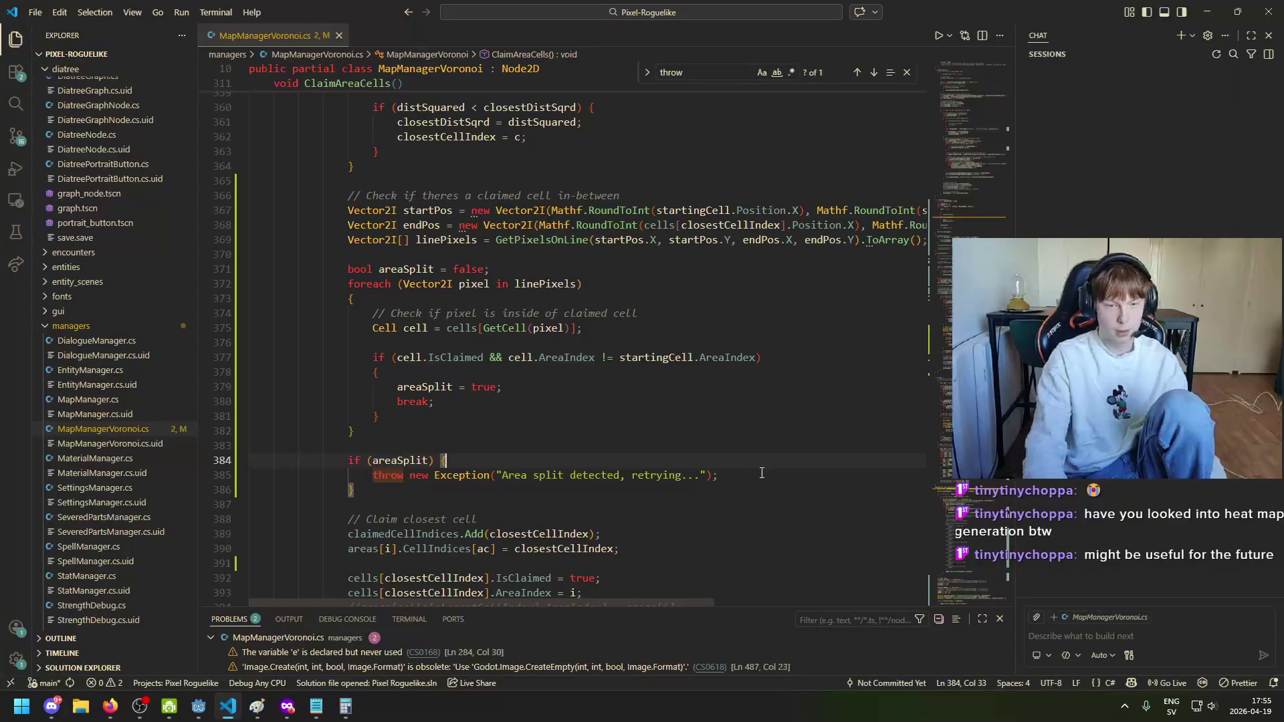
pyautogui.press('Return')
pyautogui.write('GD')
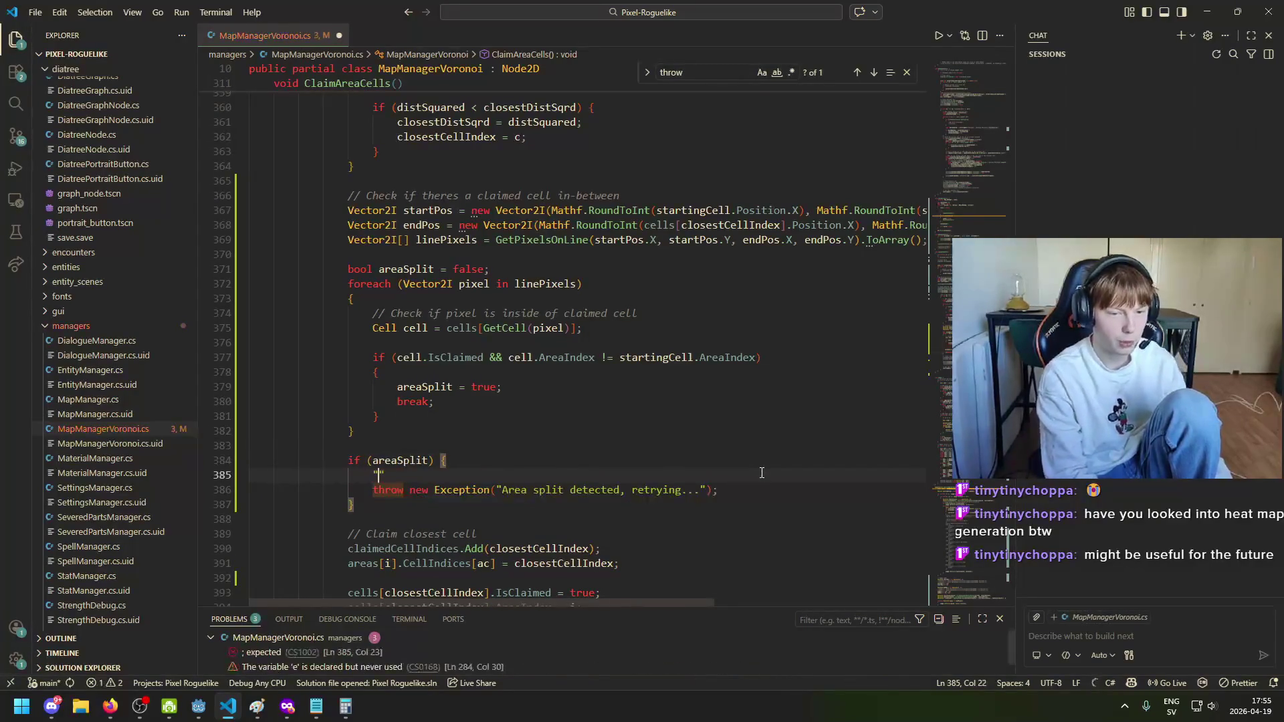
pyautogui.write('.Print(')
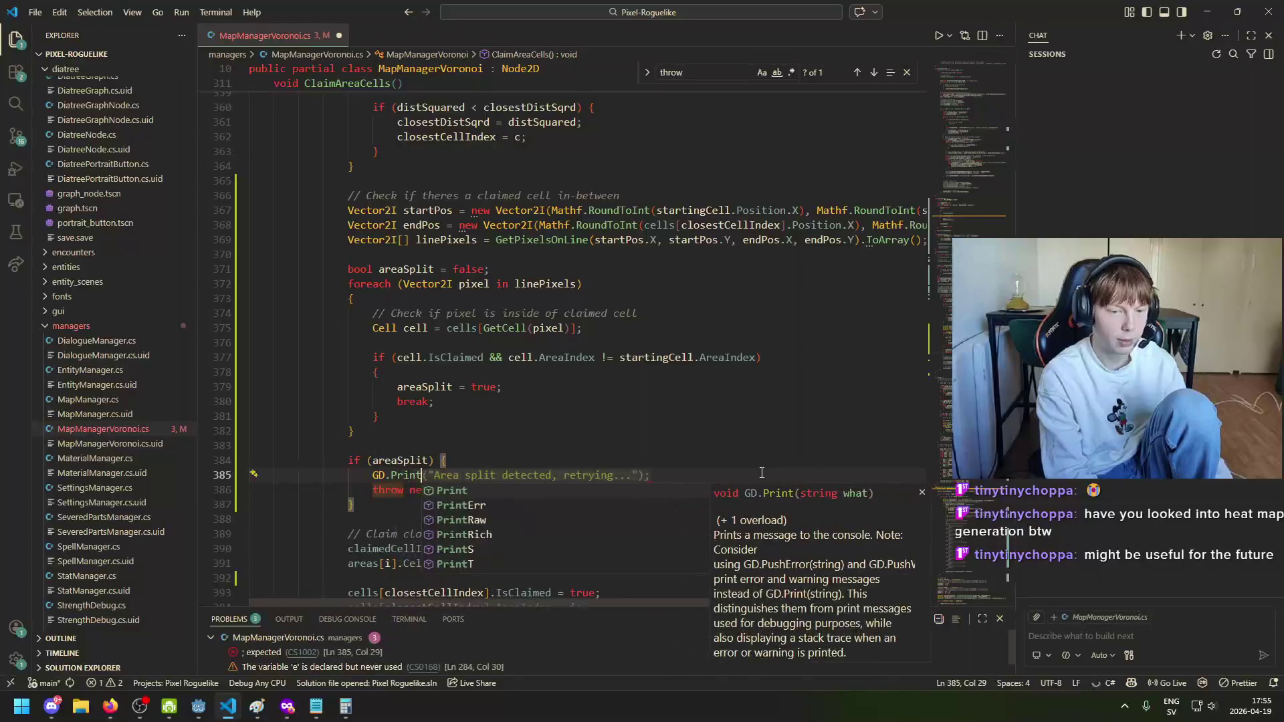
pyautogui.press('Escape')
pyautogui.press('Tab')
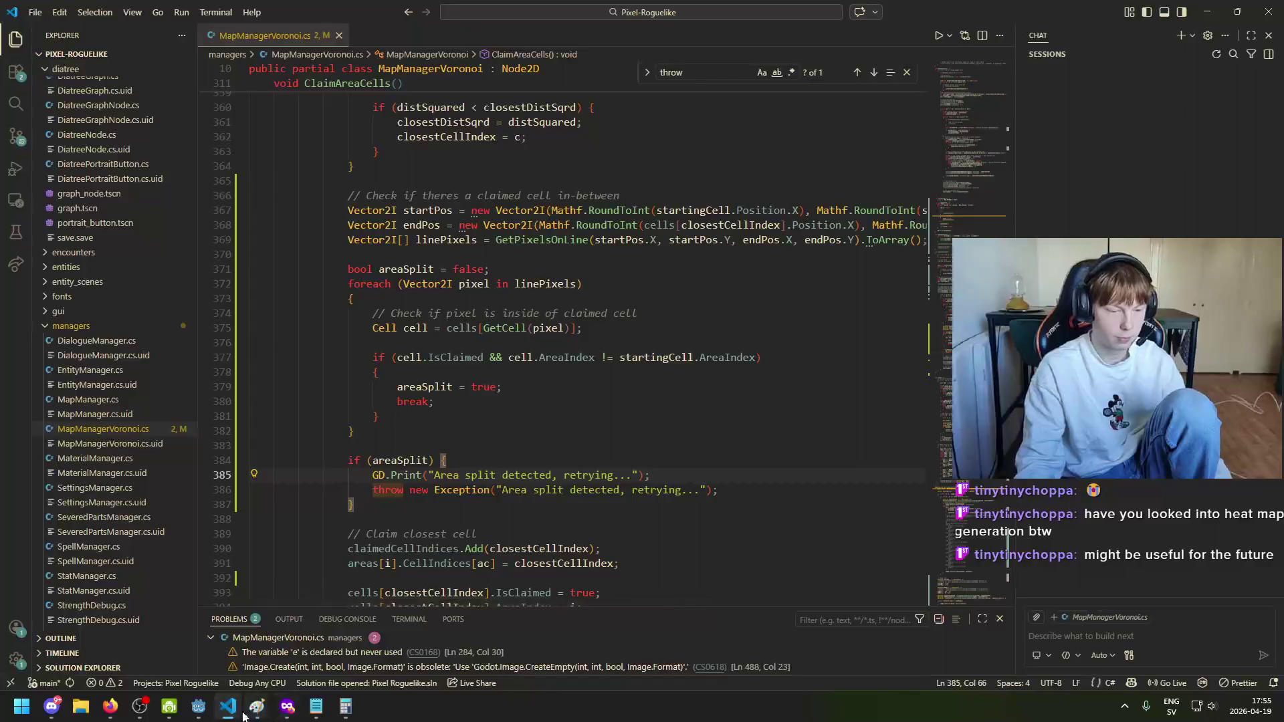
pyautogui.click(199, 706)
pyautogui.click(1070, 30)
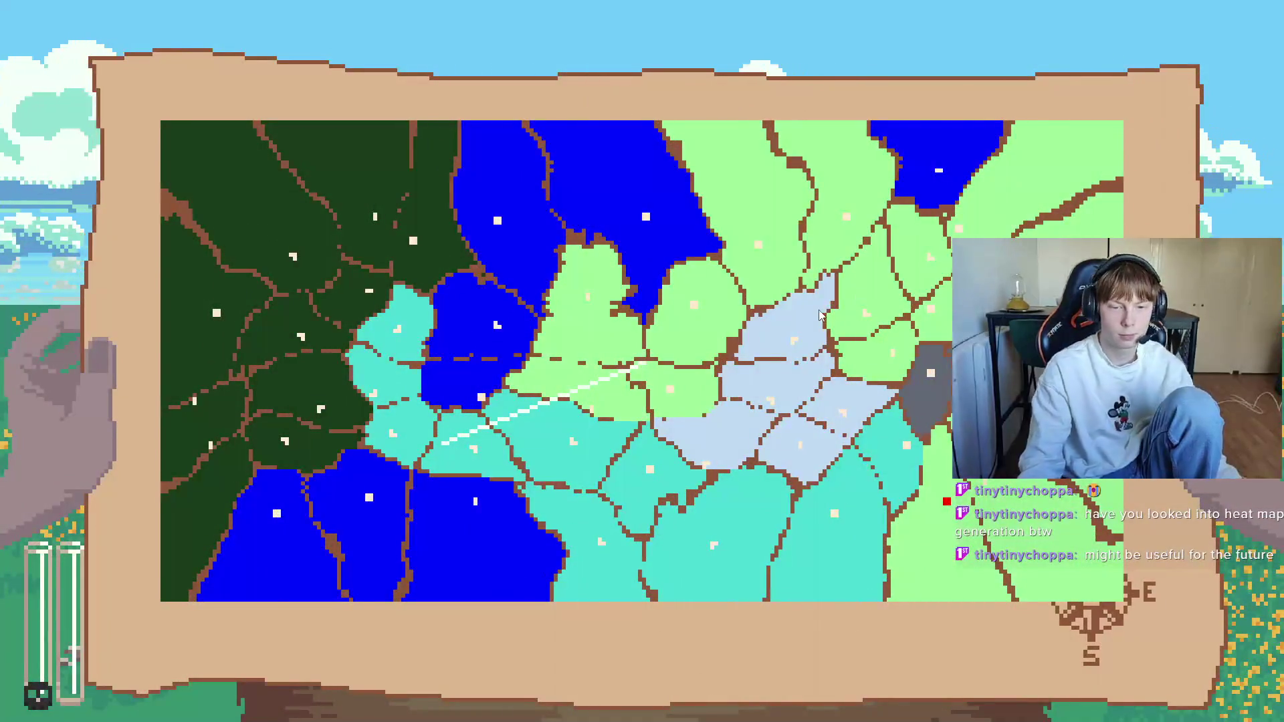
# Step: Close the game, select the '(34) Area split detected' output line, save the scene and run again
pyautogui.press('F8')
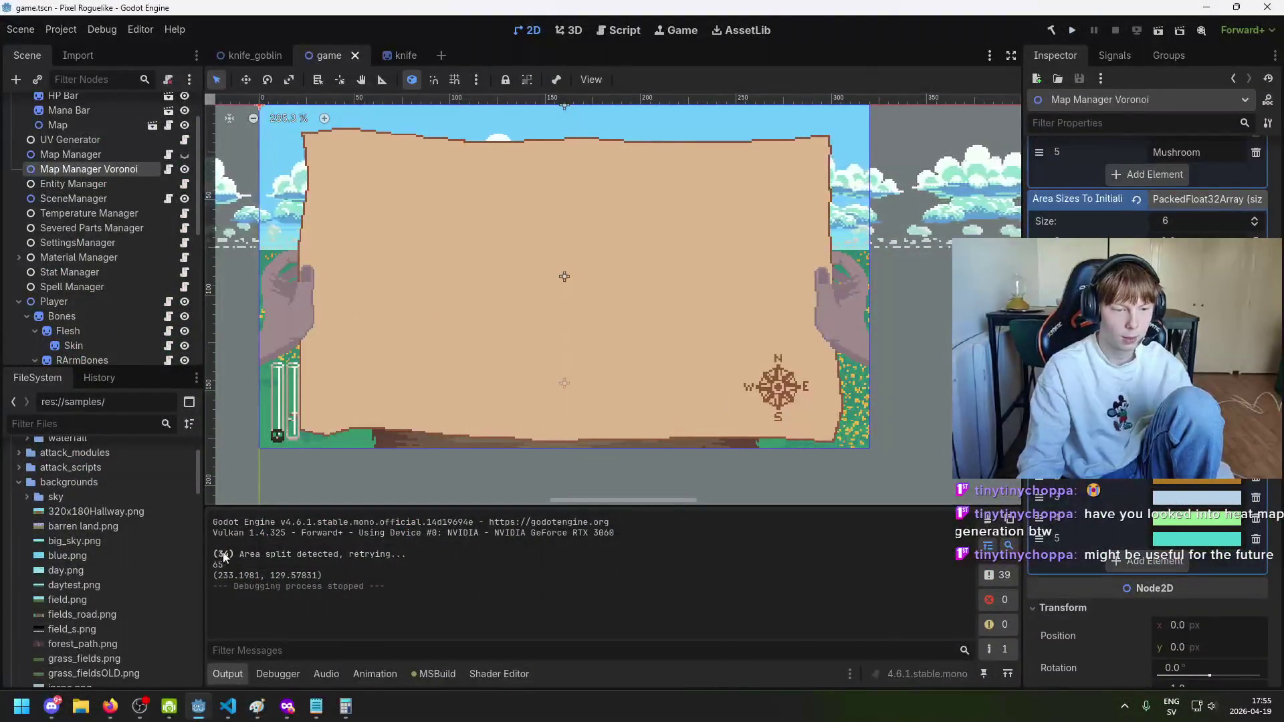
pyautogui.moveTo(213, 555)
pyautogui.mouseDown()
pyautogui.moveTo(294, 555)
pyautogui.moveTo(215, 557)
pyautogui.moveTo(255, 557)
pyautogui.mouseUp()
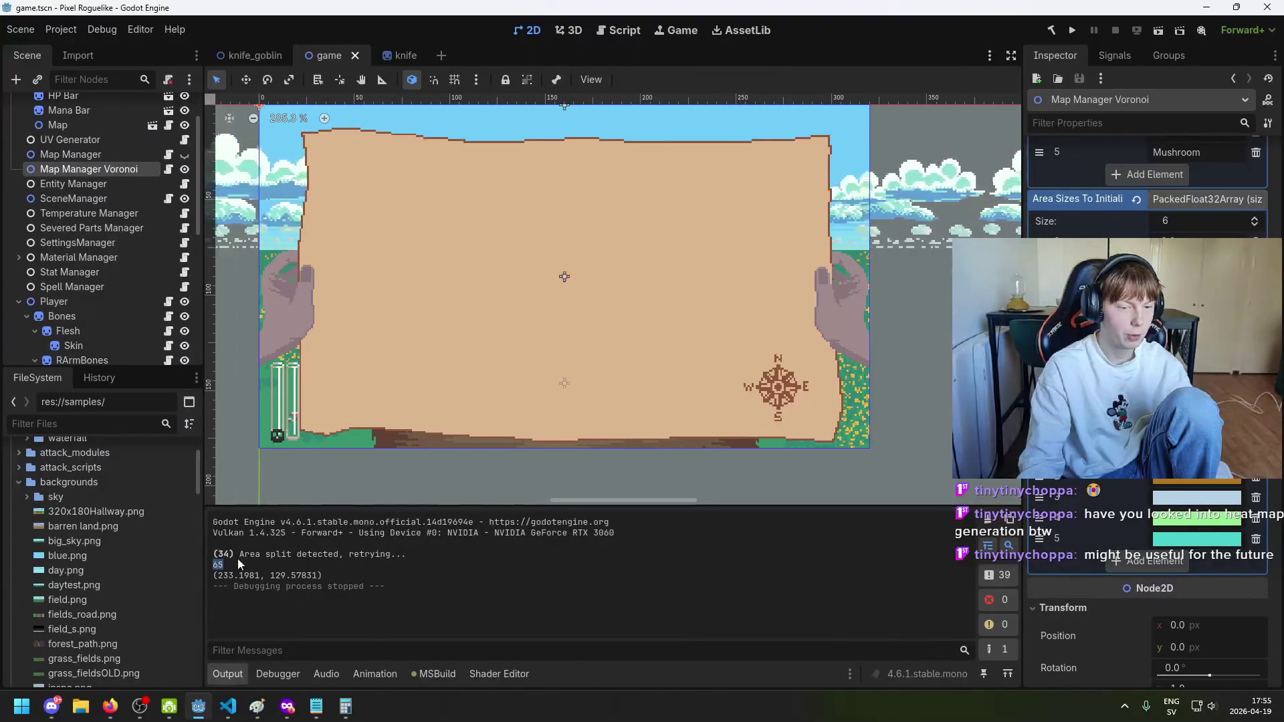
pyautogui.click(231, 568)
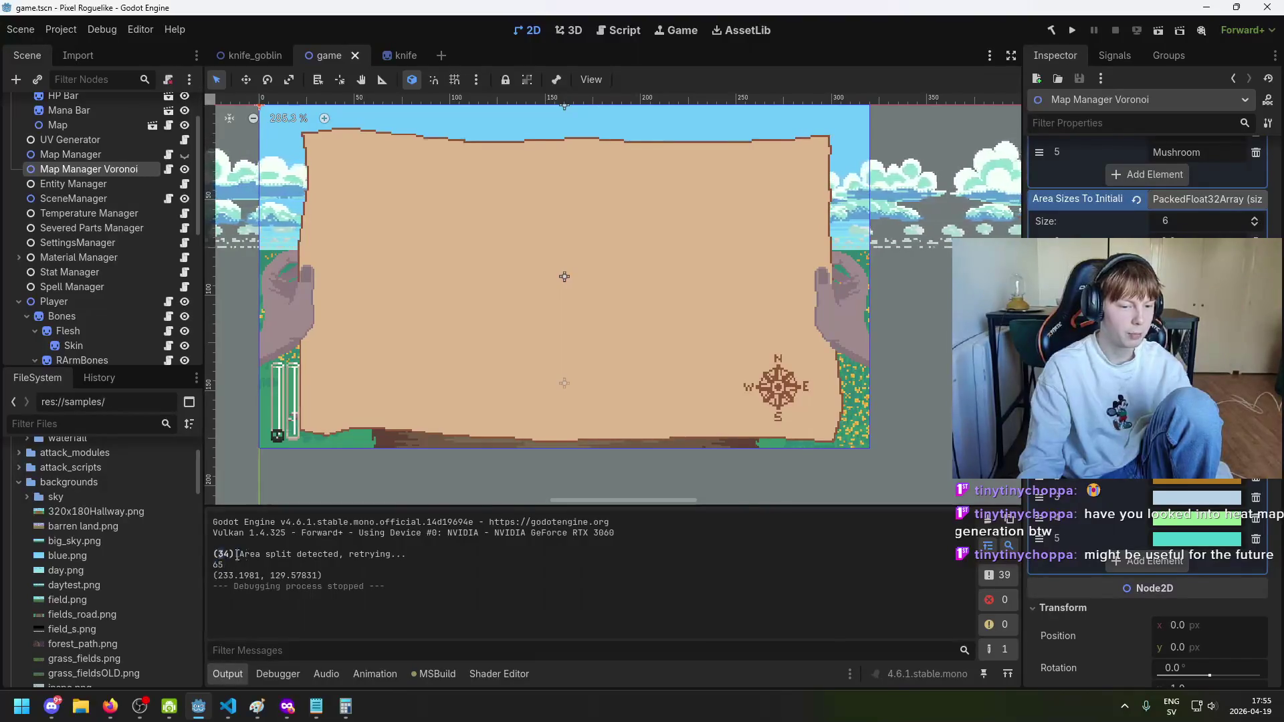
pyautogui.moveTo(236, 555); pyautogui.dragTo(402, 559)
pyautogui.hotkey('ctrl', 's')
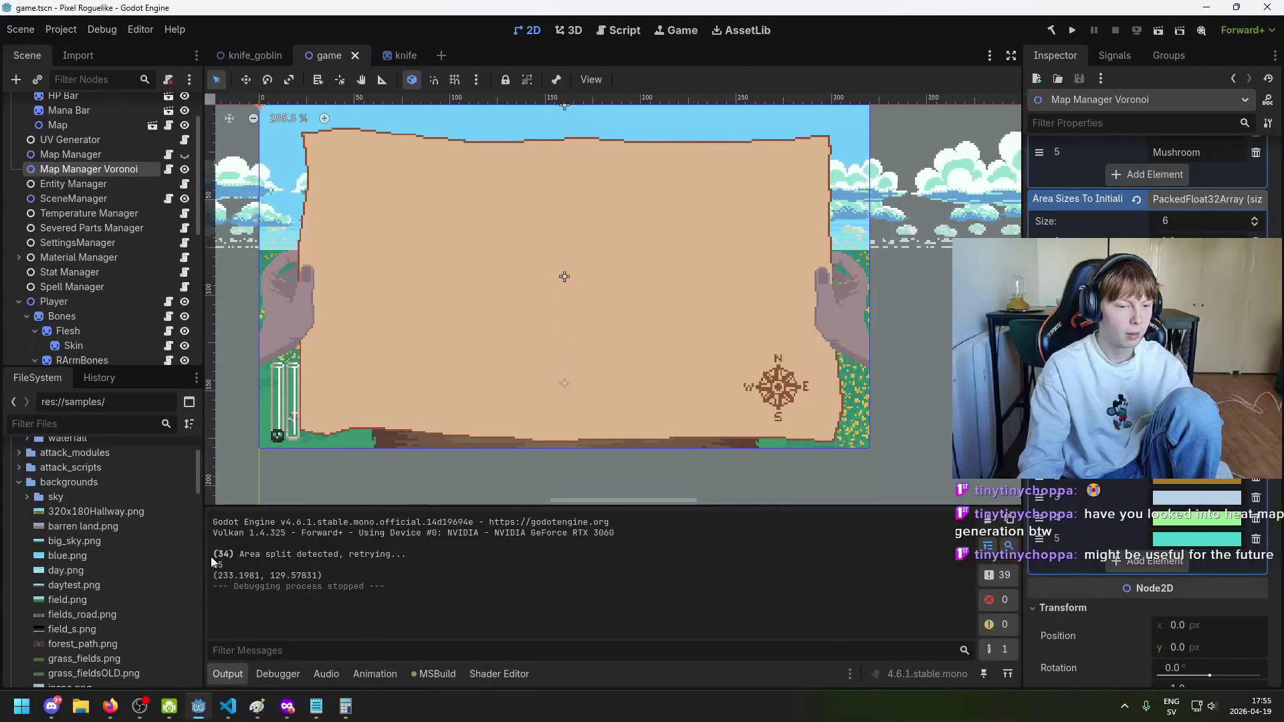
pyautogui.moveTo(214, 560); pyautogui.dragTo(272, 557)
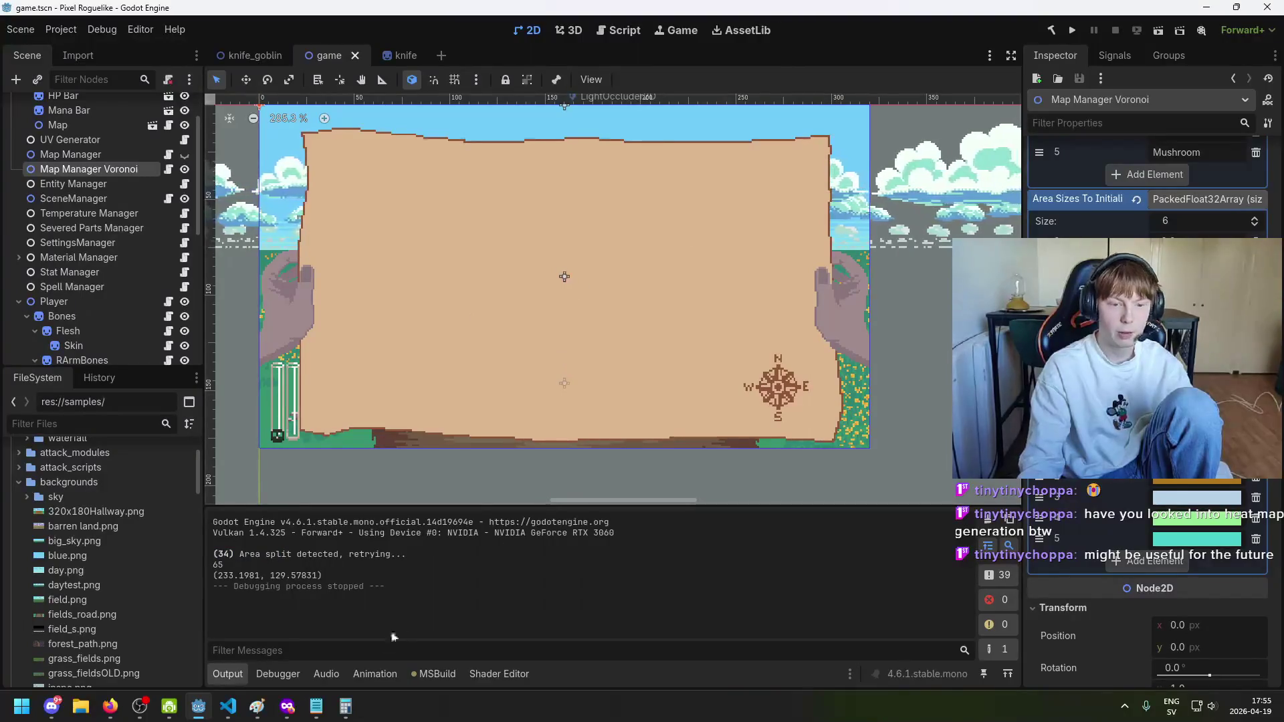
pyautogui.click(1072, 30)
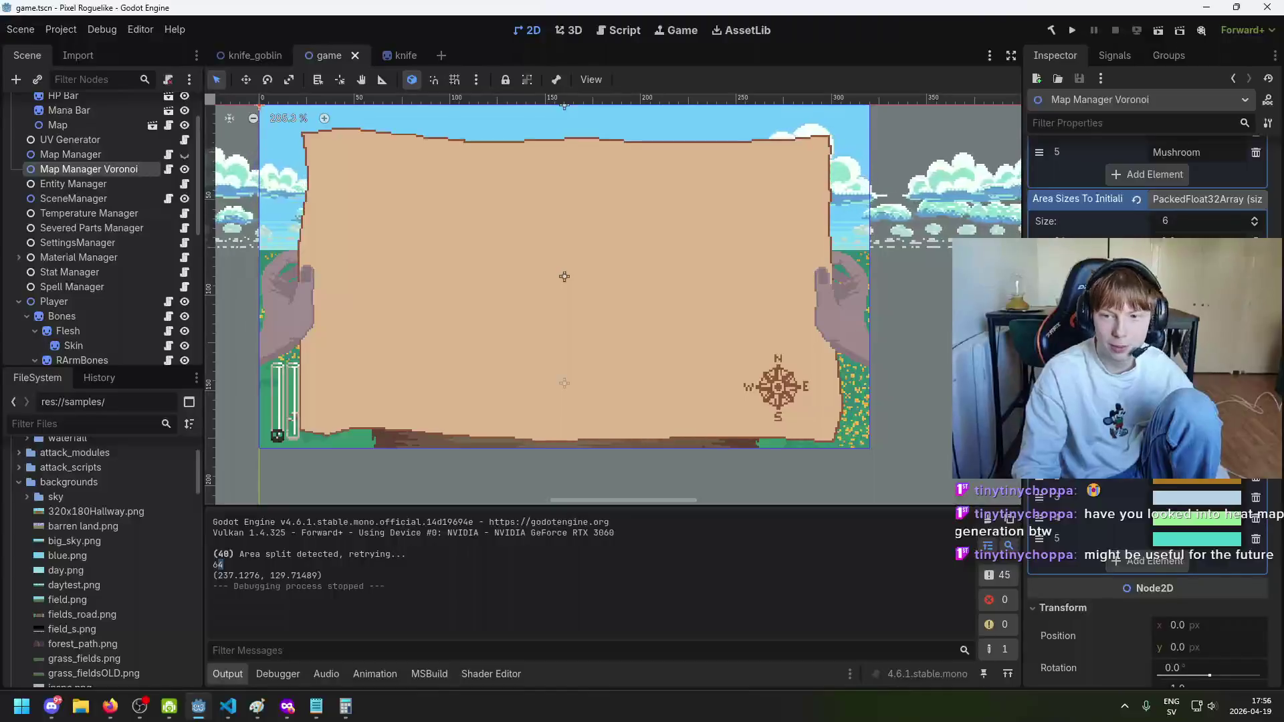
pyautogui.click(1078, 34)
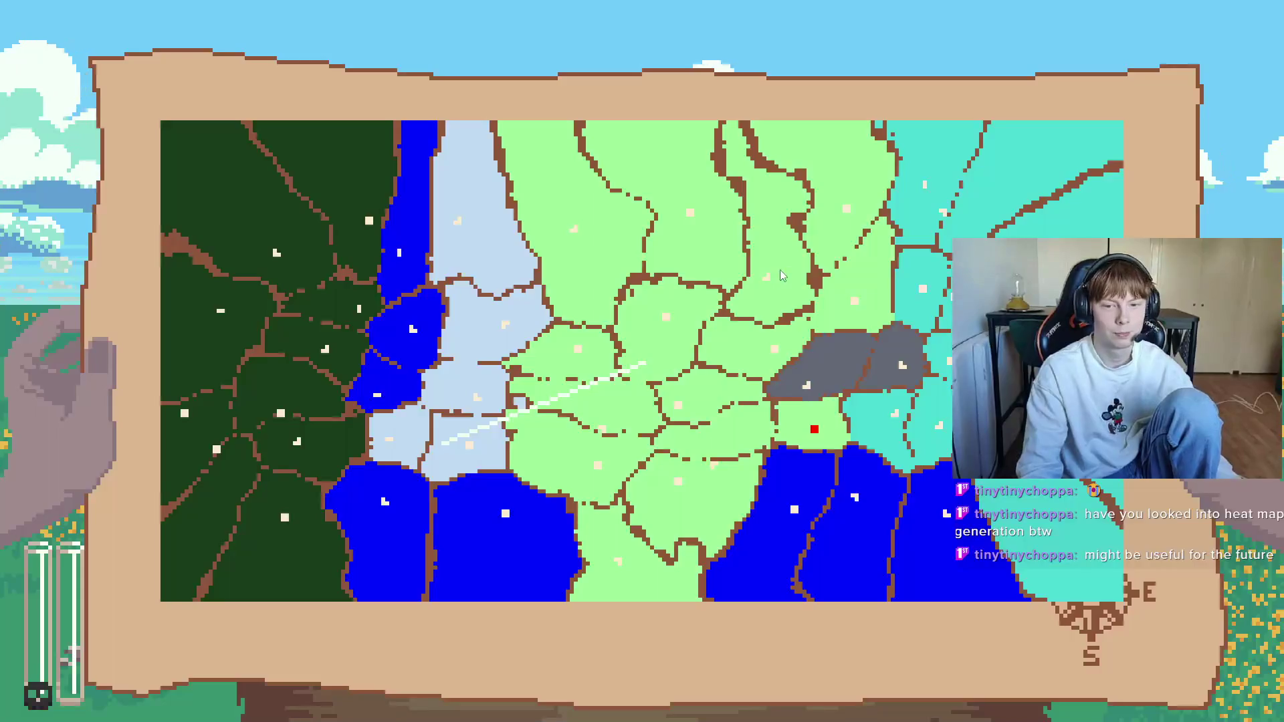
# Step: Close and rerun the game twice to compare two freshly generated map layouts
pyautogui.press('F8')
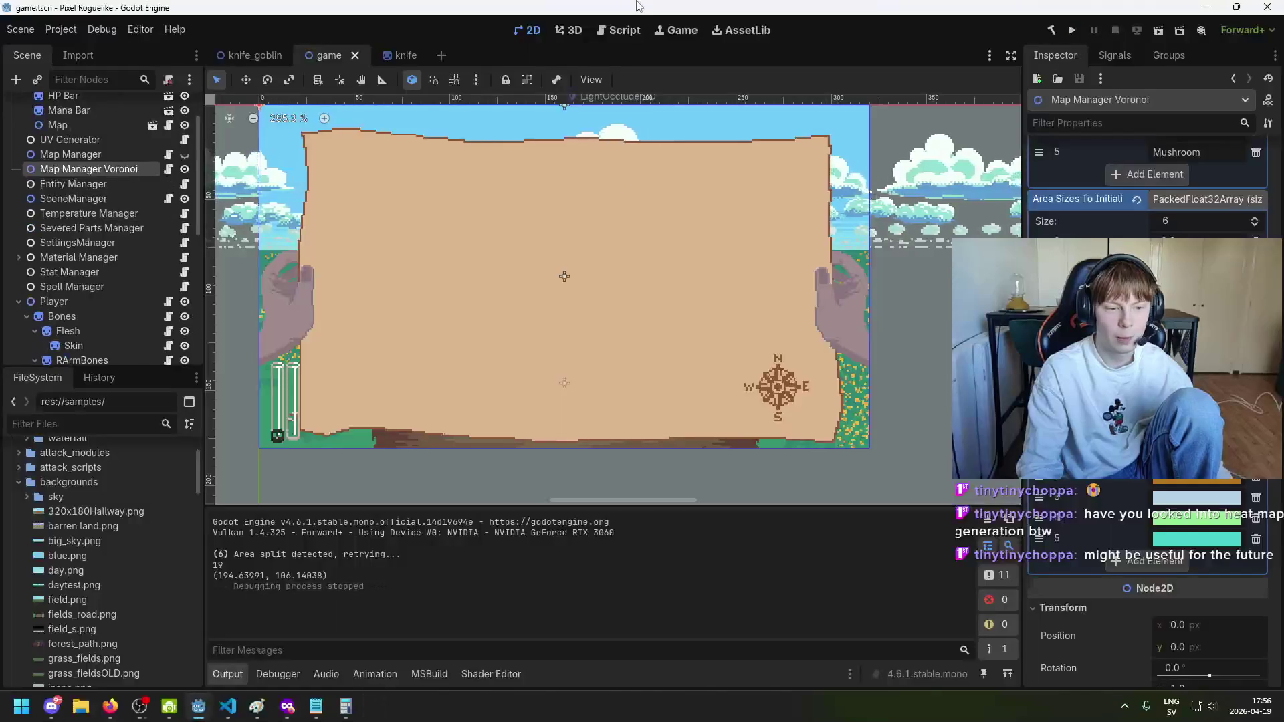
pyautogui.hotkey('ctrl', 's')
pyautogui.click(1072, 30)
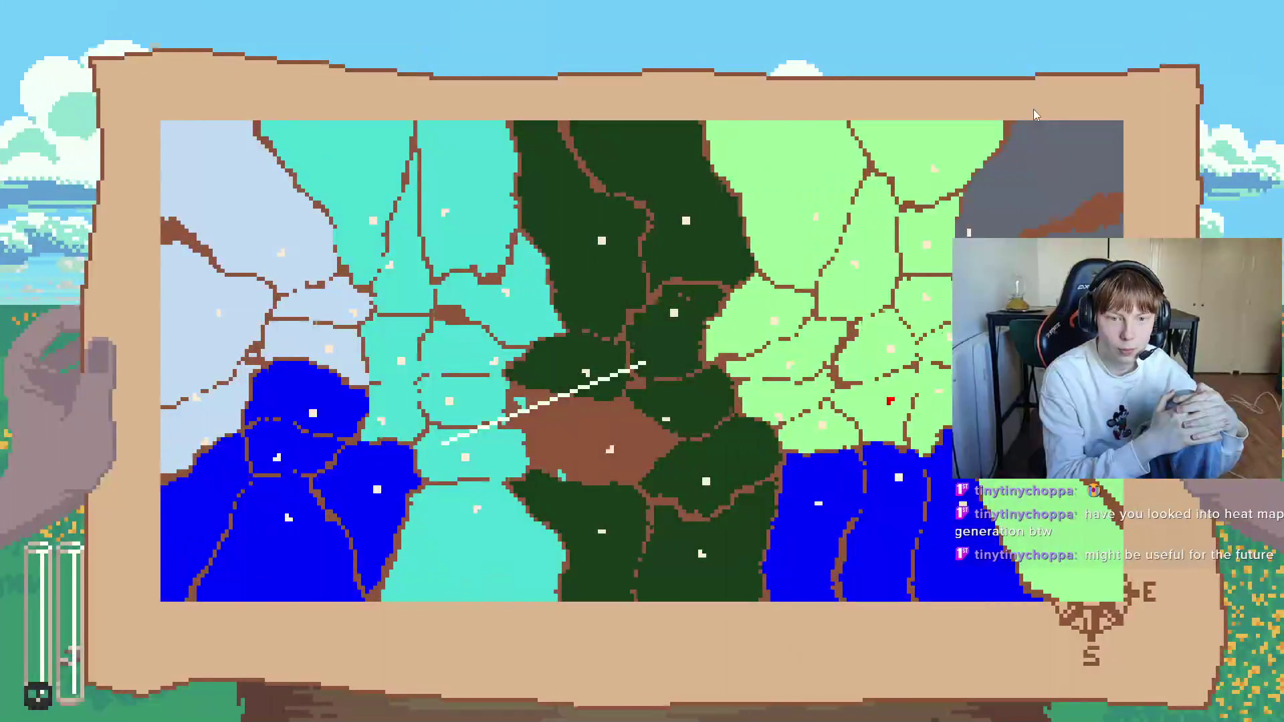
pyautogui.press('Escape')
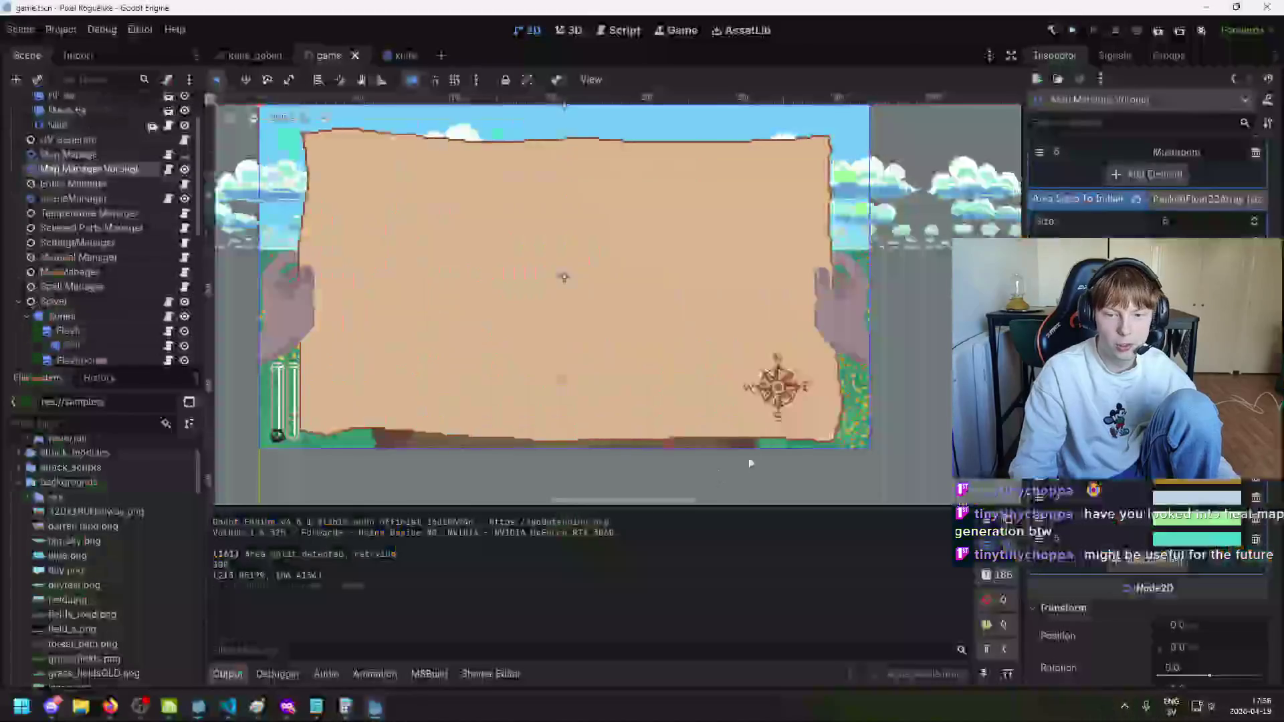
pyautogui.click(1073, 30)
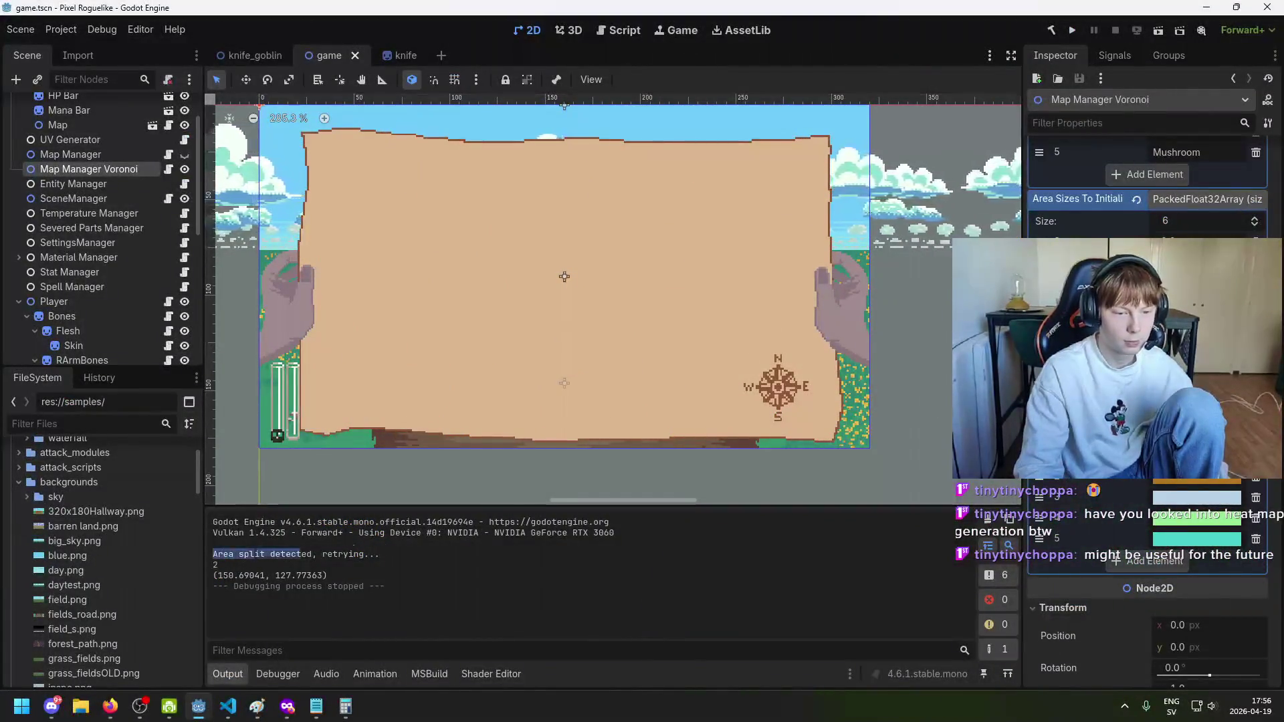
# Step: Select the latest output line, then return to VS Code at the _Draw method of MapManagerVoronoi.cs
pyautogui.click(441, 554)
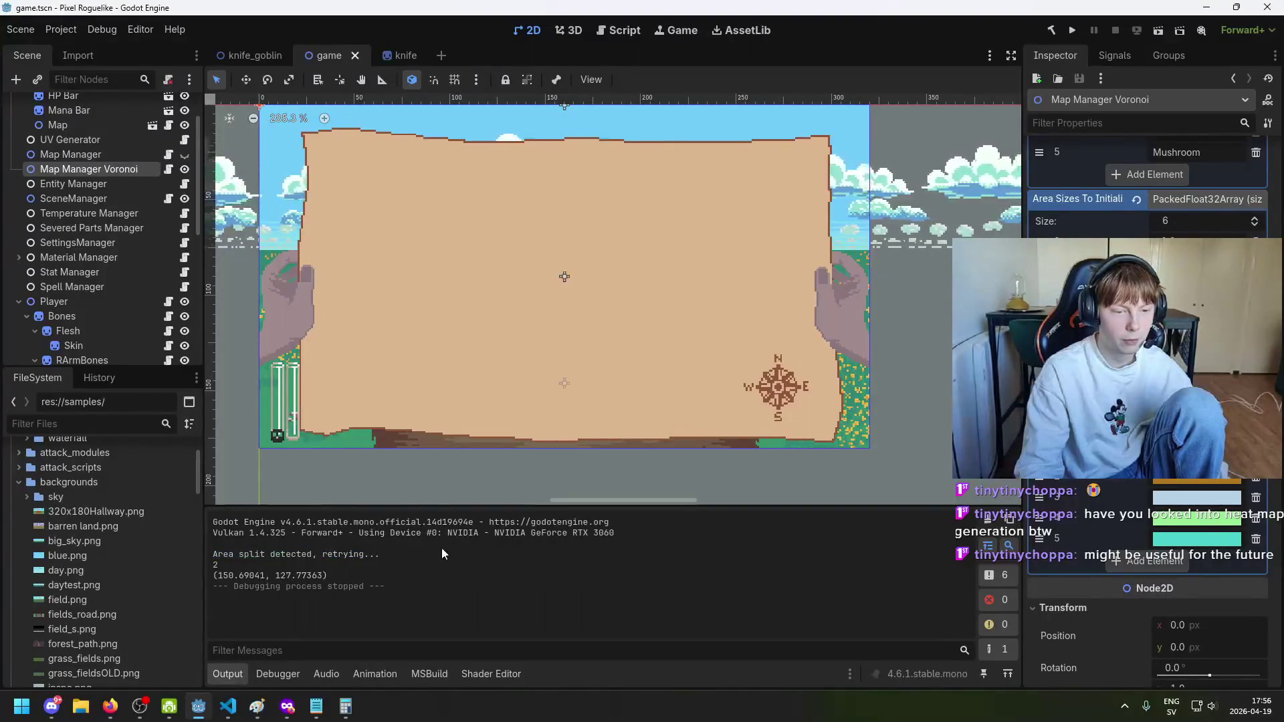
pyautogui.scroll(-5, 194, 551)
pyautogui.moveTo(219, 554); pyautogui.dragTo(380, 553)
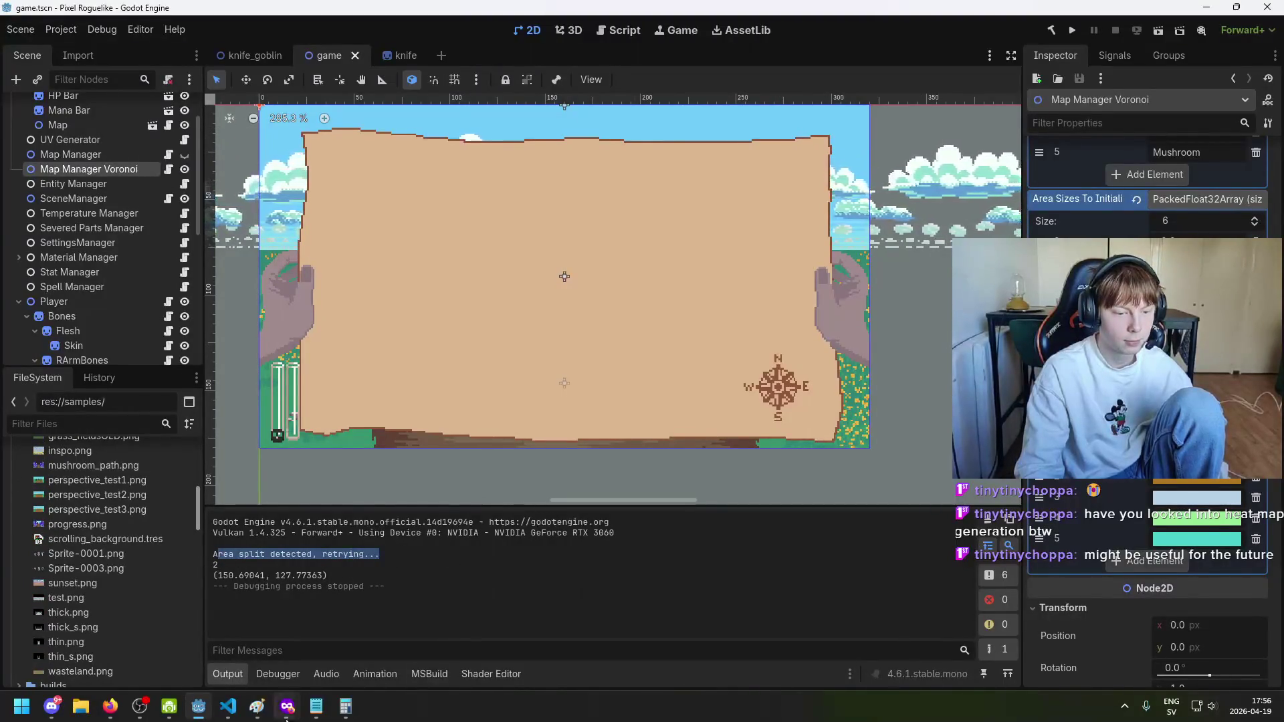
pyautogui.click(229, 707)
pyautogui.moveTo(997, 355)
pyautogui.mouseDown()
pyautogui.moveTo(997, 598)
pyautogui.moveTo(1011, 563)
pyautogui.moveTo(1007, 578)
pyautogui.mouseUp()
pyautogui.click(712, 541)
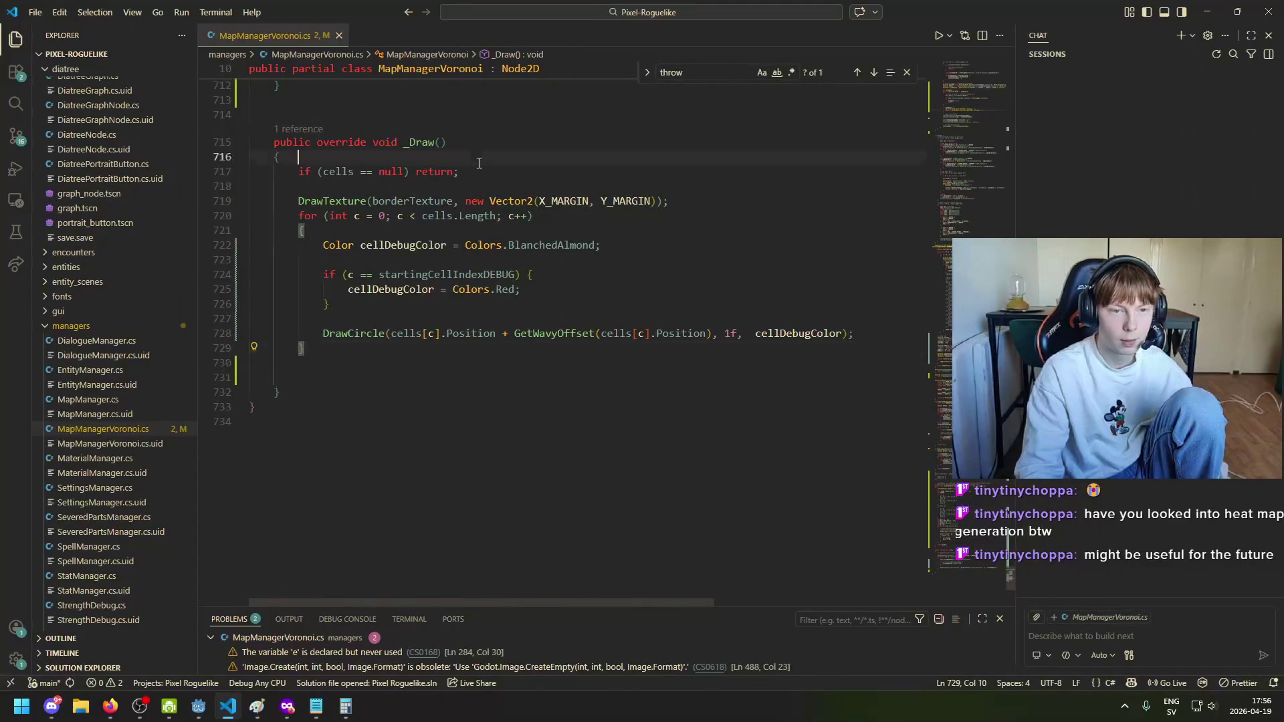
# Step: Comment out the DrawCircle debug-dot line in _Draw with // and rerun the game with F5
pyautogui.scroll(3, 475, 214)
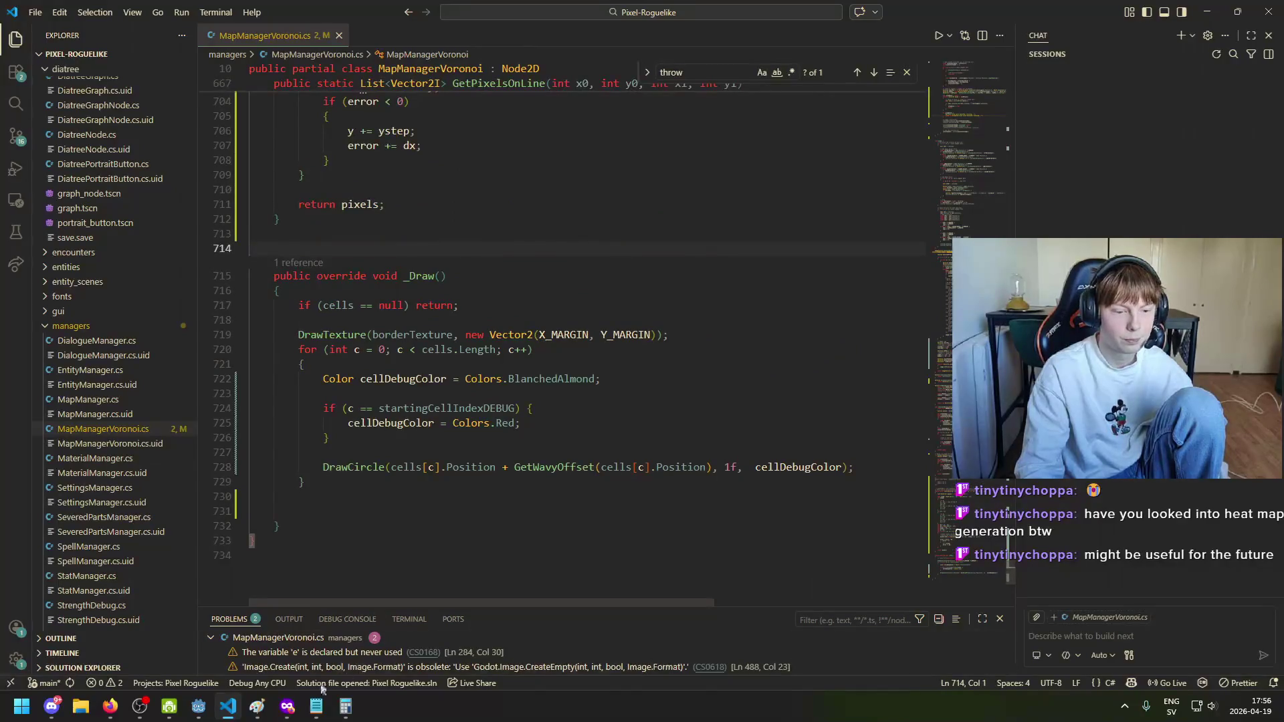
pyautogui.hotkey('alt', 'Tab')
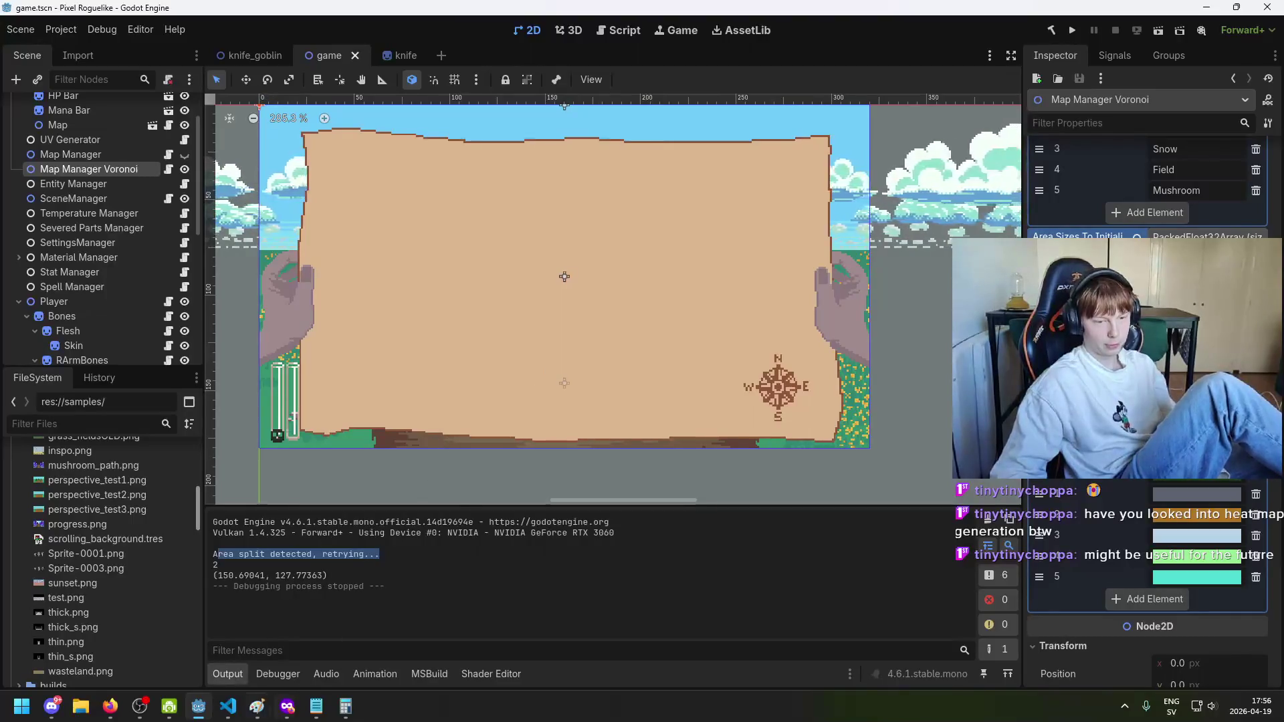
pyautogui.hotkey('alt', 'Tab')
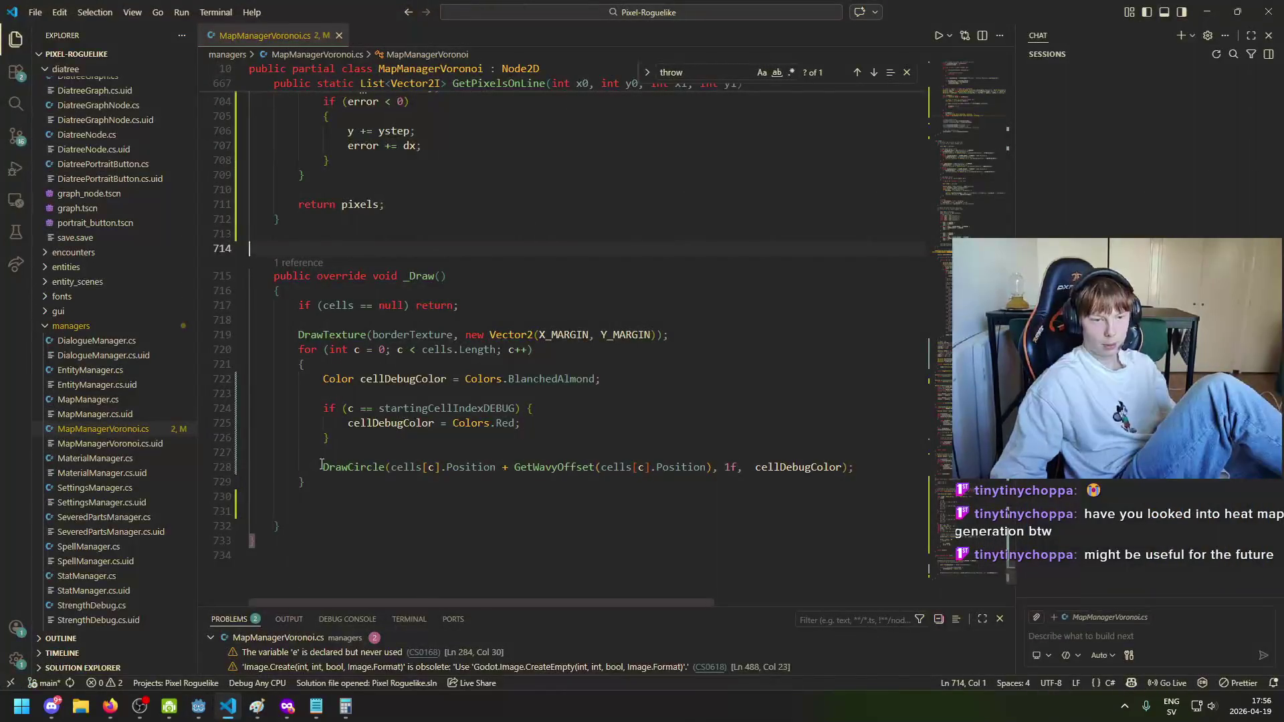
pyautogui.click(323, 467)
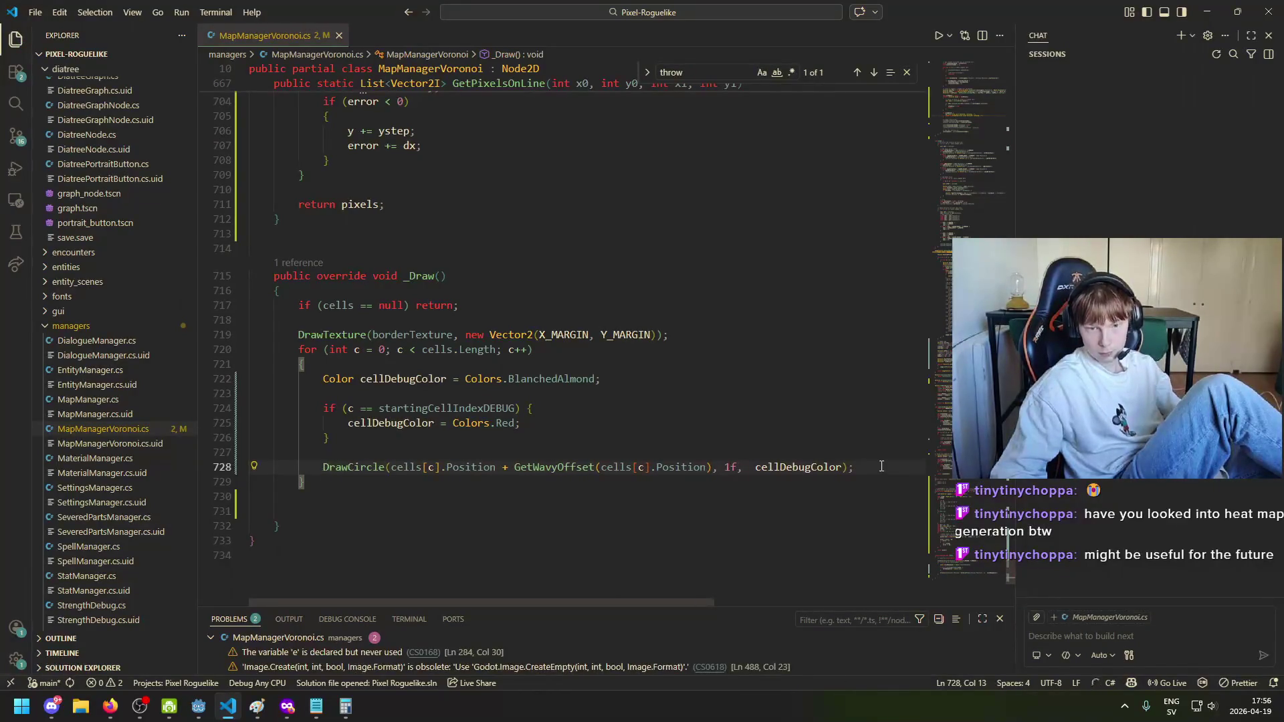
pyautogui.moveTo(881, 466)
pyautogui.mouseDown()
pyautogui.moveTo(314, 468)
pyautogui.moveTo(335, 471)
pyautogui.mouseUp()
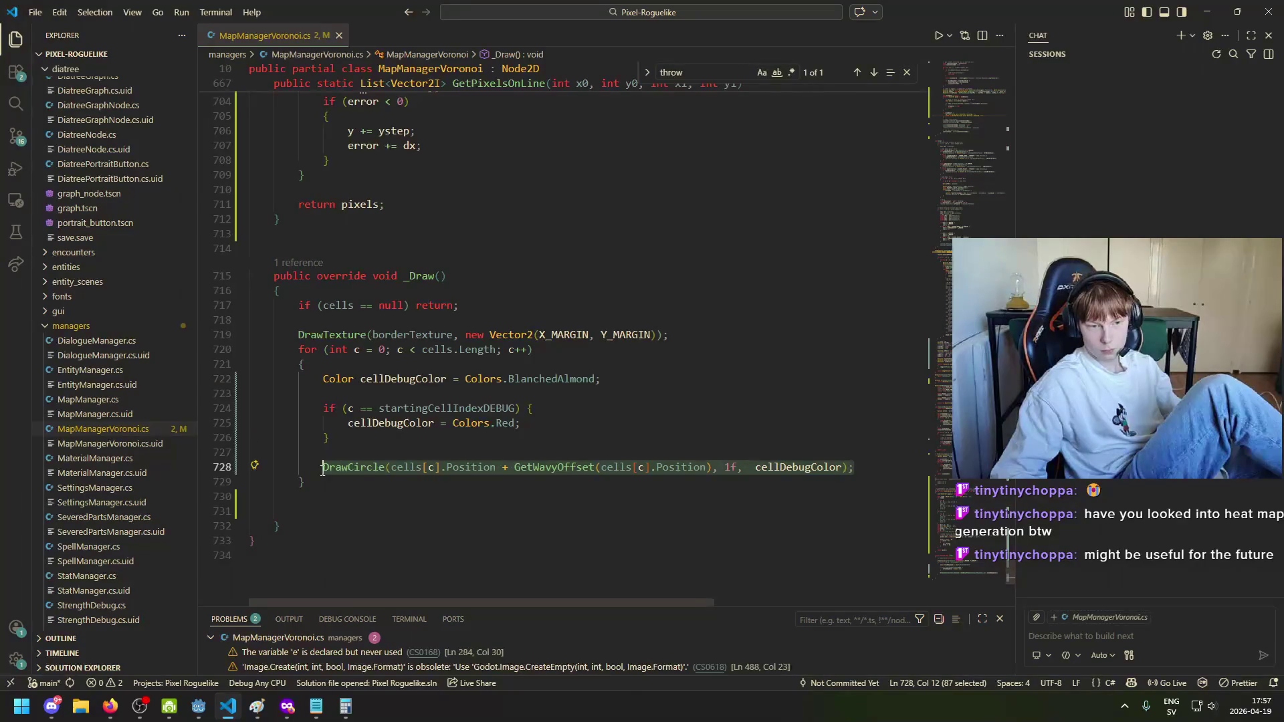
pyautogui.click(322, 468)
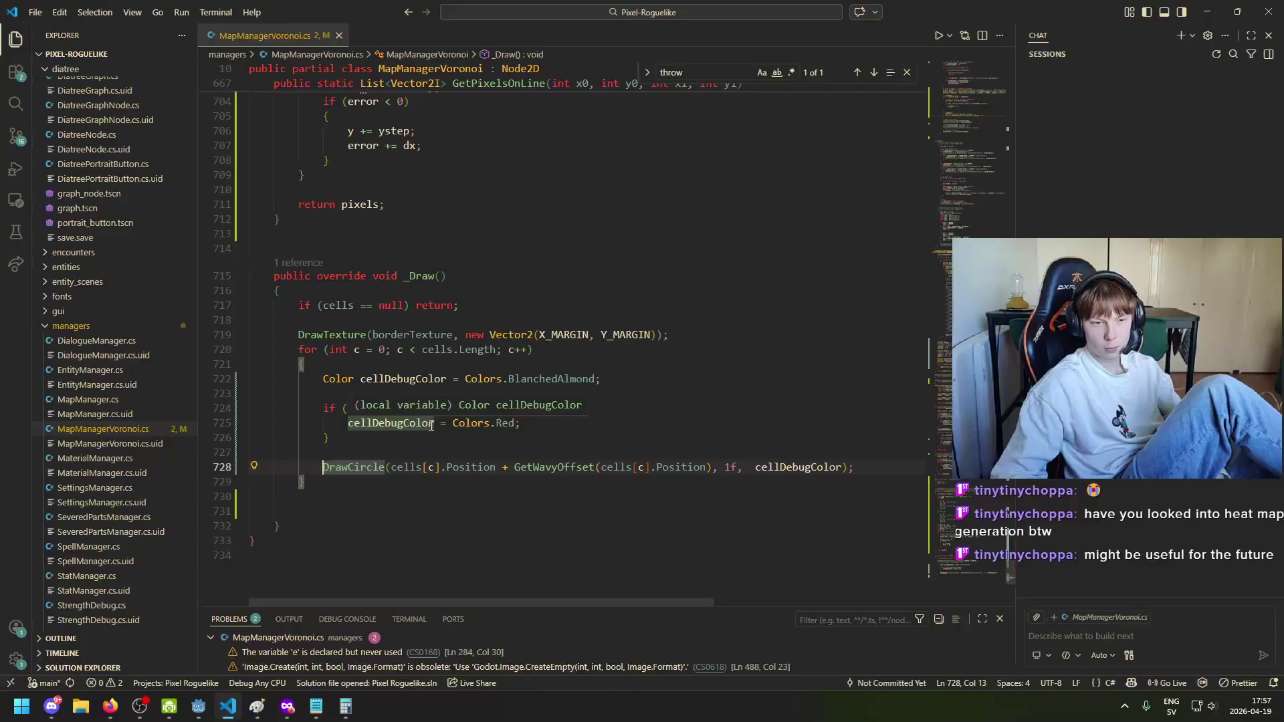
pyautogui.write('(/')
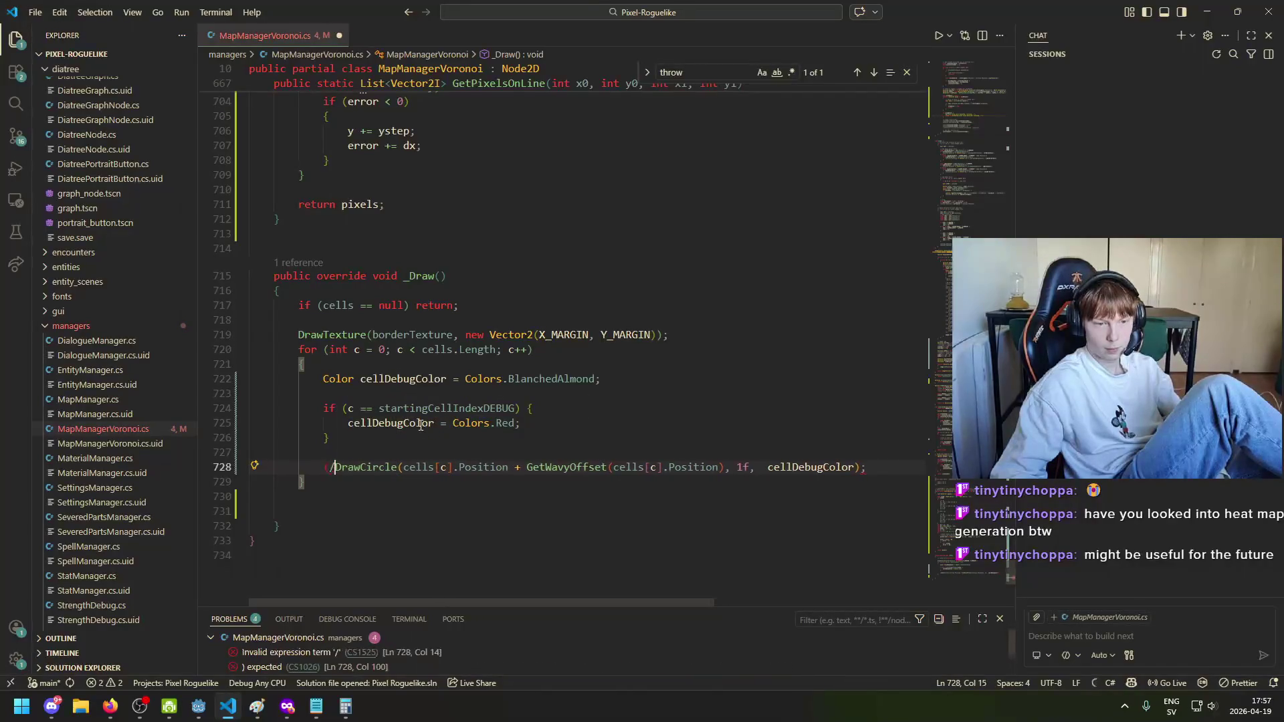
pyautogui.press('BackSpace')
pyautogui.write('//')
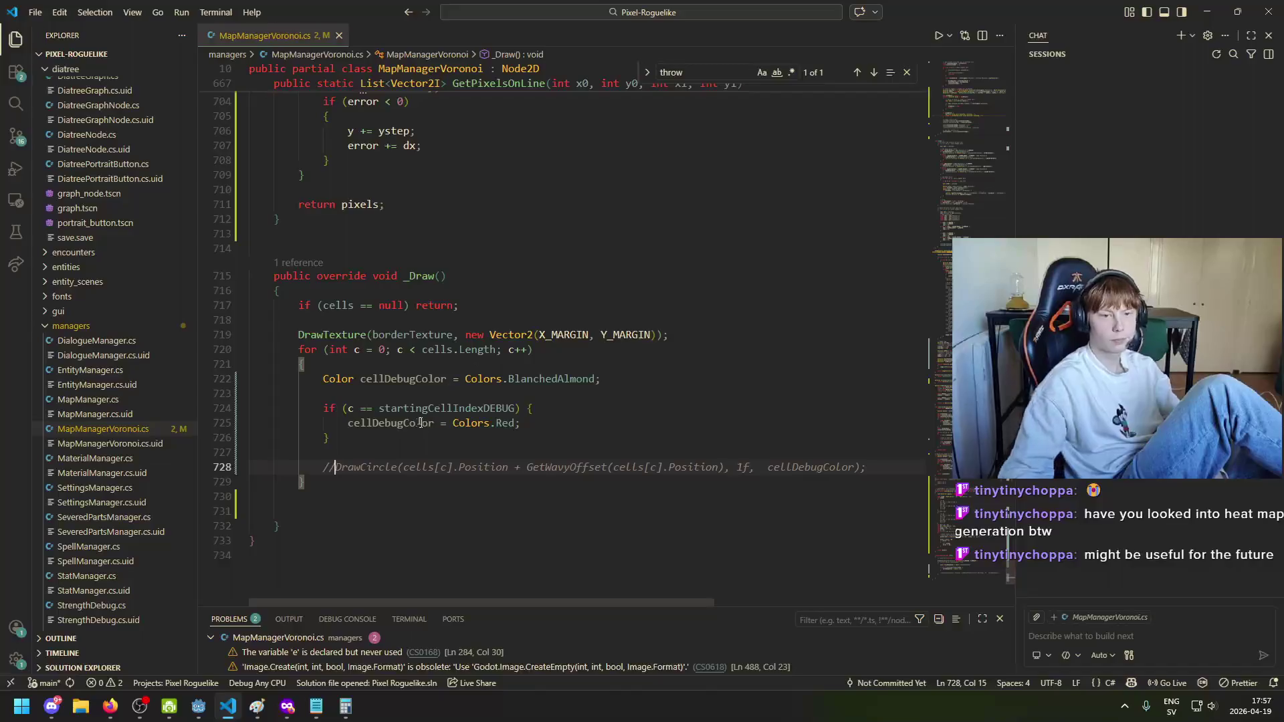
pyautogui.scroll(15, 1010, 568)
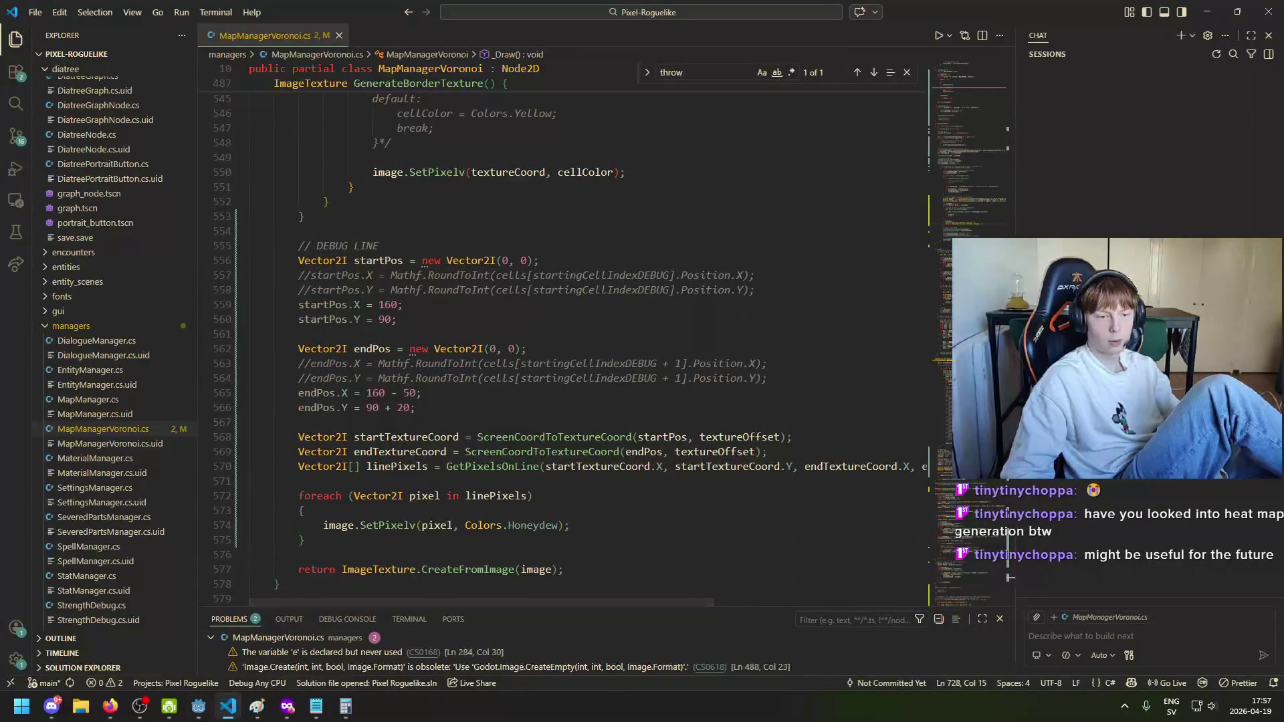
pyautogui.click(199, 706)
pyautogui.press('F5')
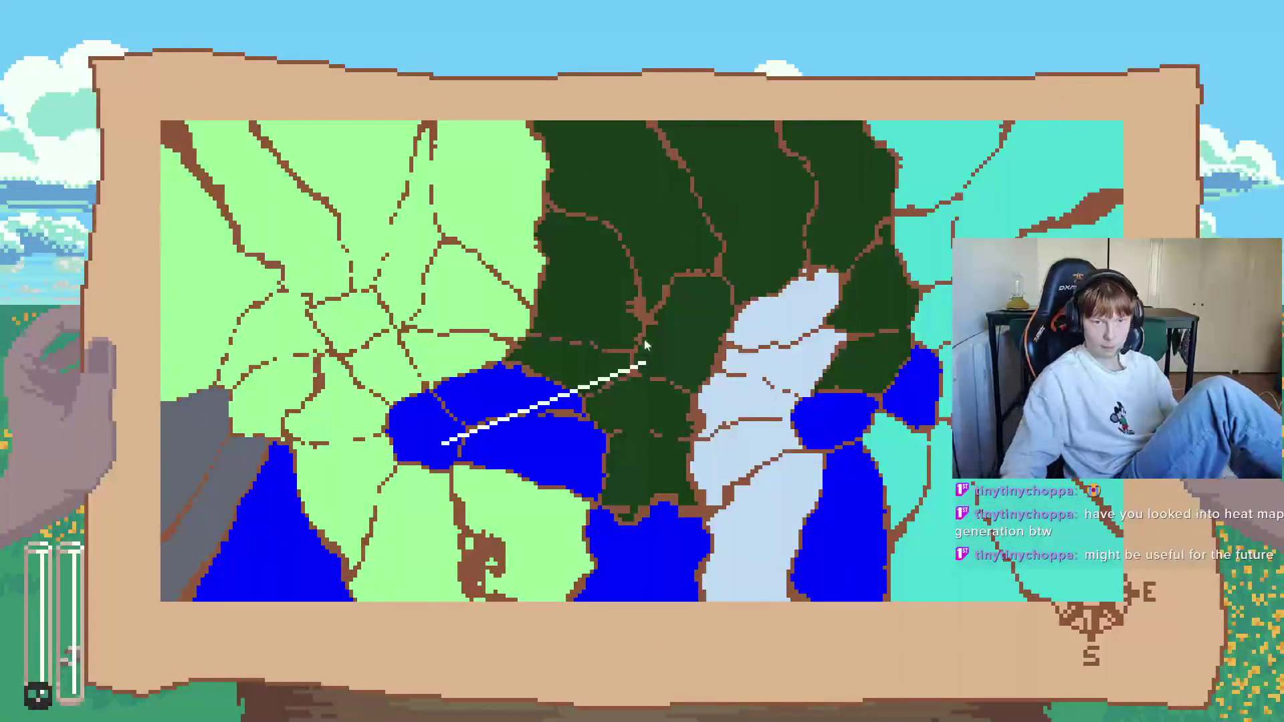
# Step: Close the game, return to VS Code and search the file for 'gLinLine'
pyautogui.press('Escape')
pyautogui.hotkey('alt', 'Tab')
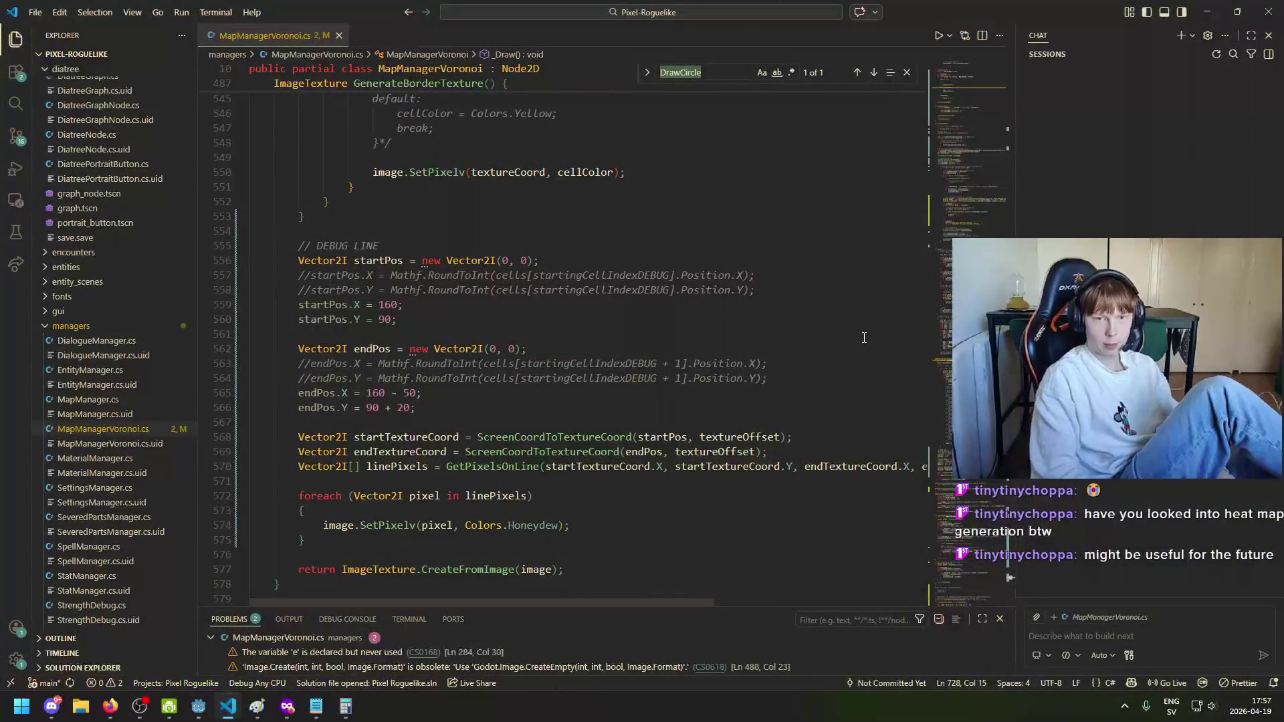
pyautogui.write('g')
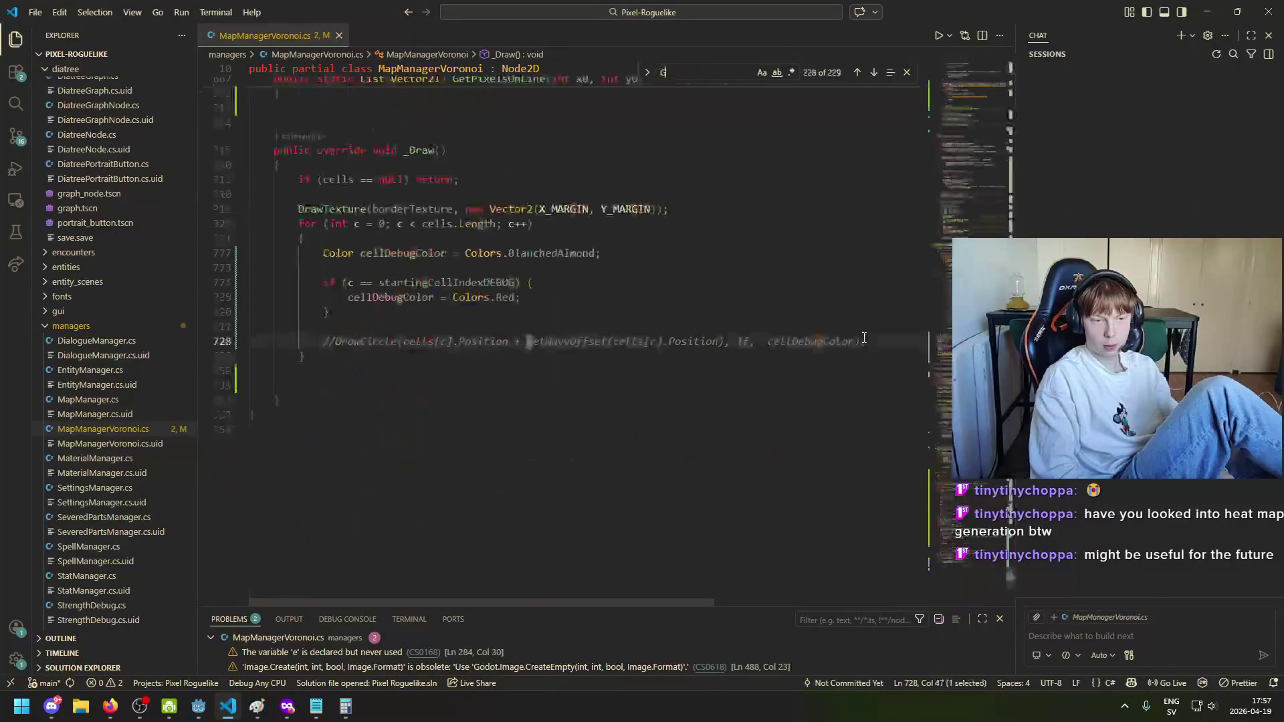
pyautogui.write('etLine')
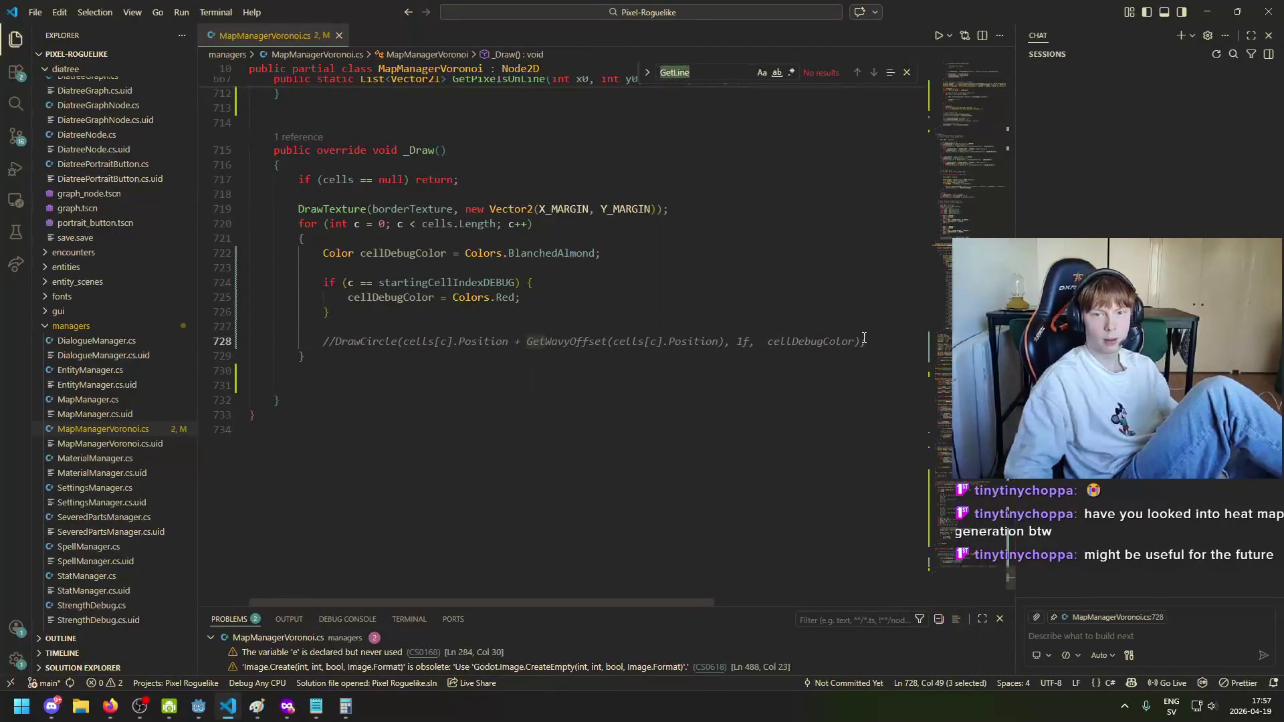
pyautogui.write('Line')
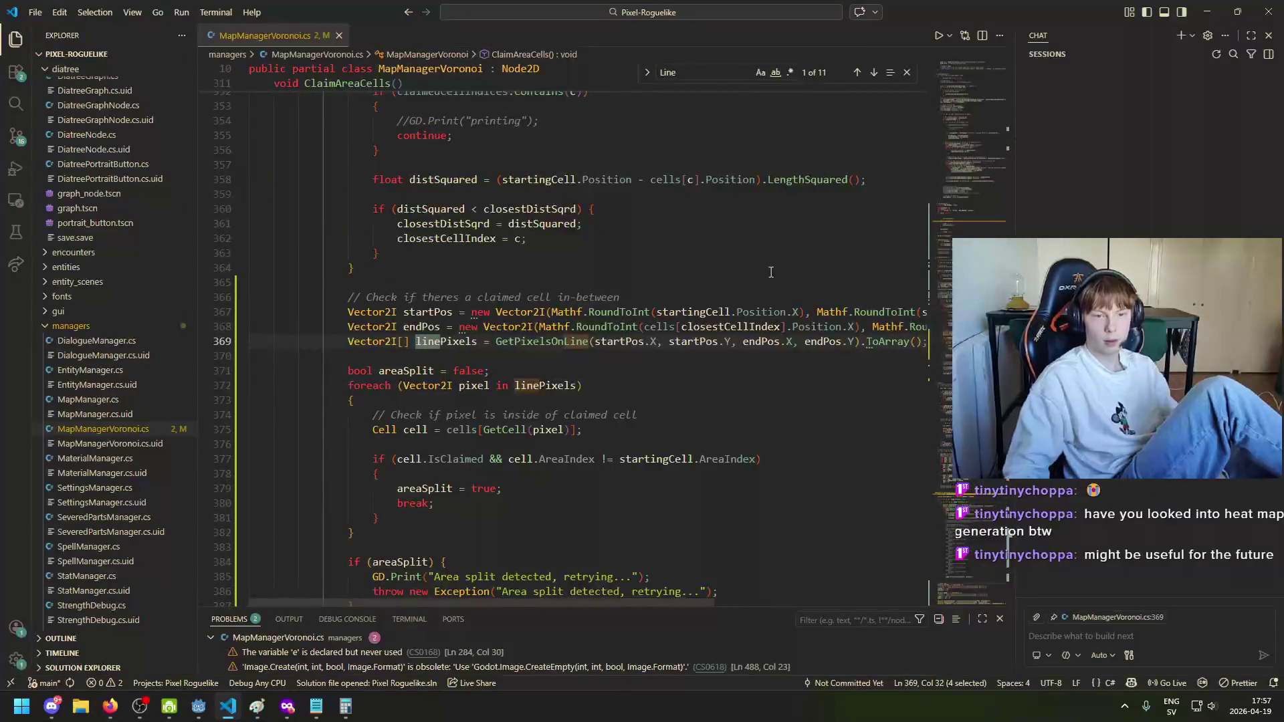
# Step: Jump to the Line match and delete the DEBUG LINE drawing block
pyautogui.click(873, 76)
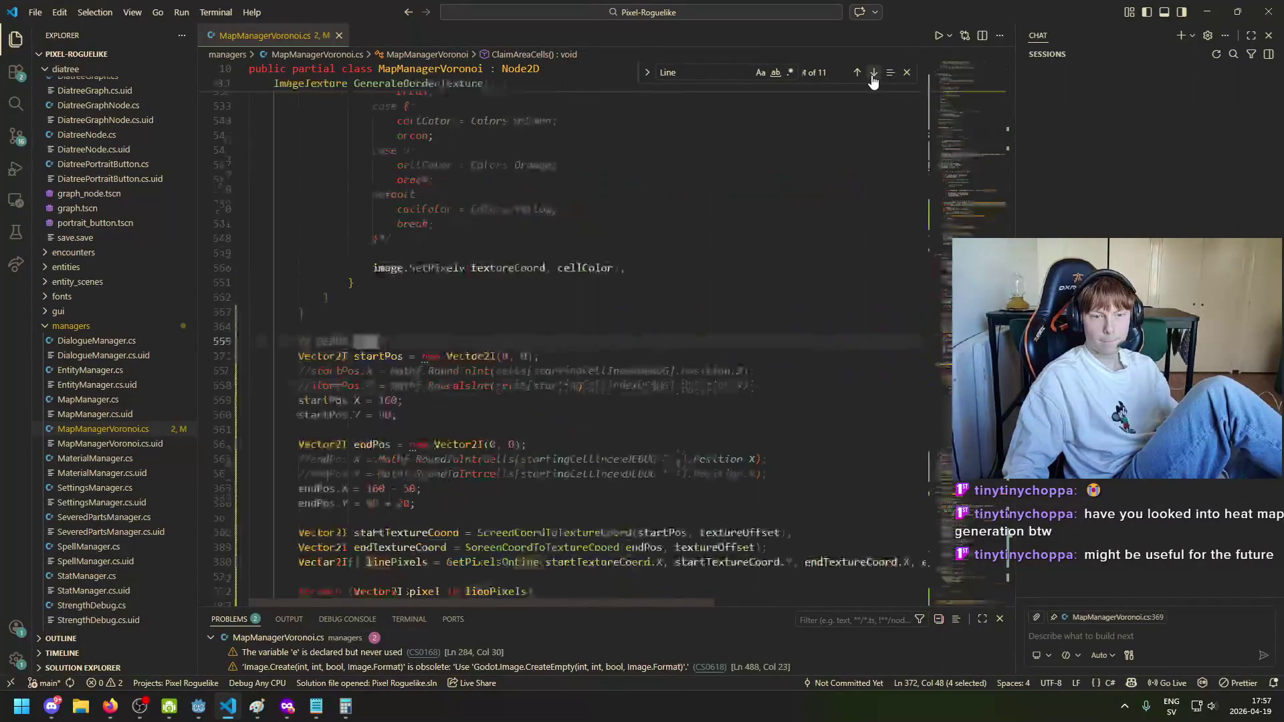
pyautogui.click(301, 326)
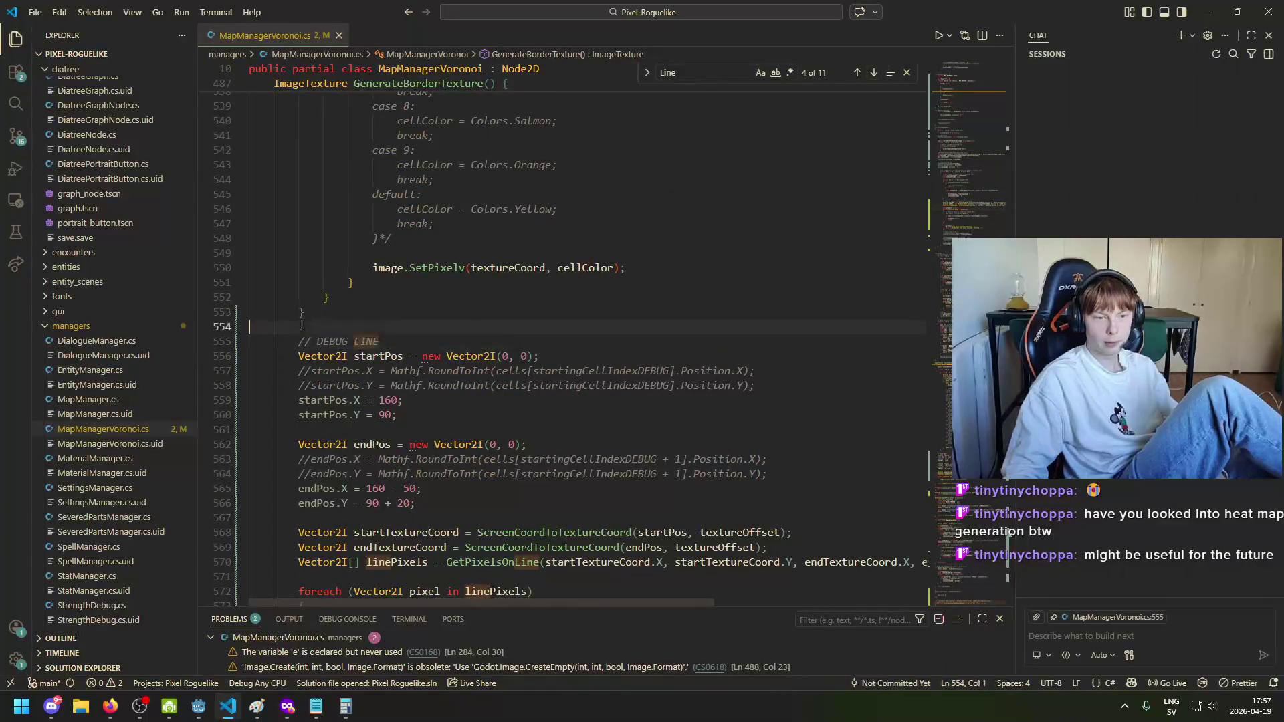
pyautogui.scroll(-3, 276, 546)
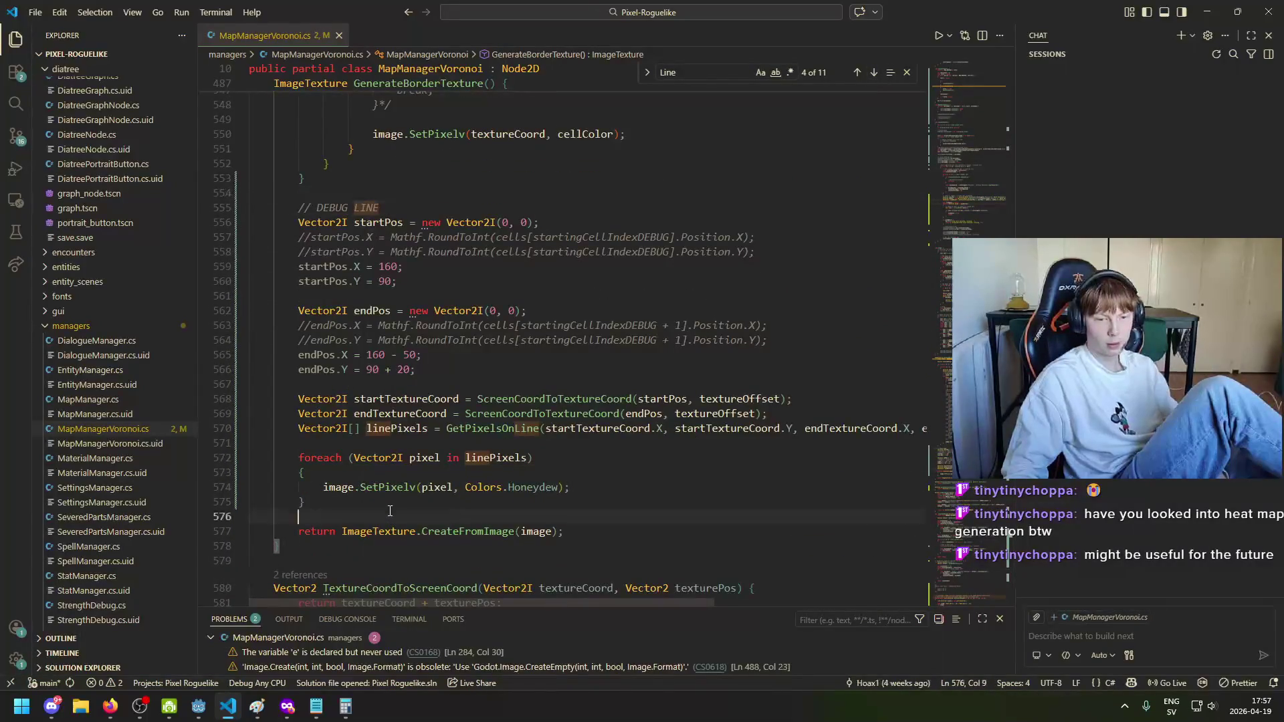
pyautogui.moveTo(481, 506)
pyautogui.mouseDown()
pyautogui.moveTo(281, 403)
pyautogui.moveTo(196, 308)
pyautogui.mouseUp()
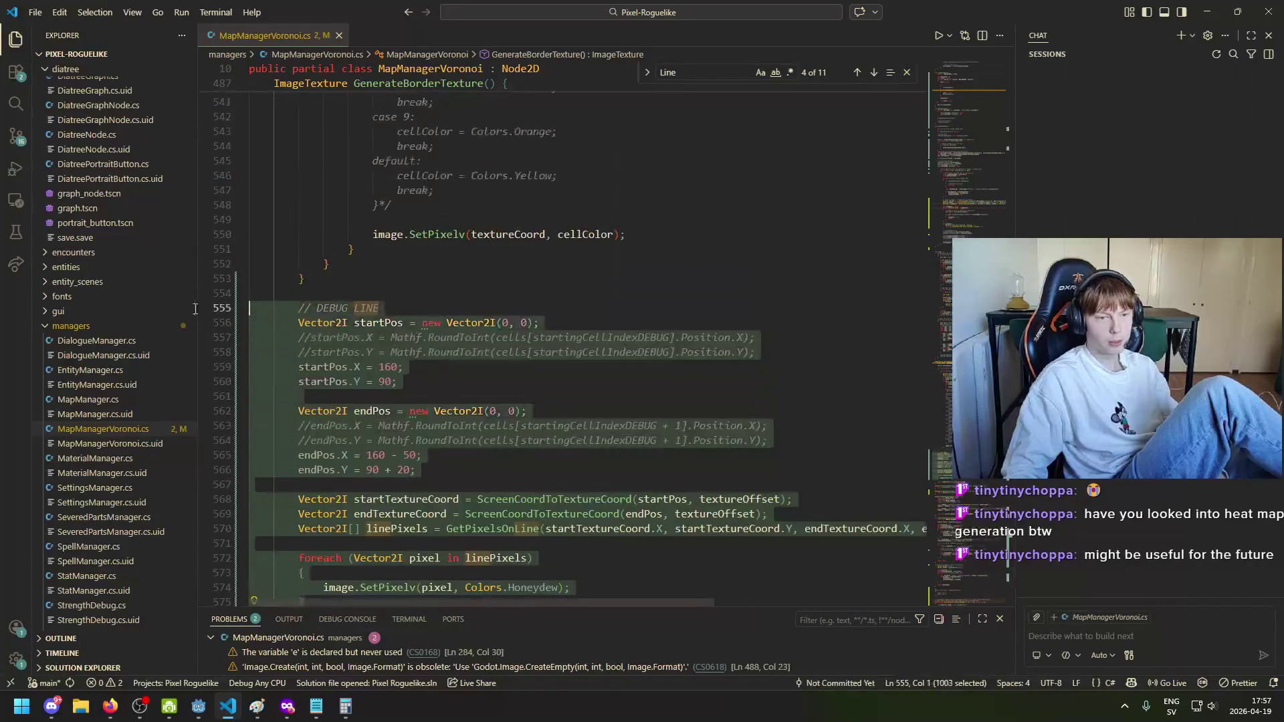
pyautogui.press('Delete')
pyautogui.click(646, 275)
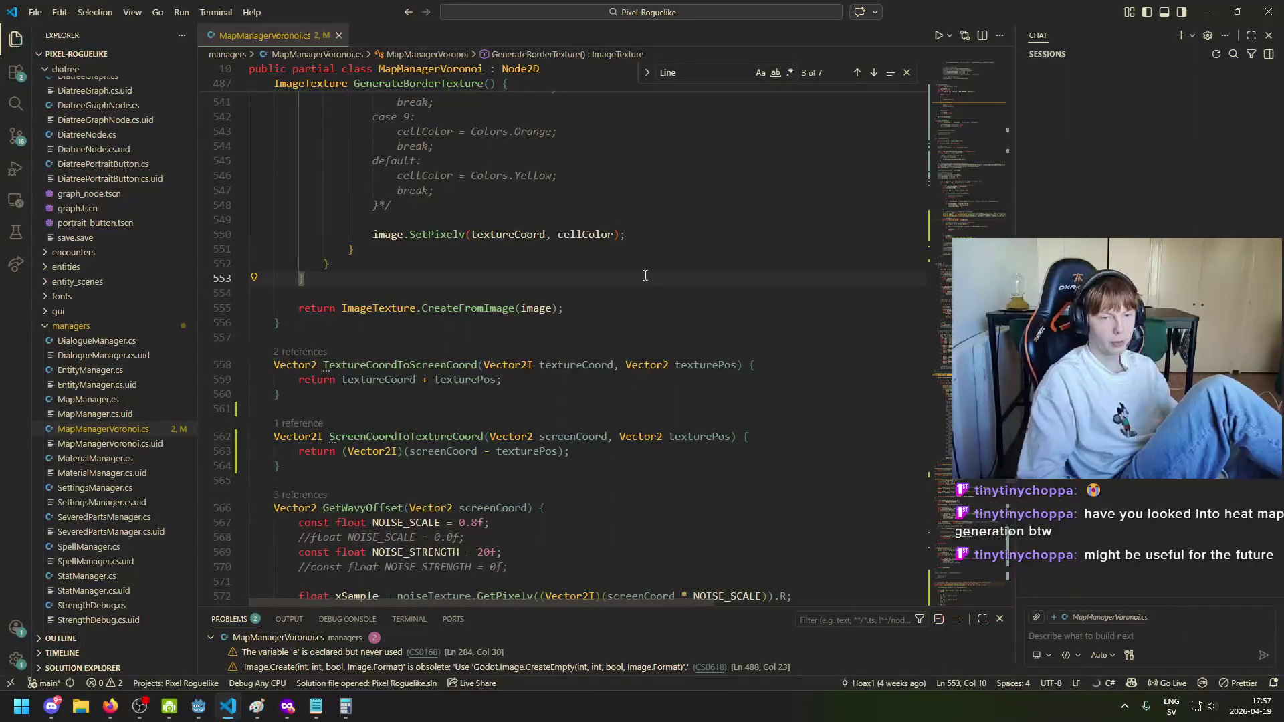
# Step: Select and delete the commented-out colour switch block, lines 508–549
pyautogui.scroll(7, 493, 435)
pyautogui.moveTo(417, 517); pyautogui.dragTo(361, 387)
pyautogui.scroll(10, 361, 388)
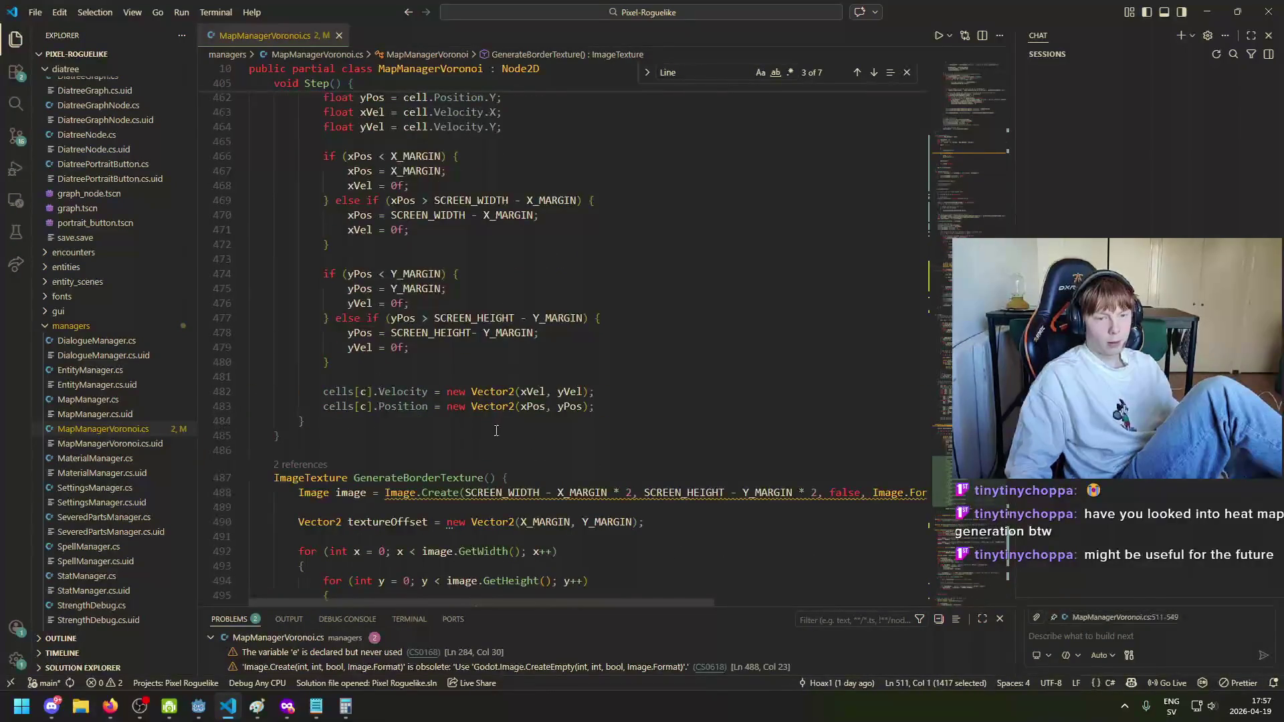
pyautogui.scroll(-10, 496, 431)
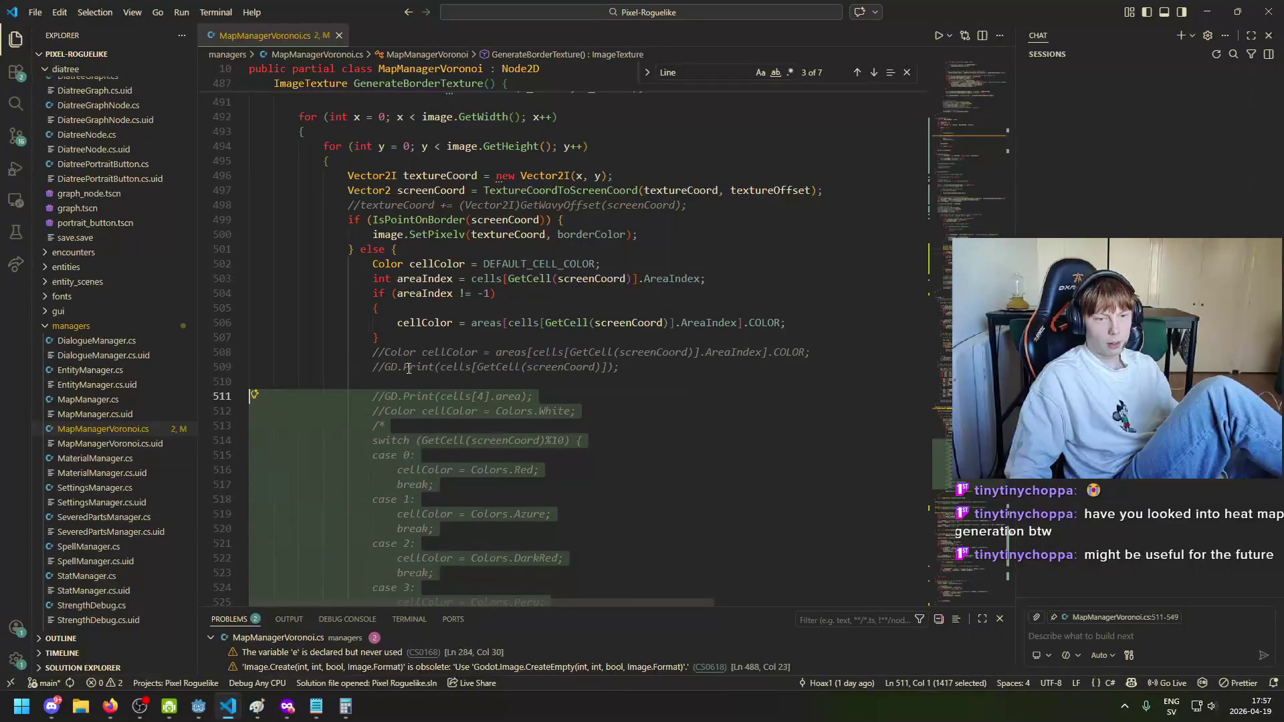
pyautogui.click(408, 367)
pyautogui.scroll(-10, 415, 420)
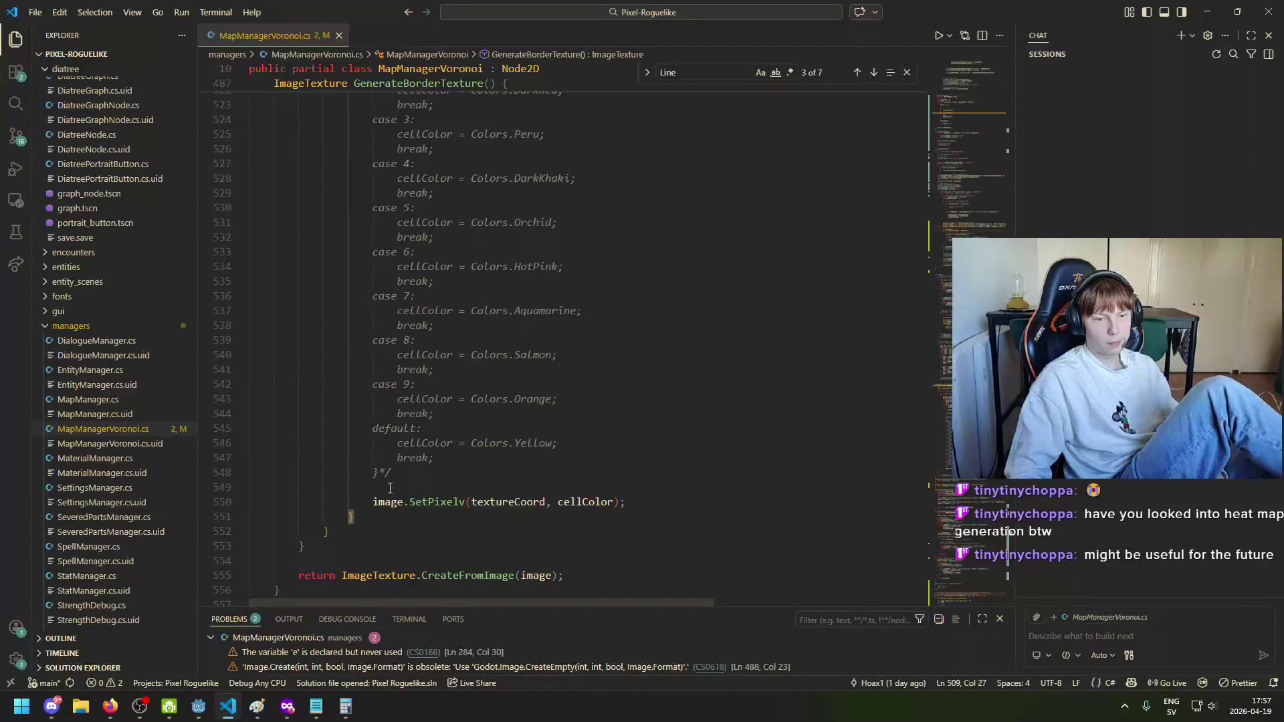
pyautogui.moveTo(390, 489)
pyautogui.mouseDown()
pyautogui.moveTo(361, 435)
pyautogui.moveTo(281, 365)
pyautogui.moveTo(214, 314)
pyautogui.moveTo(176, 321)
pyautogui.mouseUp()
pyautogui.scroll(10, 361, 435)
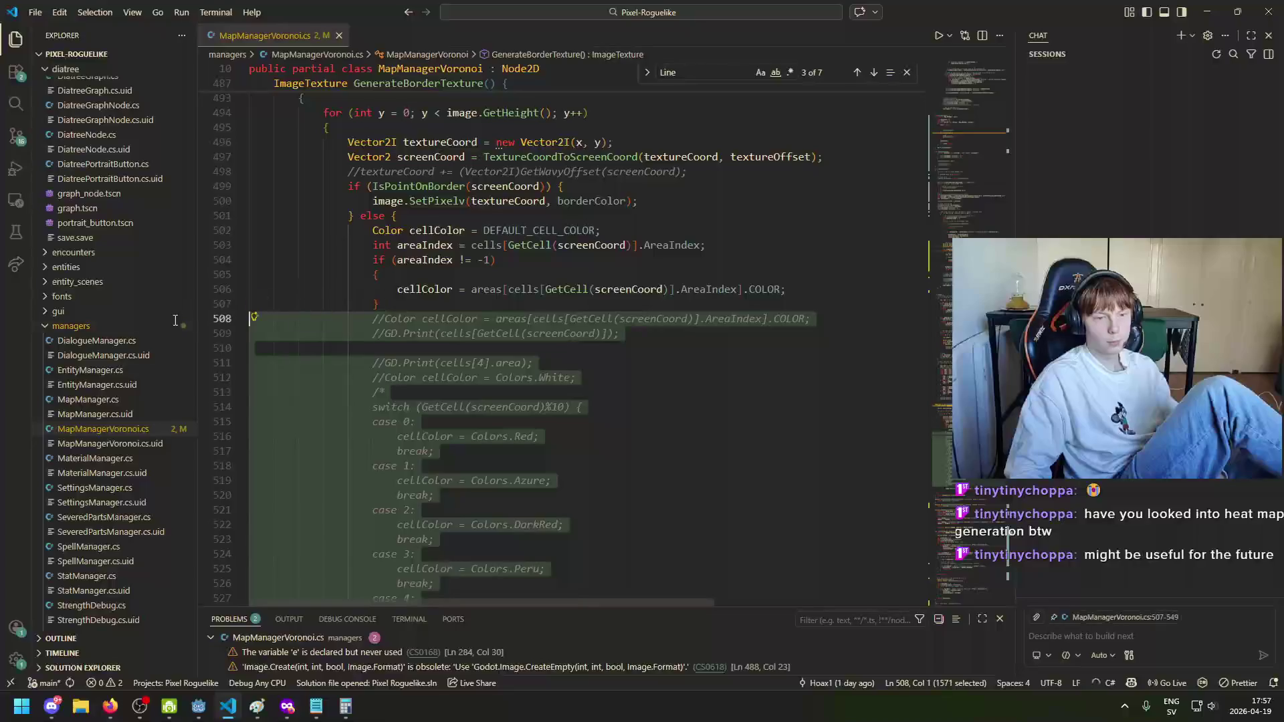
pyautogui.press('Delete')
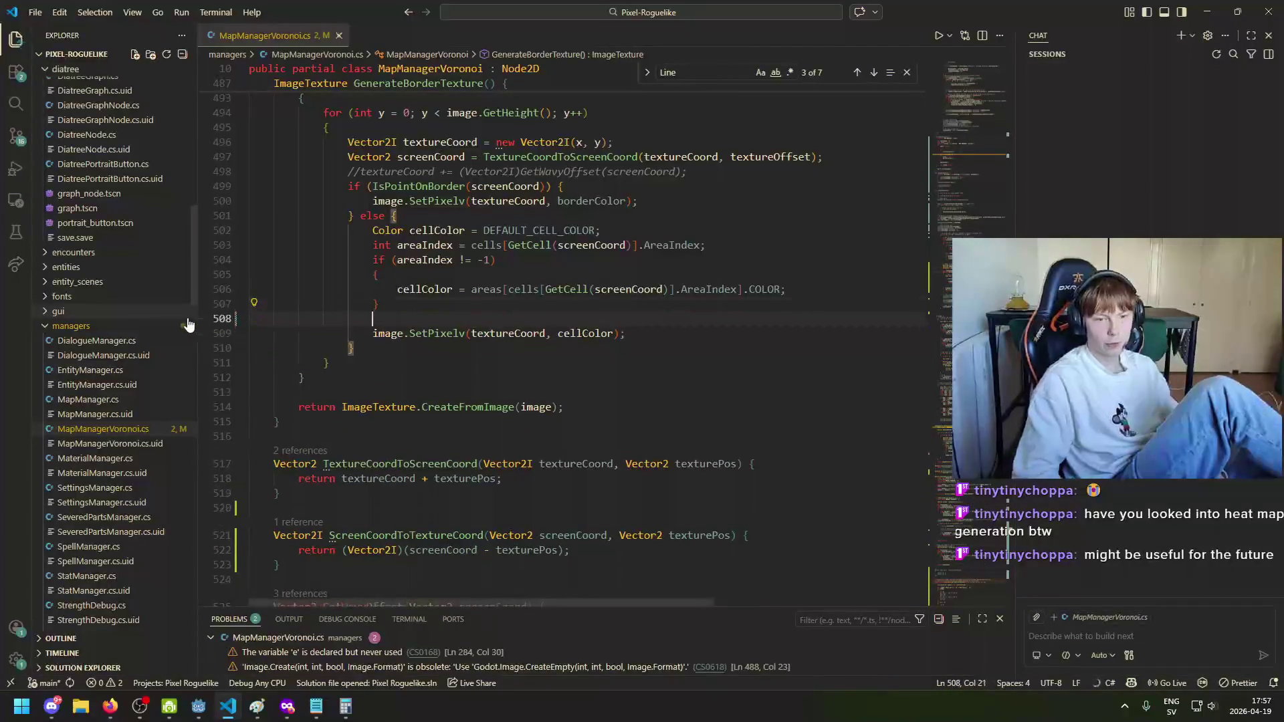
# Step: Review the commented wavy offset line and GetCell area lookup, then search for IsPointOnBorder
pyautogui.scroll(3, 501, 307)
pyautogui.click(502, 308)
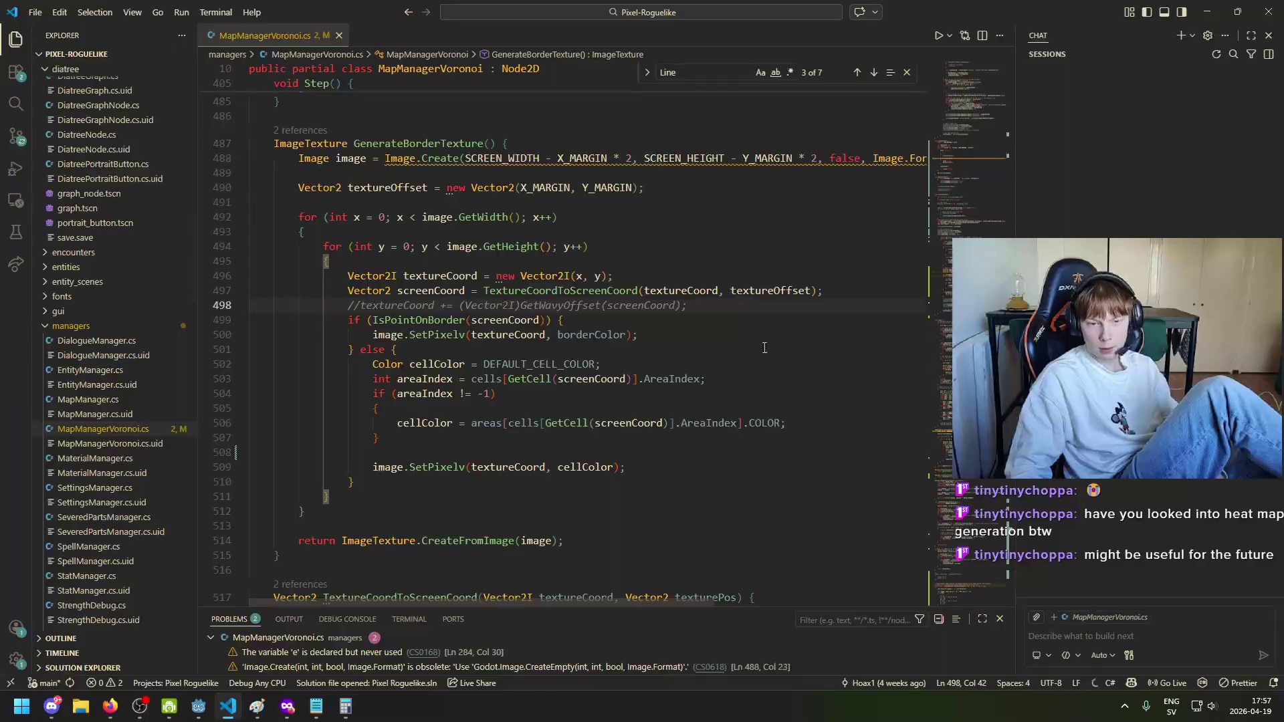
pyautogui.click(519, 378)
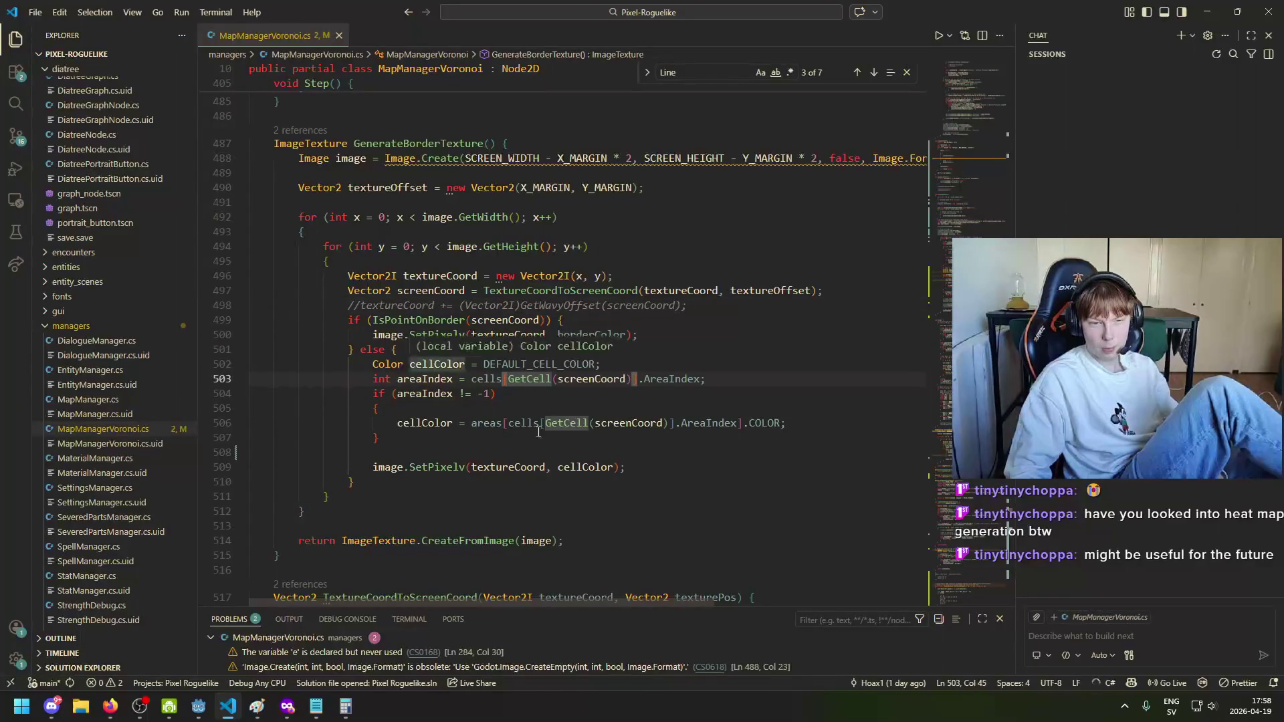
pyautogui.click(355, 305)
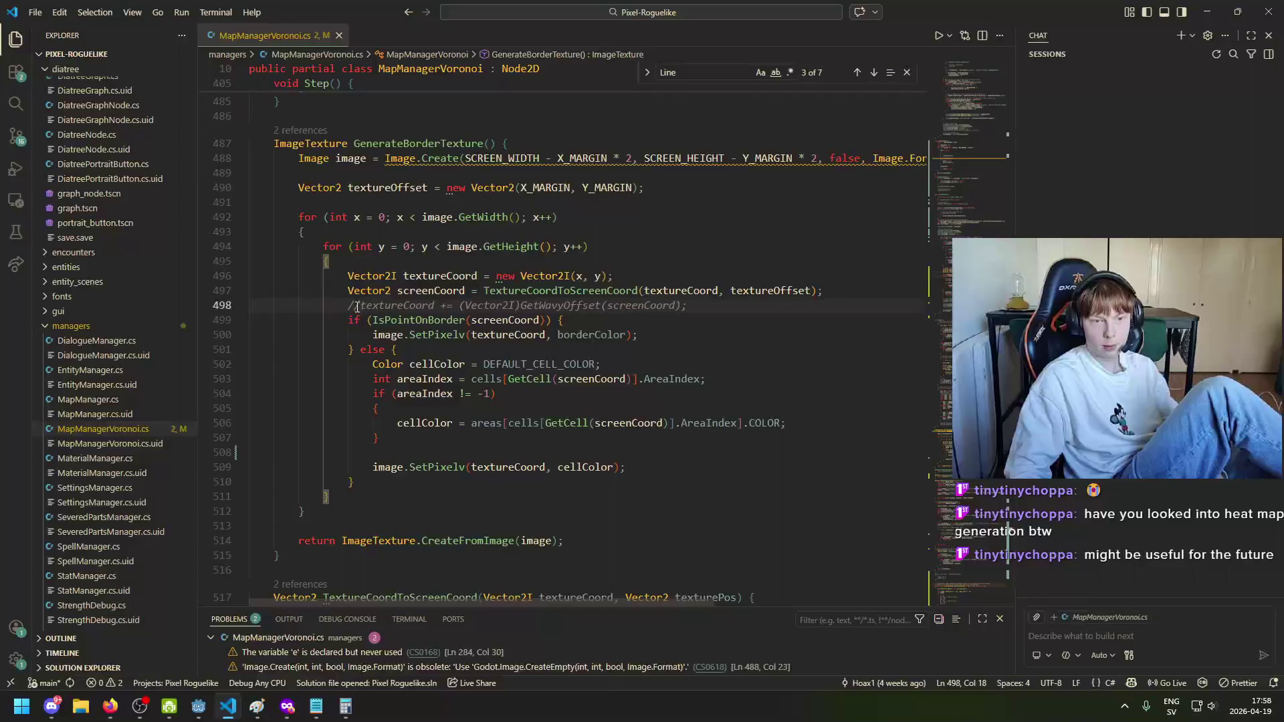
pyautogui.scroll(-8, 404, 396)
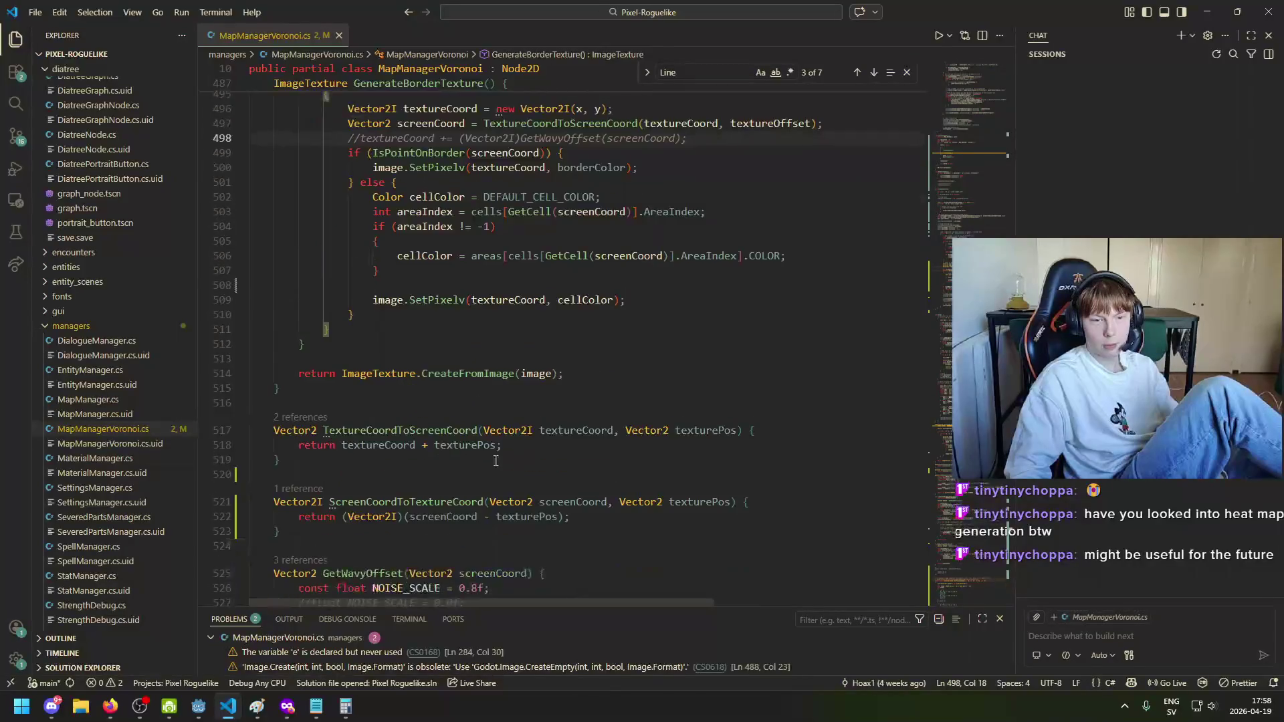
pyautogui.write('IsPoint')
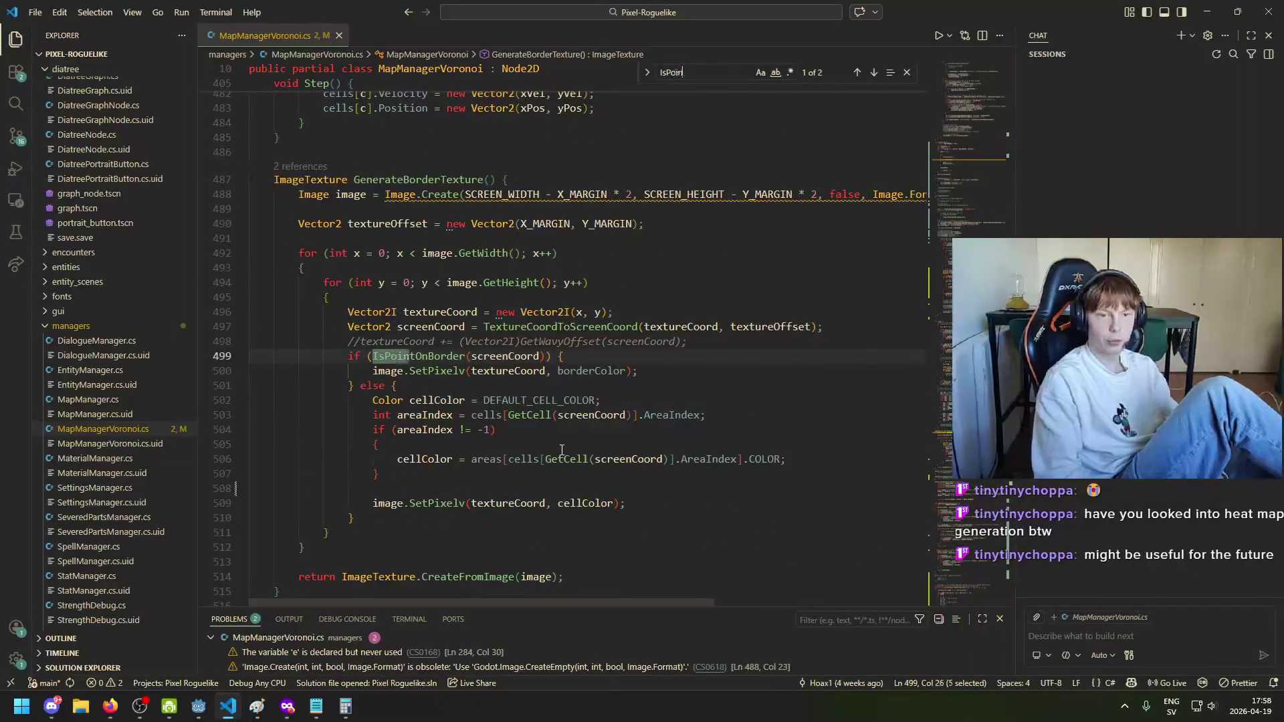
pyautogui.write('OnBorder')
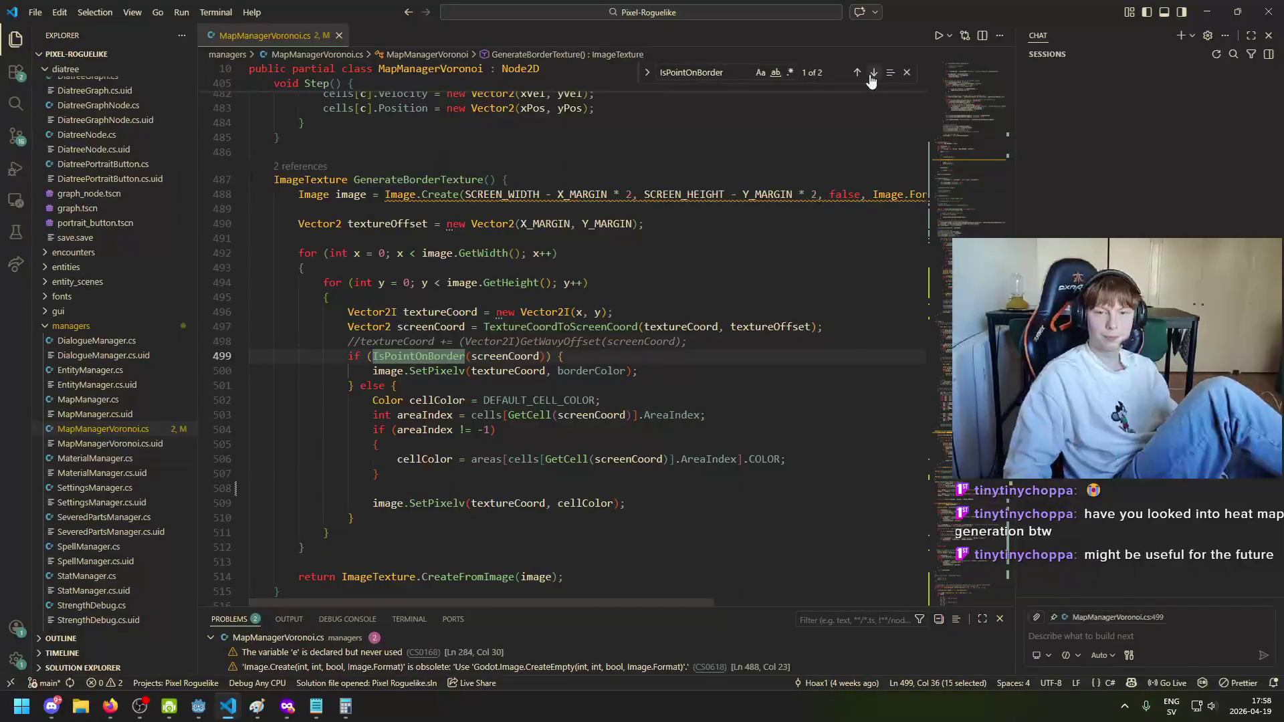
# Step: Uncomment the 'skip if same area' check in IsPointOnBorder and launch the game with F5
pyautogui.click(873, 73)
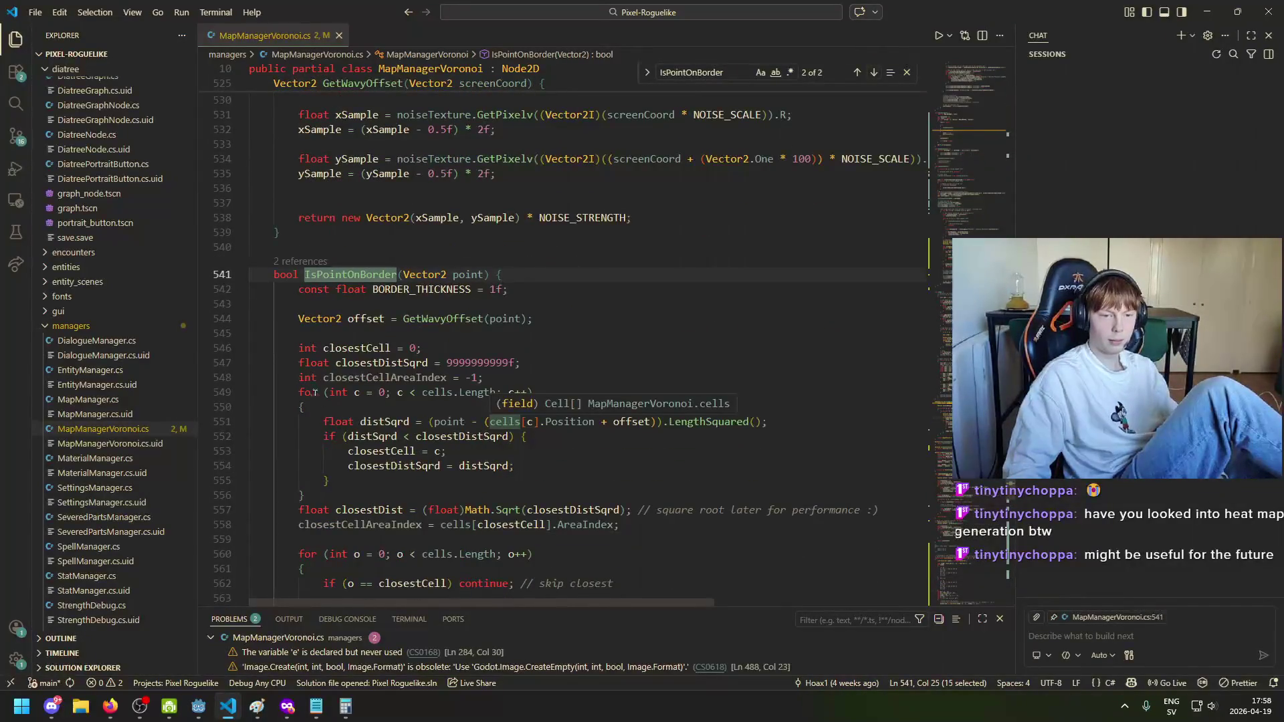
pyautogui.scroll(-3, 315, 393)
pyautogui.click(335, 527)
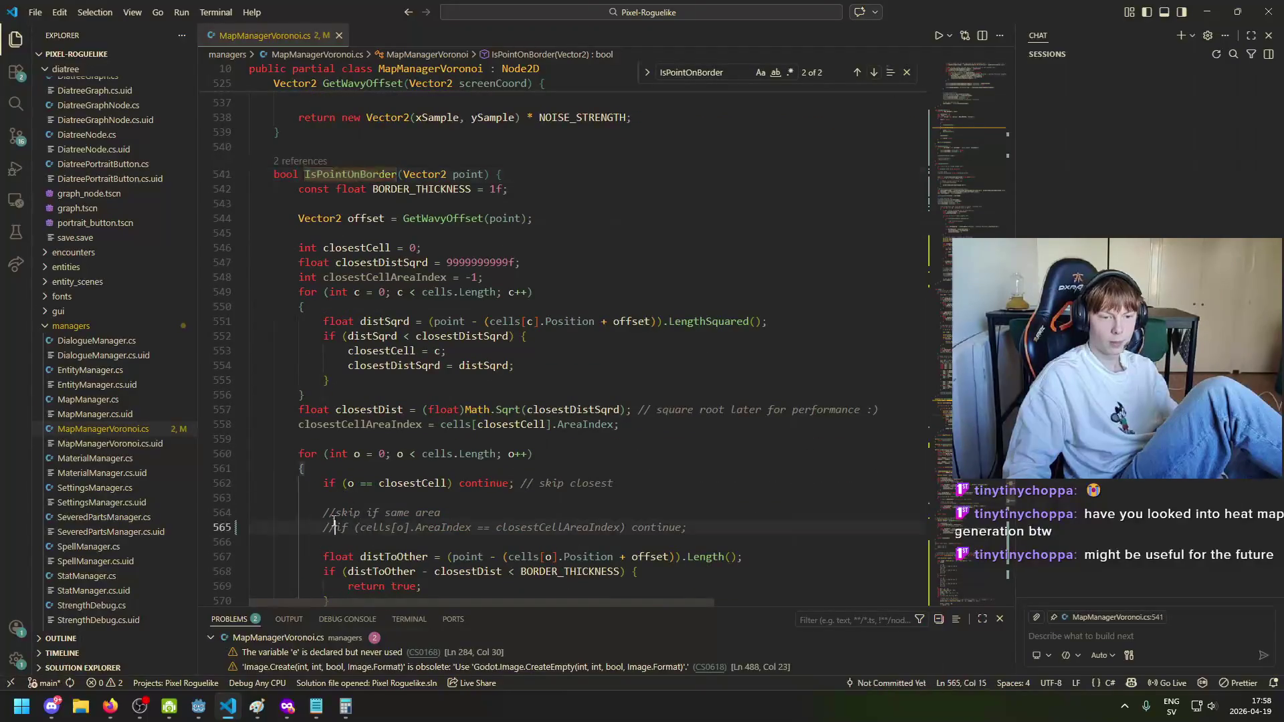
pyautogui.press('BackSpace')
pyautogui.press('BackSpace')
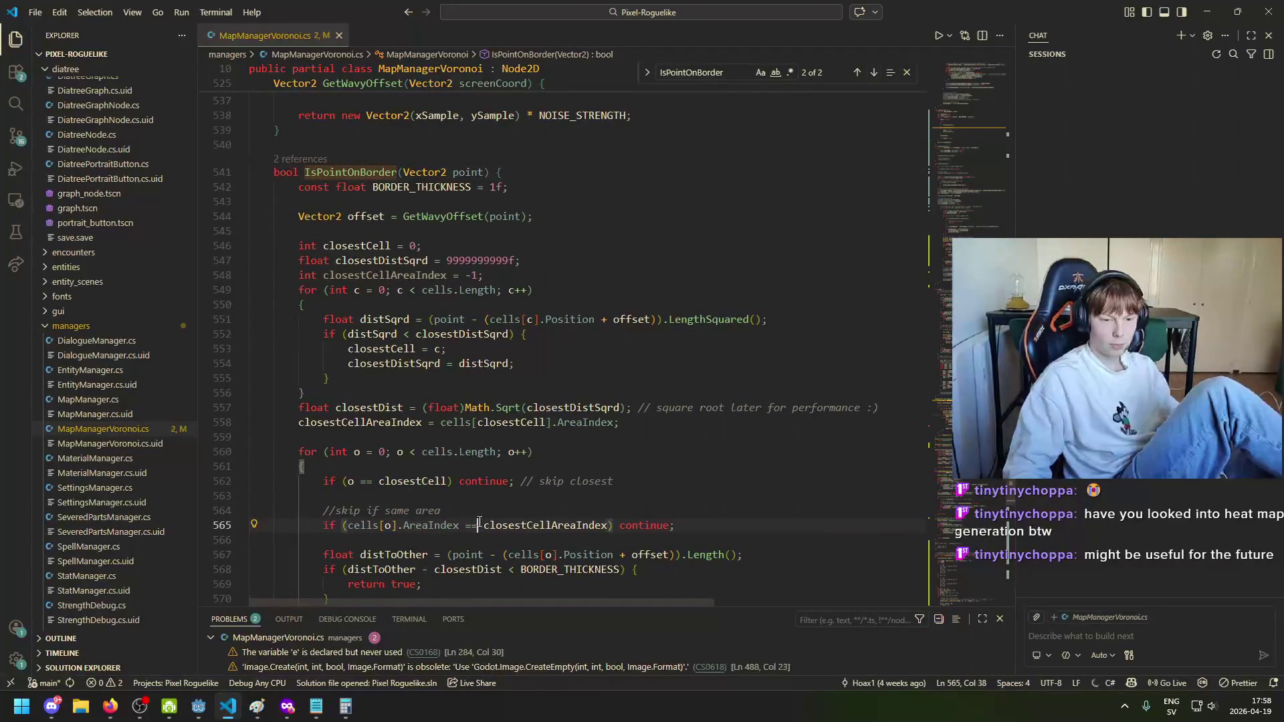
pyautogui.hotkey('alt', 'Tab')
pyautogui.press('F5')
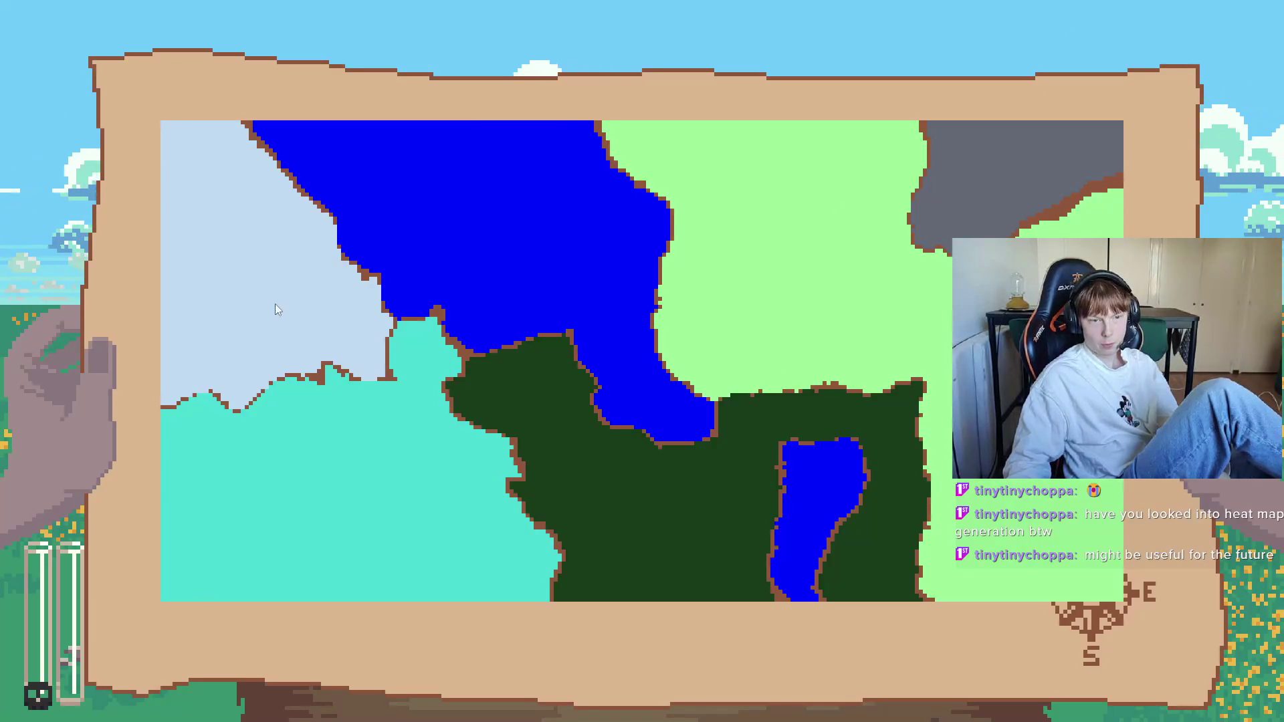
# Step: Close the game, rerun it with F5 for a fresh bordered map, then return to the Godot editor
pyautogui.press('F8')
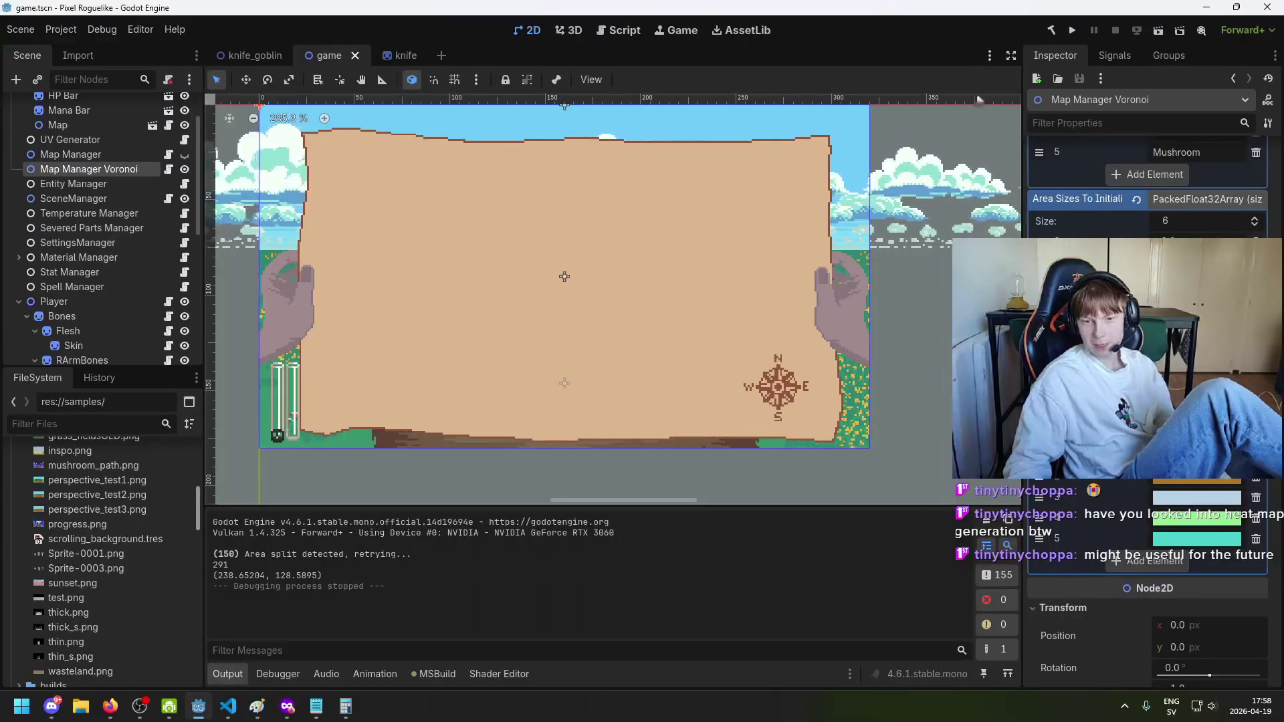
pyautogui.press('F5')
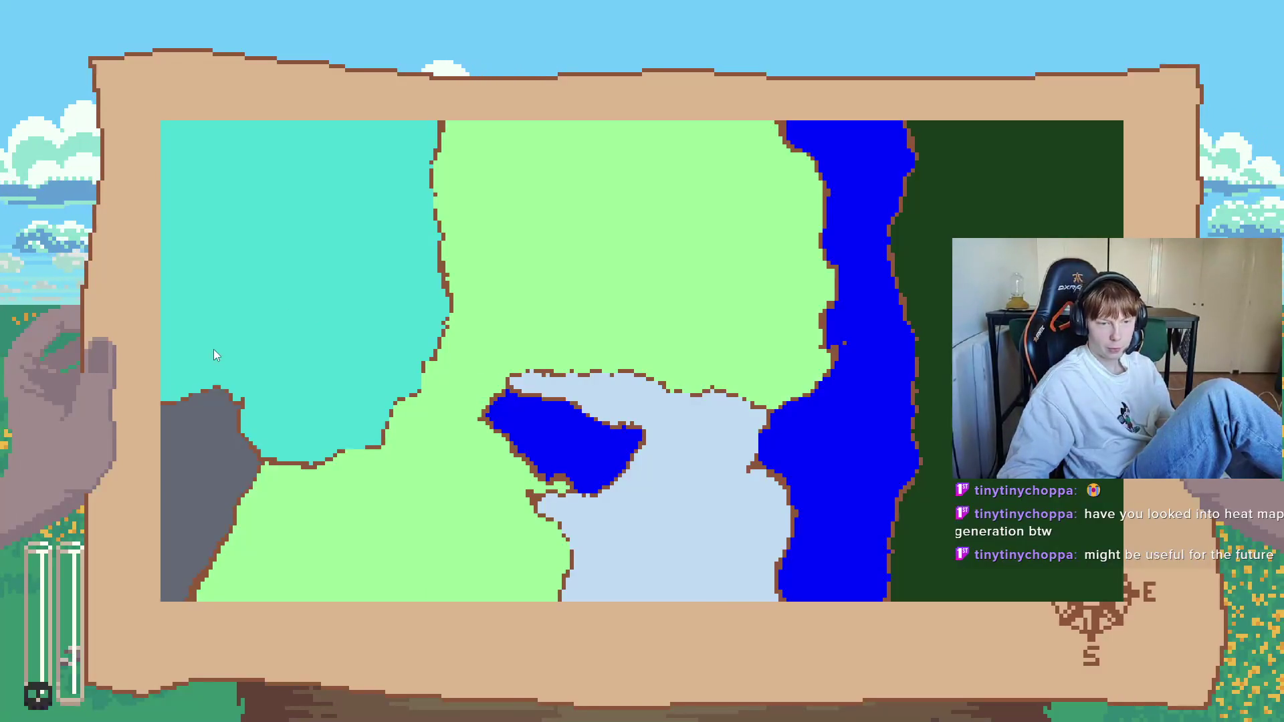
pyautogui.press('F8')
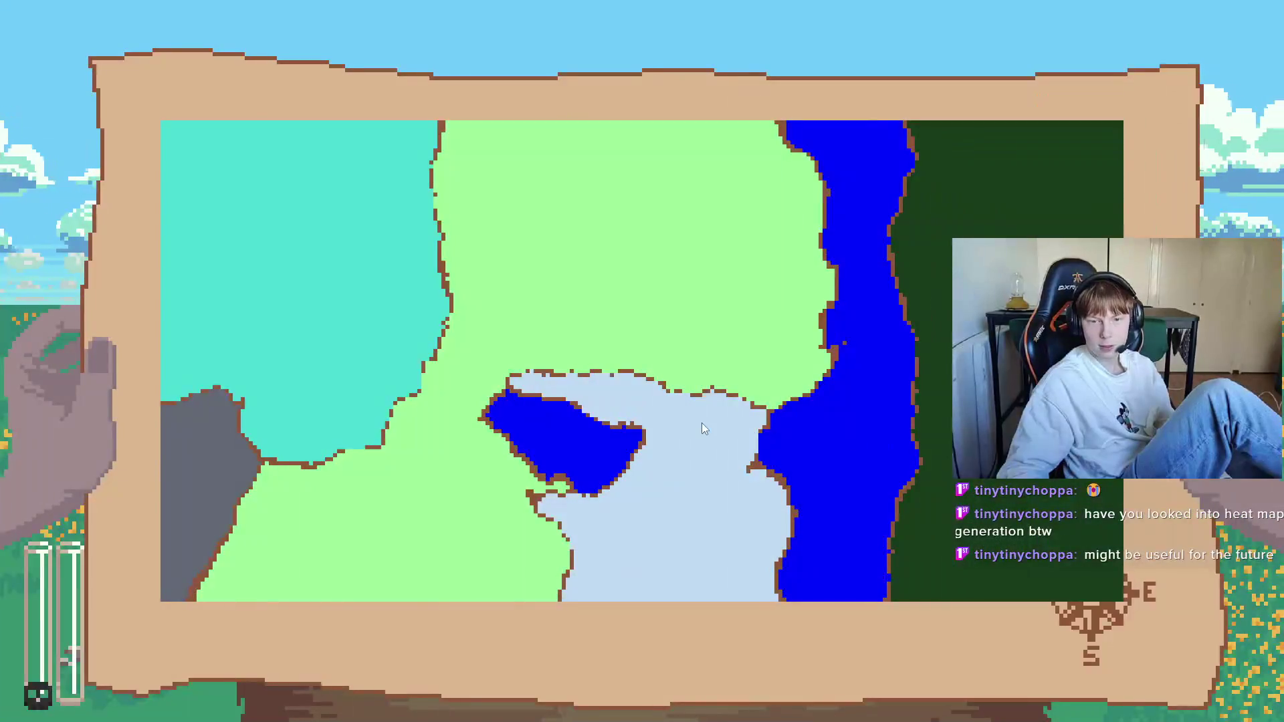
pyautogui.hotkey('alt', 'Tab')
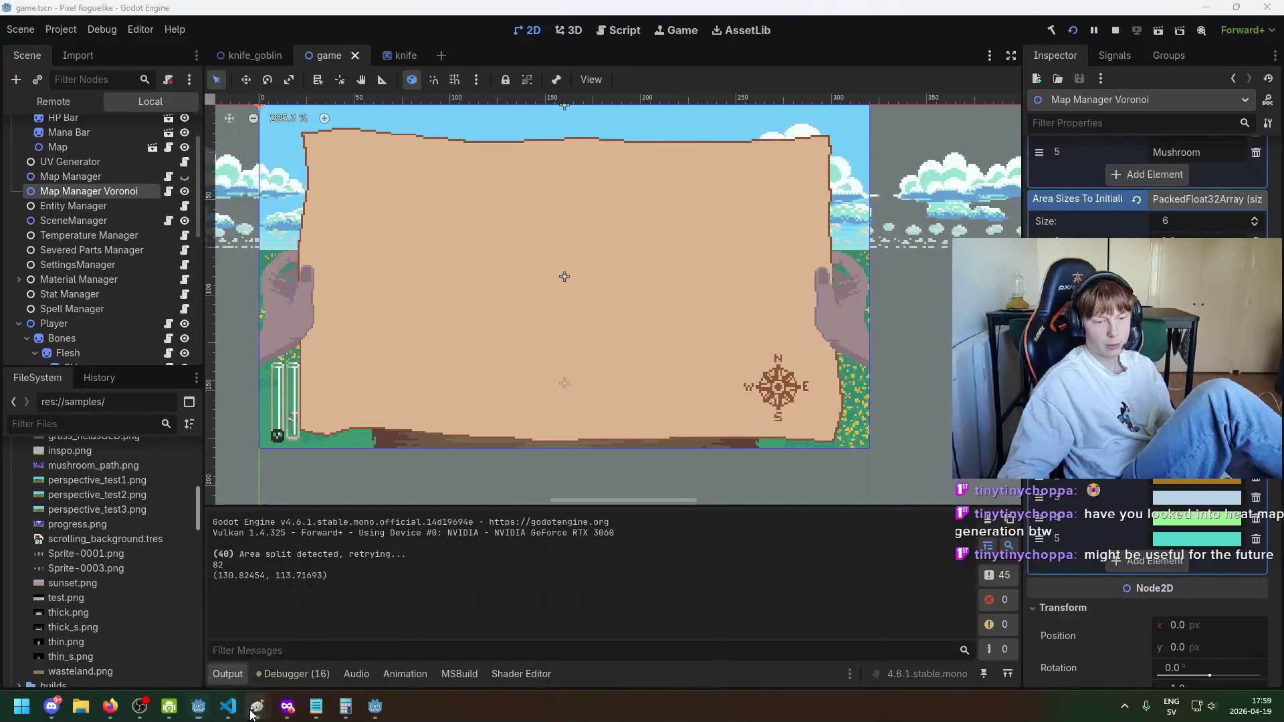
pyautogui.moveTo(254, 709)
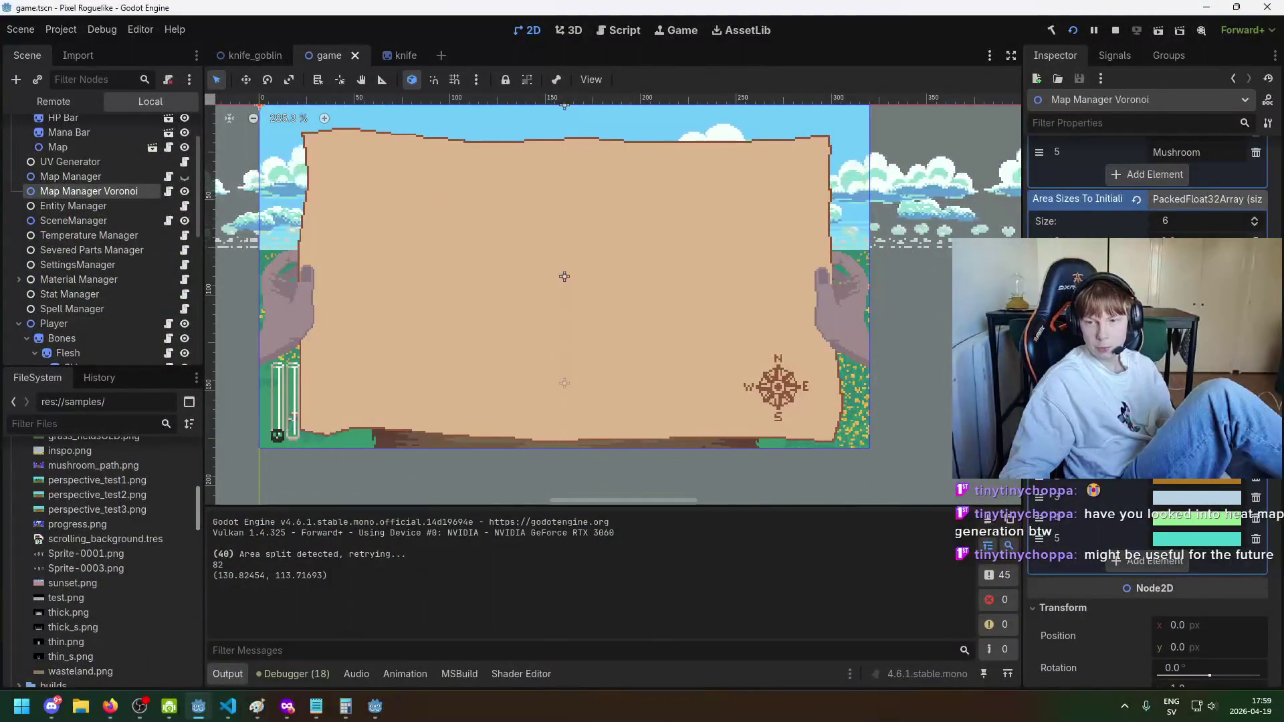
pyautogui.press('Return')
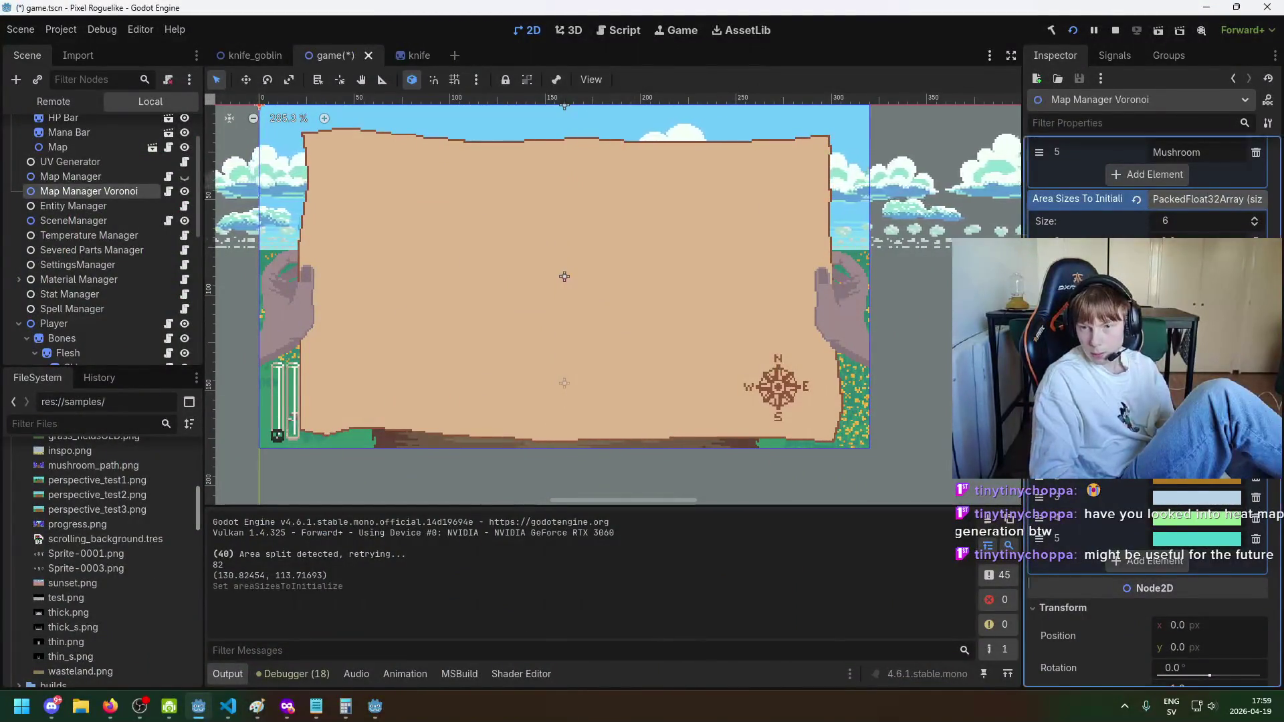
# Step: Stop the running map preview and open the Start menu to reach the note reading 15 and 10
pyautogui.click(1072, 30)
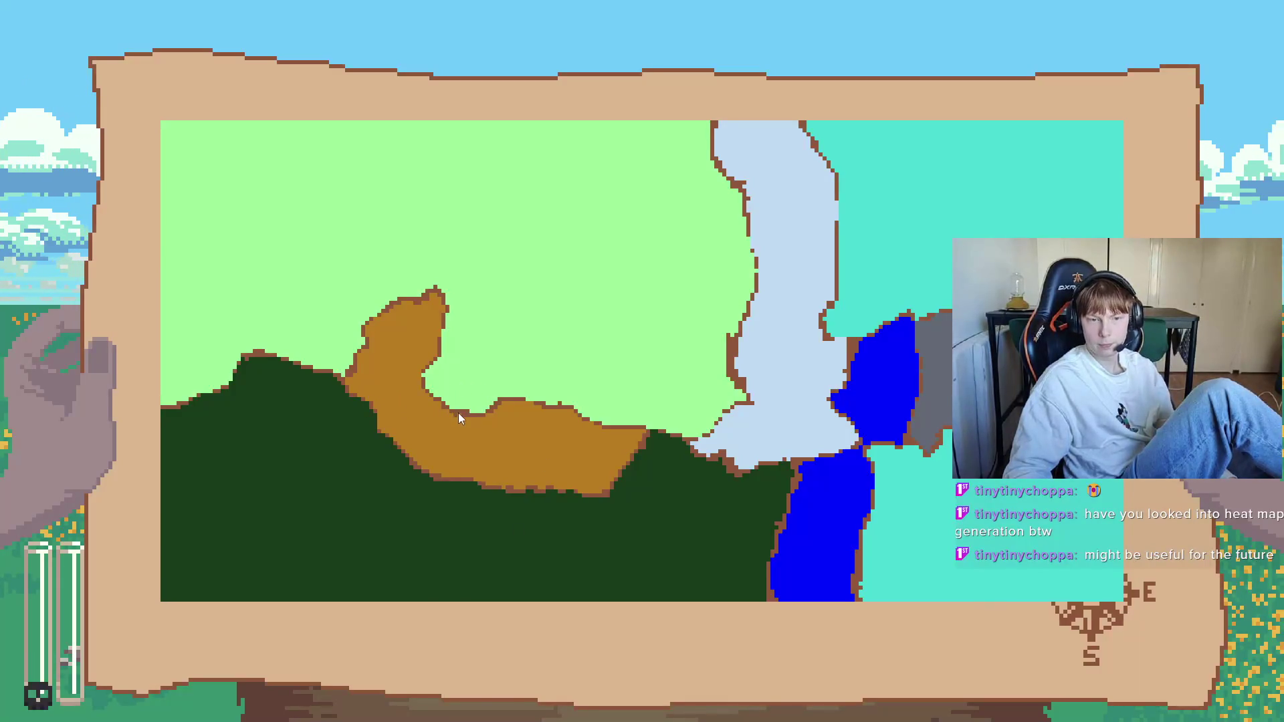
pyautogui.press('Escape')
pyautogui.press('super')
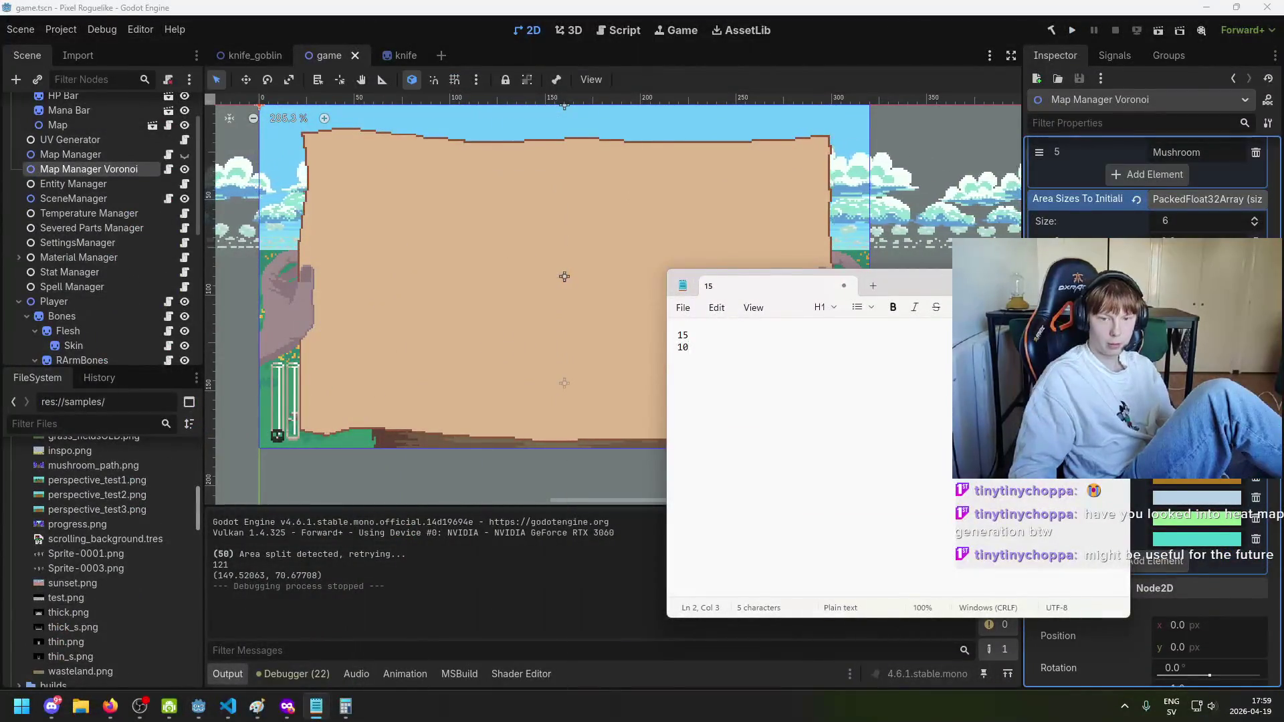
# Step: Delete the 15 and 10 from the Notepad note, leaving it empty, and switch to Firefox
pyautogui.press('super+Up')
pyautogui.press('super+Down')
pyautogui.hotkey('ctrl', 'a')
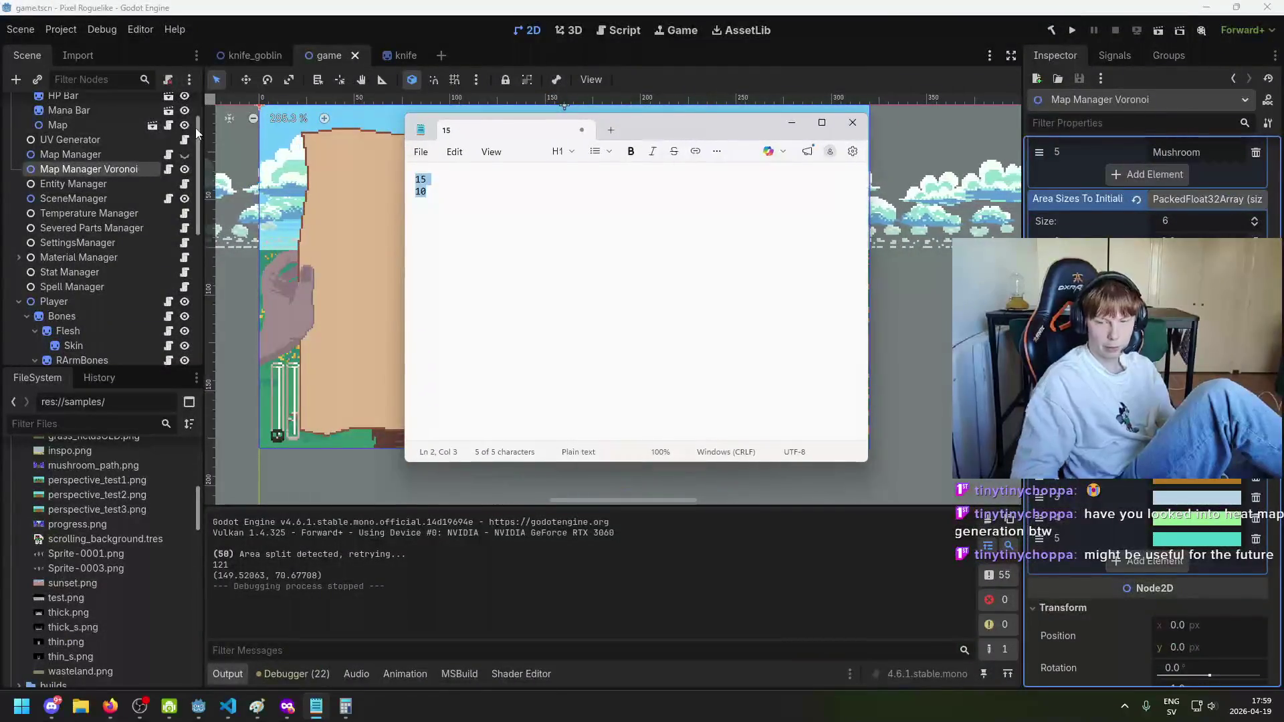
pyautogui.press('BackSpace')
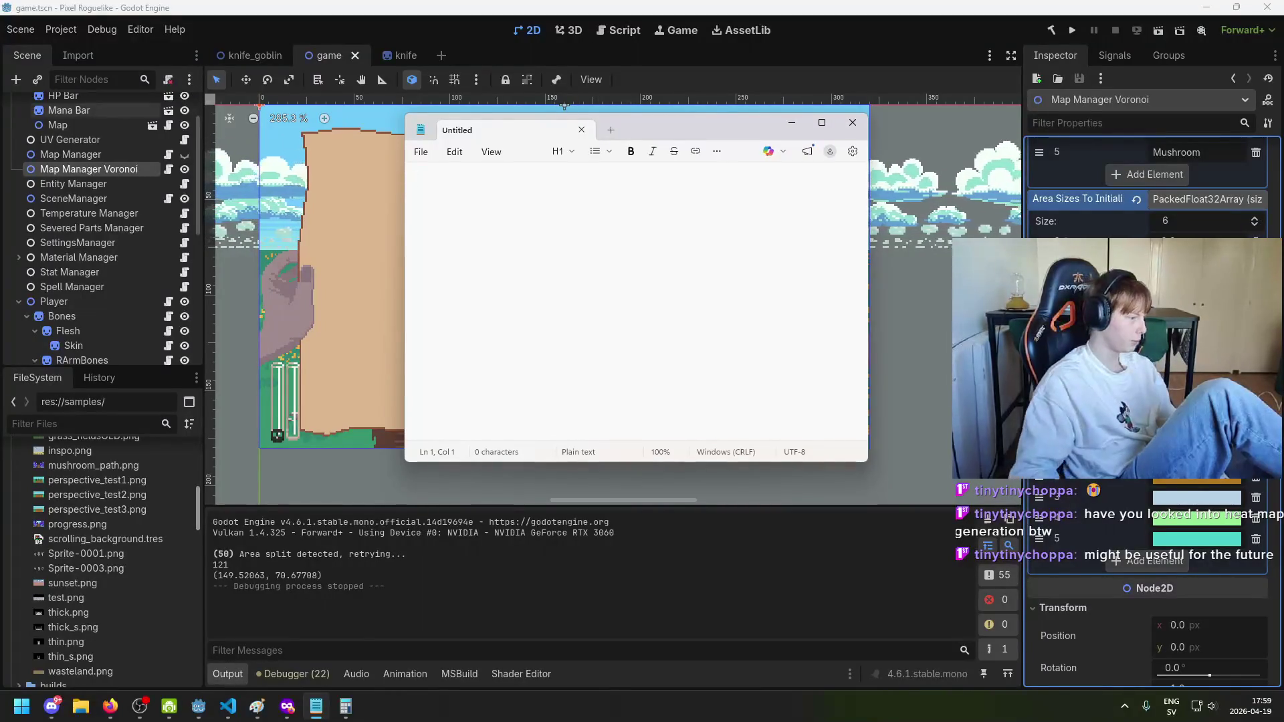
pyautogui.hotkey('alt', 'Tab')
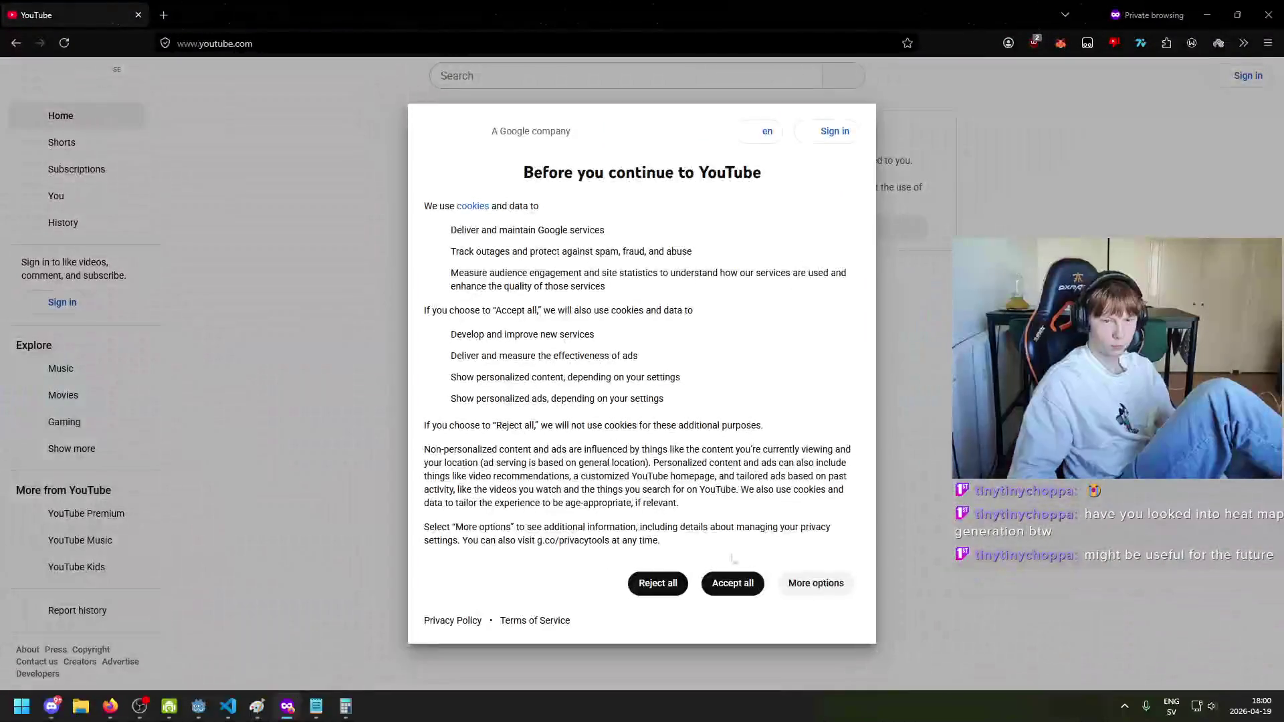
# Step: Accept YouTube's cookie notice and search for 'jerma'
pyautogui.click(658, 505)
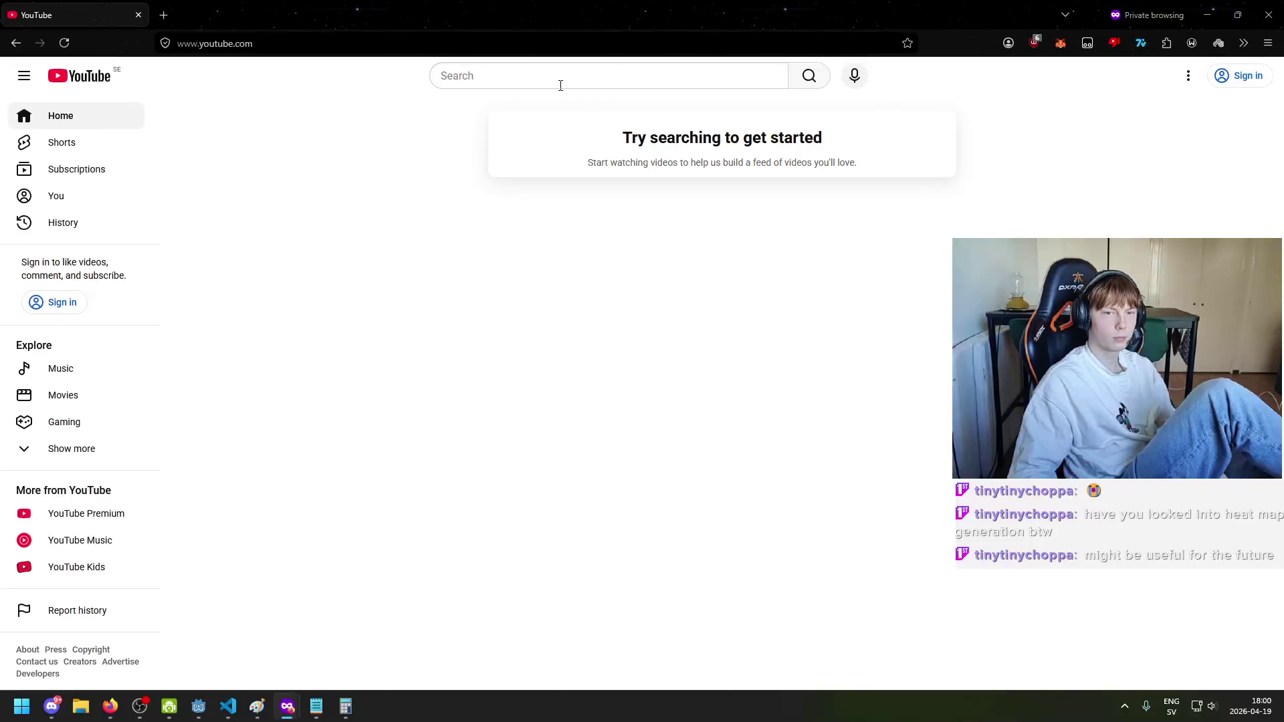
pyautogui.click(548, 72)
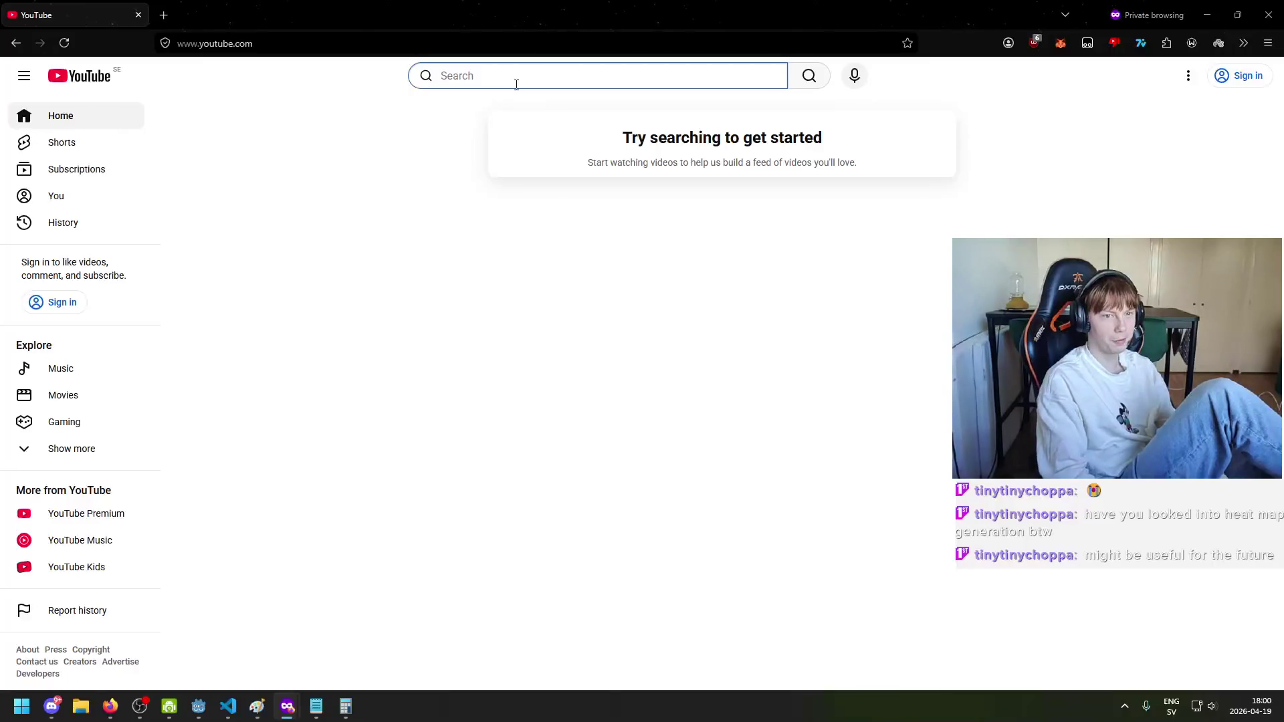
pyautogui.write('je')
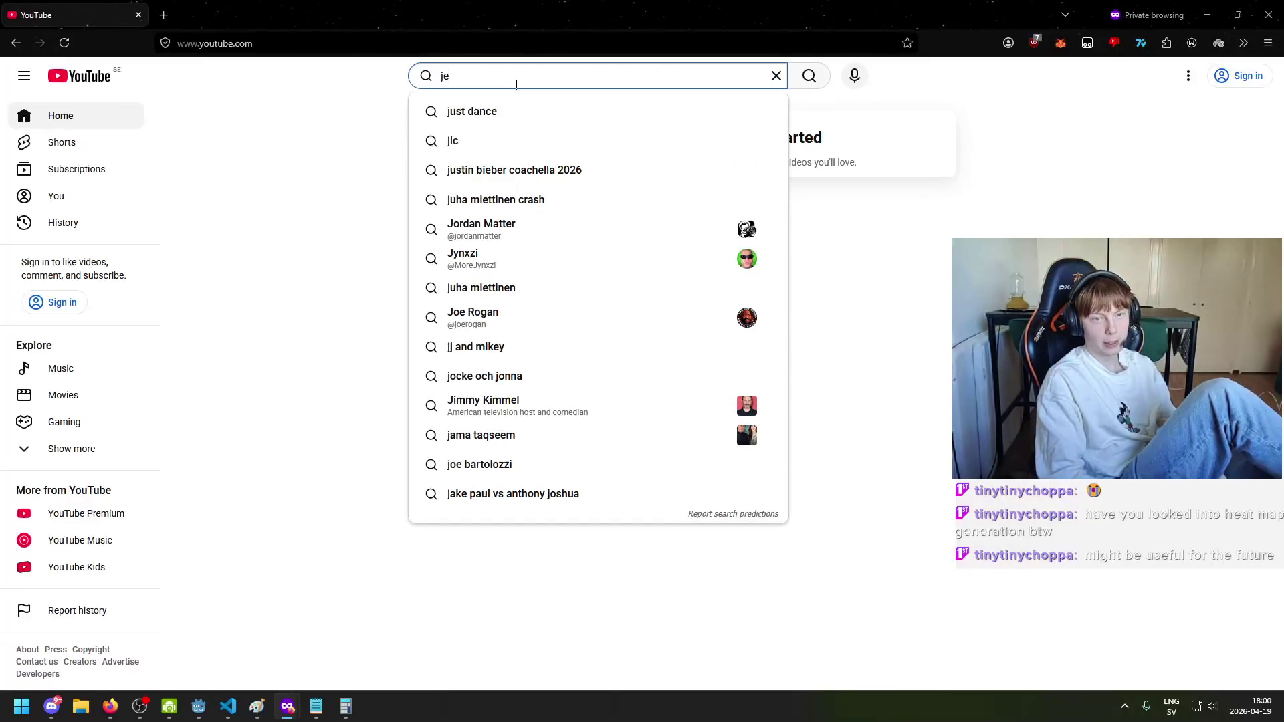
pyautogui.write('rma')
pyautogui.press('Return')
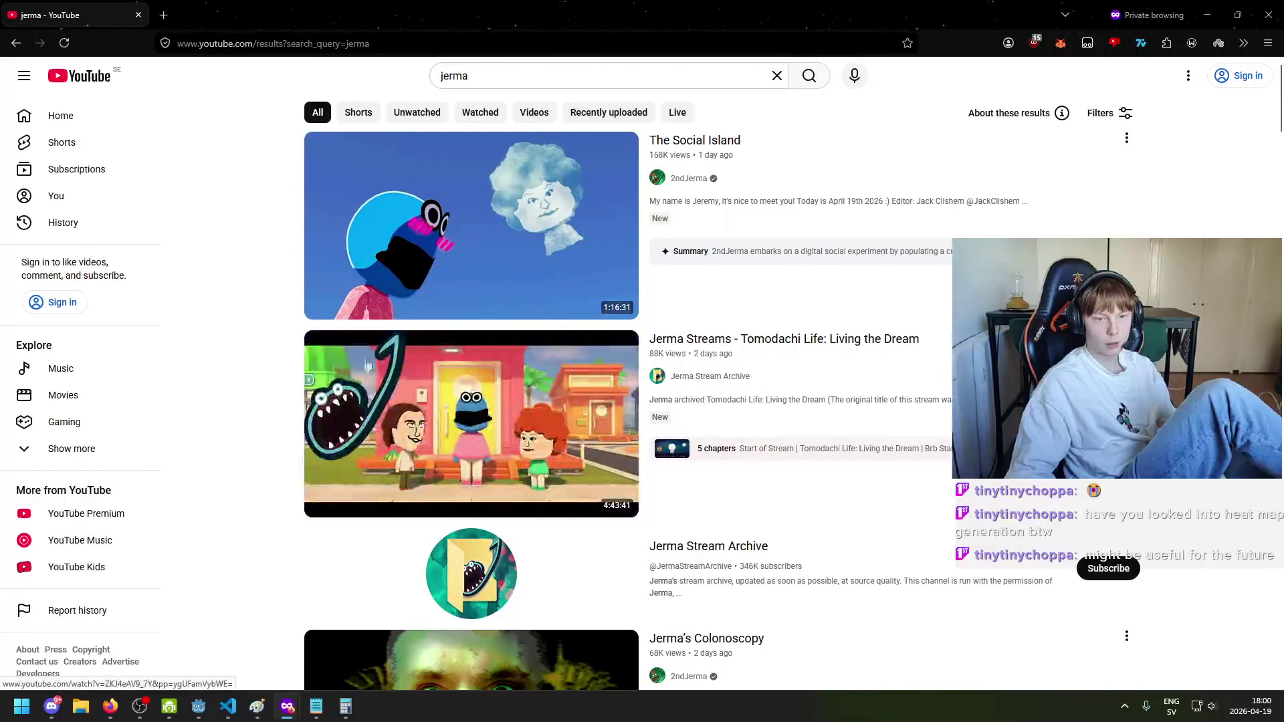
# Step: Briefly open the Tomodachi Life stream, then go to The Social Island video instead
pyautogui.click(396, 435)
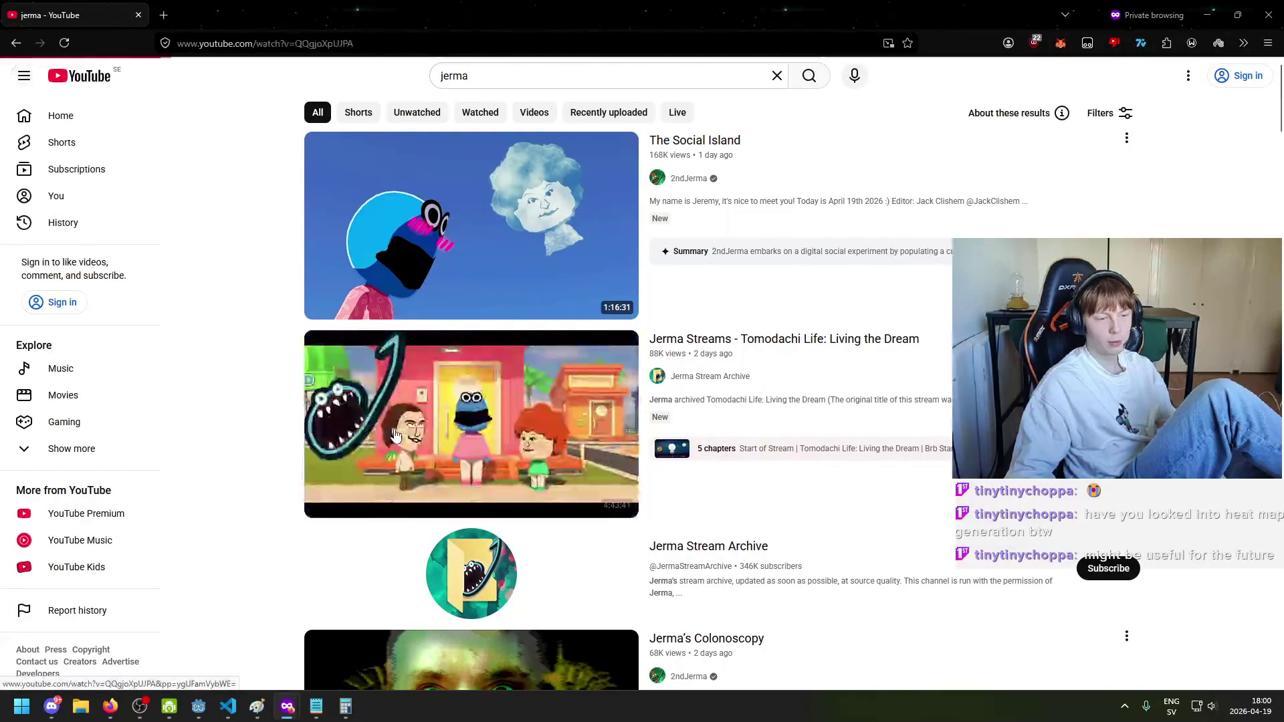
pyautogui.click(489, 416)
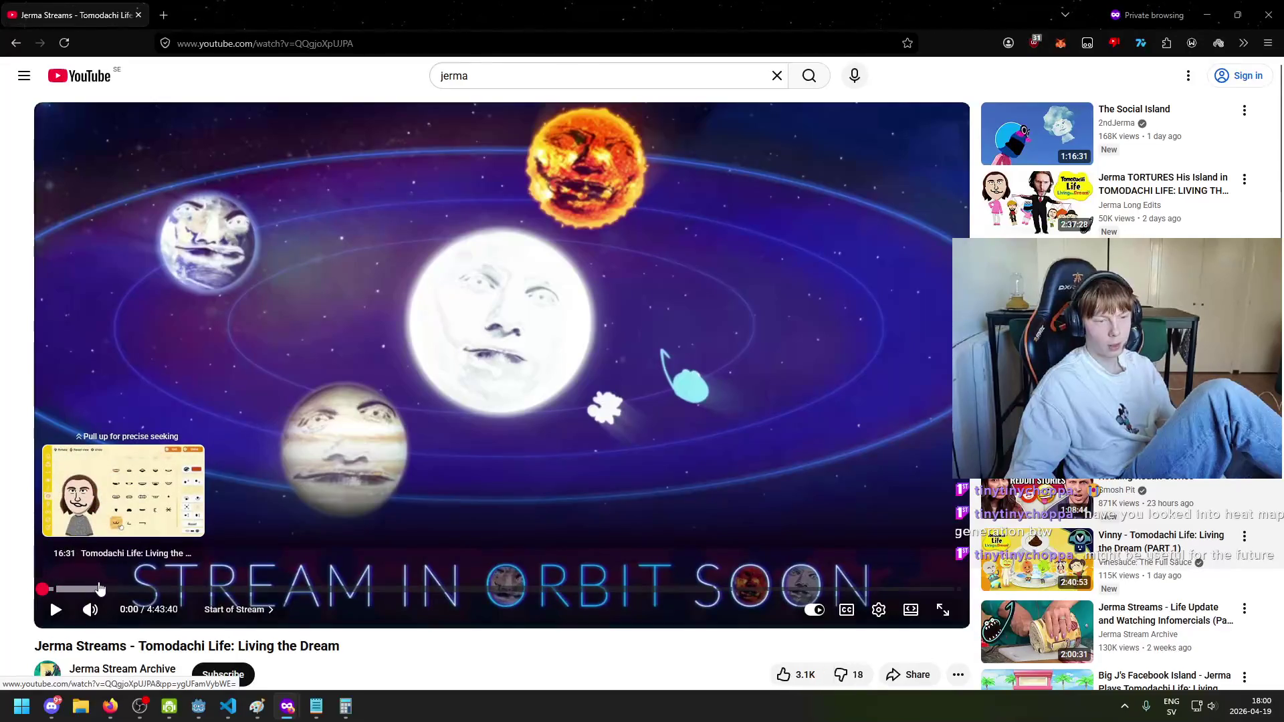
pyautogui.hotkey('alt', 'Left')
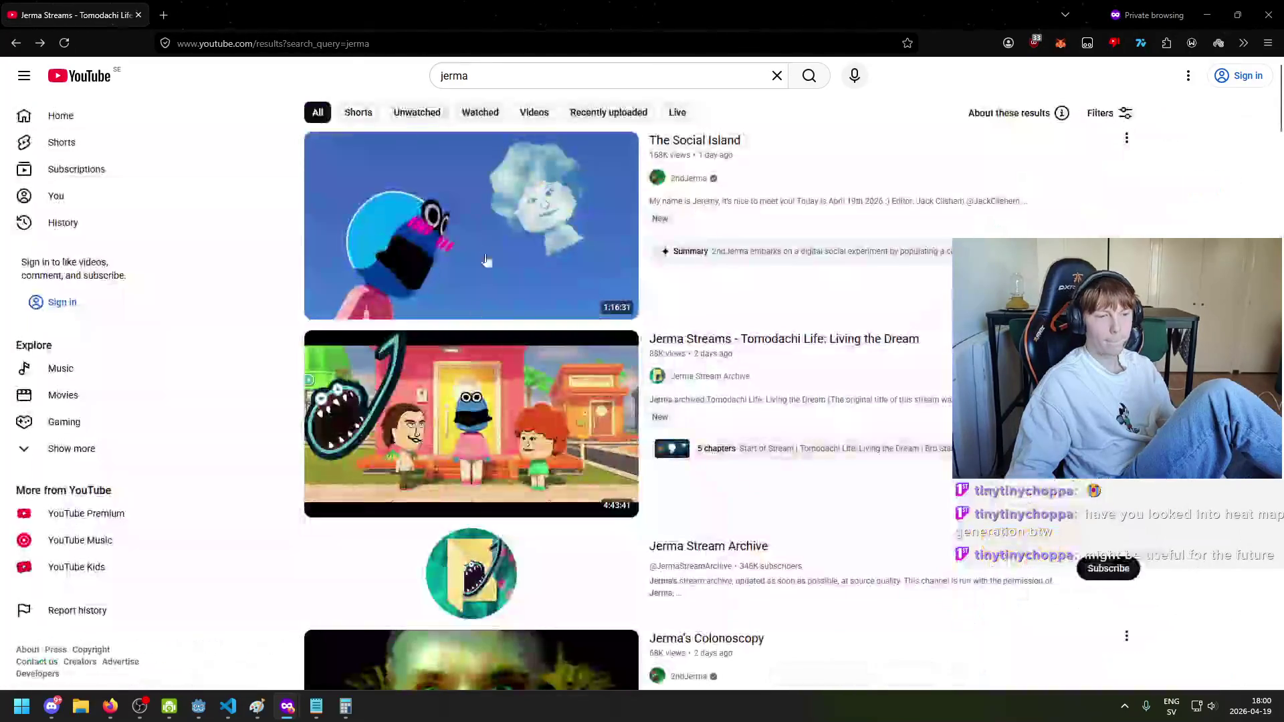
pyautogui.hotkey('alt', 'Right')
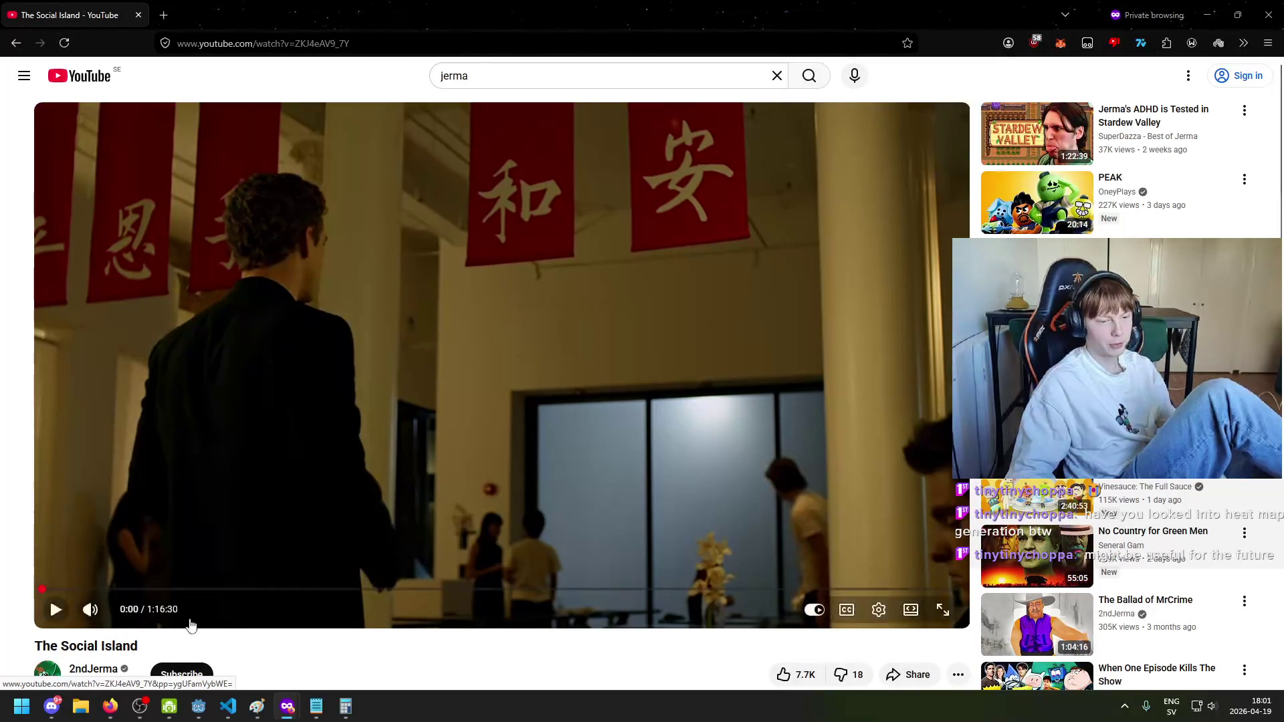
# Step: Check OBS from the taskbar, then return and put The Social Island player full screen
pyautogui.scroll(-1, 91, 543)
pyautogui.scroll(1, 261, 535)
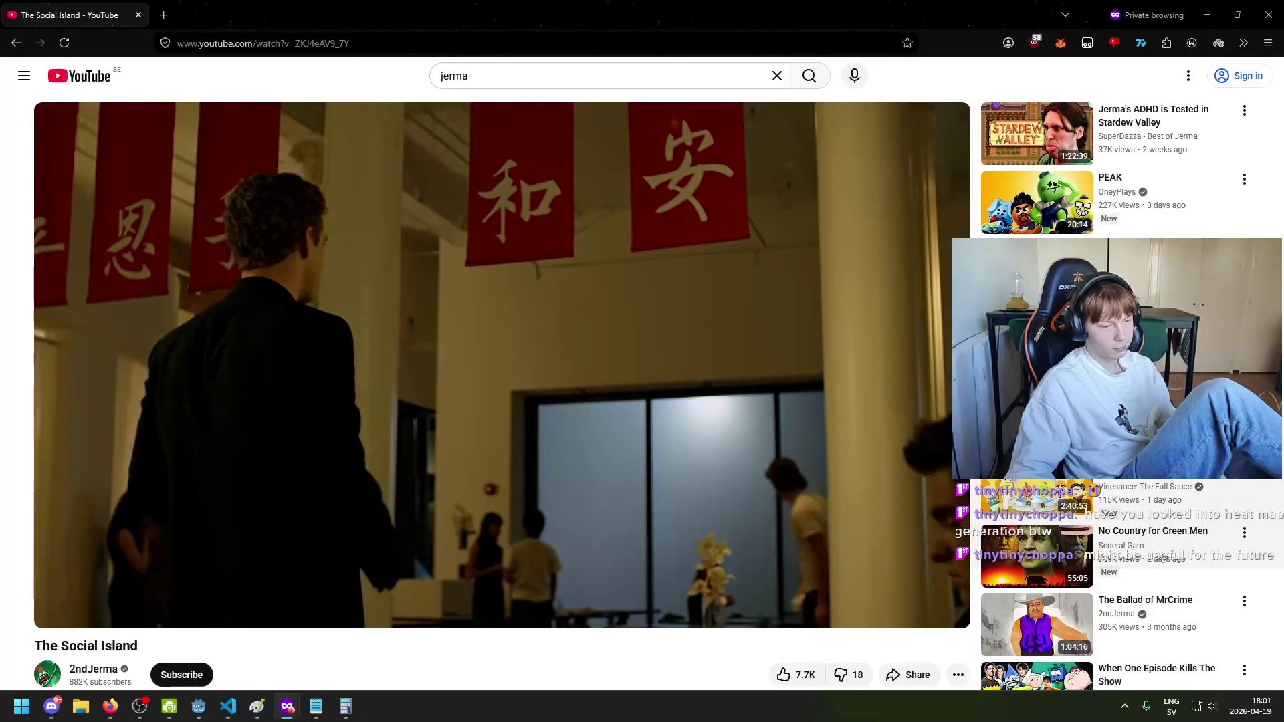
pyautogui.moveTo(148, 714)
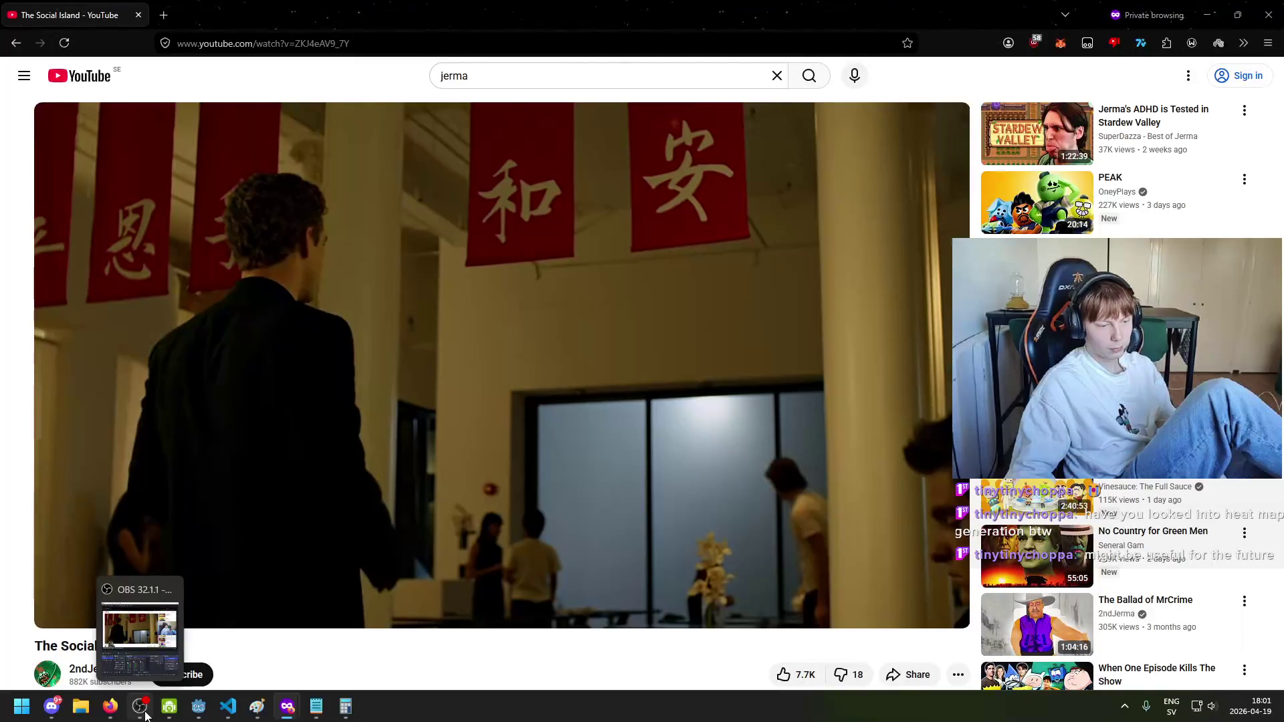
pyautogui.click(146, 714)
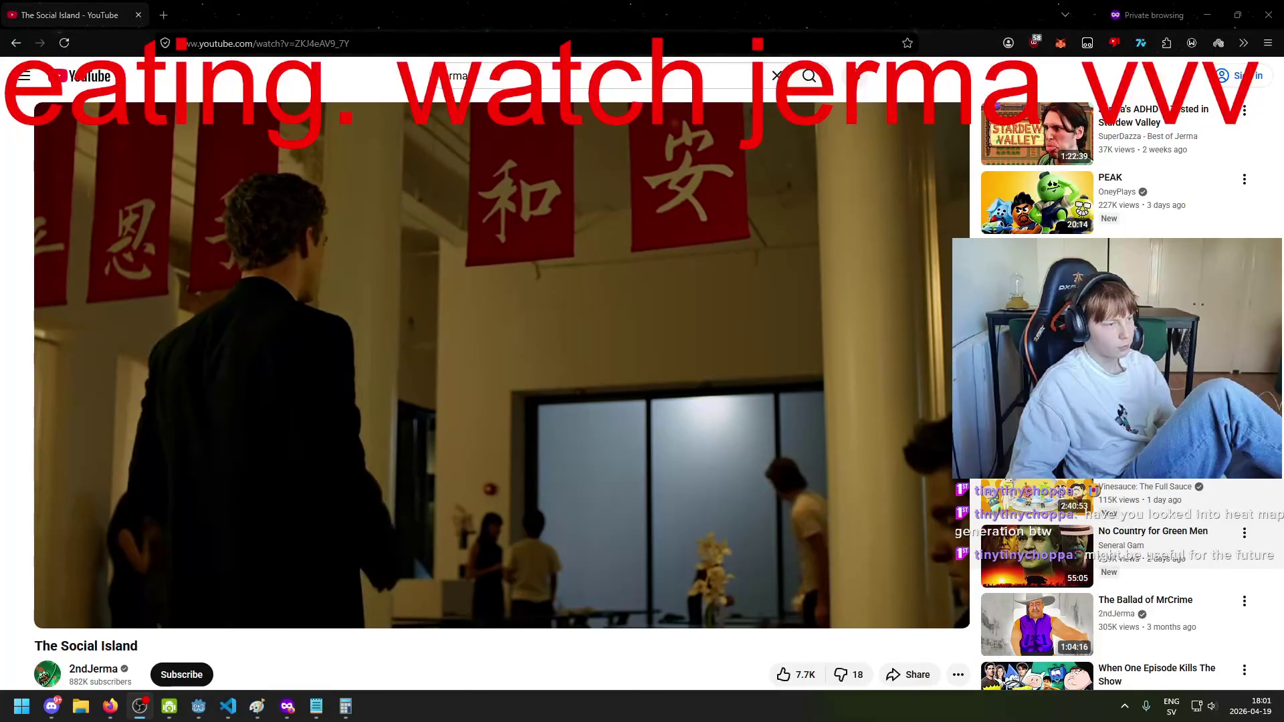
pyautogui.moveTo(556, 503)
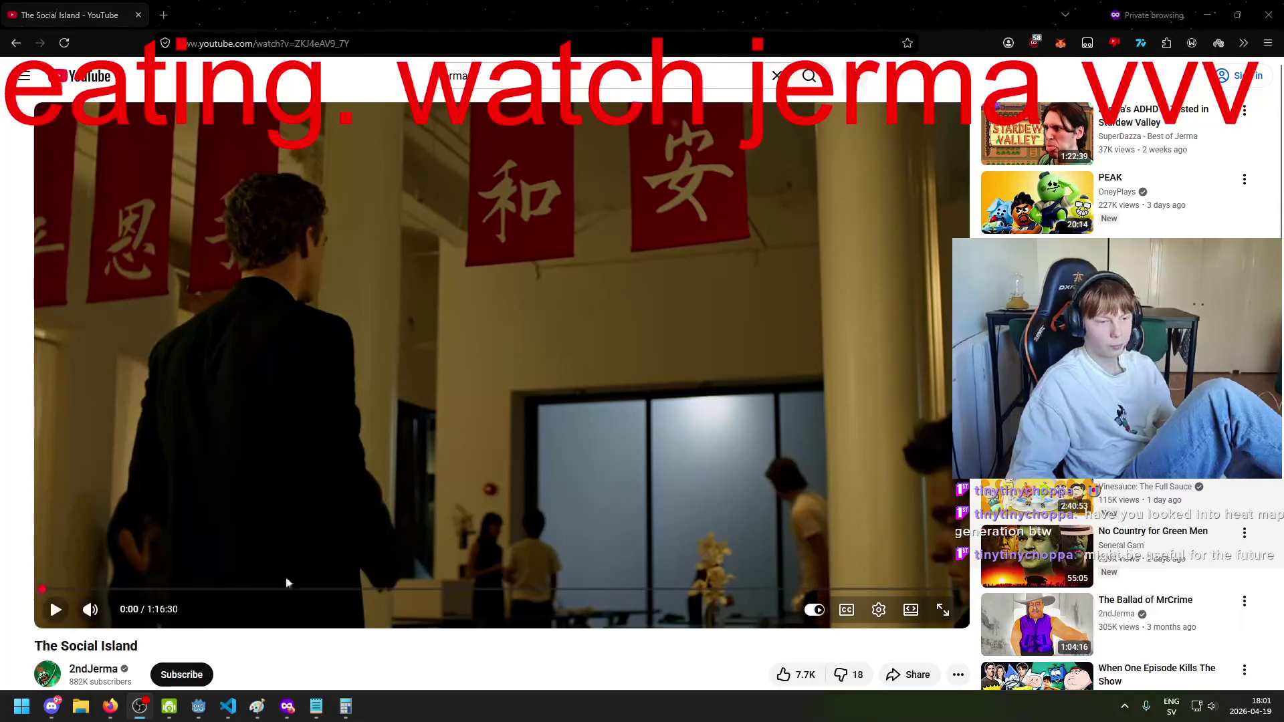
pyautogui.moveTo(919, 621)
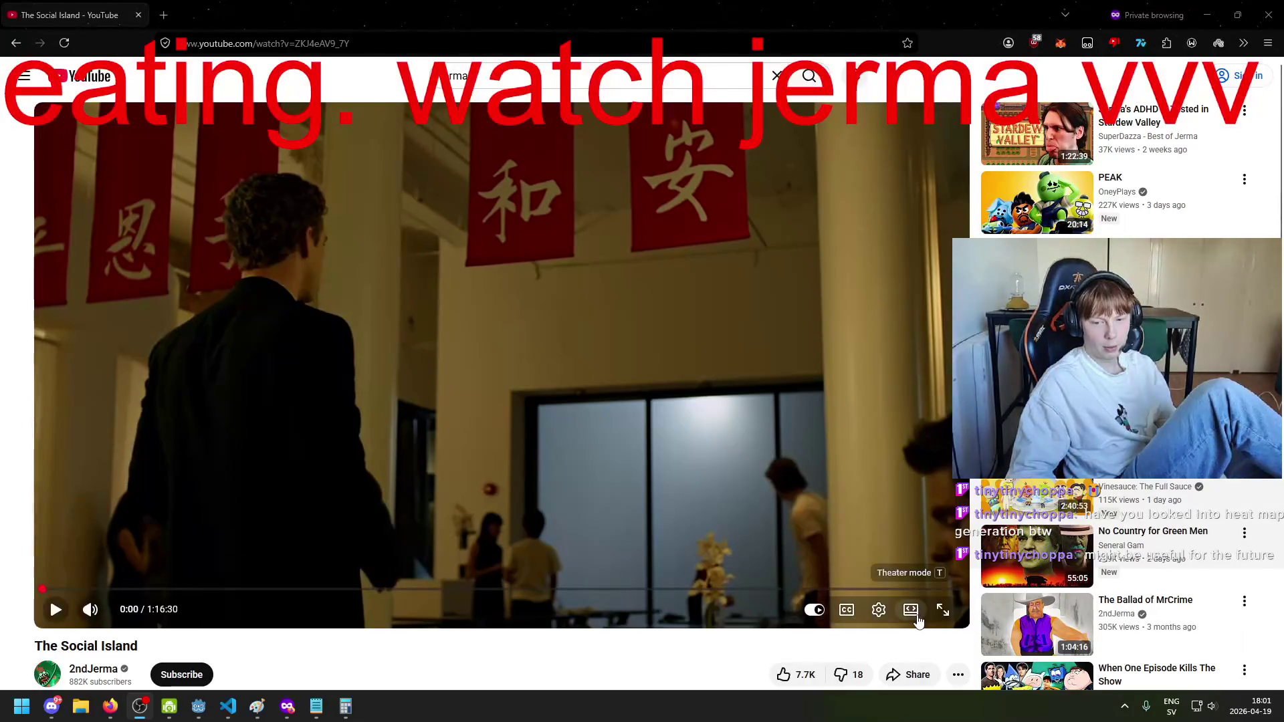
pyautogui.click(942, 610)
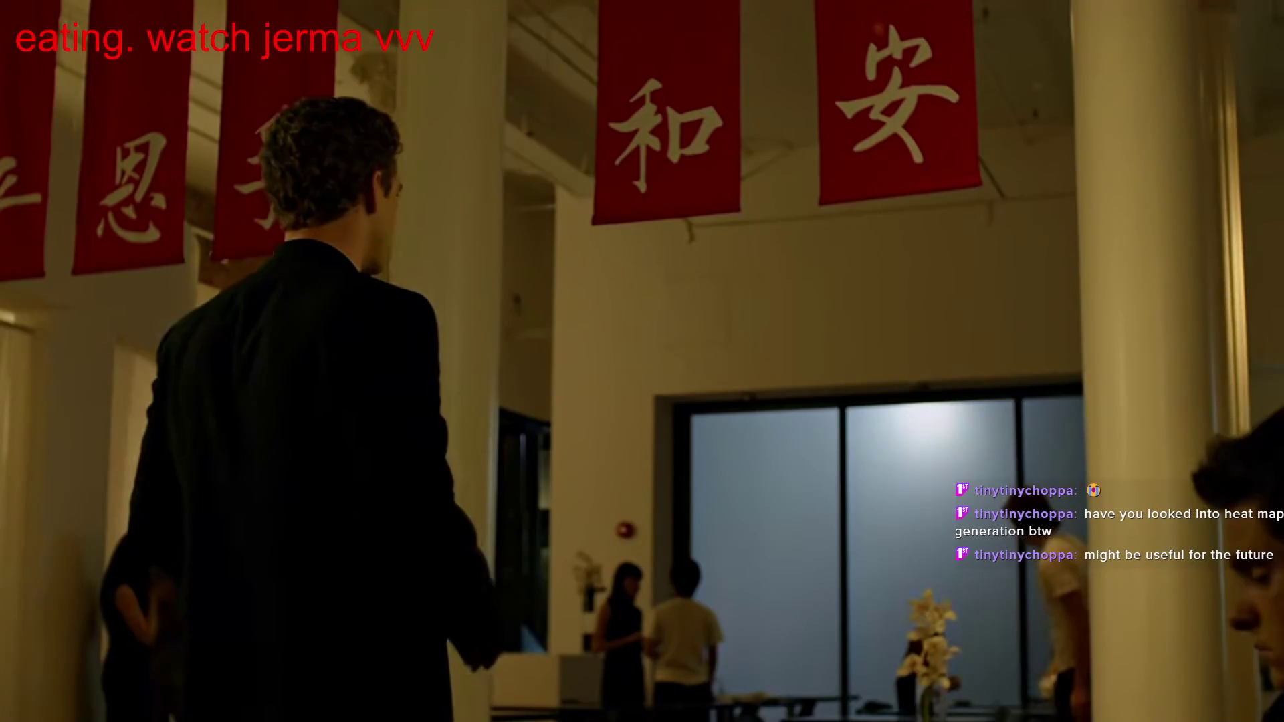
# Step: Exit full screen to the normal watch page and toggle playback
pyautogui.moveTo(574, 528)
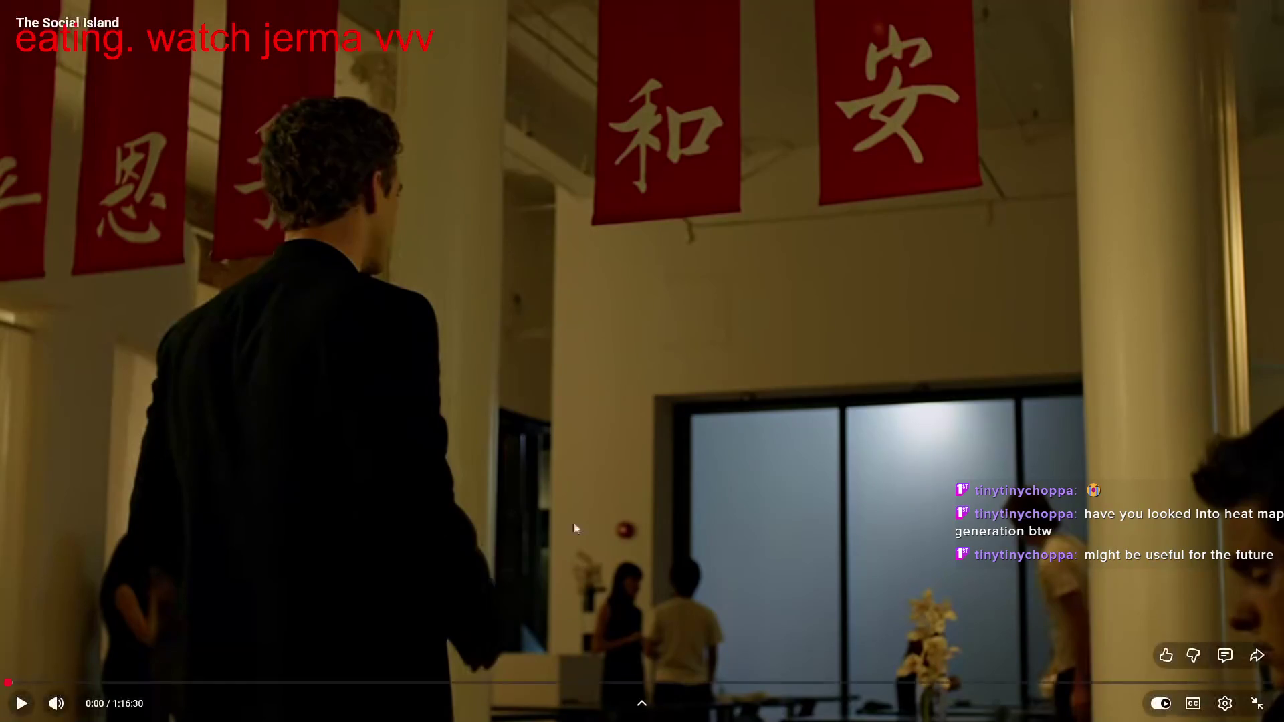
pyautogui.click(572, 493)
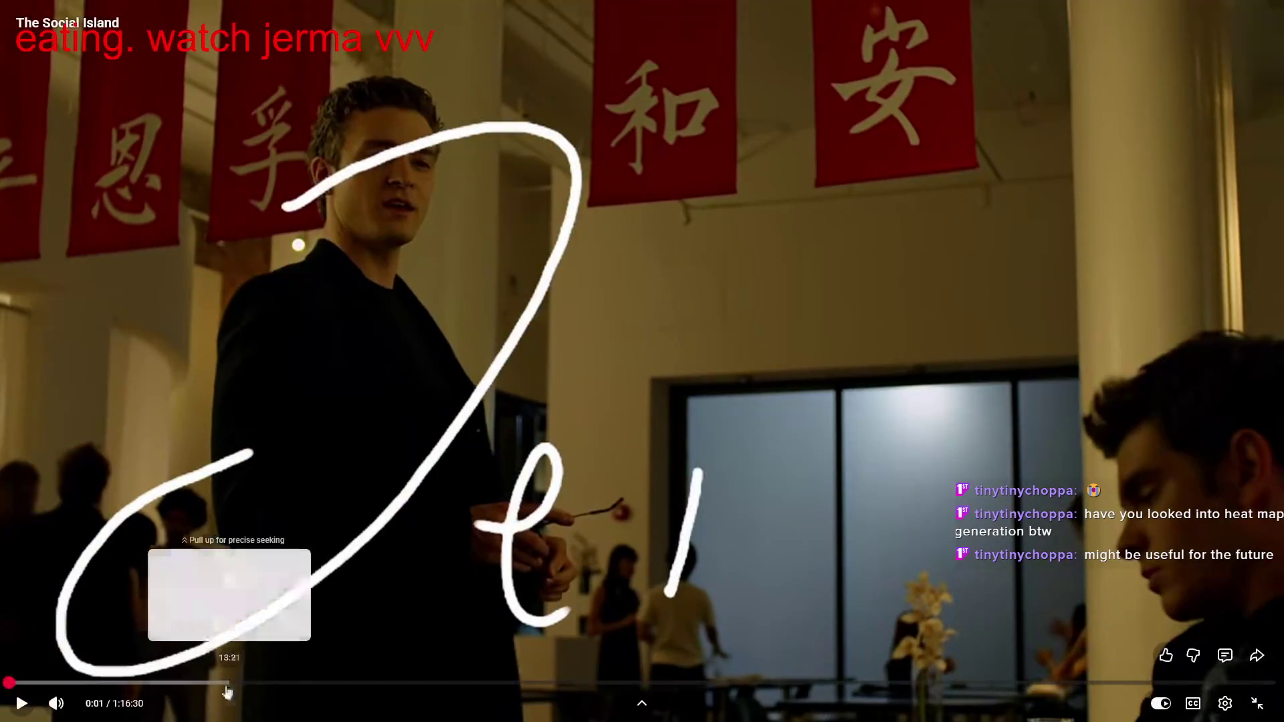
pyautogui.doubleClick(232, 476)
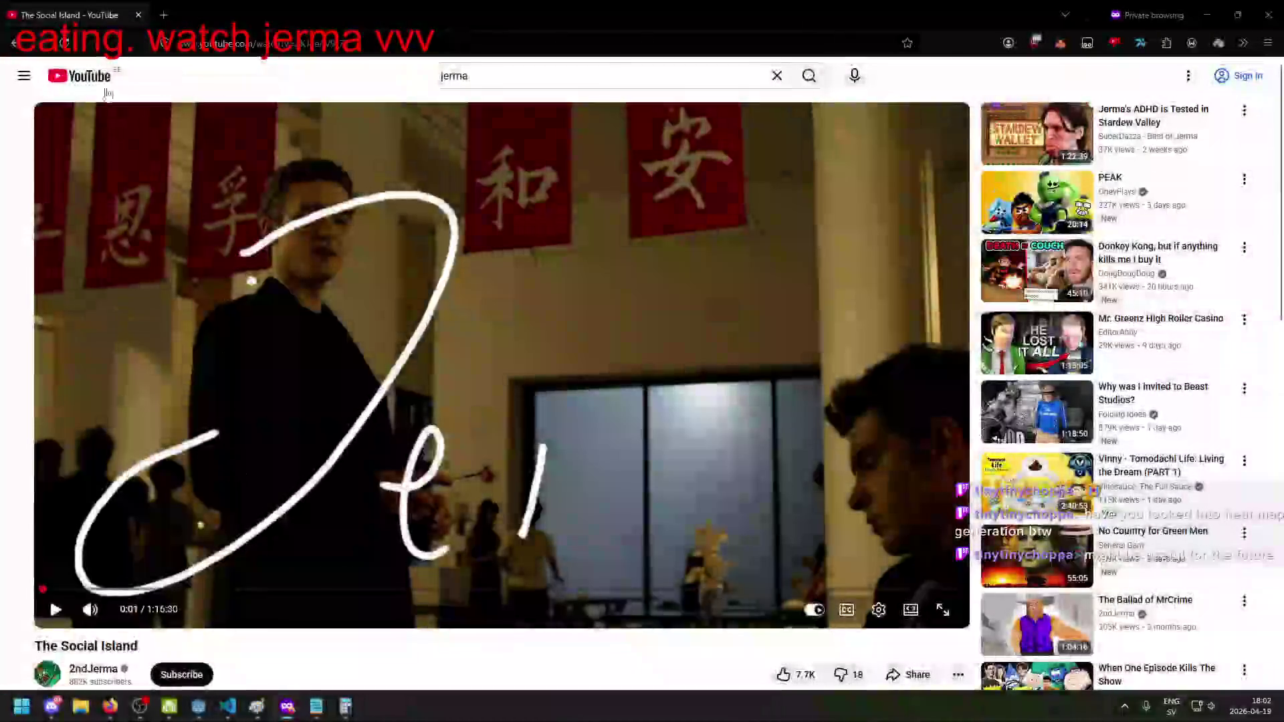
pyautogui.click(146, 459)
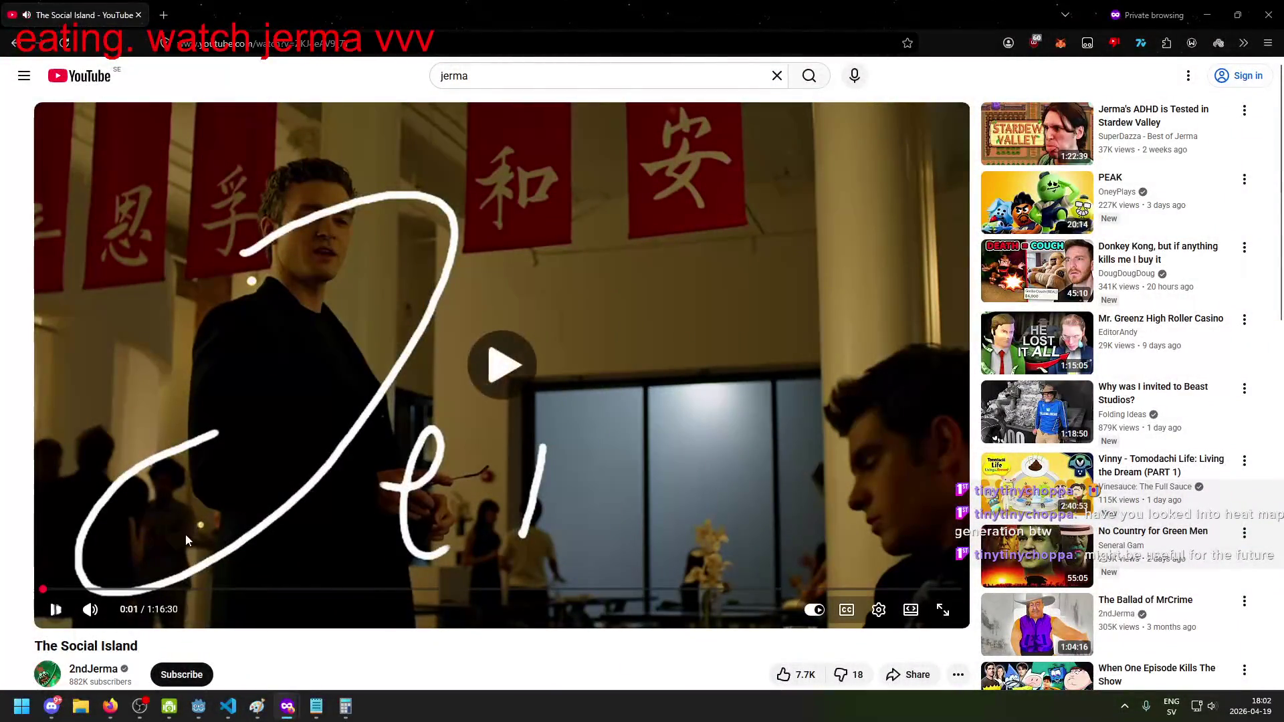
pyautogui.press('space')
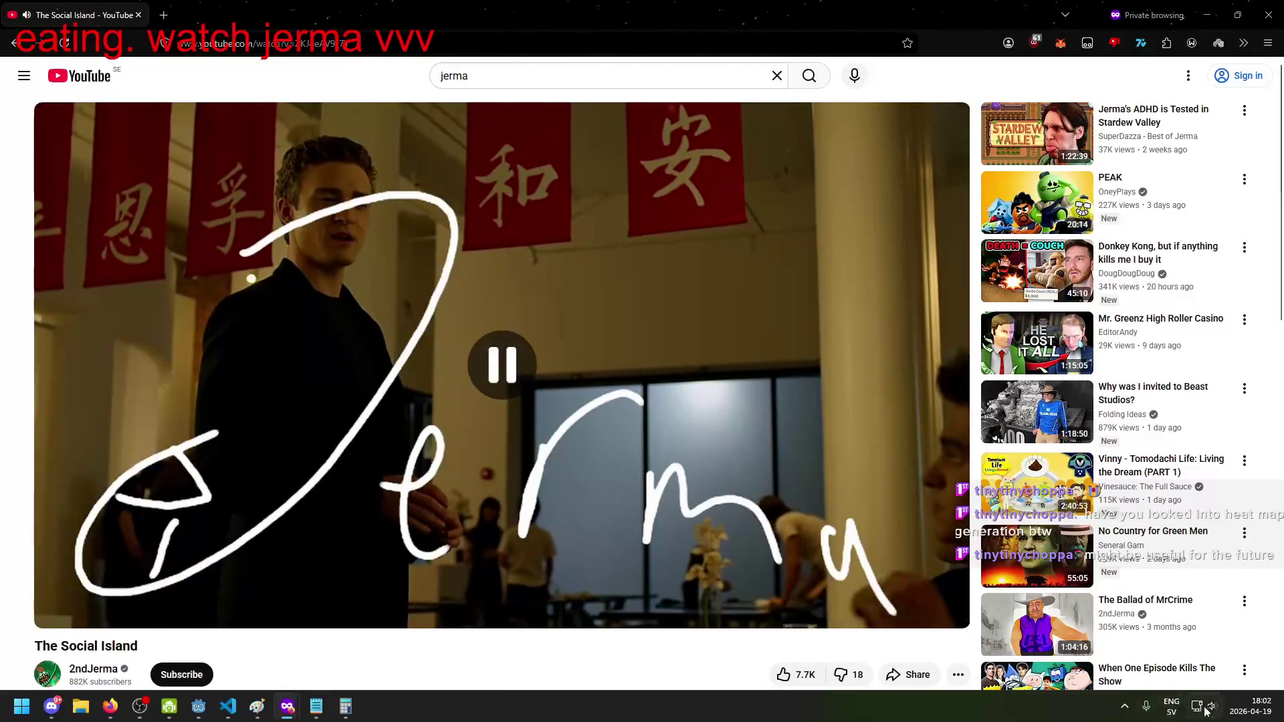
# Step: Lower the system volume to 22 in Quick Settings
pyautogui.click(1197, 706)
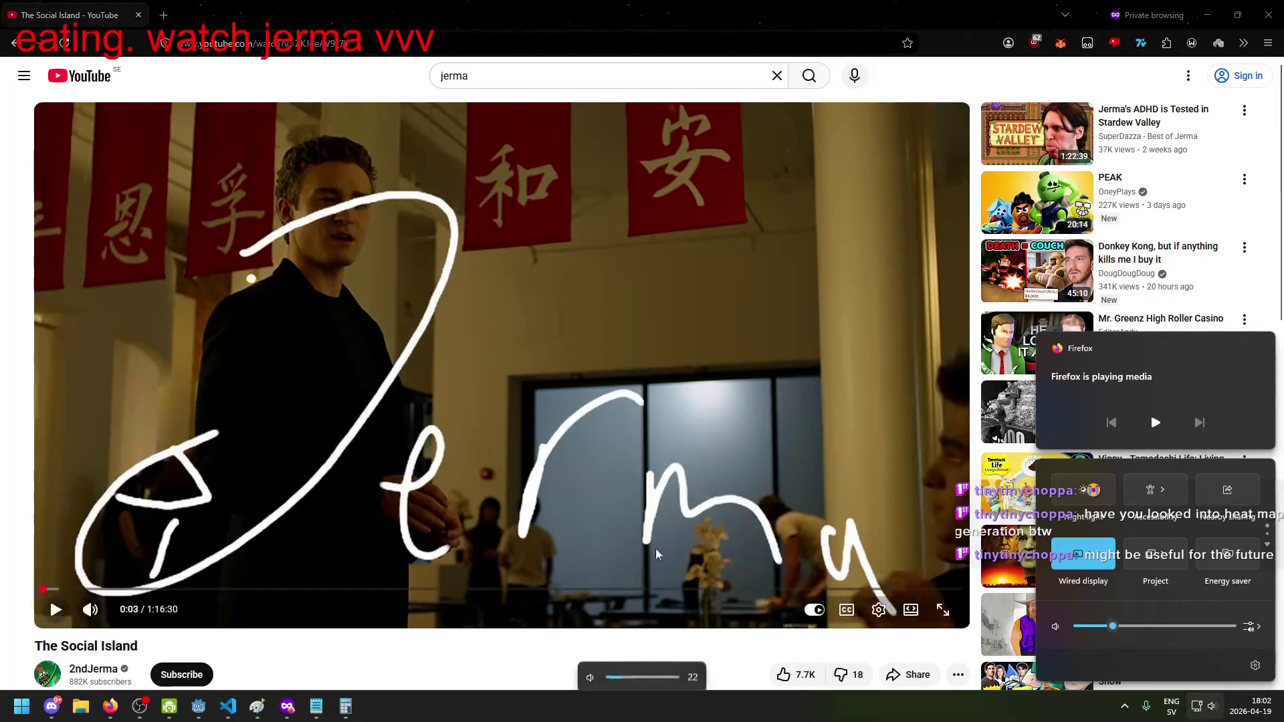
pyautogui.press('XF86AudioLowerVolume')
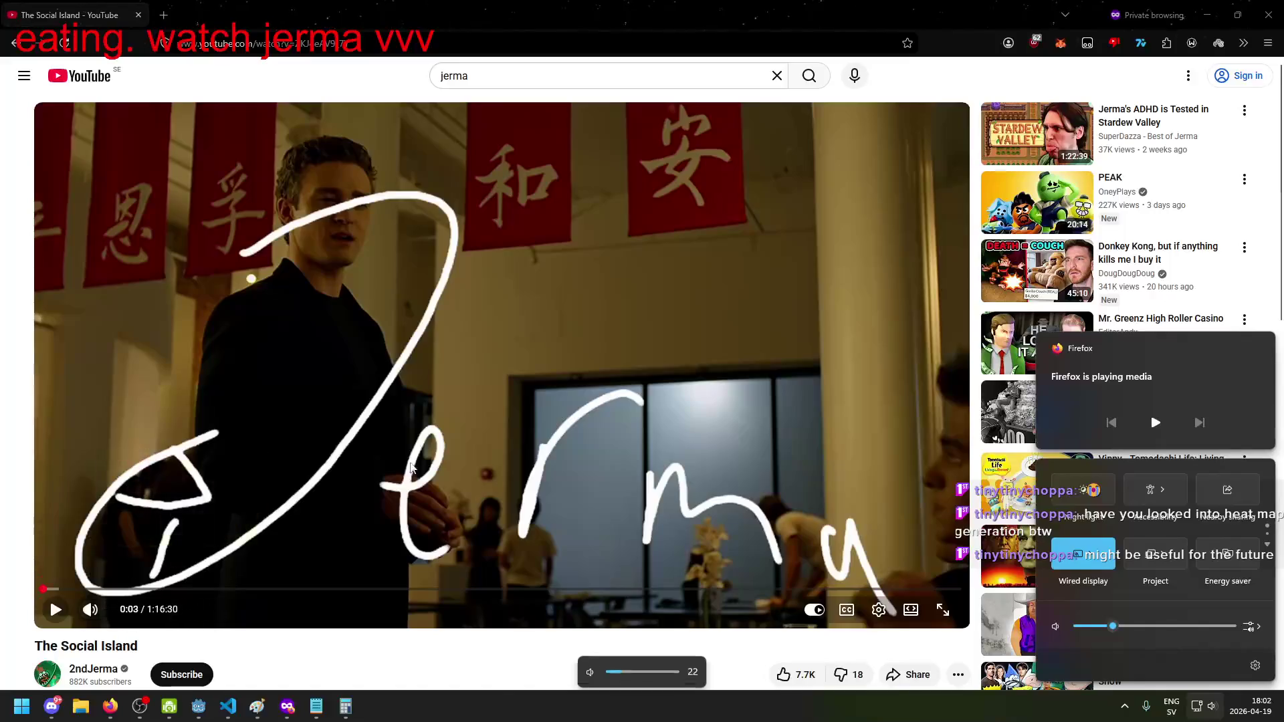
pyautogui.click(449, 418)
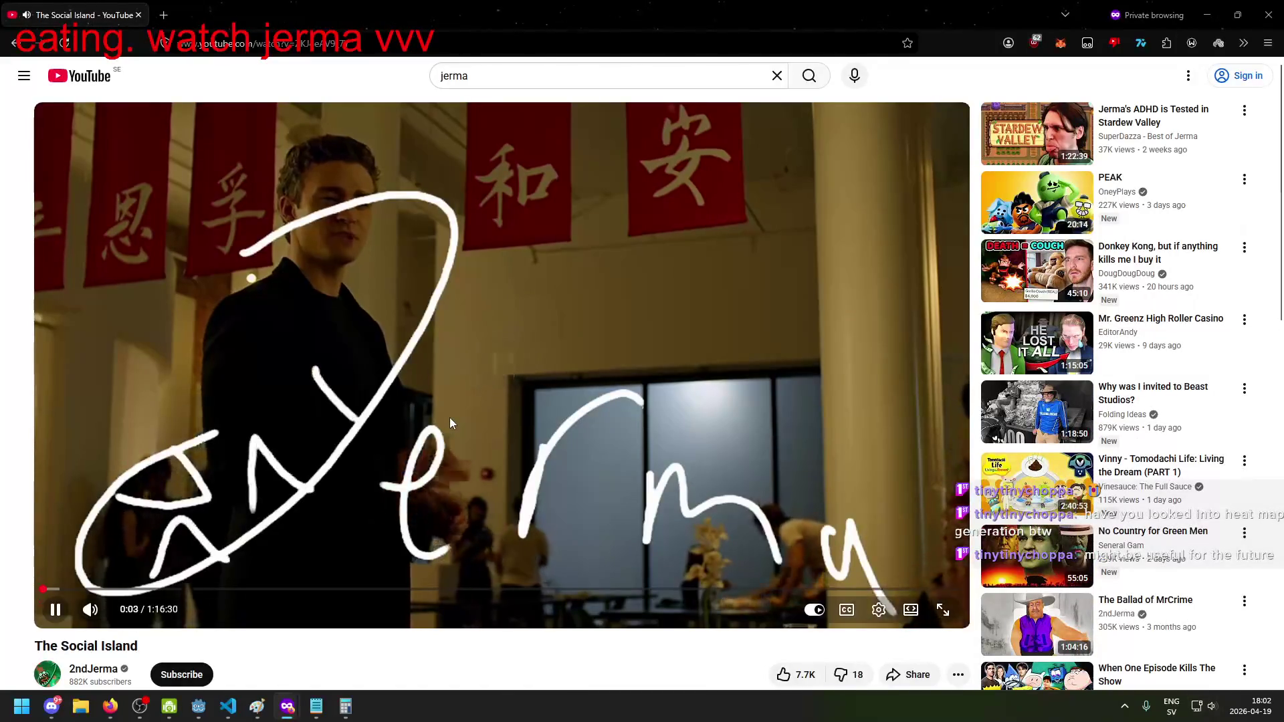
# Step: Seek The Social Island back to 0:00 and play it full screen
pyautogui.click(450, 418)
pyautogui.click(60, 589)
pyautogui.doubleClick(354, 480)
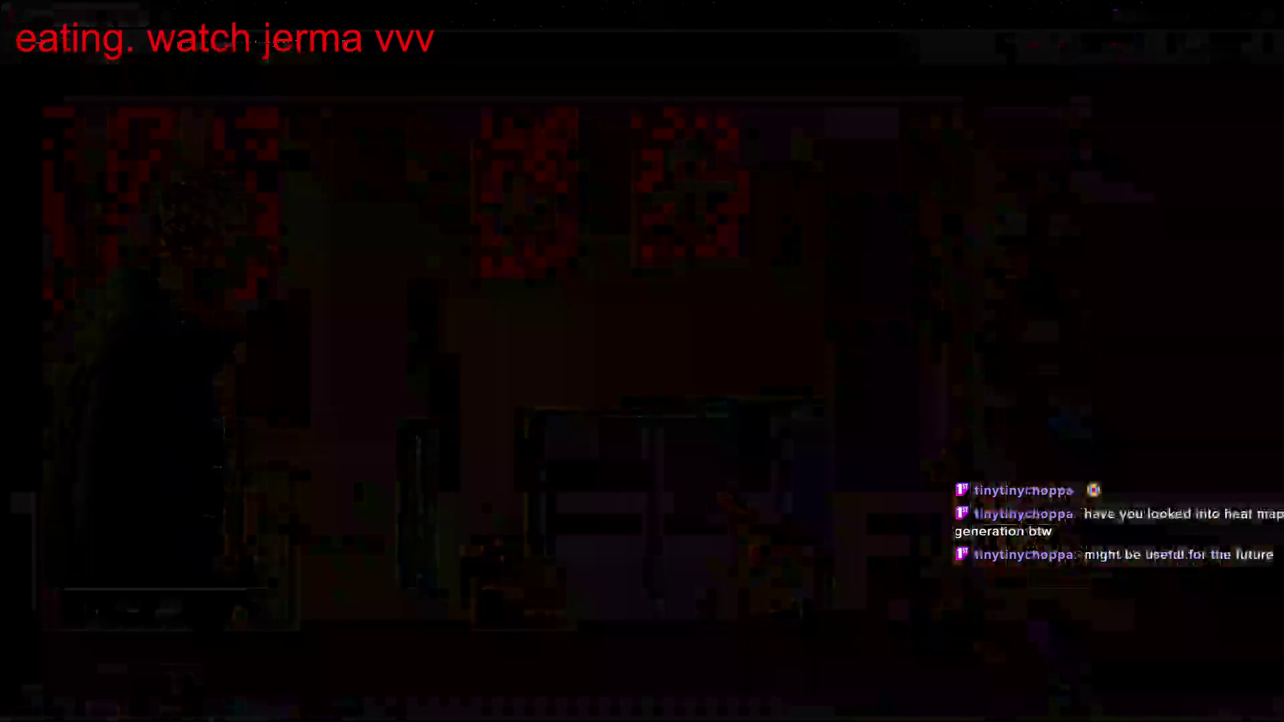
pyautogui.click(457, 498)
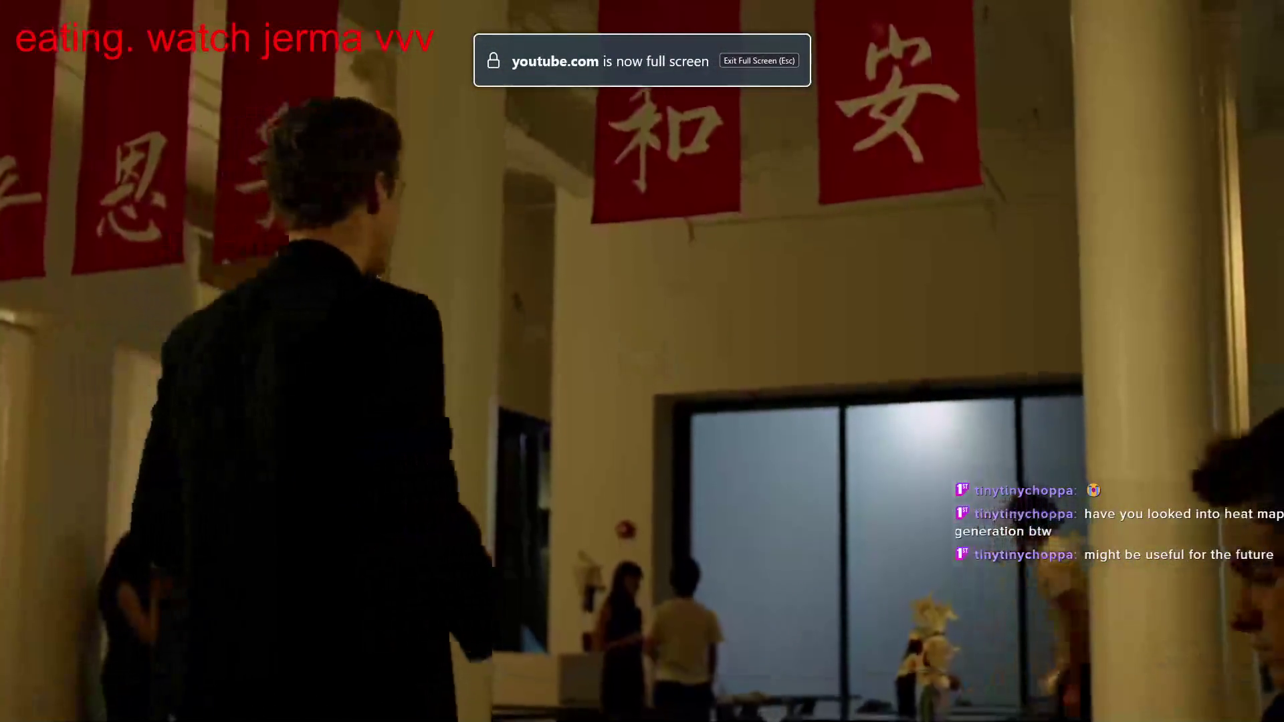
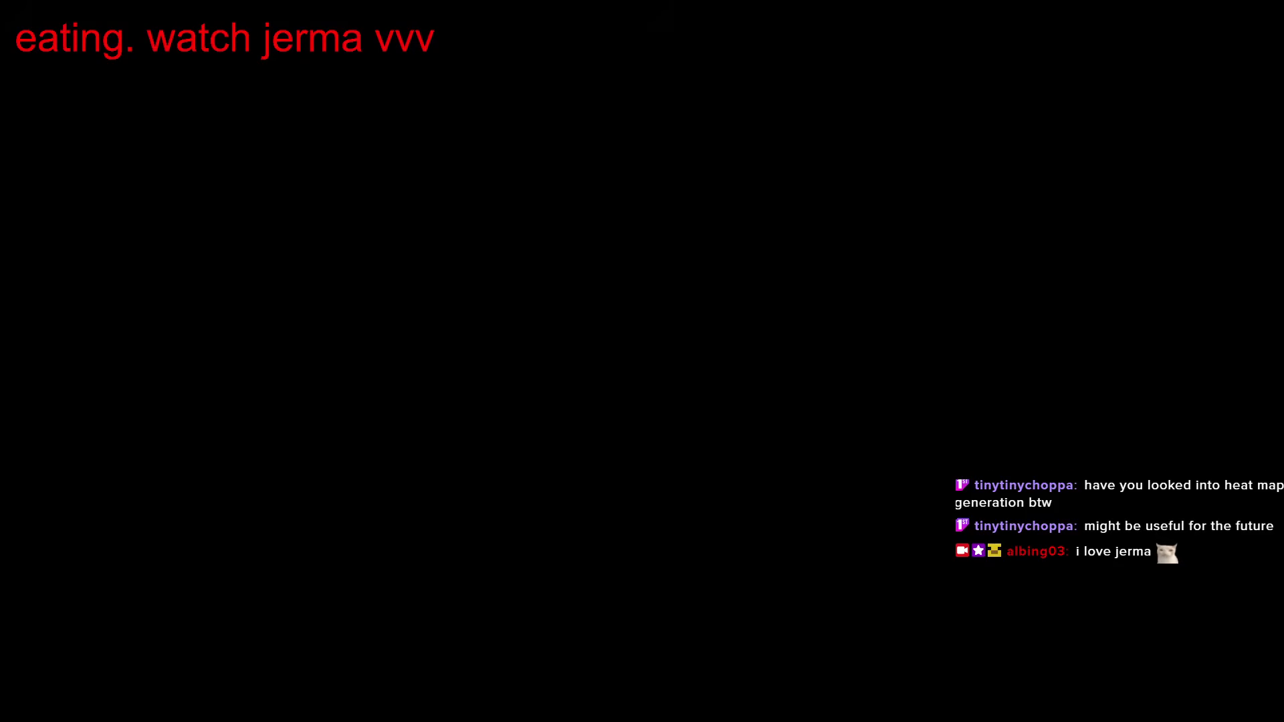
# Step: Pause and resume the Tomodachi Life video, confirming it has reached 1:18 of 1:16:30
pyautogui.click(577, 432)
pyautogui.click(577, 432)
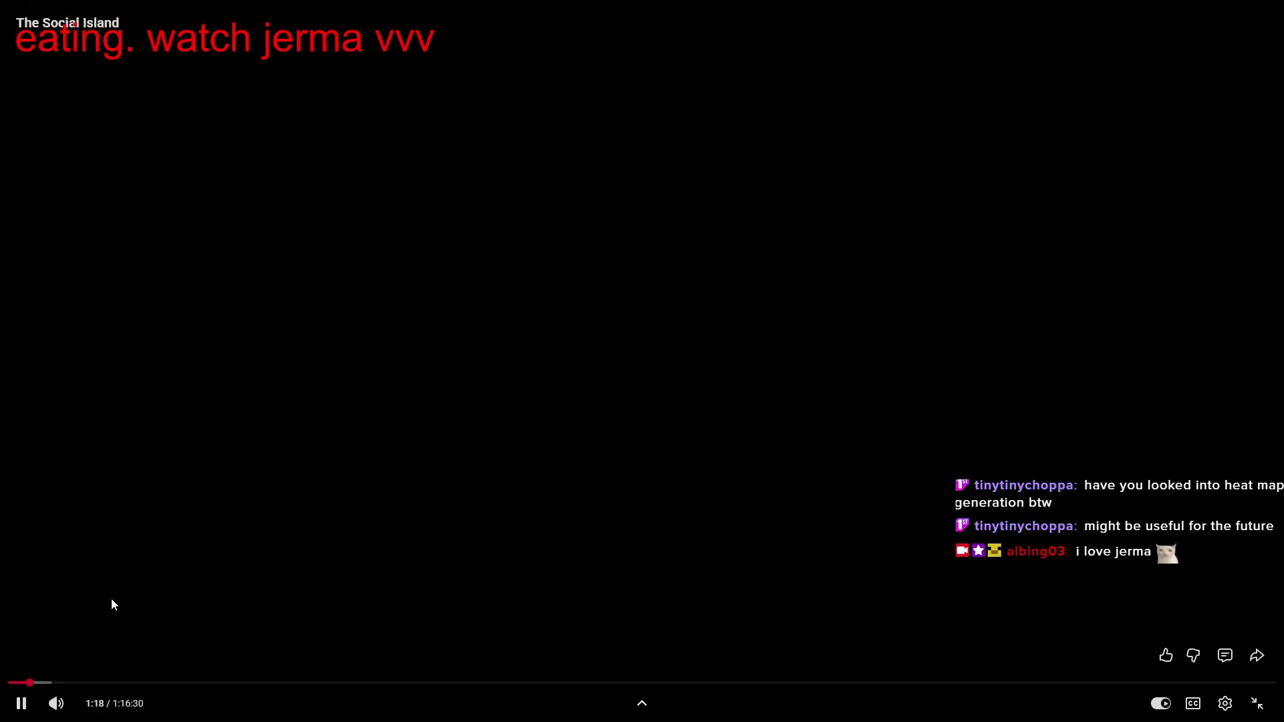
pyautogui.click(31, 680)
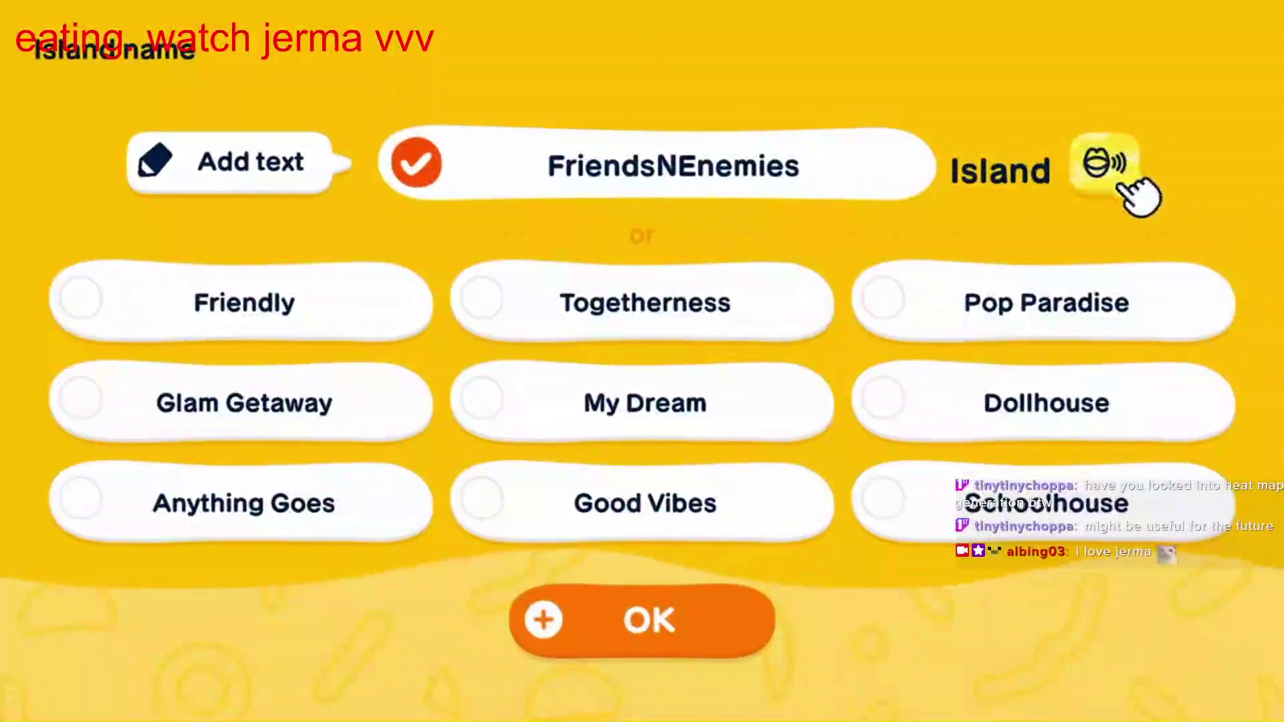
# Step: Let the video run on until the island is named Facebook Island and Mii face creation starts
pyautogui.click(314, 175)
pyautogui.press('BackSpace')
pyautogui.press('BackSpace')
pyautogui.press('BackSpace')
pyautogui.press('BackSpace')
pyautogui.press('BackSpace')
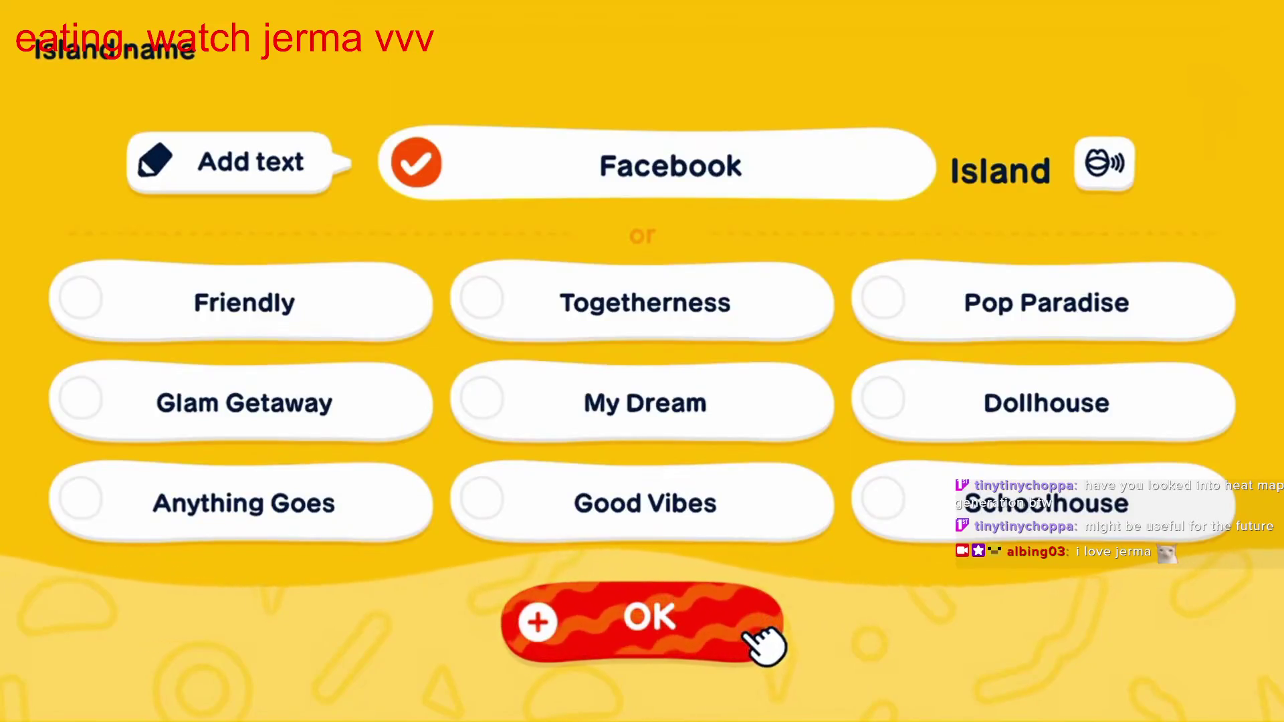
pyautogui.click(766, 645)
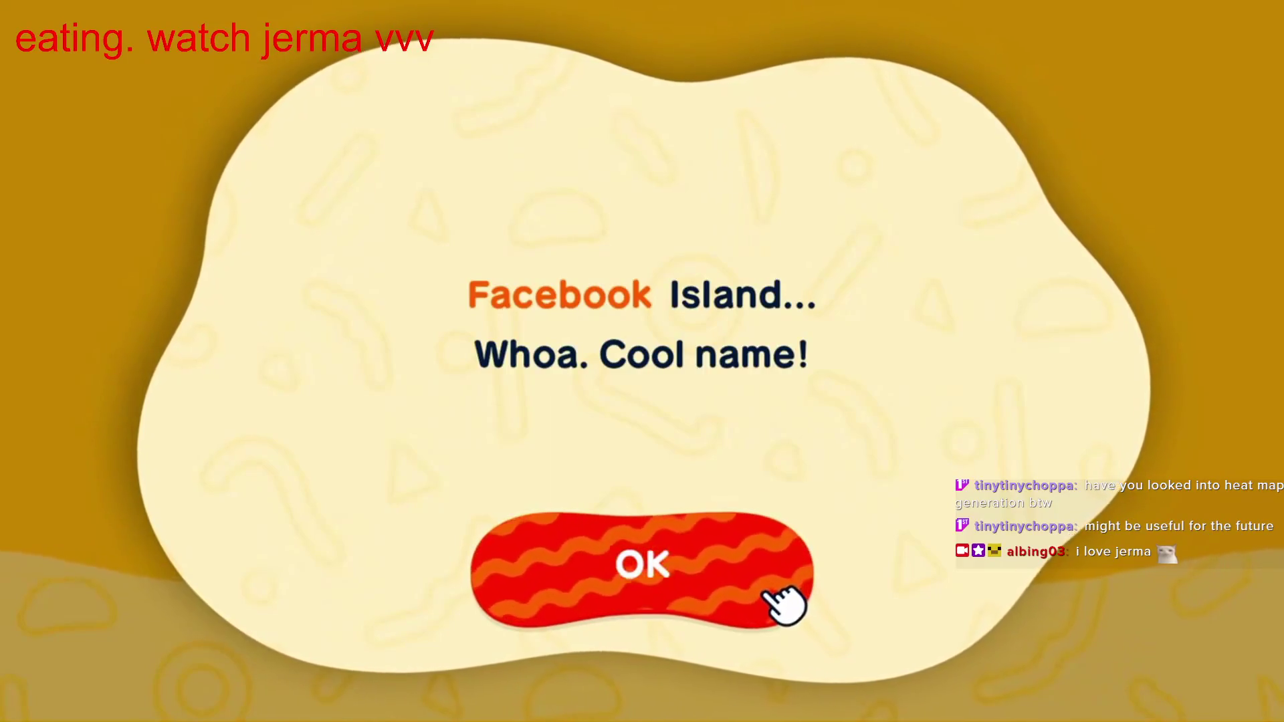
pyautogui.click(782, 604)
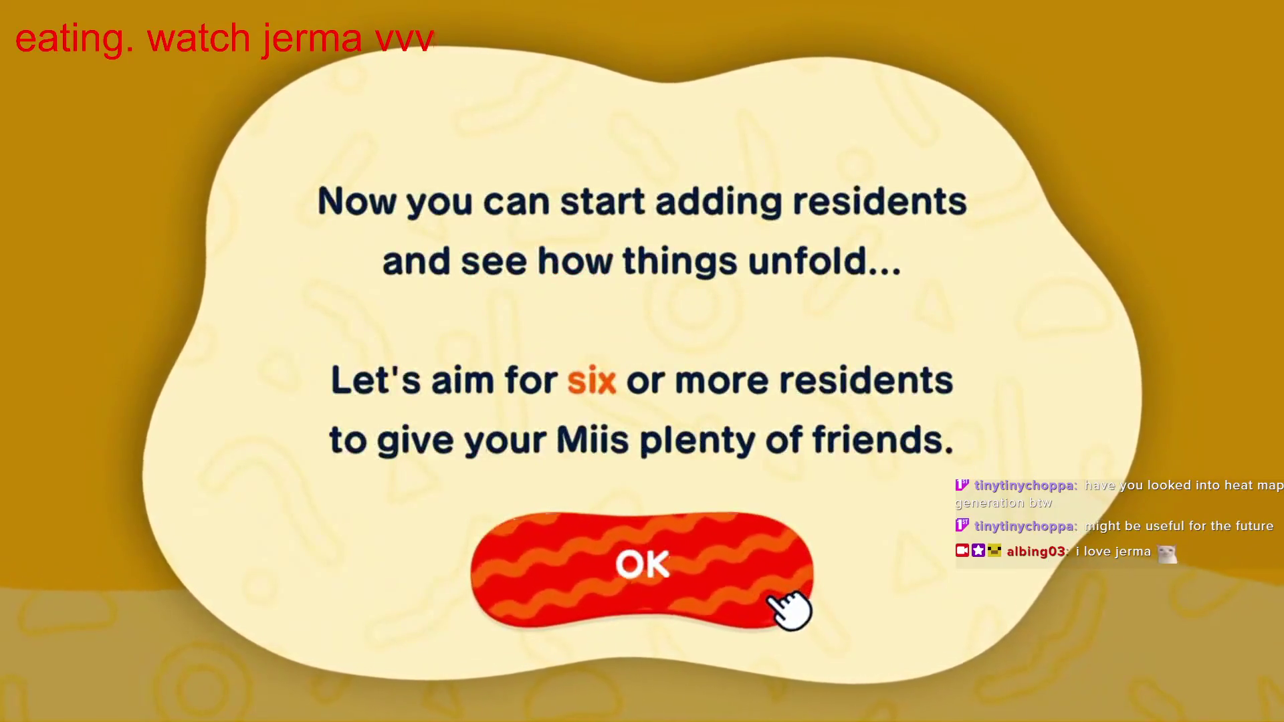
pyautogui.click(782, 602)
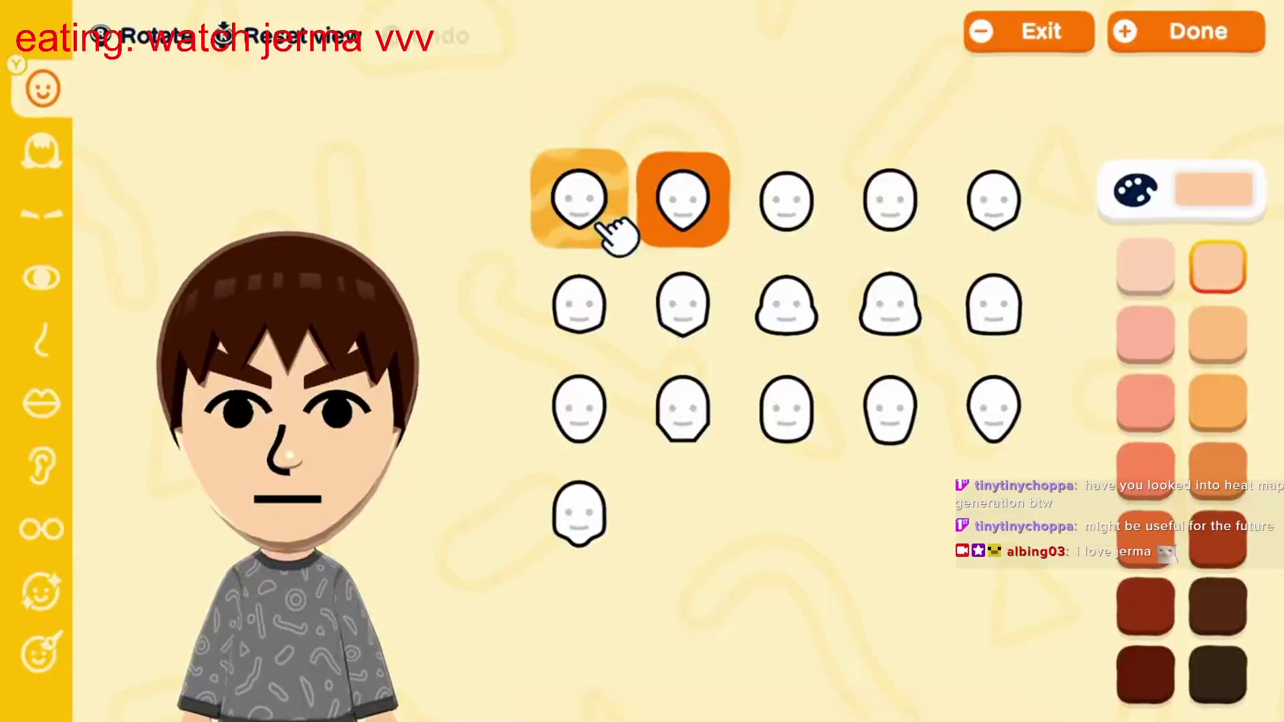
# Step: Watch the video's Mii editor as the Mii's face shape is changed
pyautogui.click(602, 222)
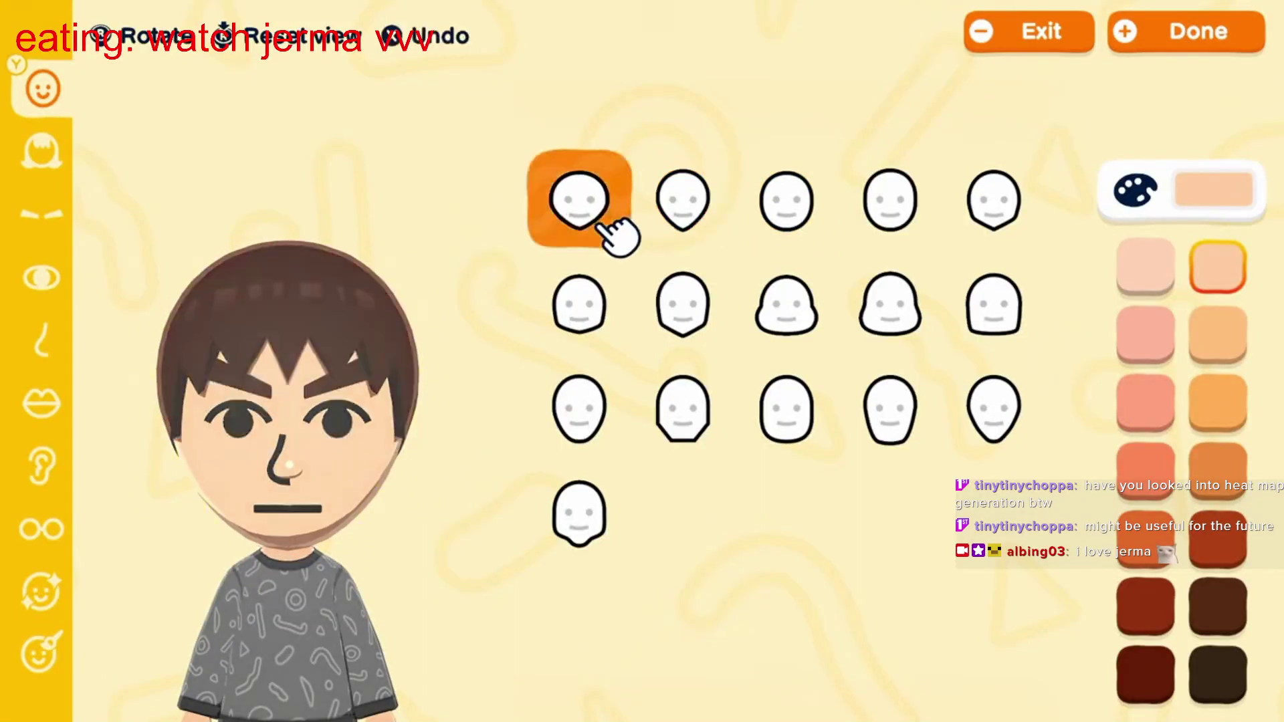
pyautogui.click(602, 325)
pyautogui.click(704, 326)
pyautogui.click(806, 321)
pyautogui.click(806, 425)
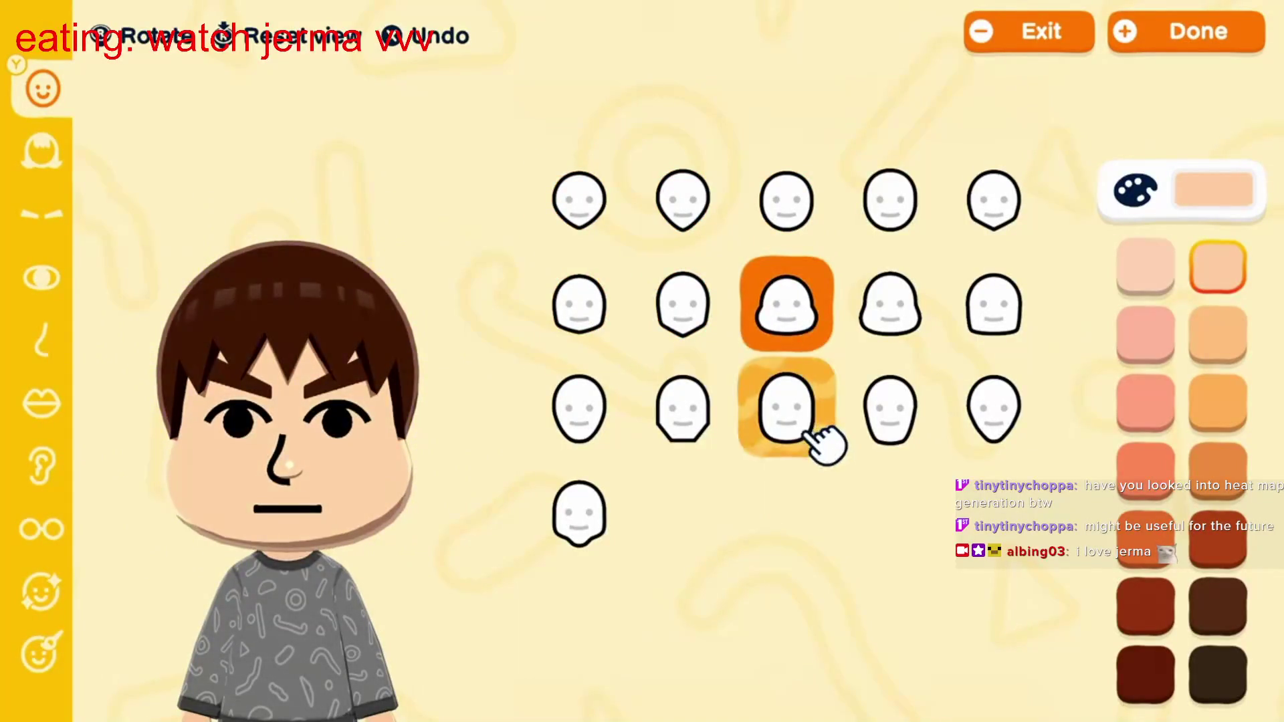
pyautogui.click(704, 424)
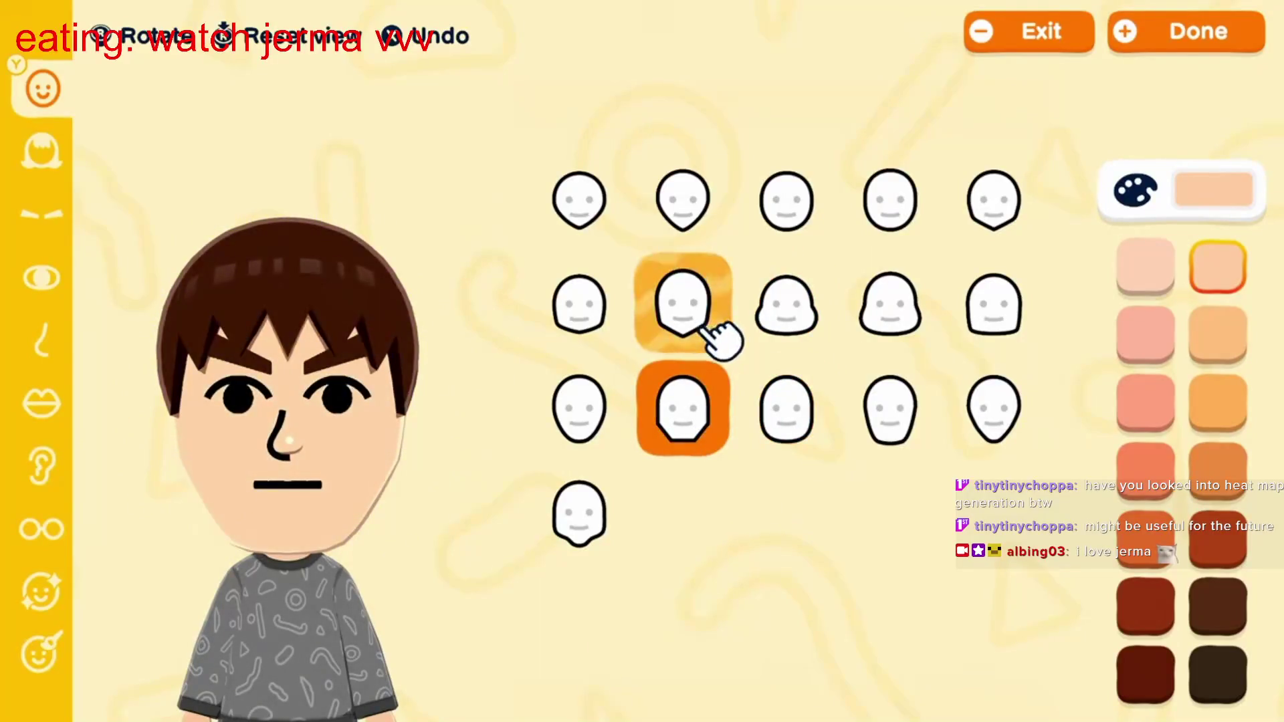
pyautogui.press('Down')
pyautogui.click(592, 646)
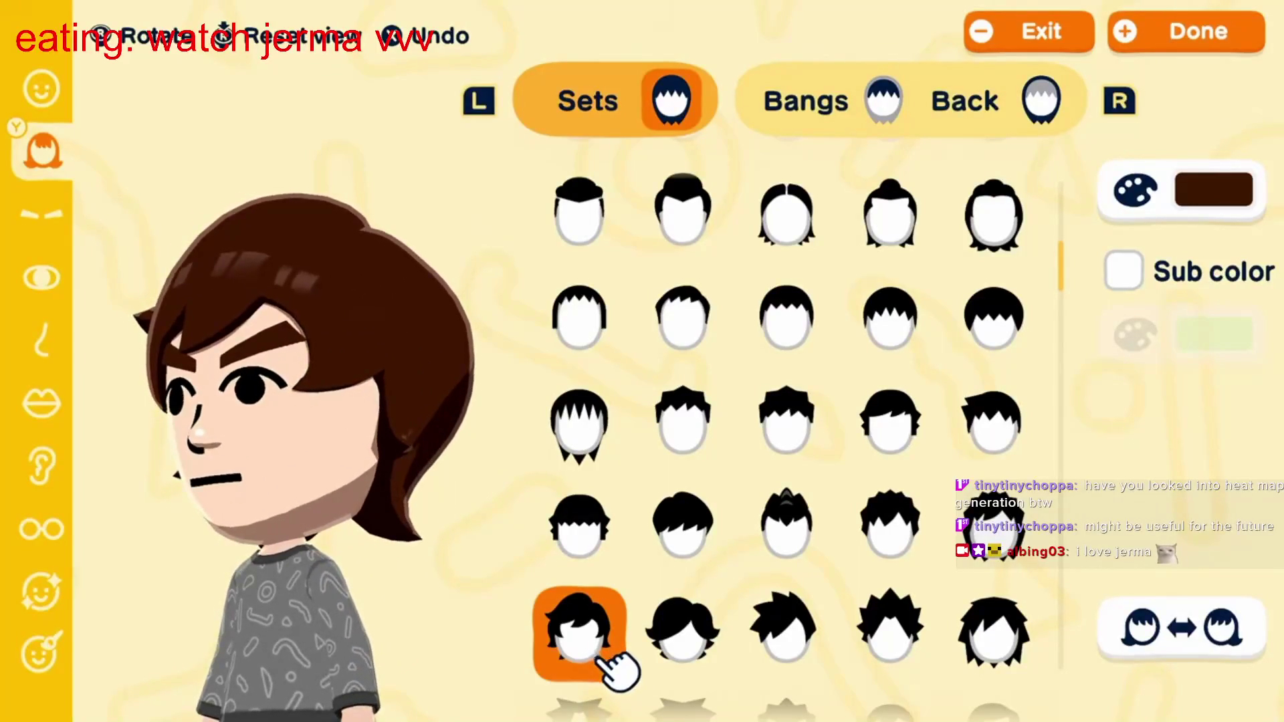
# Step: Follow along as the Mii's hair is turned brown
pyautogui.press('x')
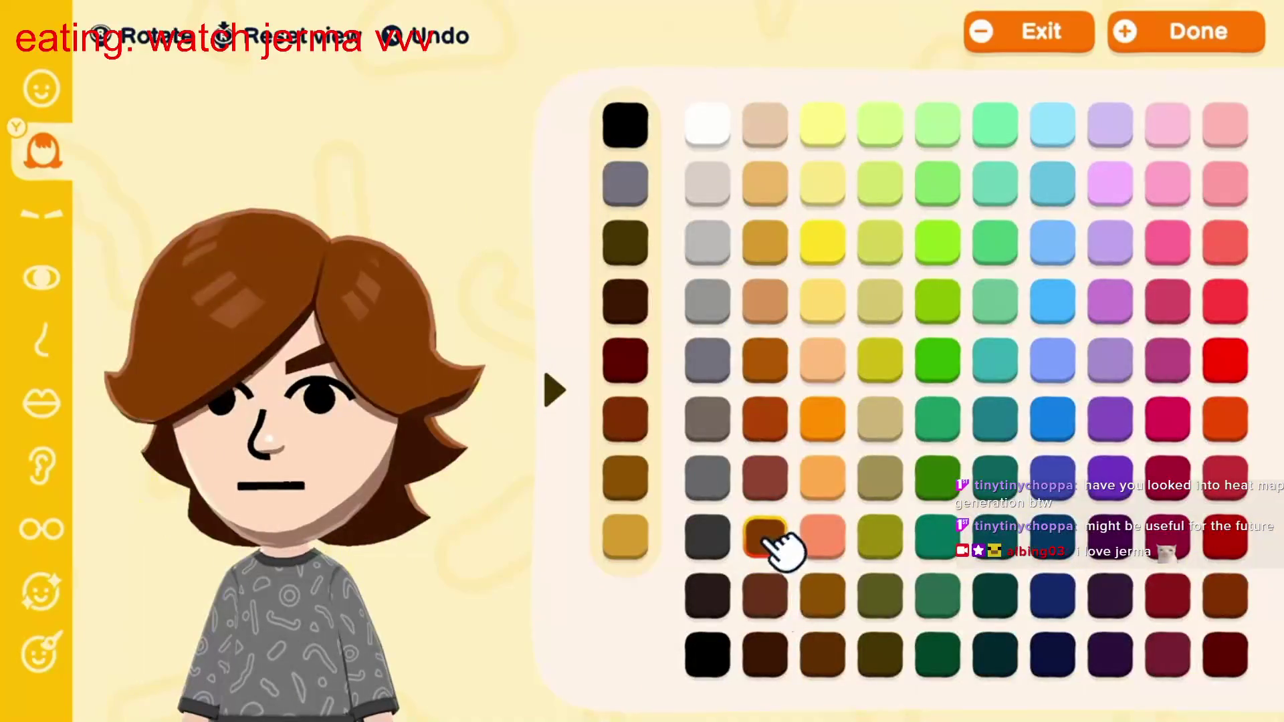
pyautogui.click(776, 543)
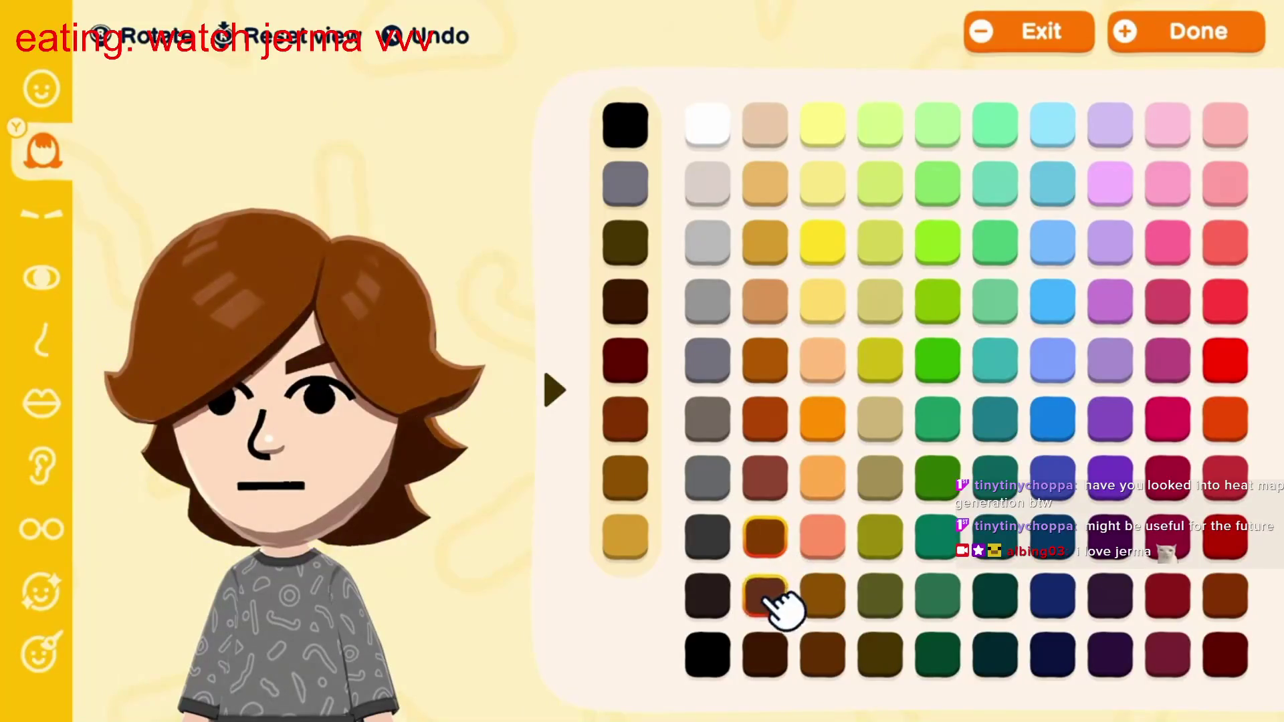
pyautogui.click(776, 544)
pyautogui.click(1246, 285)
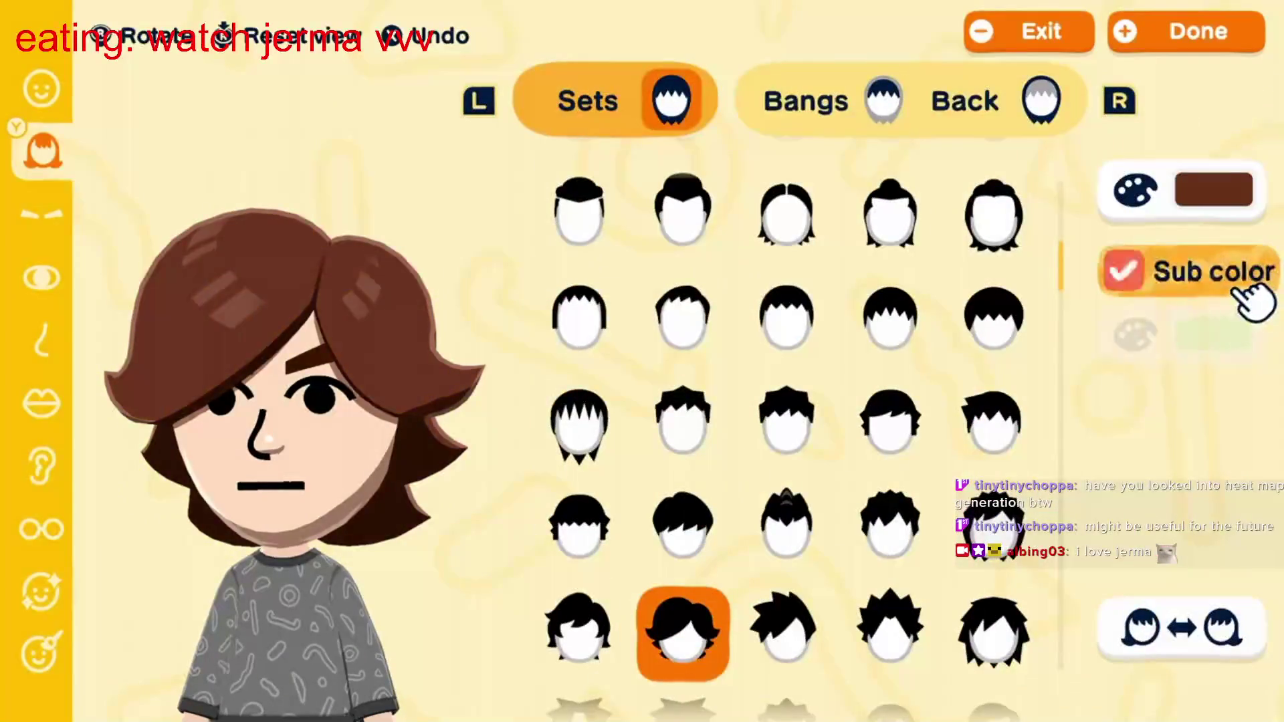
pyautogui.click(1243, 348)
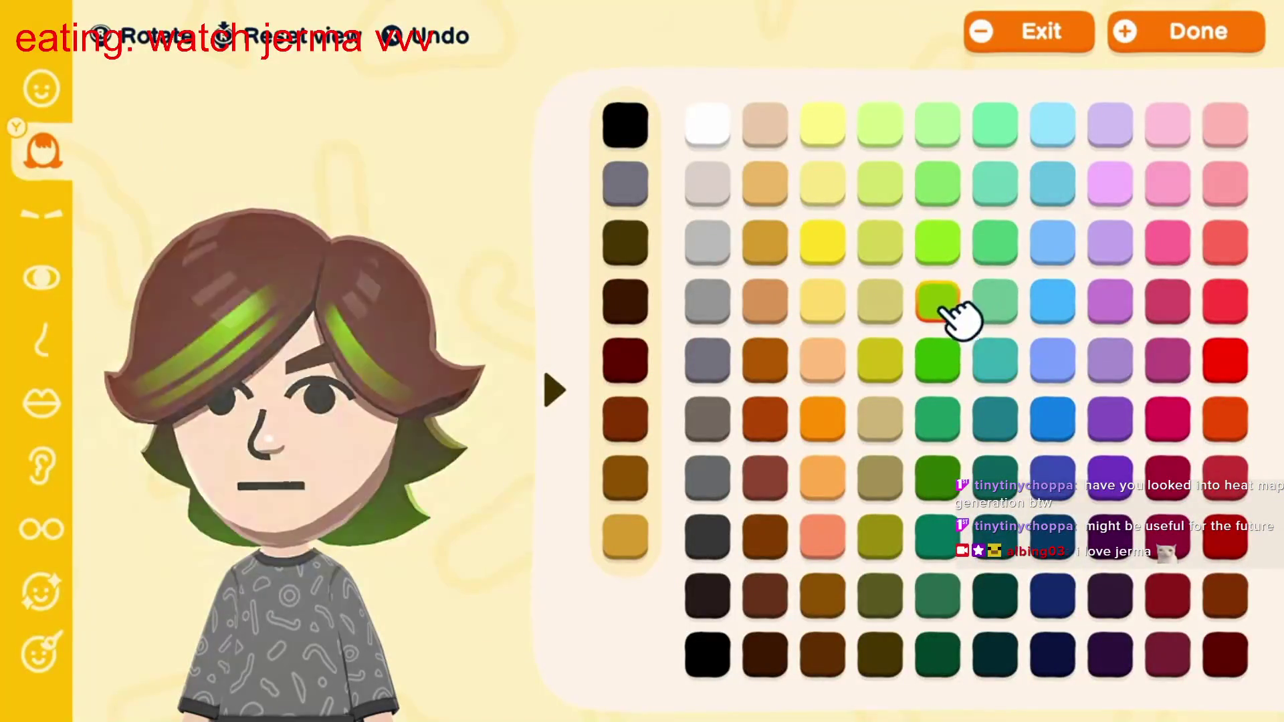
pyautogui.click(776, 252)
pyautogui.click(1243, 293)
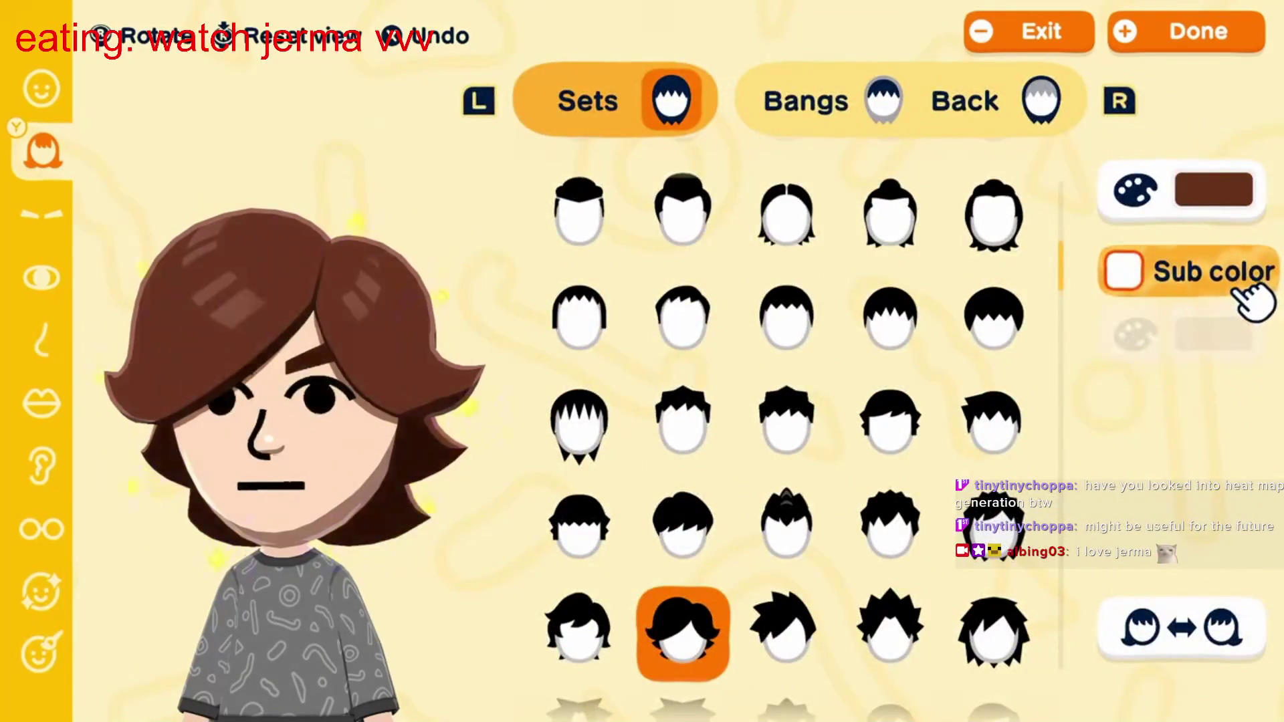
pyautogui.press('y')
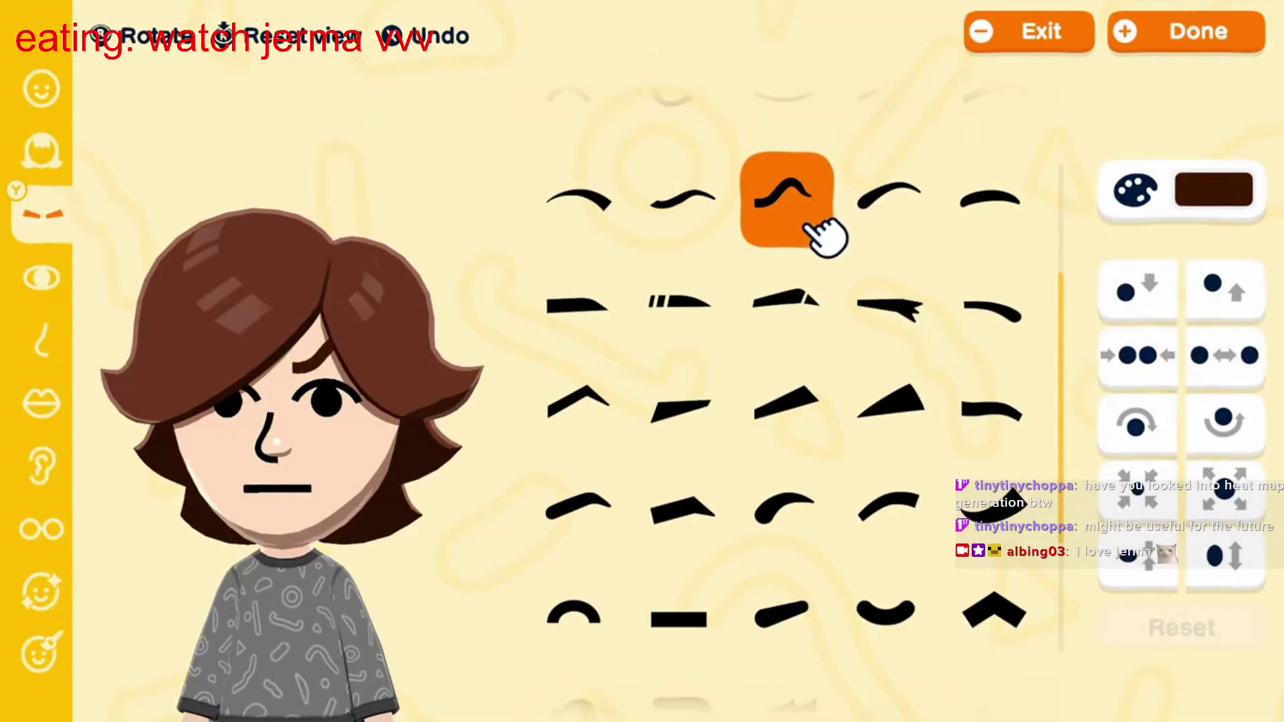
pyautogui.click(922, 232)
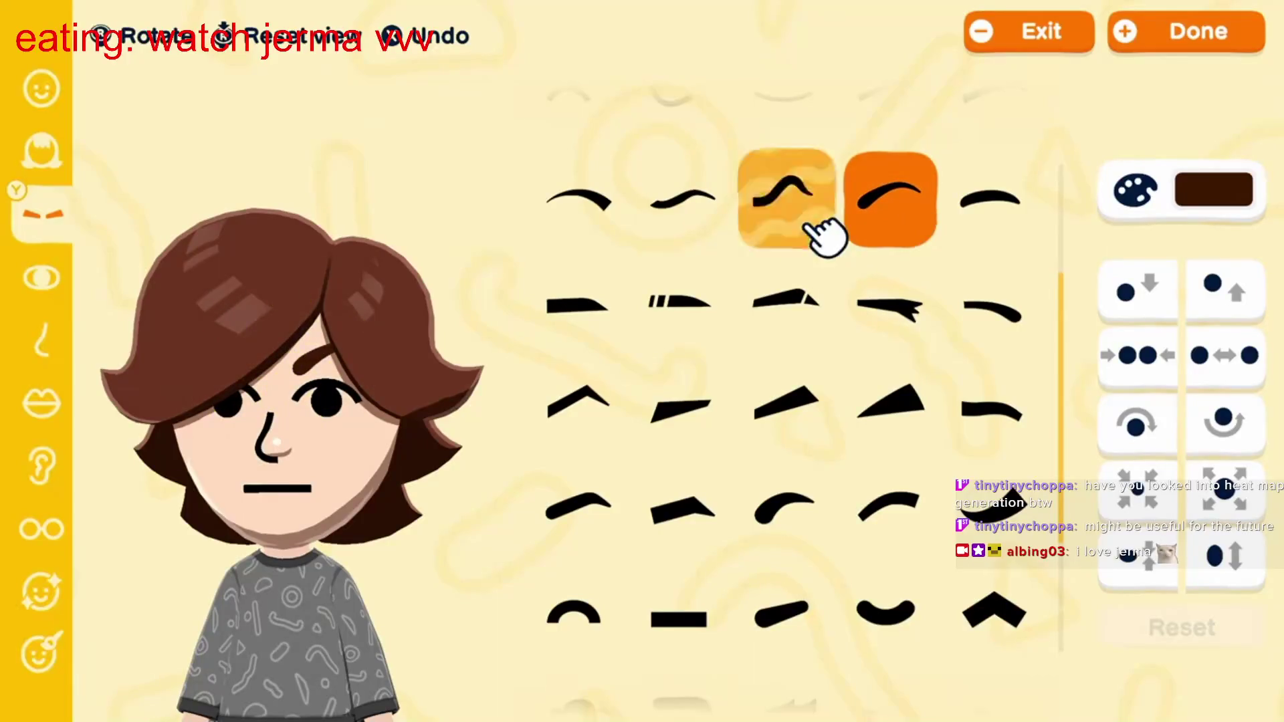
pyautogui.click(814, 227)
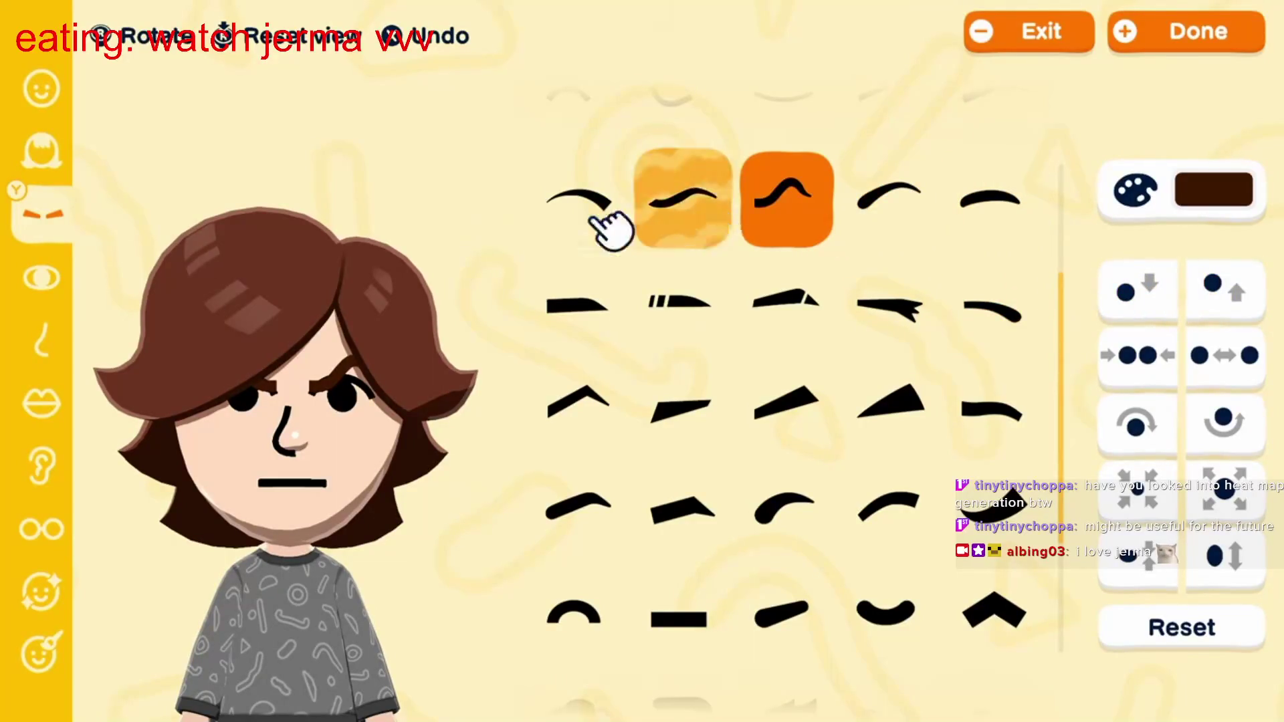
# Step: Keep watching as a shoulder-length back hairstyle and new eyebrows are picked
pyautogui.click(58, 167)
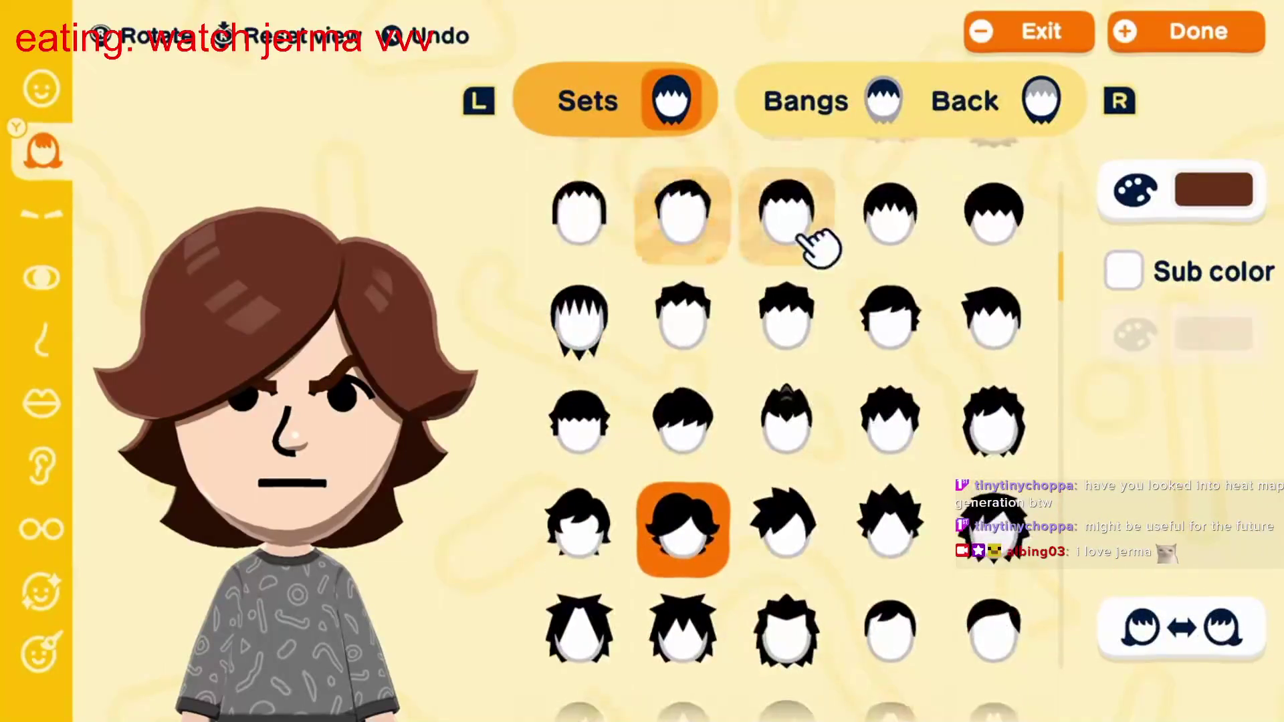
pyautogui.press('r')
pyautogui.press('r')
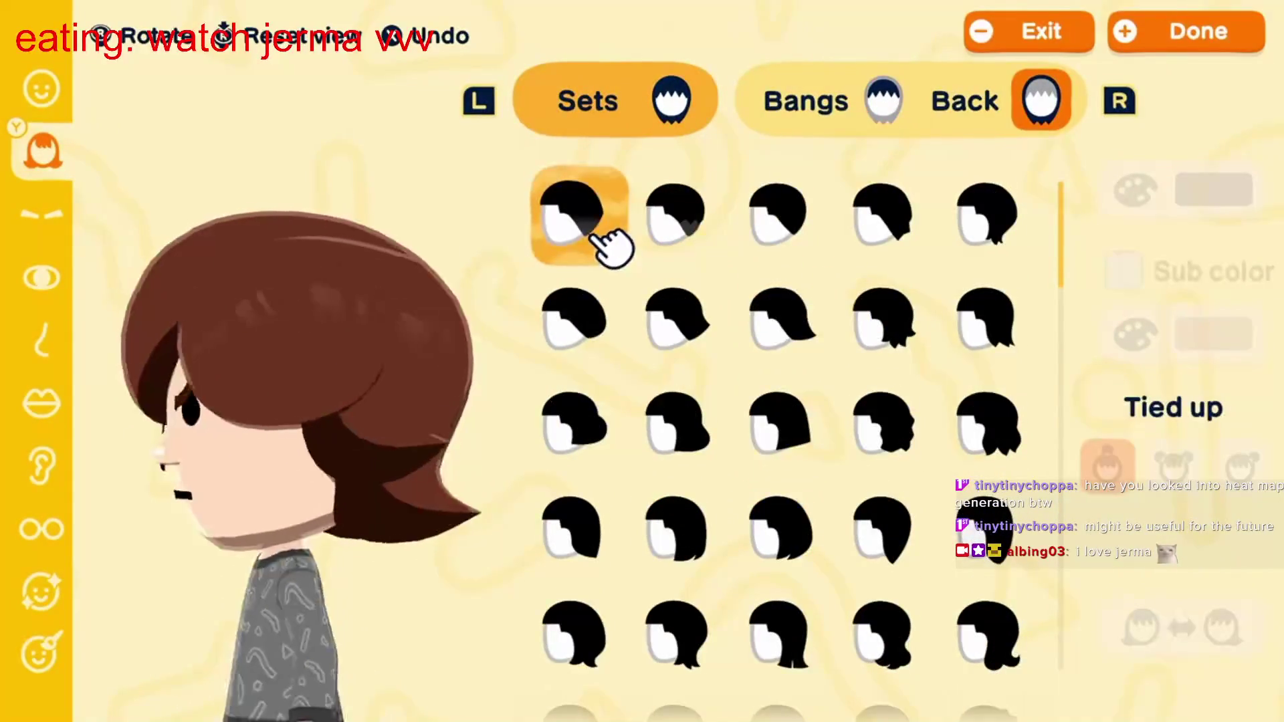
pyautogui.press('l')
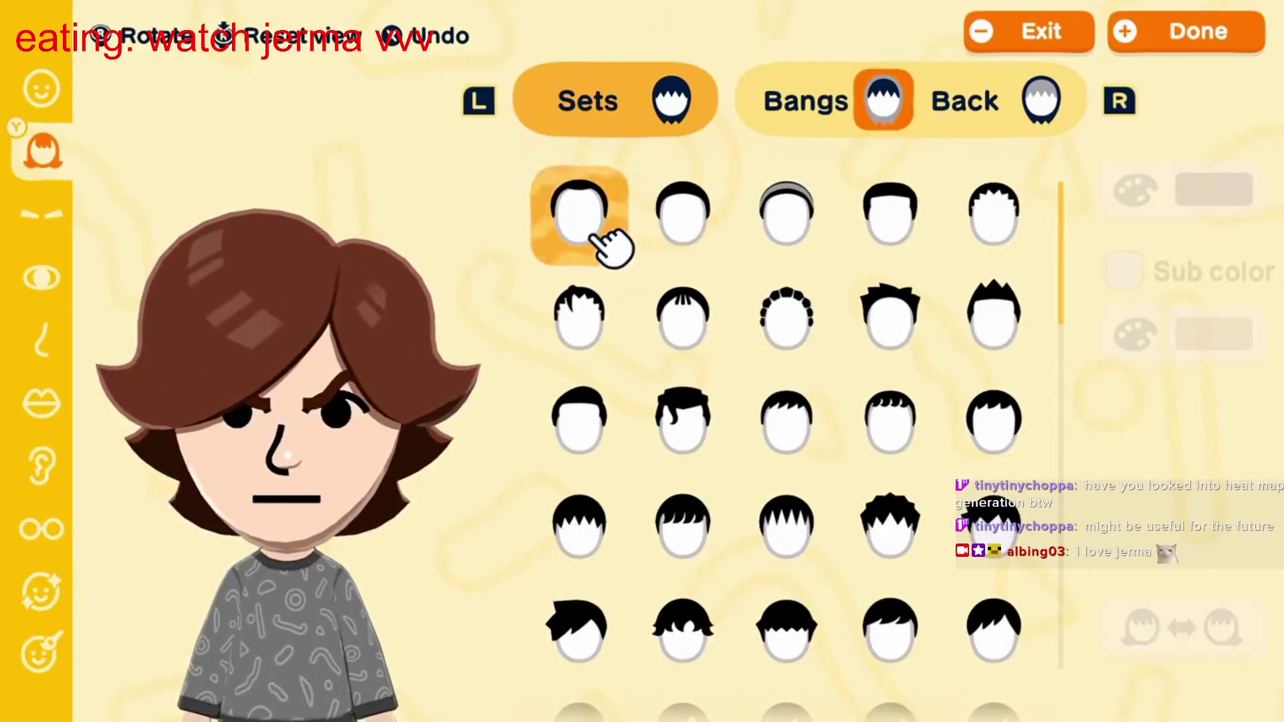
pyautogui.click(614, 249)
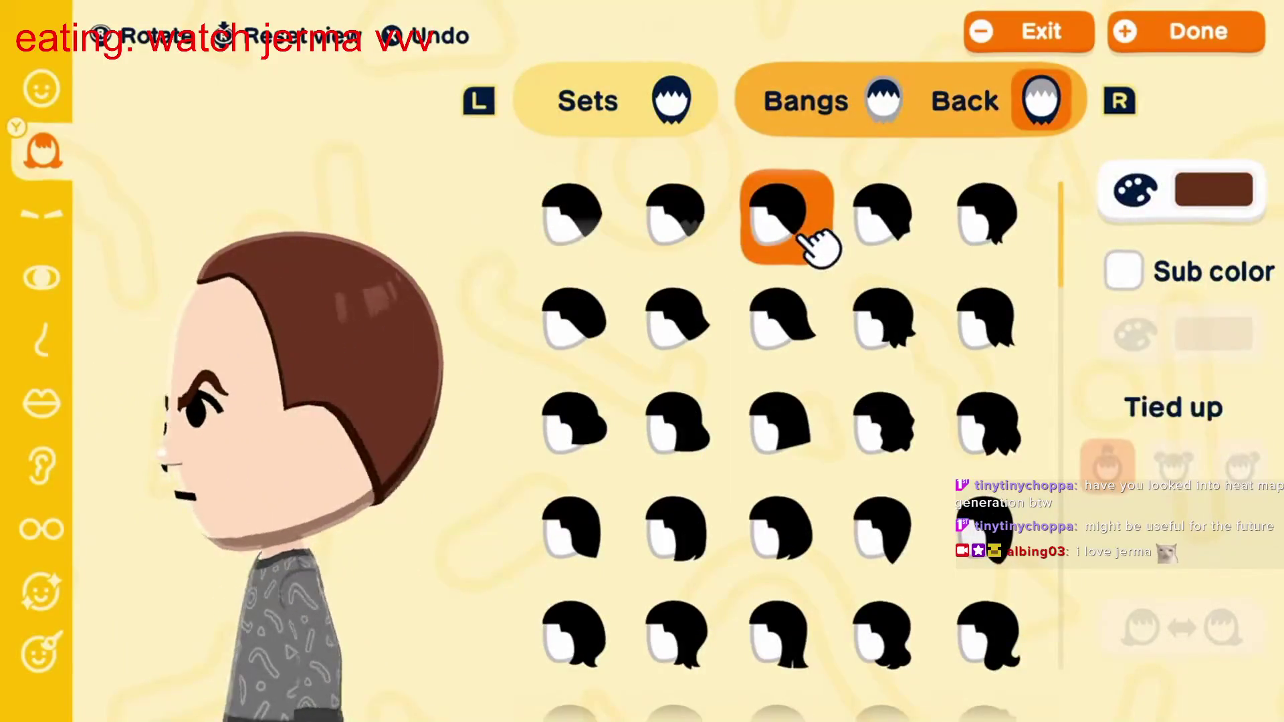
pyautogui.click(816, 348)
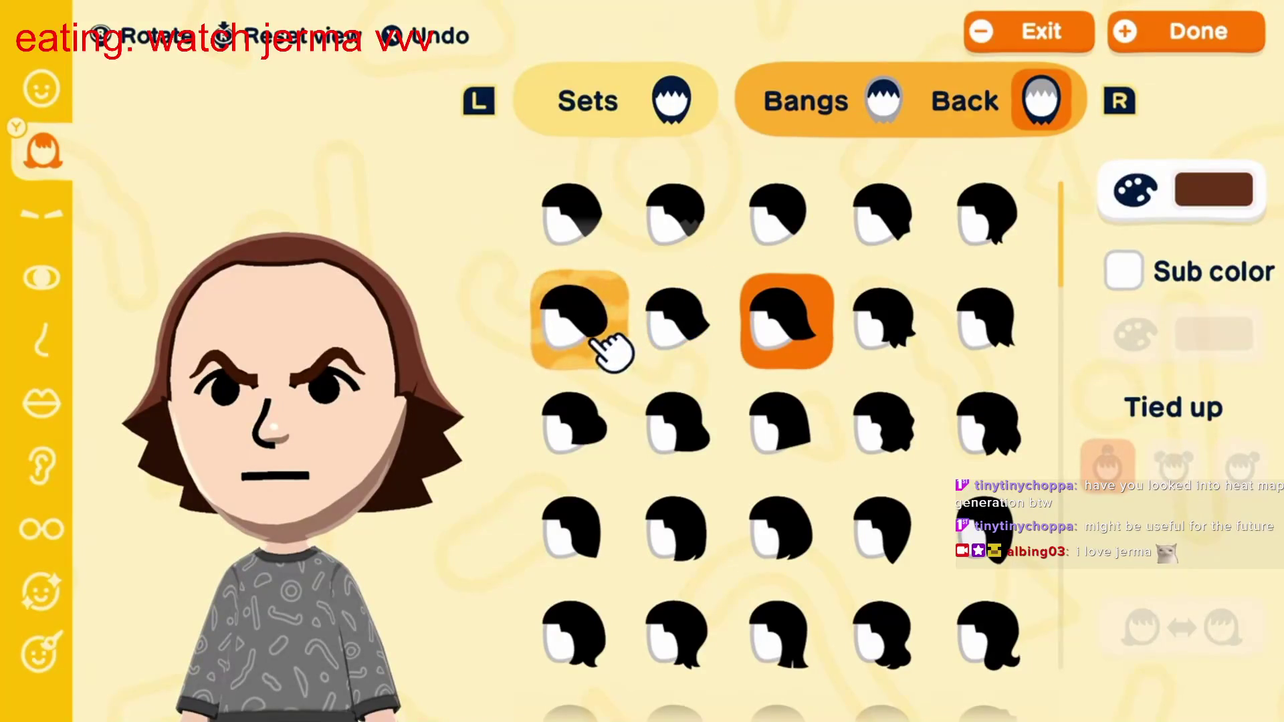
pyautogui.press('Down')
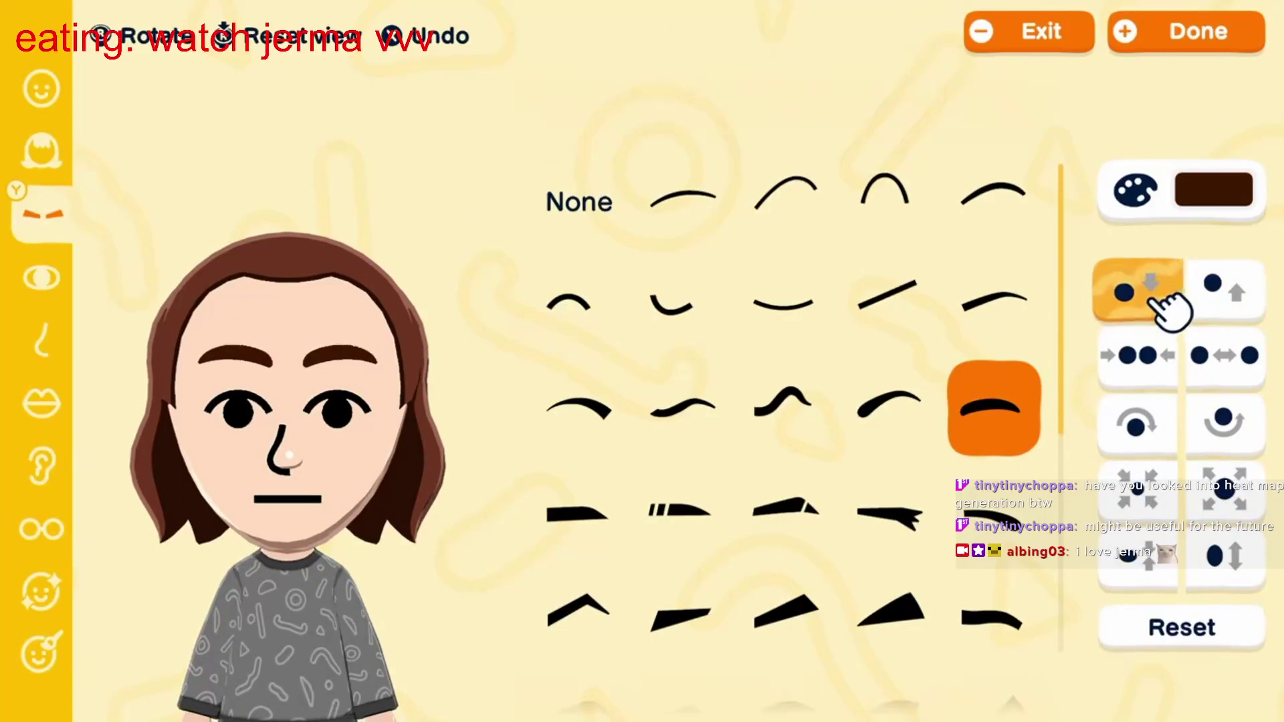
# Step: Rotate the Mii's tilted mustache mouth back toward level
pyautogui.click(1167, 311)
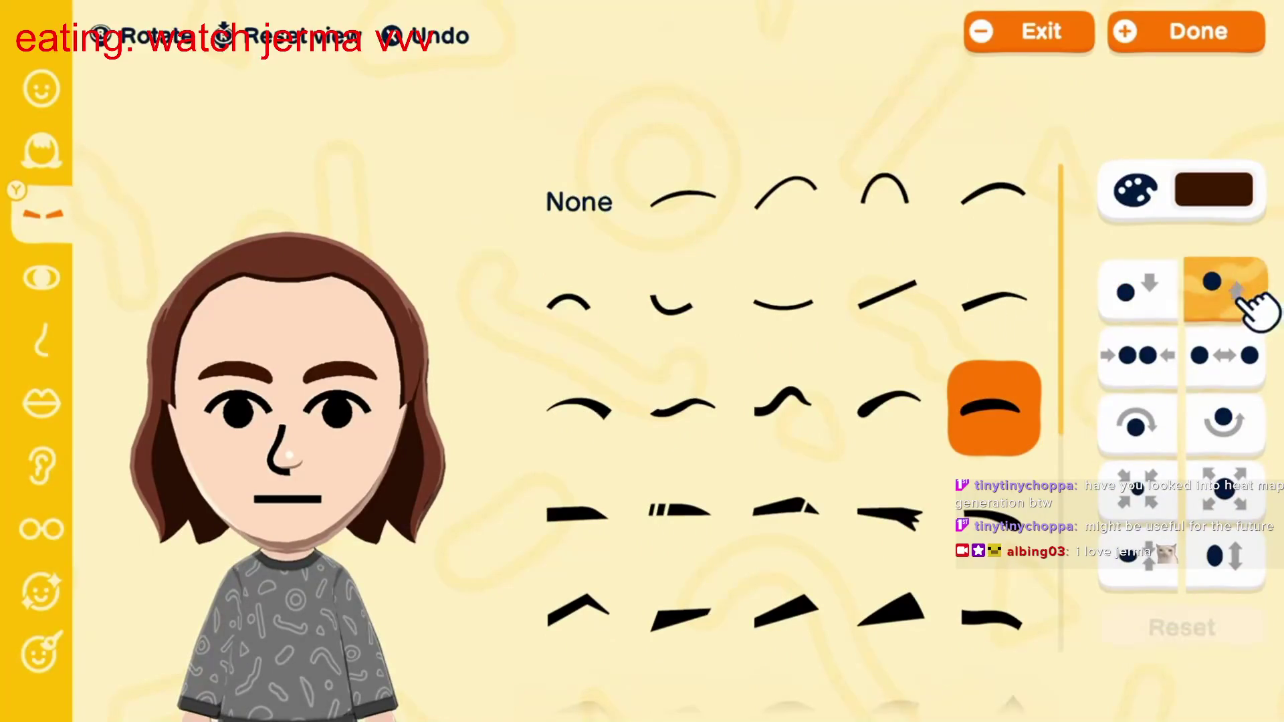
pyautogui.click(1257, 309)
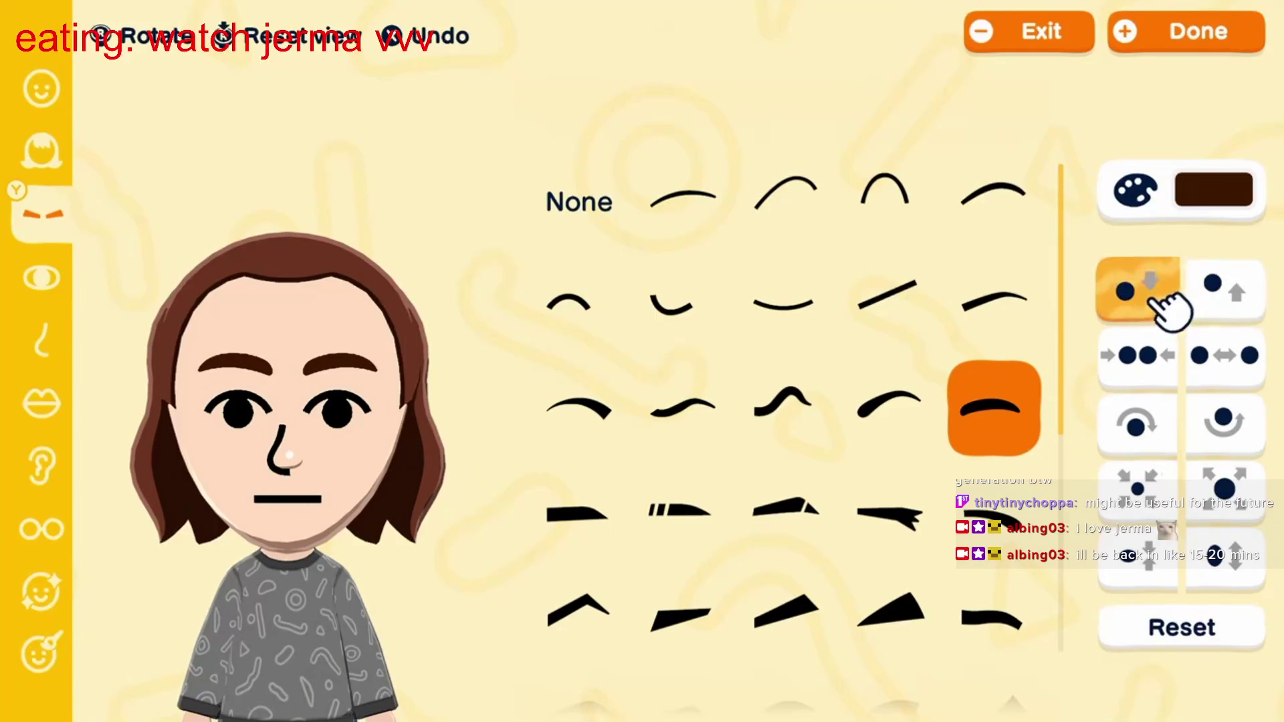
pyautogui.press('Down')
pyautogui.scroll(2, 786, 401)
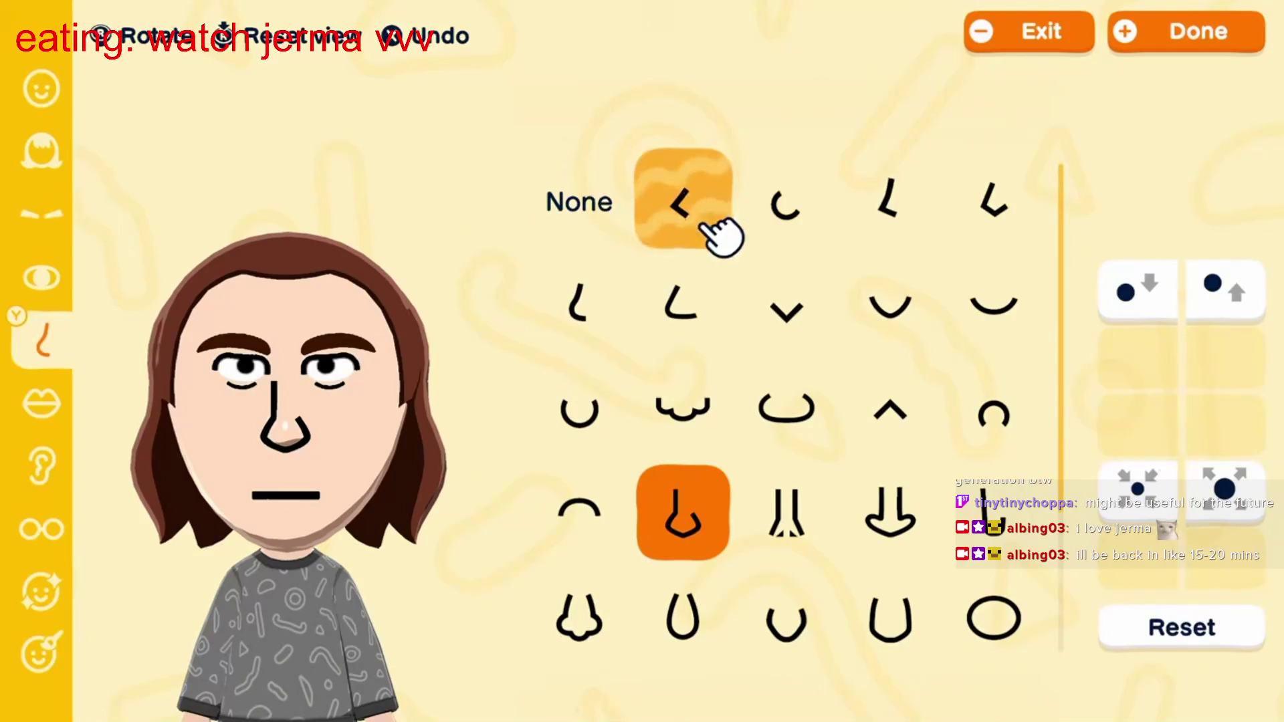
pyautogui.press('Down')
pyautogui.click(605, 434)
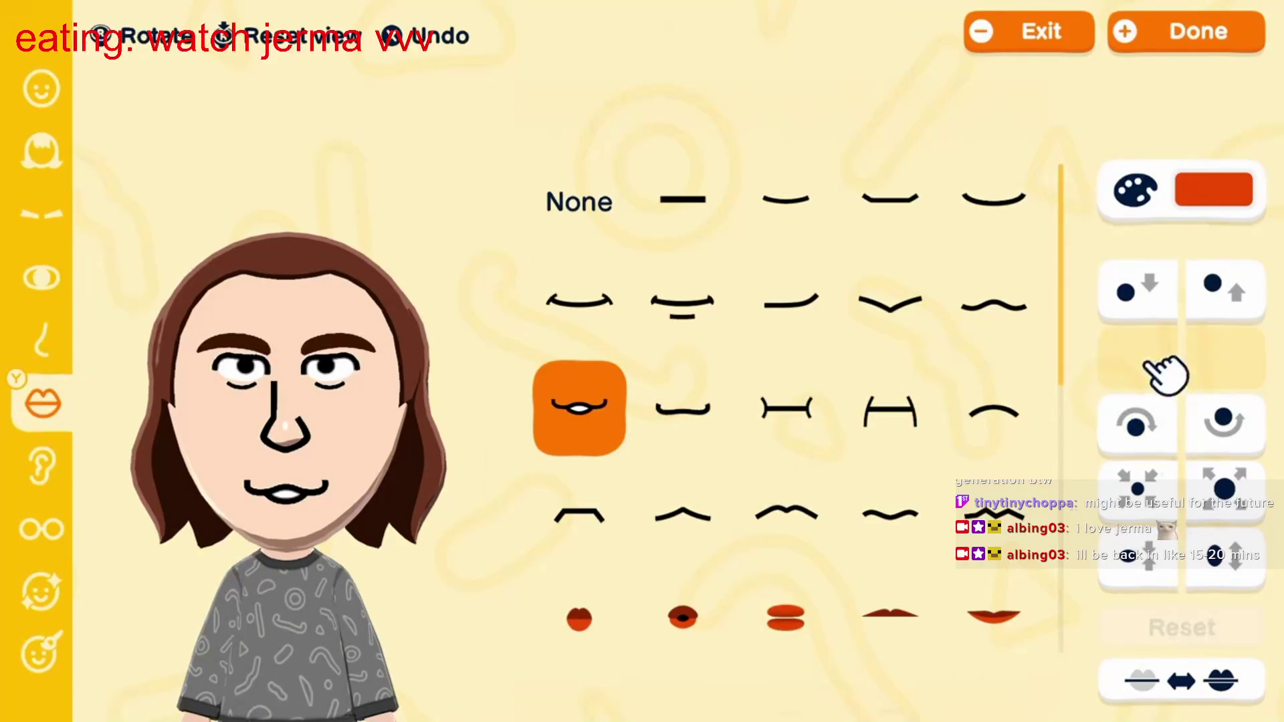
pyautogui.click(1234, 492)
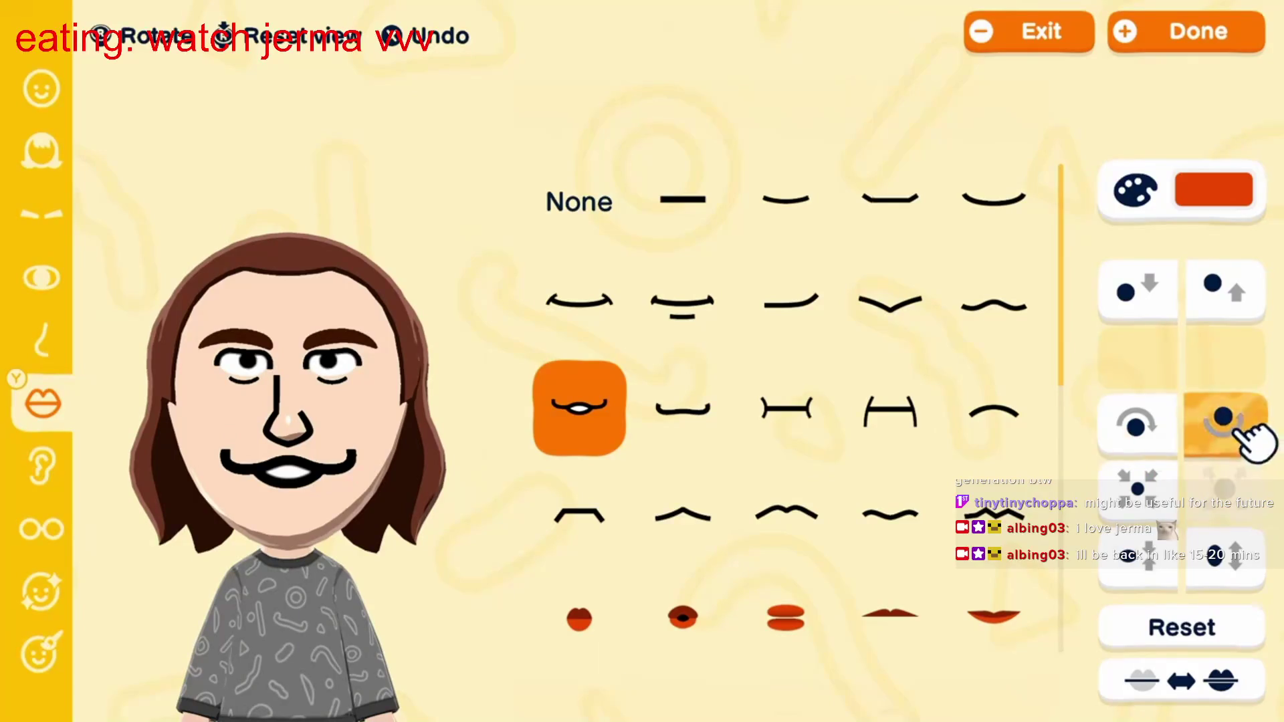
pyautogui.click(1164, 441)
pyautogui.click(1158, 434)
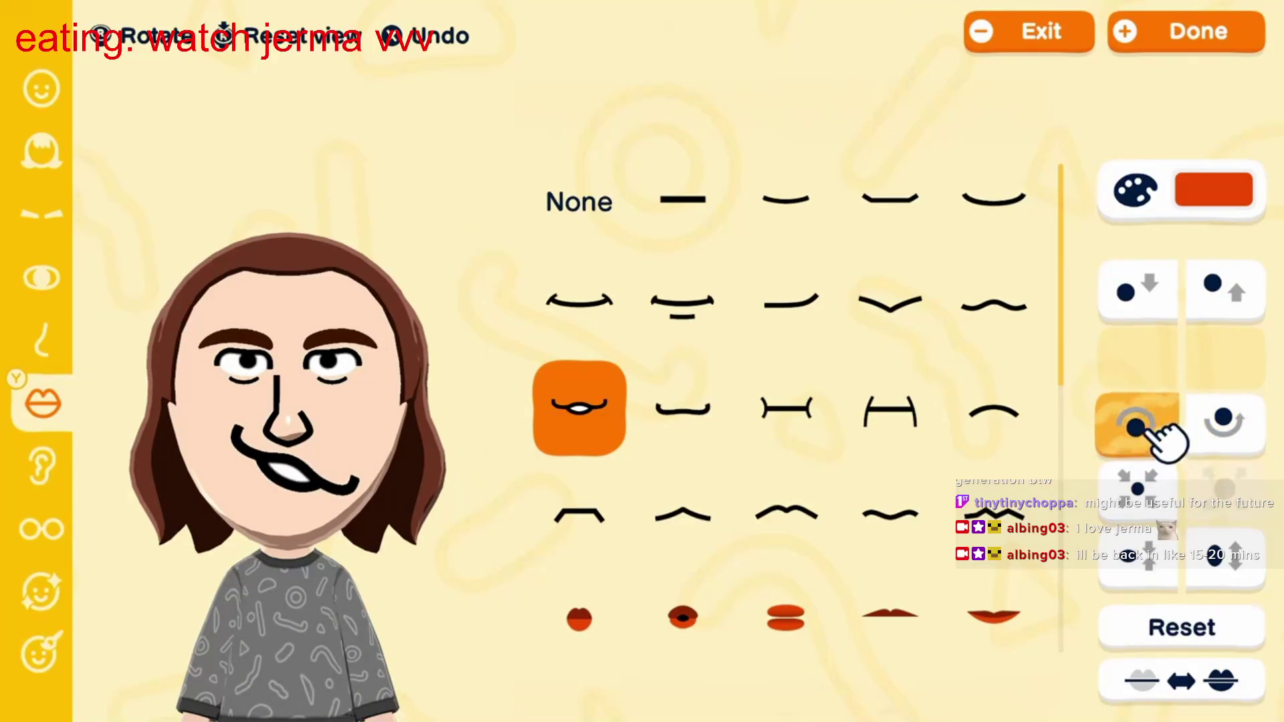
pyautogui.click(1255, 446)
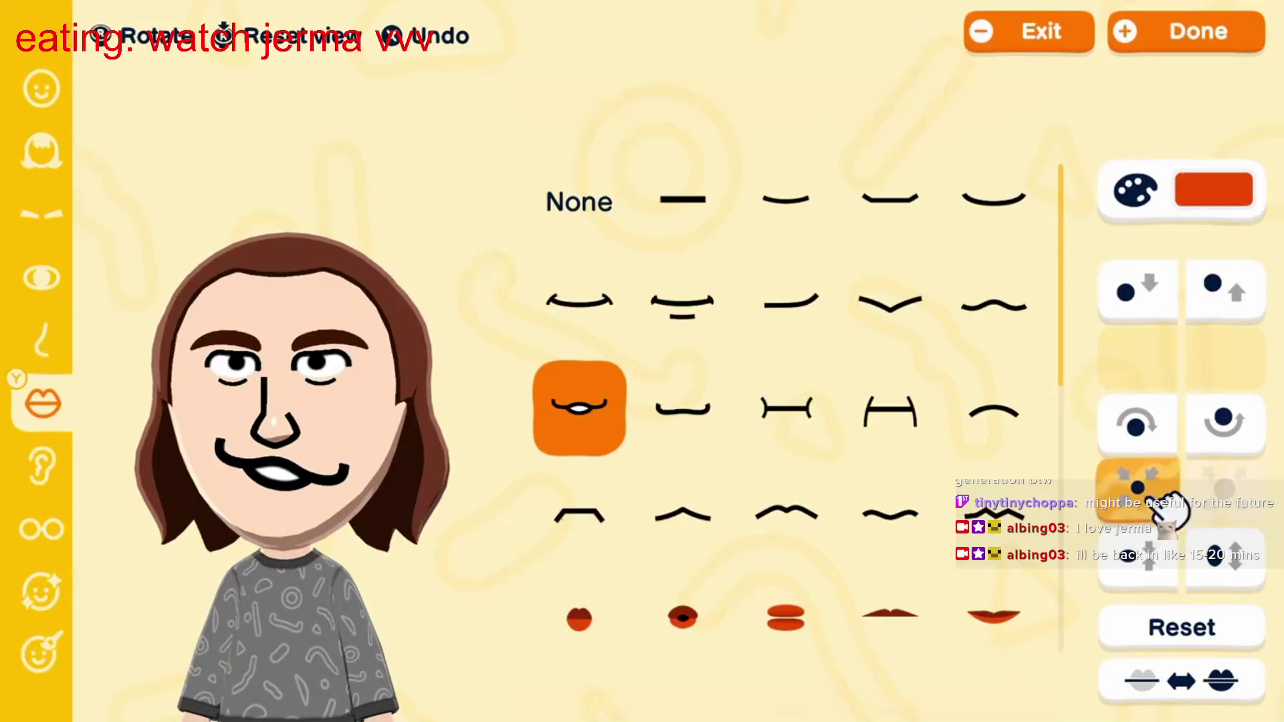
# Step: Scroll down through the mouth grid and move on to the ear choices
pyautogui.scroll(-5, 826, 653)
pyautogui.scroll(-10, 827, 653)
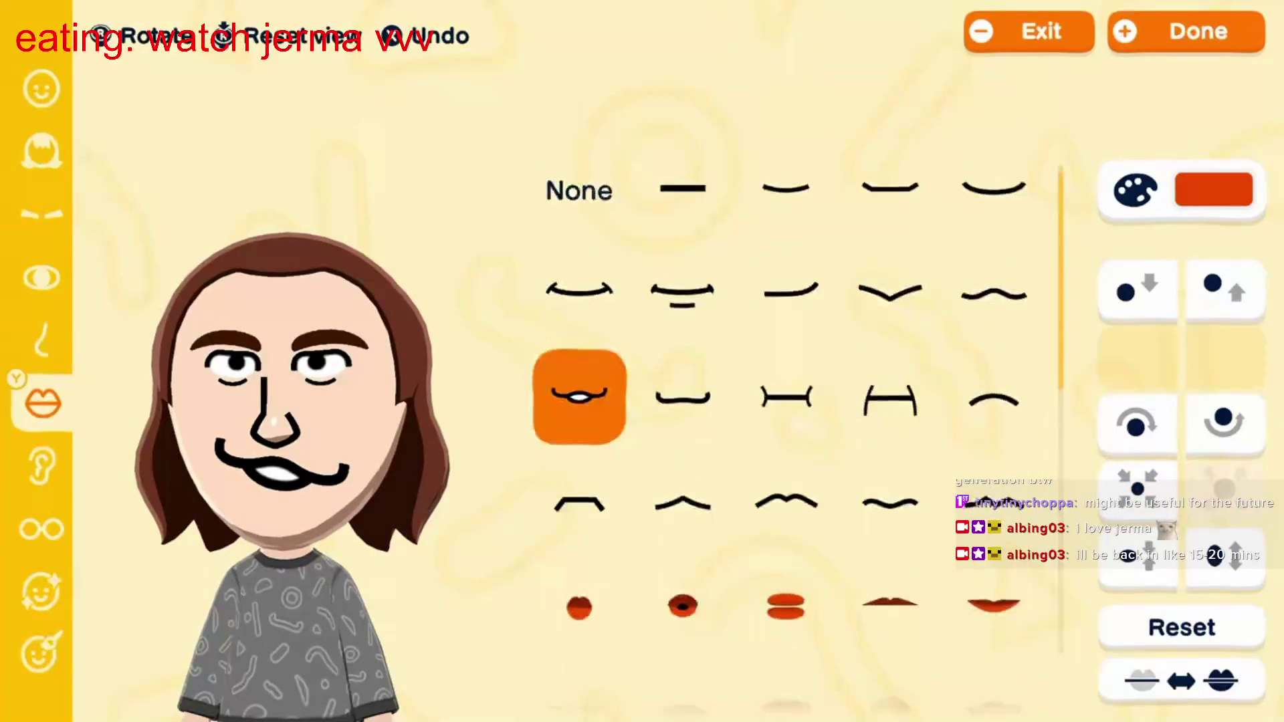
pyautogui.scroll(-3, 716, 645)
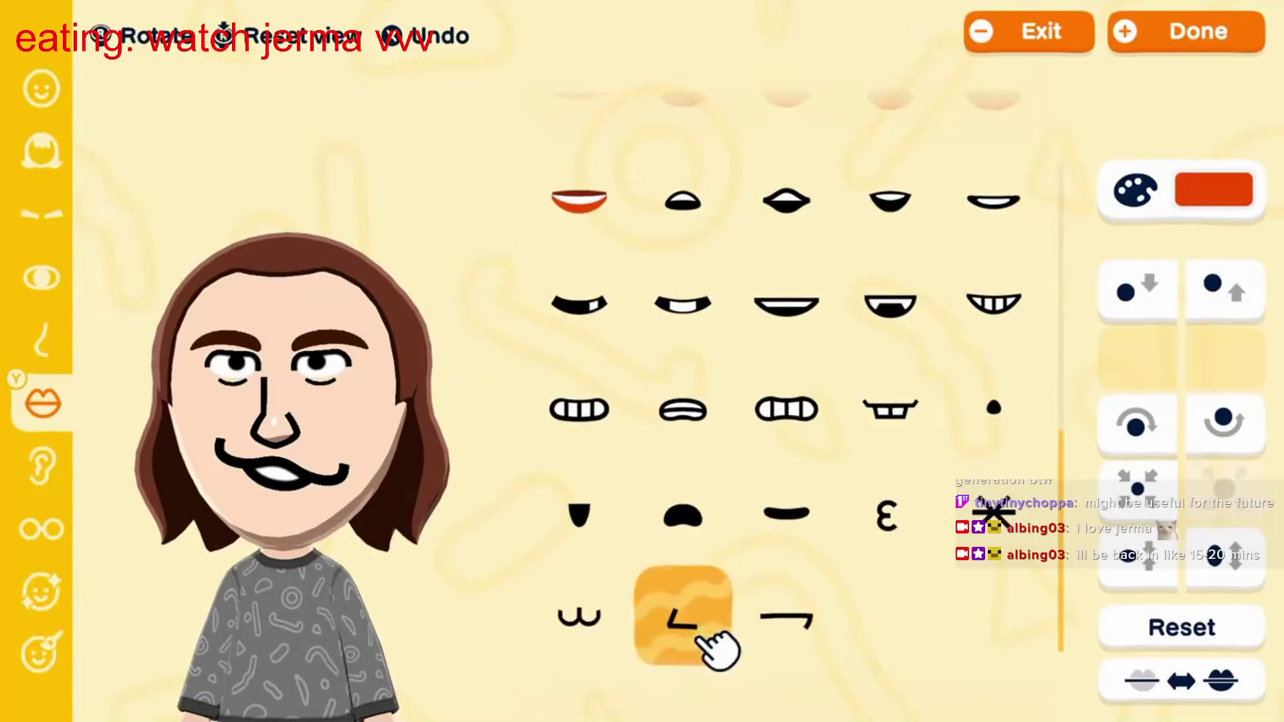
pyautogui.press('r')
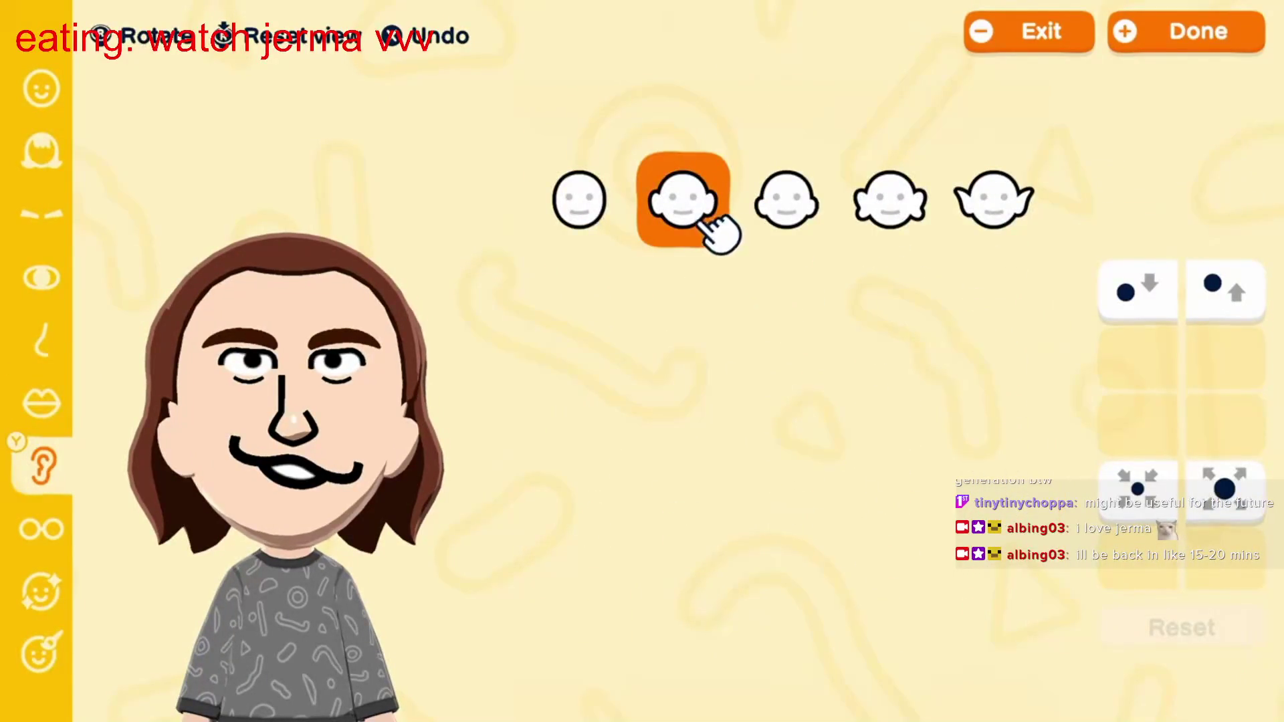
# Step: Give the Mii pointy ears and preview peach, light grey, dark grey and black glasses
pyautogui.click(1020, 224)
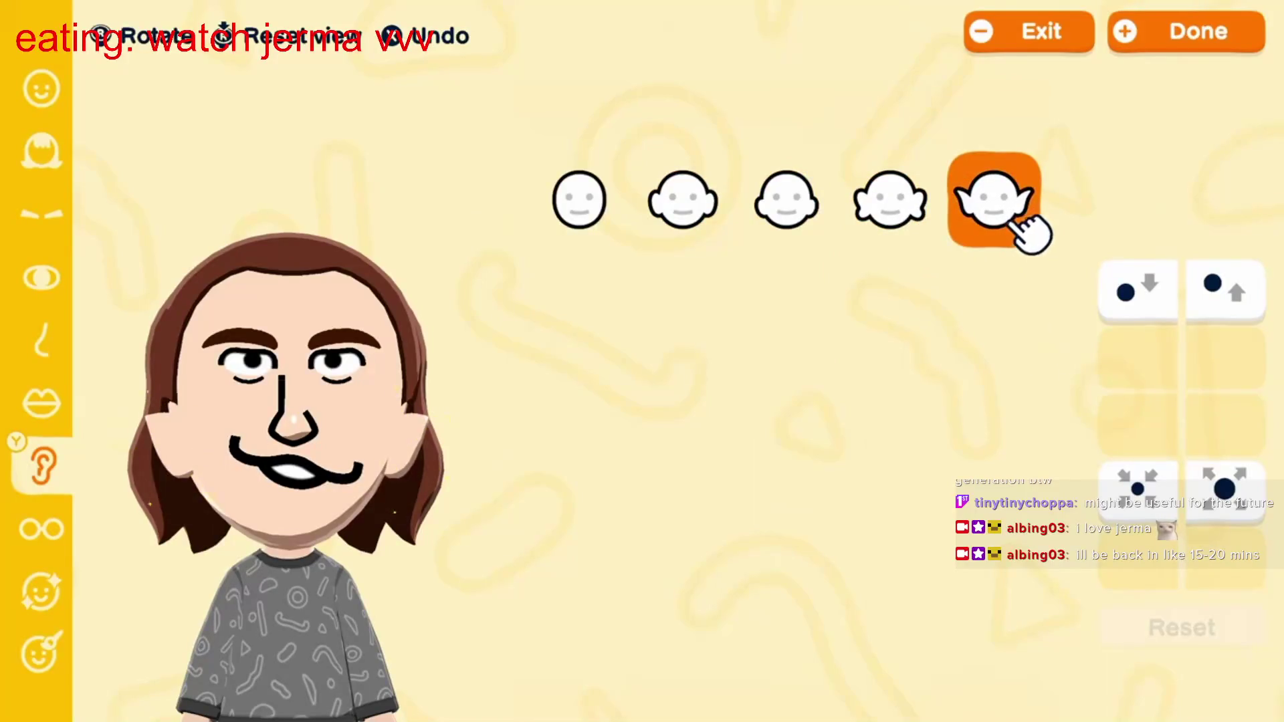
pyautogui.press('r')
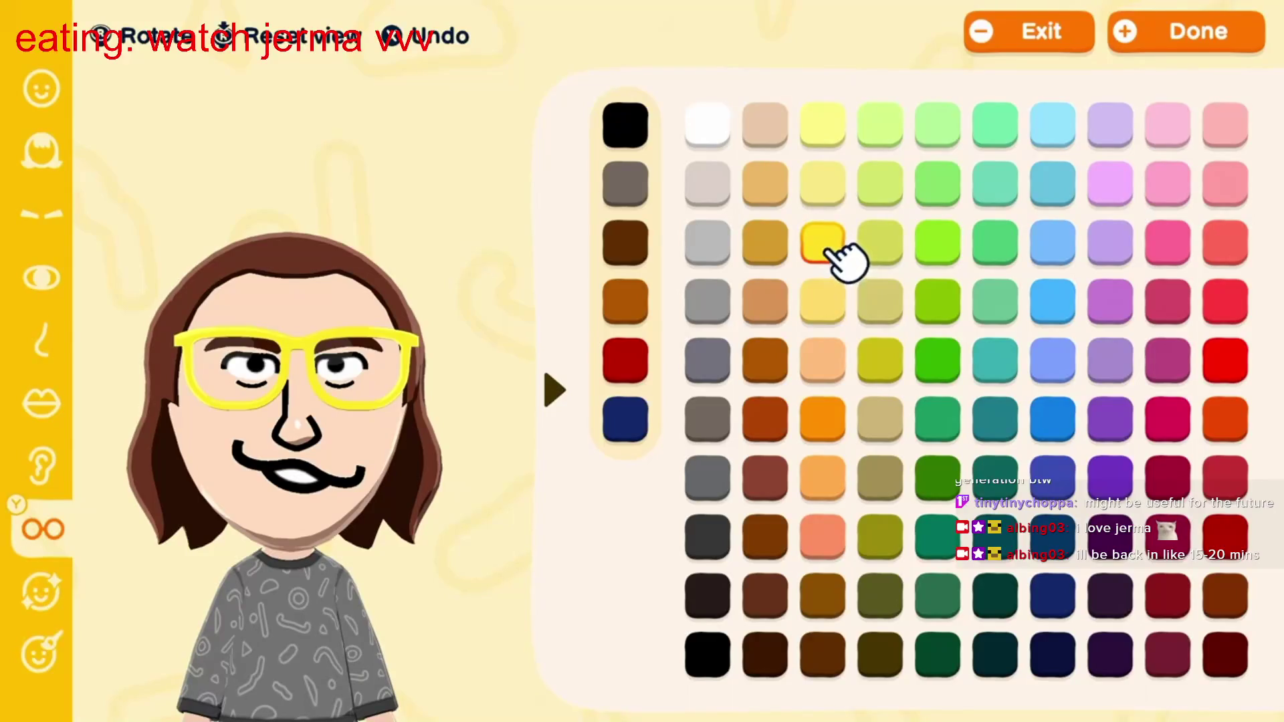
pyautogui.click(841, 374)
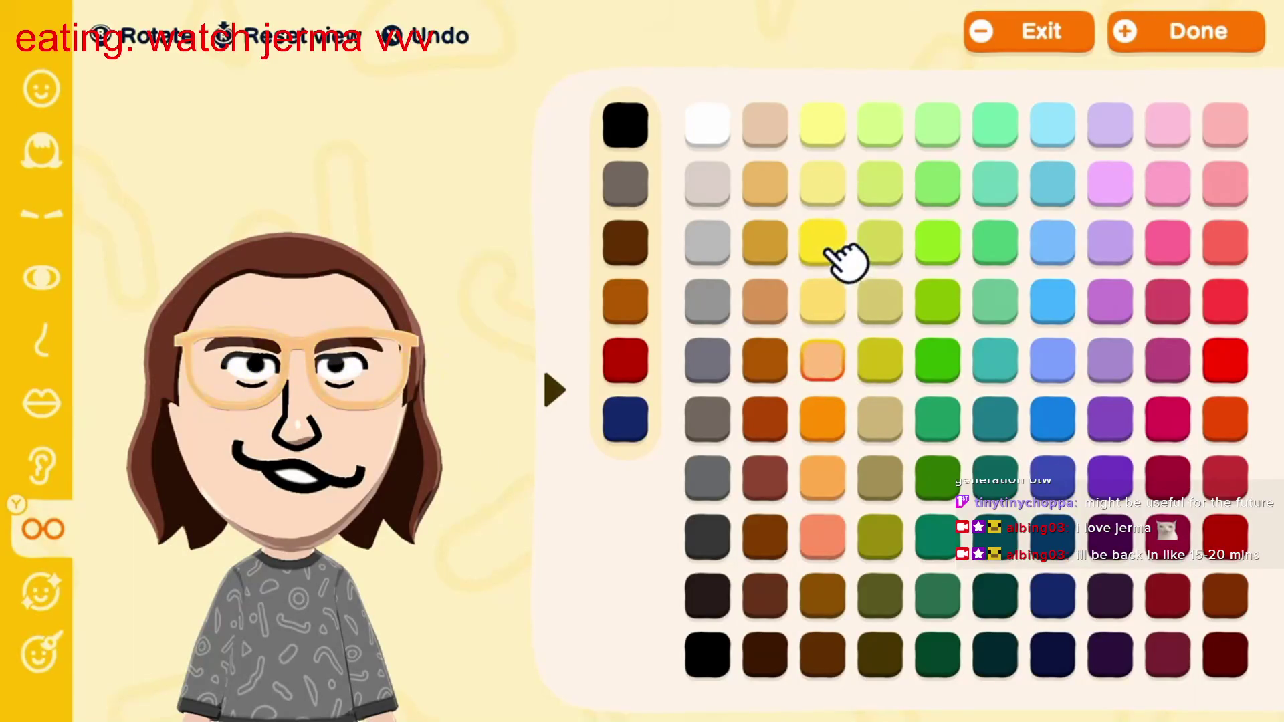
pyautogui.click(707, 242)
pyautogui.click(636, 189)
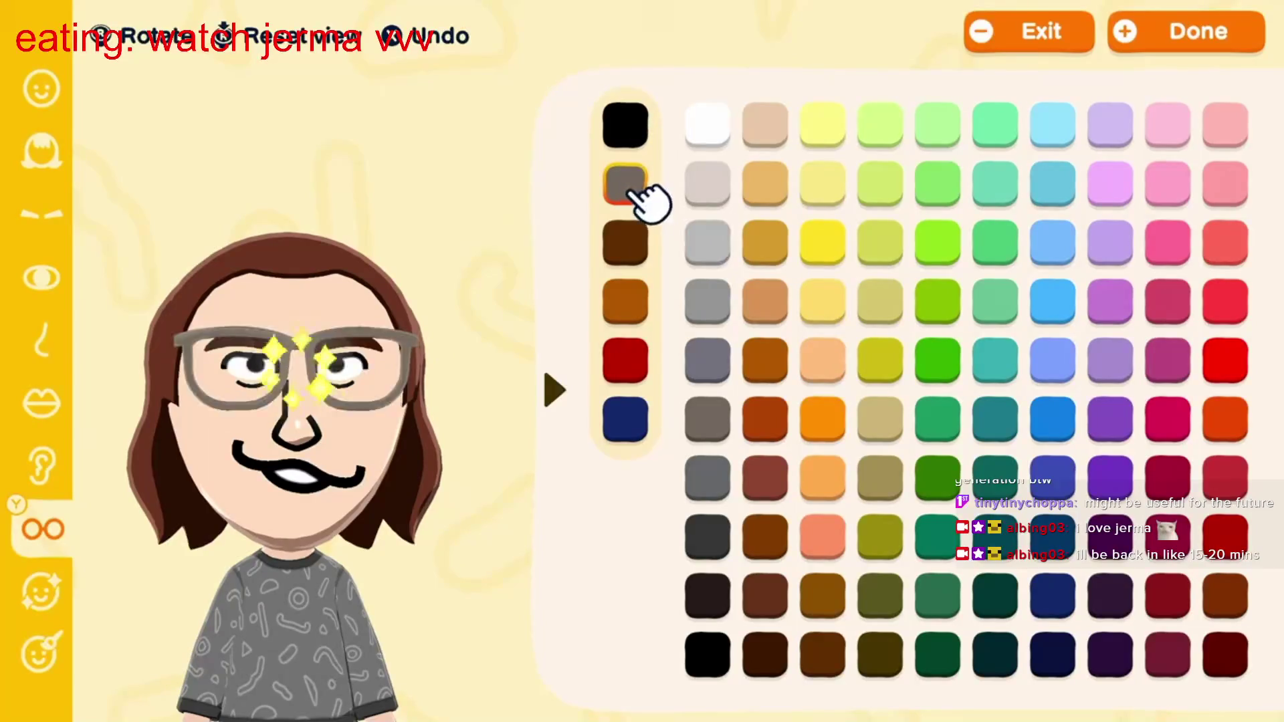
pyautogui.click(637, 125)
pyautogui.click(636, 189)
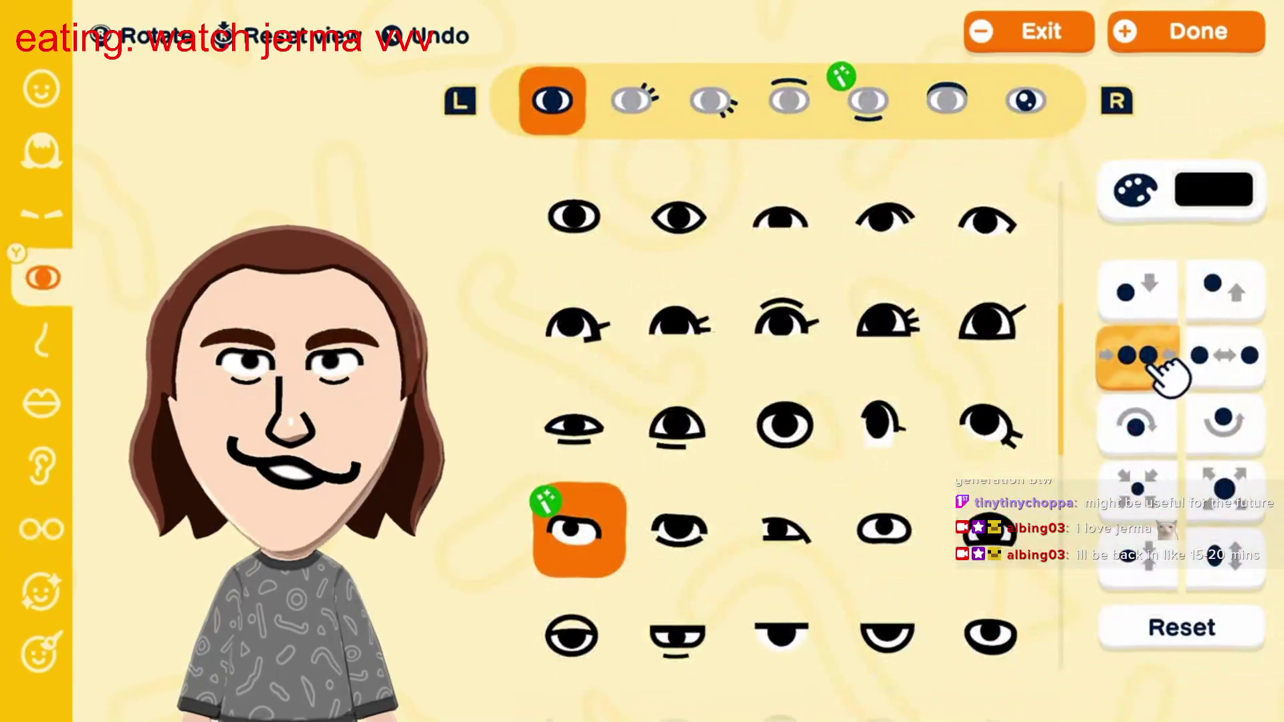
# Step: Move the Mii's eyes four steps closer together
pyautogui.click(1164, 368)
pyautogui.click(1164, 368)
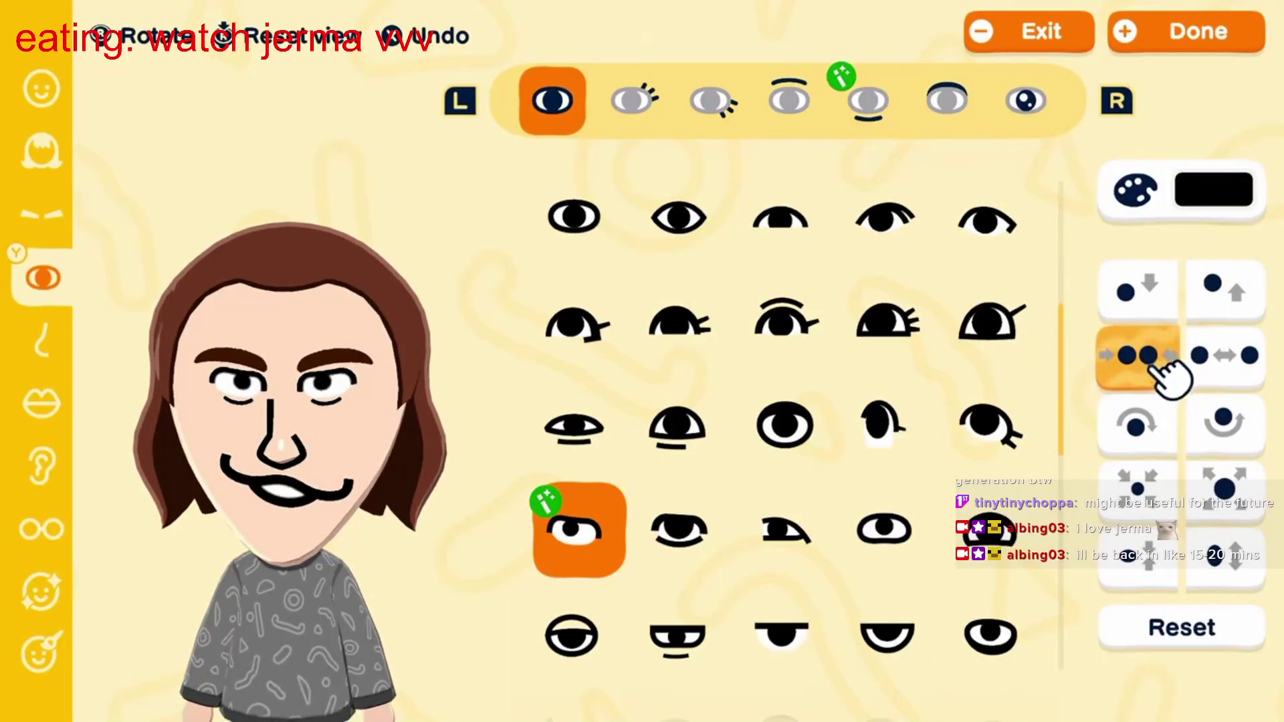
pyautogui.click(1164, 368)
pyautogui.click(1164, 367)
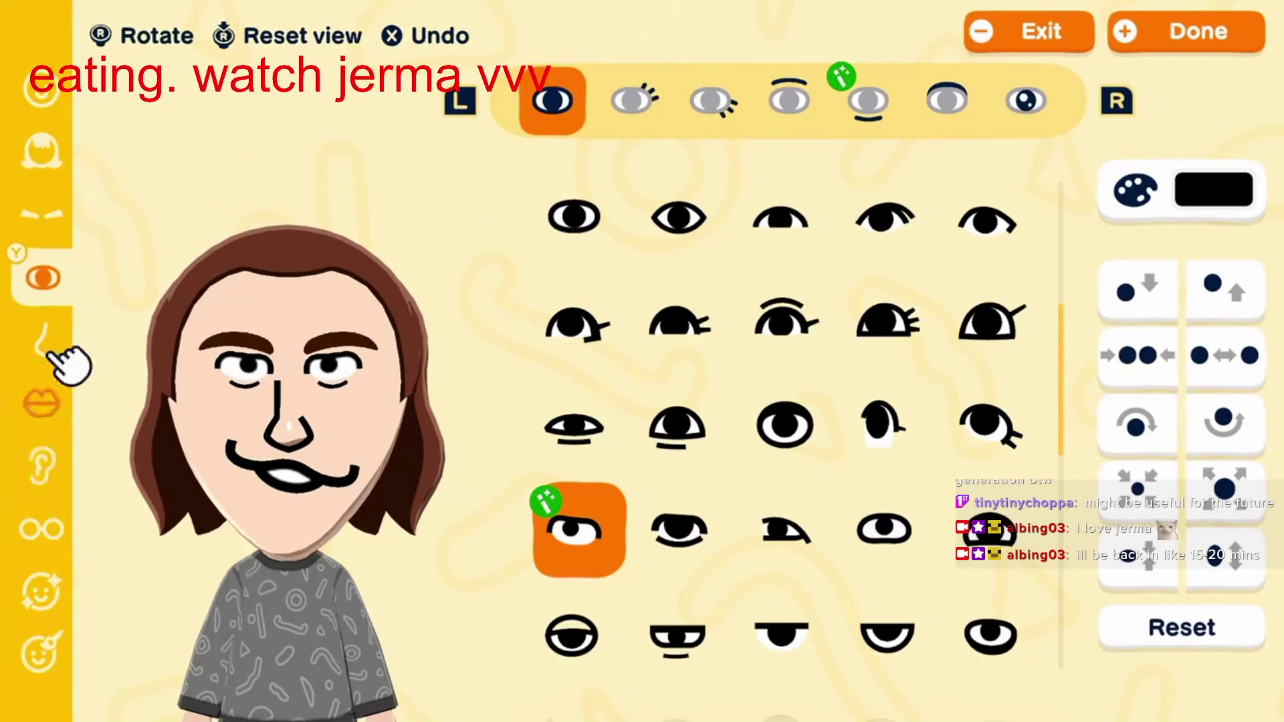
pyautogui.click(61, 107)
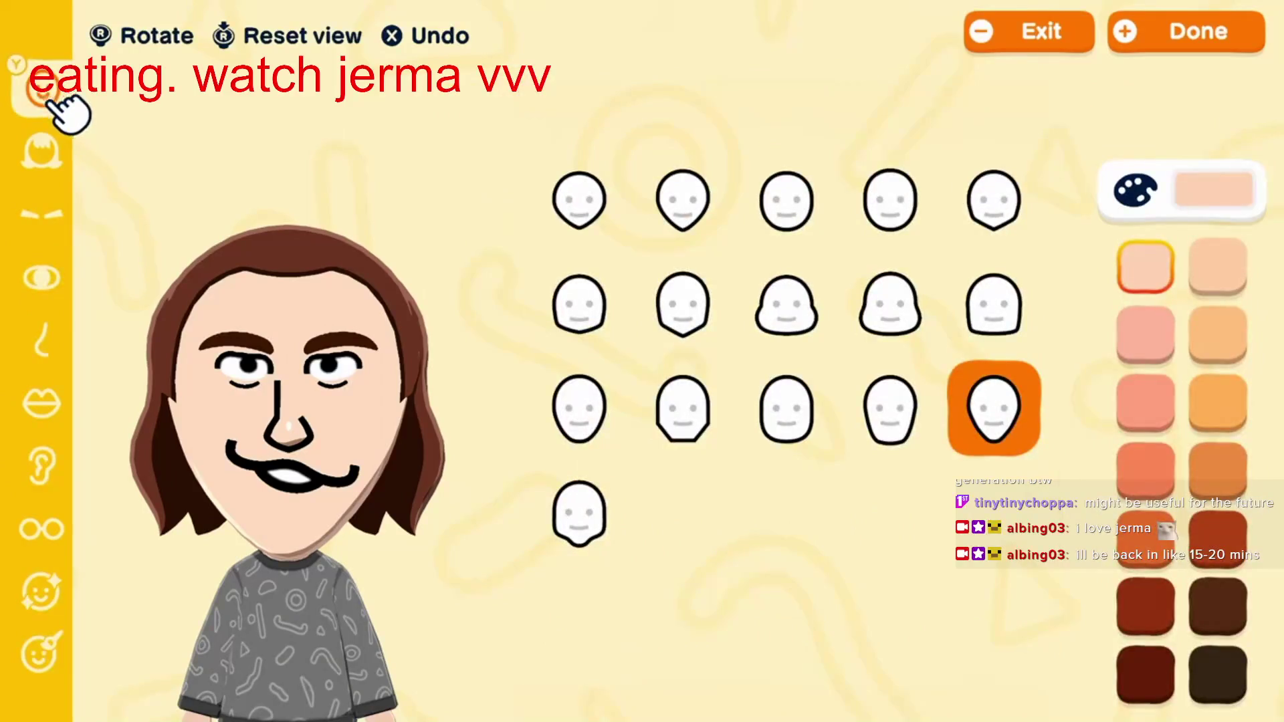
# Step: Finish the face, drag Height and Body Type near minimum, and confirm the build
pyautogui.click(66, 175)
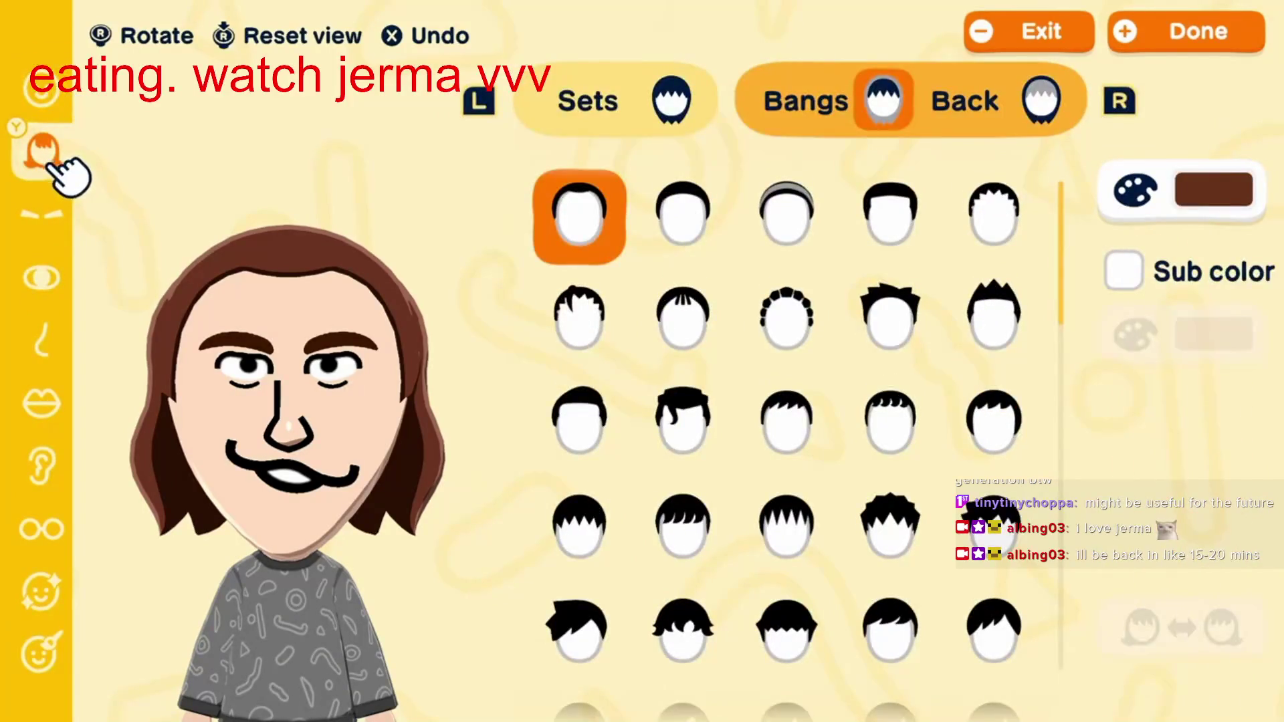
pyautogui.press('+')
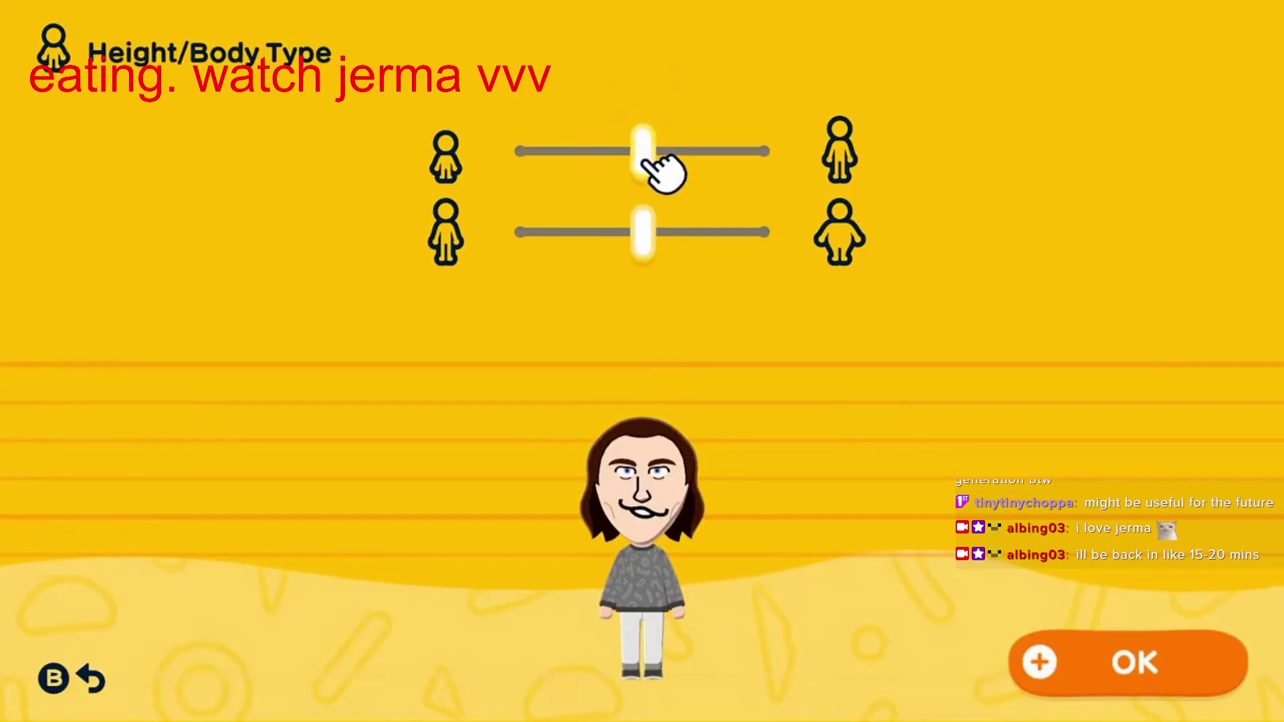
pyautogui.moveTo(652, 168); pyautogui.dragTo(519, 167)
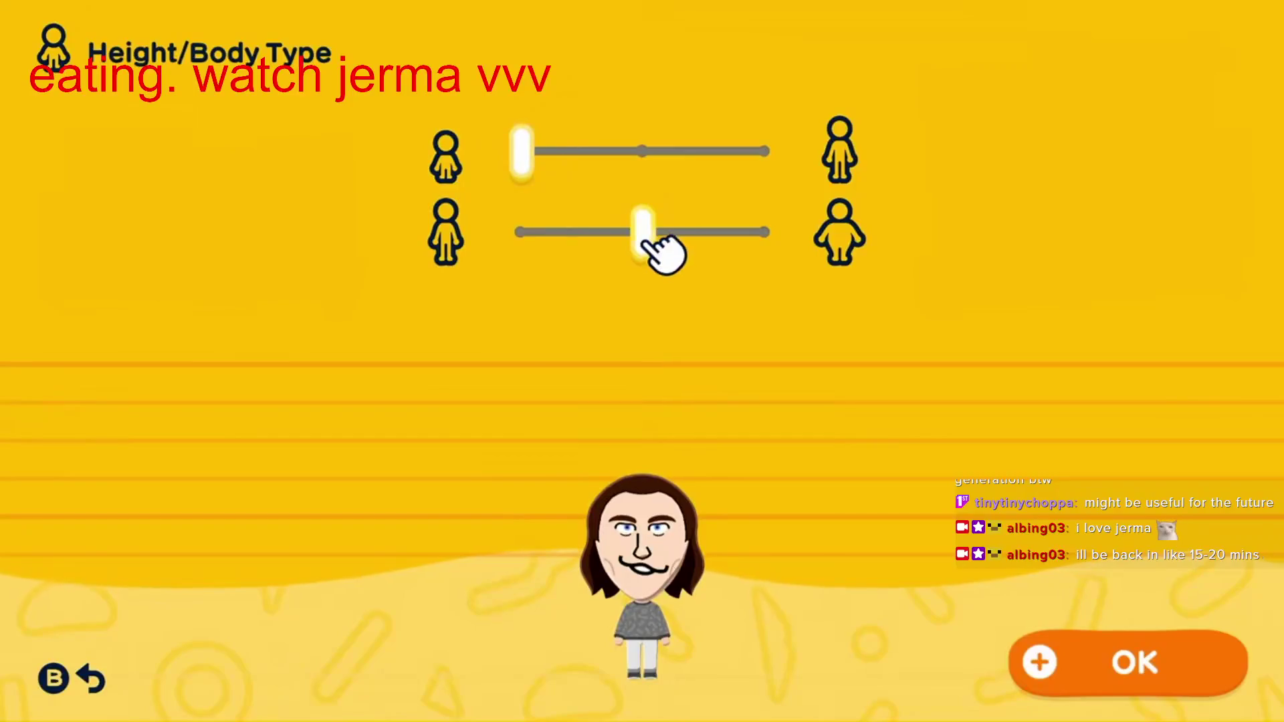
pyautogui.moveTo(646, 237); pyautogui.dragTo(542, 251)
pyautogui.moveTo(535, 164)
pyautogui.mouseDown()
pyautogui.moveTo(573, 166)
pyautogui.moveTo(552, 175)
pyautogui.moveTo(637, 172)
pyautogui.moveTo(539, 171)
pyautogui.moveTo(611, 175)
pyautogui.mouseUp()
pyautogui.press('Return')
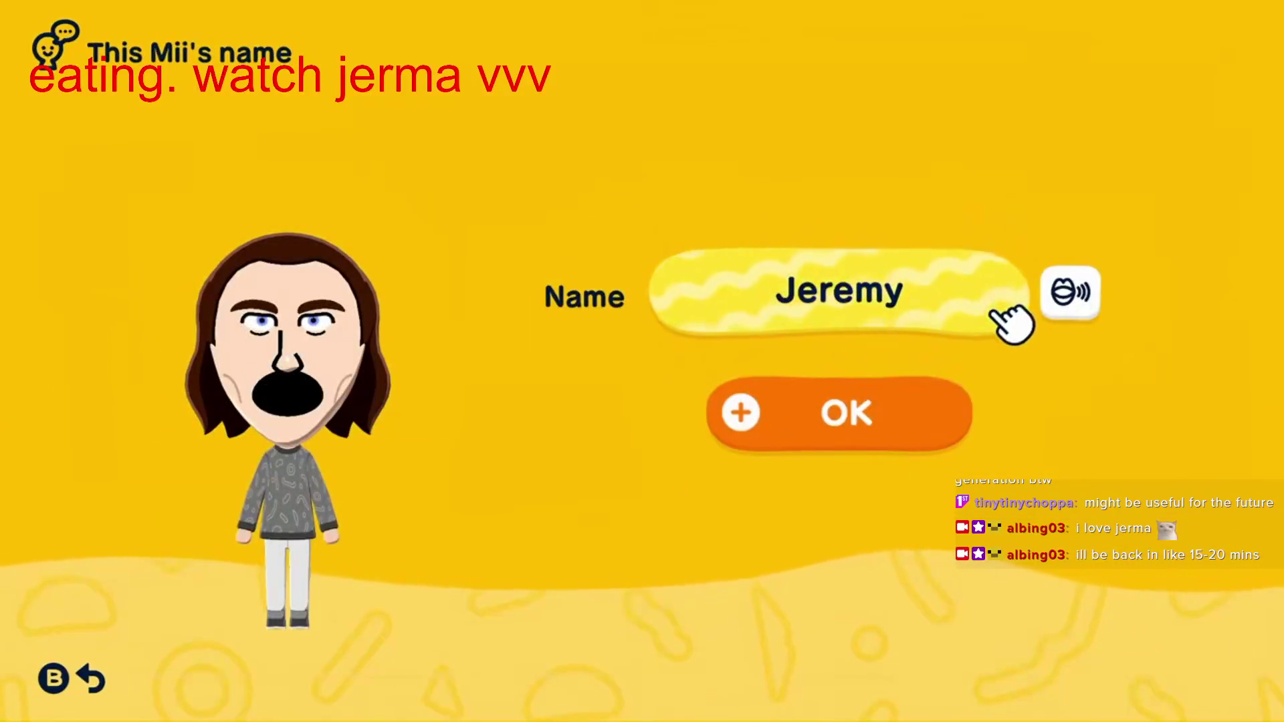
# Step: Keep the Mii's existing name, leaving its pronunciation unchanged
pyautogui.click(1084, 311)
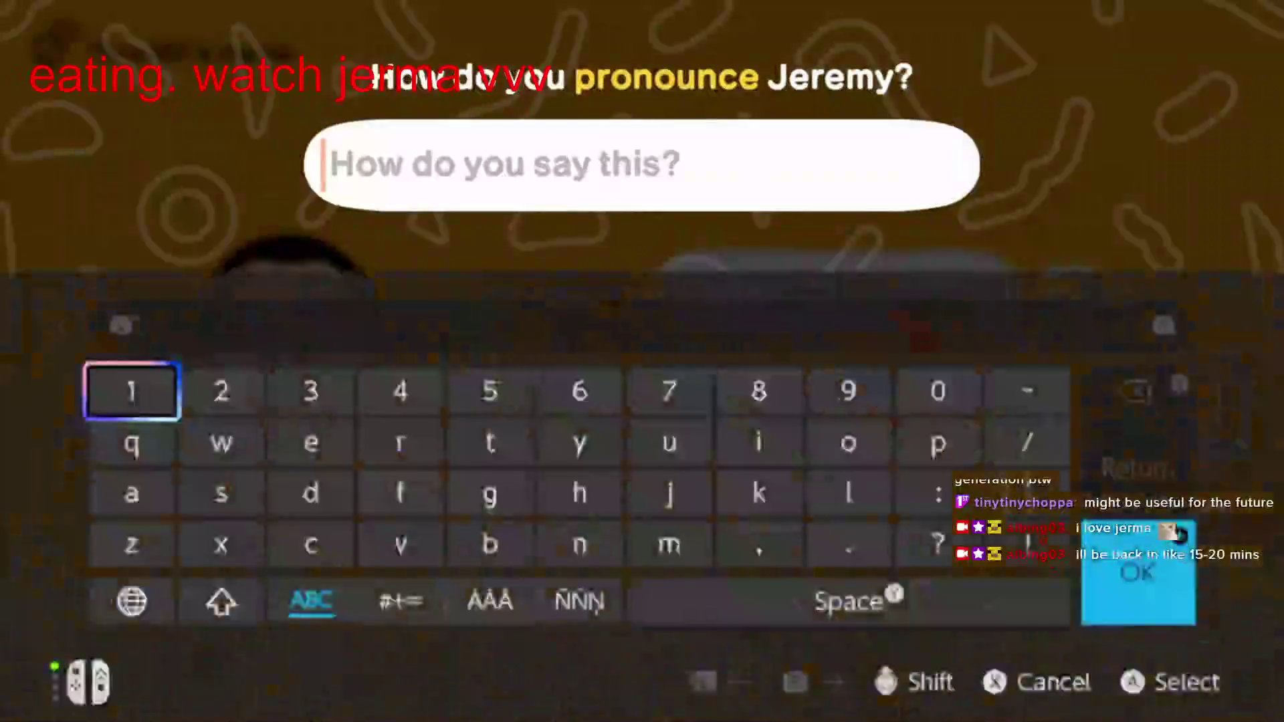
pyautogui.press('Escape')
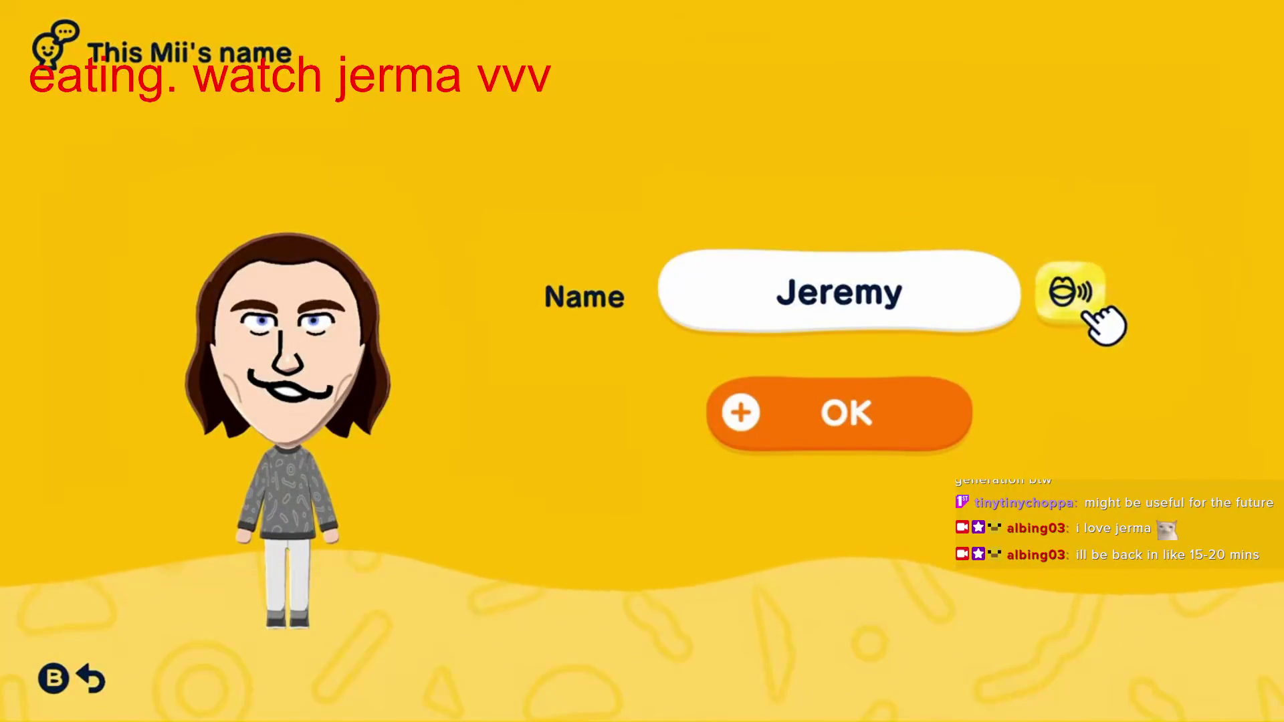
pyautogui.press('+')
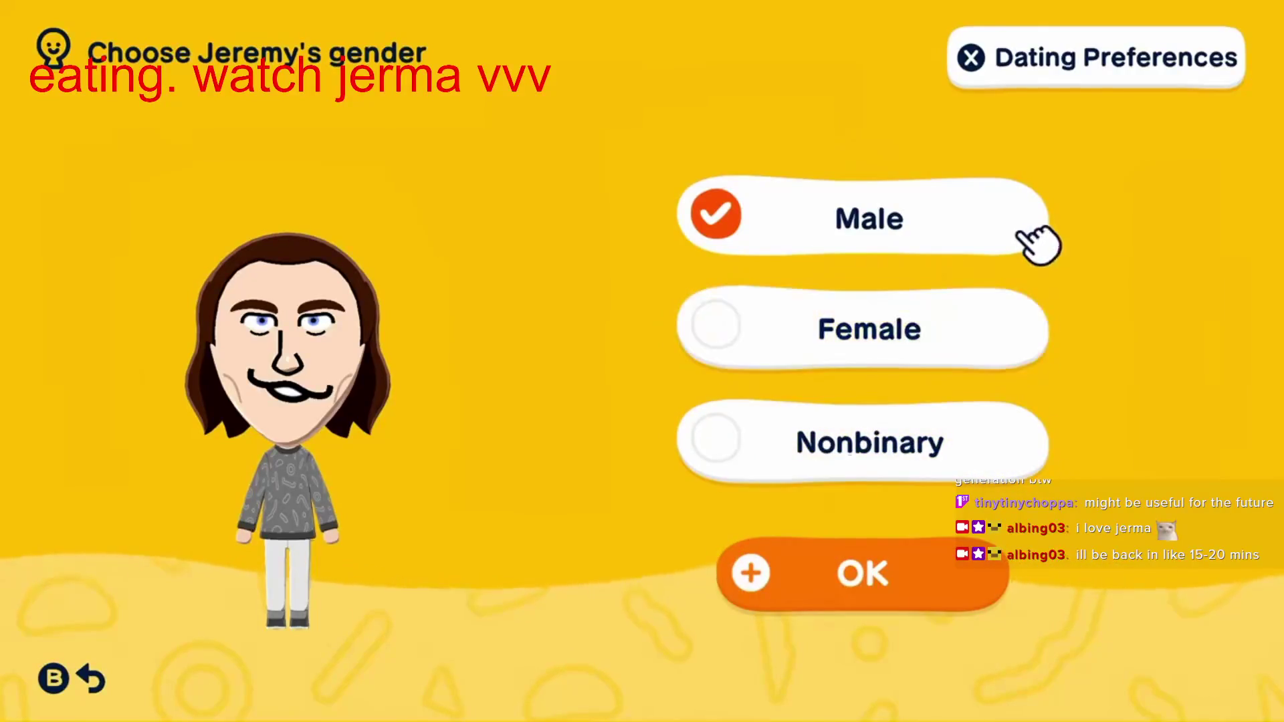
# Step: Keep Male gender and set the dating preference to Female
pyautogui.press('x')
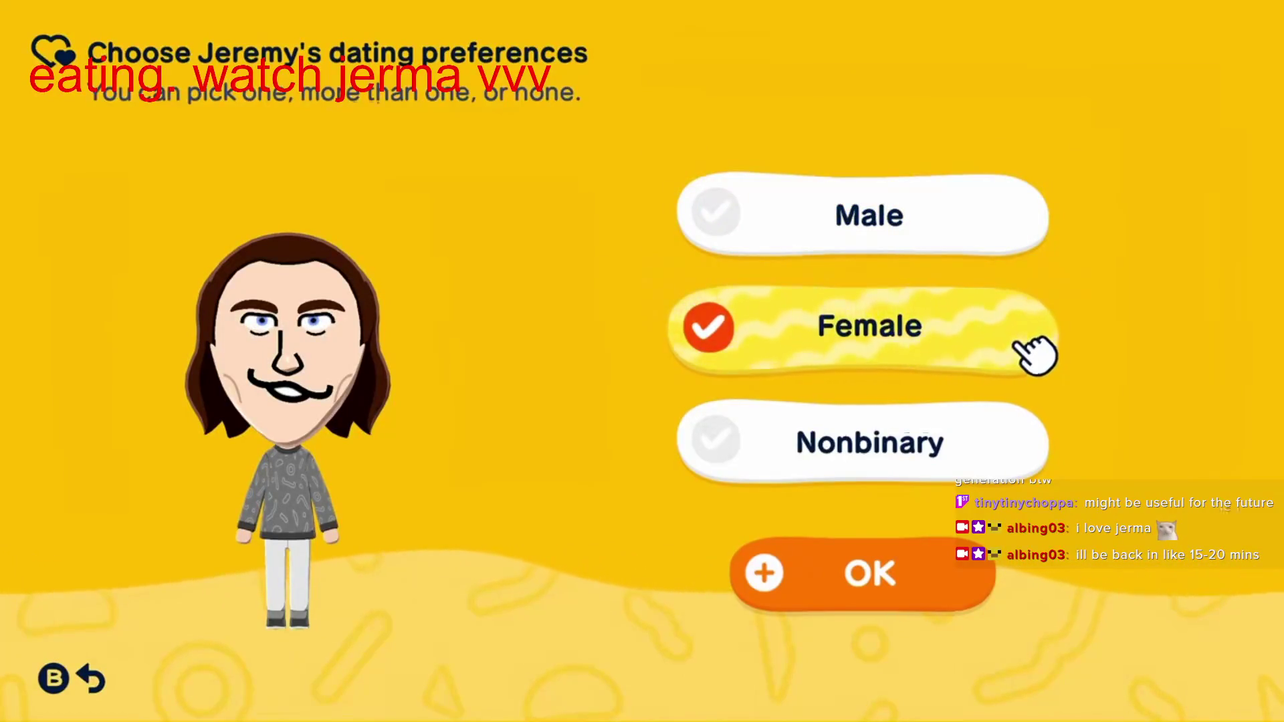
pyautogui.press('+')
pyautogui.press('Left')
pyautogui.press('Down')
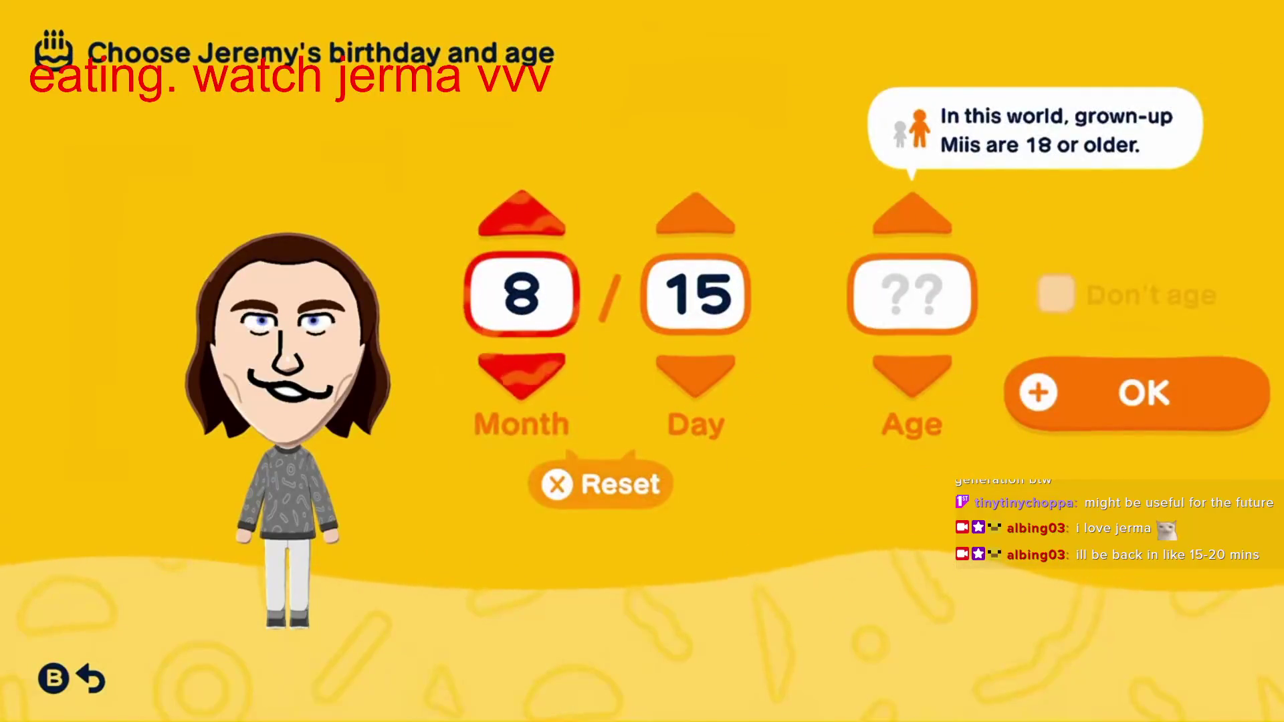
# Step: Set Month 9, Day 22 and Age 40, then confirm
pyautogui.press('Right')
pyautogui.press('Right')
pyautogui.press('Up')
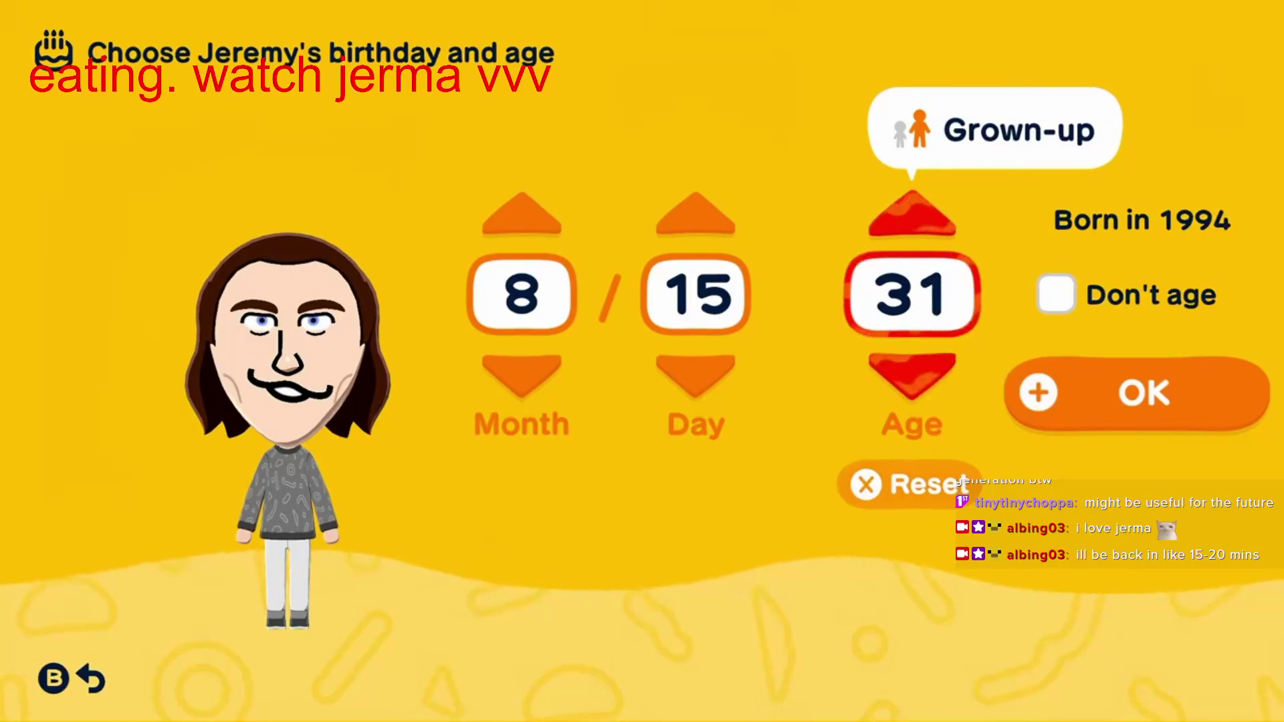
pyautogui.press('Right')
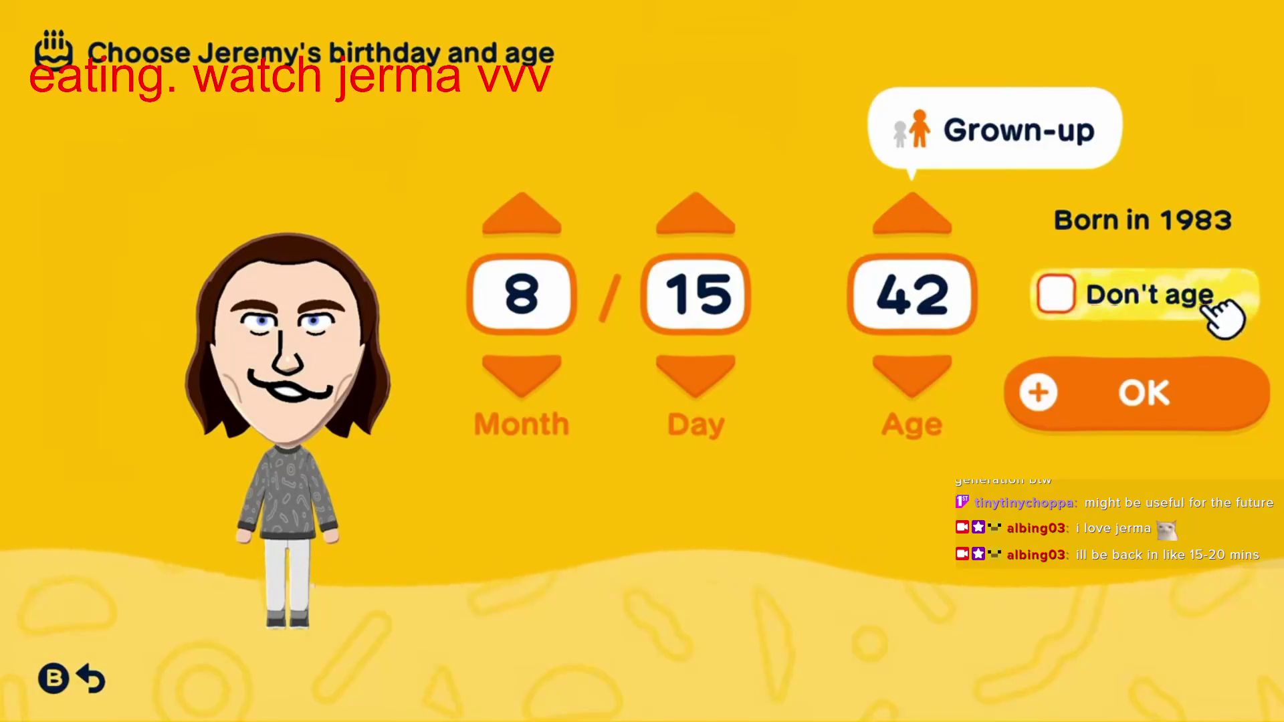
pyautogui.press('Left')
pyautogui.press('Left')
pyautogui.press('Up')
pyautogui.press('Up')
pyautogui.press('Up')
pyautogui.press('Right')
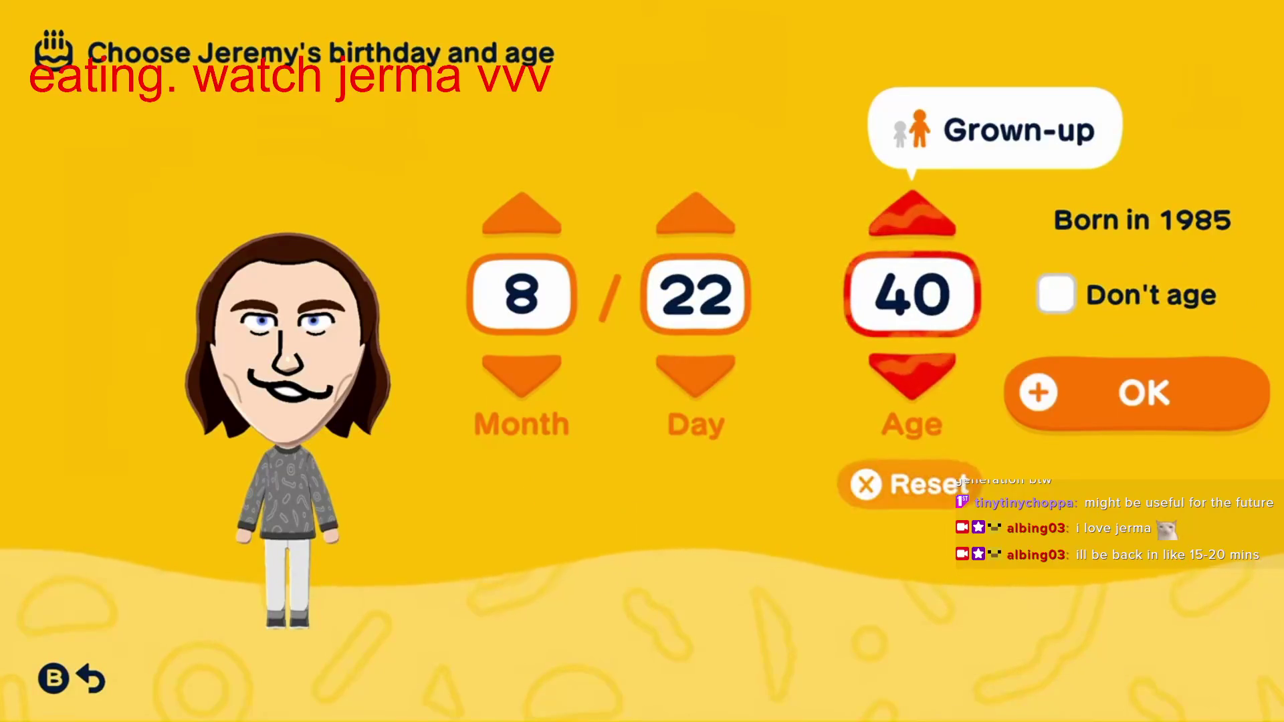
pyautogui.press('Left')
pyautogui.press('Left')
pyautogui.press('Up')
pyautogui.press('Right')
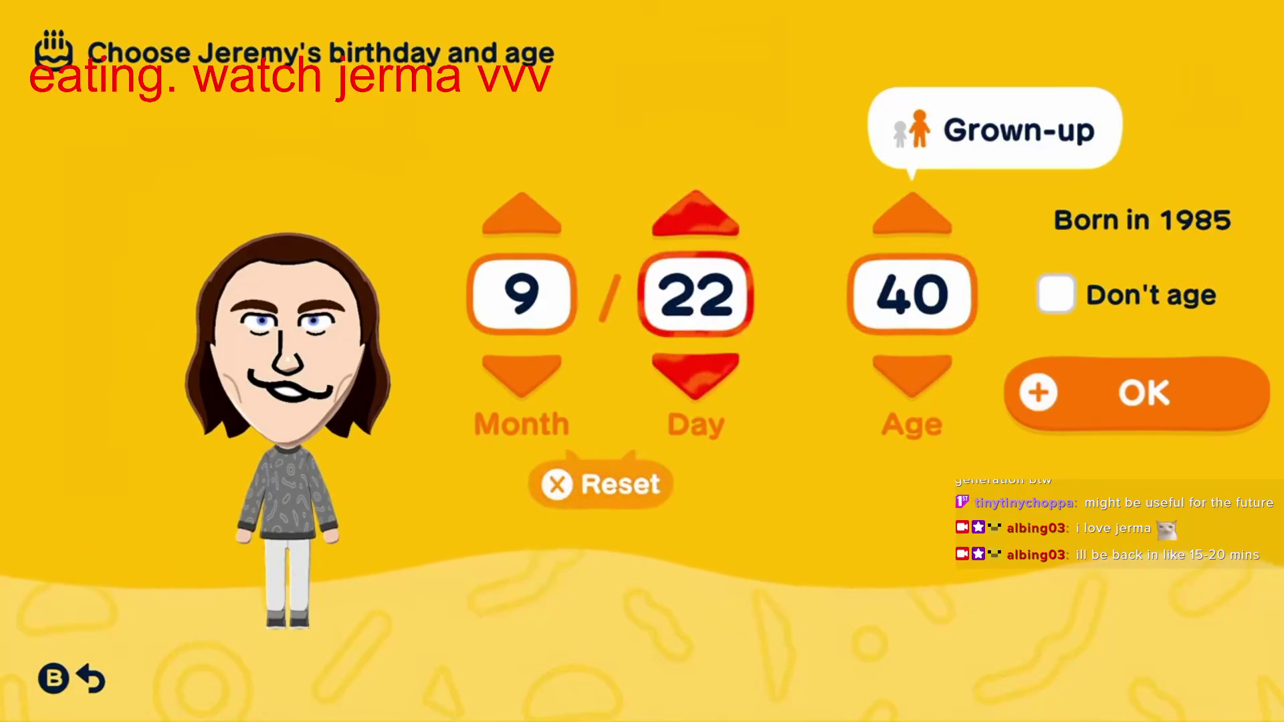
pyautogui.press('Right')
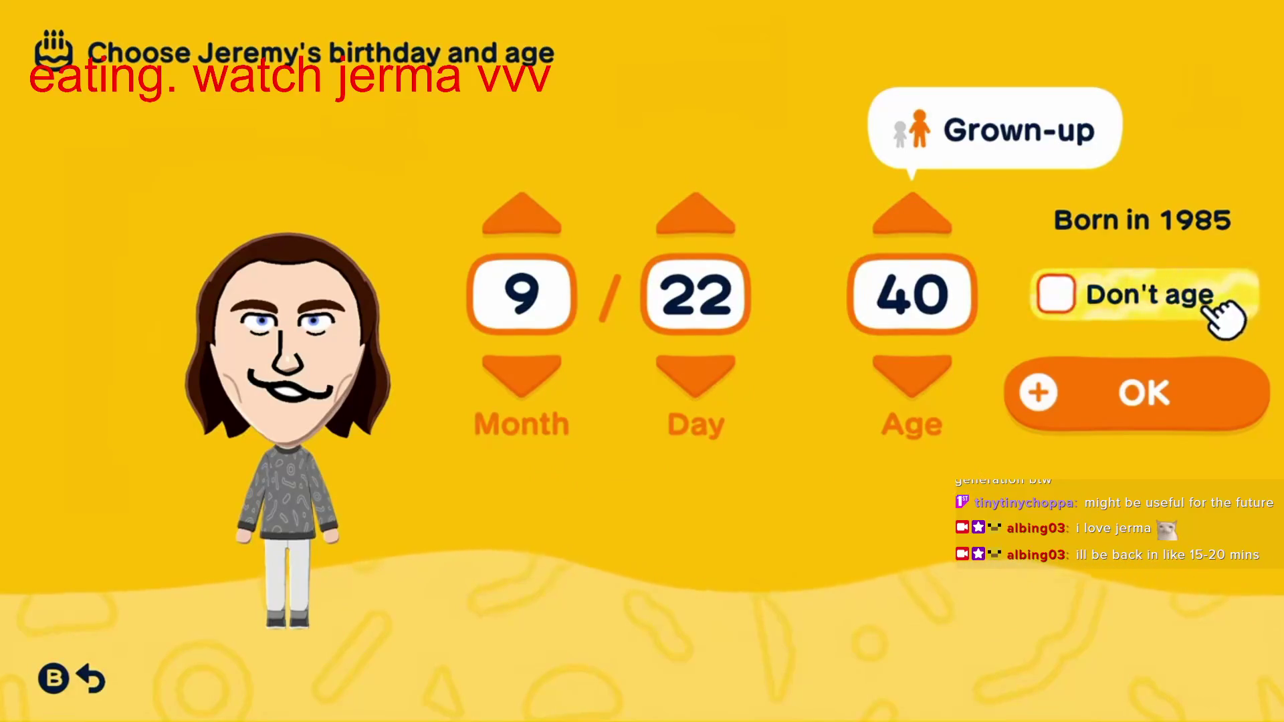
pyautogui.click(1244, 411)
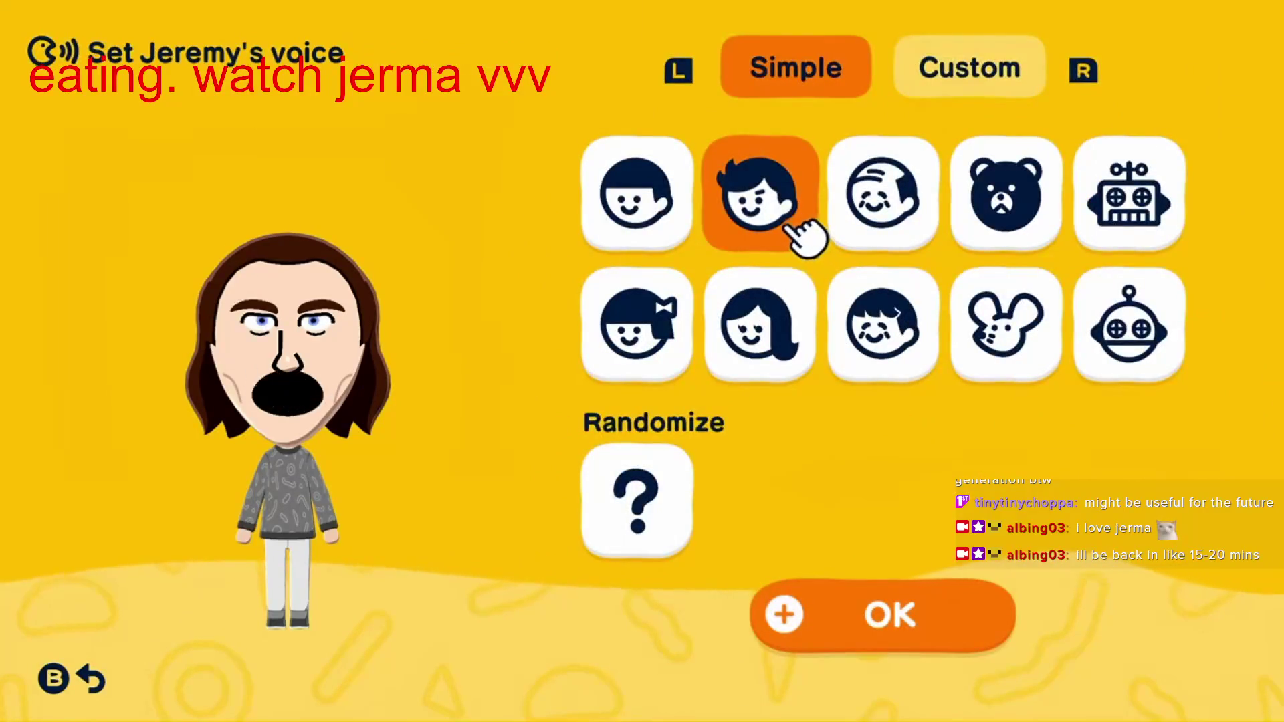
# Step: Sample the first, second and old-man voices, then settle on the bear voice
pyautogui.click(669, 231)
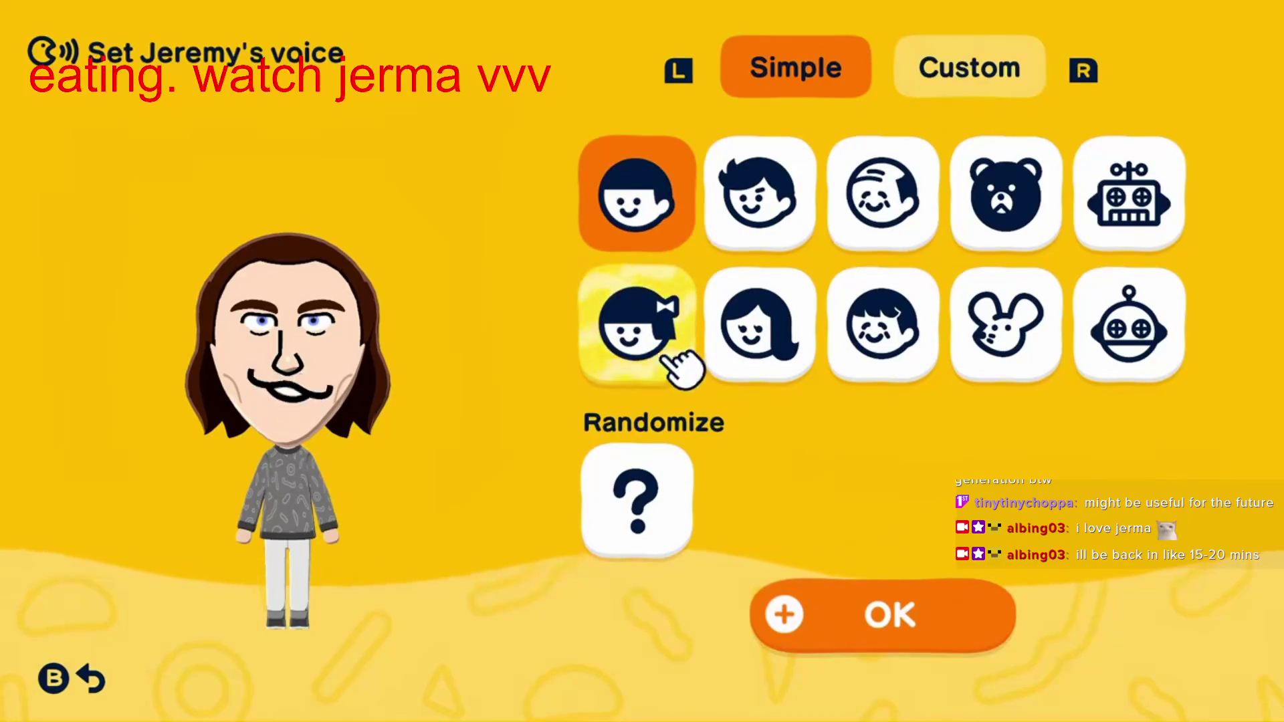
pyautogui.click(808, 239)
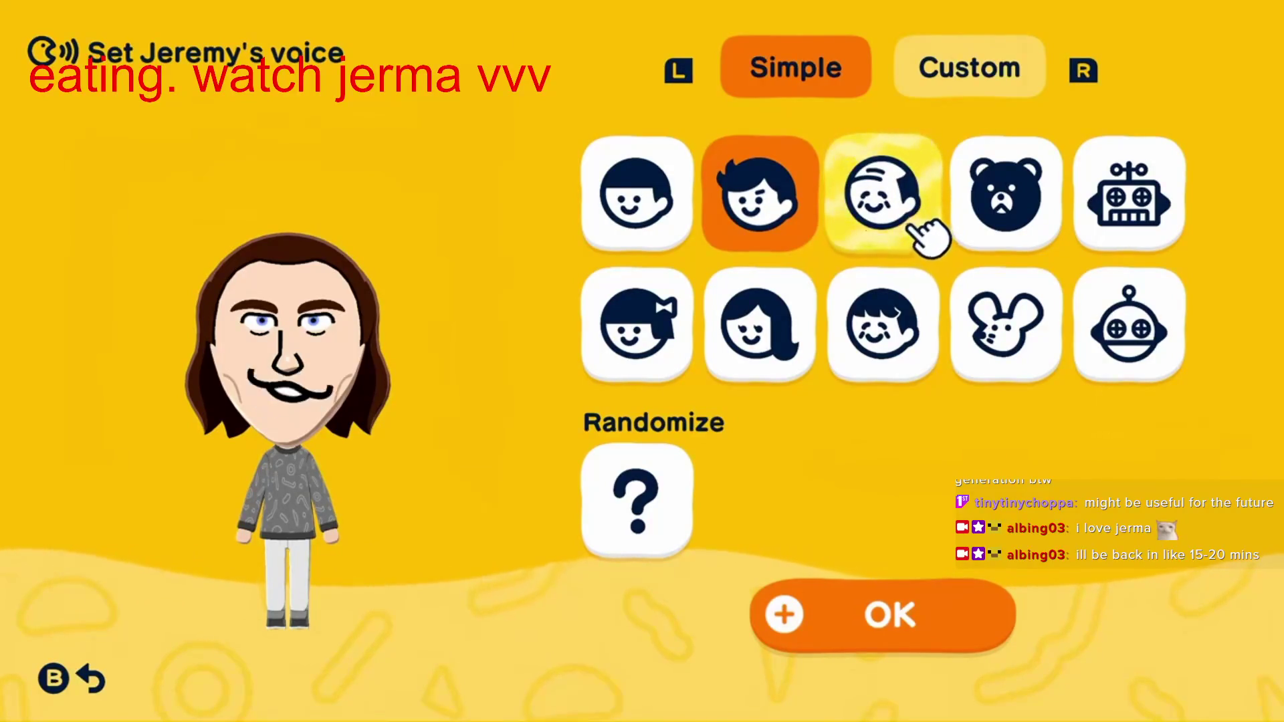
pyautogui.click(920, 232)
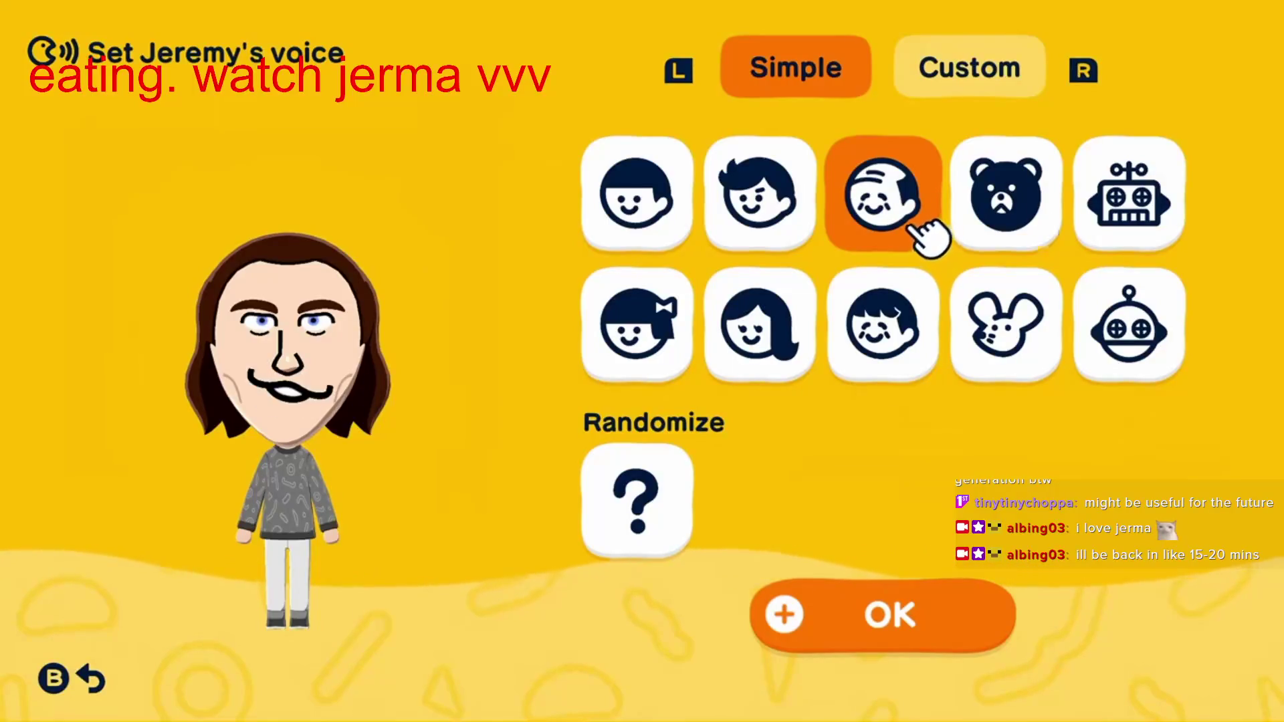
pyautogui.click(1042, 235)
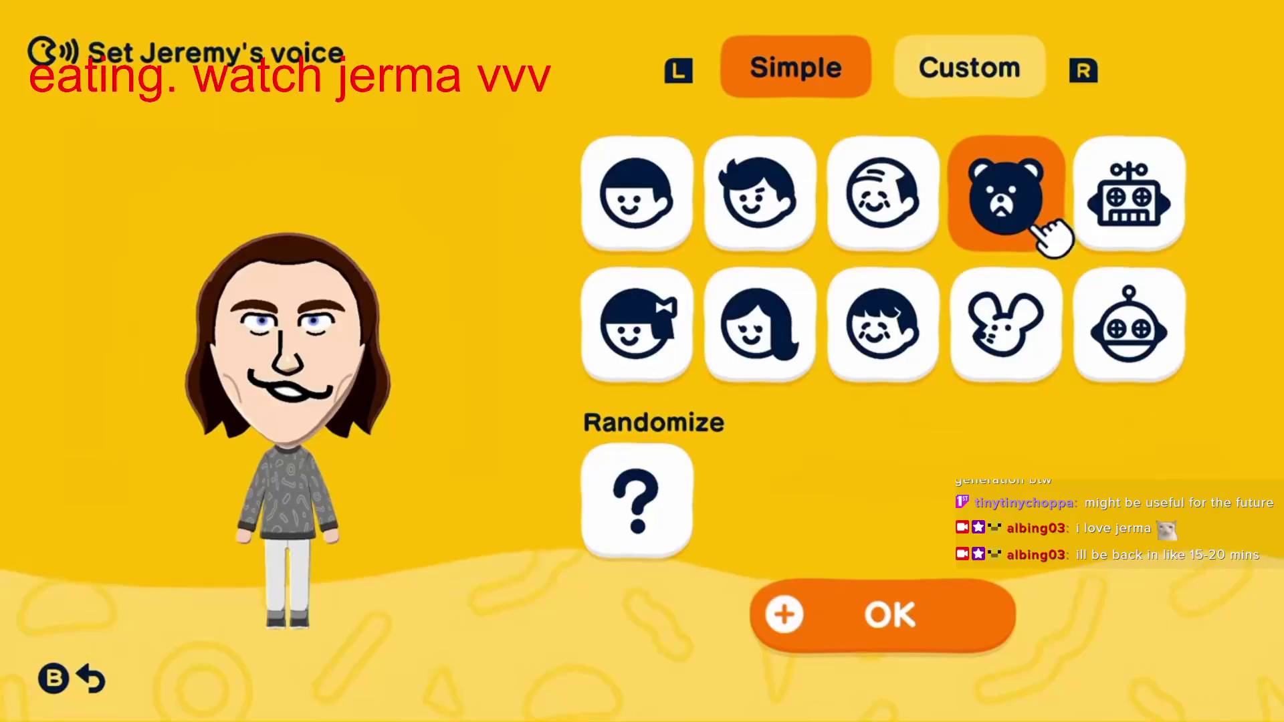
pyautogui.press('r')
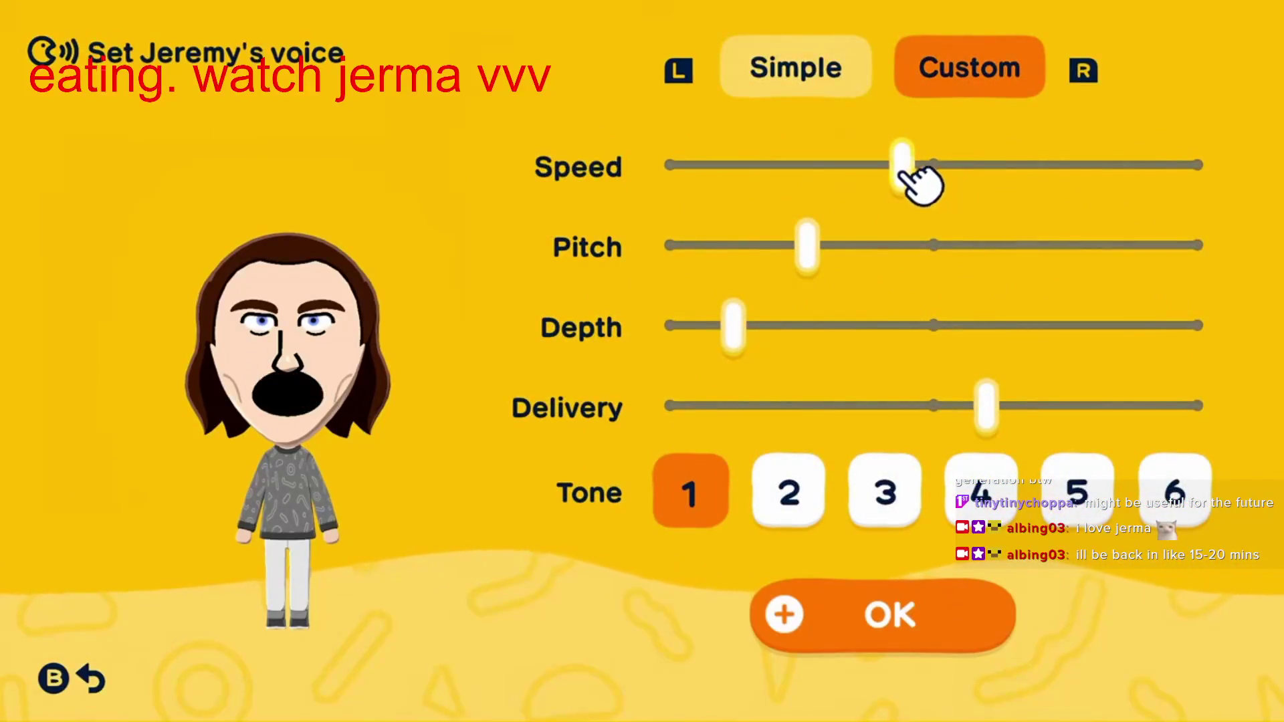
# Step: Drag Speed fully right, Pitch right of centre, Depth just left of centre, Delivery near middle
pyautogui.moveTo(933, 184); pyautogui.dragTo(1214, 179)
pyautogui.moveTo(804, 258); pyautogui.dragTo(1025, 258)
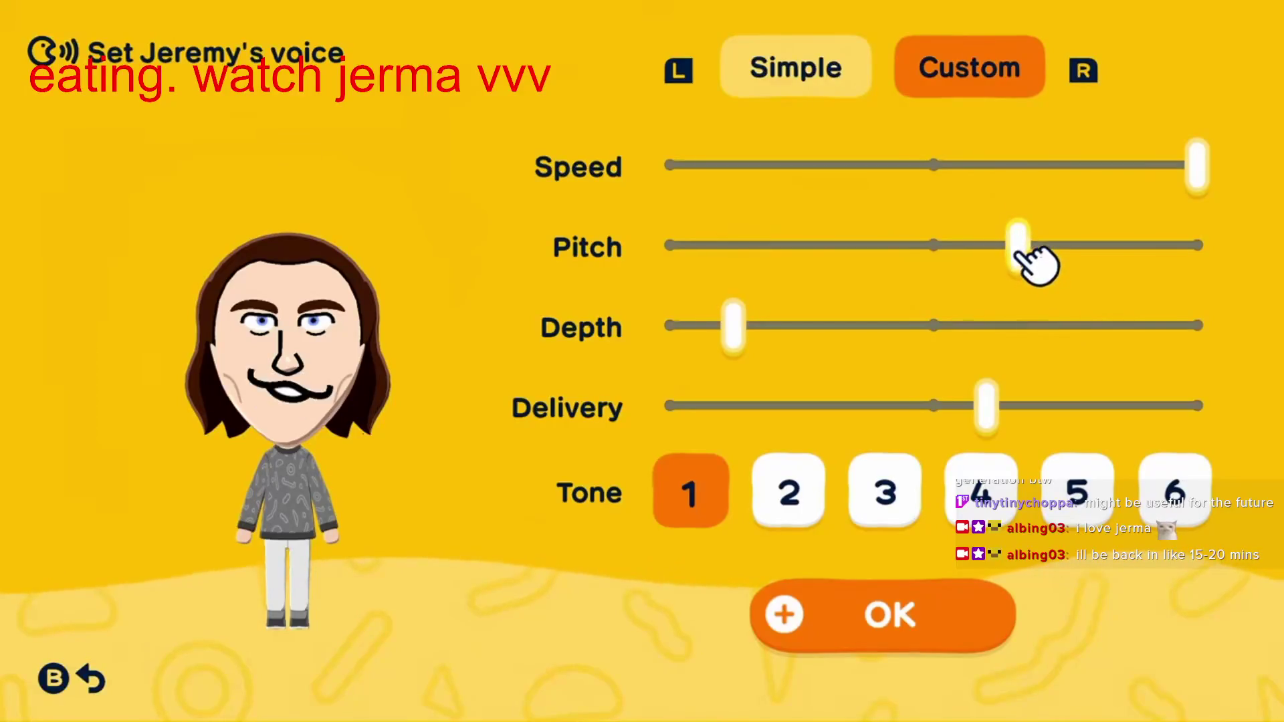
pyautogui.moveTo(741, 338); pyautogui.dragTo(753, 340)
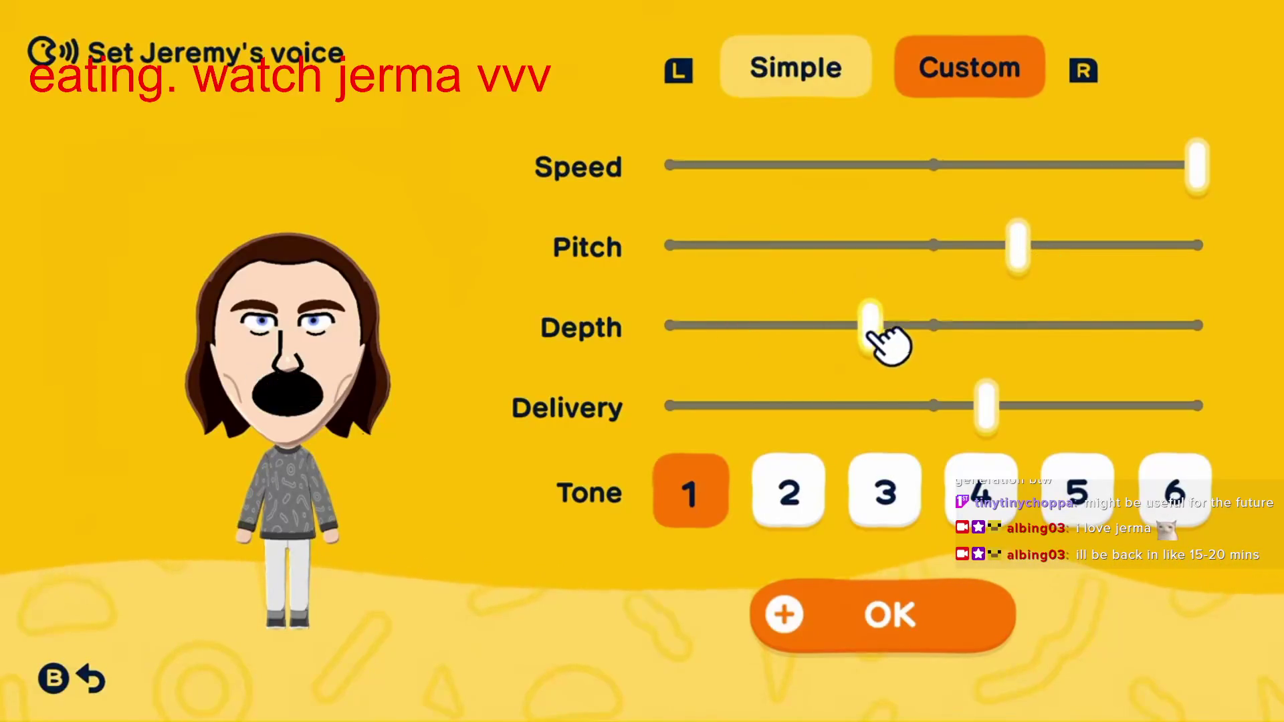
pyautogui.moveTo(874, 334); pyautogui.dragTo(863, 335)
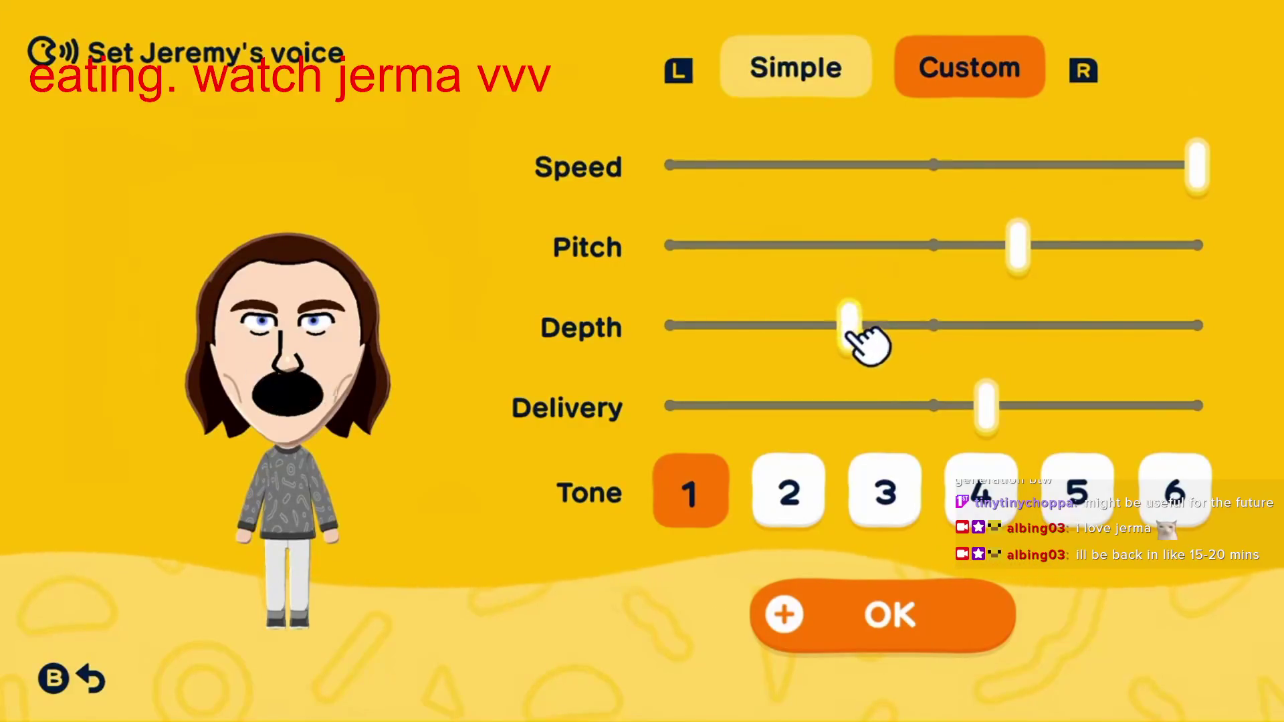
pyautogui.moveTo(870, 344); pyautogui.dragTo(863, 346)
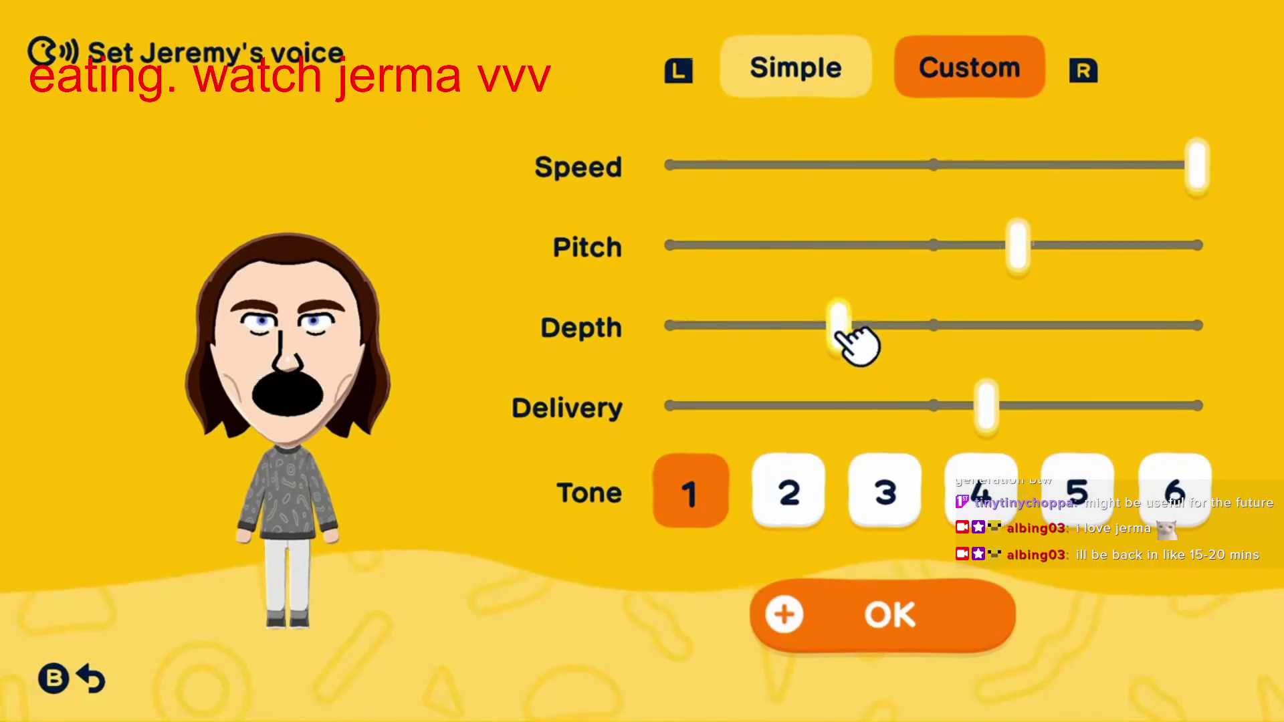
pyautogui.moveTo(860, 345); pyautogui.dragTo(871, 344)
pyautogui.moveTo(1007, 428); pyautogui.dragTo(986, 428)
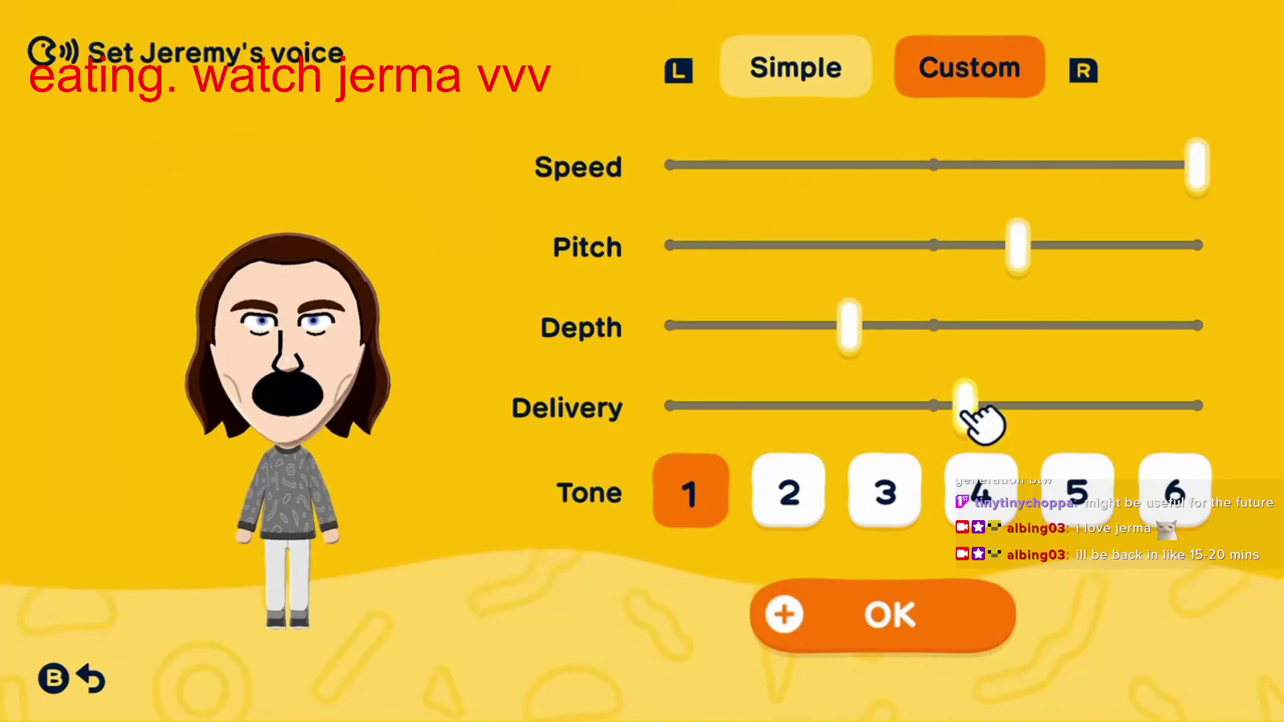
# Step: Preview voice tones 1, 2, 4, 5 and 6, then choose Tone 4 and confirm the voice
pyautogui.click(808, 510)
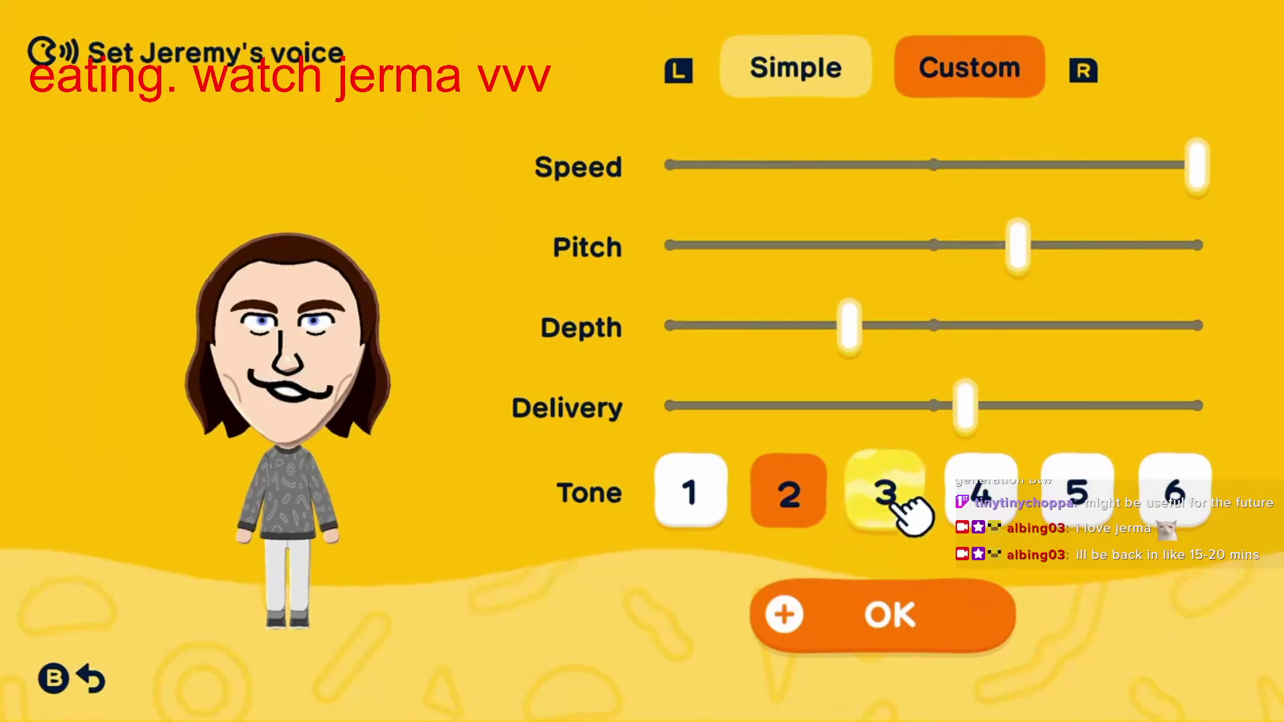
pyautogui.click(713, 514)
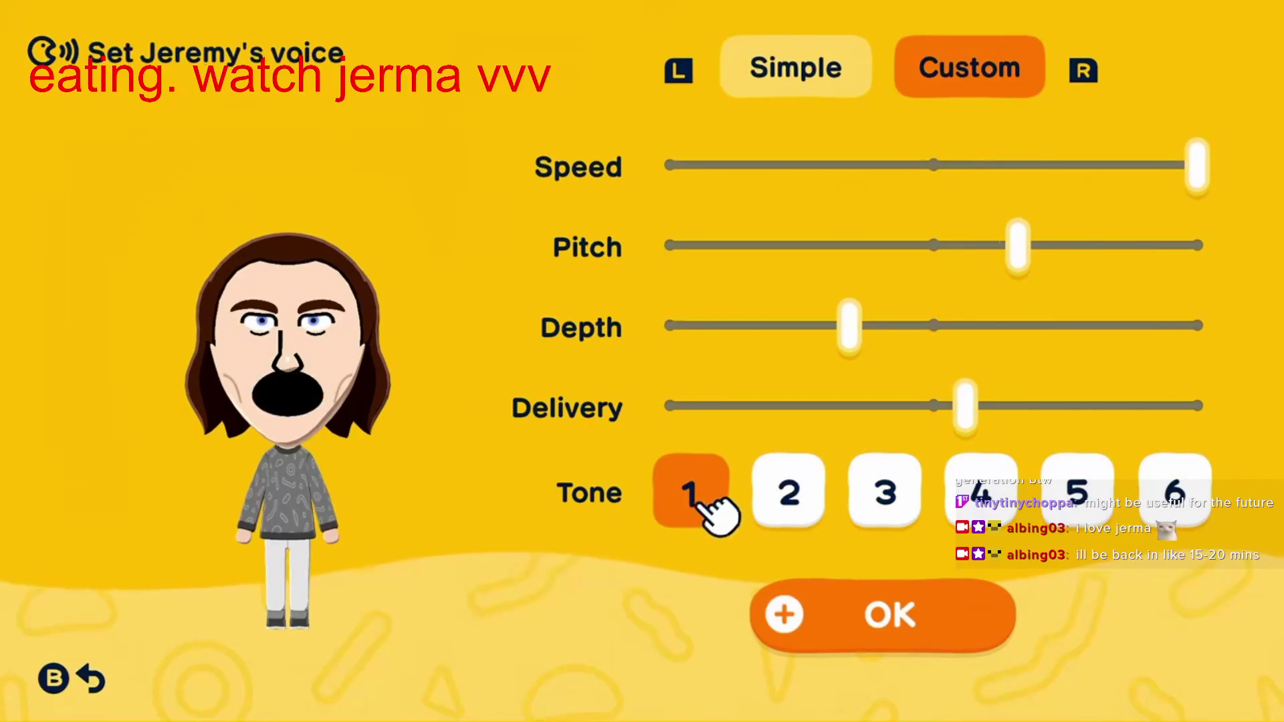
pyautogui.click(998, 510)
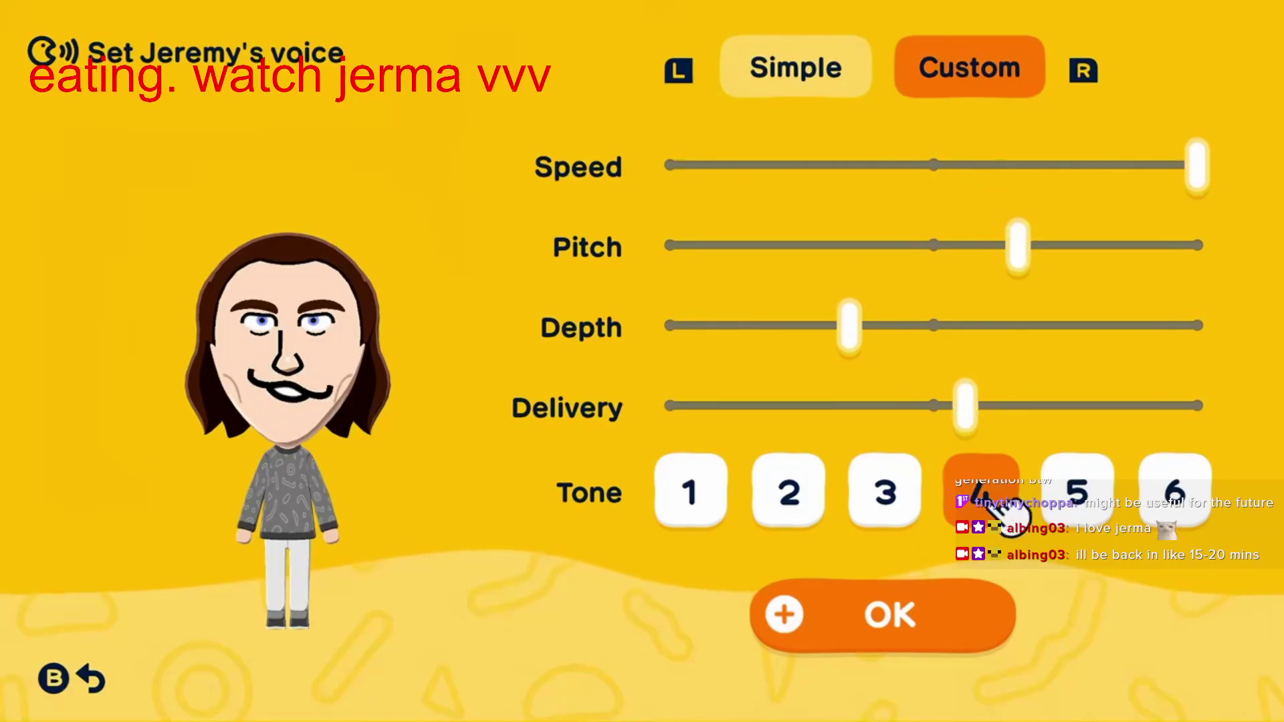
pyautogui.click(995, 500)
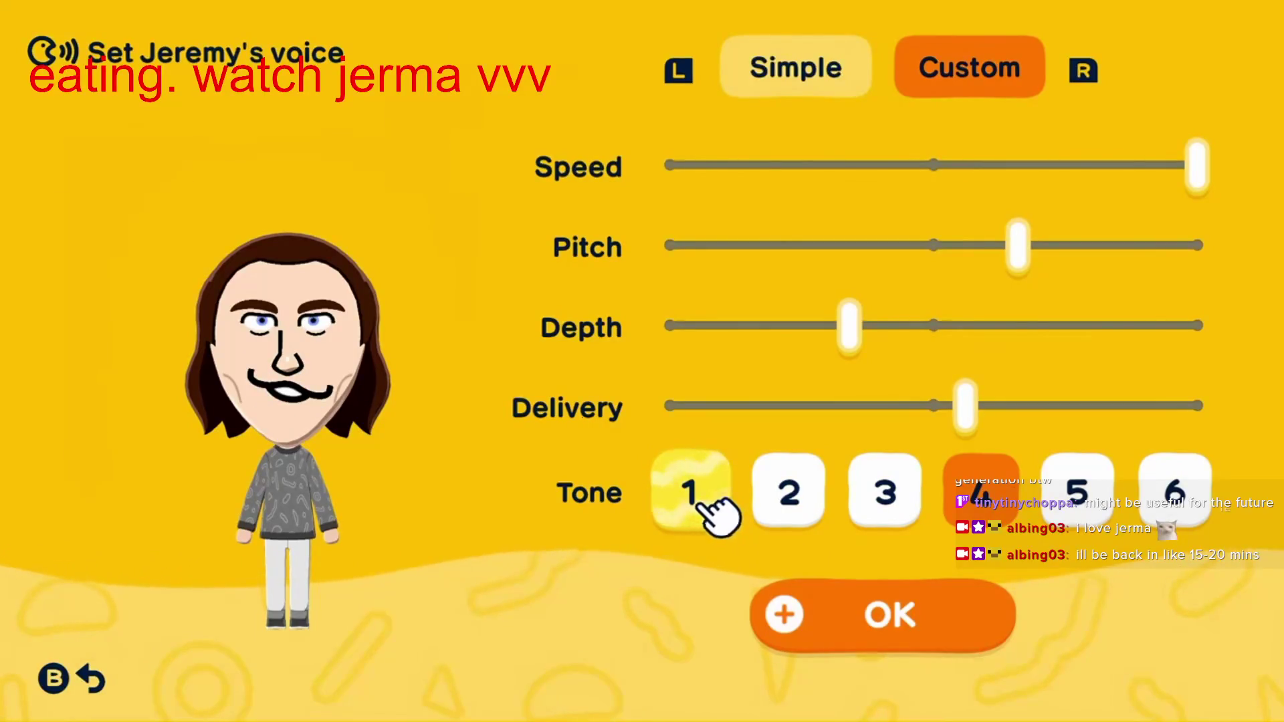
pyautogui.click(1076, 495)
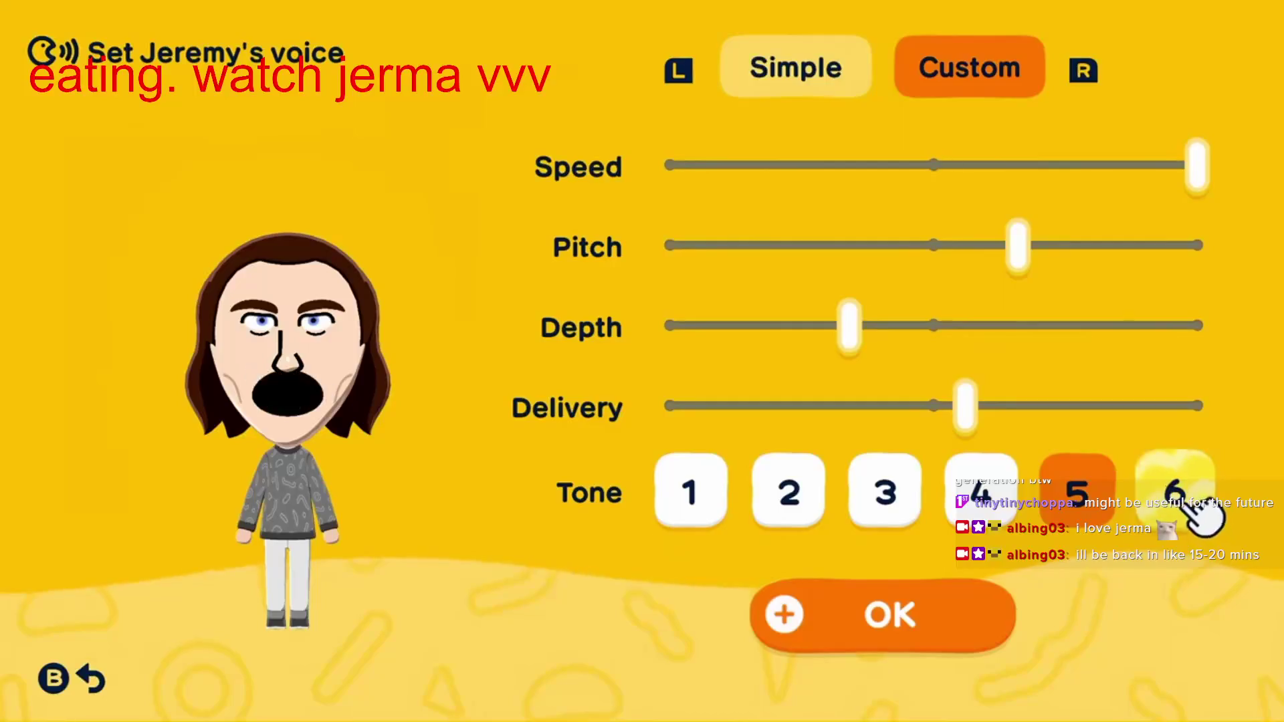
pyautogui.click(1197, 512)
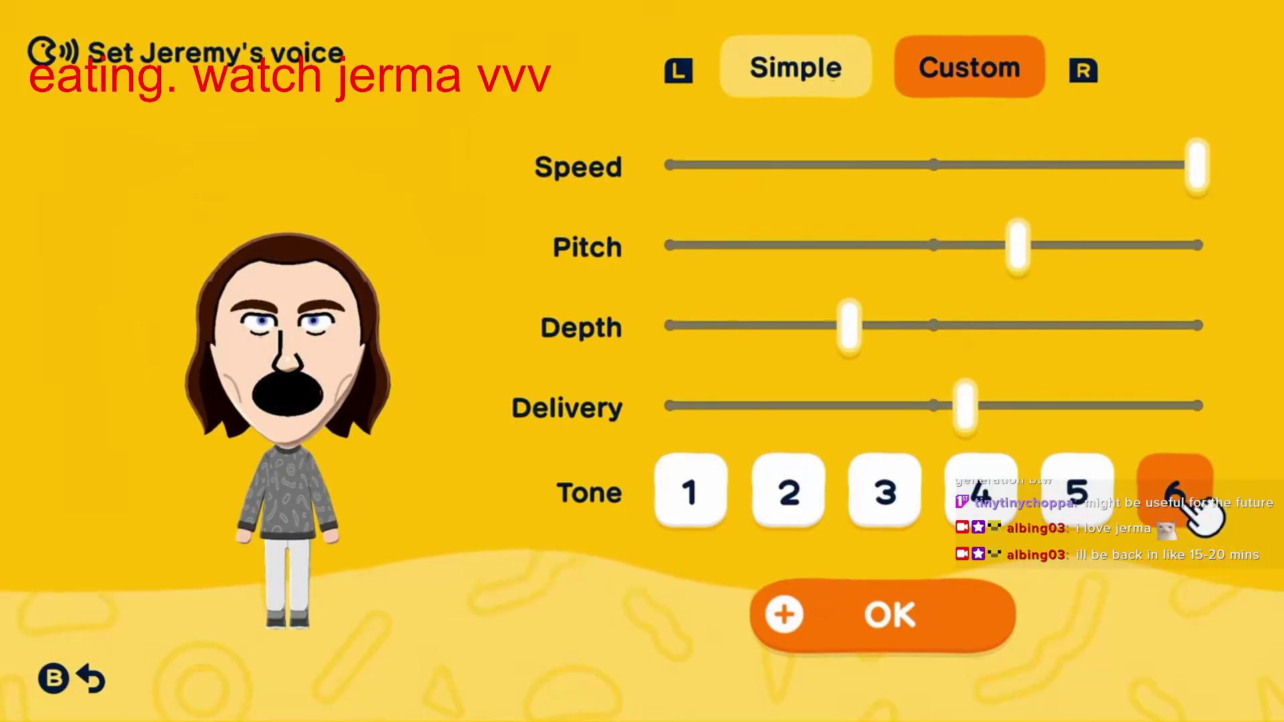
pyautogui.click(988, 499)
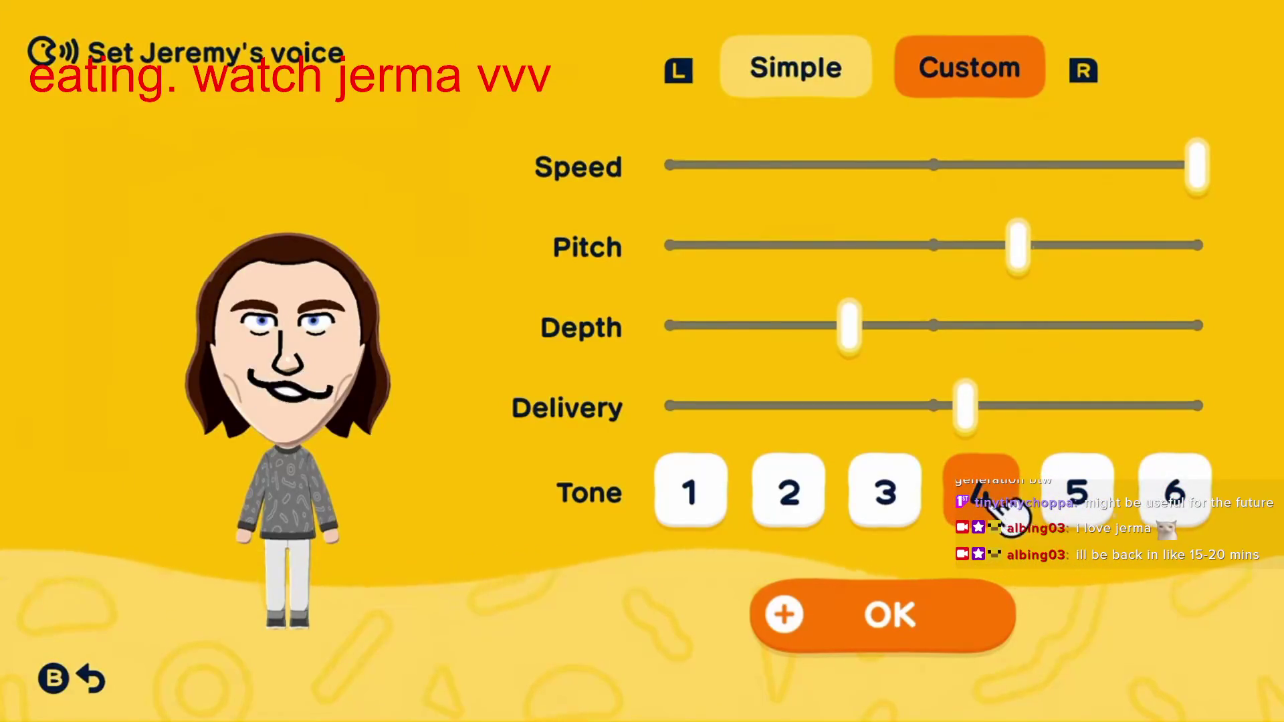
pyautogui.click(1102, 508)
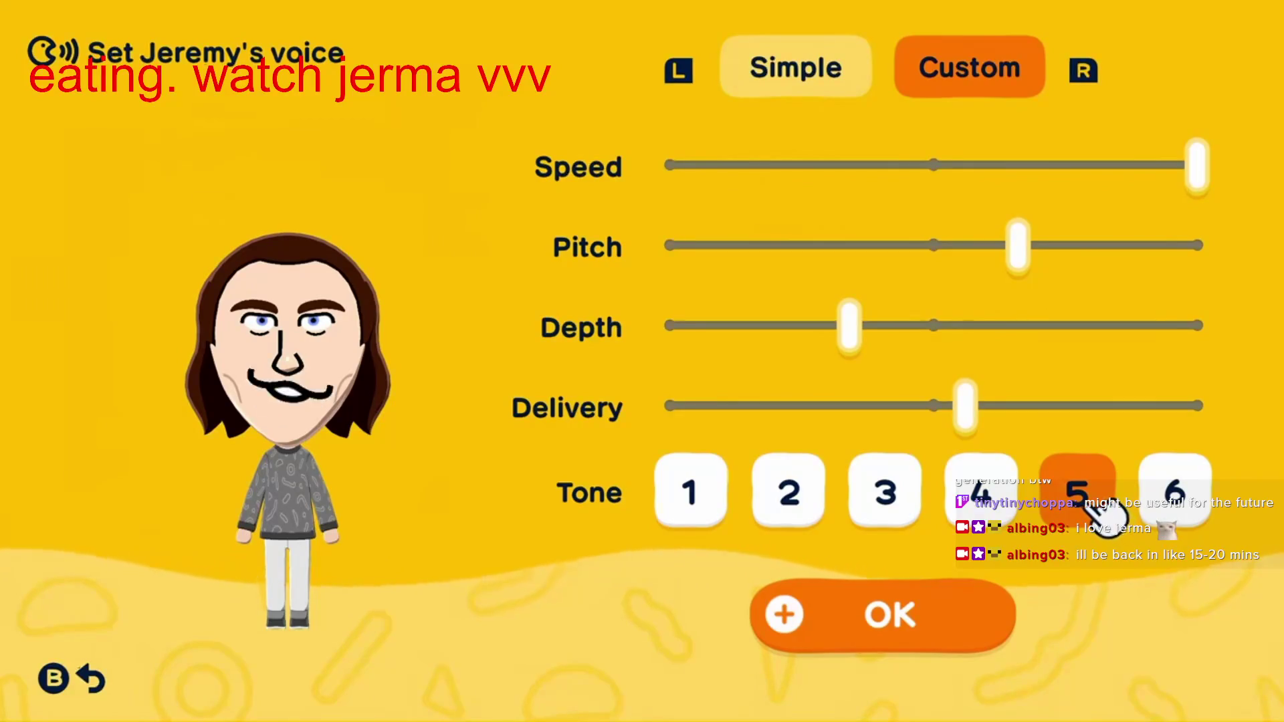
pyautogui.click(989, 499)
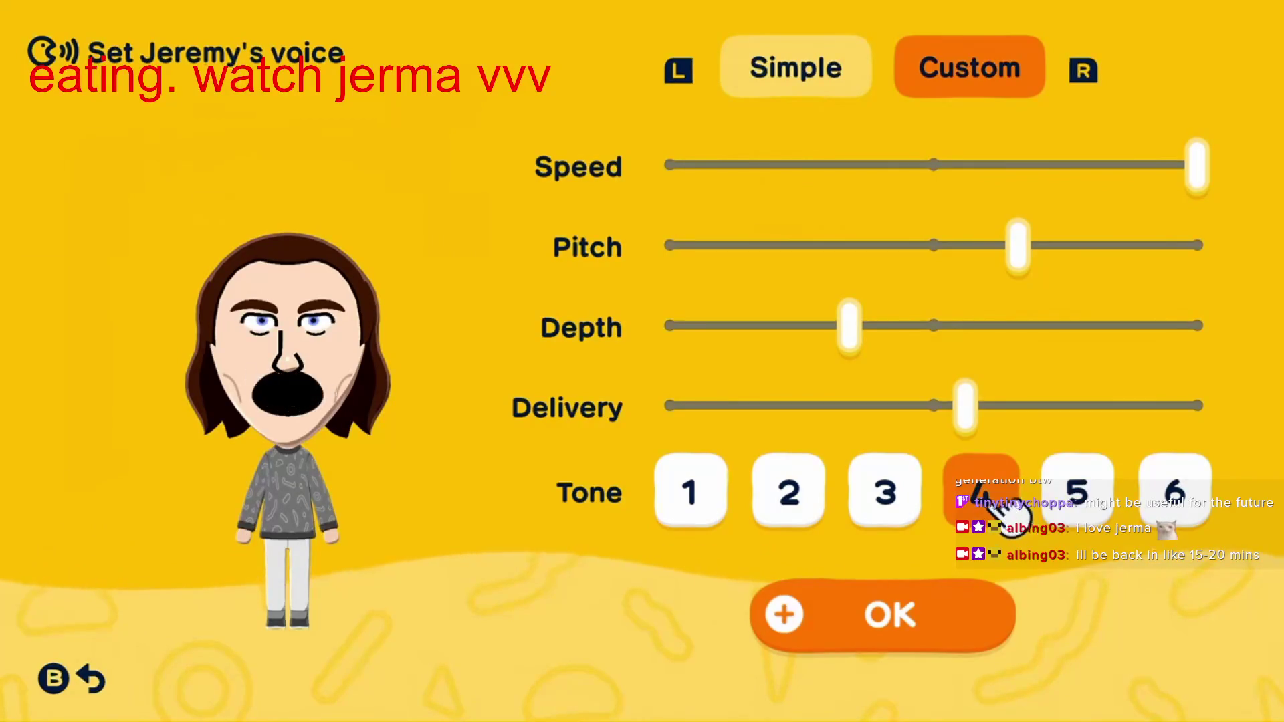
pyautogui.click(1010, 636)
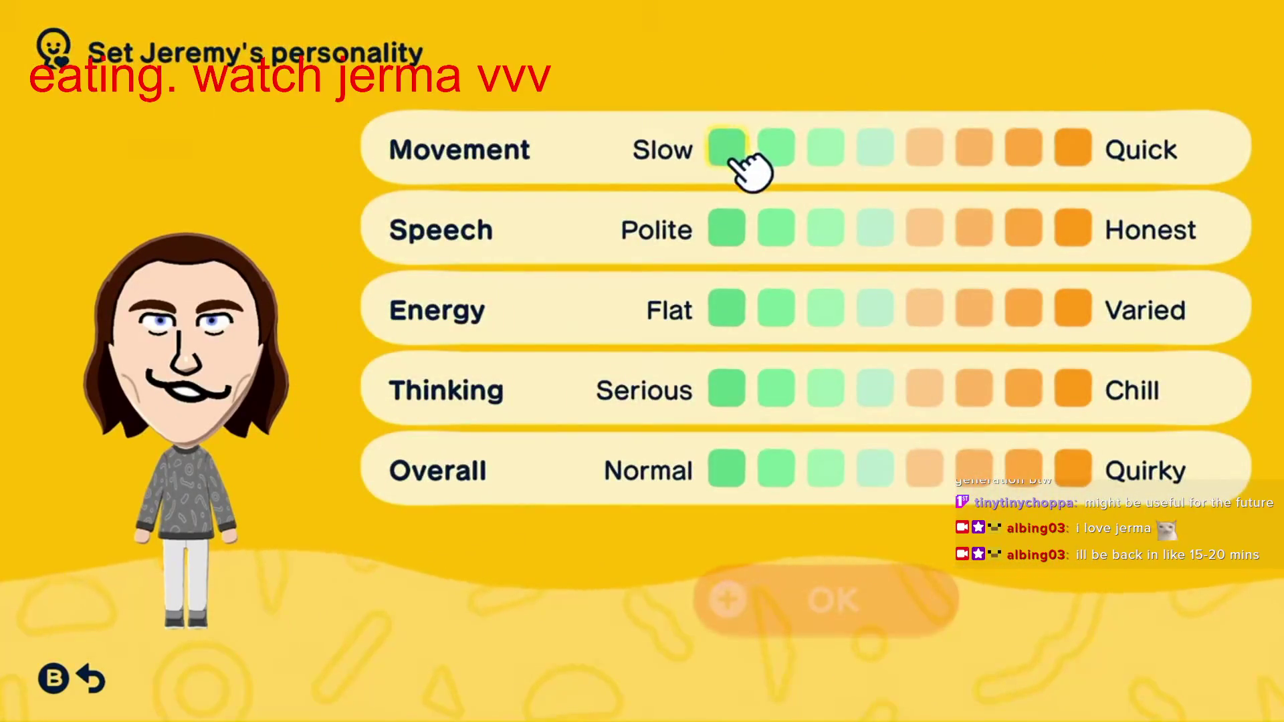
# Step: Set Movement fully toward Quick and Thinking leaning toward Chill
pyautogui.click(1078, 158)
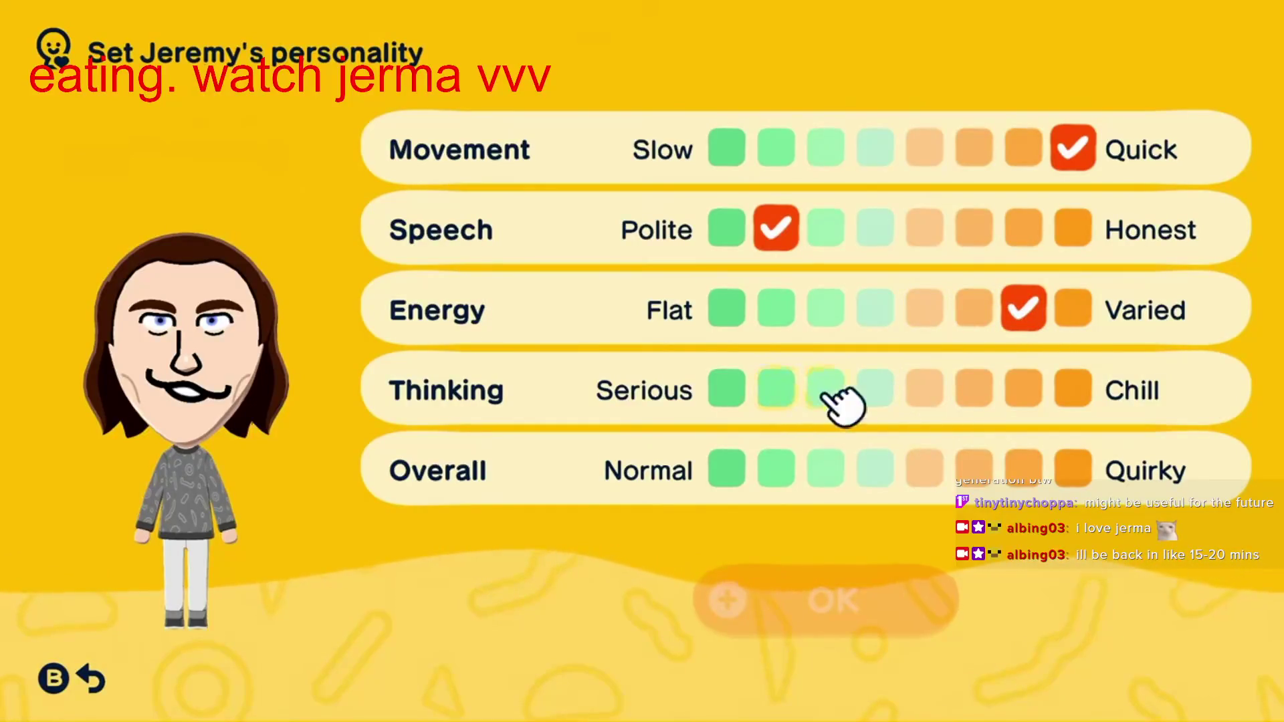
pyautogui.click(990, 407)
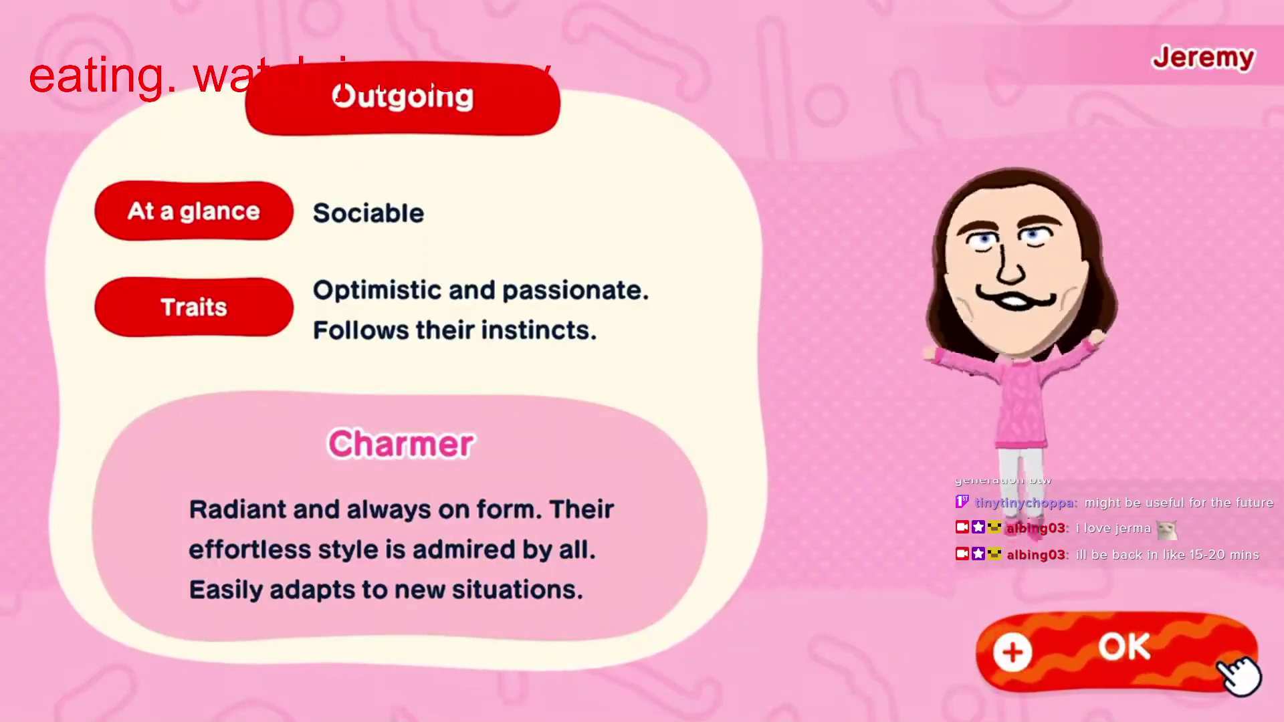
# Step: Accept the Outgoing personality result and continue through the colour palette messages
pyautogui.click(1231, 666)
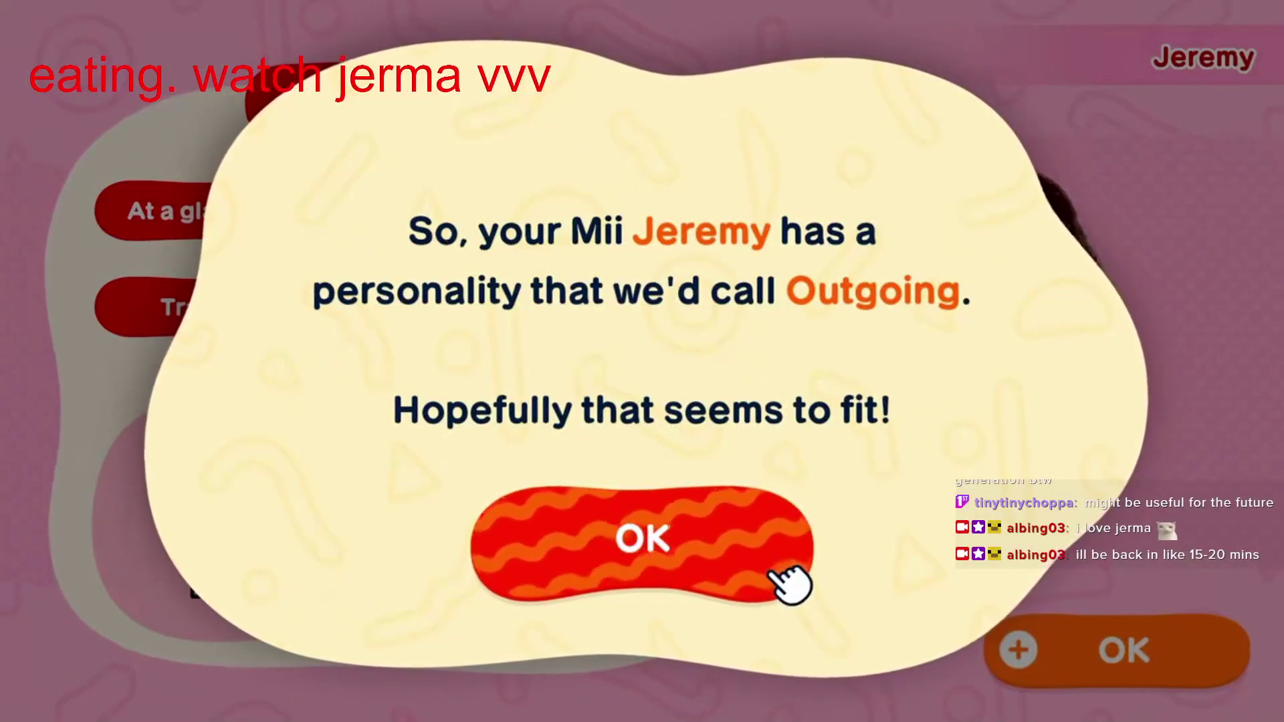
pyautogui.click(787, 580)
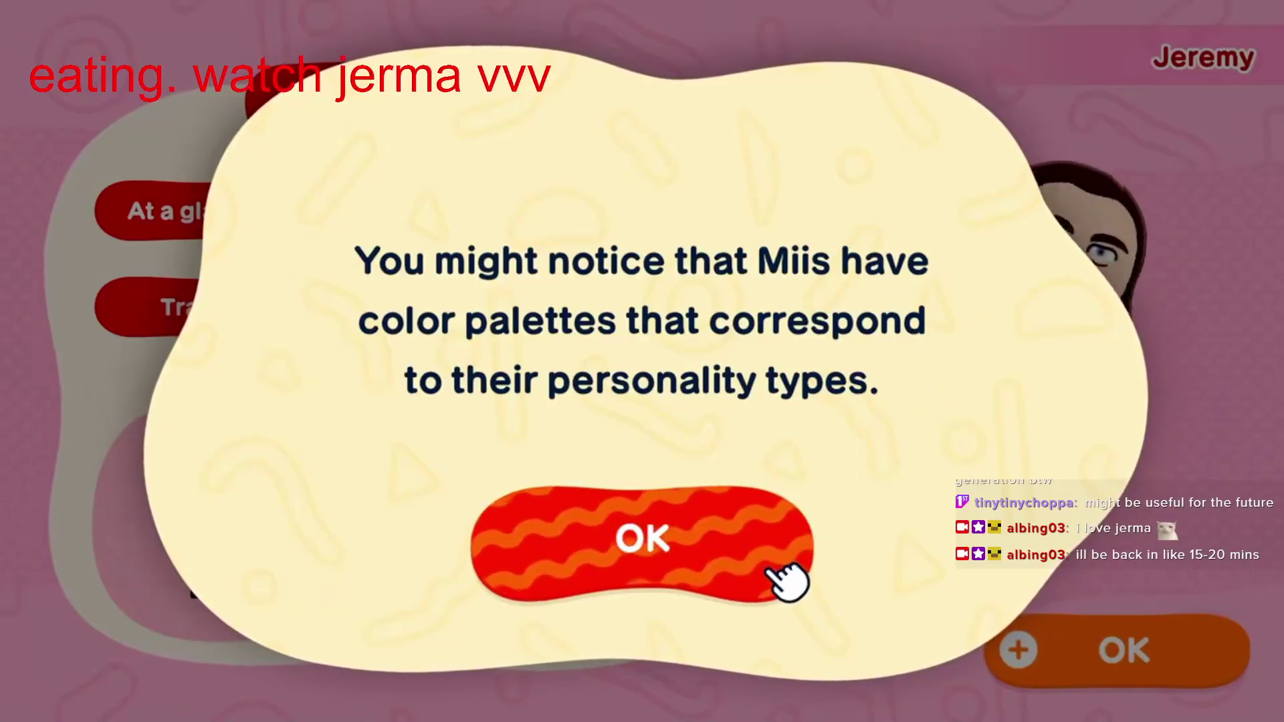
pyautogui.click(786, 580)
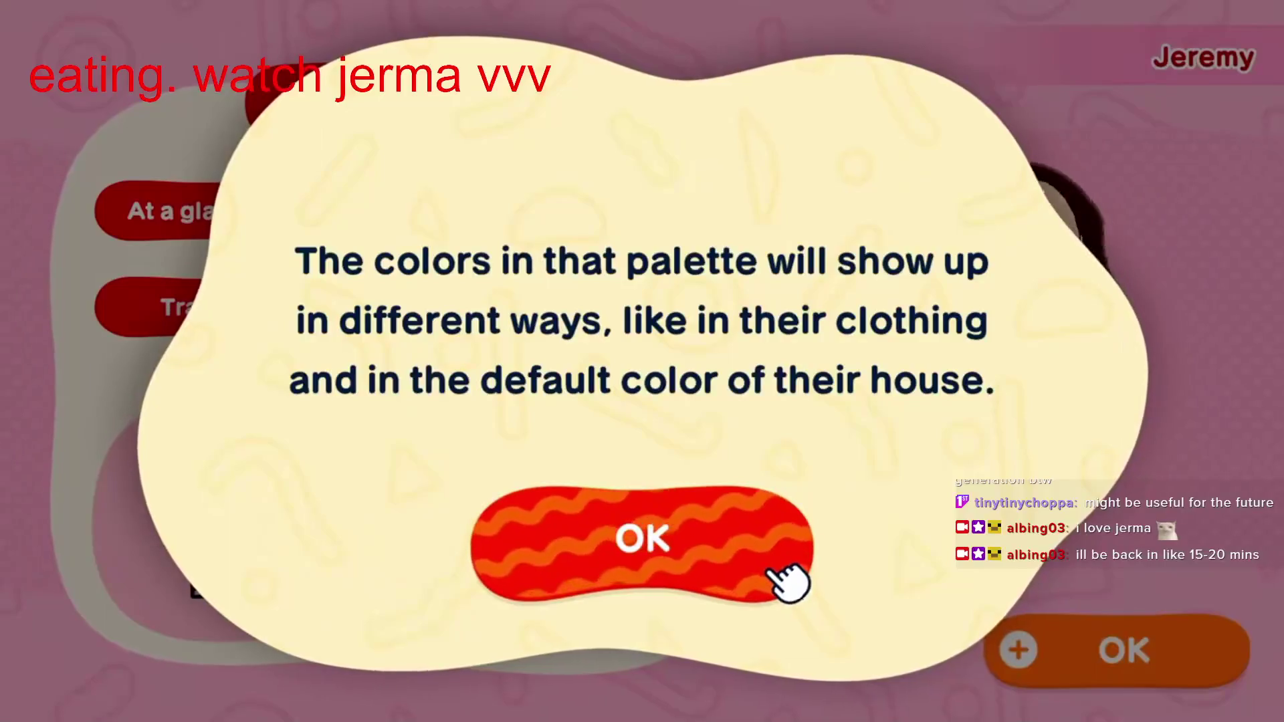
pyautogui.click(788, 577)
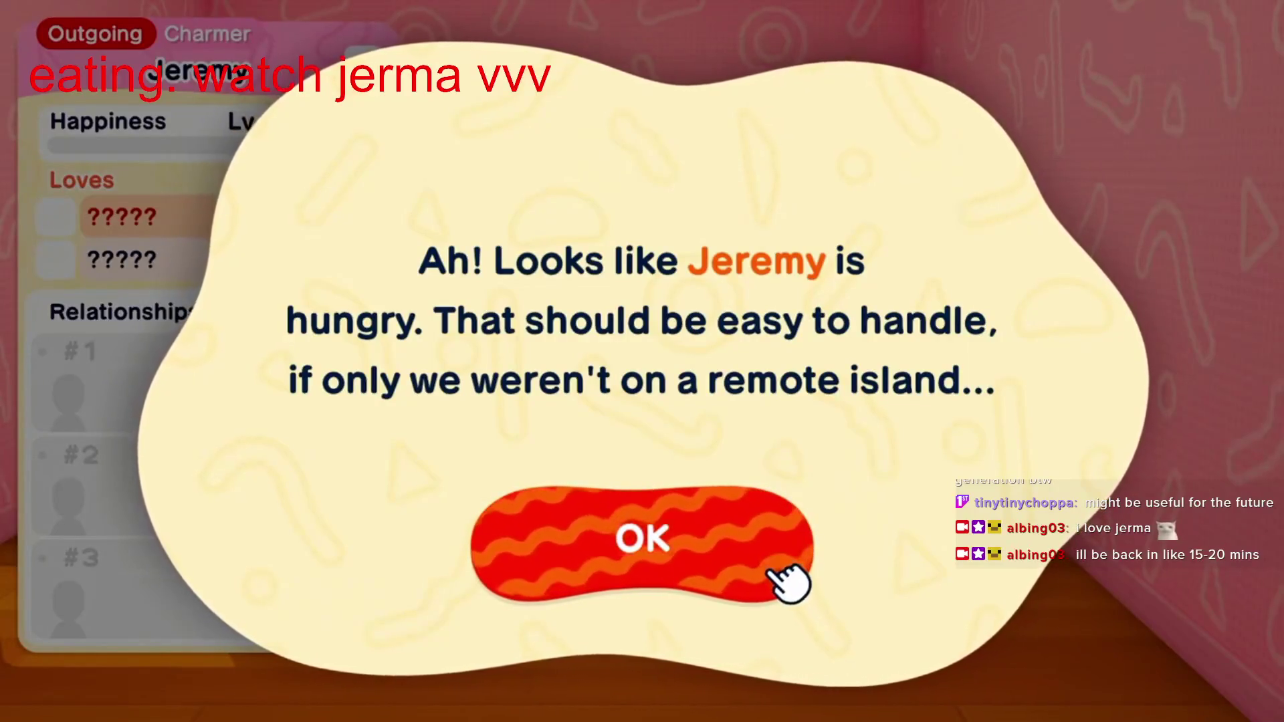
# Step: Dismiss the hunger, food mart and snack messages to enter the Daily Specials shop
pyautogui.click(770, 570)
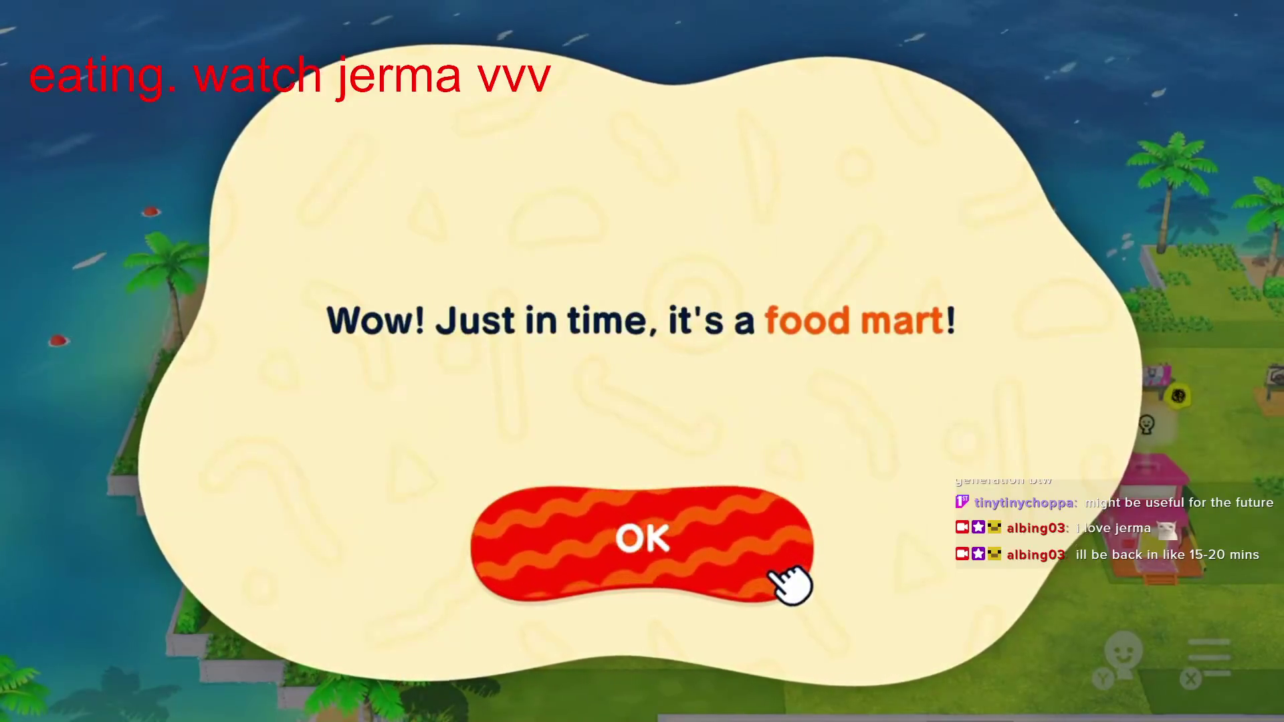
pyautogui.click(779, 575)
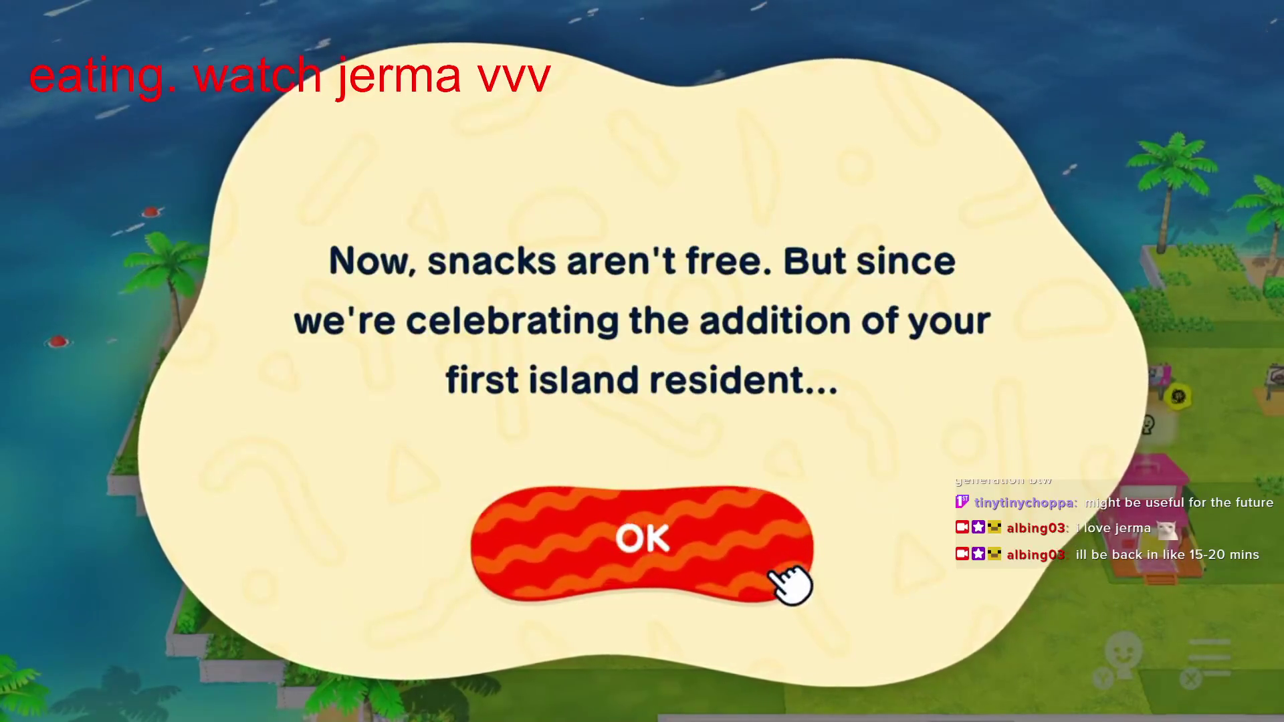
pyautogui.click(790, 584)
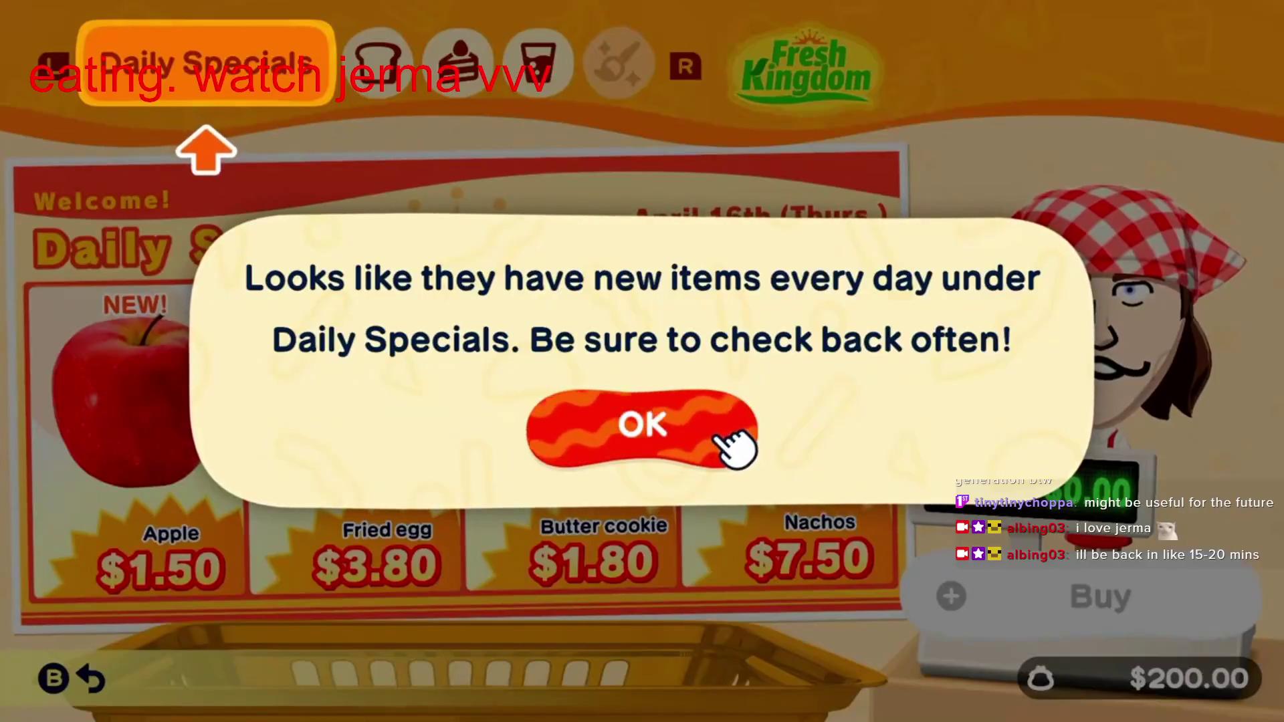
pyautogui.click(721, 438)
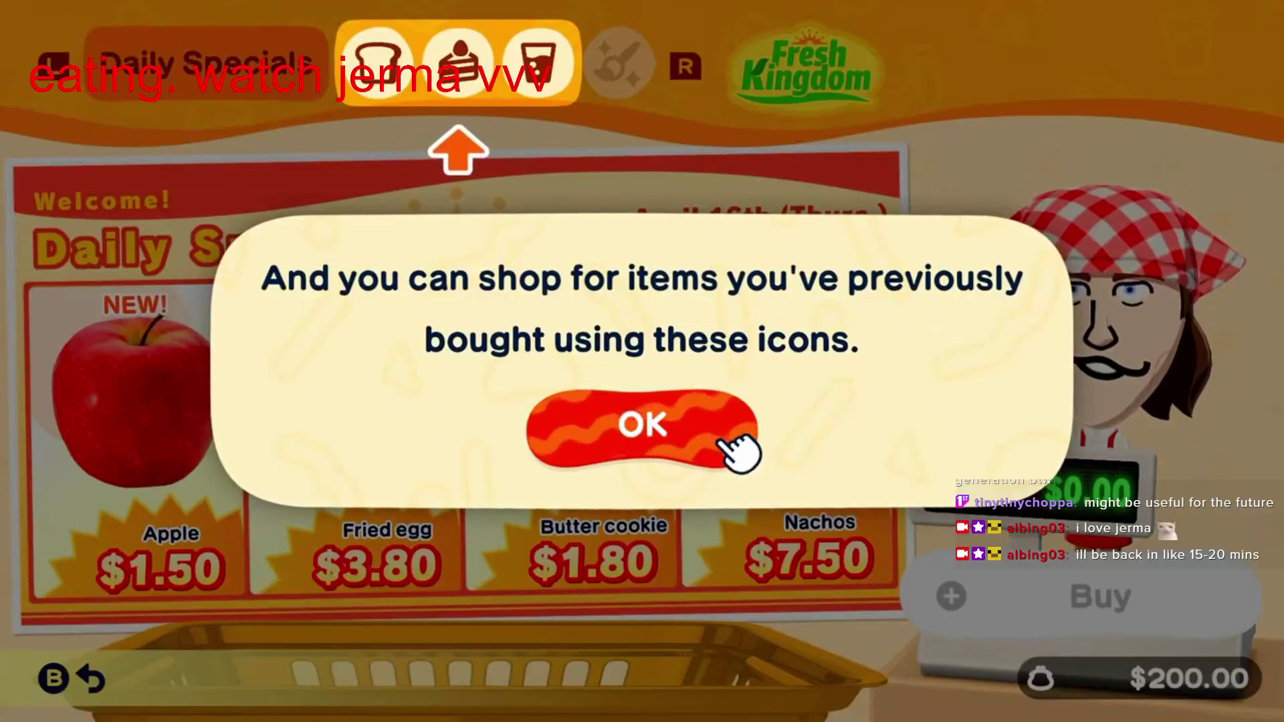
pyautogui.click(725, 438)
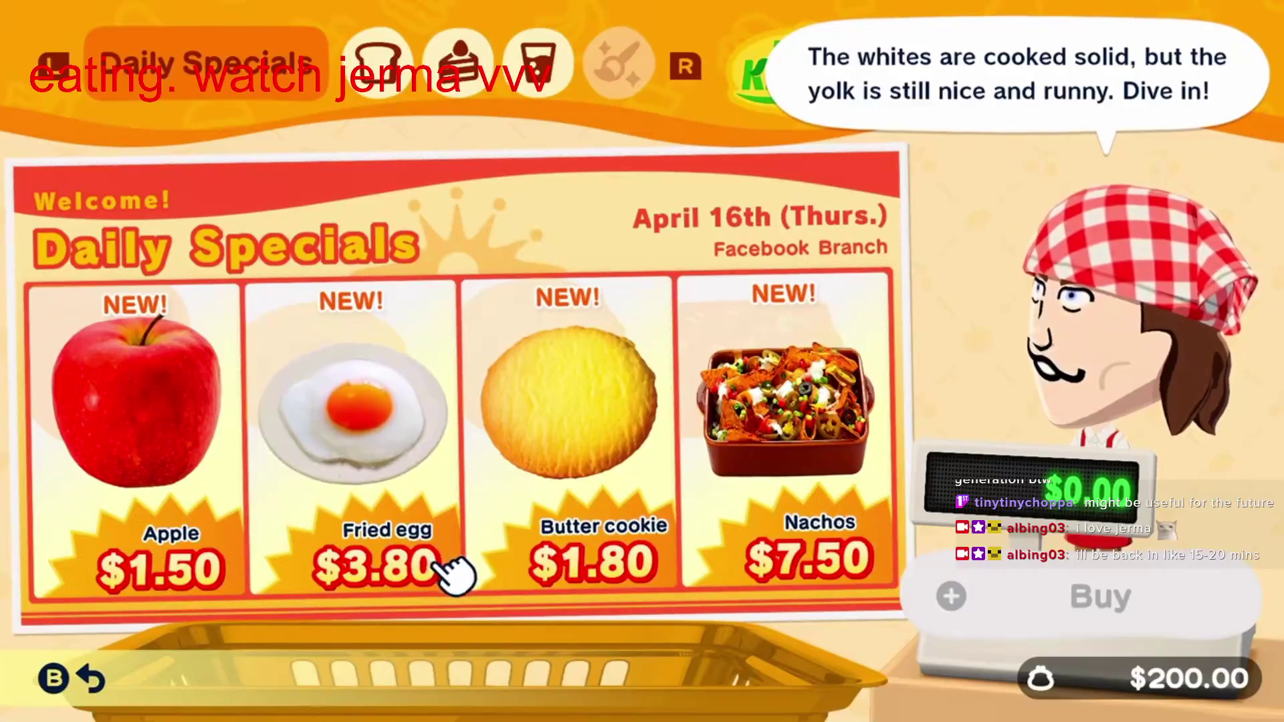
pyautogui.click(442, 565)
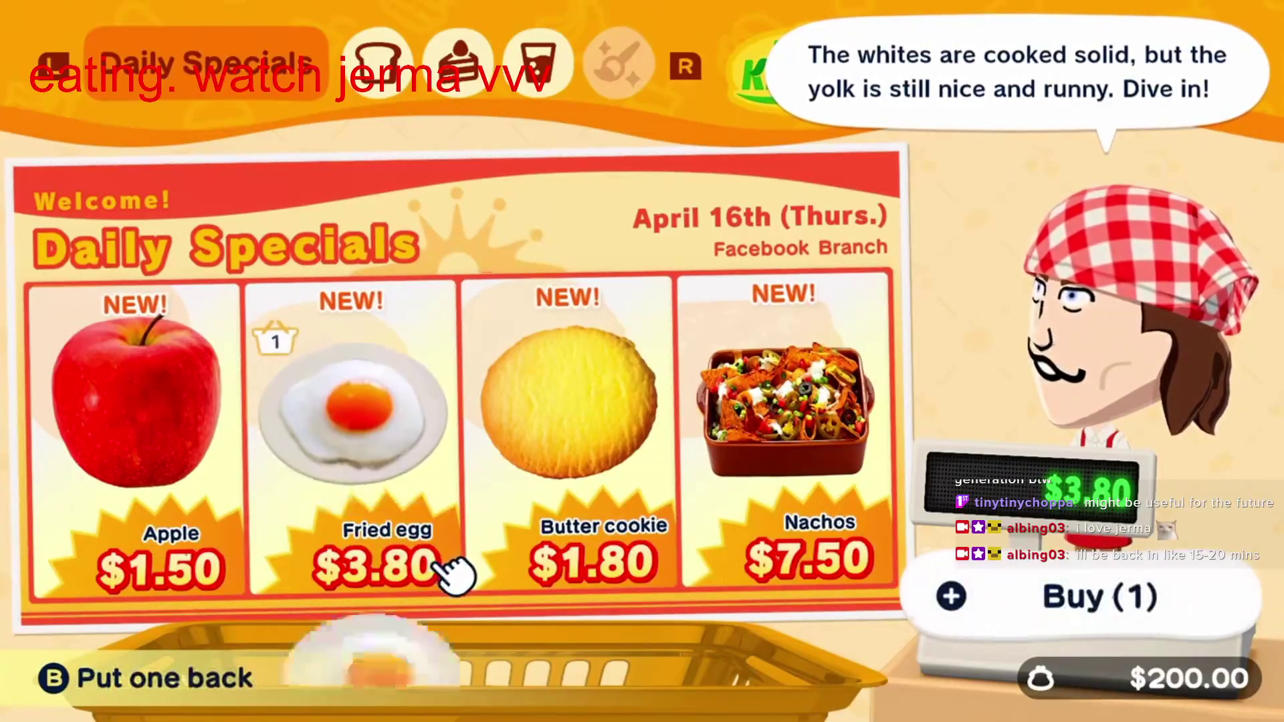
pyautogui.press('r')
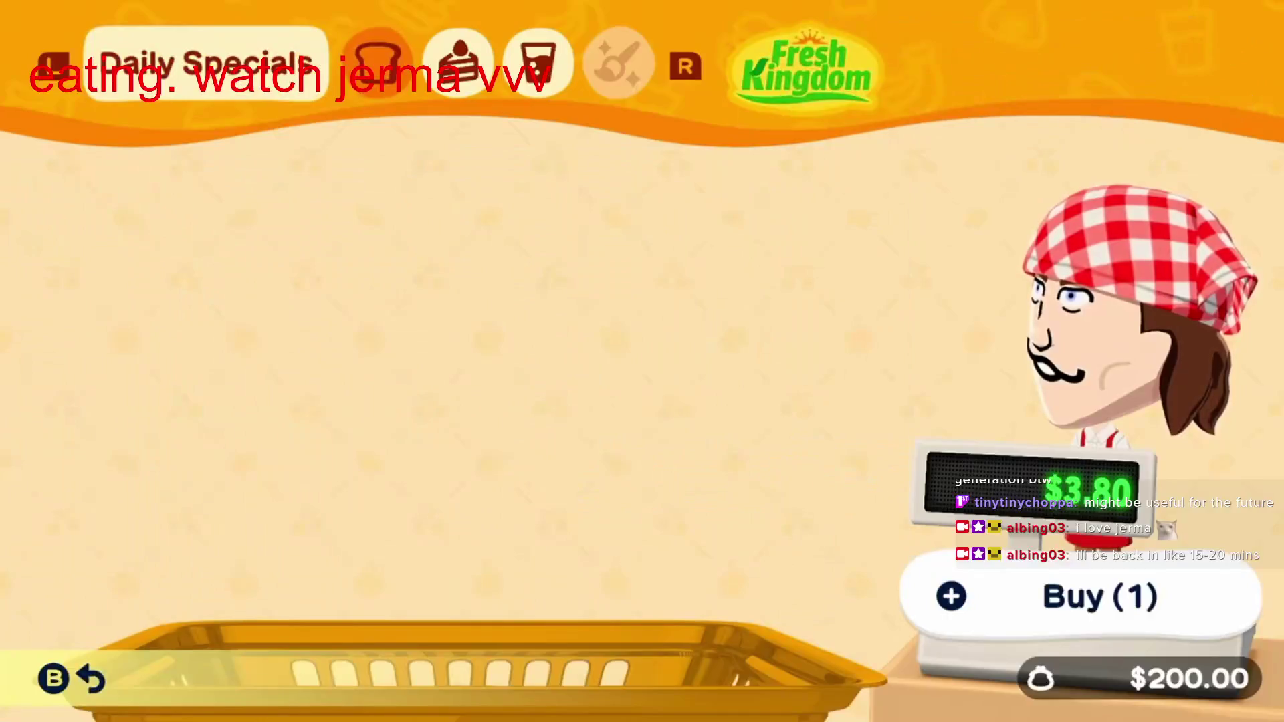
pyautogui.press('r')
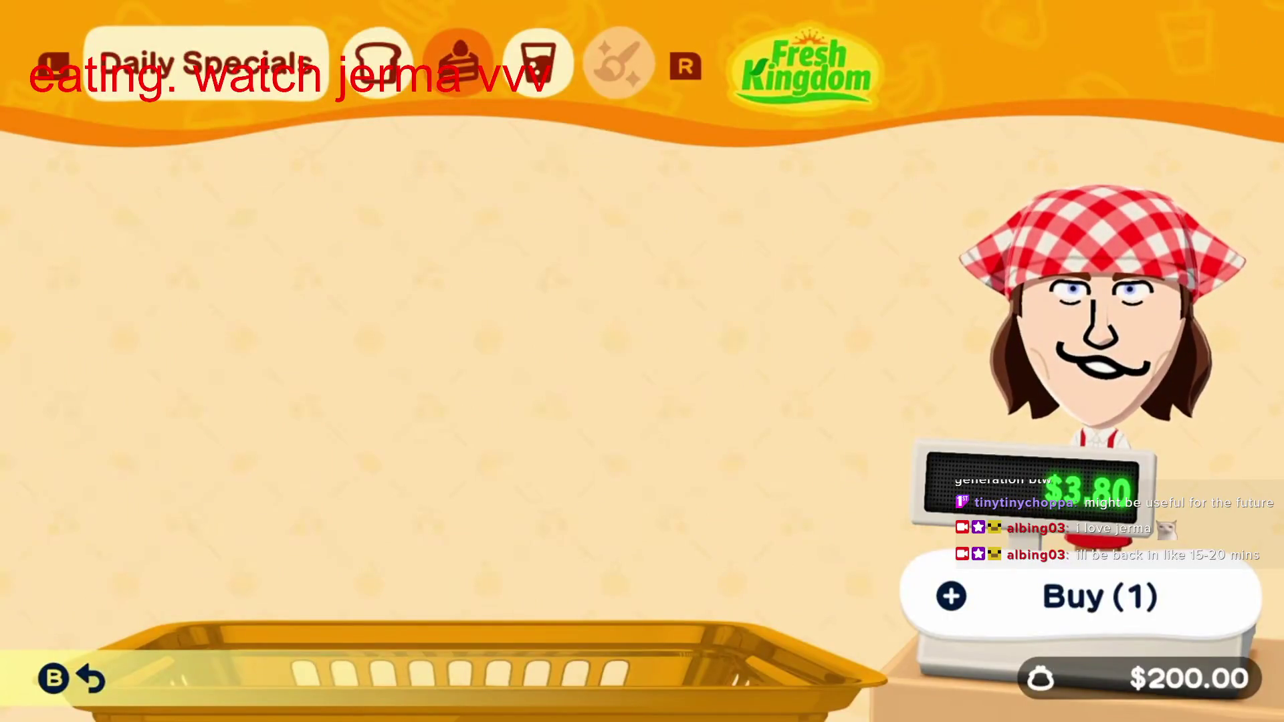
pyautogui.press('l')
pyautogui.press('l')
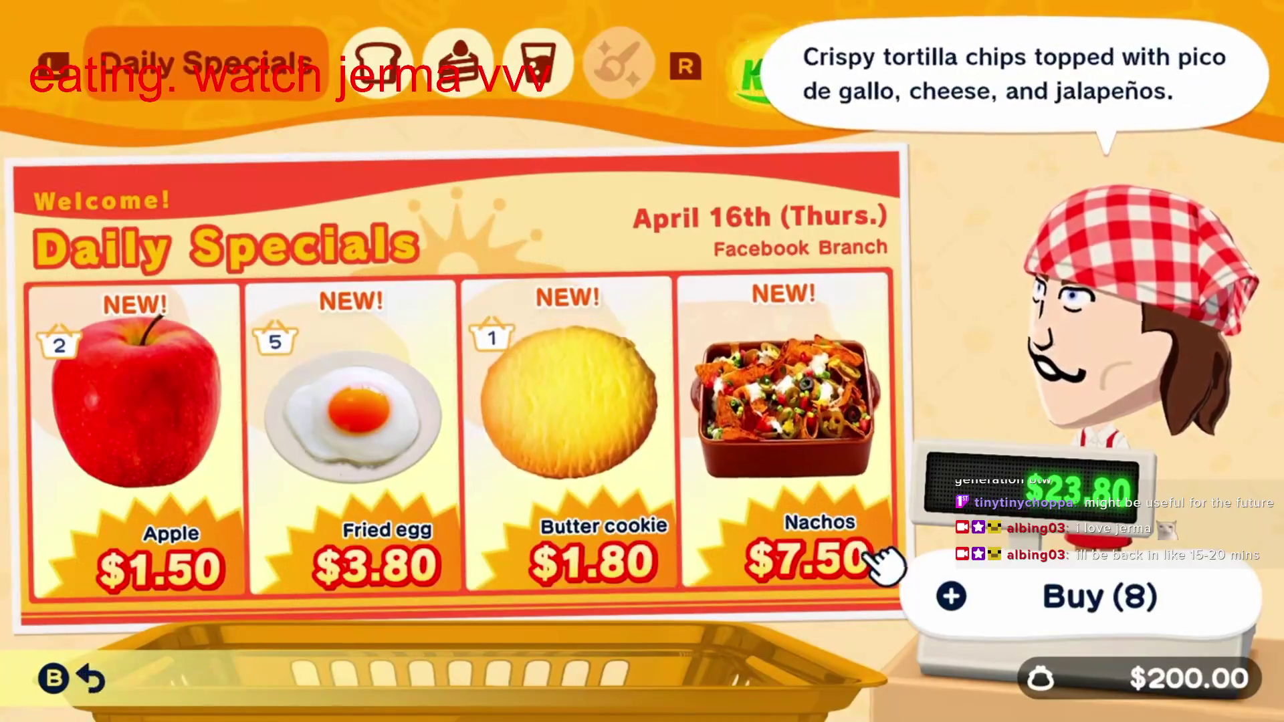
pyautogui.click(911, 574)
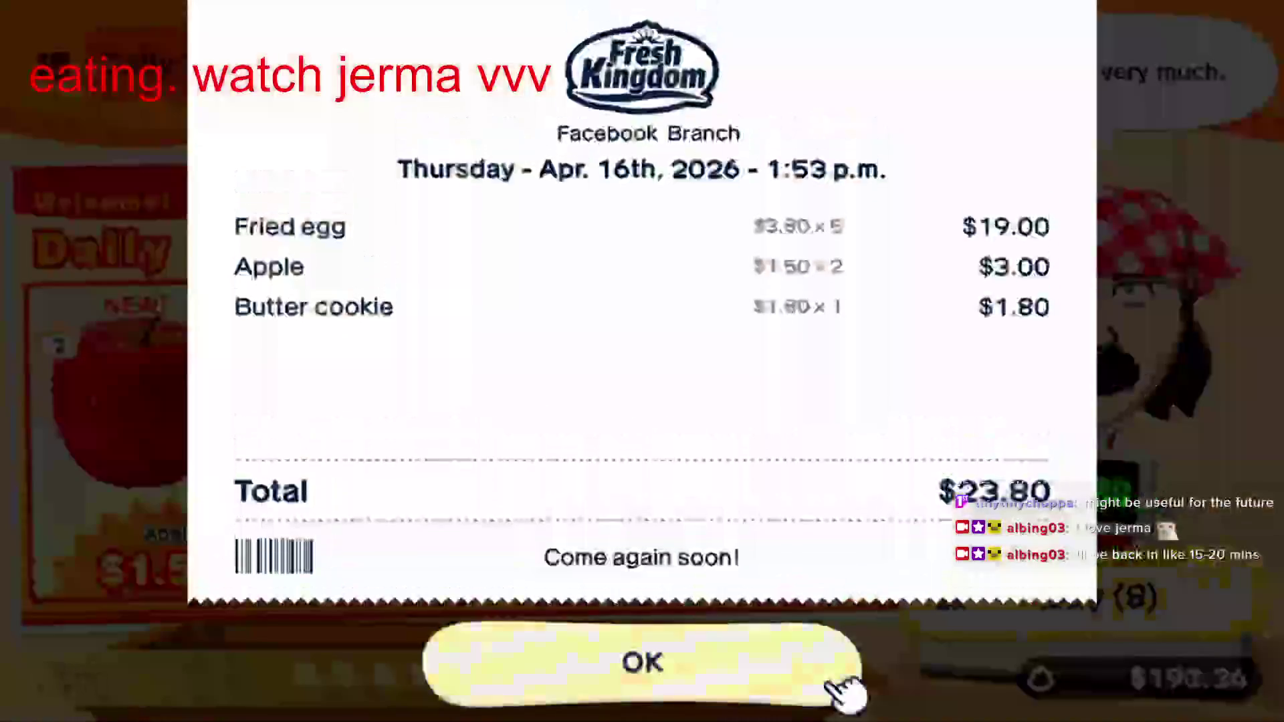
pyautogui.click(840, 689)
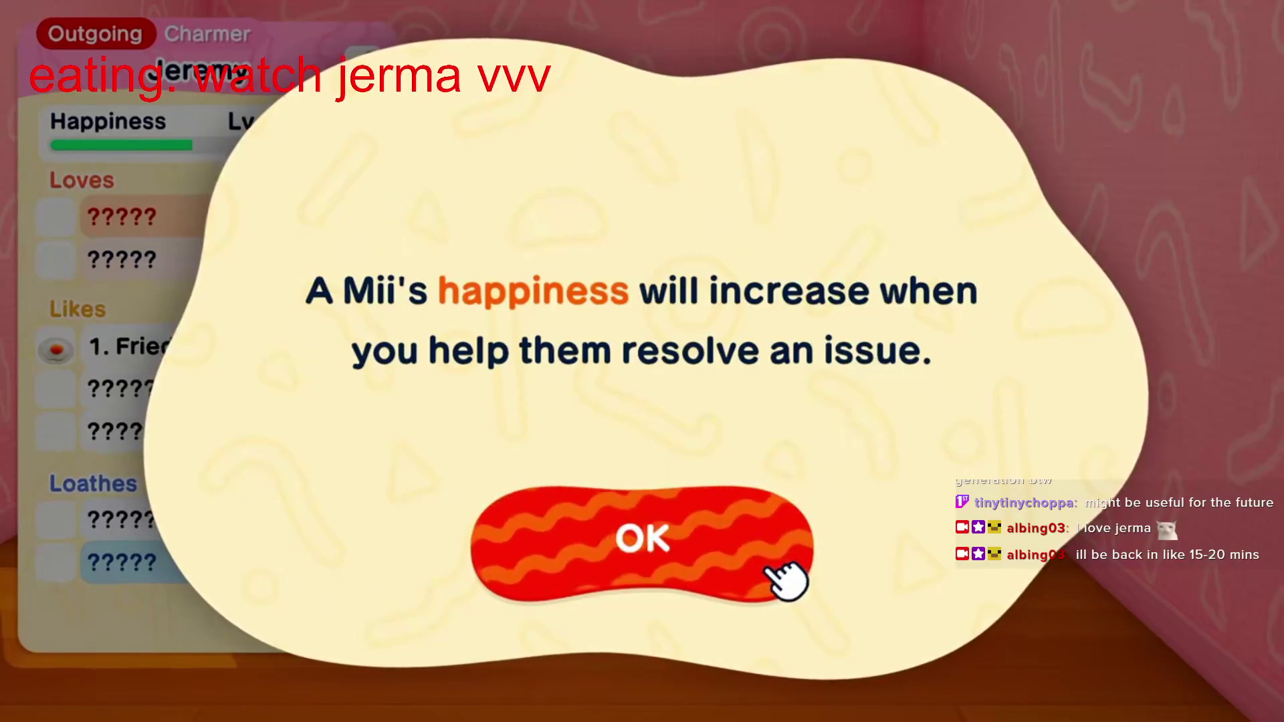
pyautogui.click(784, 579)
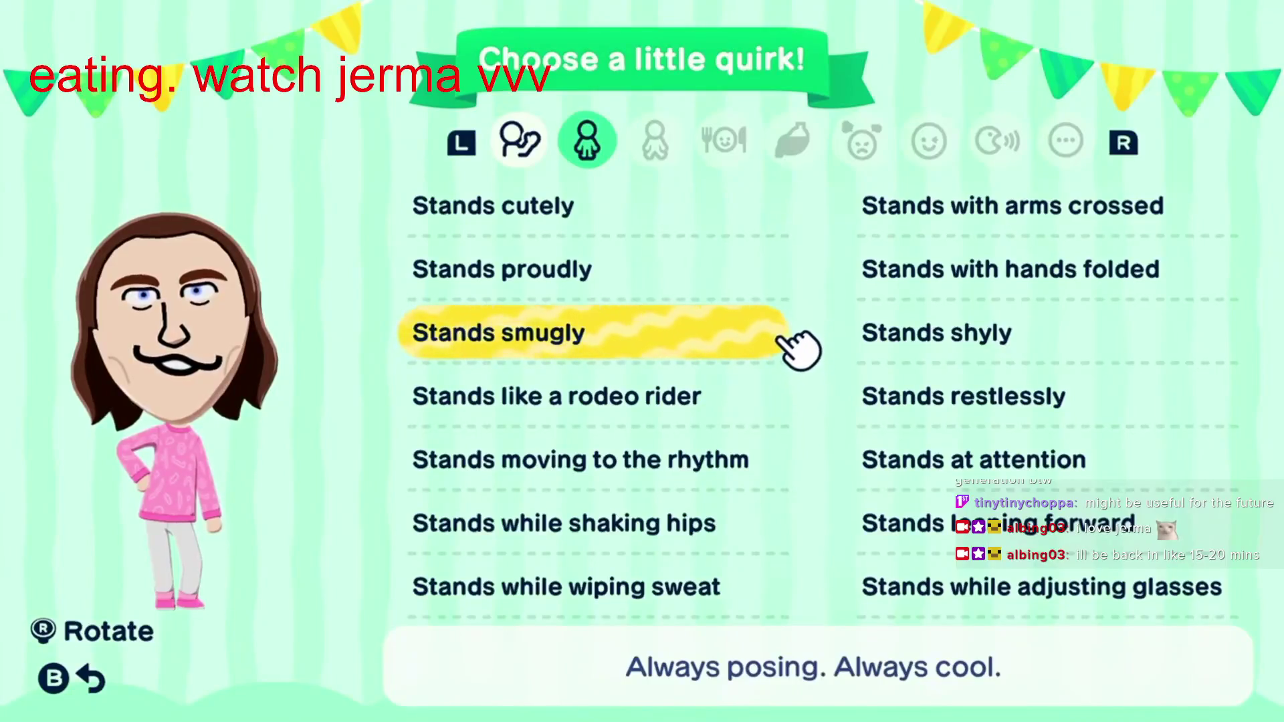
pyautogui.press('Return')
pyautogui.click(946, 573)
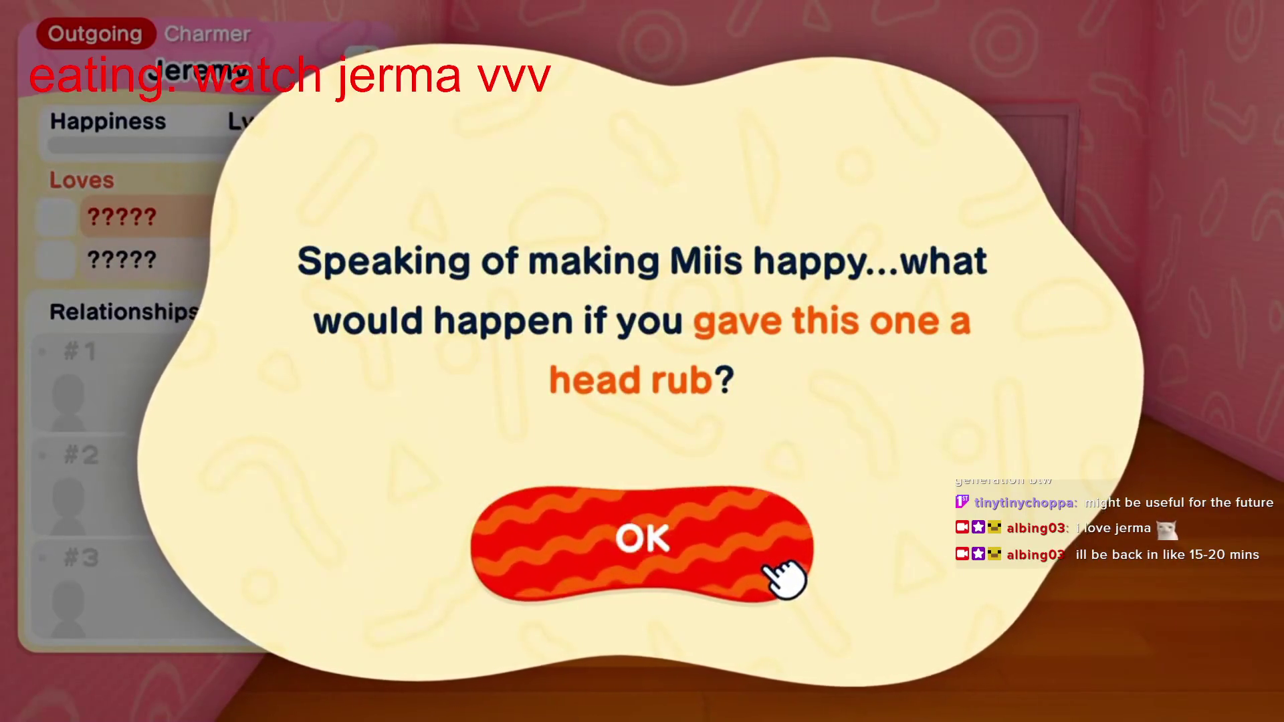
pyautogui.click(779, 572)
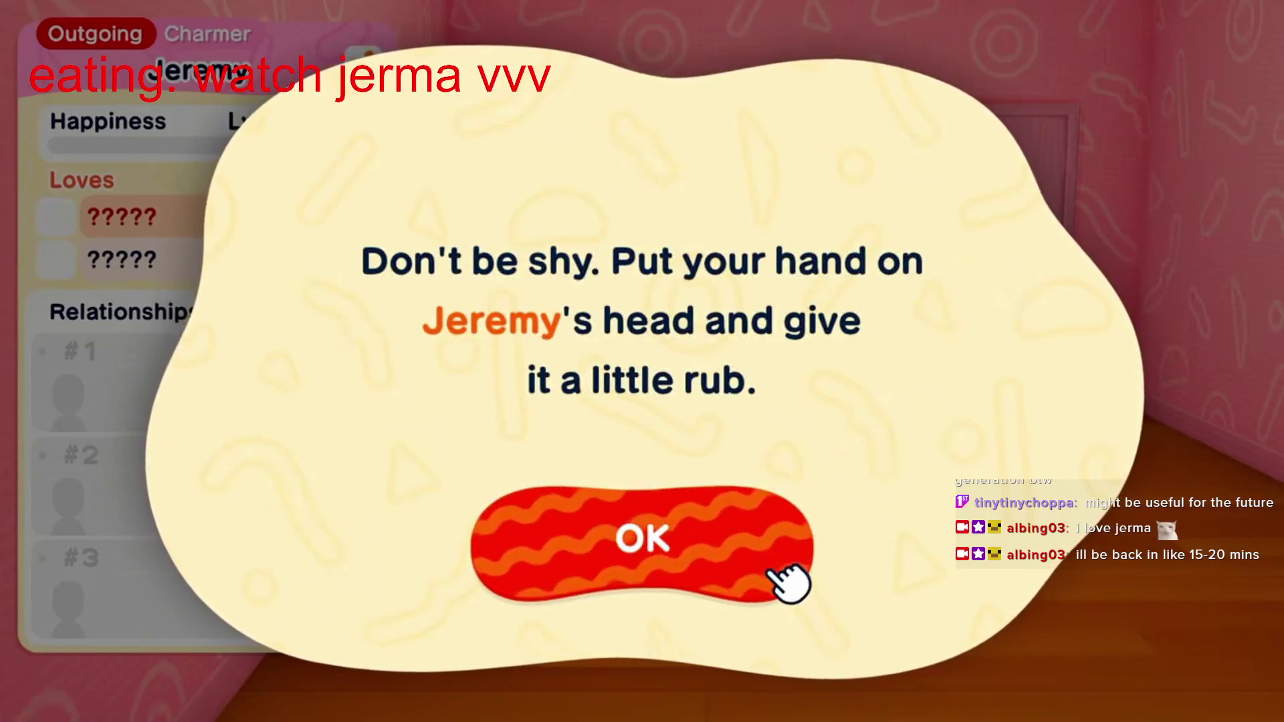
pyautogui.click(779, 572)
pyautogui.moveTo(628, 351); pyautogui.dragTo(568, 298)
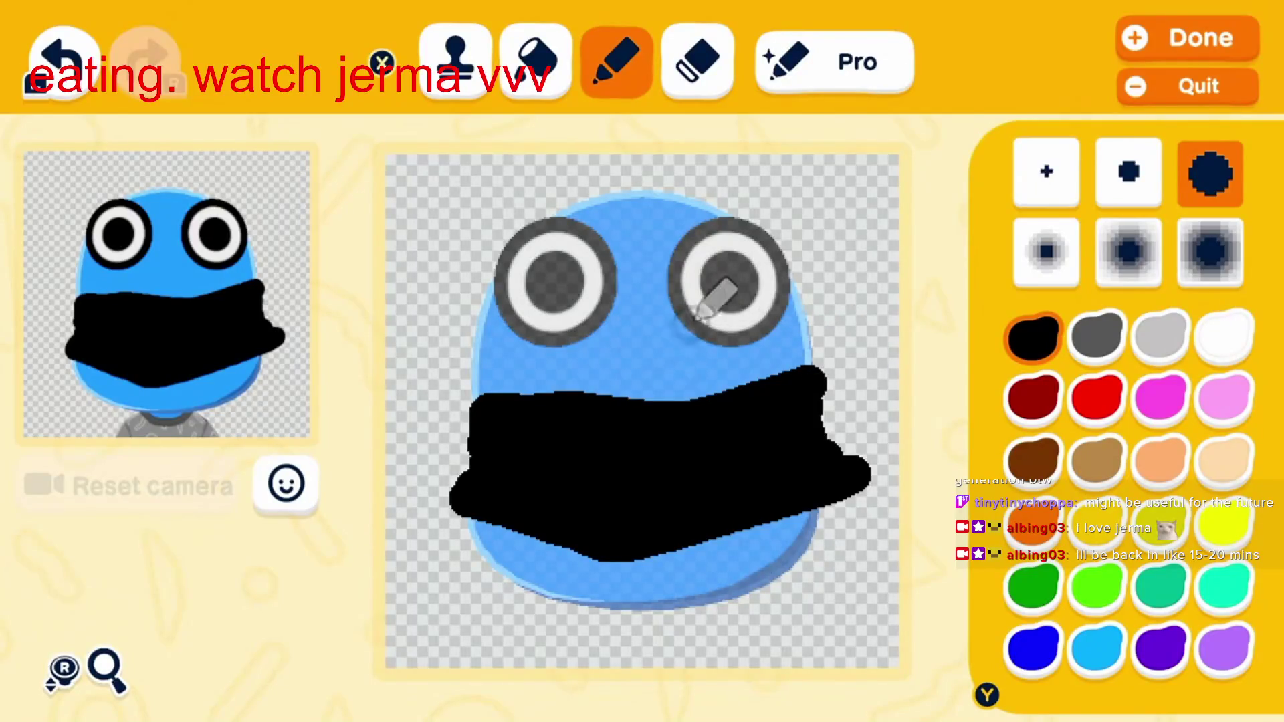
pyautogui.press('+')
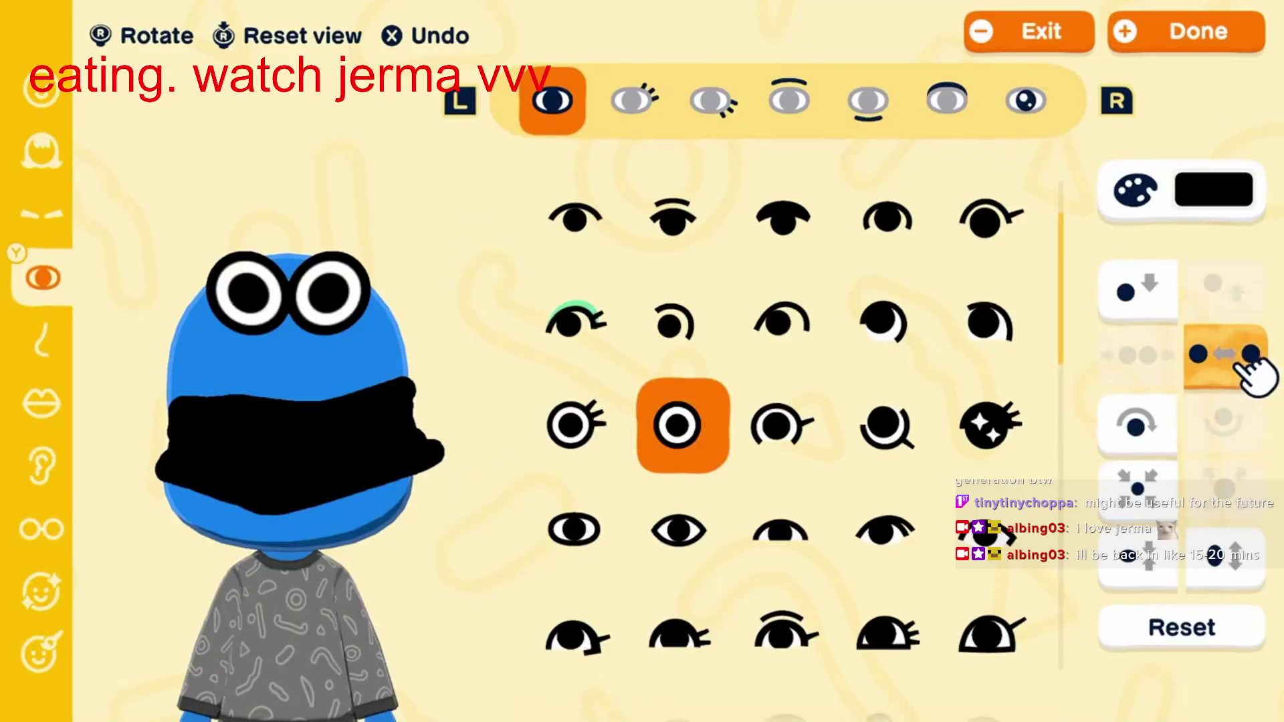
pyautogui.press('+')
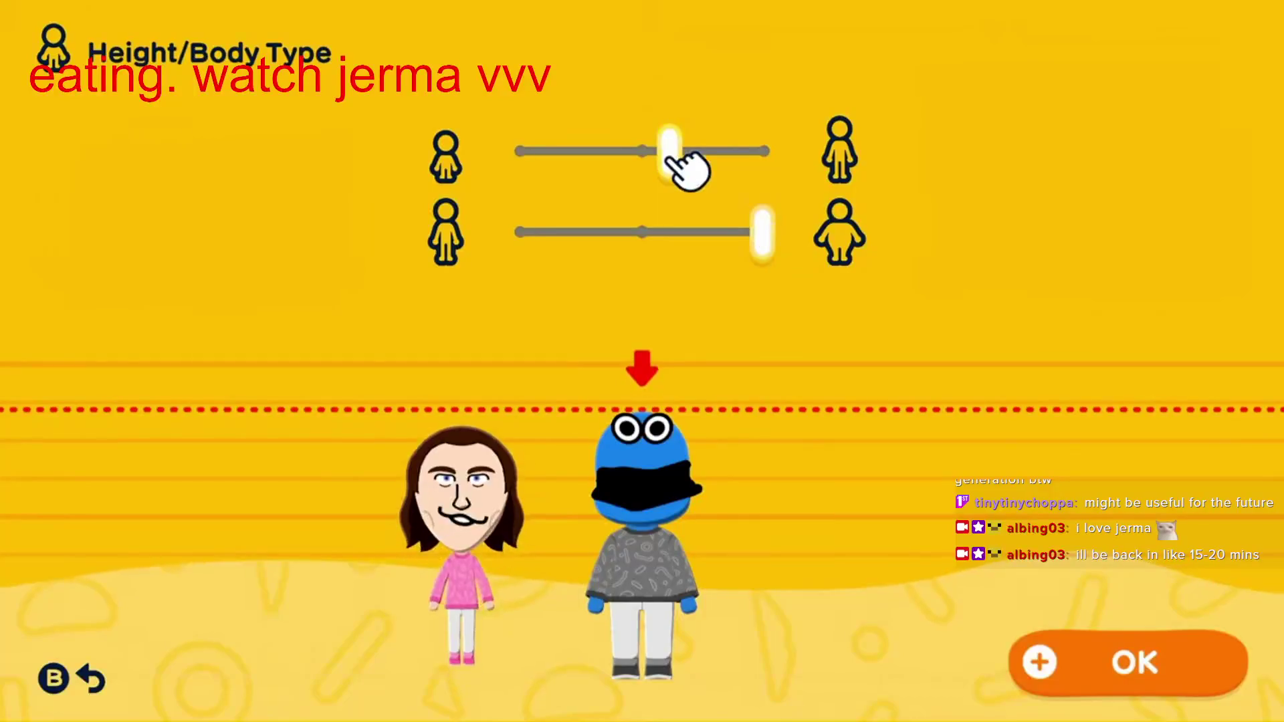
pyautogui.moveTo(675, 161)
pyautogui.mouseDown()
pyautogui.moveTo(529, 161)
pyautogui.moveTo(762, 160)
pyautogui.mouseUp()
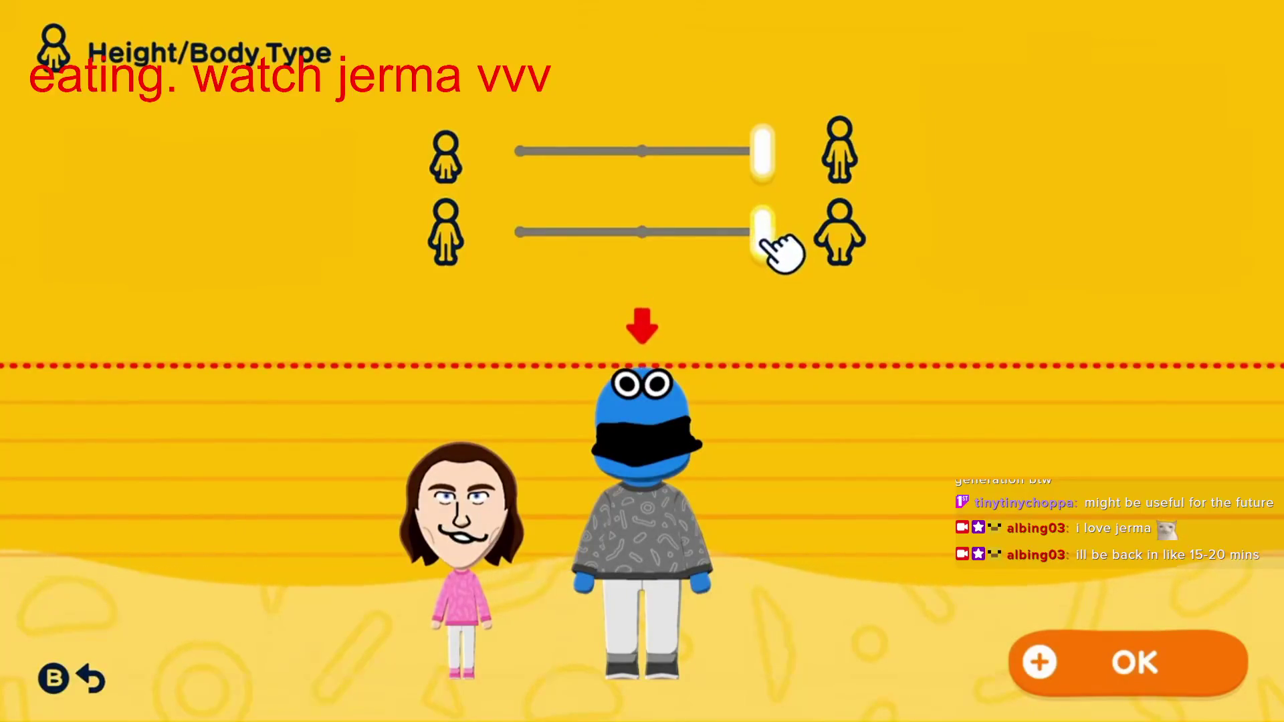
pyautogui.moveTo(765, 246)
pyautogui.mouseDown()
pyautogui.moveTo(691, 240)
pyautogui.moveTo(766, 241)
pyautogui.mouseUp()
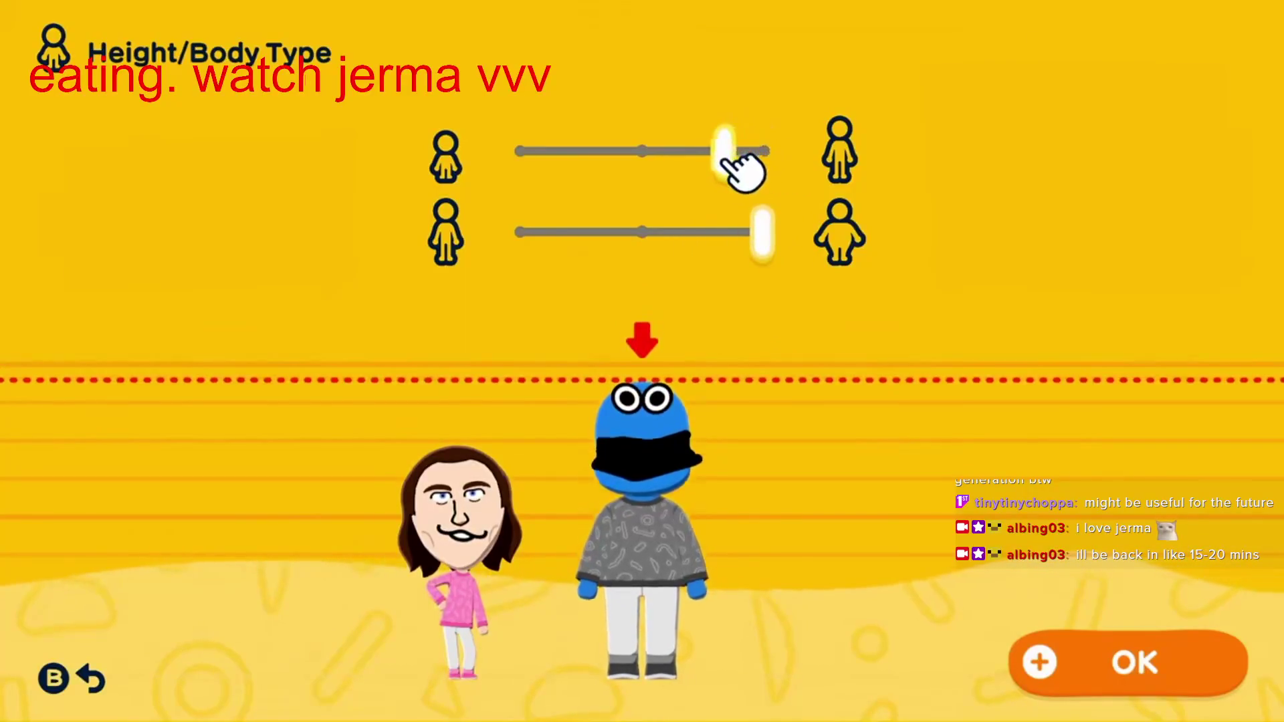
pyautogui.press('+')
pyautogui.press('Right')
pyautogui.press('Left')
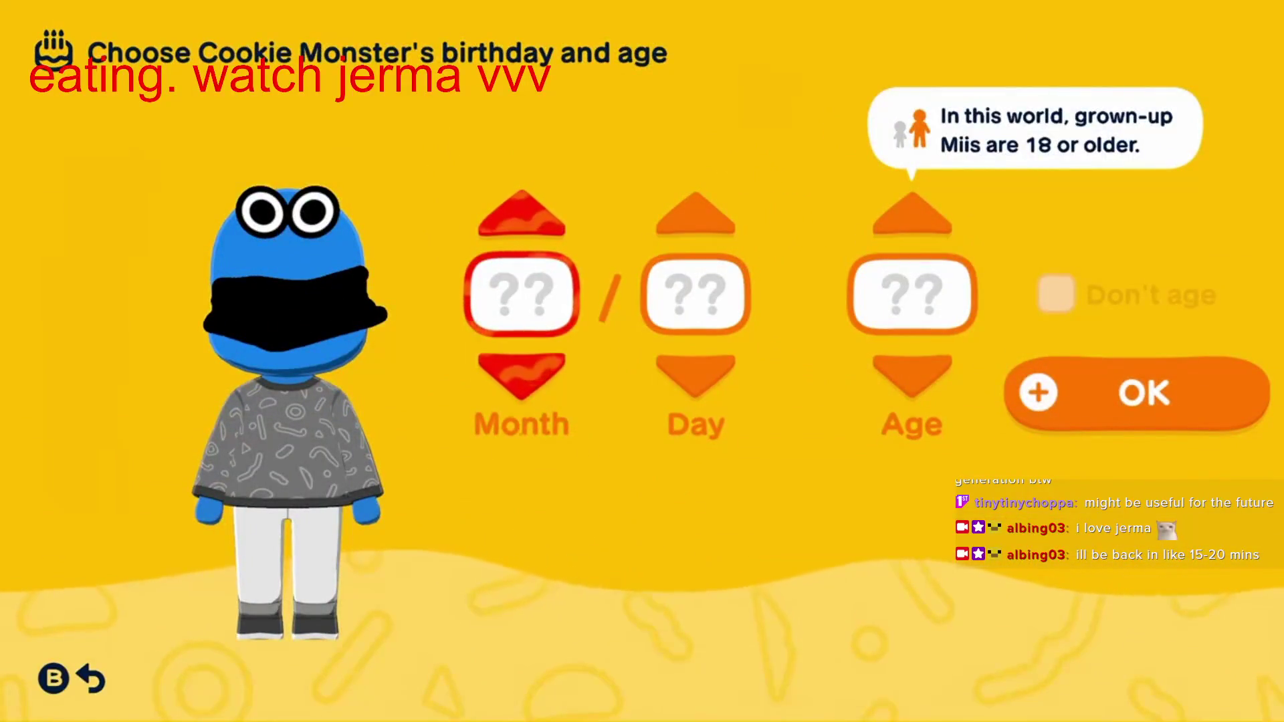
pyautogui.click(913, 294)
pyautogui.press('Up')
pyautogui.press('Up')
pyautogui.press('Up')
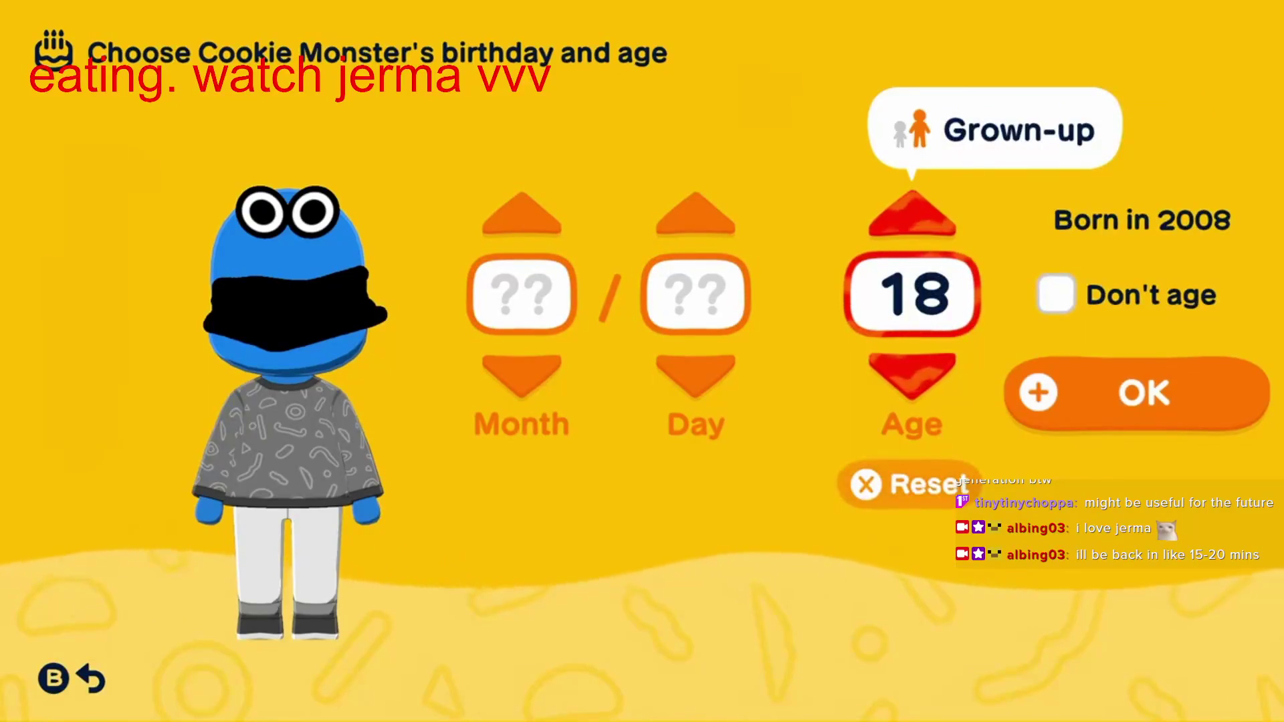
pyautogui.press('Up')
pyautogui.press('Up')
pyautogui.press('Up')
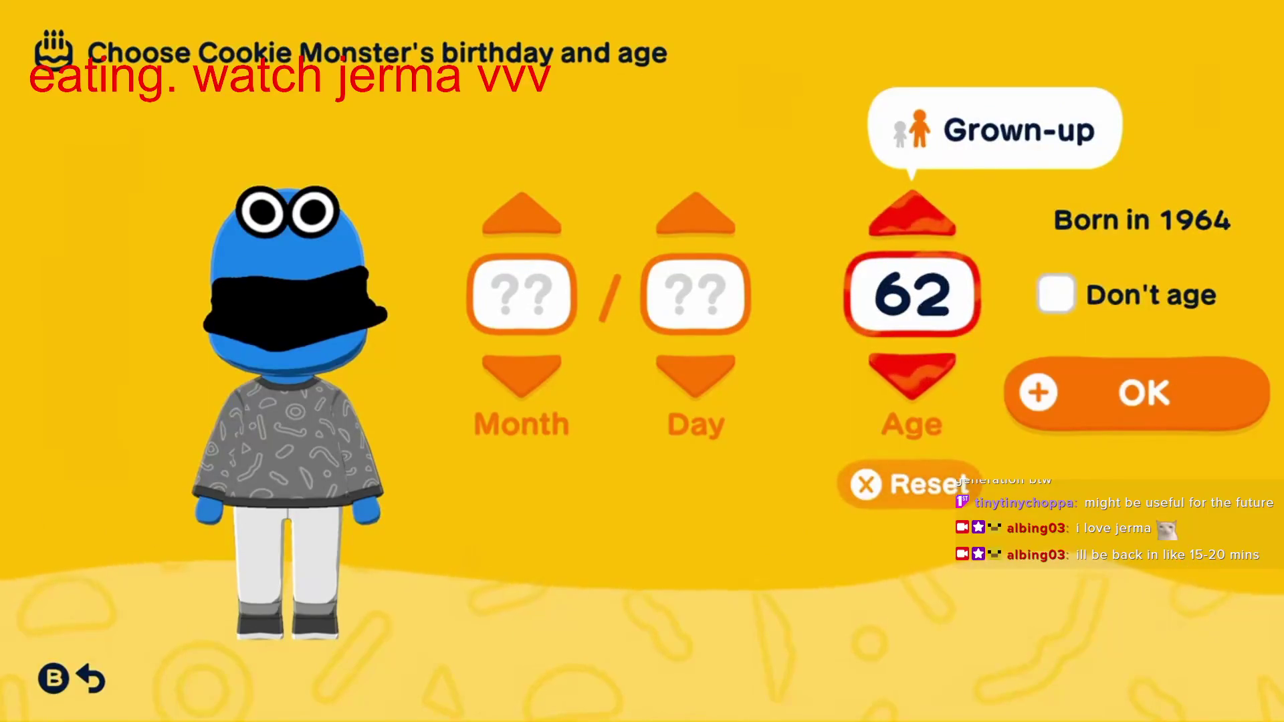
pyautogui.press('Down')
pyautogui.press('Down')
pyautogui.press('Down')
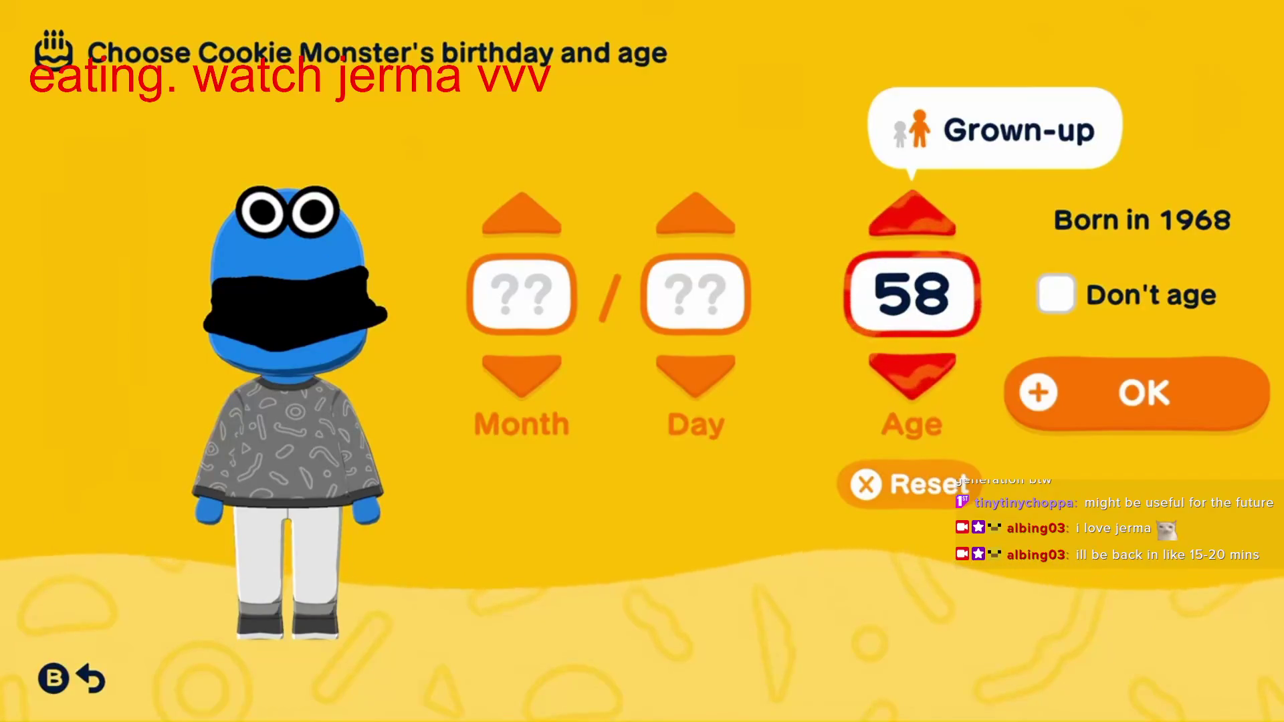
pyautogui.press('Down')
pyautogui.press('Down')
pyautogui.press('Down')
pyautogui.press('Left')
pyautogui.press('Left')
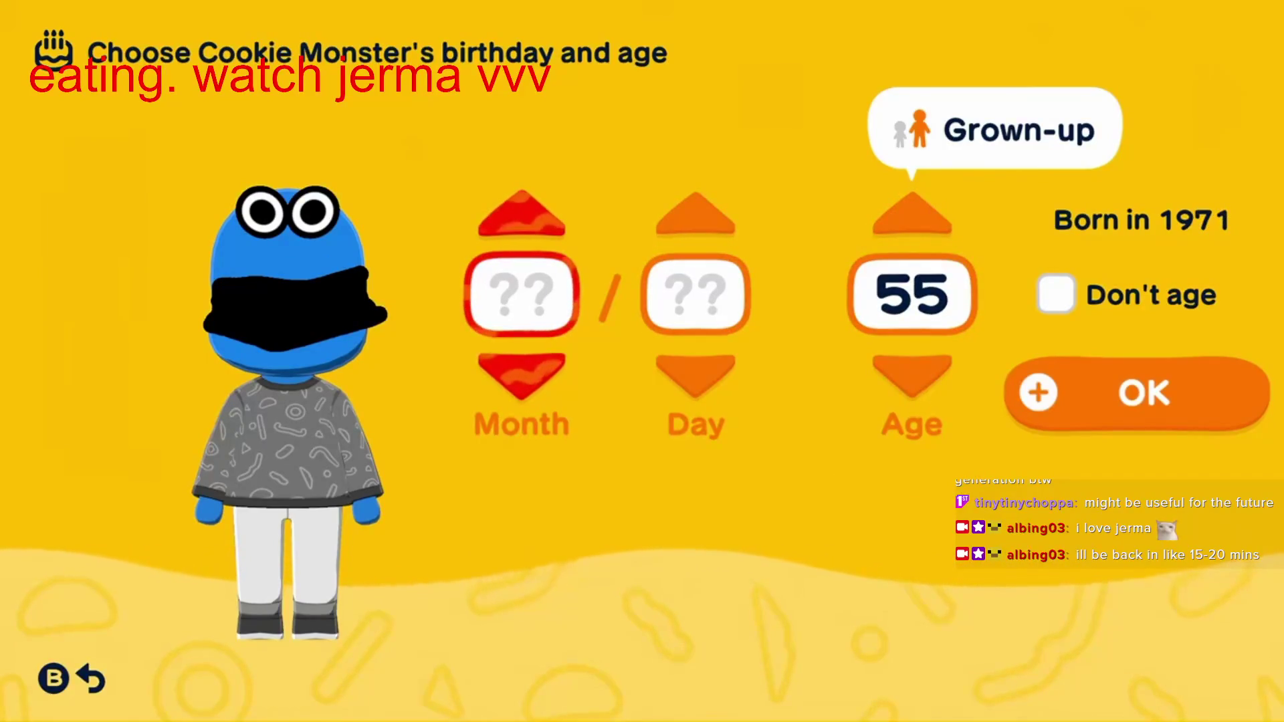
pyautogui.press('Right')
pyautogui.press('Right')
pyautogui.press('Left')
pyautogui.press('Left')
pyautogui.press('Down')
pyautogui.press('Down')
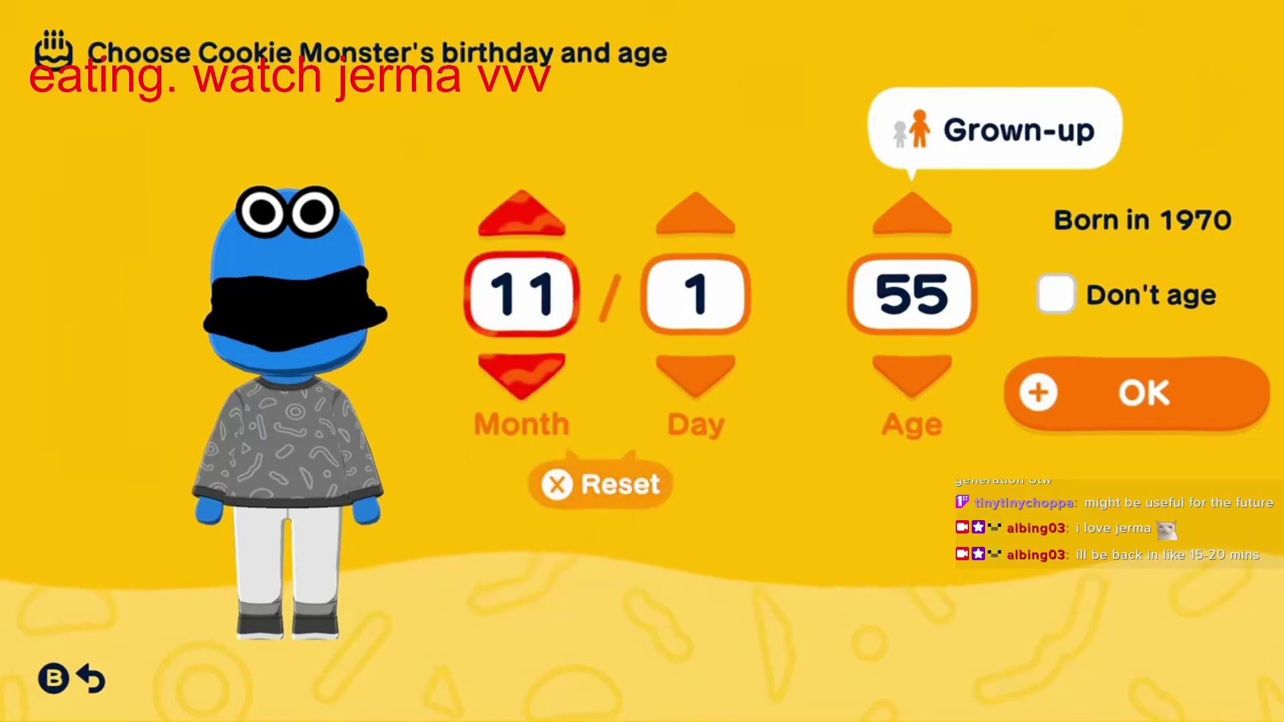
pyautogui.press('Down')
pyautogui.press('+')
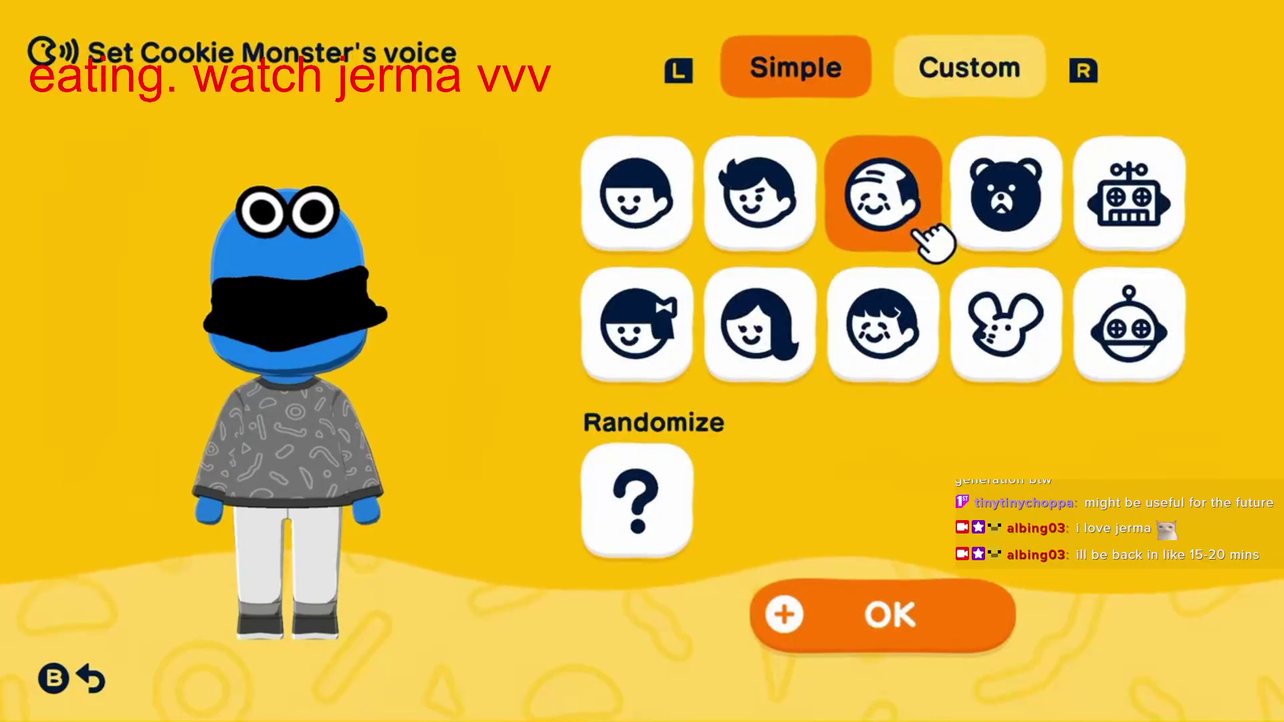
pyautogui.press('Right')
pyautogui.press('r')
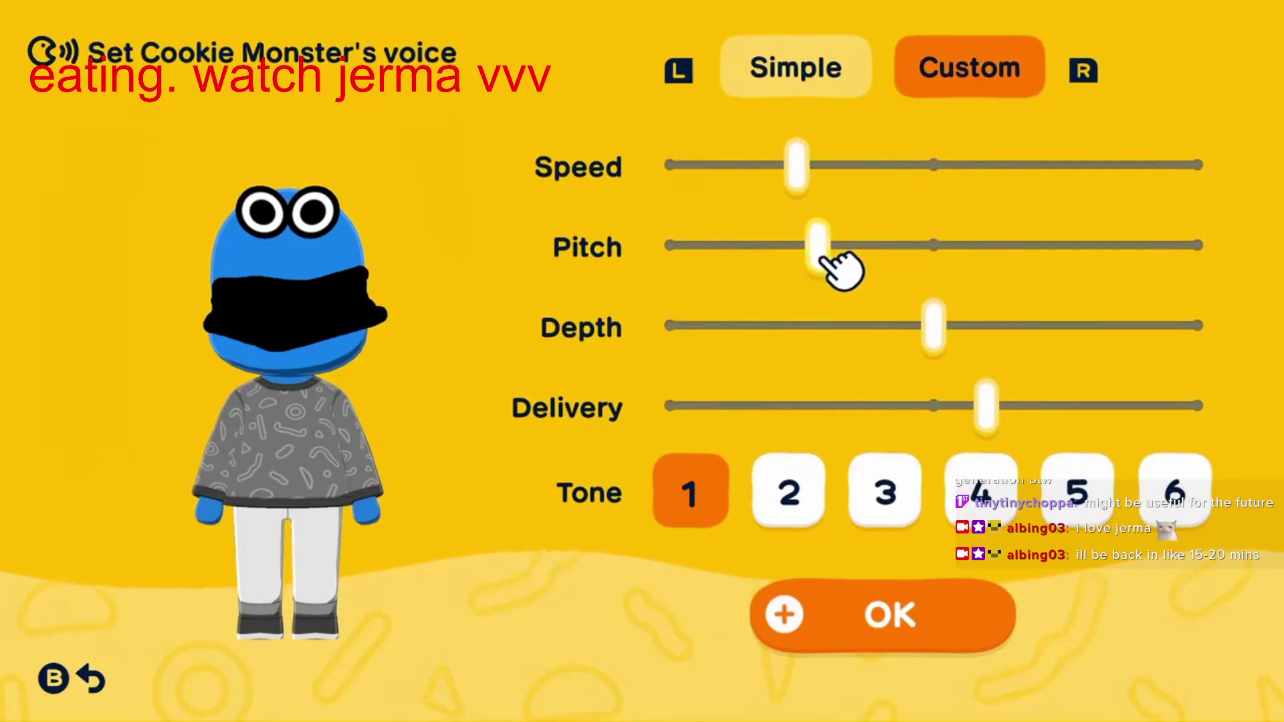
pyautogui.press('Left')
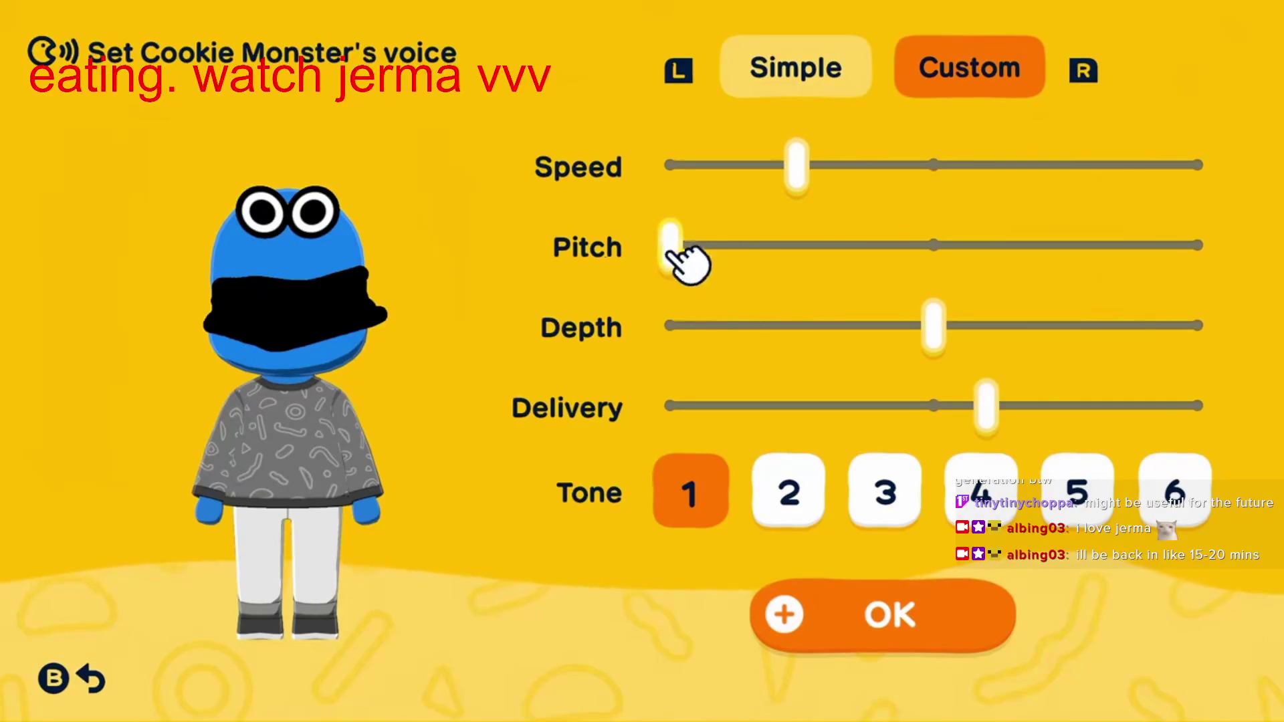
pyautogui.press('Right')
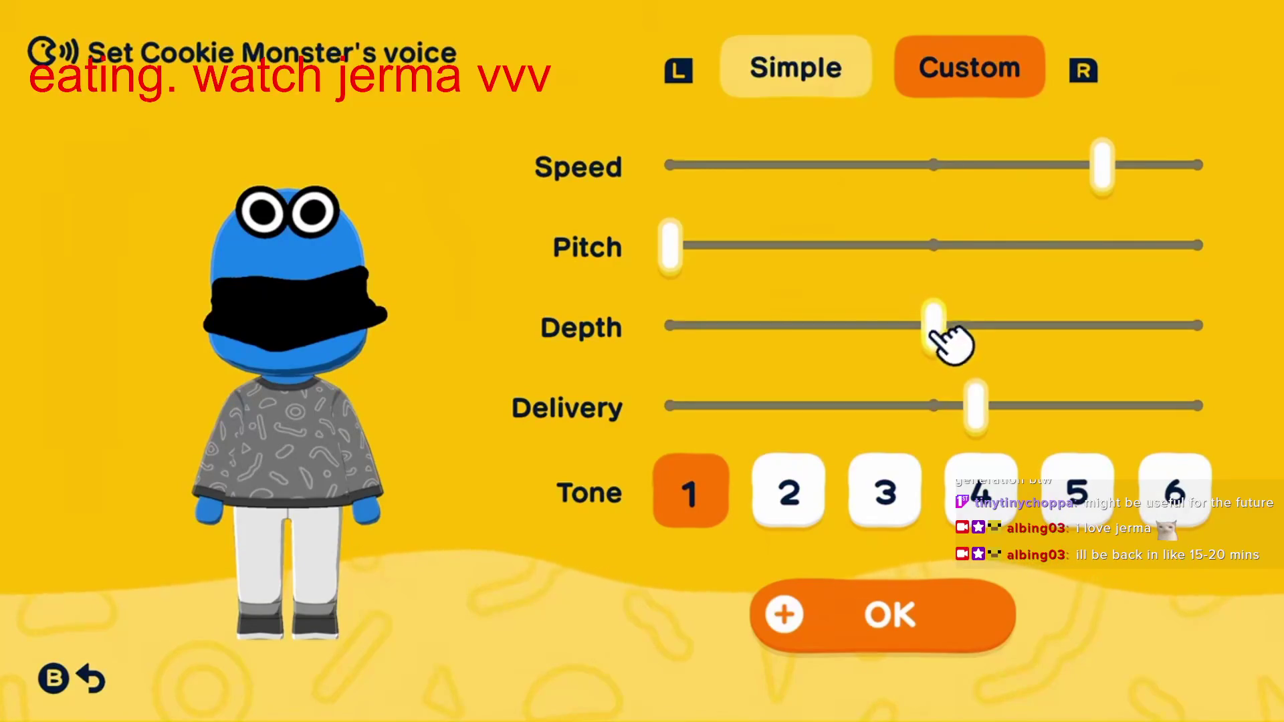
pyautogui.moveTo(936, 334); pyautogui.dragTo(1034, 334)
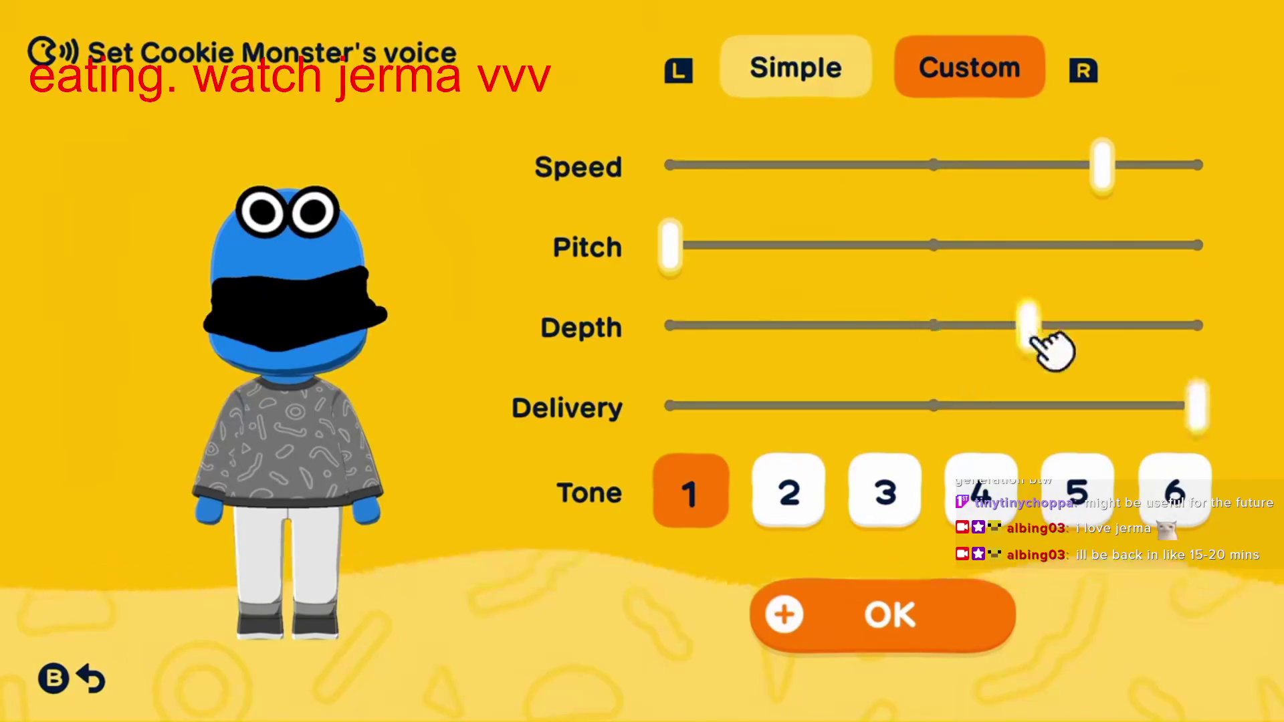
pyautogui.moveTo(683, 254)
pyautogui.mouseDown()
pyautogui.moveTo(763, 258)
pyautogui.moveTo(699, 257)
pyautogui.mouseUp()
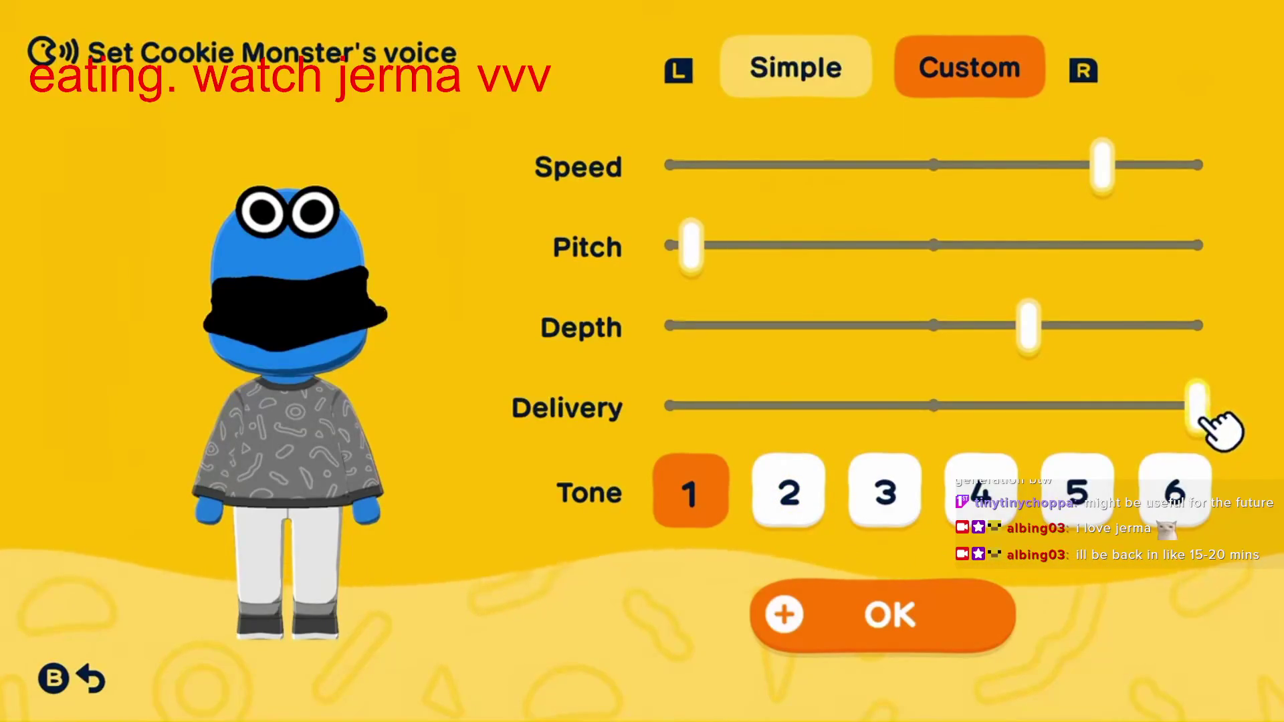
pyautogui.click(896, 498)
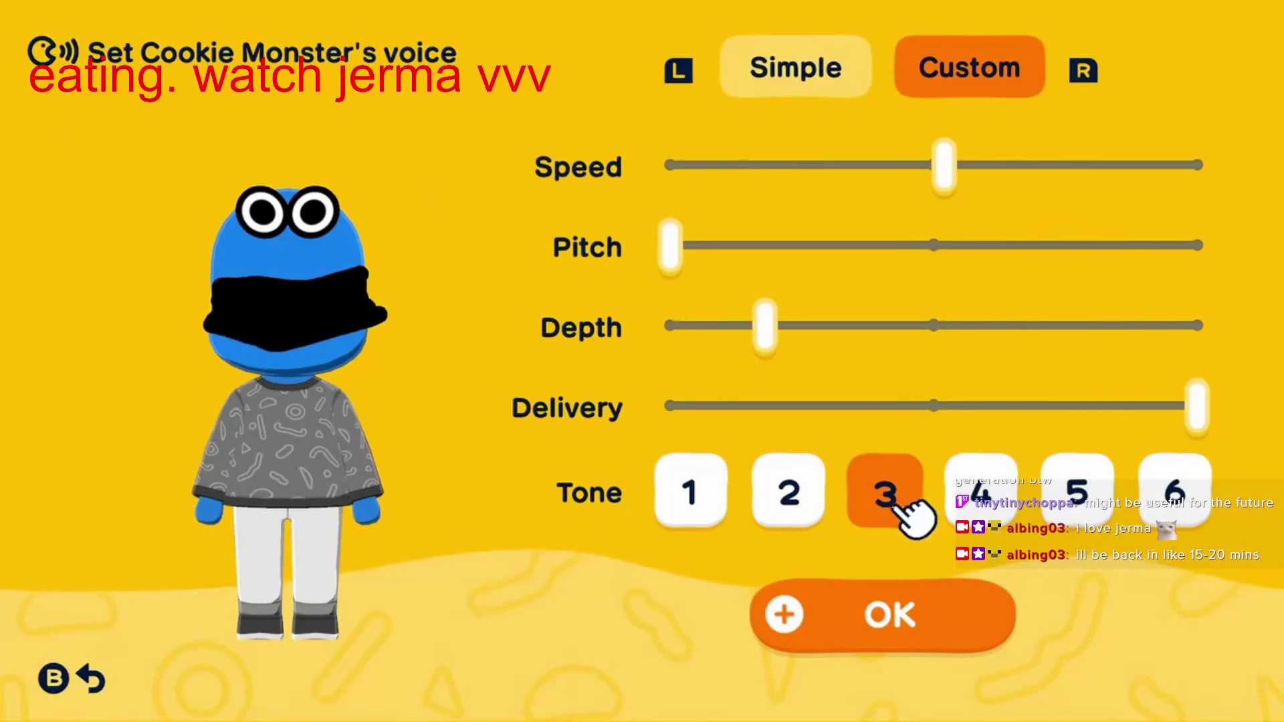
pyautogui.click(920, 589)
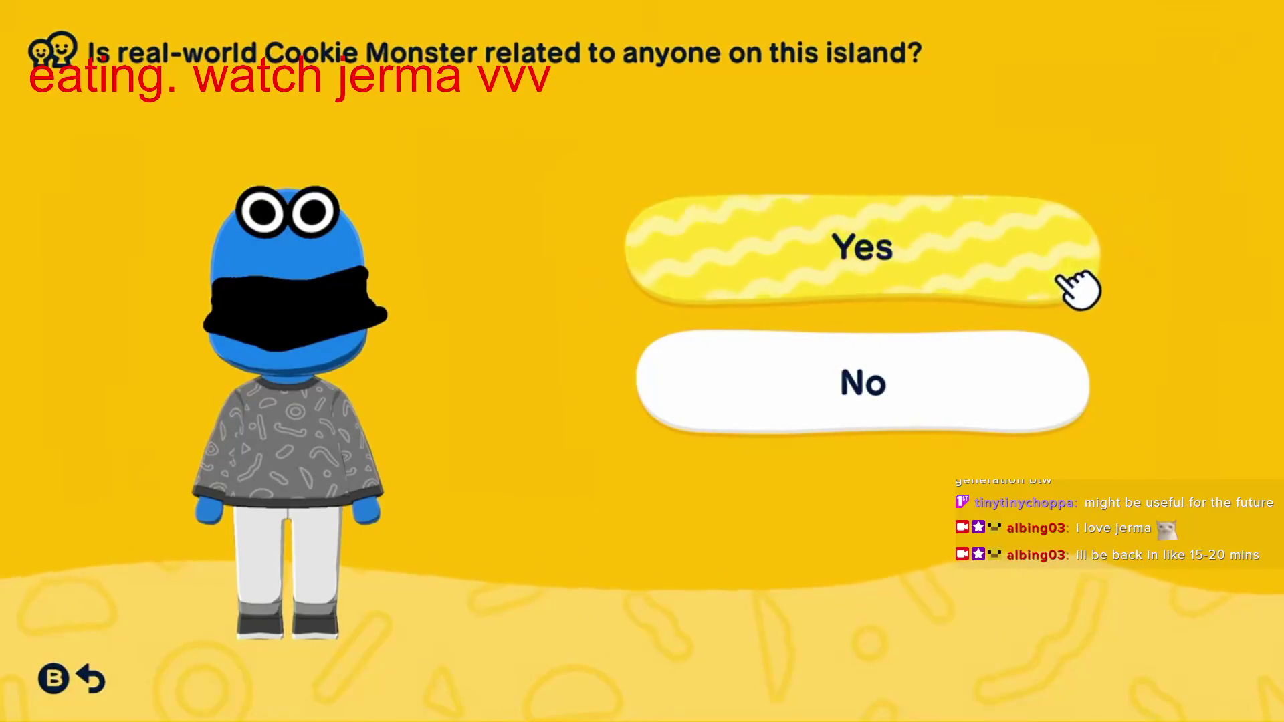
pyautogui.press('Down')
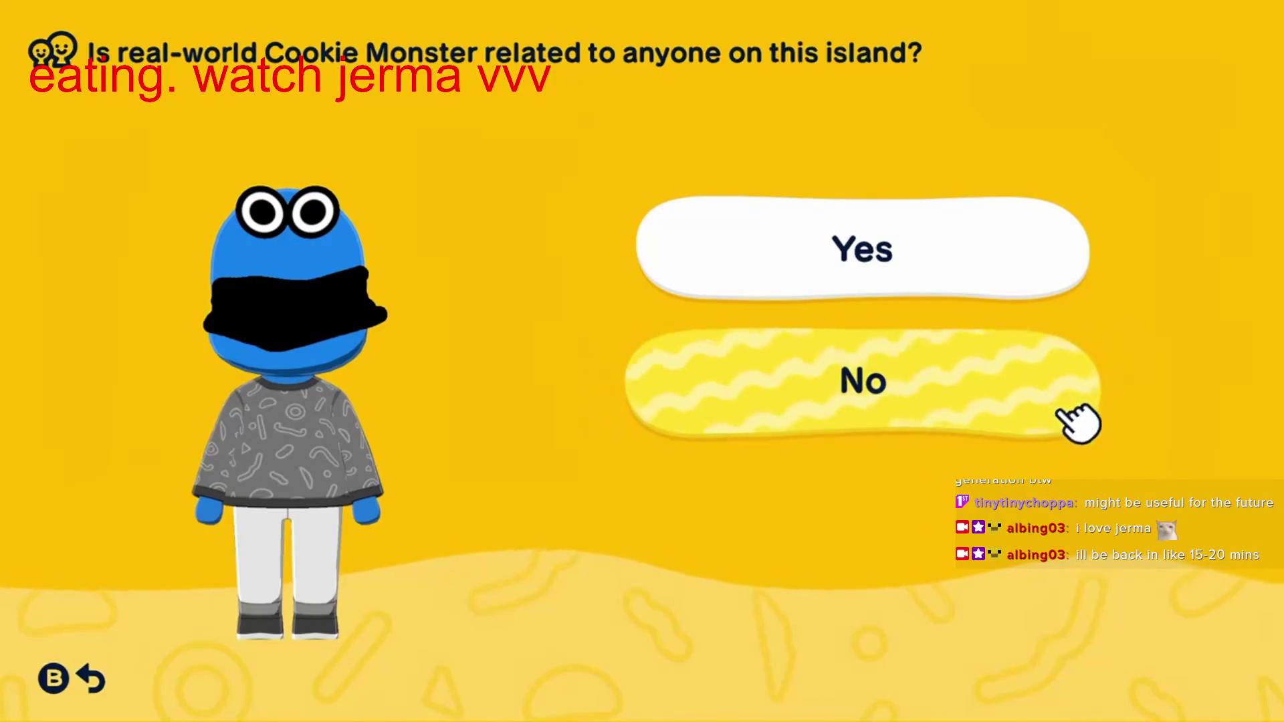
pyautogui.click(1074, 418)
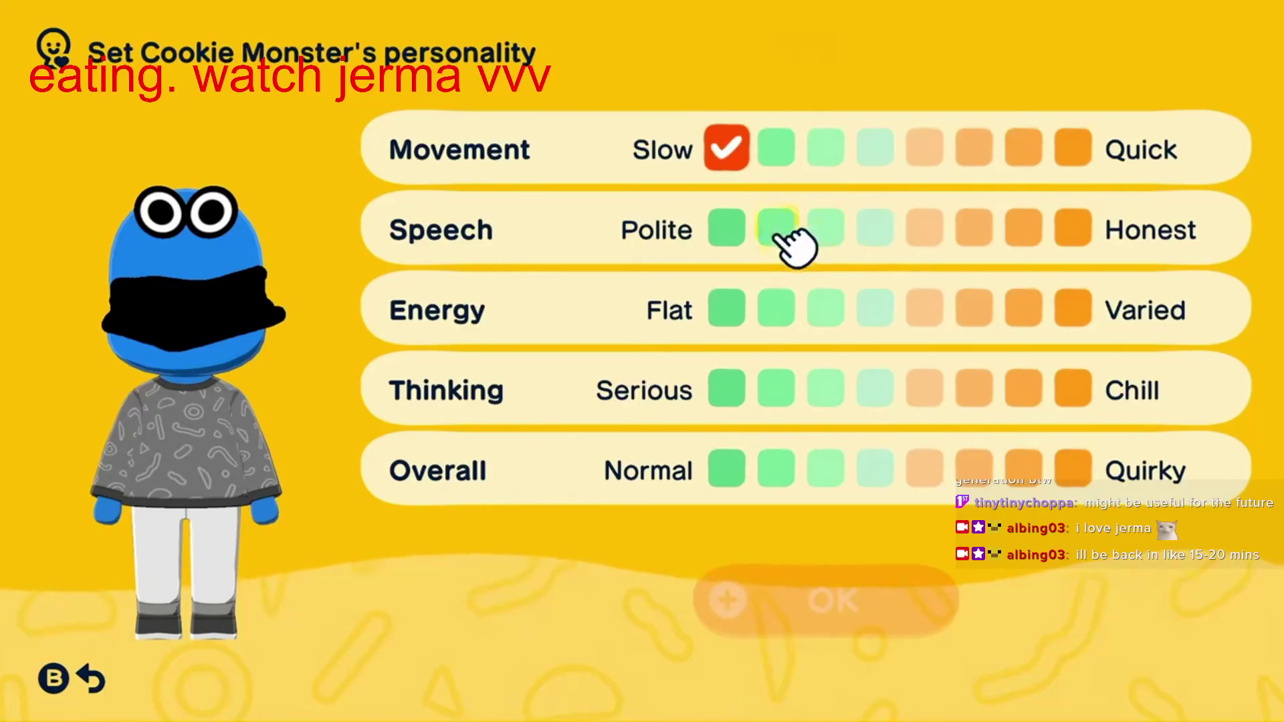
pyautogui.click(732, 234)
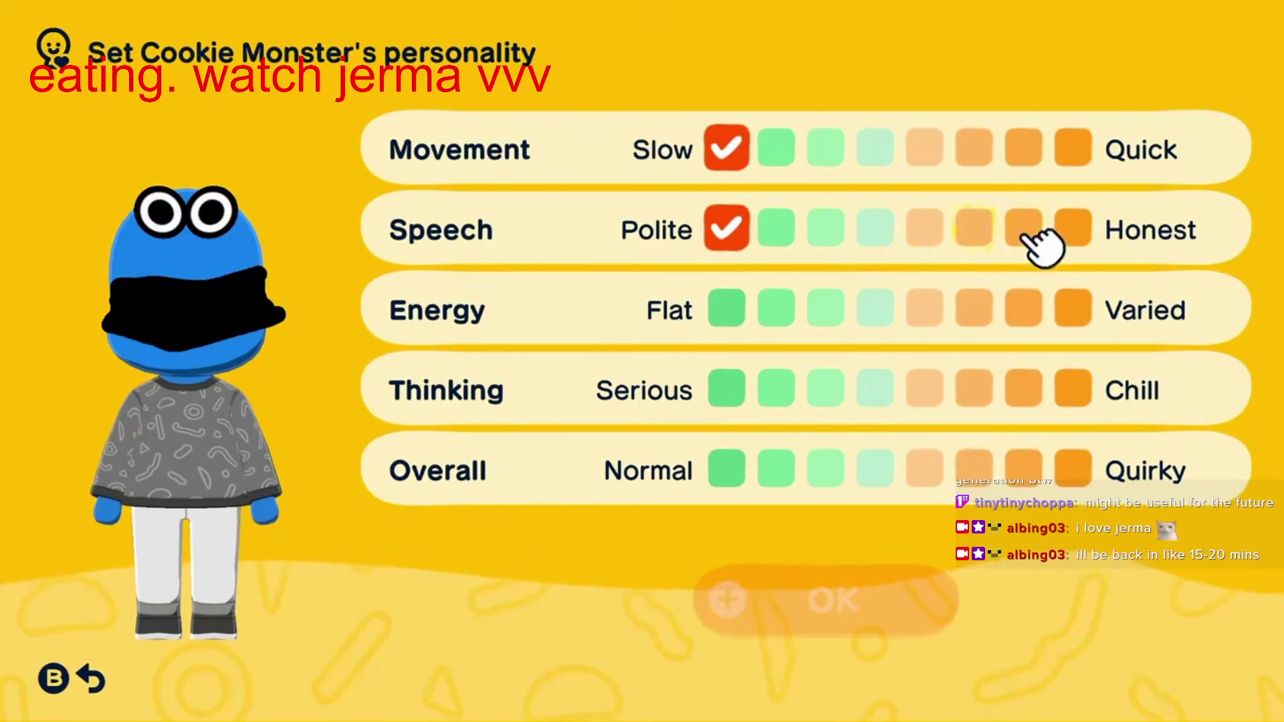
pyautogui.click(1077, 234)
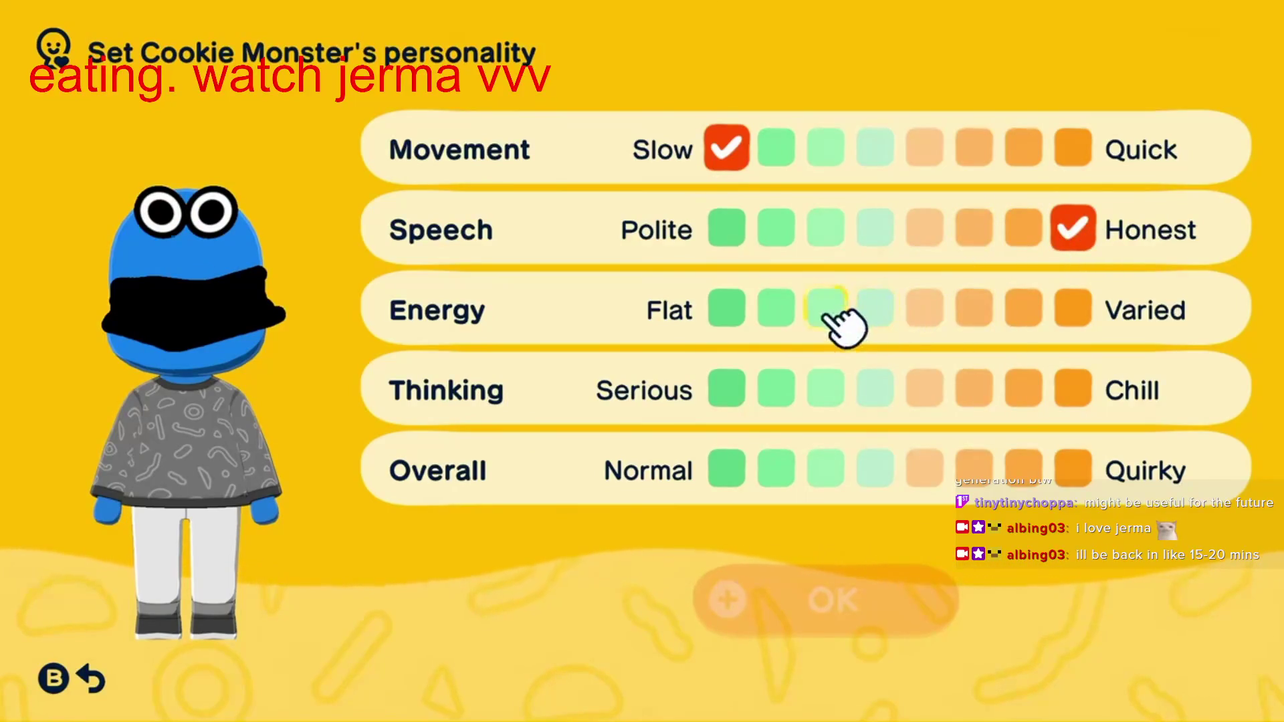
pyautogui.click(1079, 315)
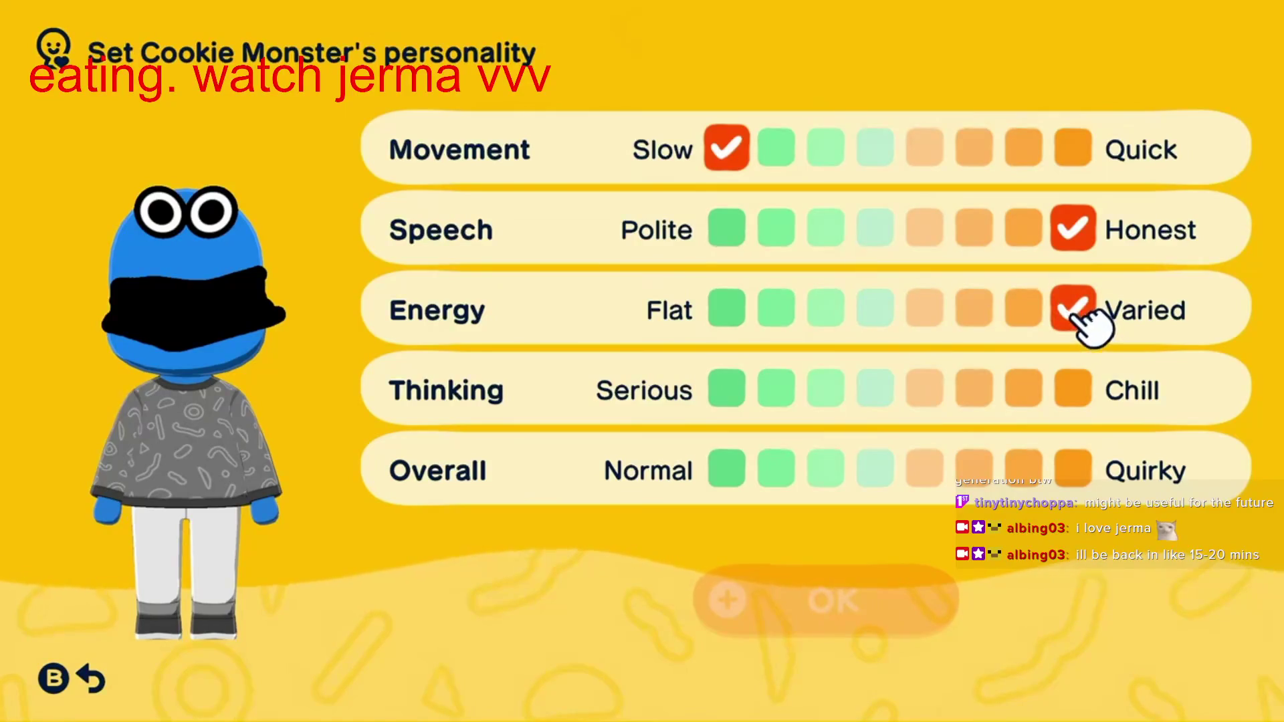
pyautogui.click(1078, 395)
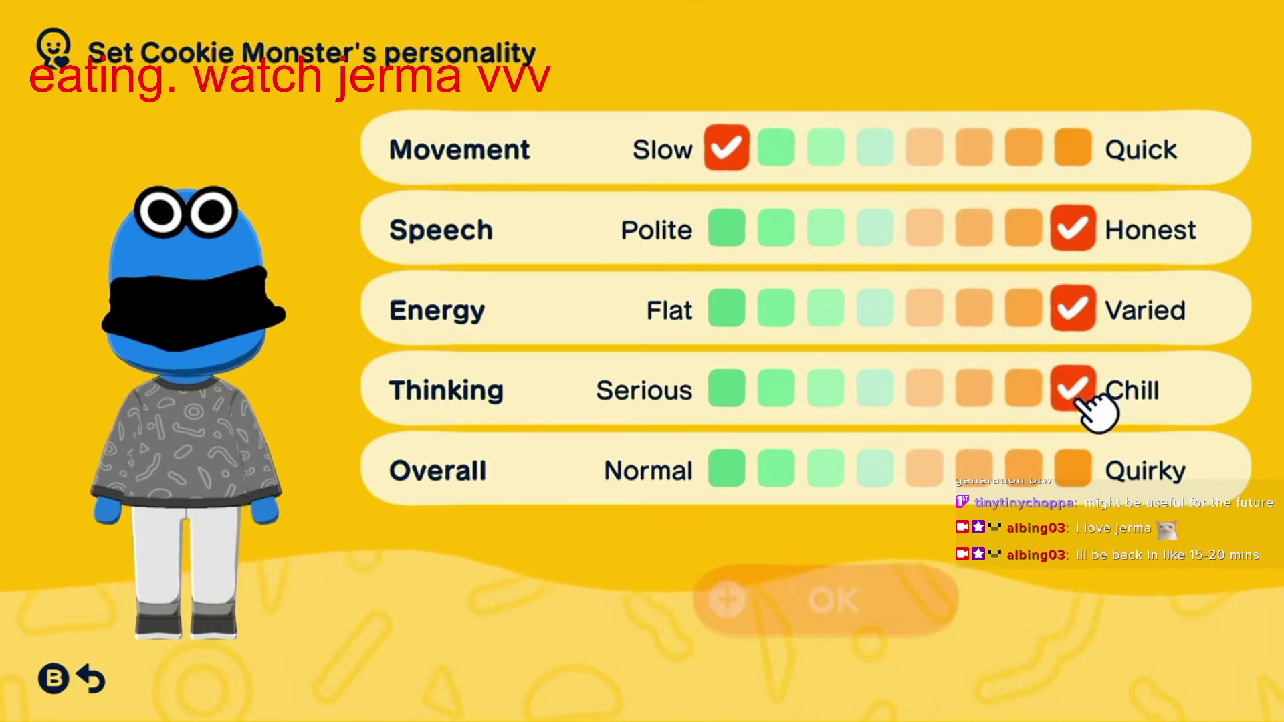
pyautogui.click(1077, 472)
pyautogui.press('Return')
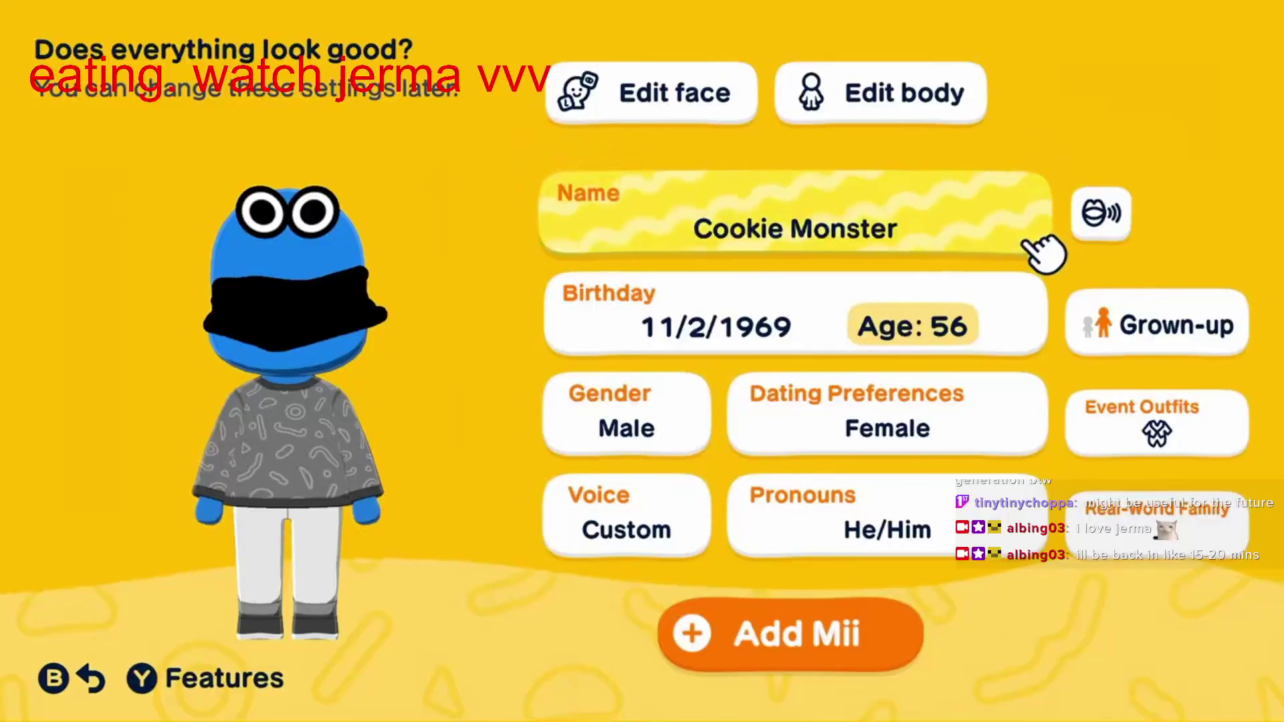
pyautogui.click(905, 639)
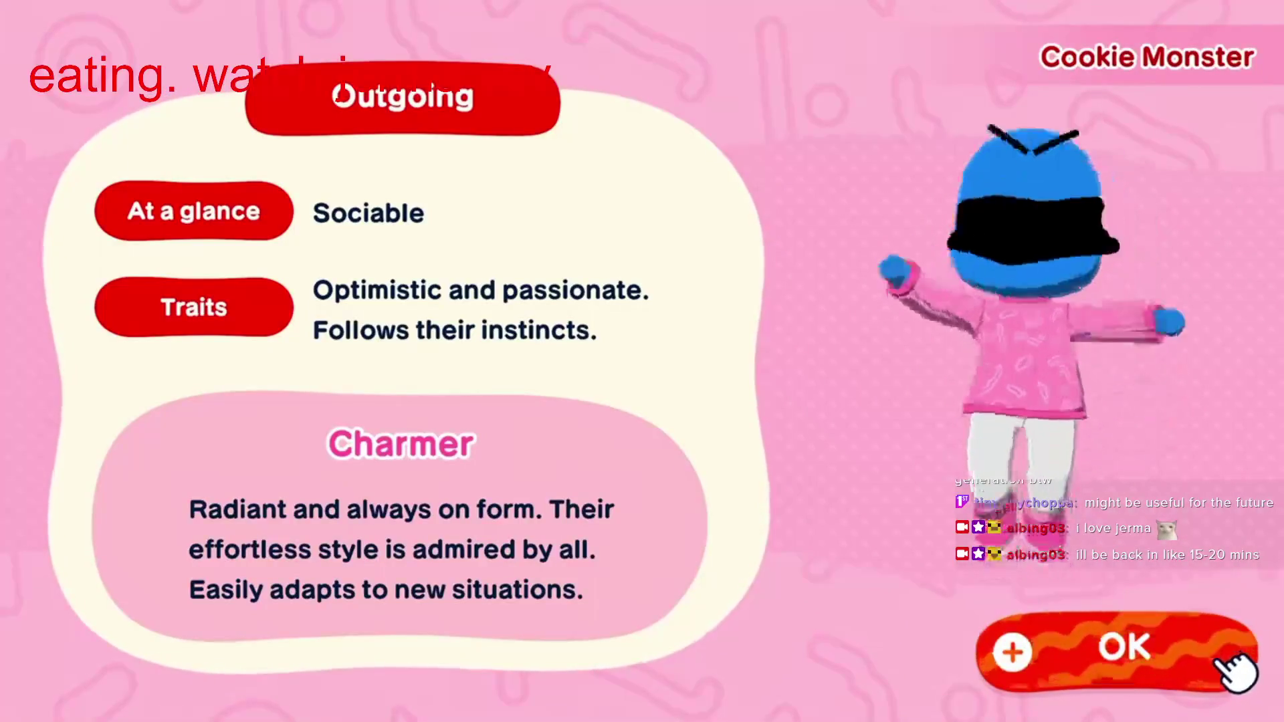
pyautogui.click(1228, 664)
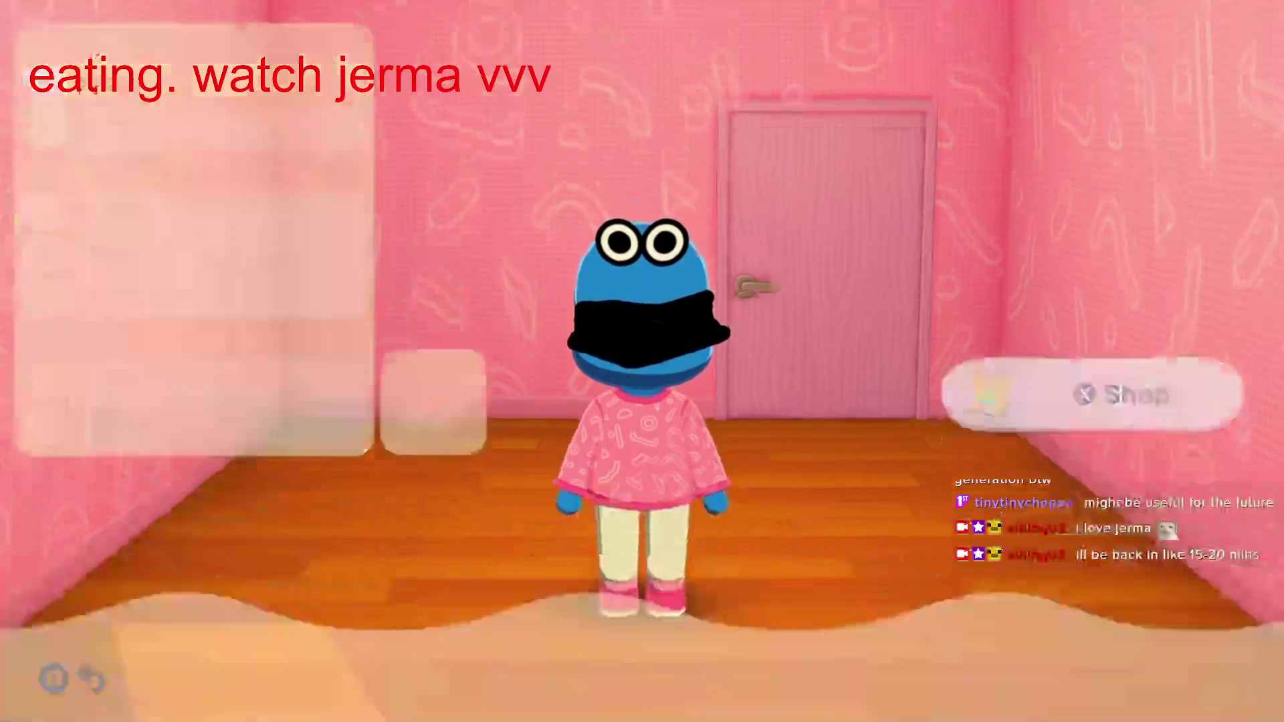
pyautogui.moveTo(274, 662)
pyautogui.mouseDown()
pyautogui.moveTo(858, 414)
pyautogui.moveTo(684, 523)
pyautogui.mouseUp()
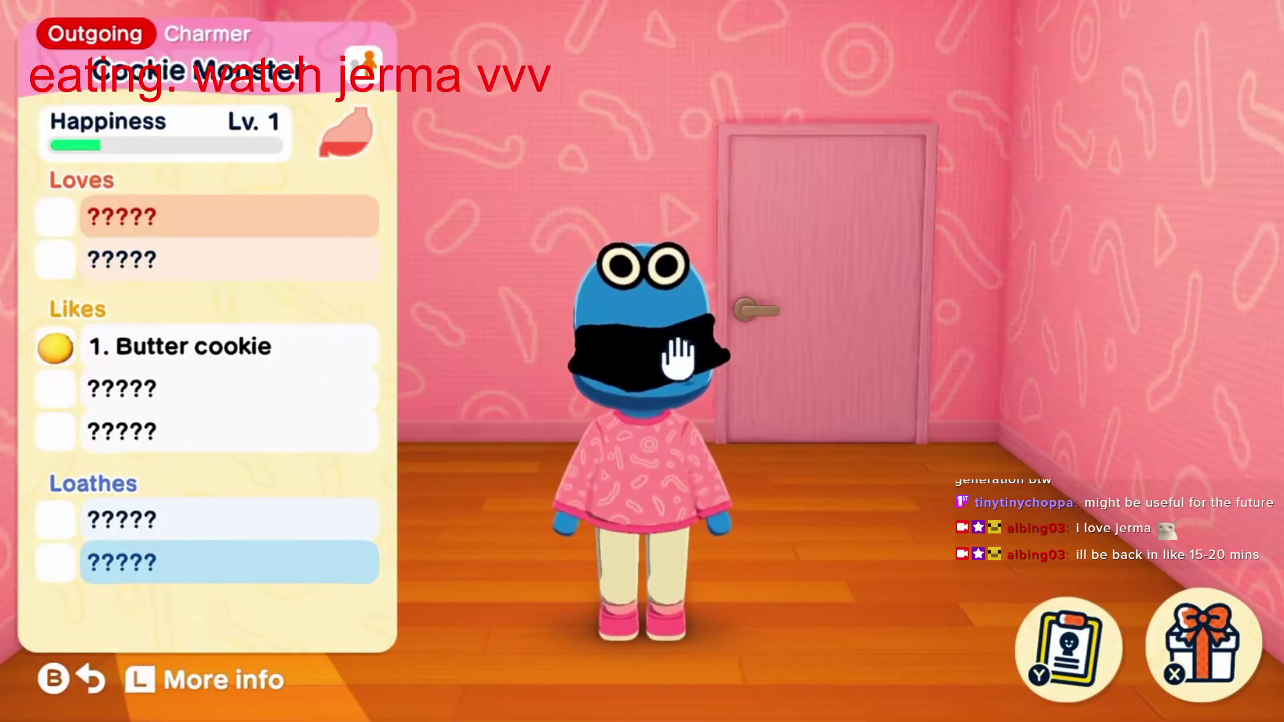
pyautogui.click(525, 503)
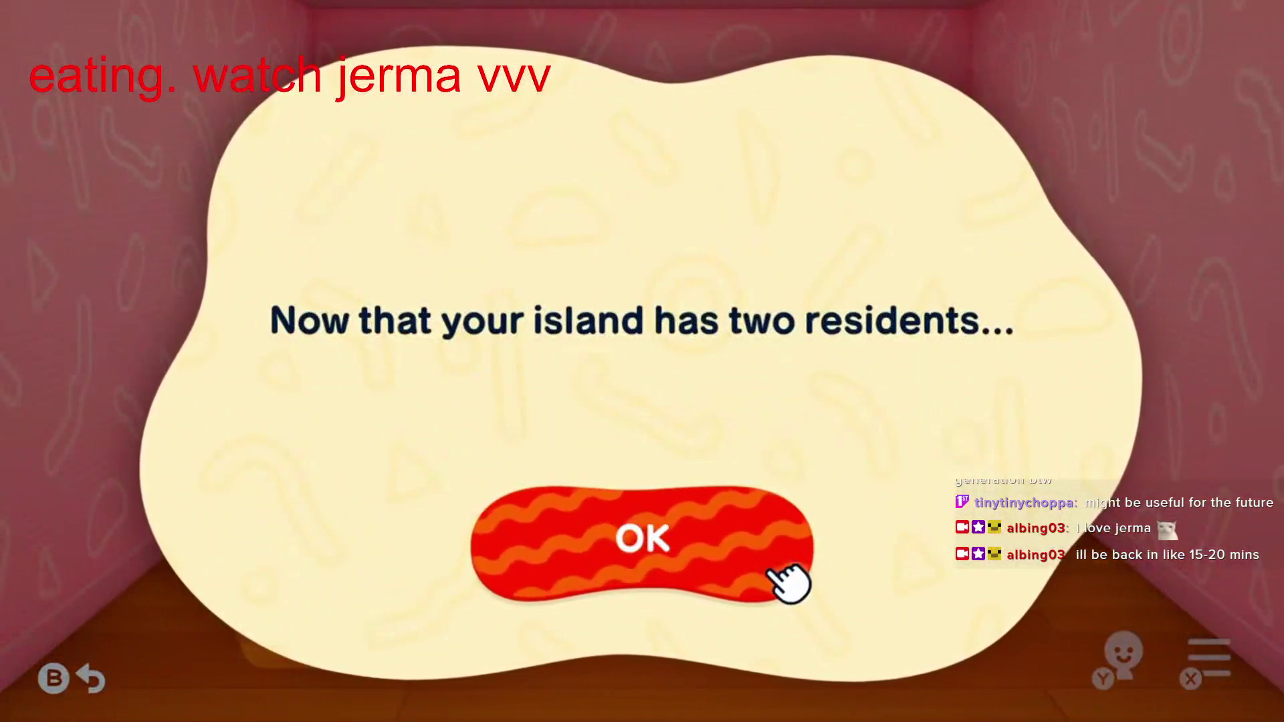
pyautogui.click(788, 583)
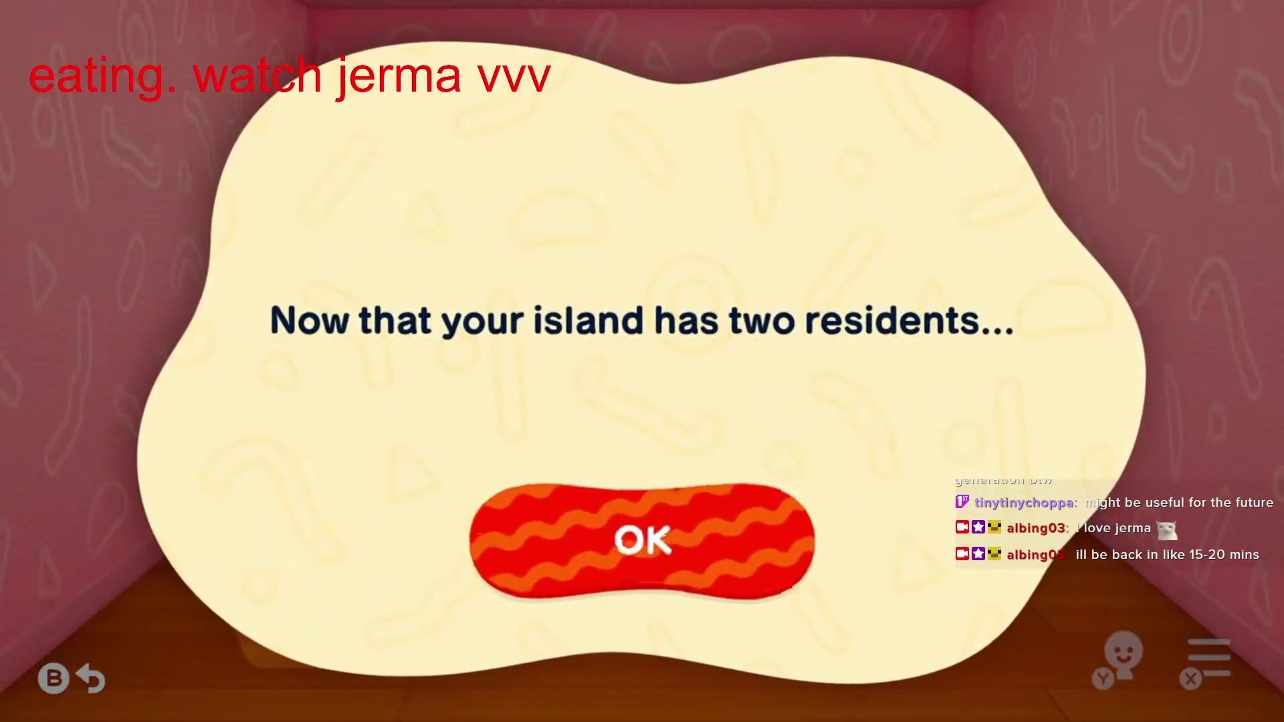
pyautogui.click(788, 583)
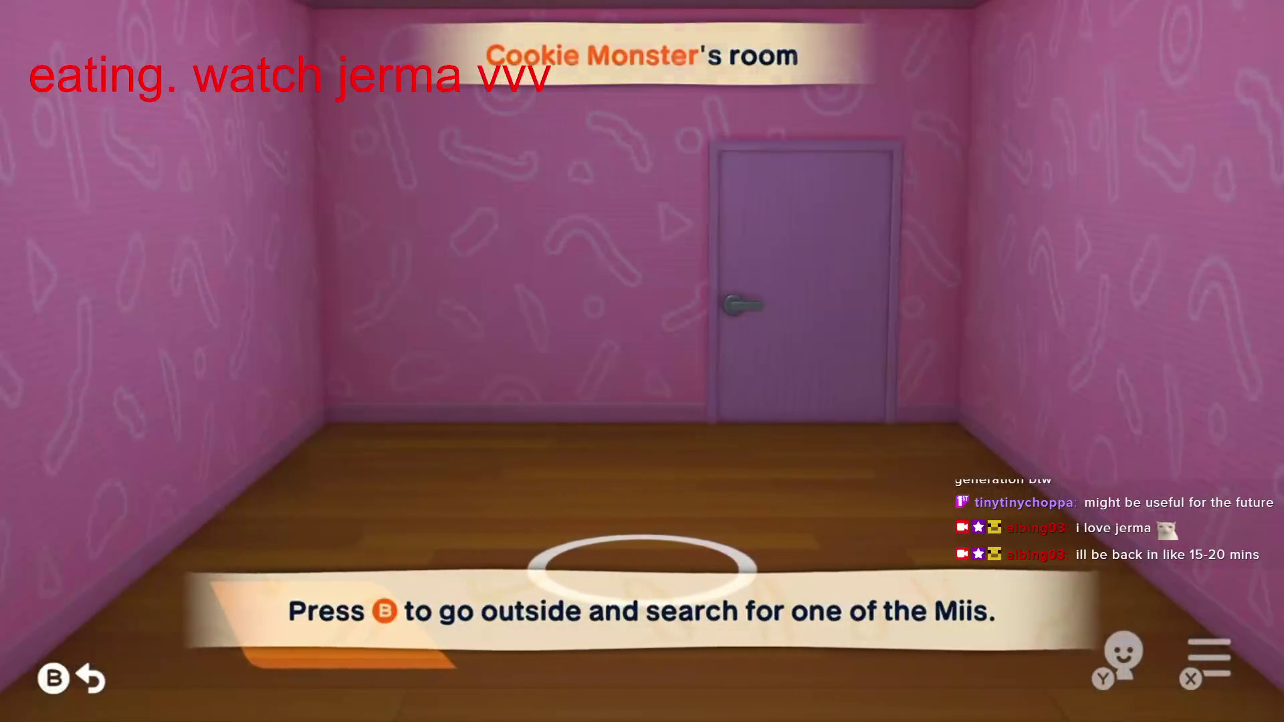
pyautogui.press('b')
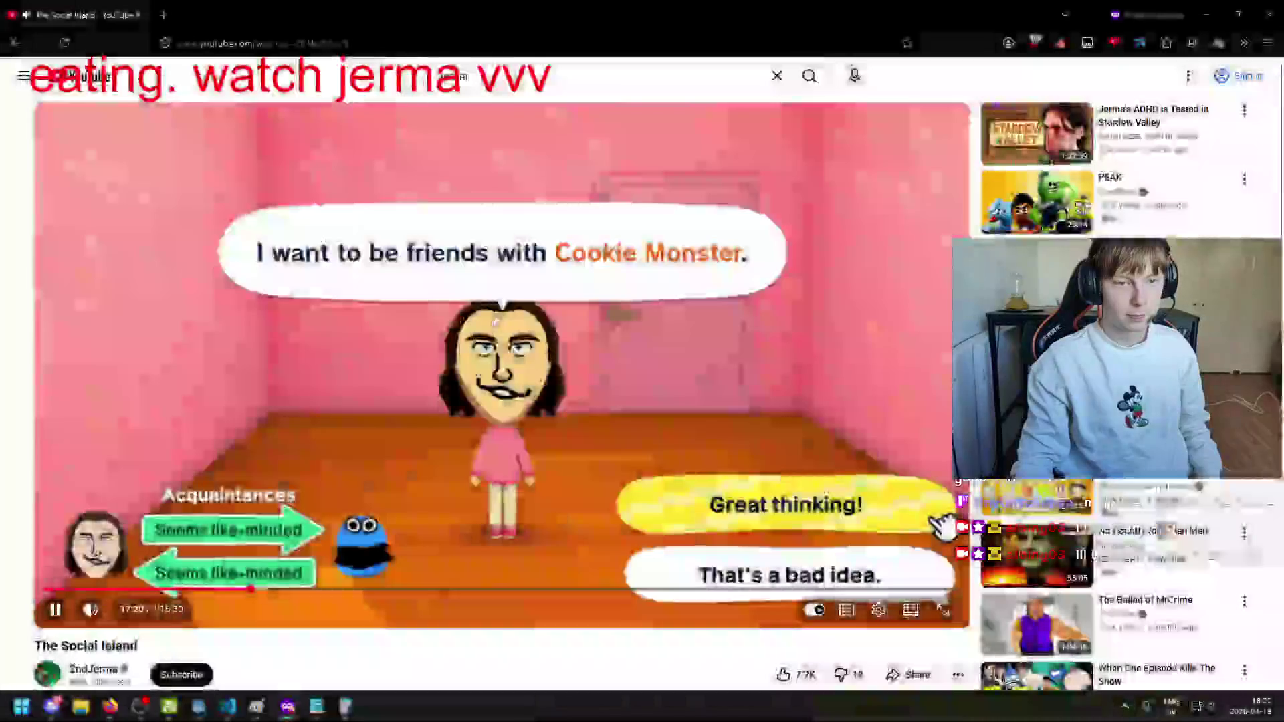
# Step: Pause The Social Island video and copy its URL at the current time, then close the private window
pyautogui.click(943, 525)
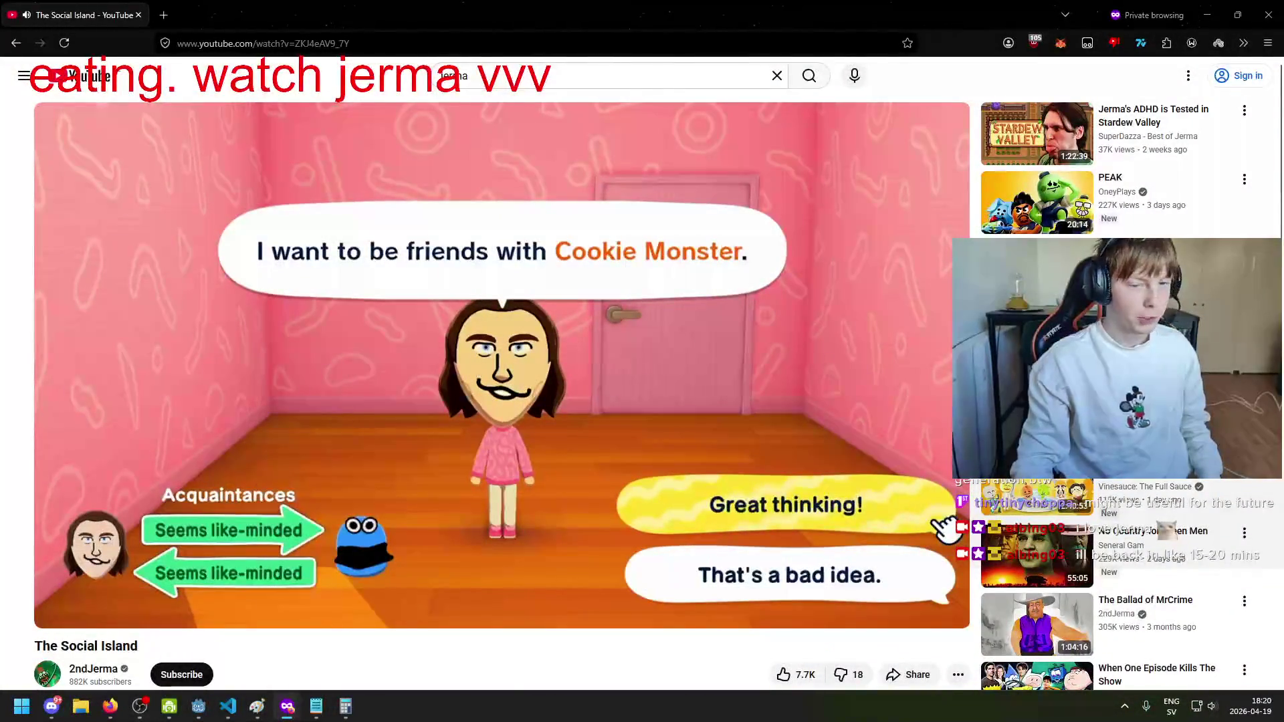
pyautogui.click(431, 41)
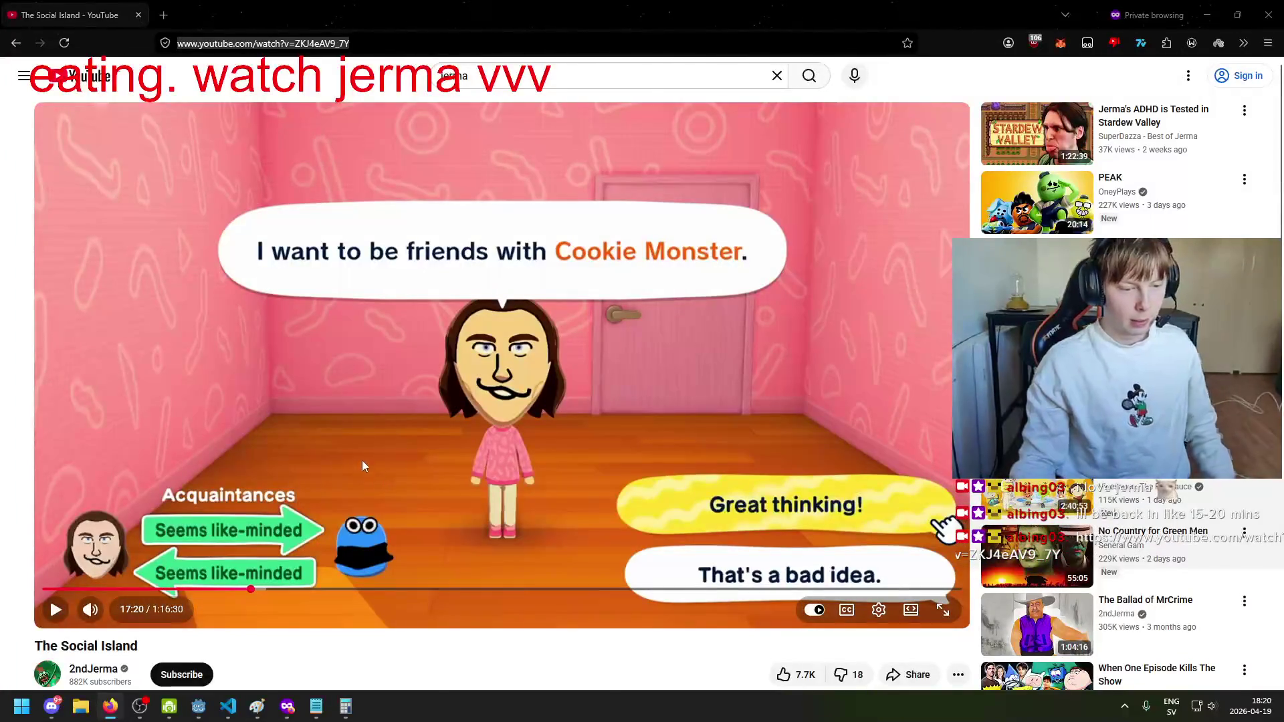
pyautogui.rightClick(137, 618)
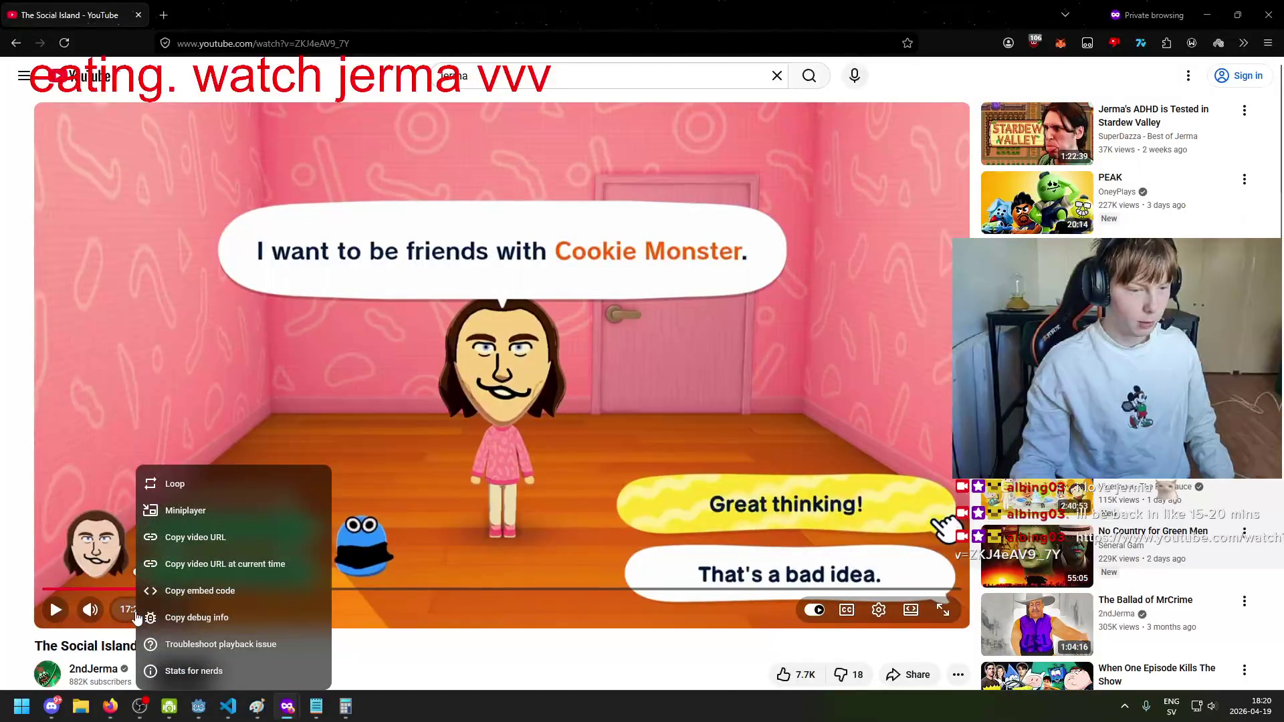
pyautogui.click(225, 564)
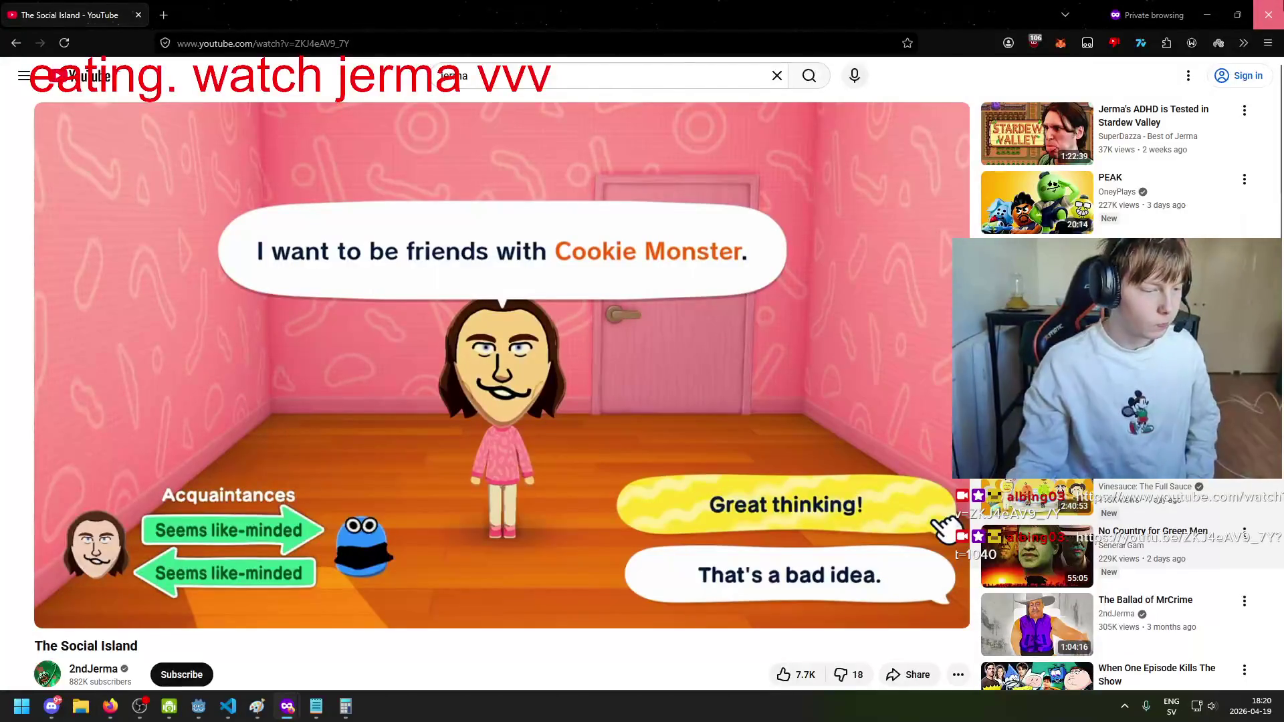
pyautogui.click(1269, 14)
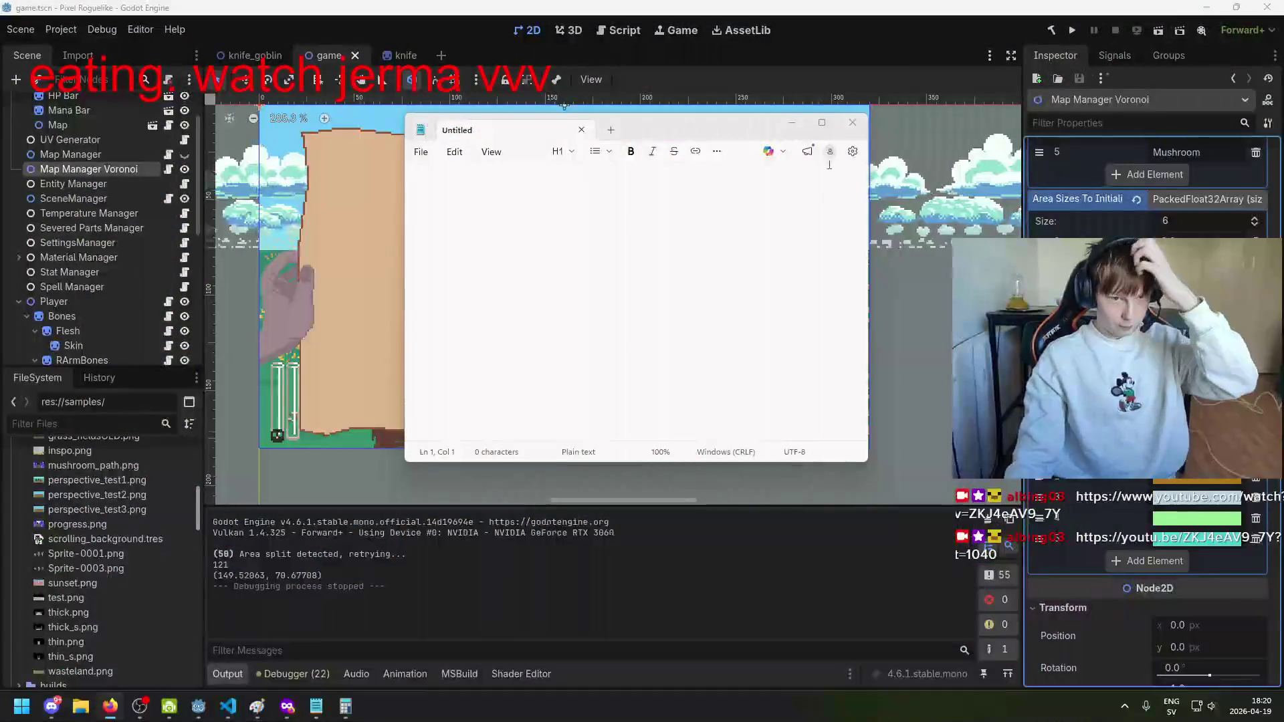
# Step: Run the Godot project to view the coloured biome map, then stop it with Escape
pyautogui.click(686, 6)
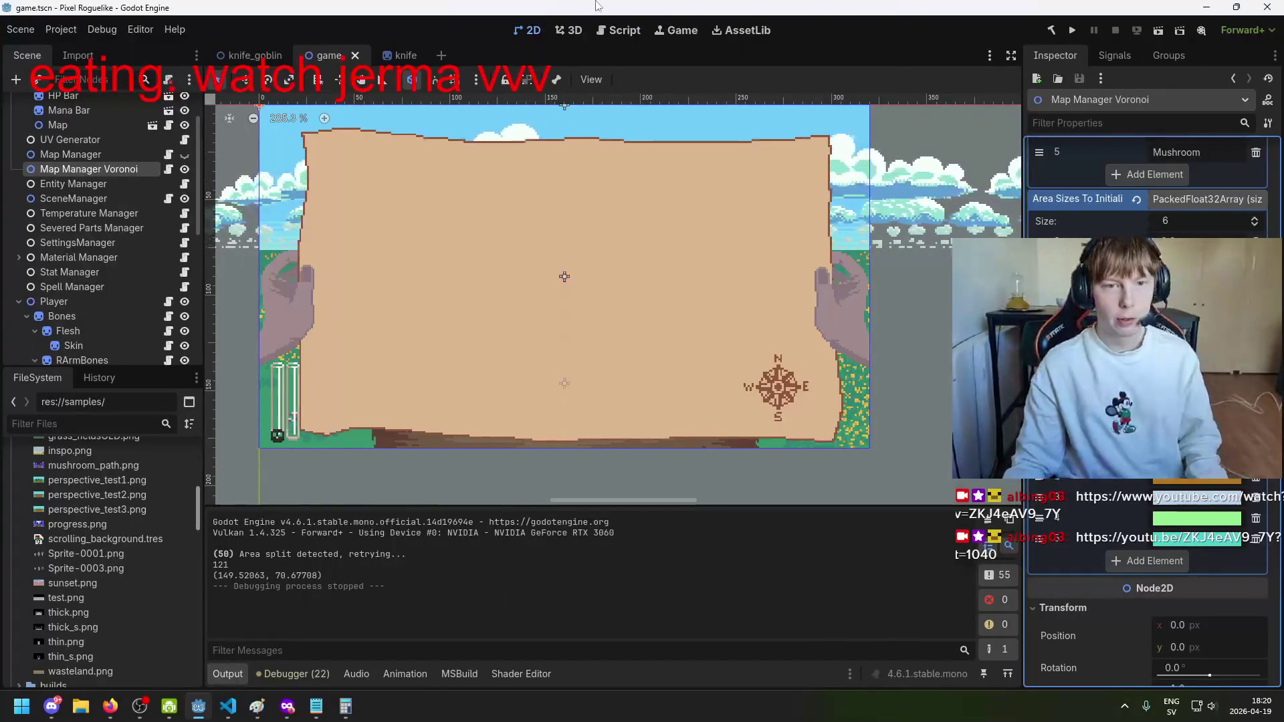
pyautogui.click(1071, 36)
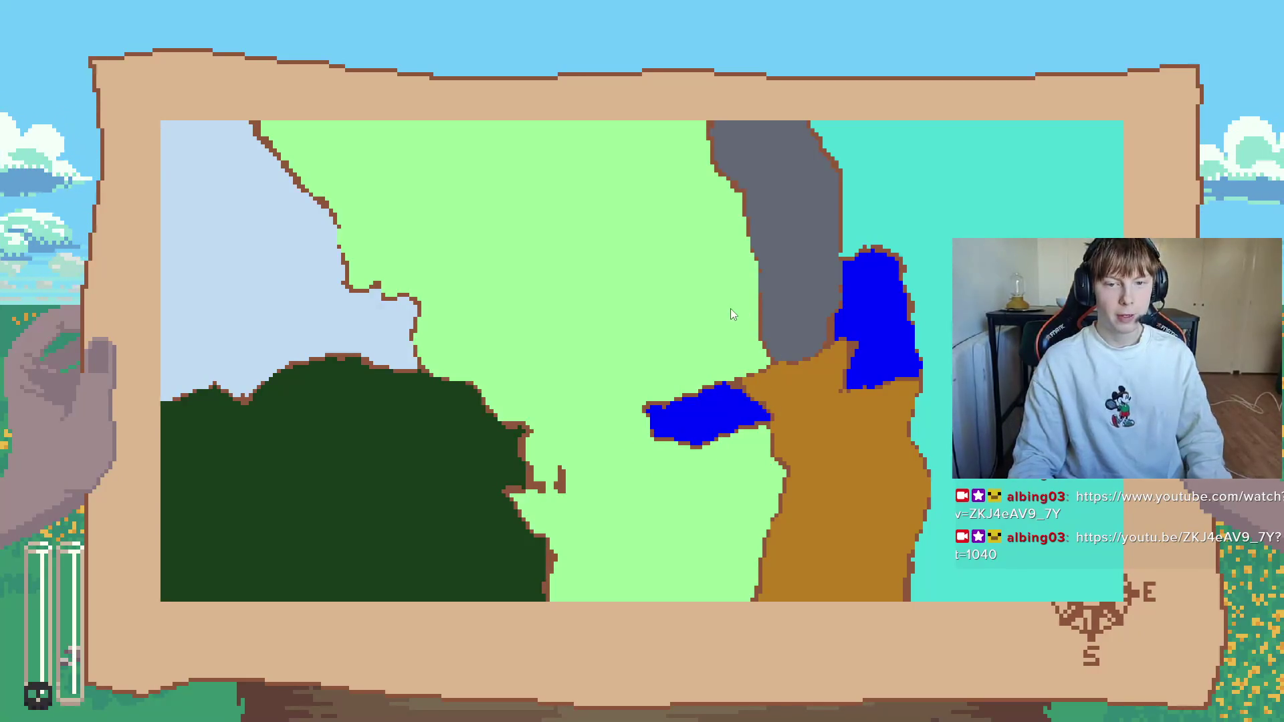
pyautogui.press('Escape')
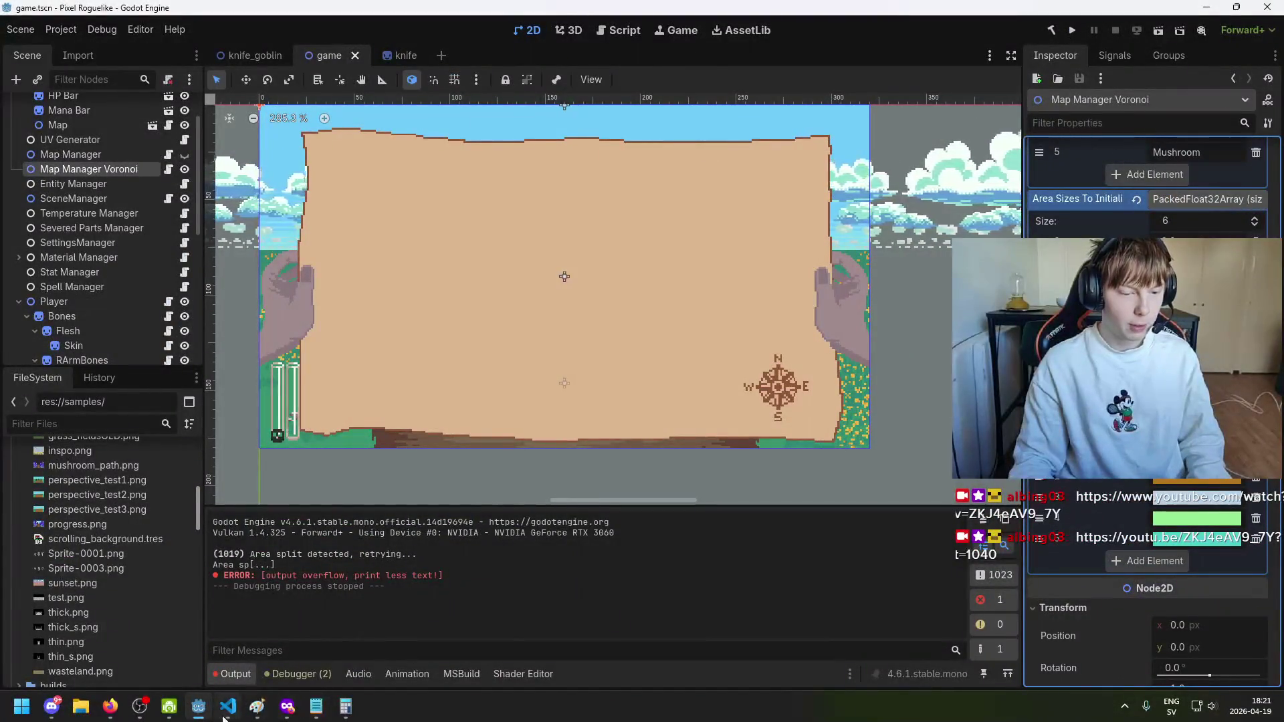
pyautogui.hotkey('alt', 'Tab')
# Step: Inspect the 'Area split detected, retrying...' messages flooding Godot's Output panel
pyautogui.scroll(-12, 569, 309)
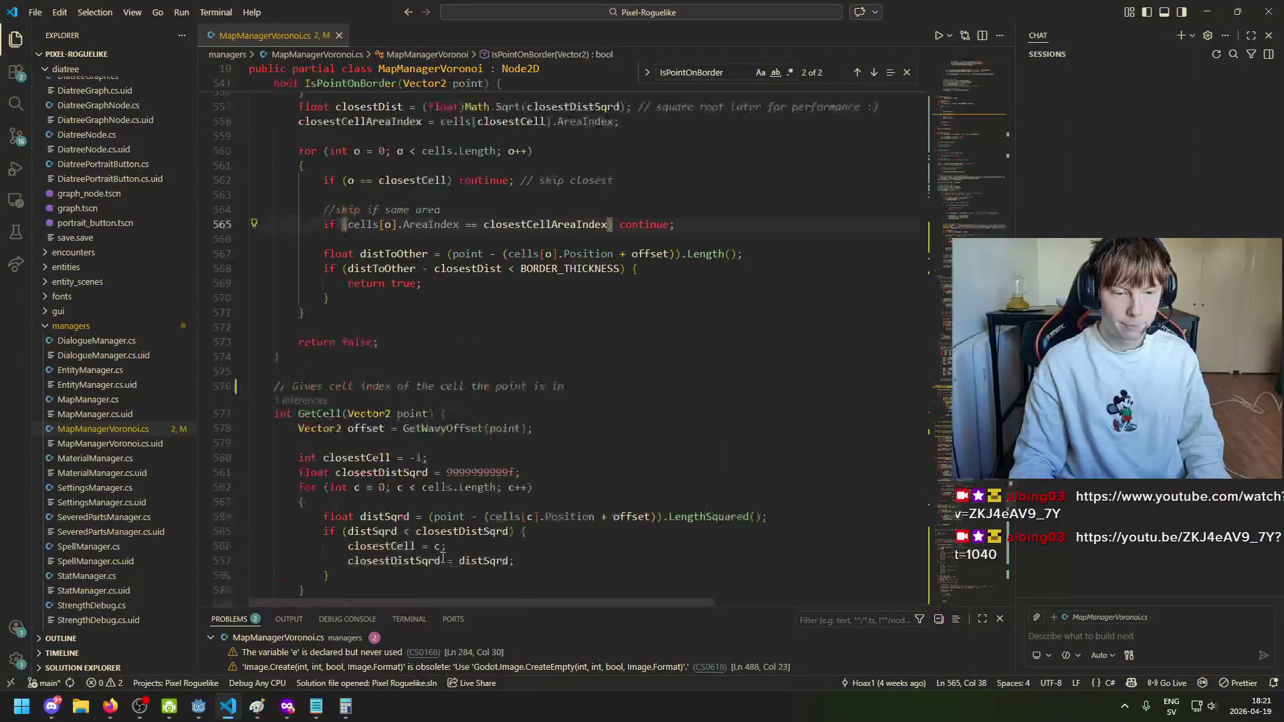
pyautogui.scroll(9, 572, 328)
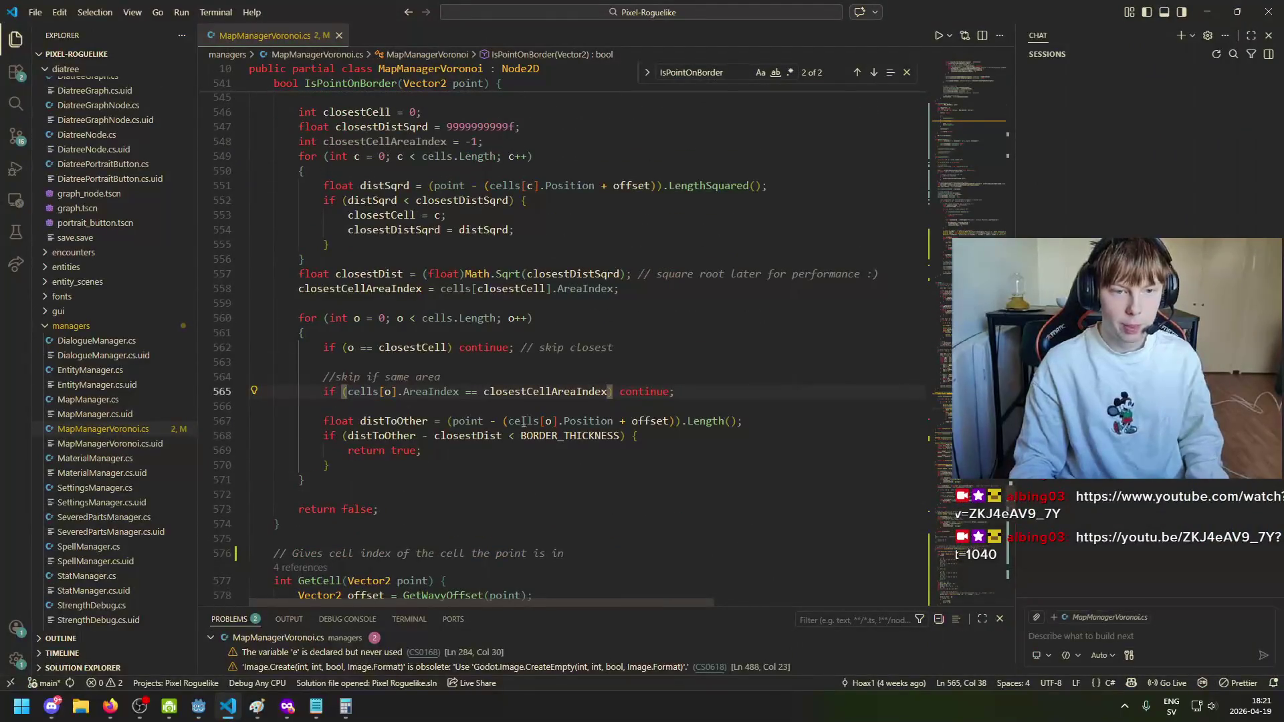
pyautogui.hotkey('alt', 'Tab')
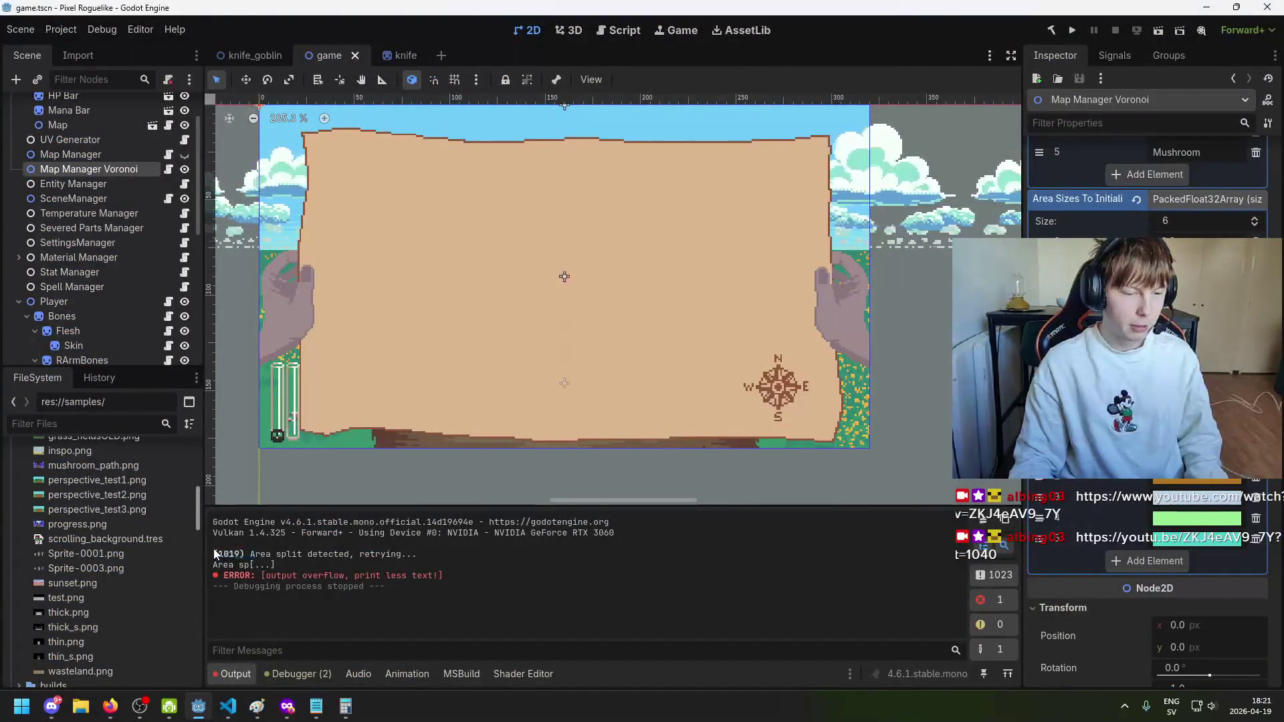
pyautogui.moveTo(214, 554)
pyautogui.mouseDown()
pyautogui.moveTo(276, 563)
pyautogui.moveTo(237, 550)
pyautogui.mouseUp()
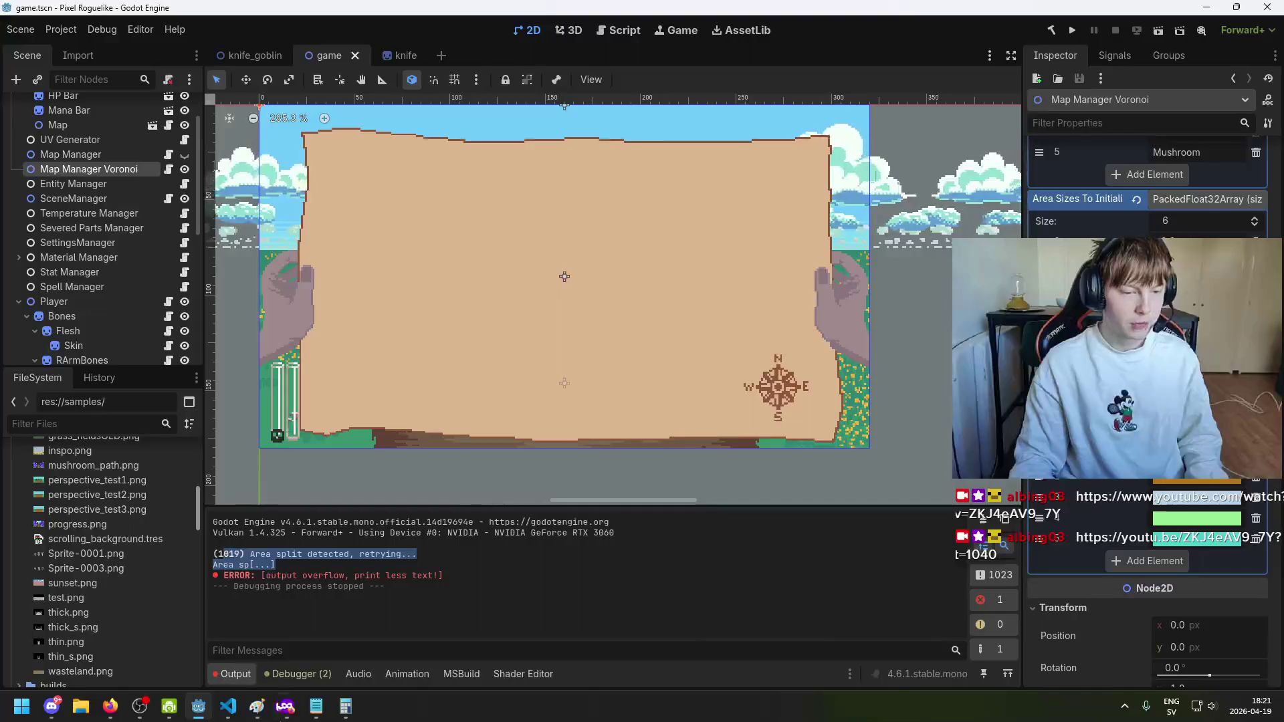
pyautogui.hotkey('alt', 'Tab')
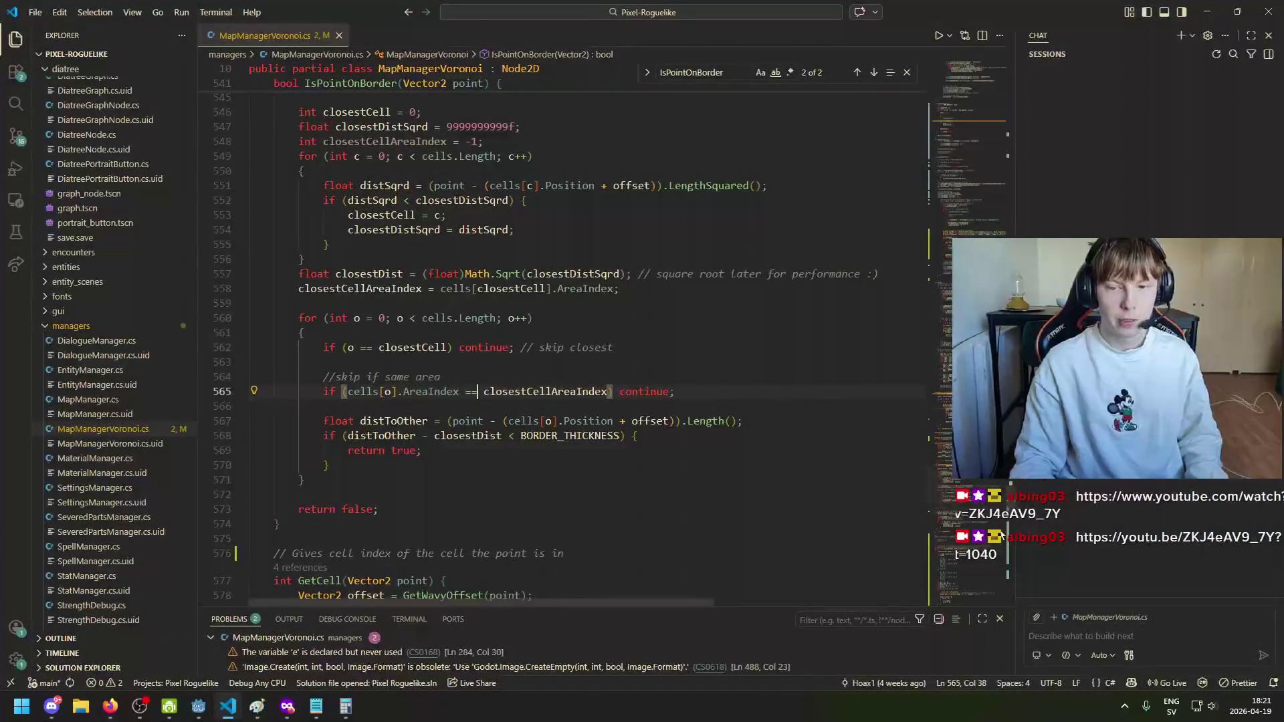
# Step: Search MapManagerVoronoi.cs for Print calls and locate startingCellIndexDEBUG on line 101
pyautogui.scroll(15, 592, 431)
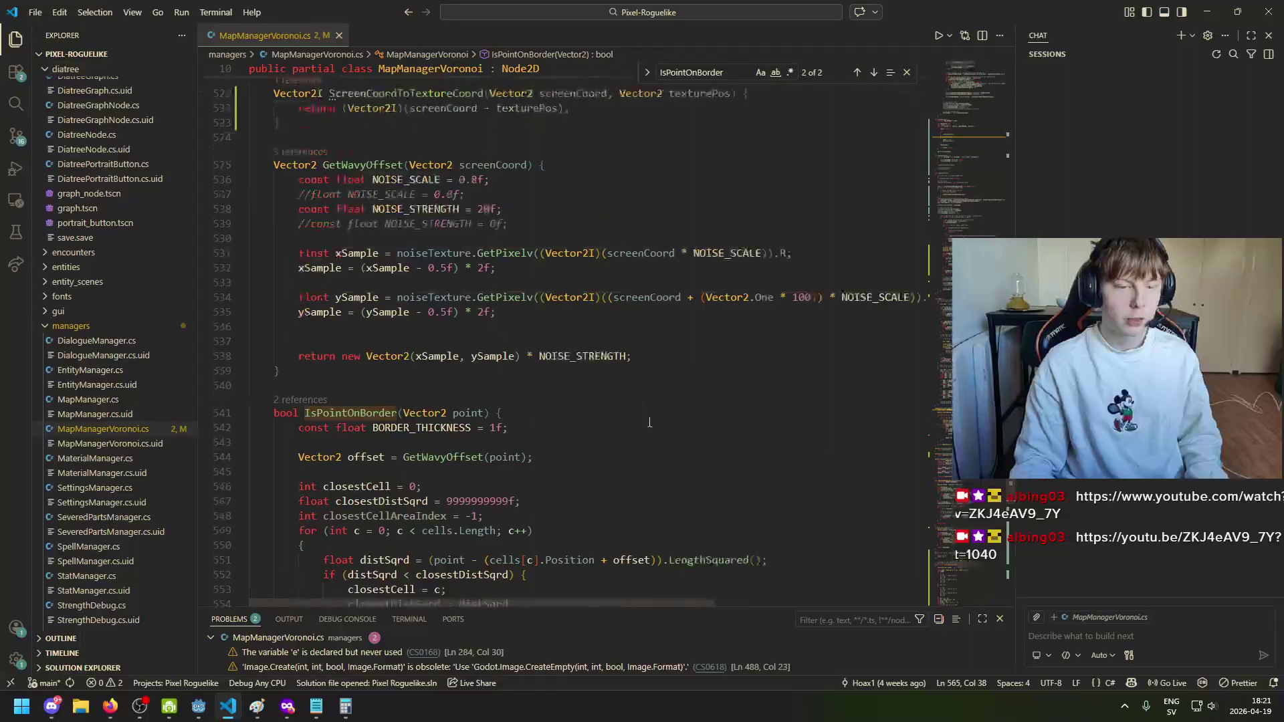
pyautogui.scroll(10, 592, 431)
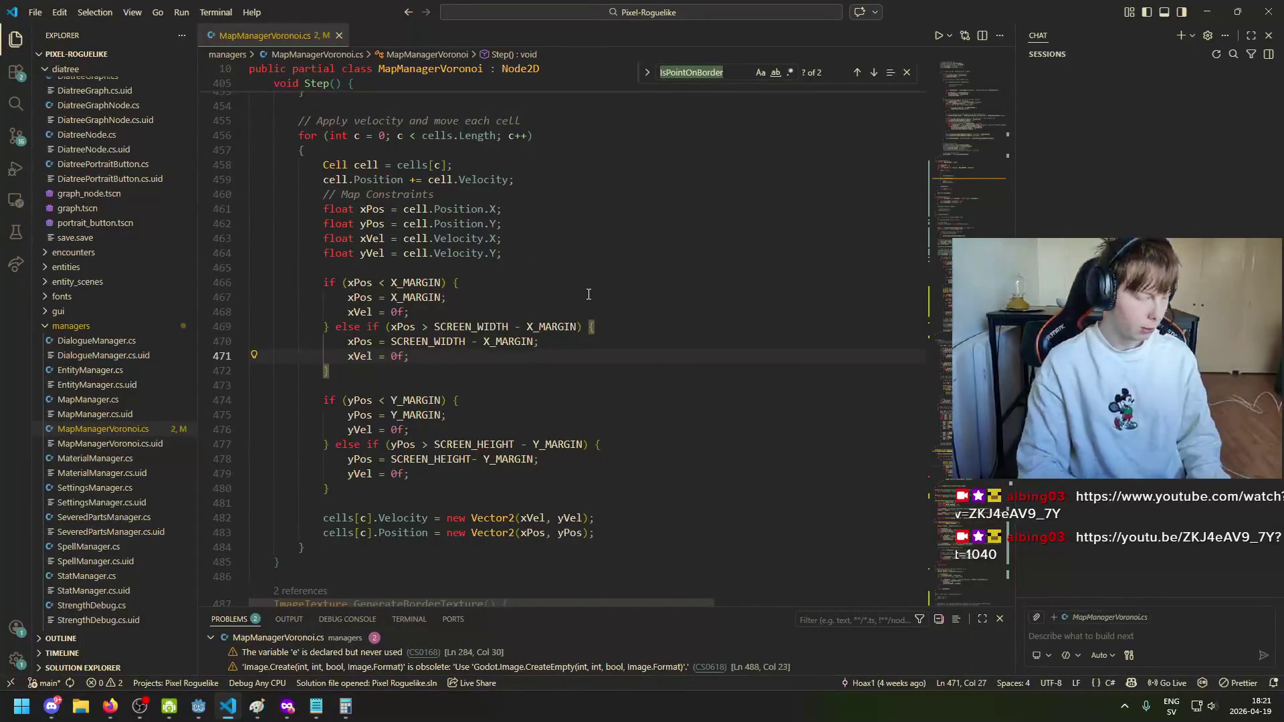
pyautogui.hotkey('ctrl', 'f')
pyautogui.write('A')
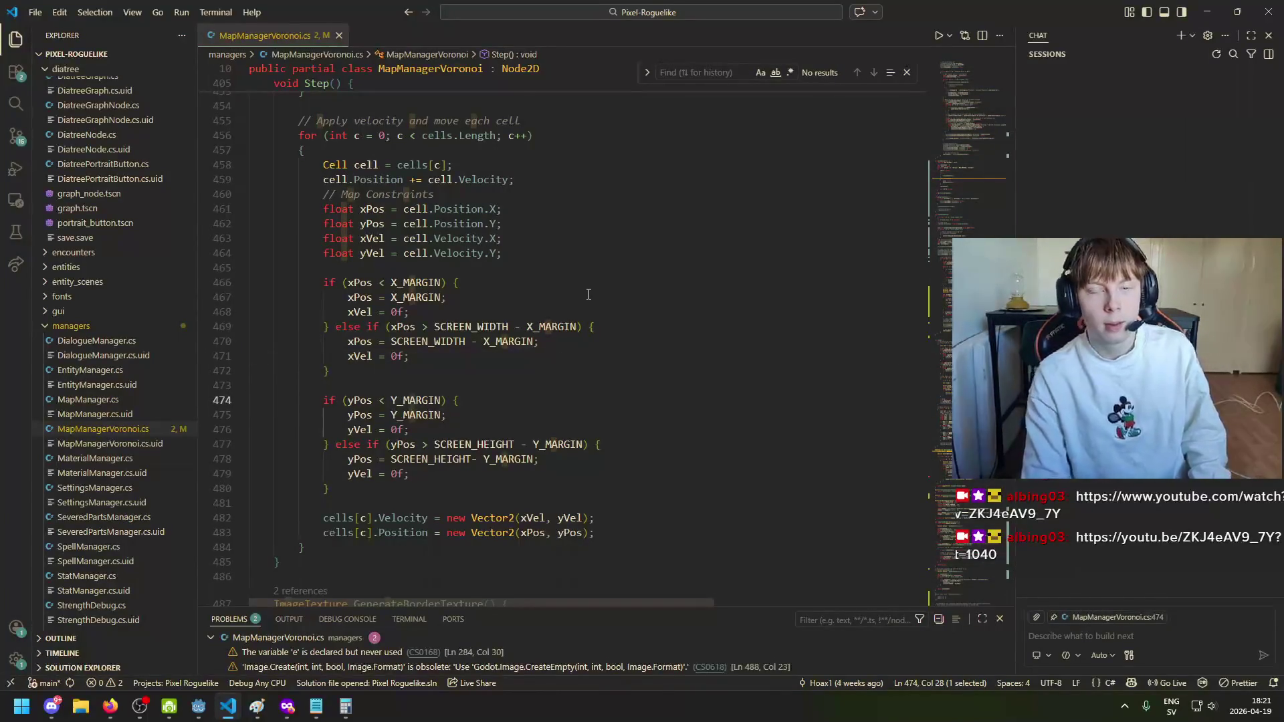
pyautogui.press('F3')
pyautogui.write('Print')
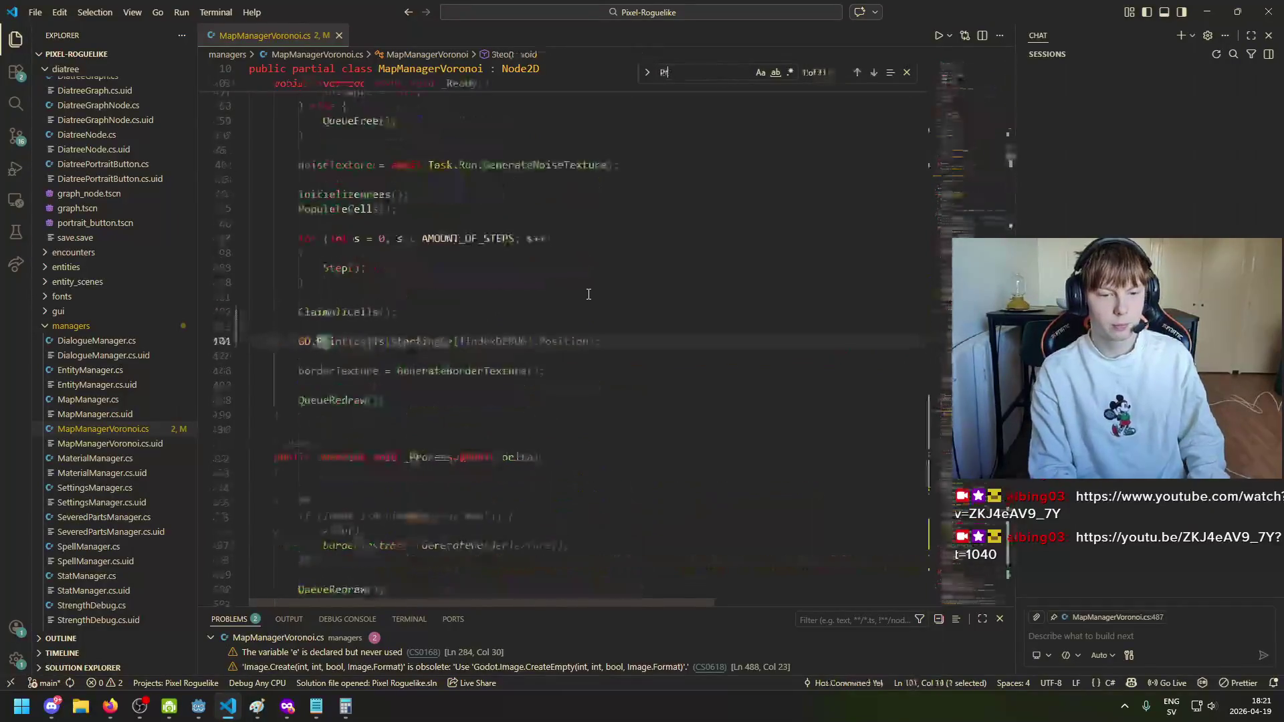
pyautogui.click(490, 342)
pyautogui.scroll(4, 418, 332)
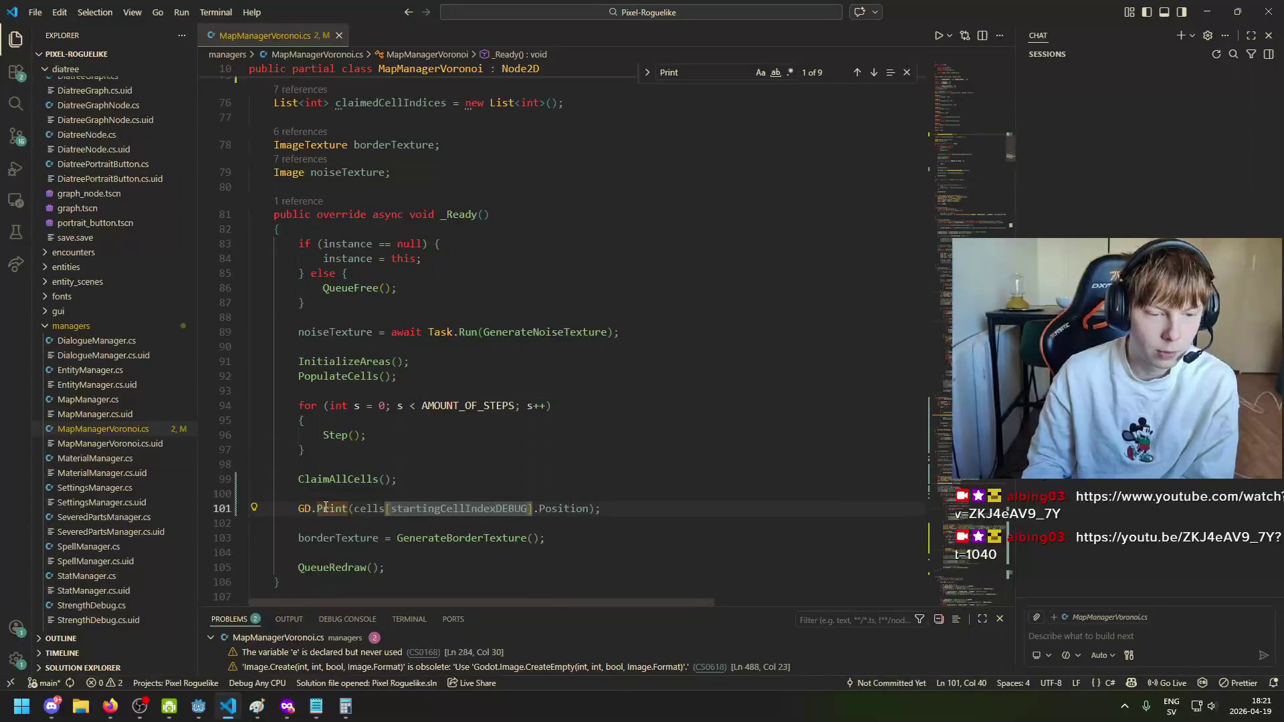
pyautogui.moveTo(323, 509)
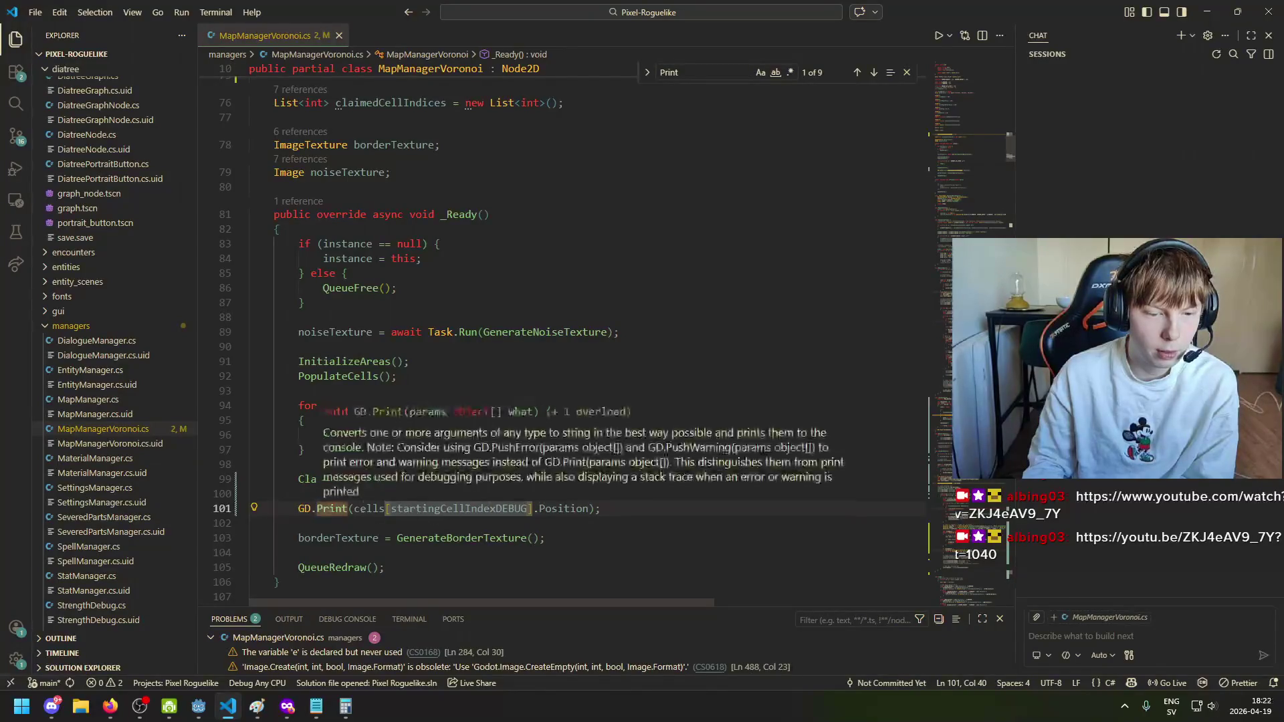
pyautogui.click(209, 715)
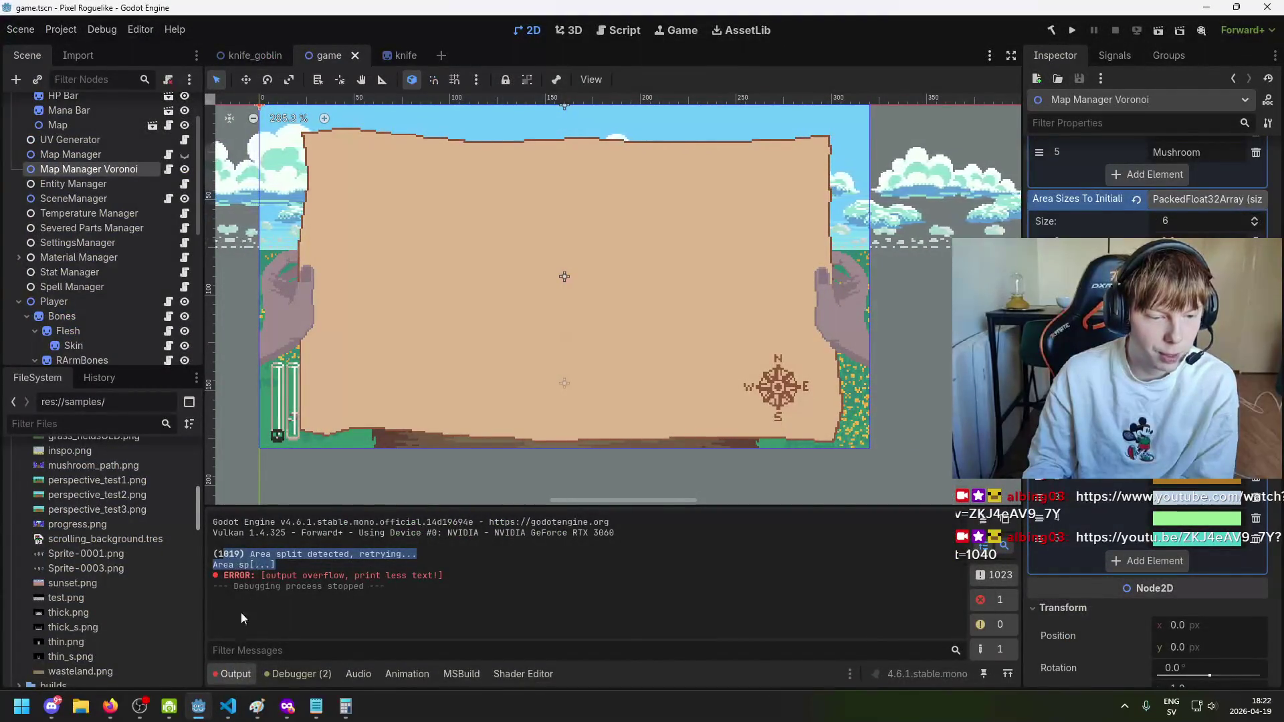
pyautogui.click(228, 714)
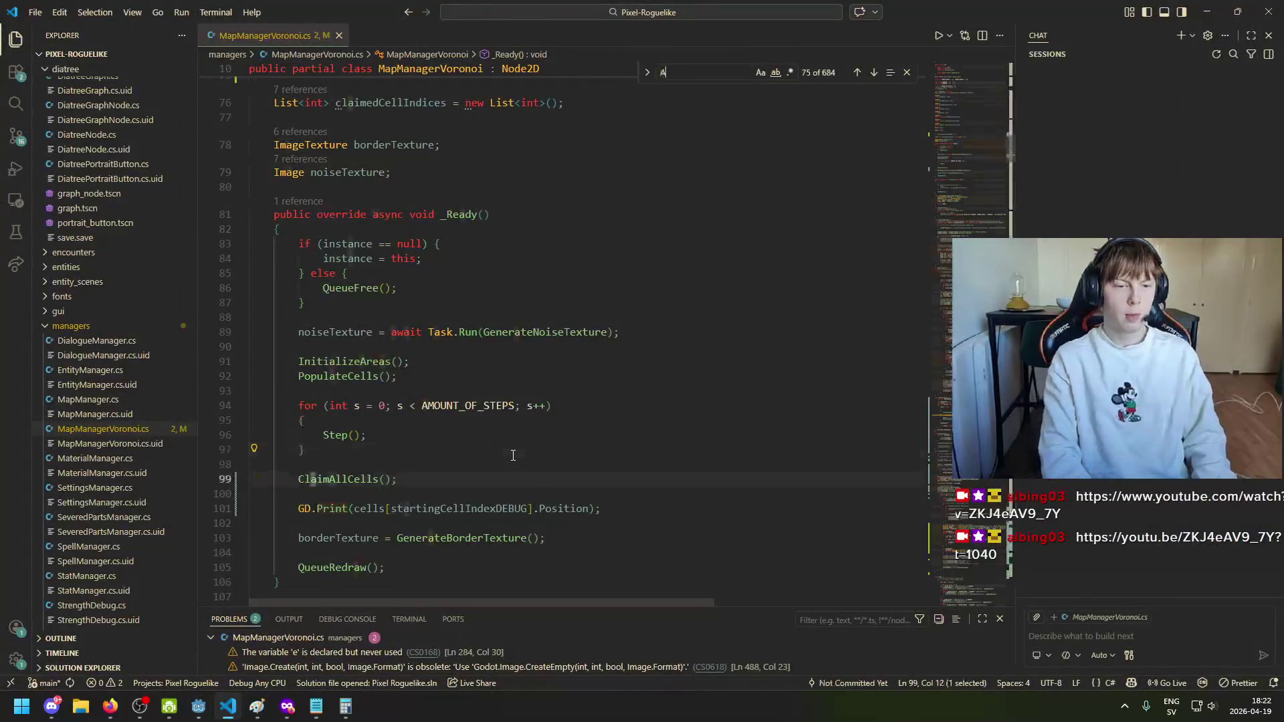
# Step: Find 'AreaSplitDete' and delete the selected GD.Print retry message statement
pyautogui.write('reaSplitDe')
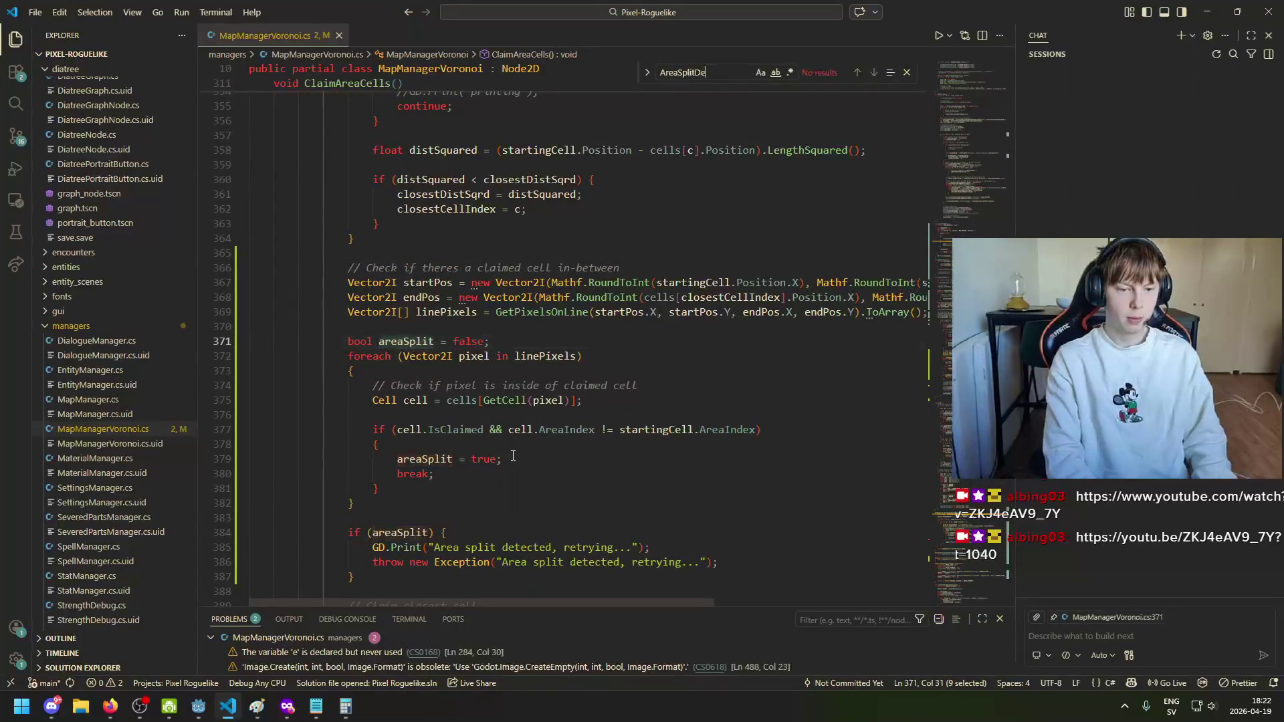
pyautogui.write('te')
pyautogui.click(375, 549)
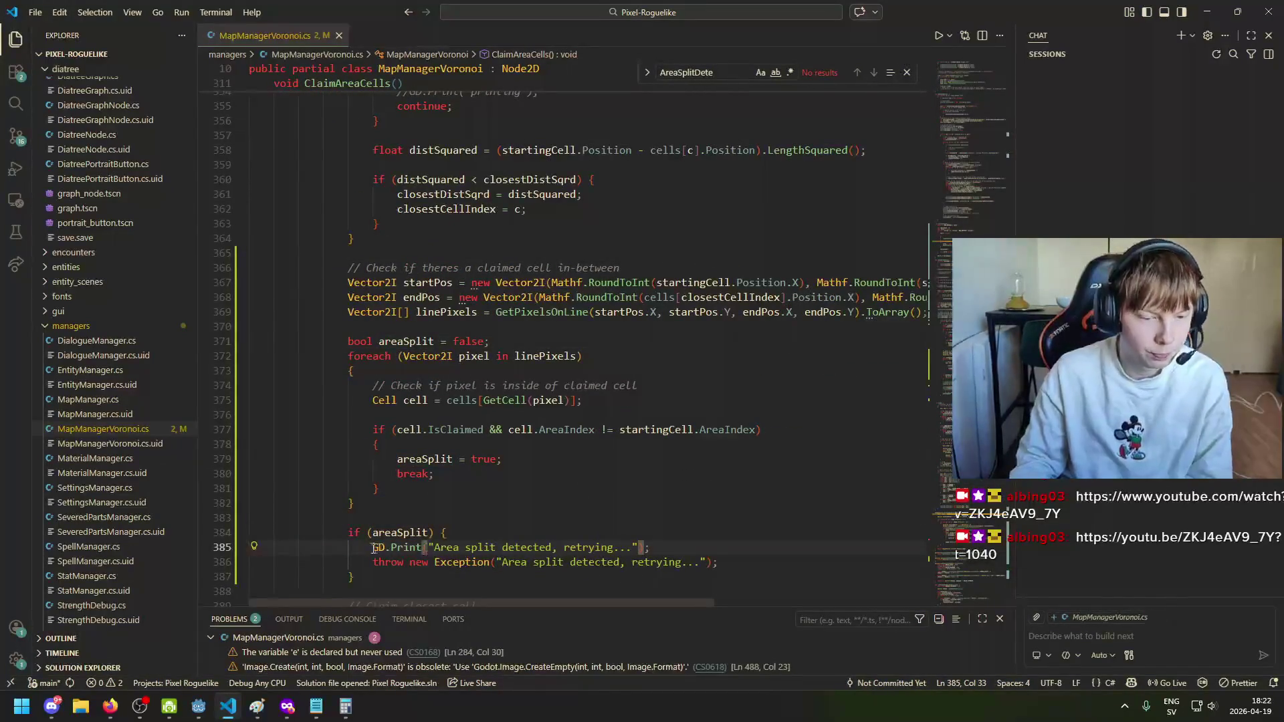
pyautogui.moveTo(373, 548); pyautogui.dragTo(714, 548)
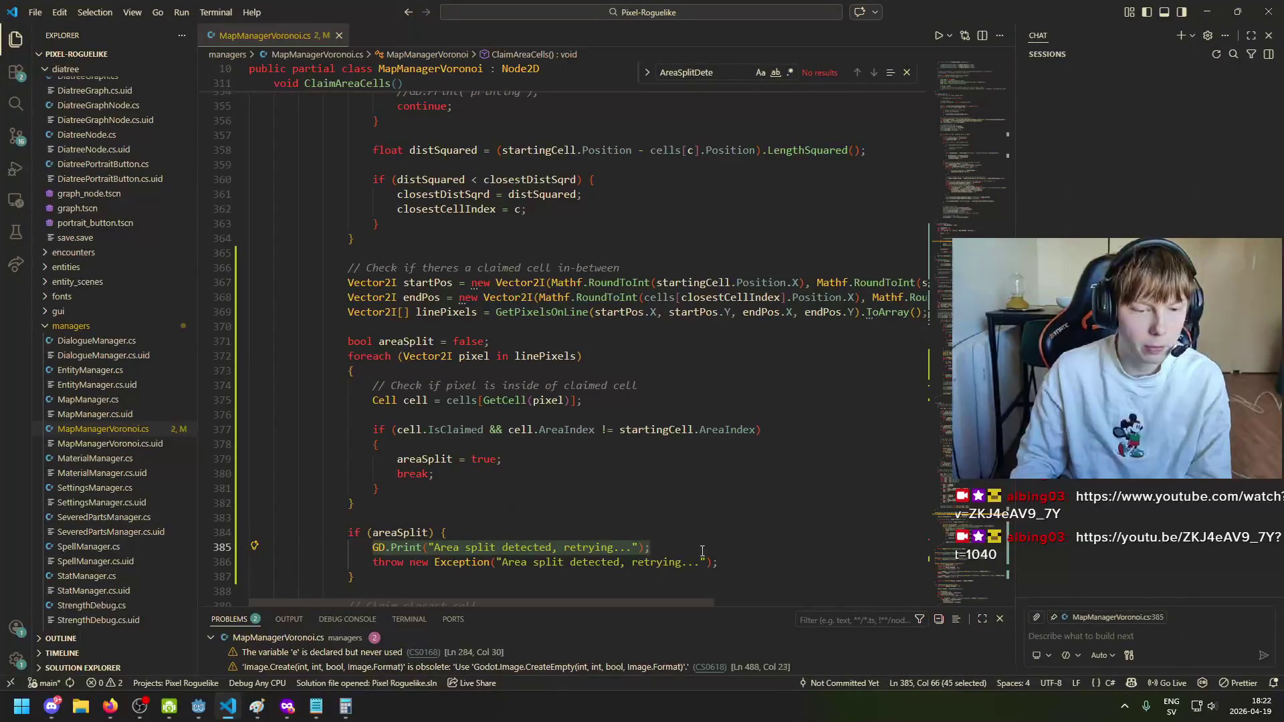
pyautogui.scroll(-3, 702, 551)
pyautogui.press('Delete')
pyautogui.scroll(3, 495, 475)
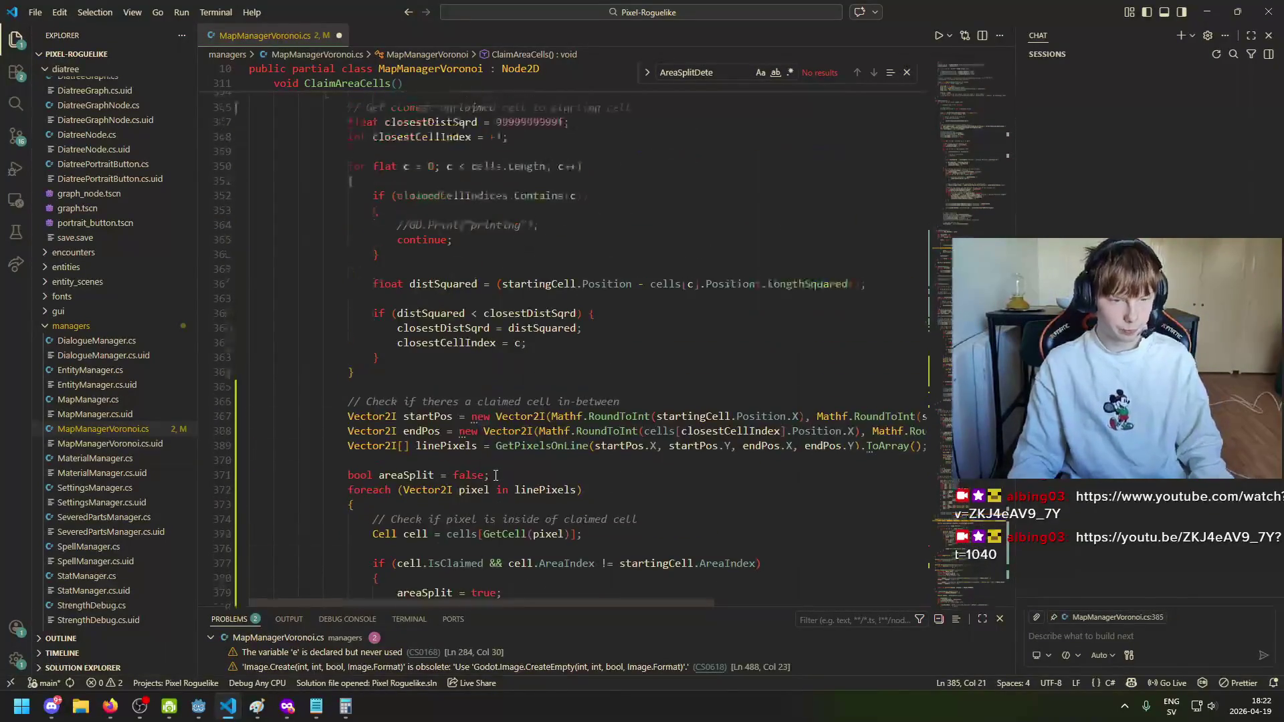
pyautogui.scroll(4, 496, 475)
pyautogui.scroll(-7, 468, 472)
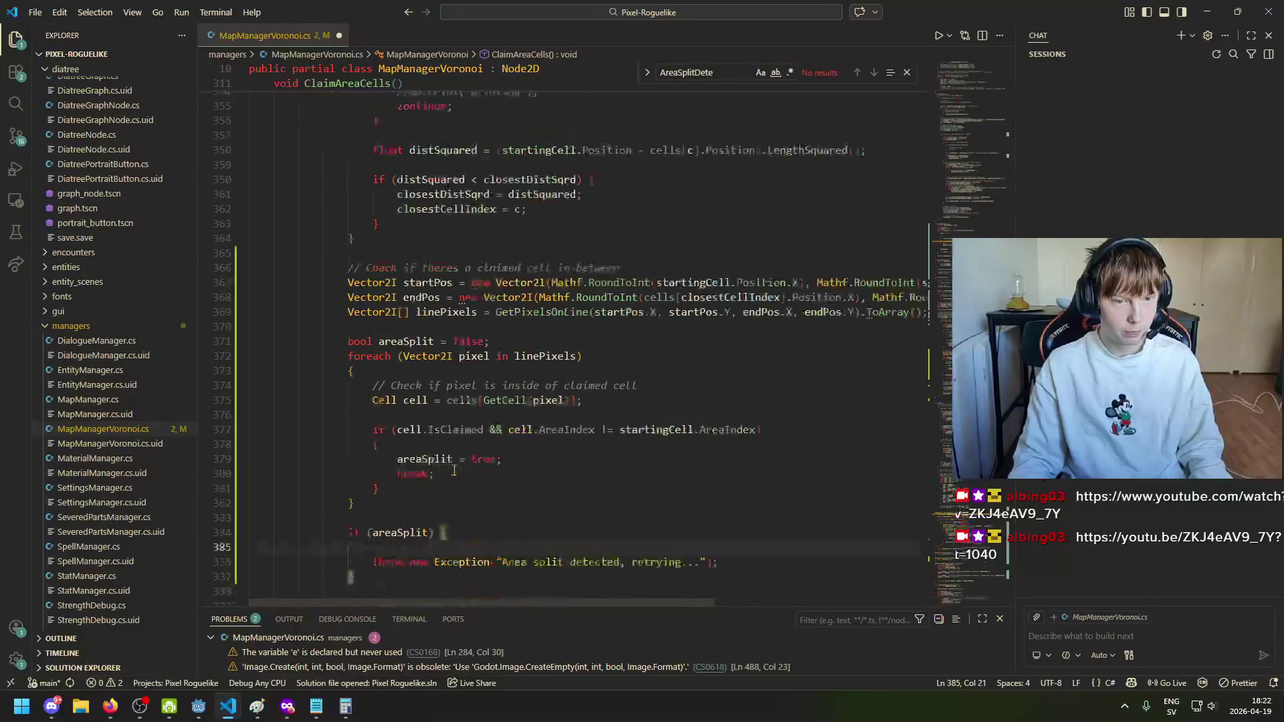
pyautogui.scroll(-2, 453, 471)
pyautogui.scroll(8, 361, 409)
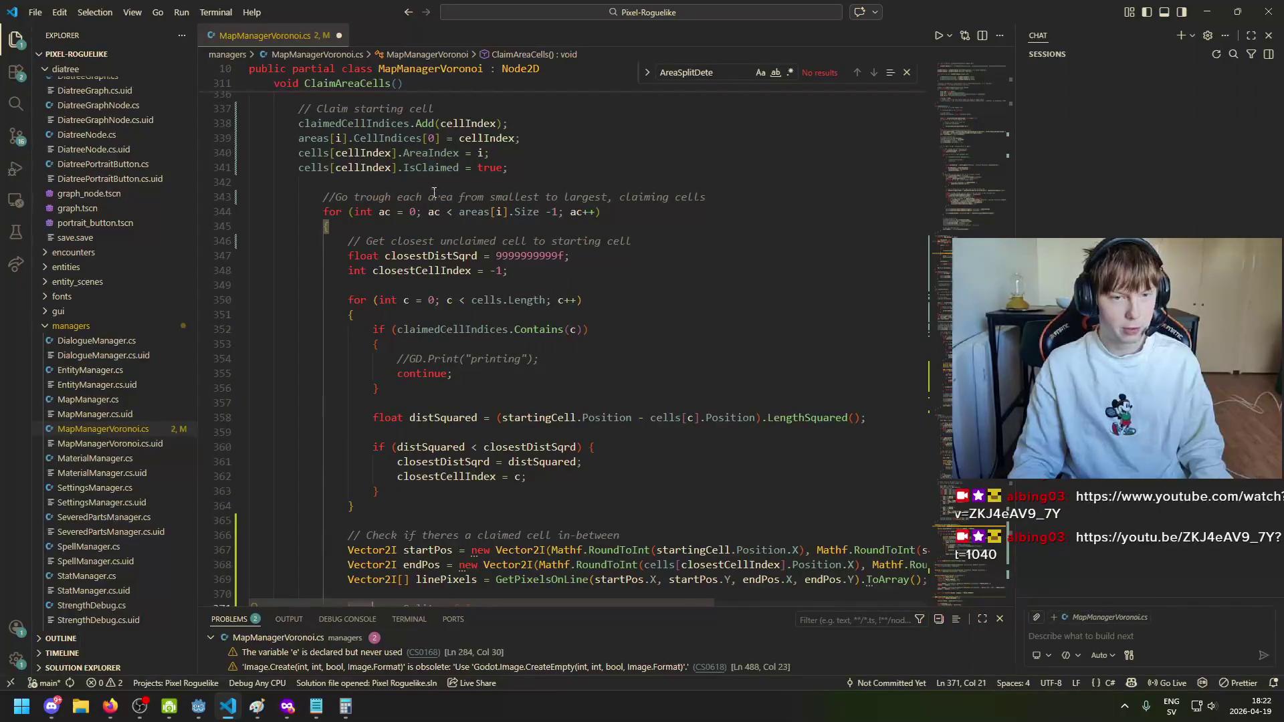
pyautogui.scroll(-5, 363, 390)
pyautogui.scroll(-2, 362, 463)
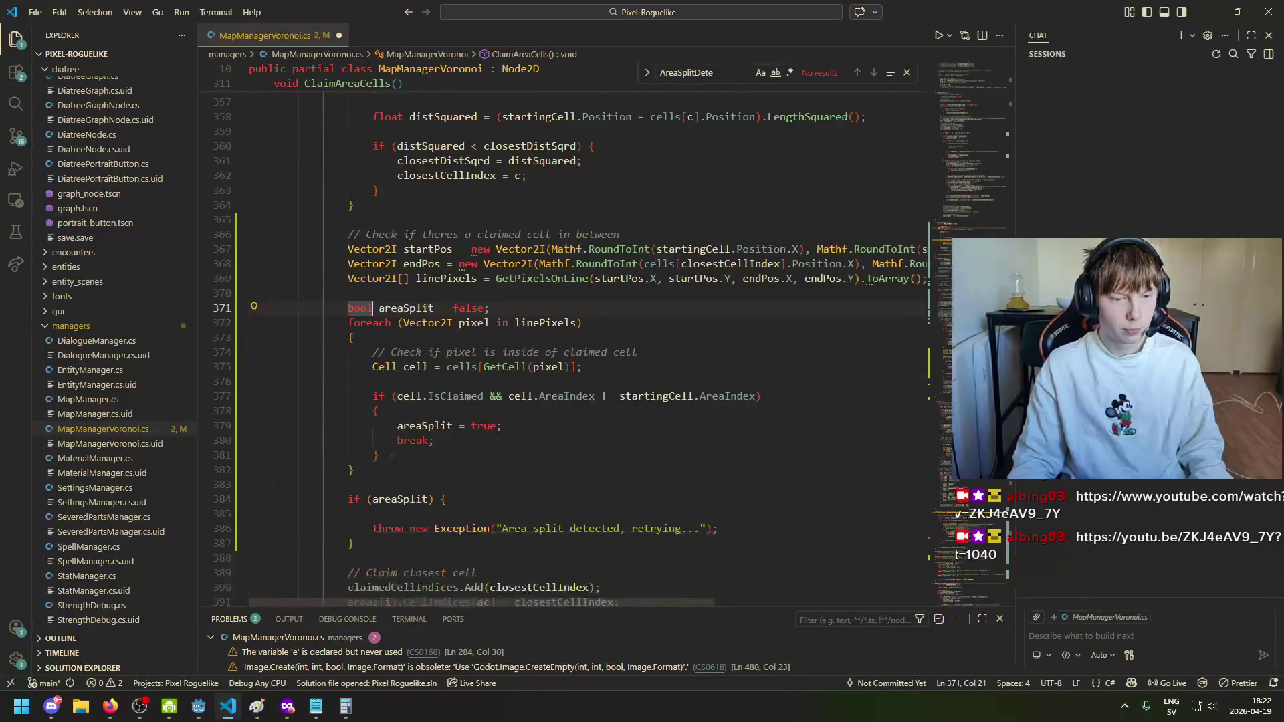
pyautogui.scroll(5, 434, 395)
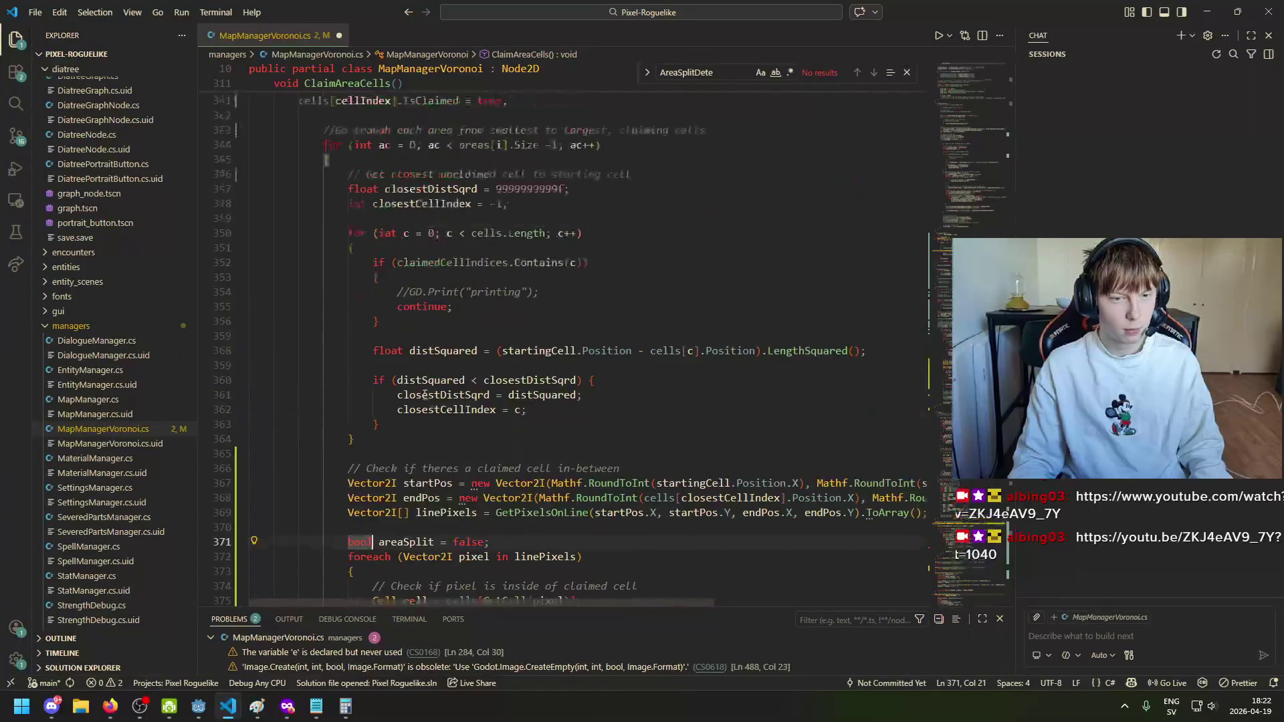
pyautogui.scroll(-8, 454, 409)
pyautogui.scroll(3, 465, 414)
pyautogui.scroll(-2, 468, 422)
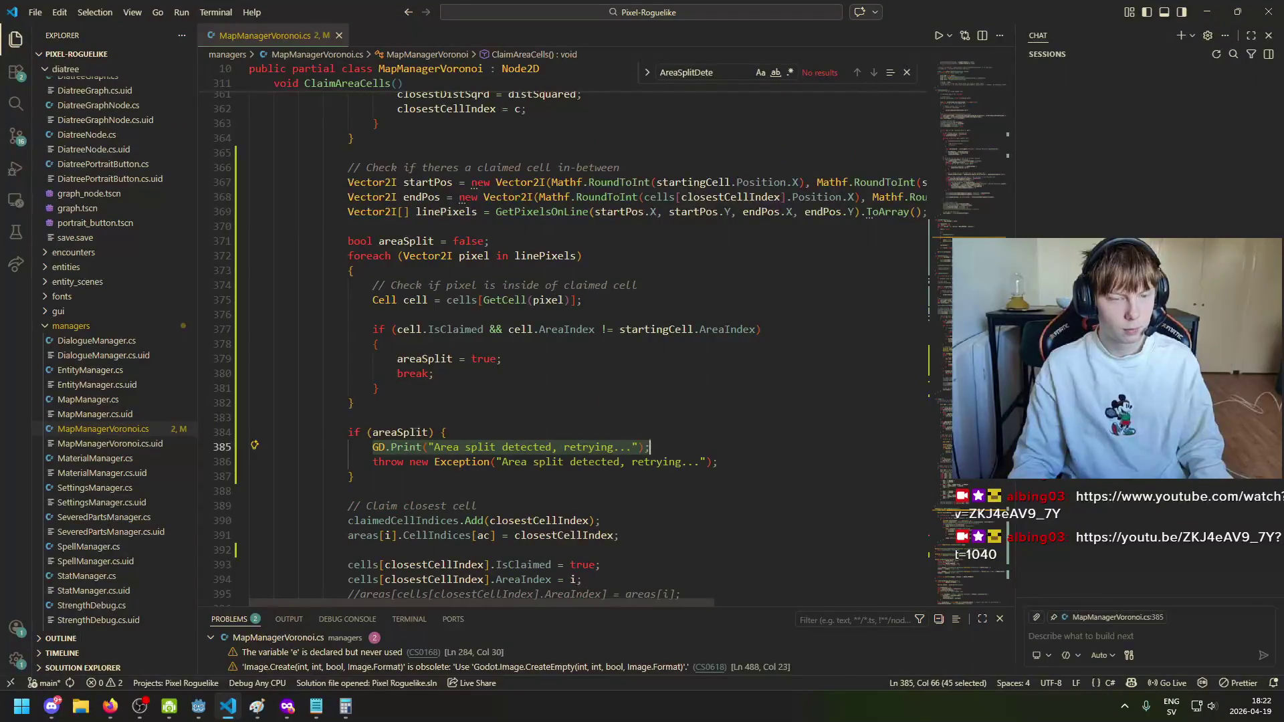
# Step: Check where areaSplit is used and delete the GD.Print retry message on line 385
pyautogui.click(379, 433)
pyautogui.scroll(7, 399, 436)
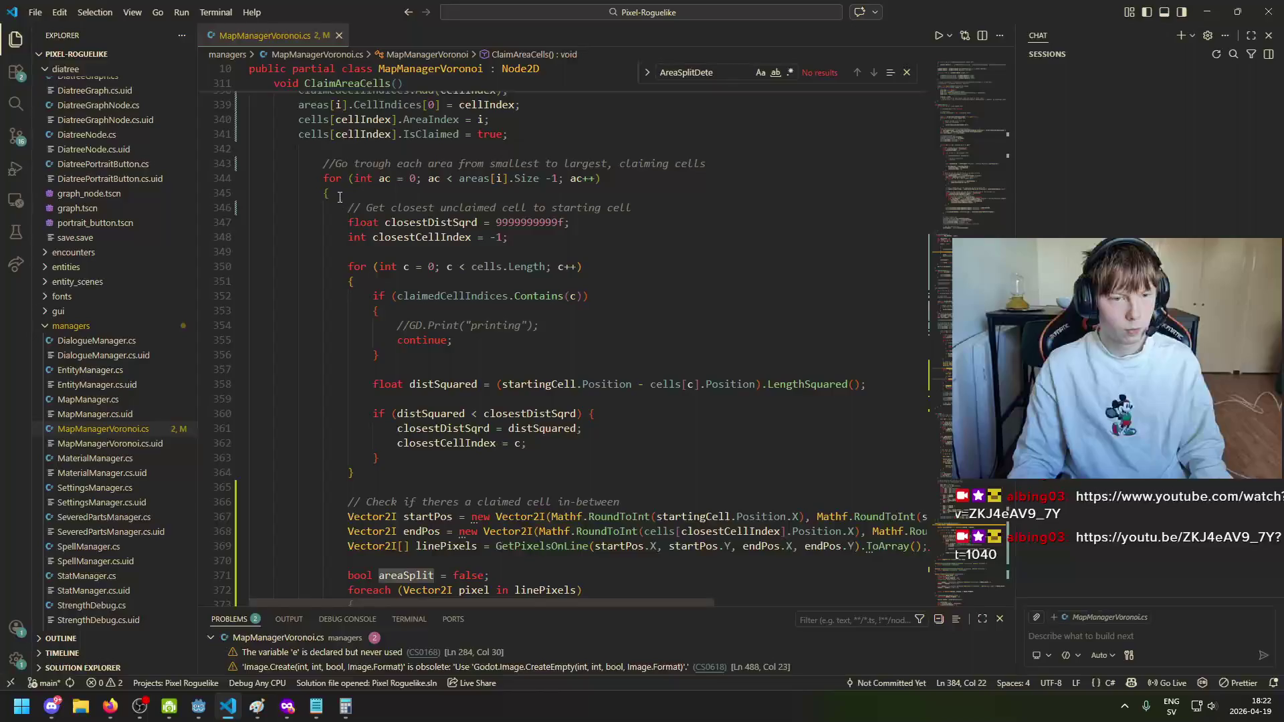
pyautogui.scroll(-6, 401, 374)
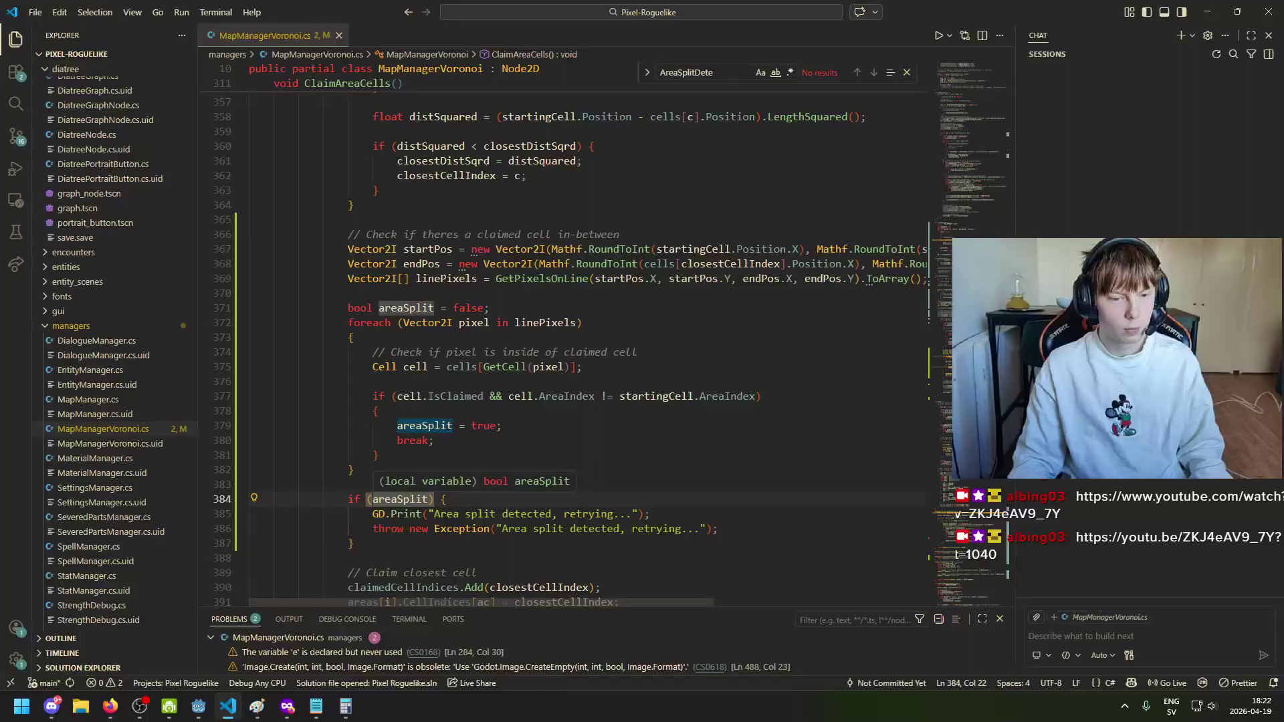
pyautogui.click(683, 513)
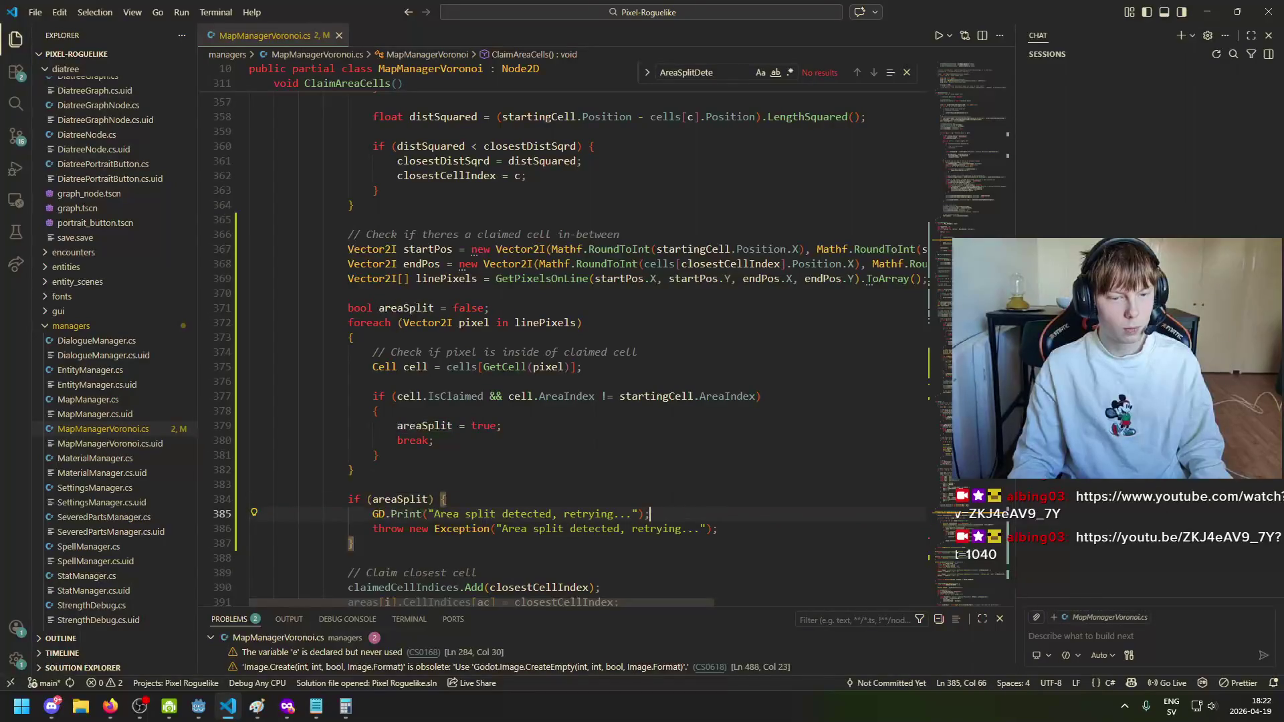
pyautogui.hotkey('shift', 'Home')
pyautogui.hotkey('shift', 'Home')
pyautogui.press('BackSpace')
pyautogui.press('BackSpace')
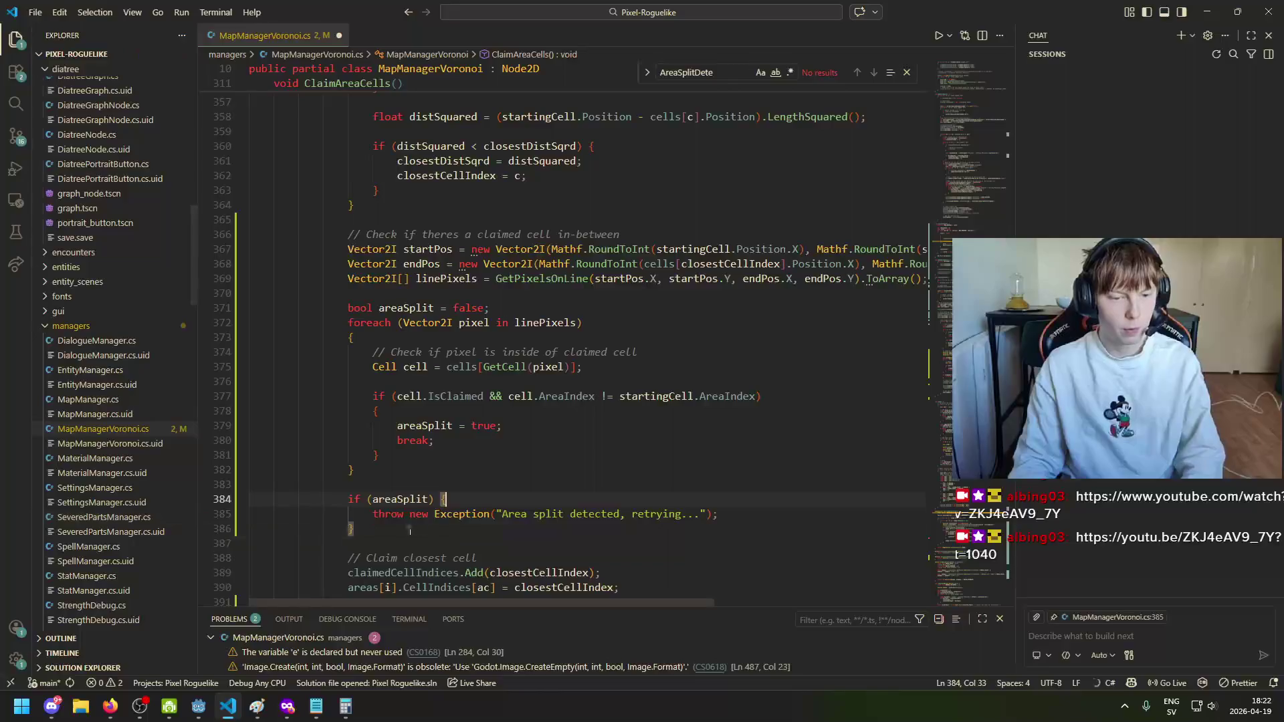
# Step: Review ClaimAllCells' ClaimAreaCells call and retryCount usage, then run the game in Godot
pyautogui.scroll(15, 444, 502)
pyautogui.scroll(4, 426, 503)
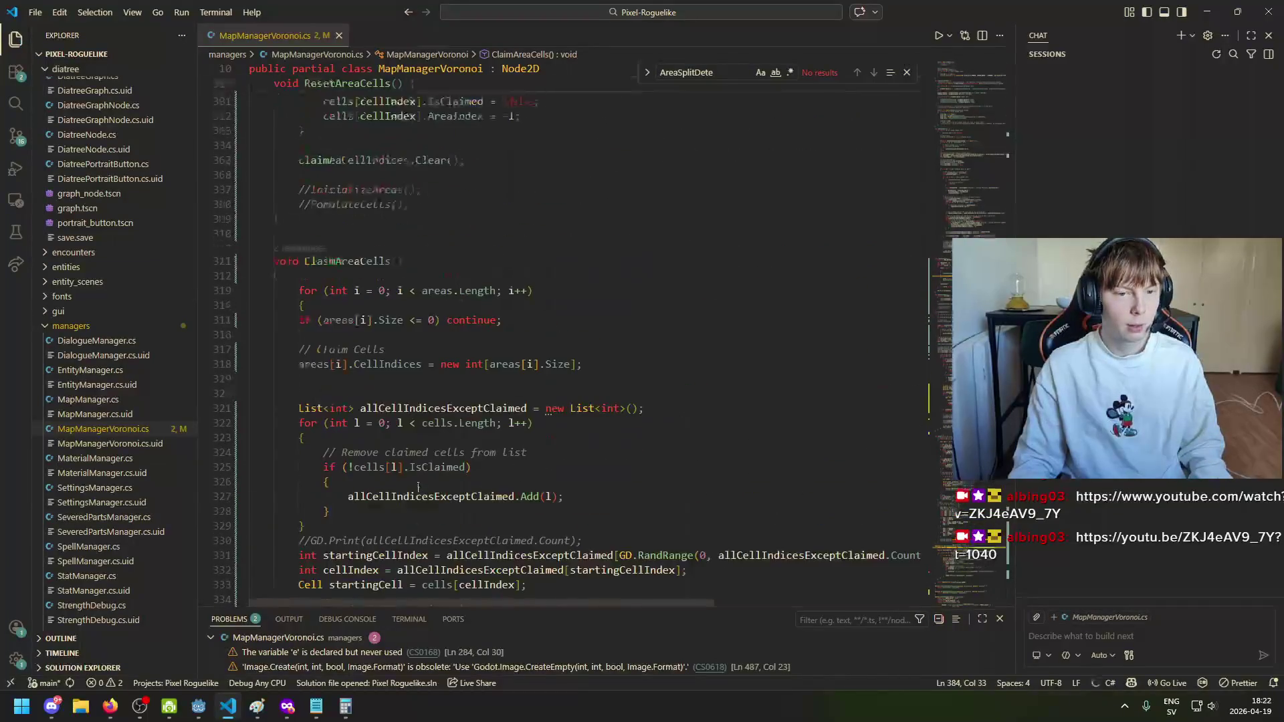
pyautogui.scroll(6, 399, 370)
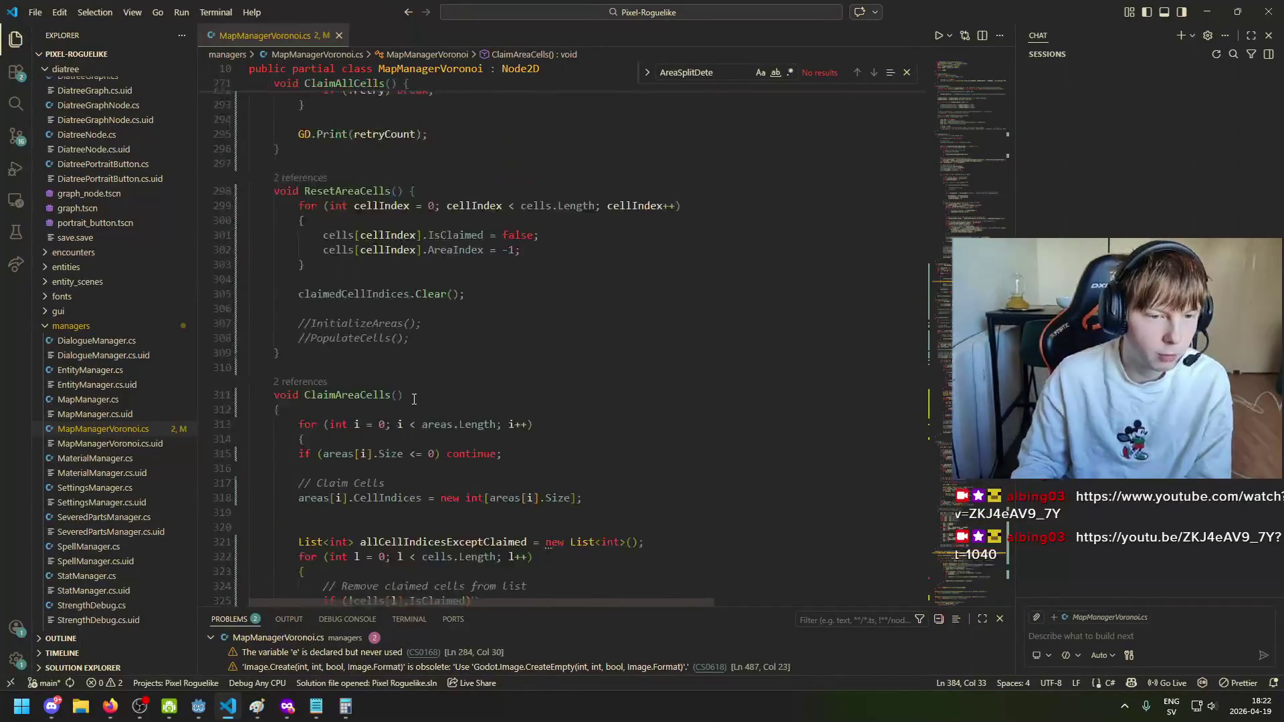
pyautogui.scroll(-10, 390, 431)
pyautogui.scroll(-6, 391, 430)
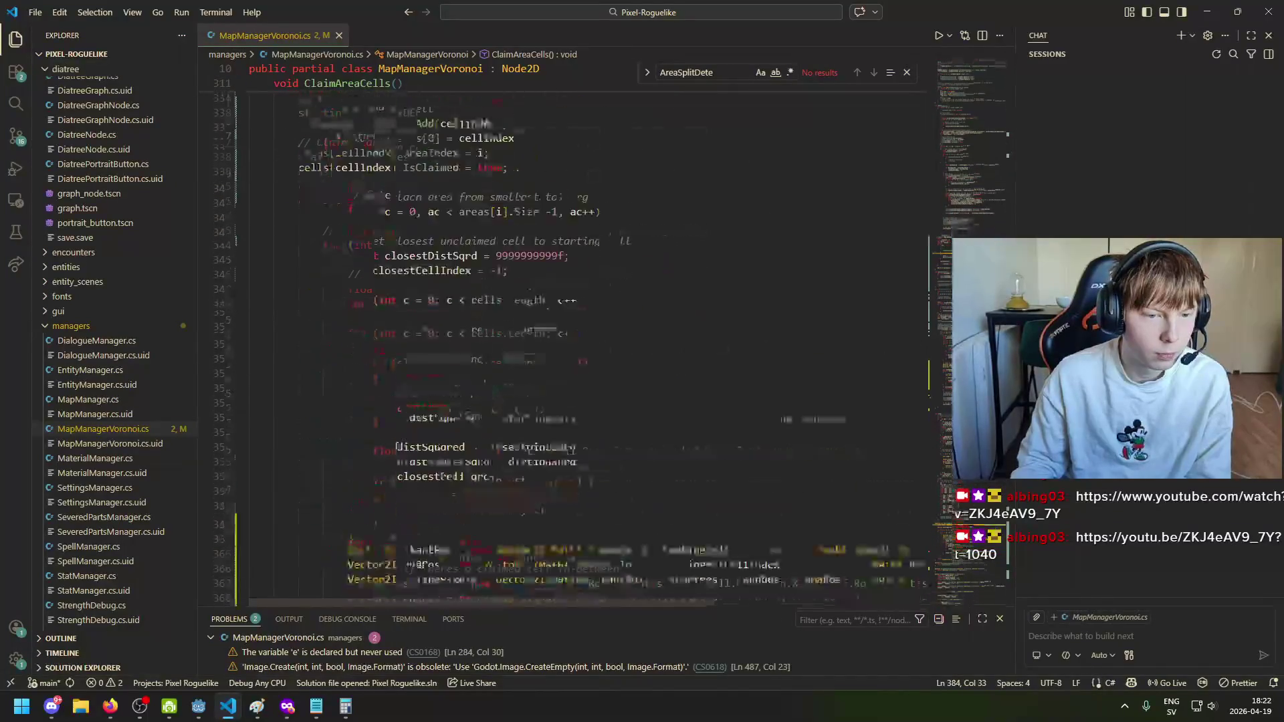
pyautogui.scroll(8, 392, 335)
pyautogui.click(332, 127)
pyautogui.scroll(12, 442, 352)
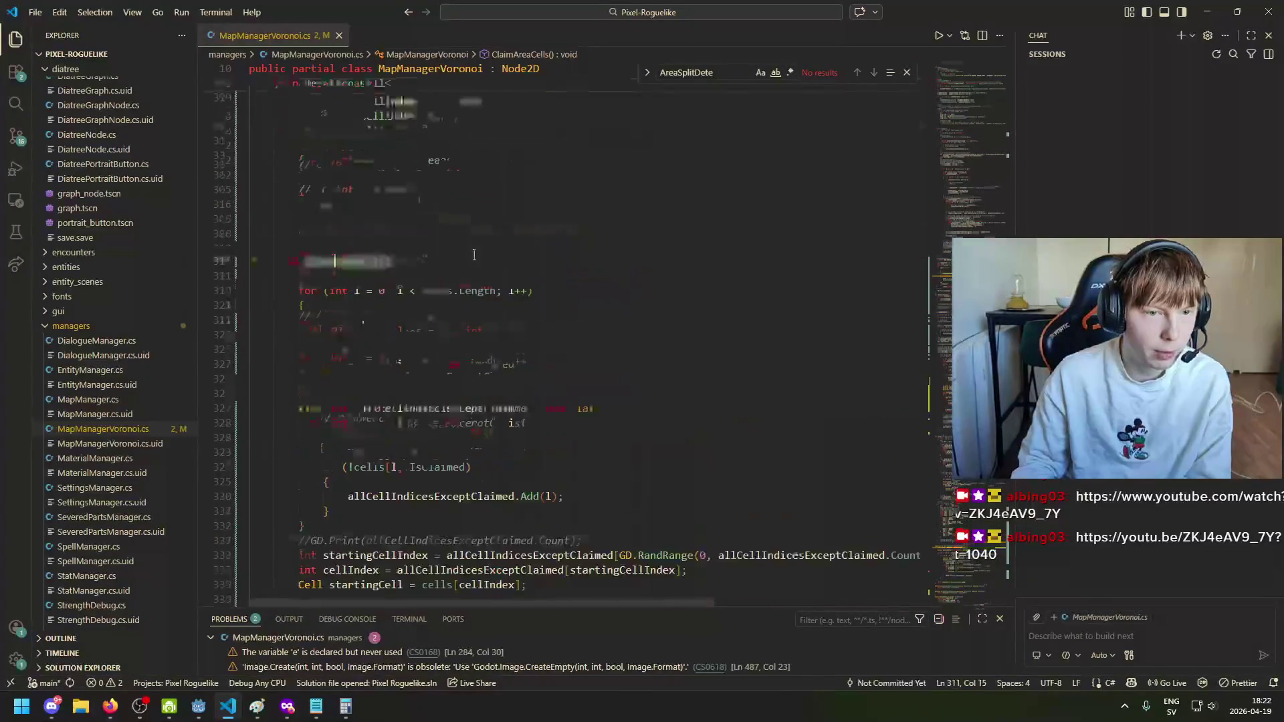
pyautogui.scroll(2, 466, 315)
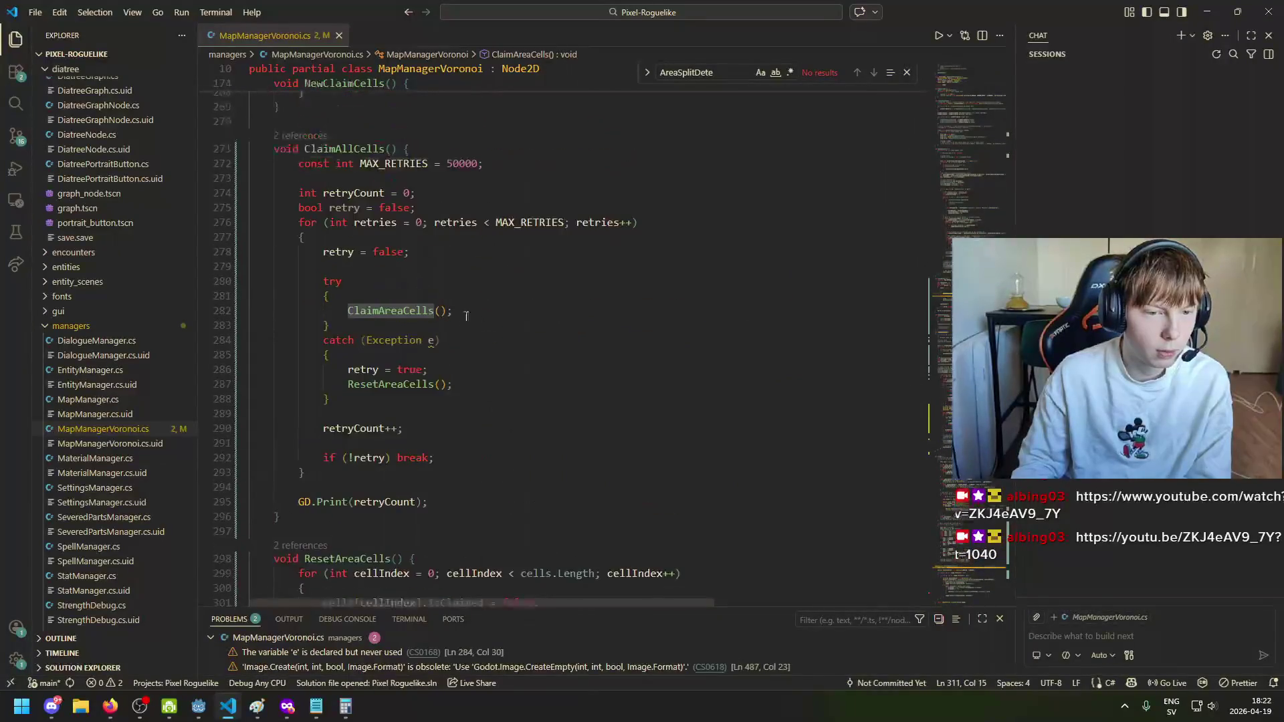
pyautogui.click(375, 428)
pyautogui.click(364, 370)
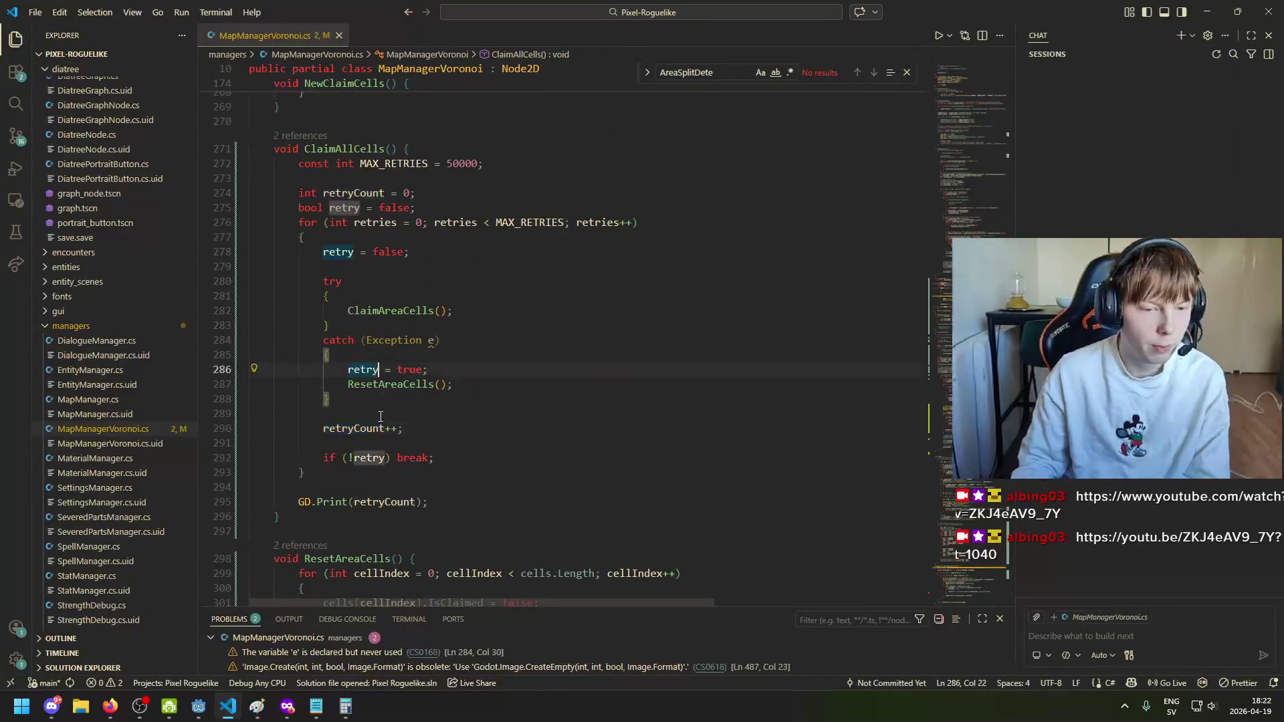
pyautogui.click(380, 429)
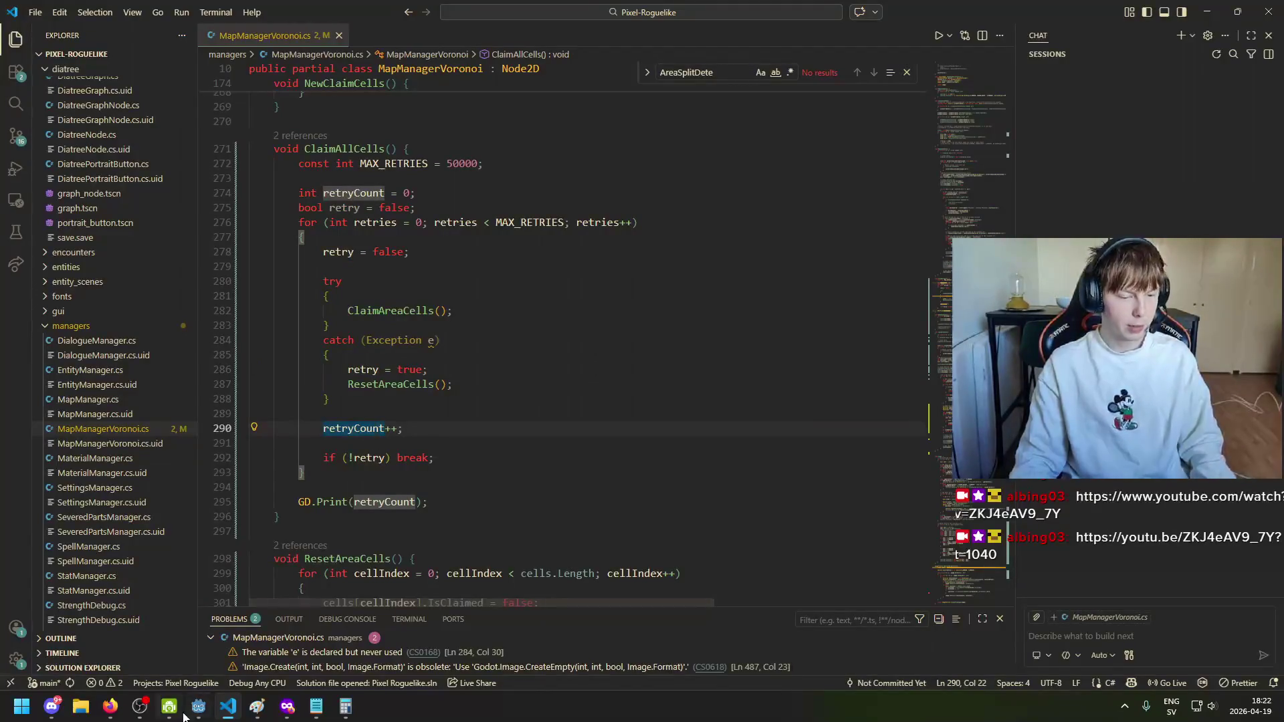
pyautogui.click(199, 708)
pyautogui.click(1073, 31)
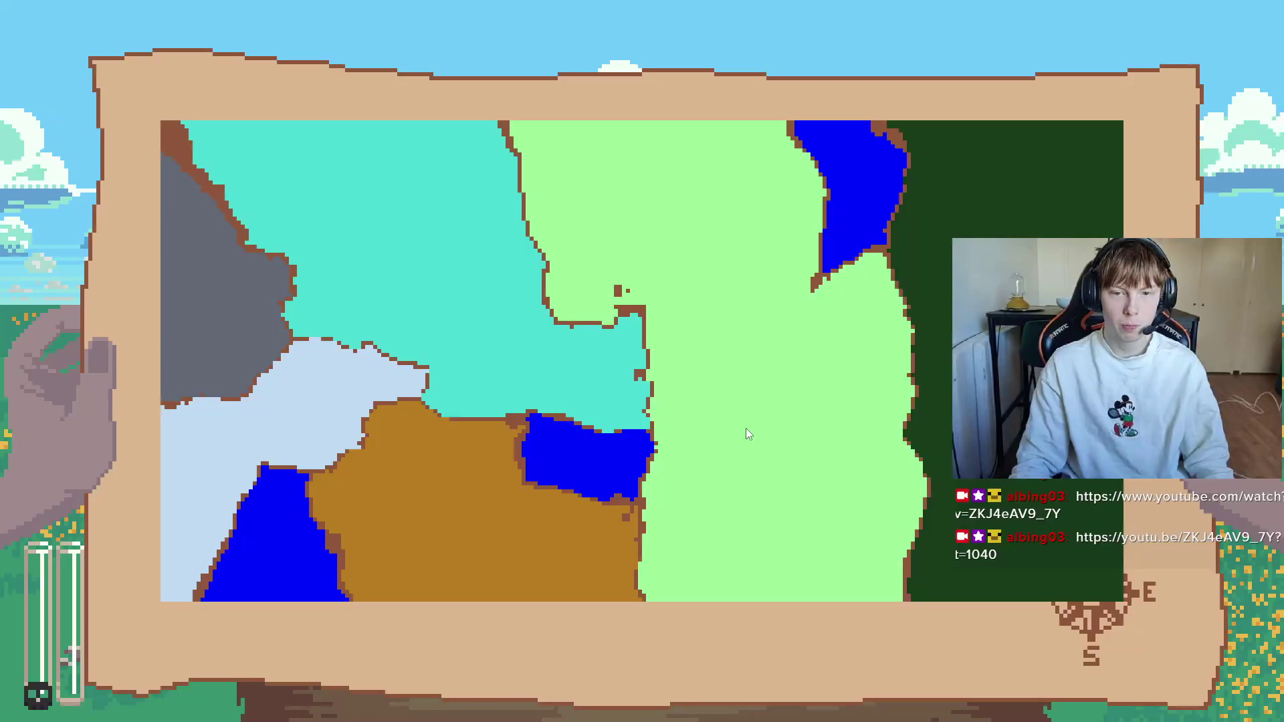
# Step: Close the running game and read the 1950 retry count in the Output panel
pyautogui.press('Escape')
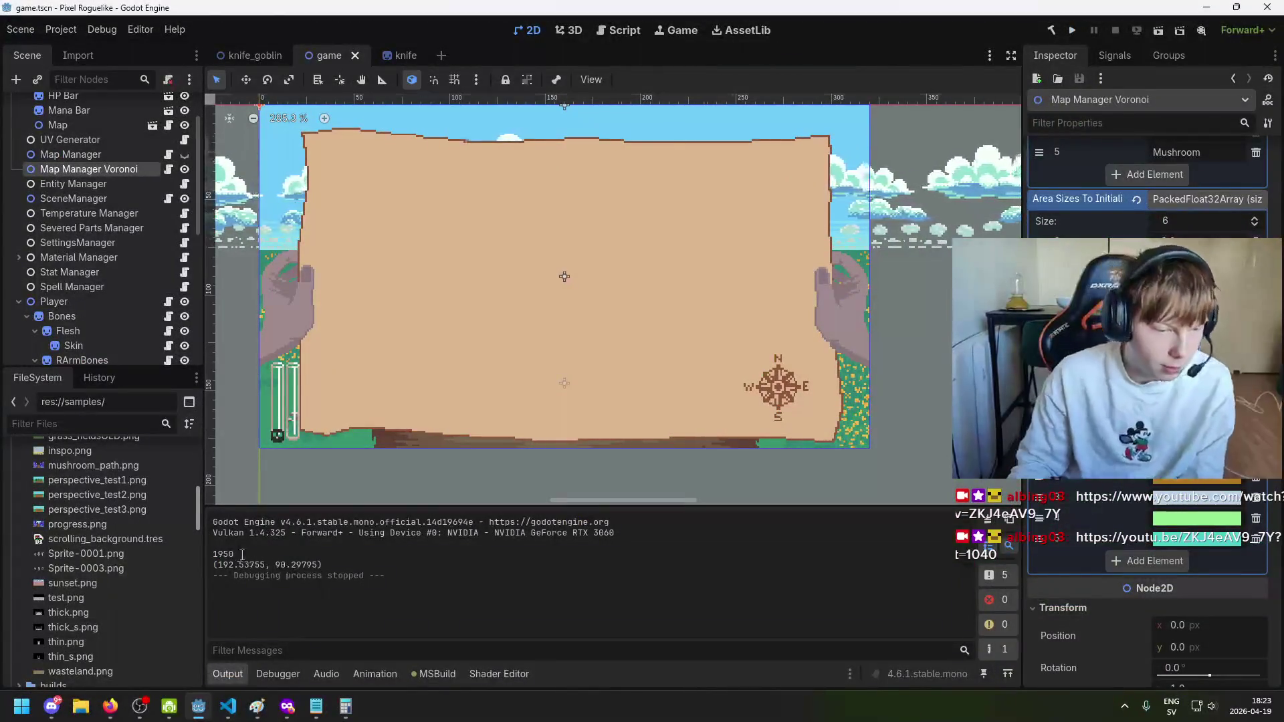
pyautogui.moveTo(242, 554); pyautogui.dragTo(214, 556)
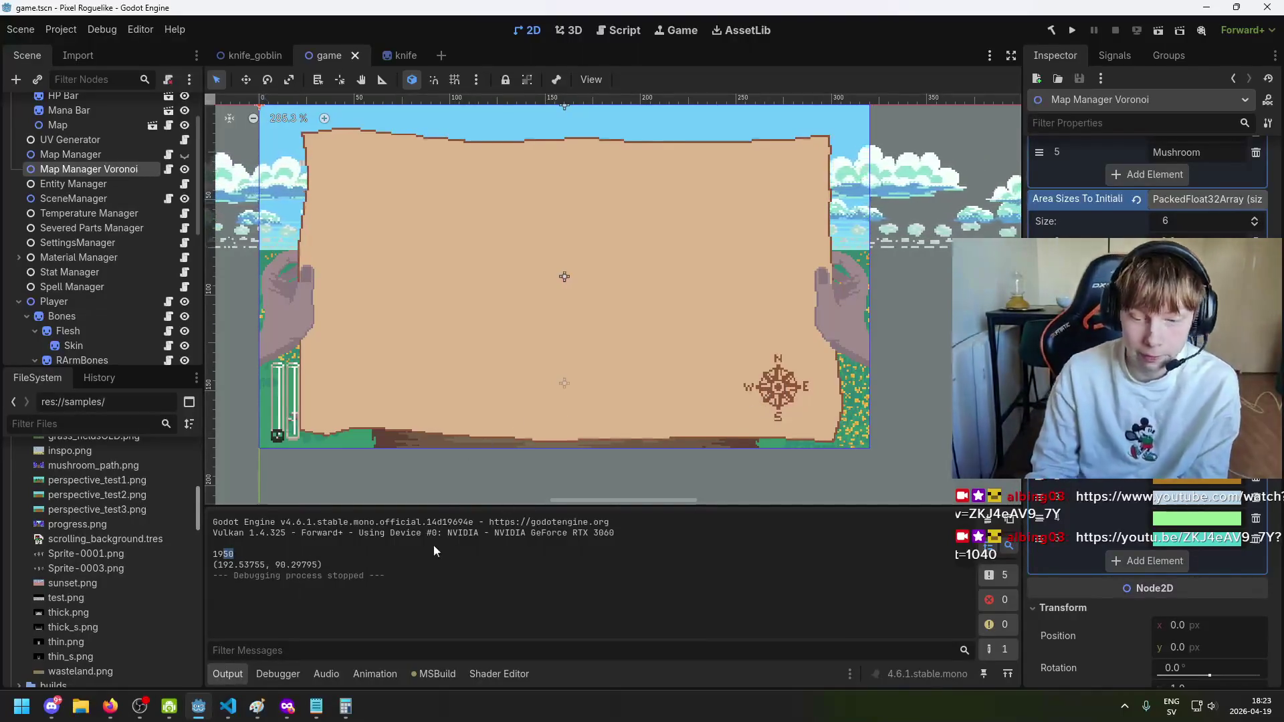
pyautogui.click(234, 554)
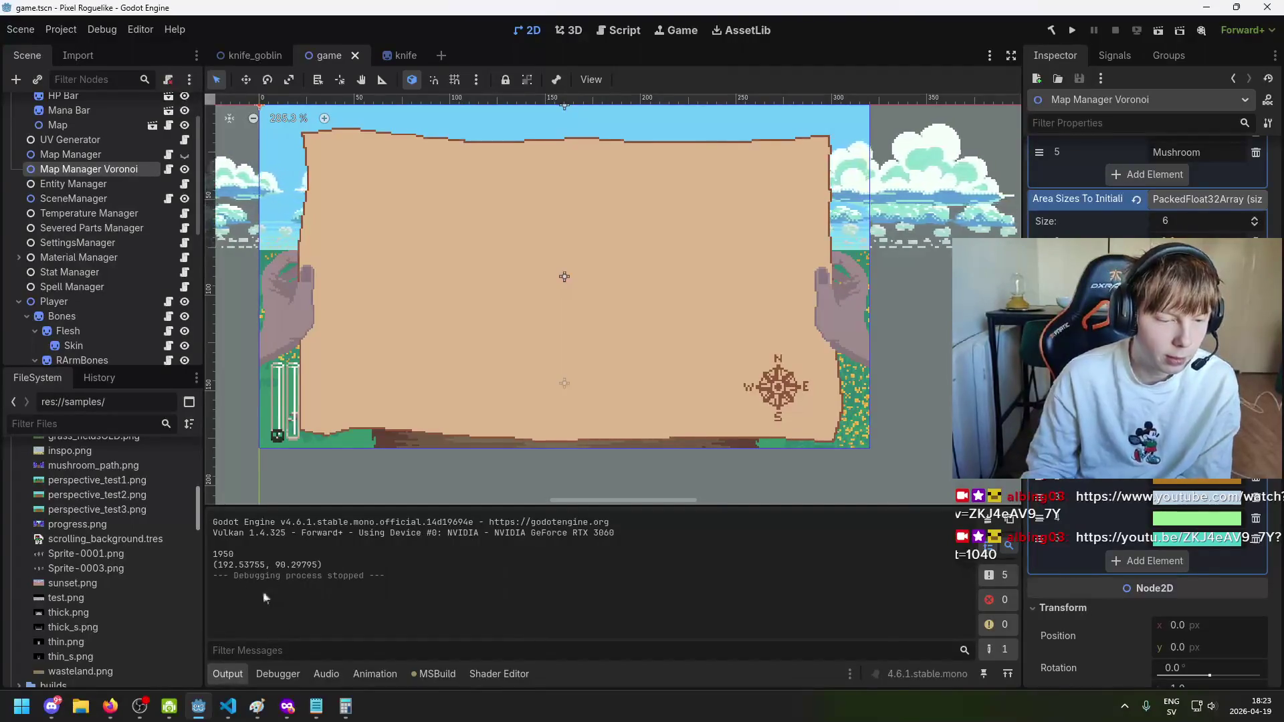
pyautogui.click(317, 706)
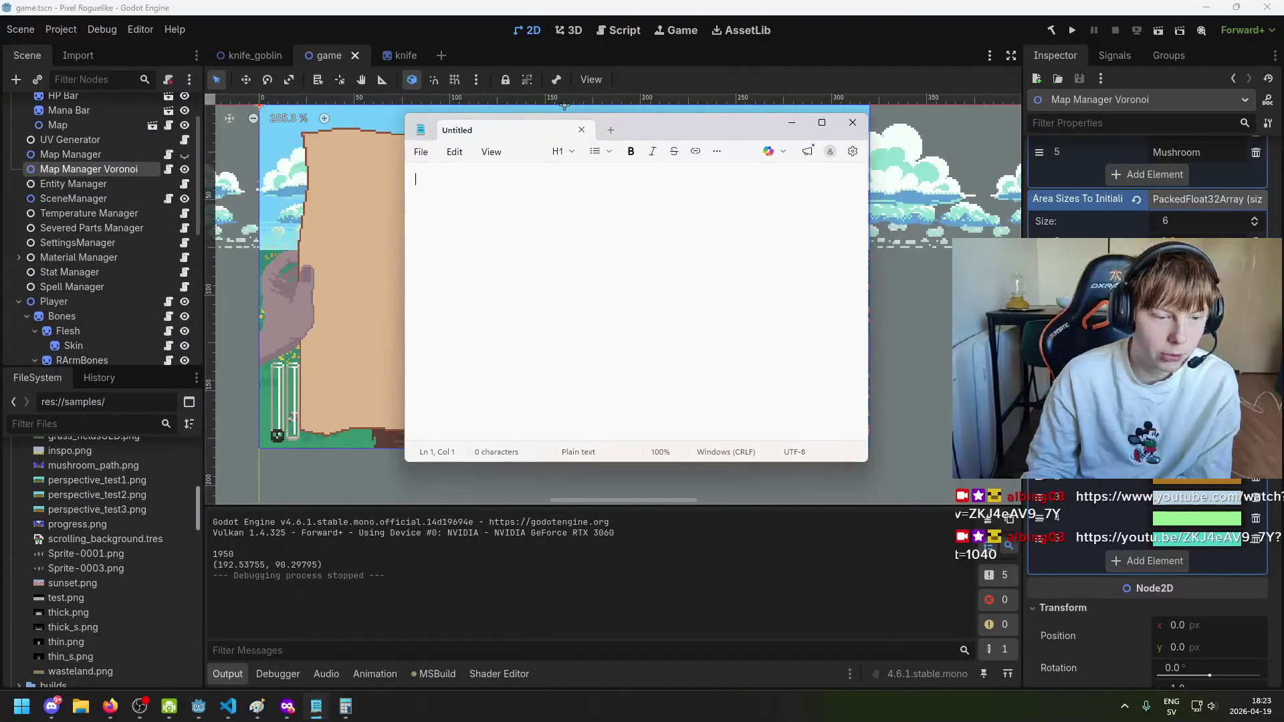
pyautogui.click(317, 707)
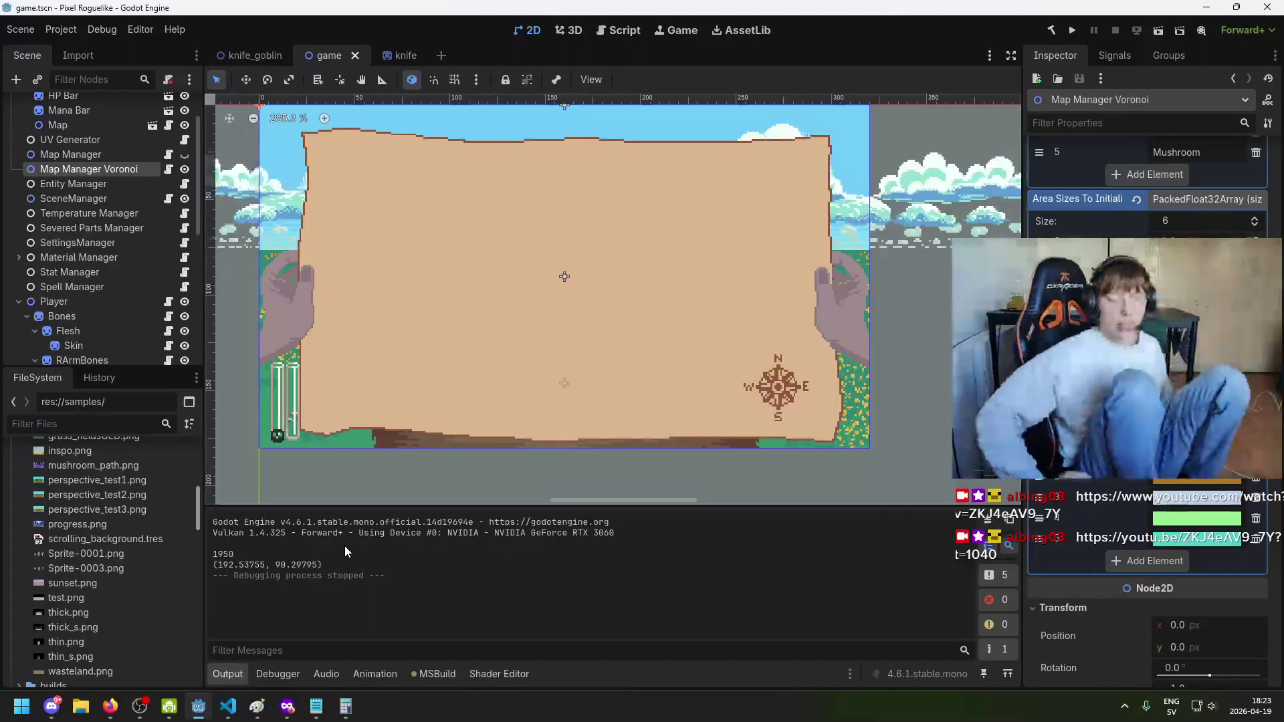
# Step: Add a zero to MAX_RETRIES on line 272 so it reads 500000
pyautogui.click(226, 711)
pyautogui.scroll(8, 587, 442)
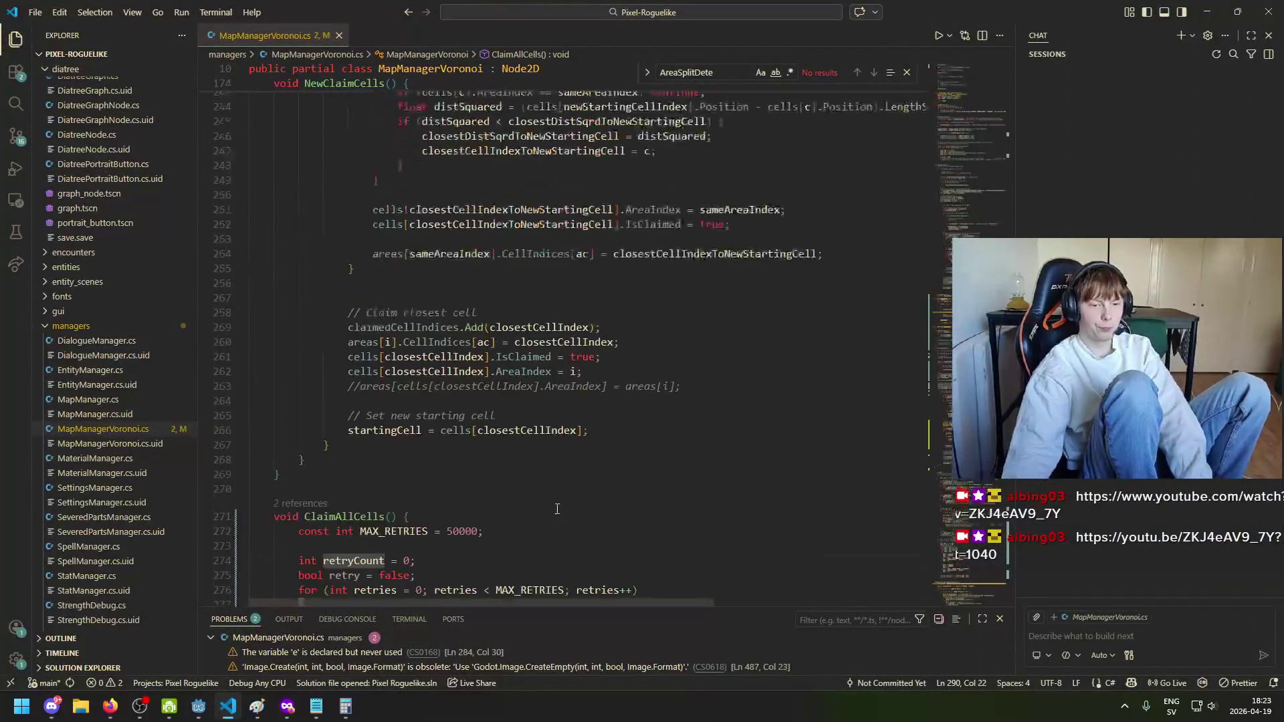
pyautogui.moveTo(459, 531); pyautogui.dragTo(454, 532)
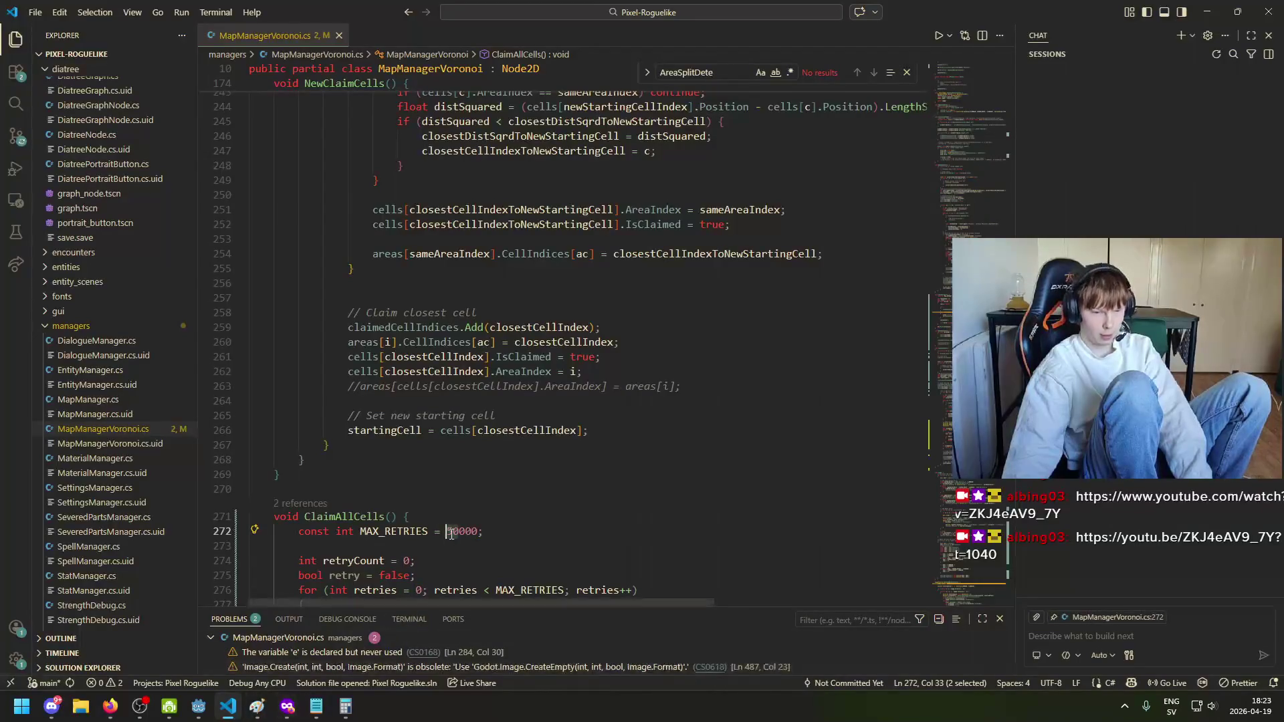
pyautogui.press('Right')
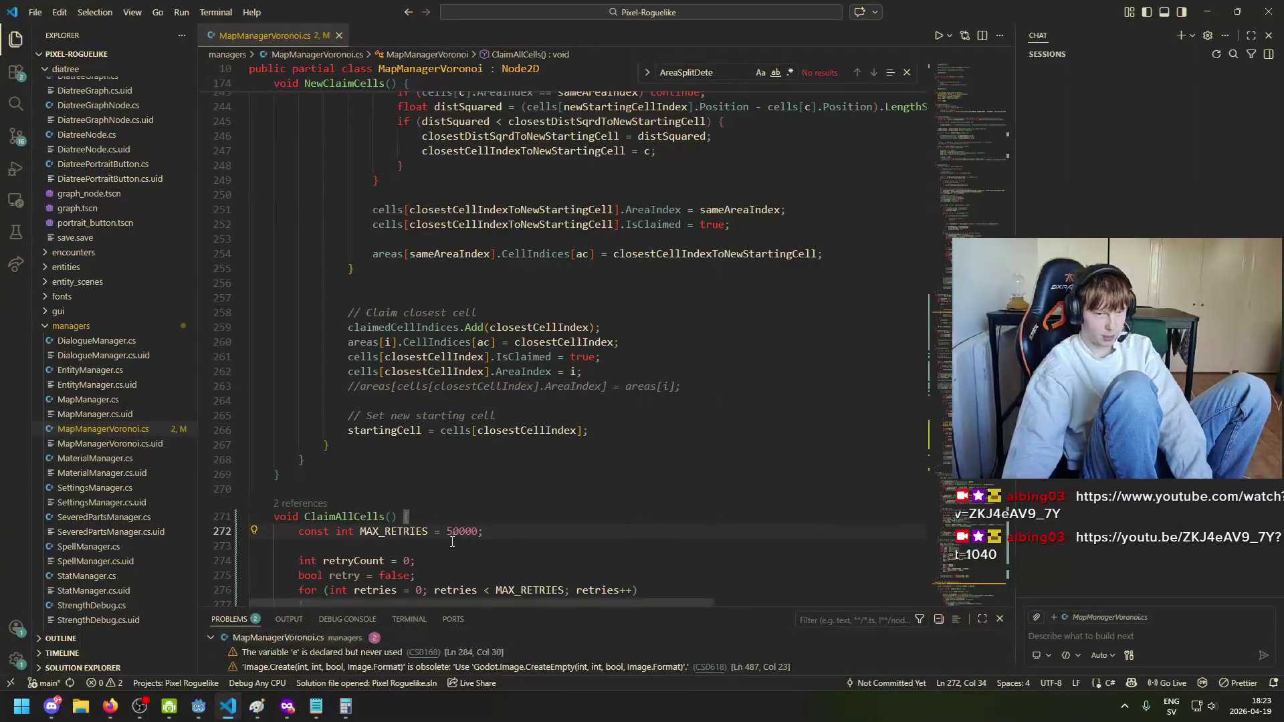
pyautogui.write('0')
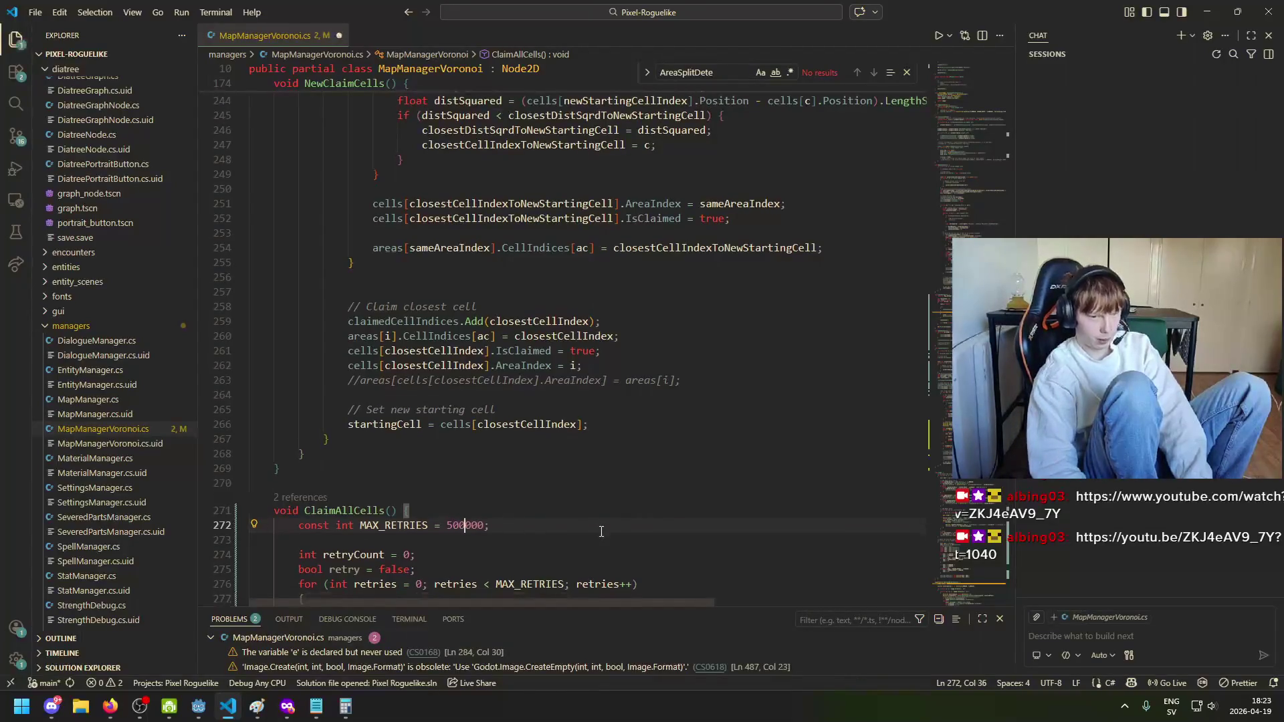
pyautogui.click(199, 706)
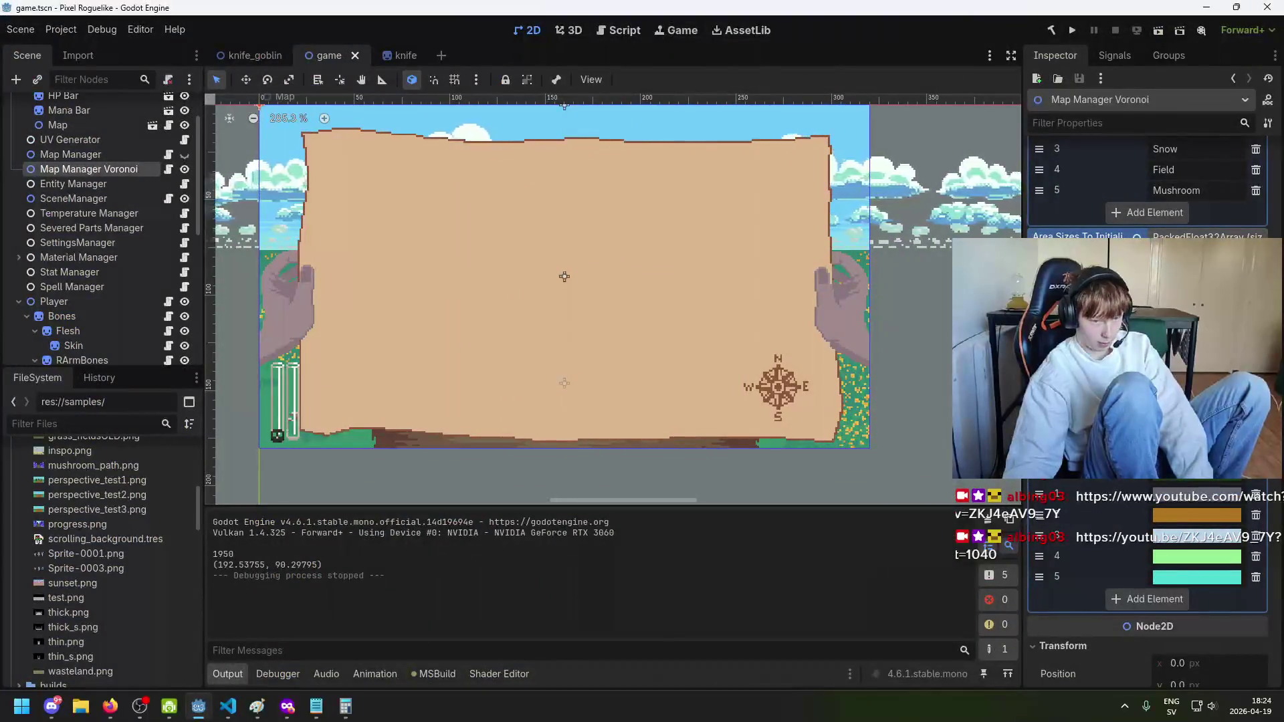
# Step: Save the scene, run the project, then close the running game
pyautogui.press('F5')
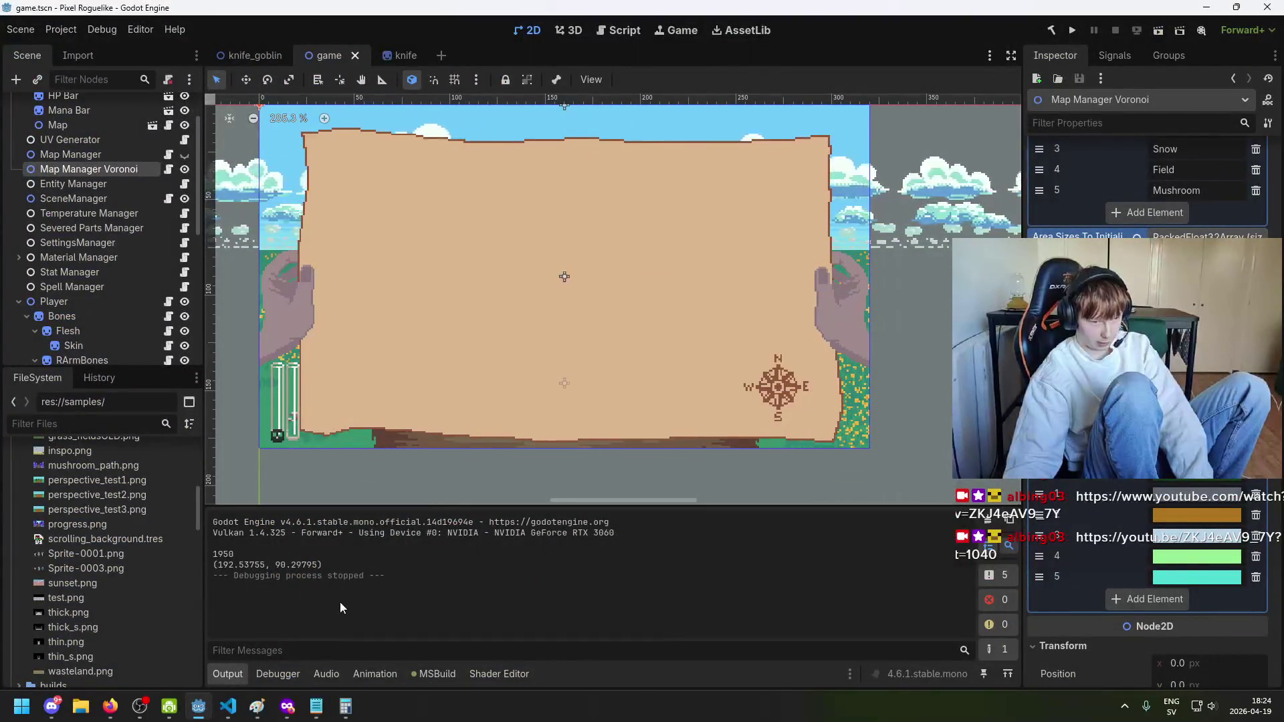
pyautogui.hotkey('ctrl', 's')
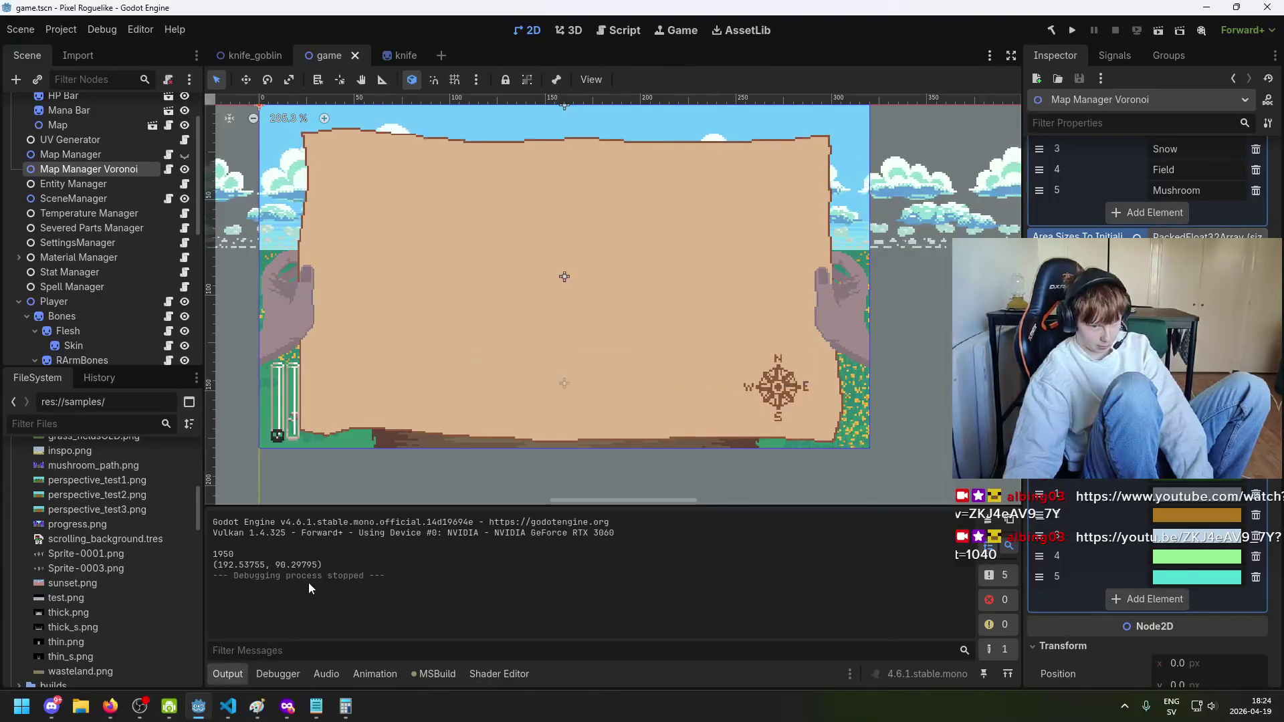
pyautogui.click(1072, 30)
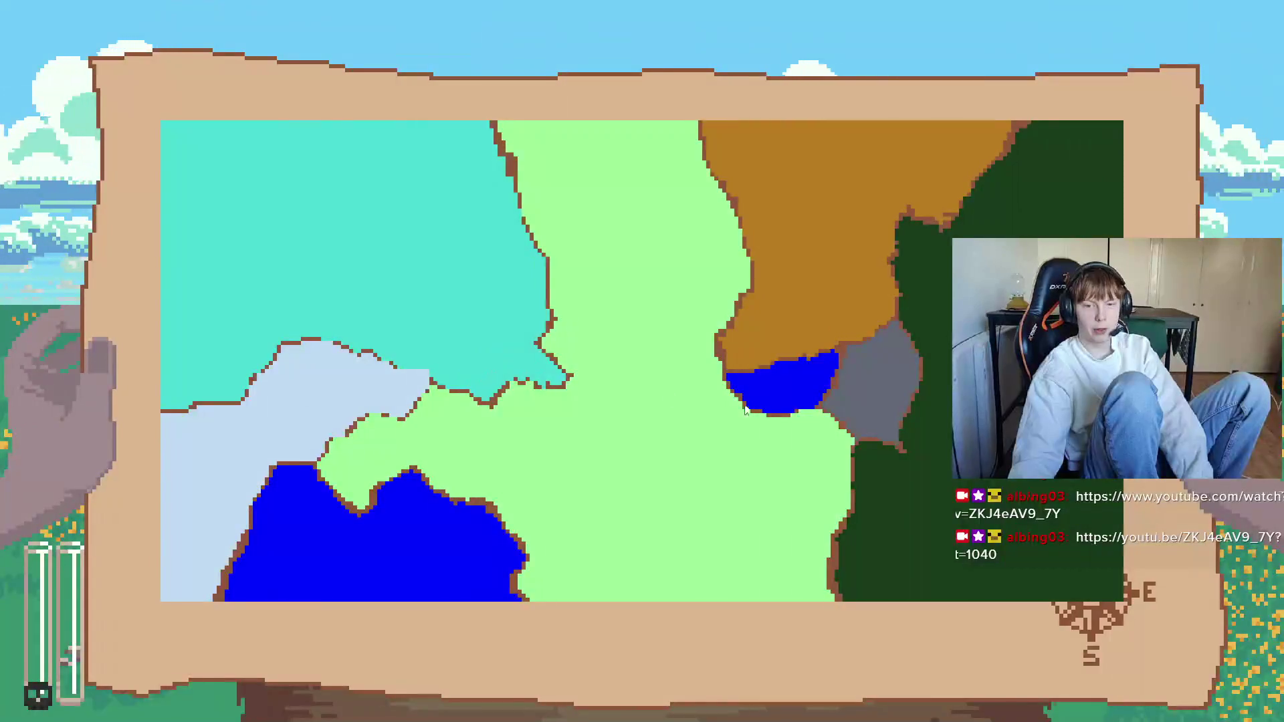
pyautogui.hotkey('alt', 'F4')
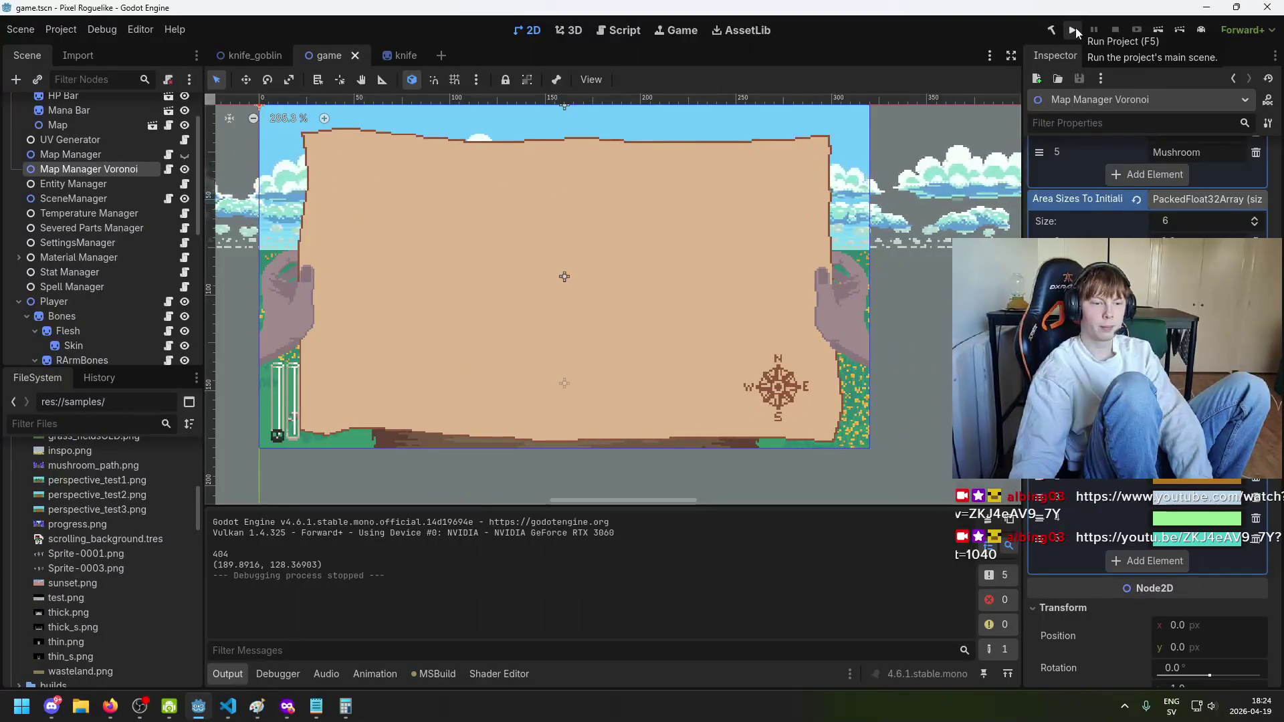
# Step: Open a blank Notepad note, run the project again, and place the note over the game at lower left
pyautogui.click(316, 707)
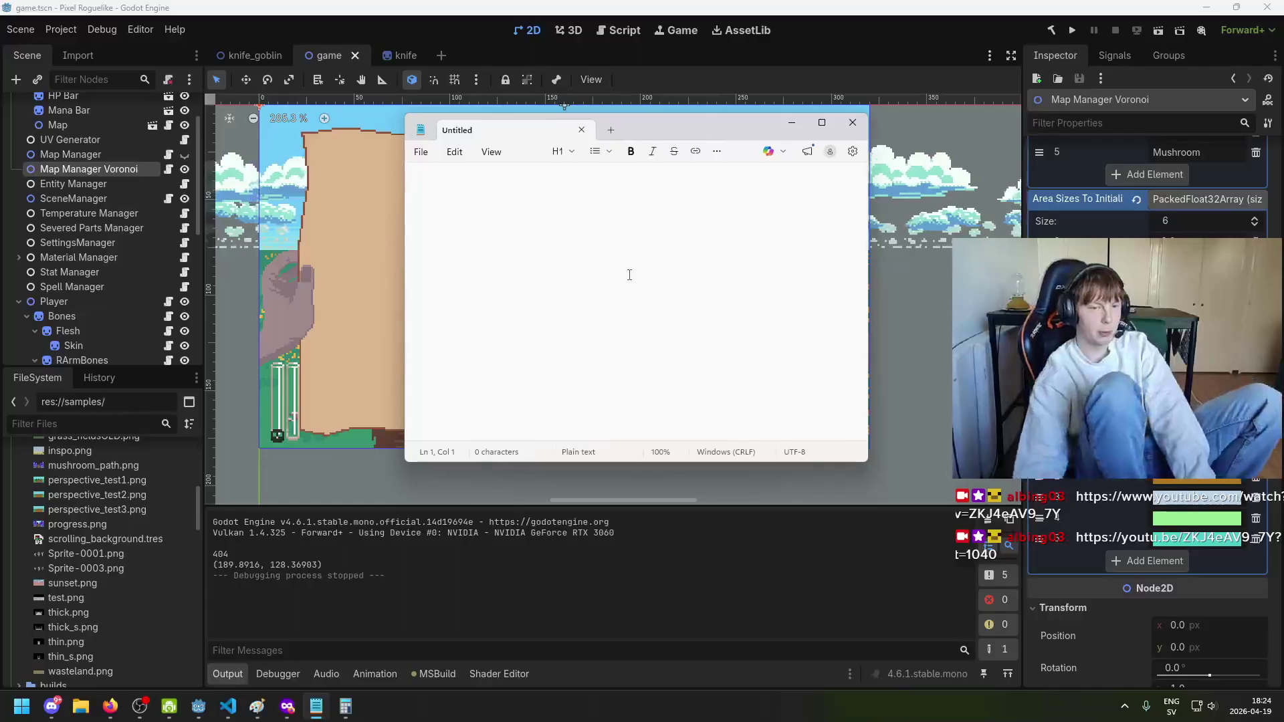
pyautogui.moveTo(701, 137); pyautogui.dragTo(623, 182)
pyautogui.click(1072, 30)
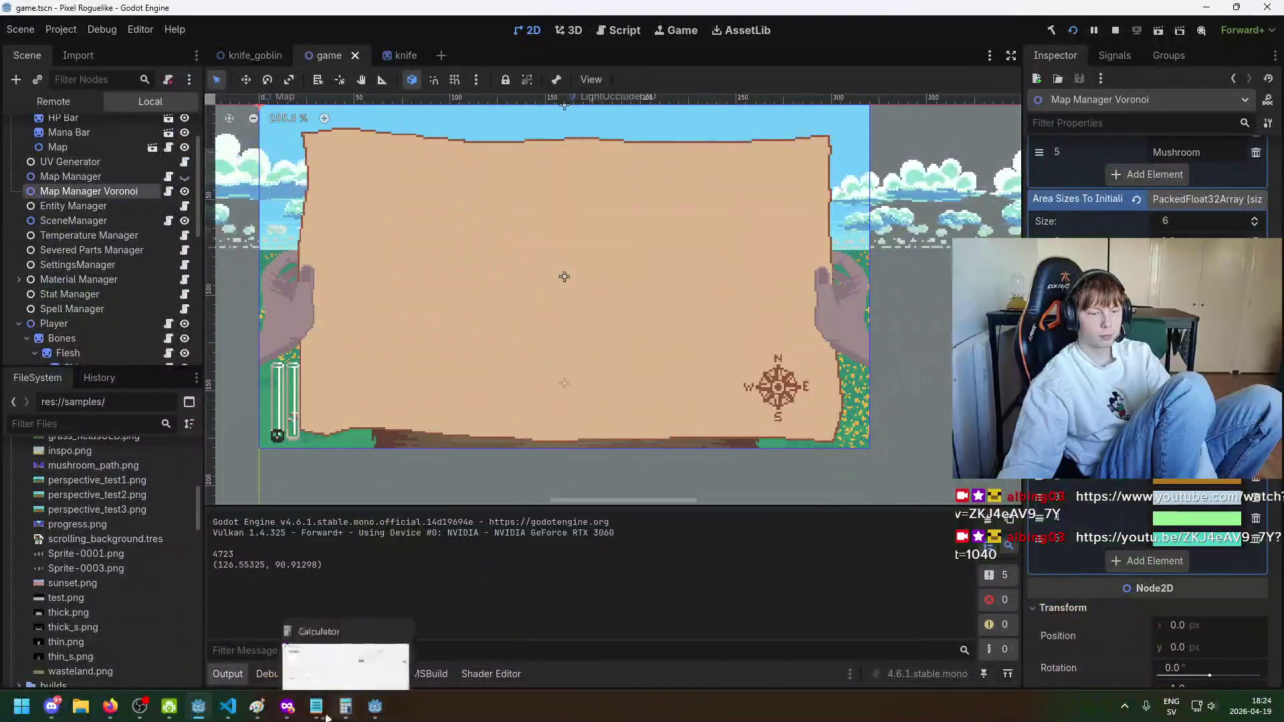
pyautogui.click(326, 717)
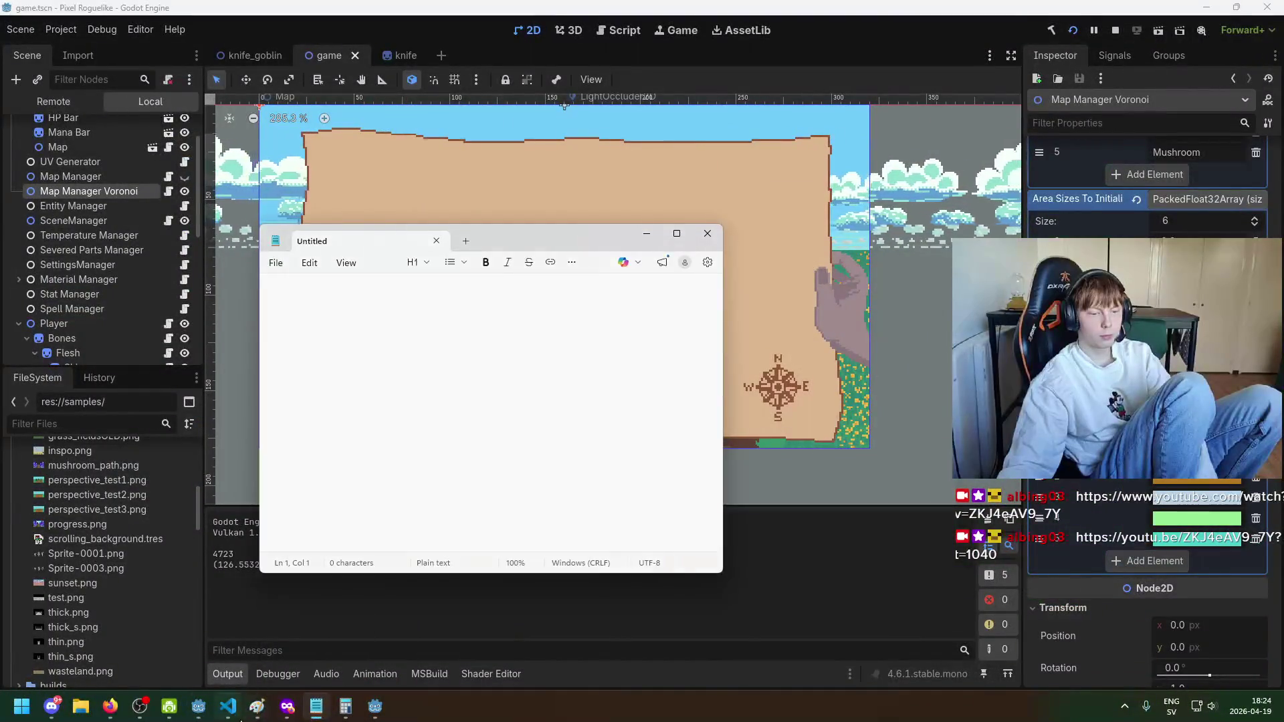
pyautogui.click(170, 709)
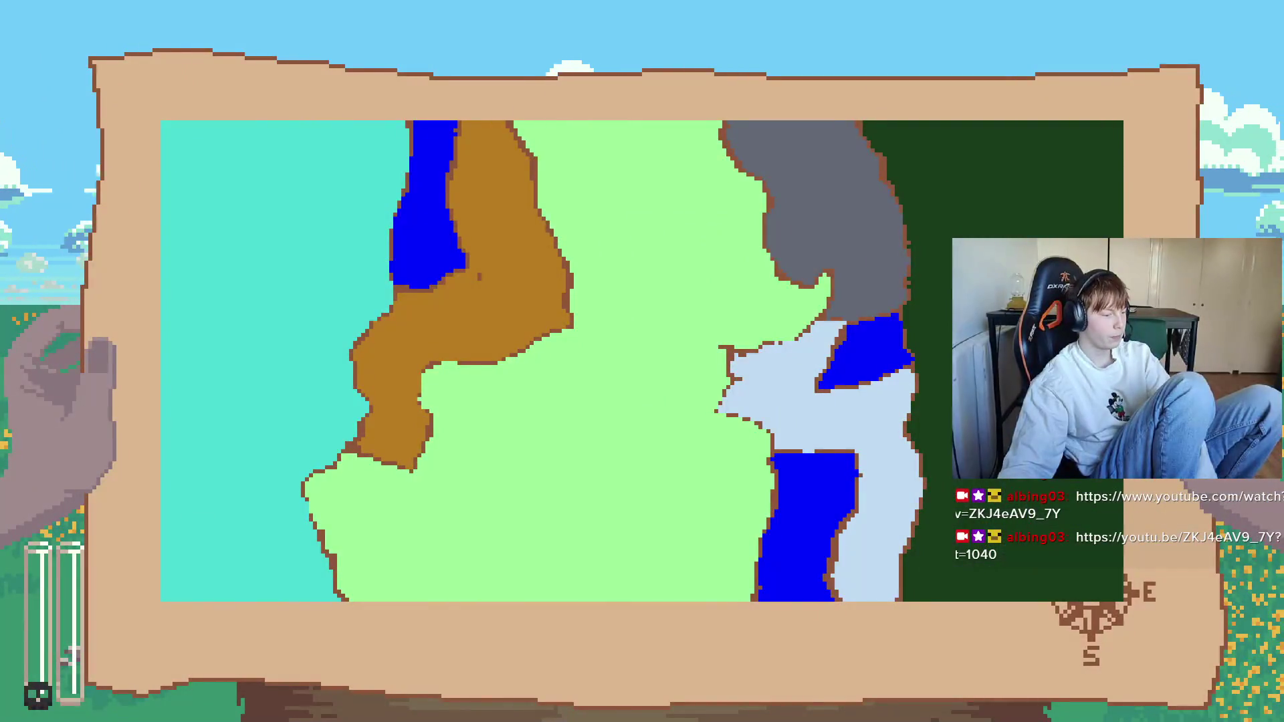
pyautogui.hotkey('alt', 'Tab')
pyautogui.moveTo(458, 228)
pyautogui.mouseDown()
pyautogui.moveTo(1024, 402)
pyautogui.moveTo(792, 514)
pyautogui.moveTo(150, 445)
pyautogui.moveTo(279, 434)
pyautogui.moveTo(243, 302)
pyautogui.moveTo(316, 346)
pyautogui.moveTo(719, 449)
pyautogui.moveTo(485, 473)
pyautogui.mouseUp()
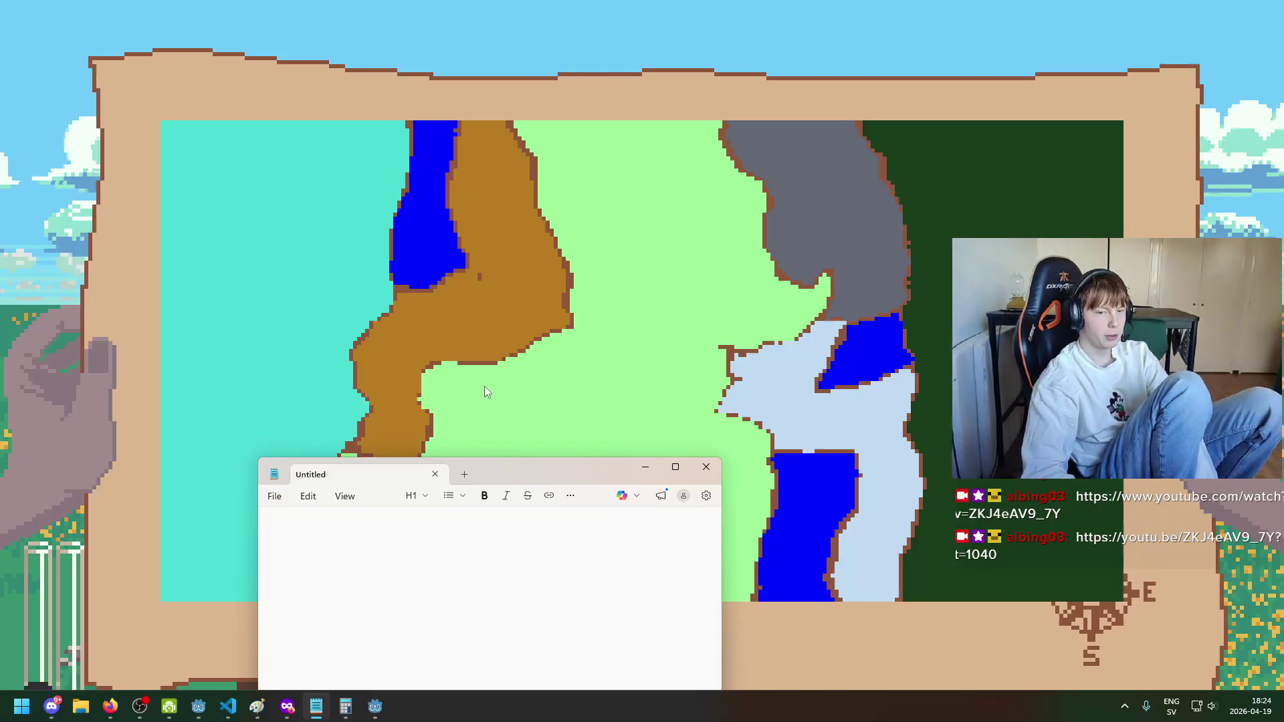
# Step: List 'rivers' and 'map icons' in the note and remove the extra blank line before the last item
pyautogui.write('rivers')
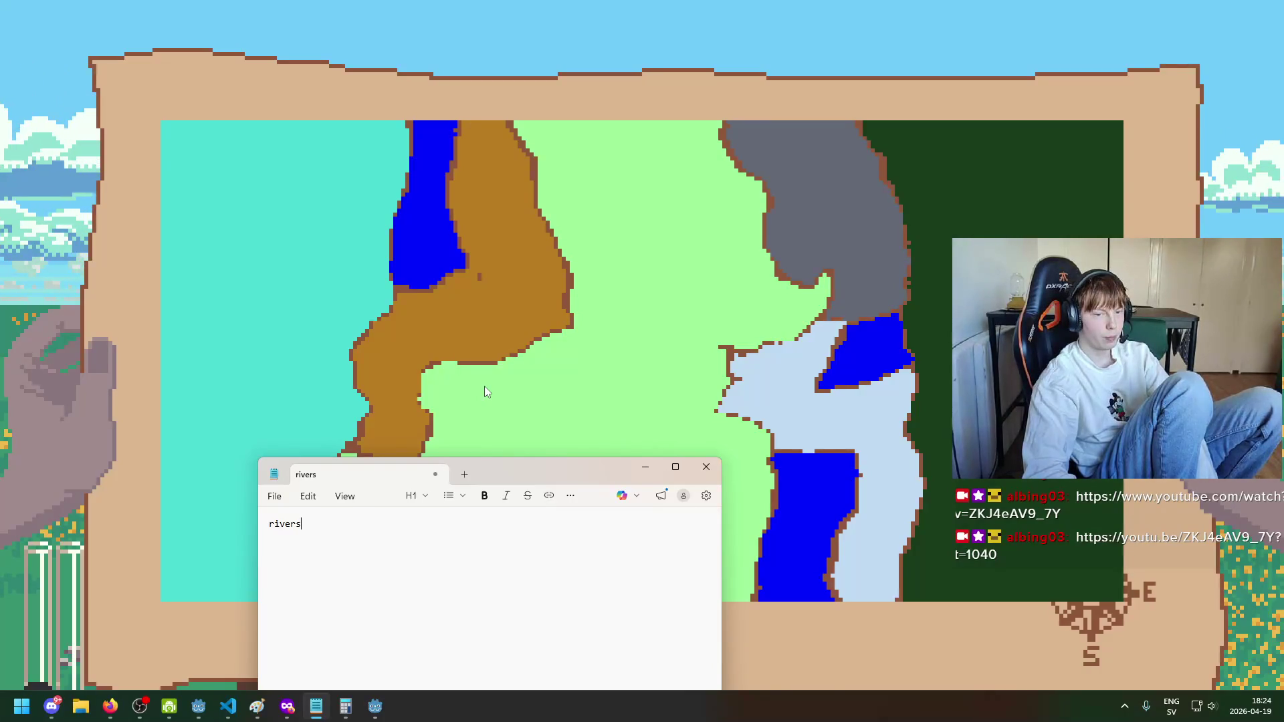
pyautogui.press('Return')
pyautogui.write('map icons')
pyautogui.press('Return')
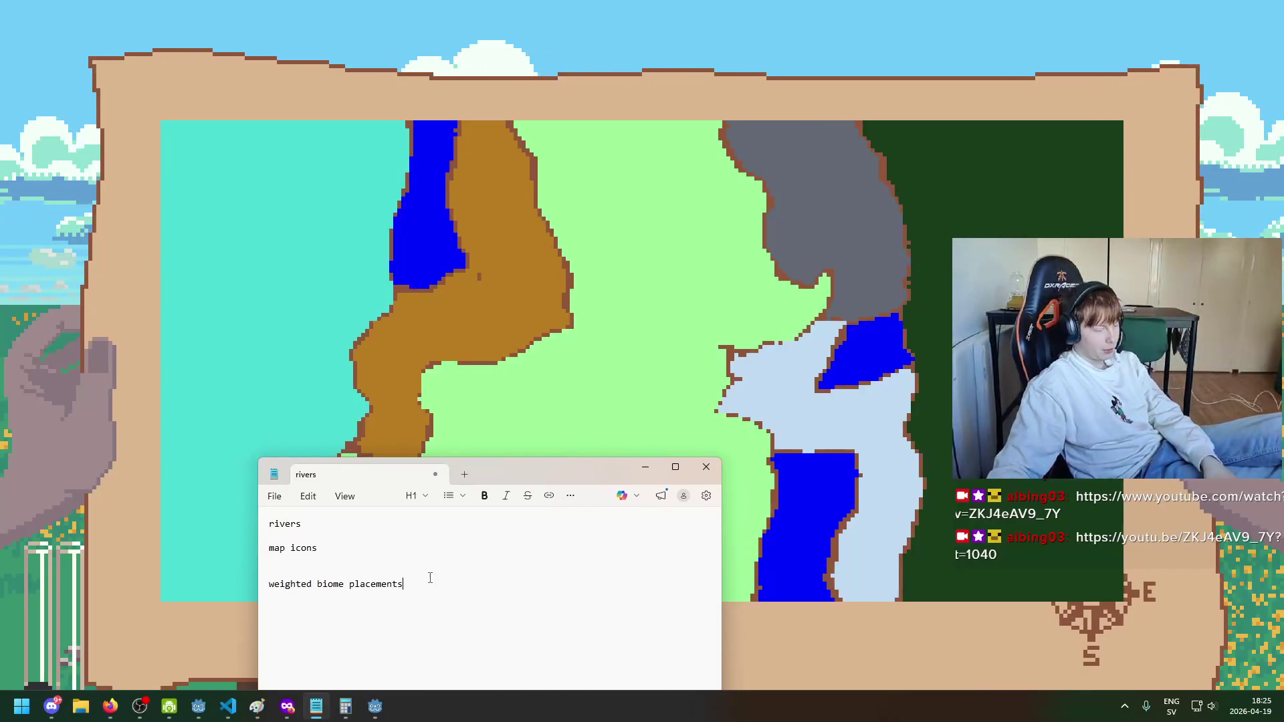
pyautogui.moveTo(512, 464)
pyautogui.mouseDown()
pyautogui.moveTo(517, 441)
pyautogui.moveTo(907, 501)
pyautogui.moveTo(331, 370)
pyautogui.moveTo(530, 445)
pyautogui.moveTo(465, 399)
pyautogui.mouseUp()
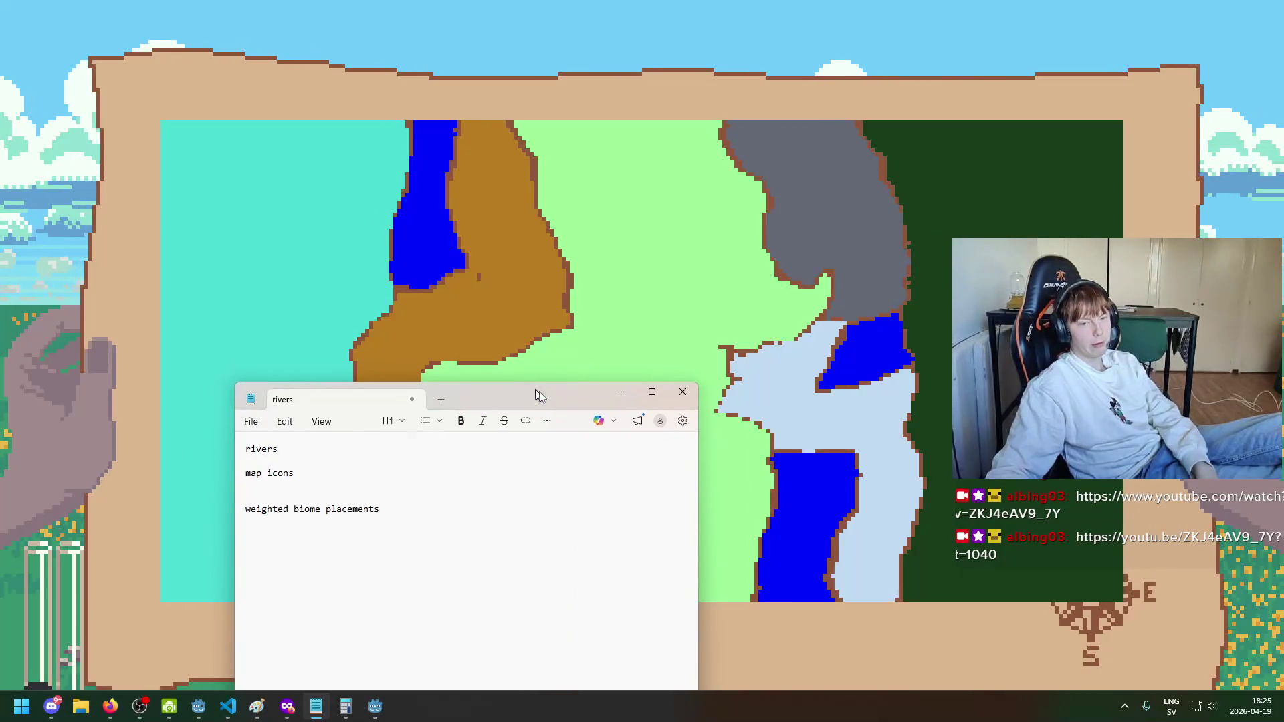
pyautogui.moveTo(531, 391)
pyautogui.mouseDown()
pyautogui.moveTo(765, 447)
pyautogui.moveTo(830, 420)
pyautogui.moveTo(848, 438)
pyautogui.moveTo(834, 400)
pyautogui.mouseUp()
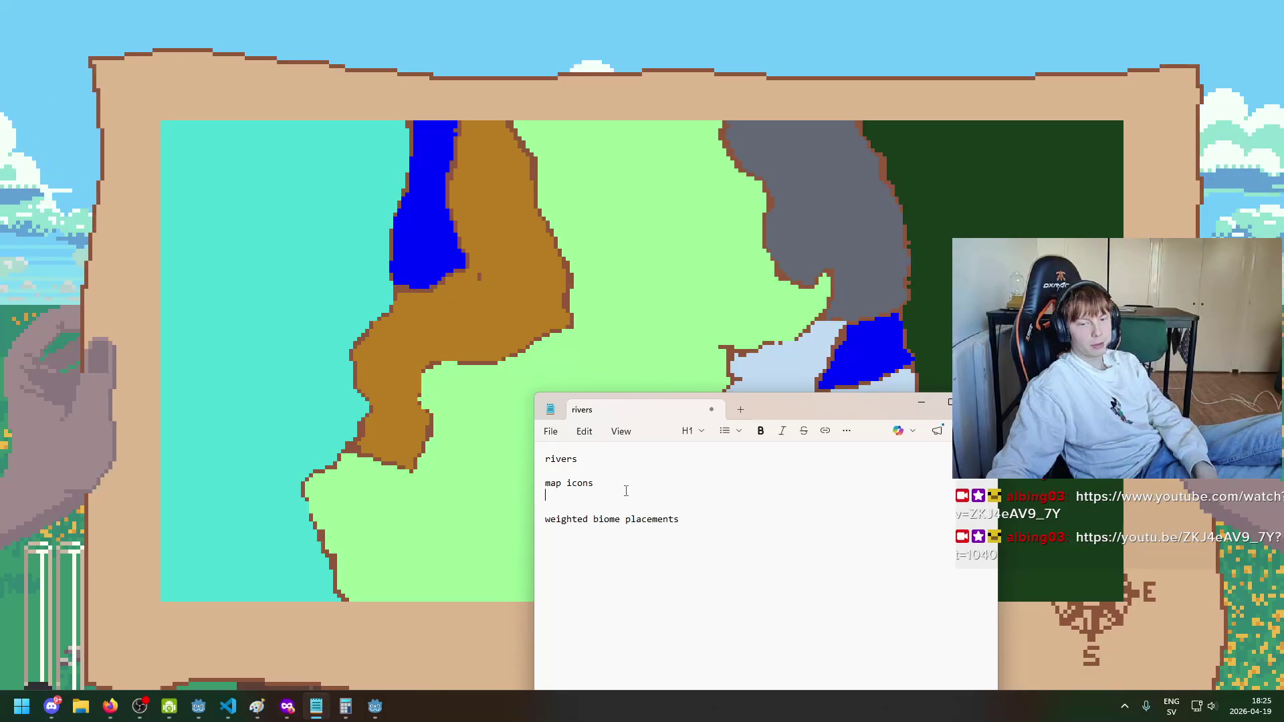
pyautogui.click(646, 505)
pyautogui.press('BackSpace')
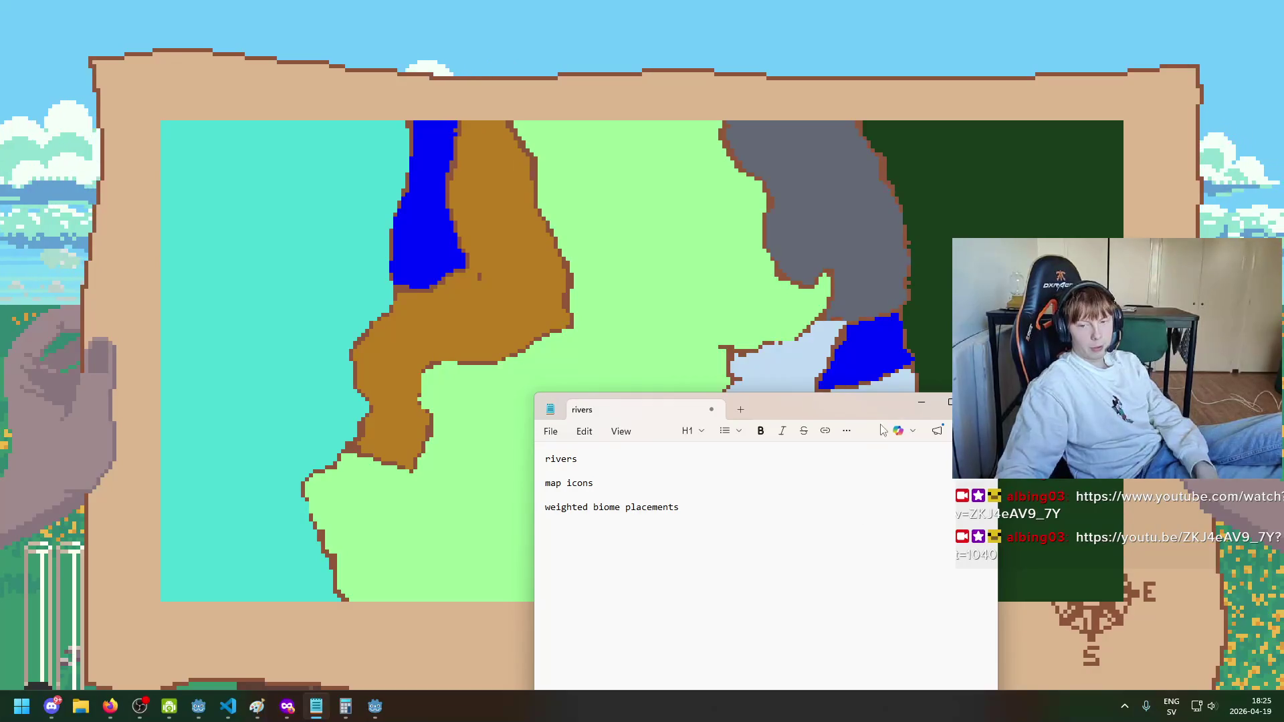
# Step: Move the note back to the lower left and close the running game
pyautogui.moveTo(833, 406)
pyautogui.mouseDown()
pyautogui.moveTo(665, 394)
pyautogui.moveTo(179, 185)
pyautogui.moveTo(221, 407)
pyautogui.moveTo(700, 507)
pyautogui.moveTo(737, 493)
pyautogui.moveTo(778, 371)
pyautogui.mouseUp()
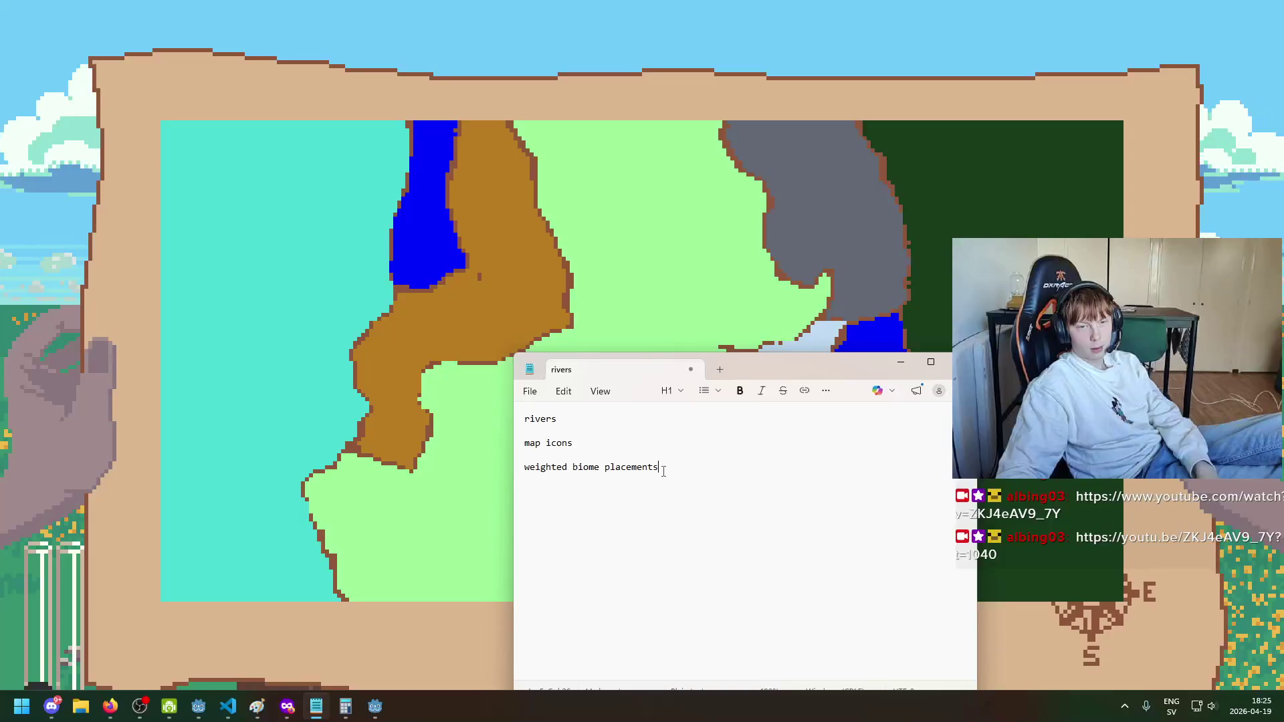
pyautogui.click(625, 270)
pyautogui.hotkey('alt', 'F4')
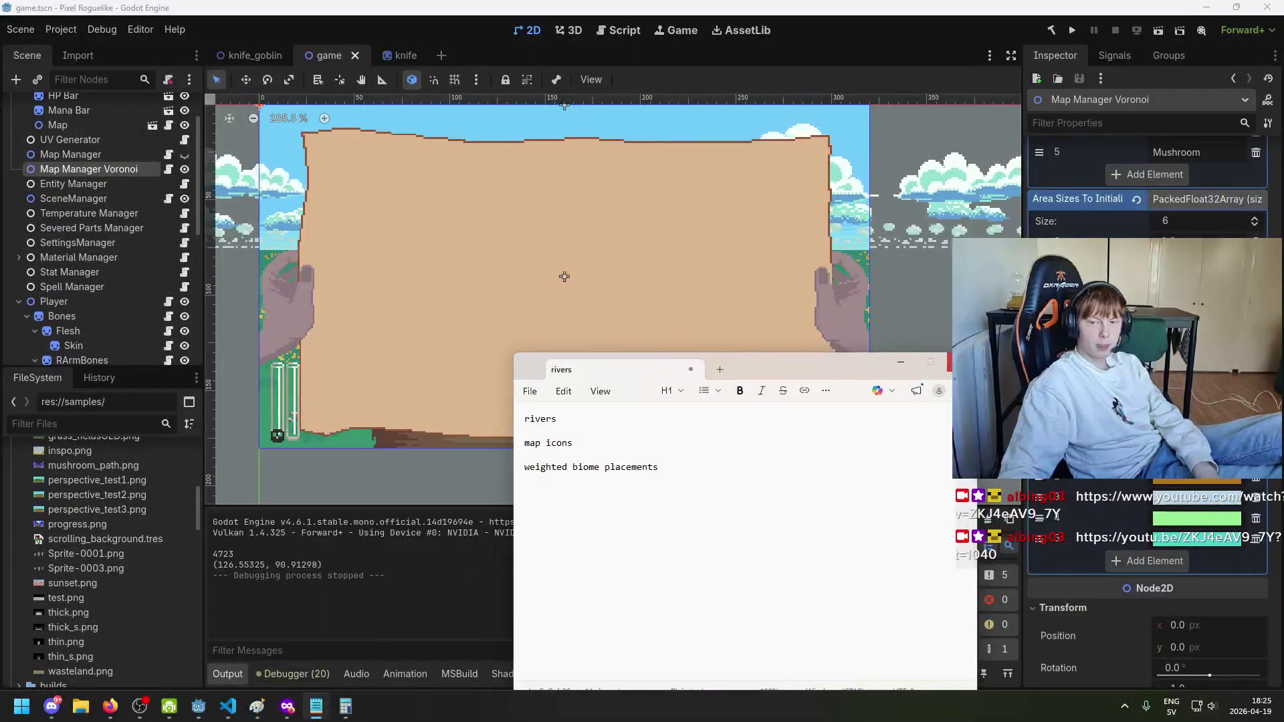
# Step: Keep the unsaved note open and minimize it instead of closing it
pyautogui.click(950, 362)
pyautogui.click(812, 562)
pyautogui.press('super')
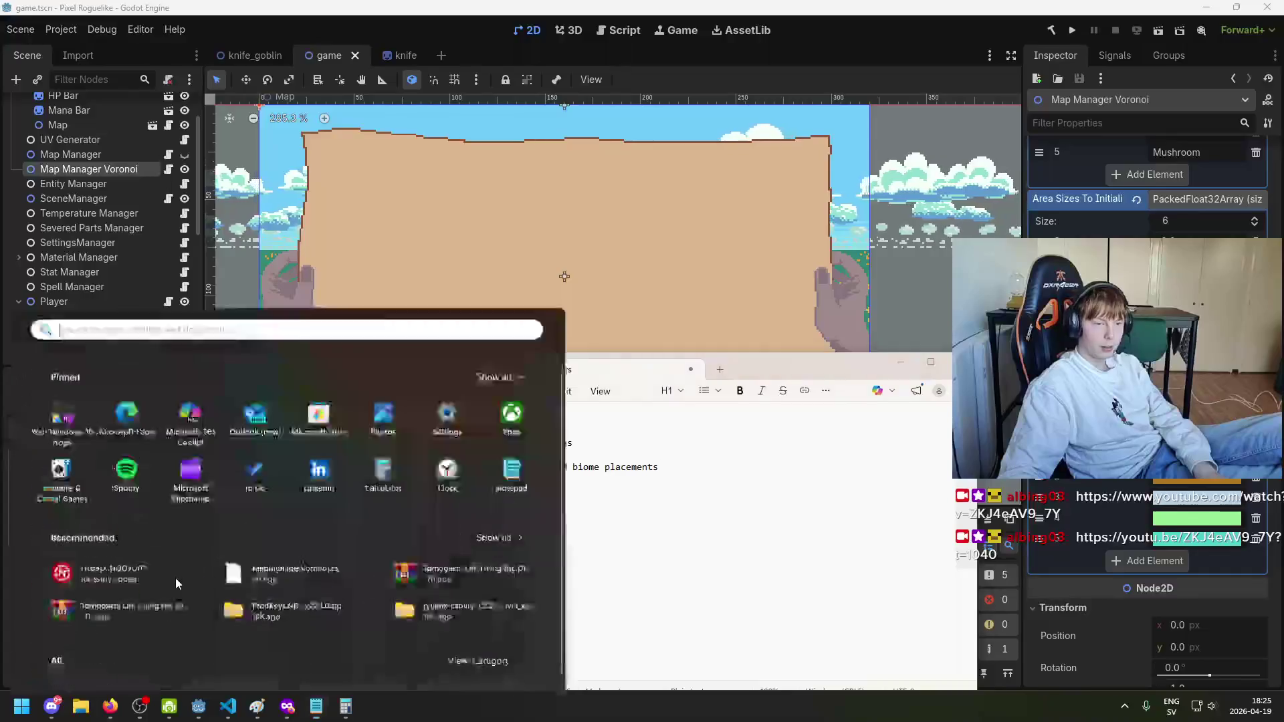
pyautogui.press('super')
pyautogui.scroll(5, 143, 545)
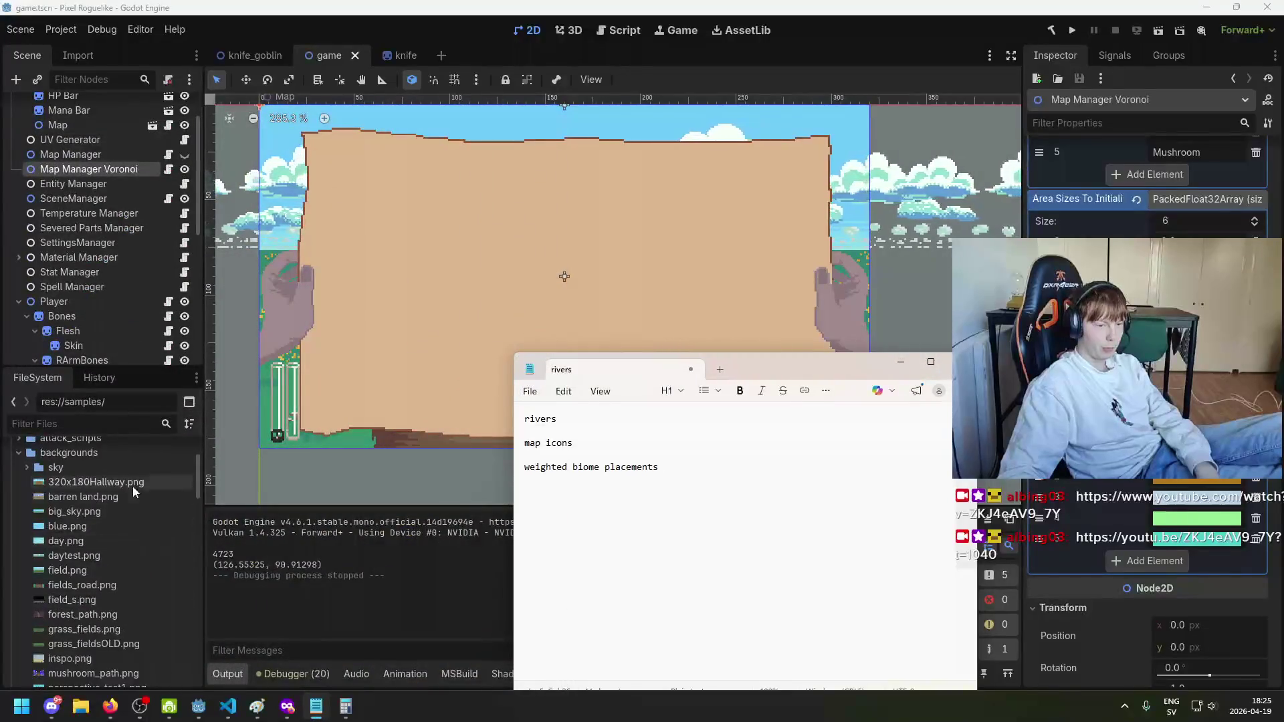
pyautogui.click(900, 362)
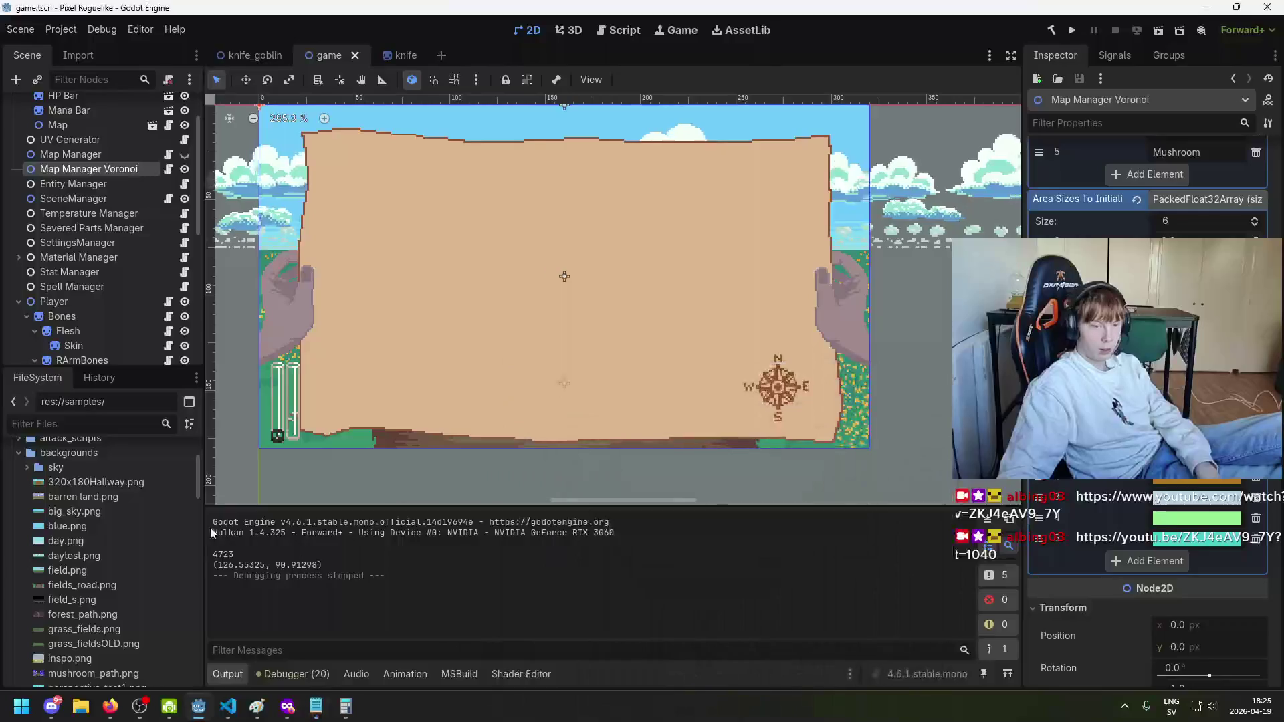
pyautogui.scroll(3, 123, 515)
pyautogui.scroll(-5, 123, 515)
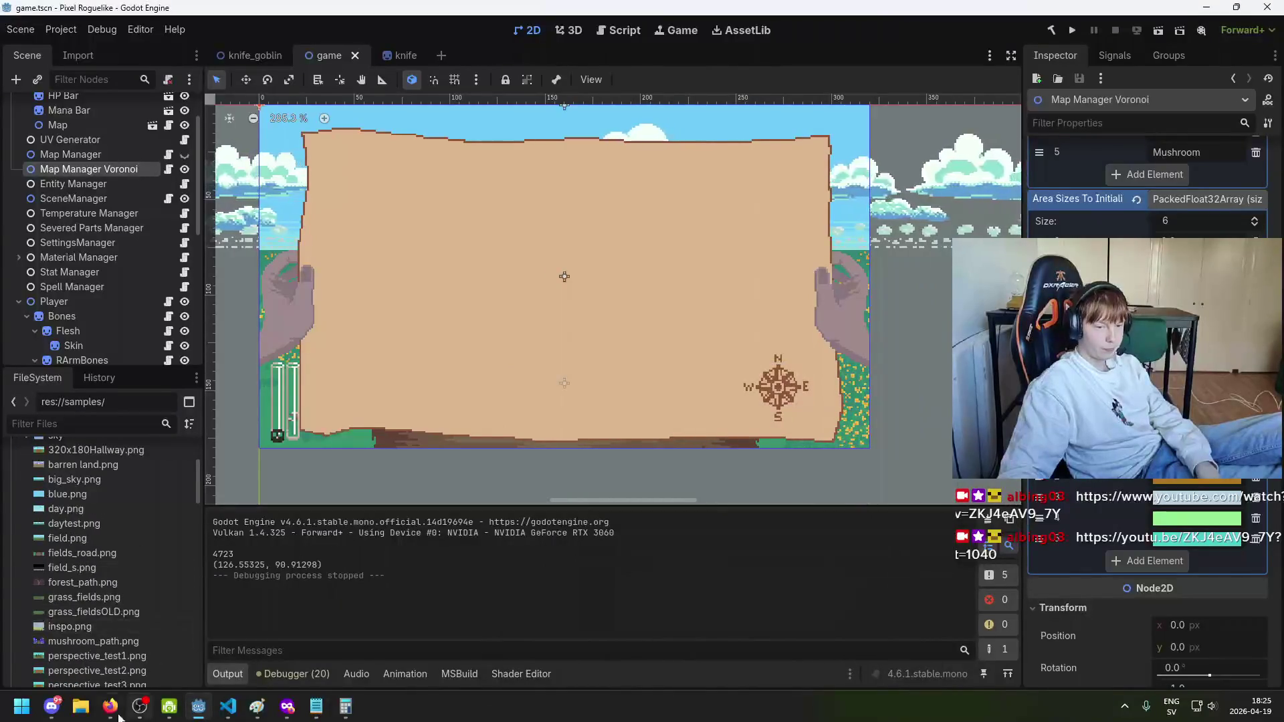
# Step: Begin a Start-menu search for Aseprite, then dismiss it and return to Godot
pyautogui.moveTo(100, 709)
pyautogui.press('super')
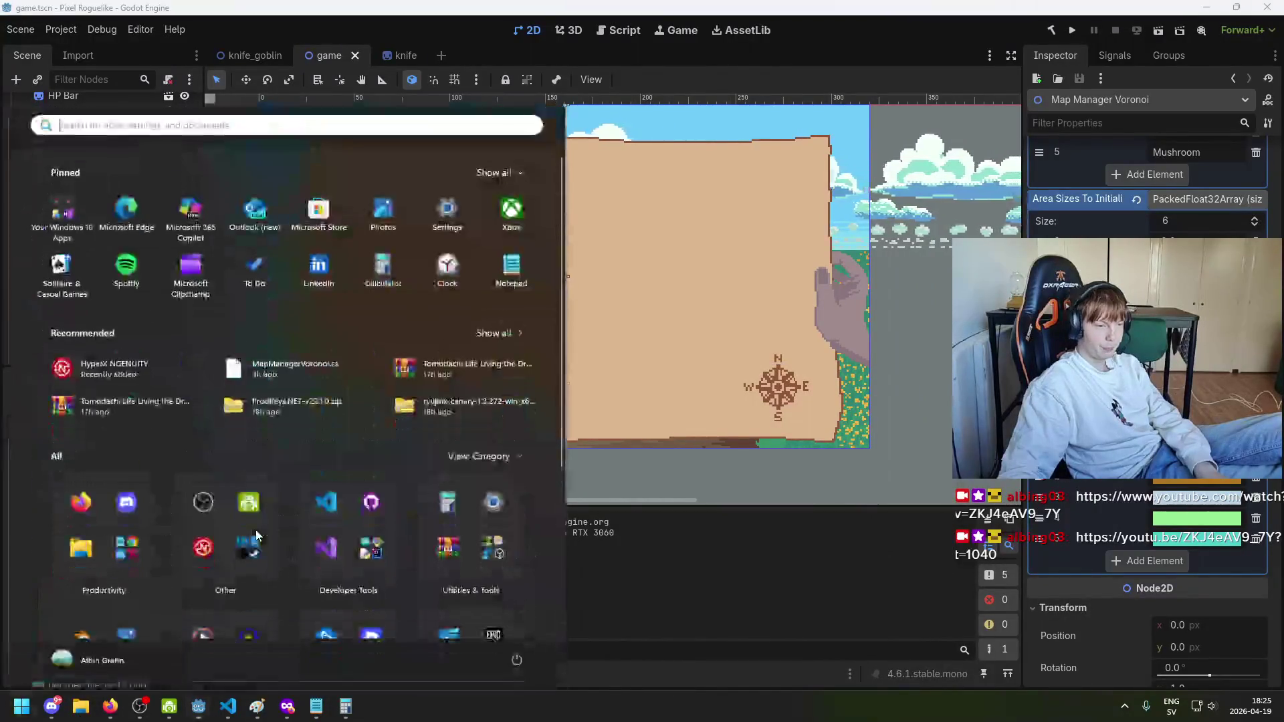
pyautogui.write('aspei')
pyautogui.press('BackSpace')
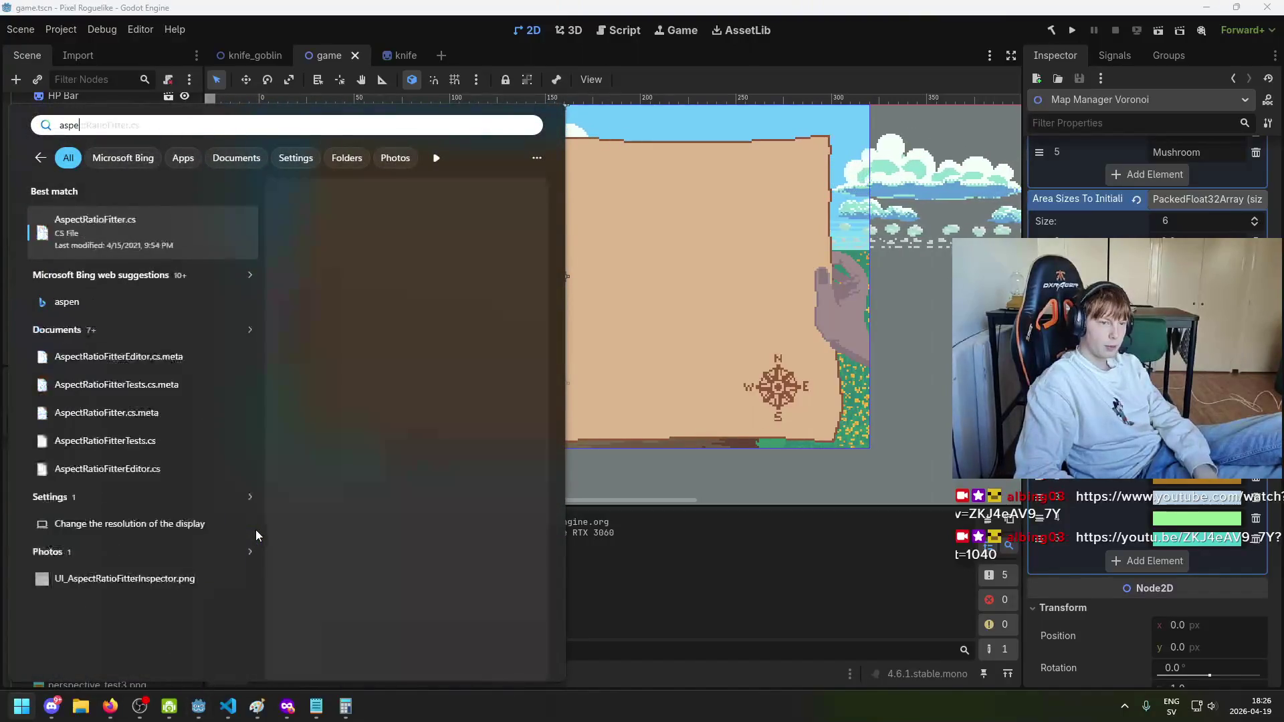
pyautogui.click(712, 676)
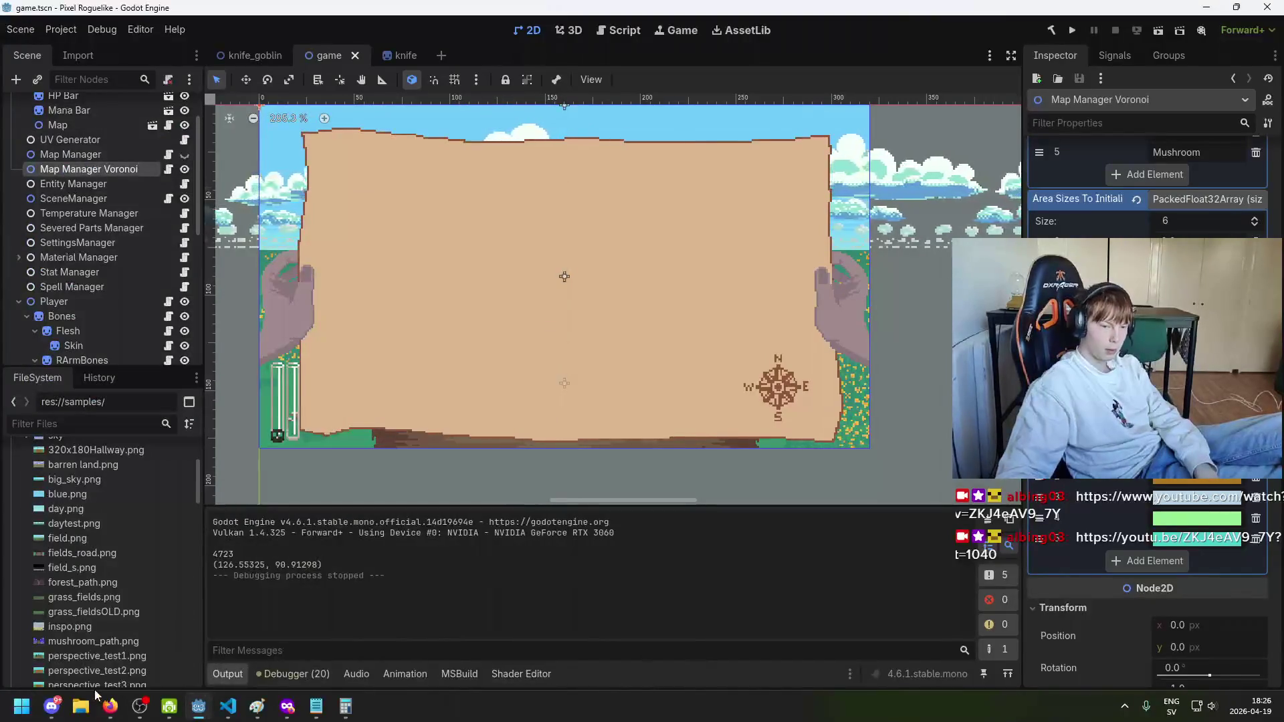
# Step: In Godot's FileSystem, expand the gui > map folders and select map.png
pyautogui.scroll(10, 122, 622)
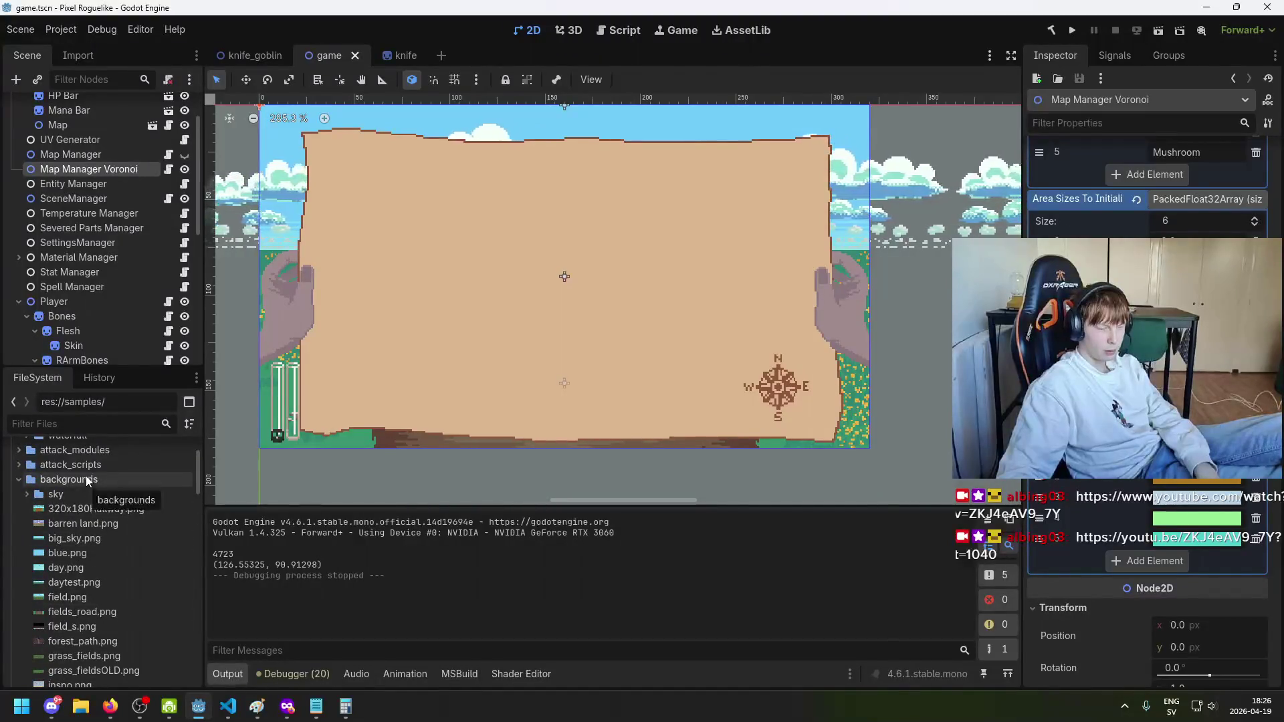
pyautogui.scroll(3, 100, 481)
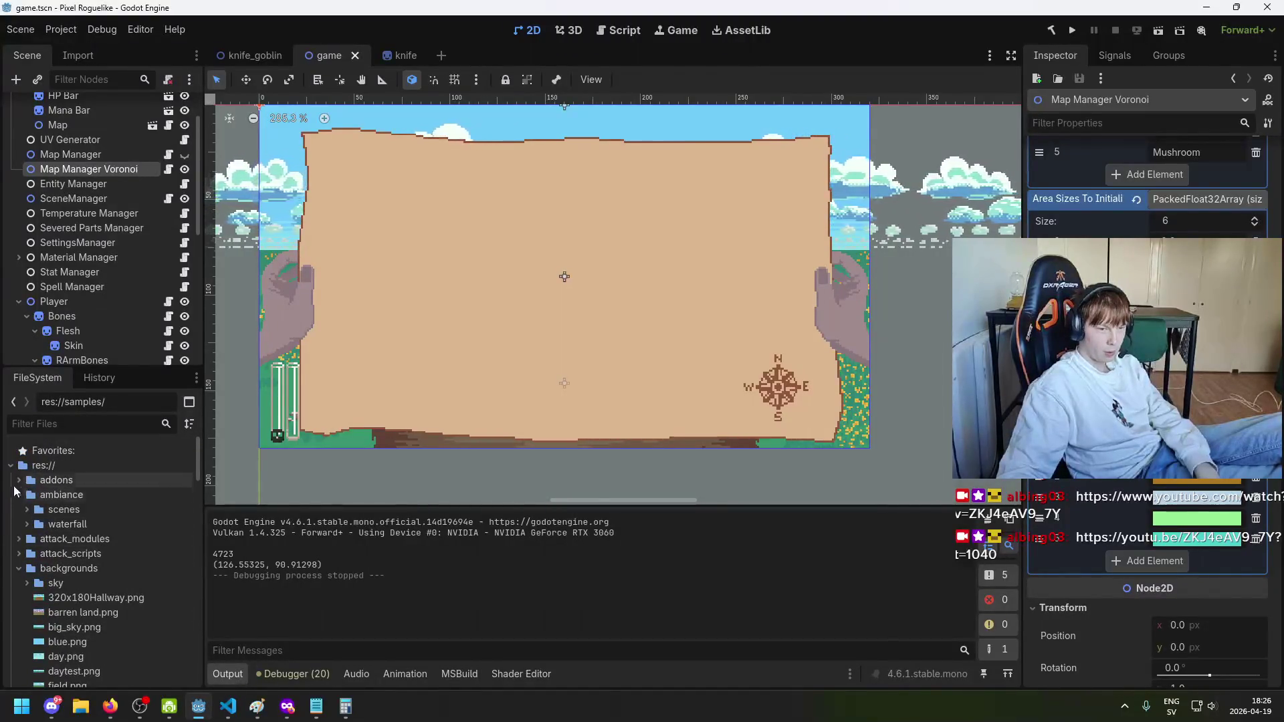
pyautogui.scroll(-10, 30, 531)
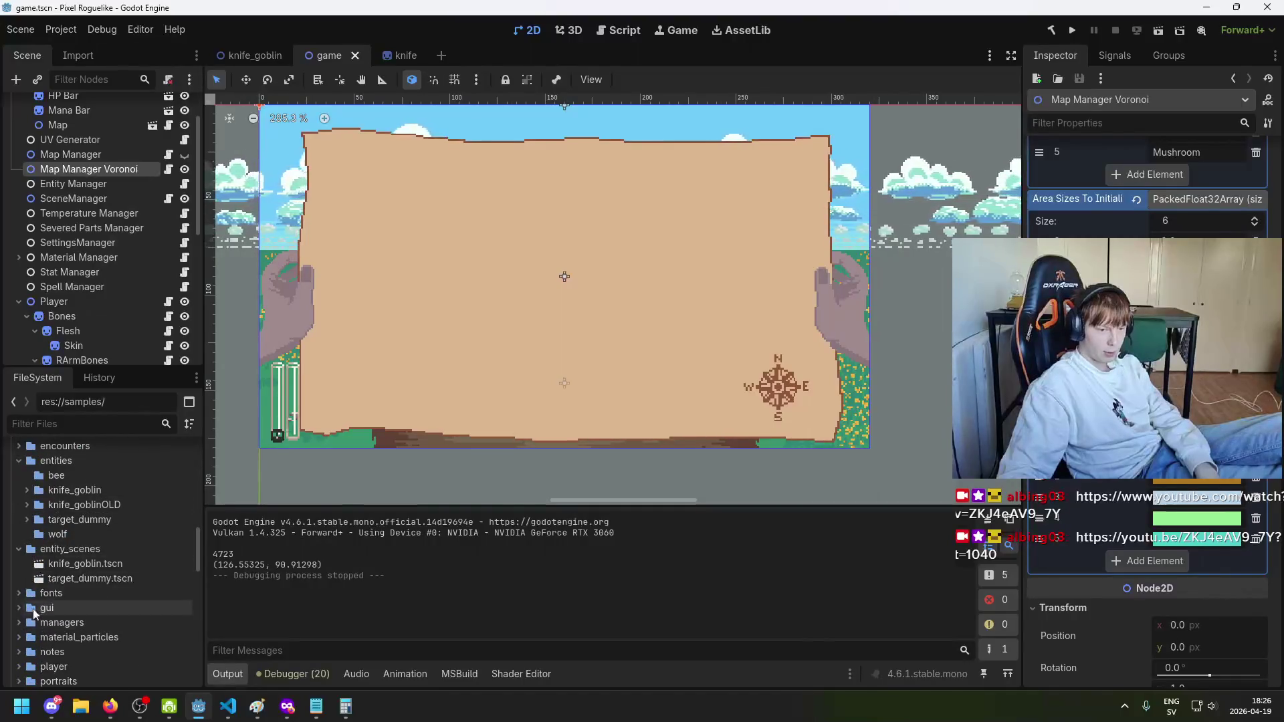
pyautogui.click(19, 608)
pyautogui.scroll(-1, 37, 621)
pyautogui.click(26, 608)
pyautogui.scroll(-1, 80, 629)
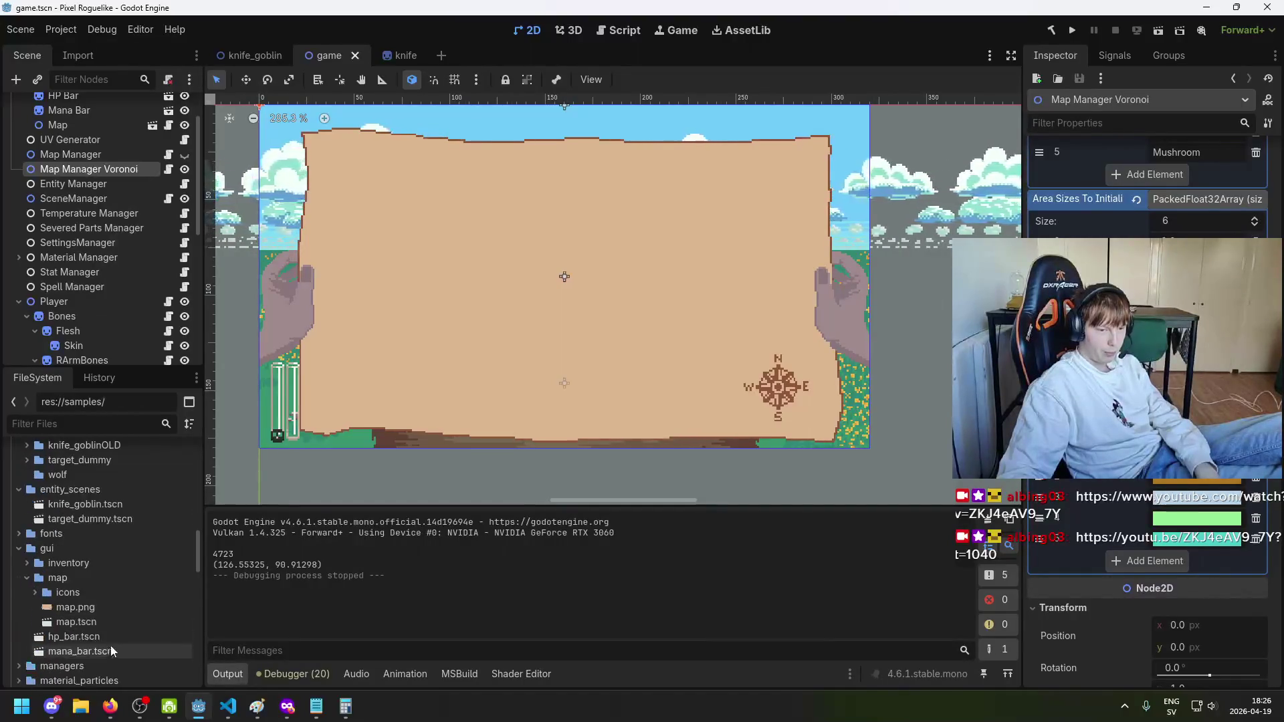
pyautogui.click(94, 606)
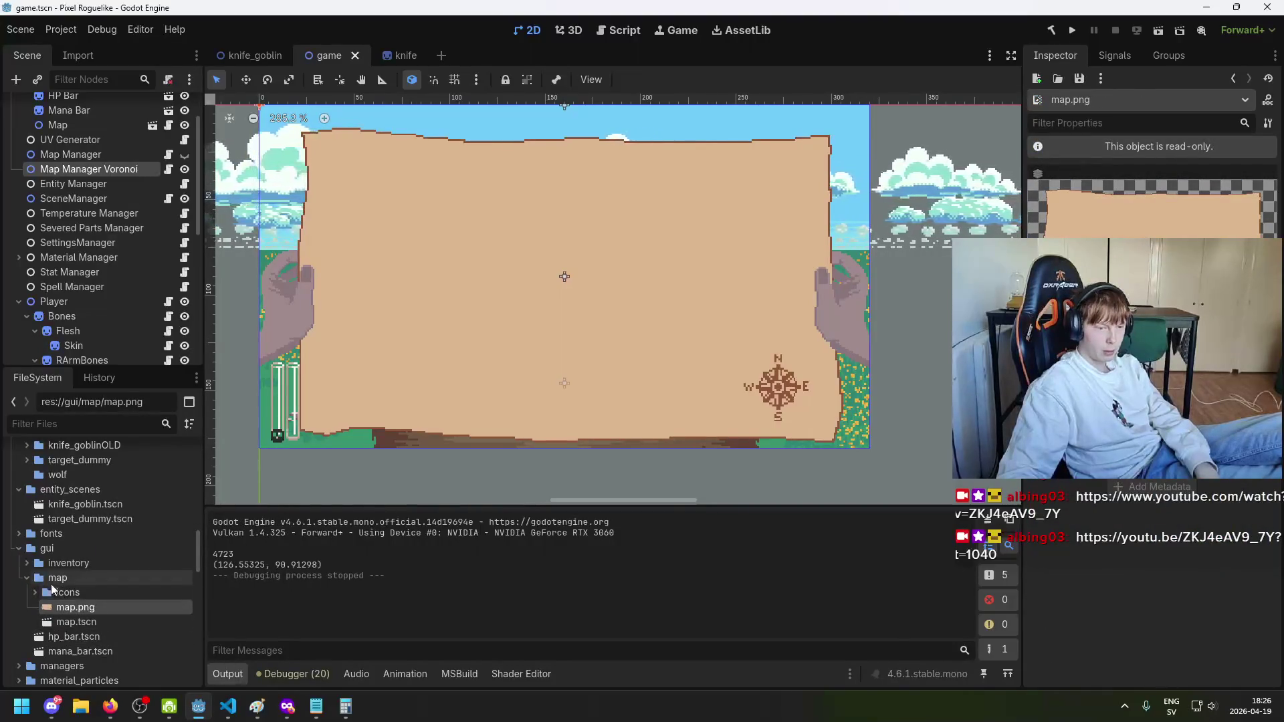
# Step: In a File Explorer window, go to gui > map and open map.aseprite
pyautogui.click(115, 708)
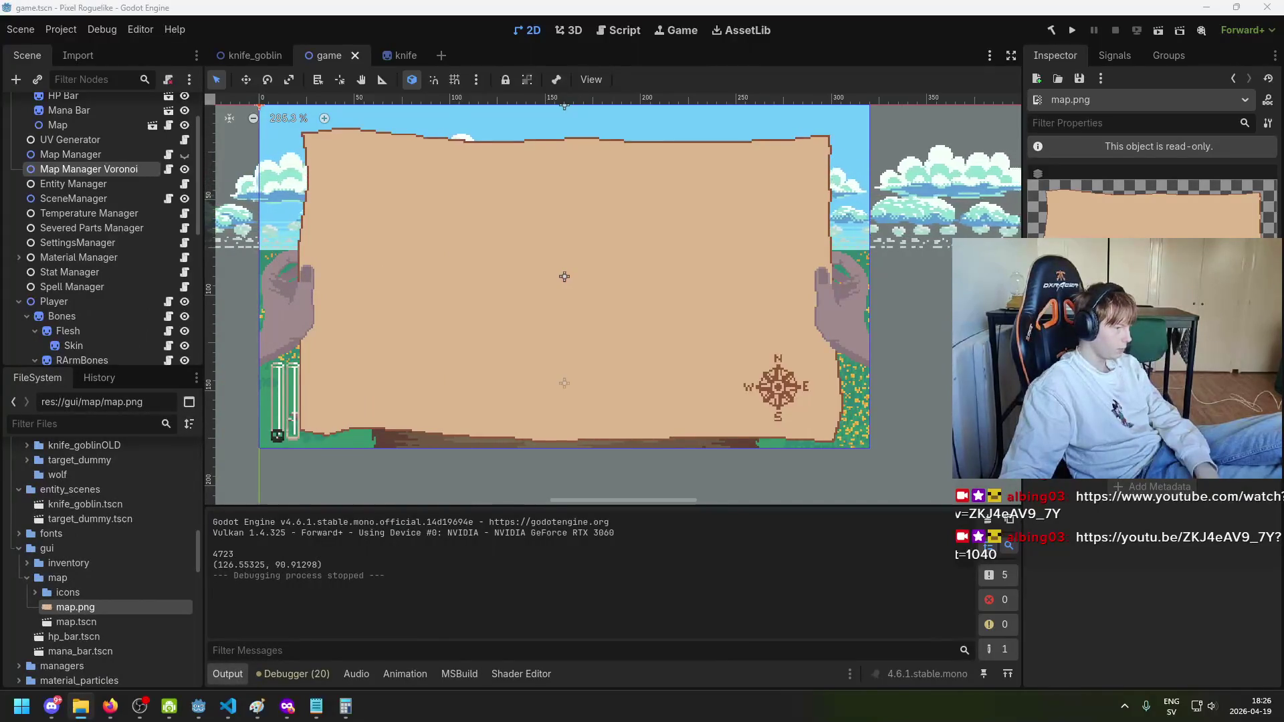
pyautogui.hotkey('alt', 'Tab')
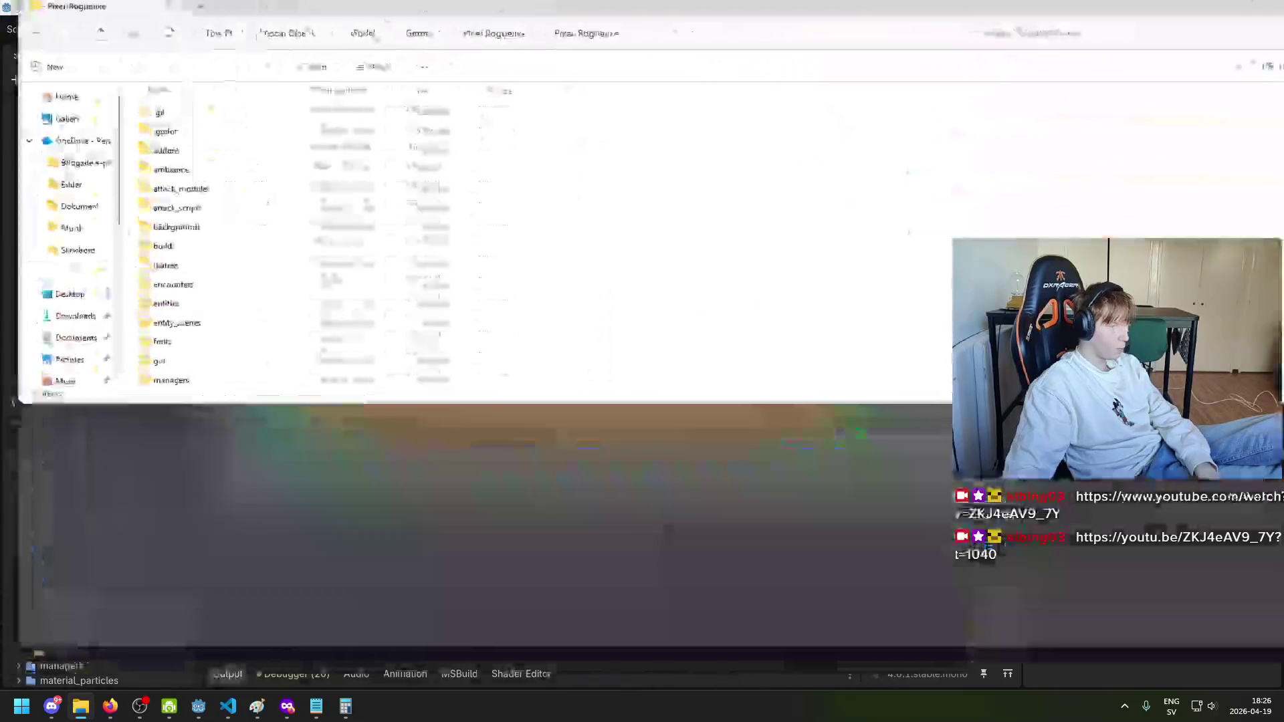
pyautogui.doubleClick(203, 360)
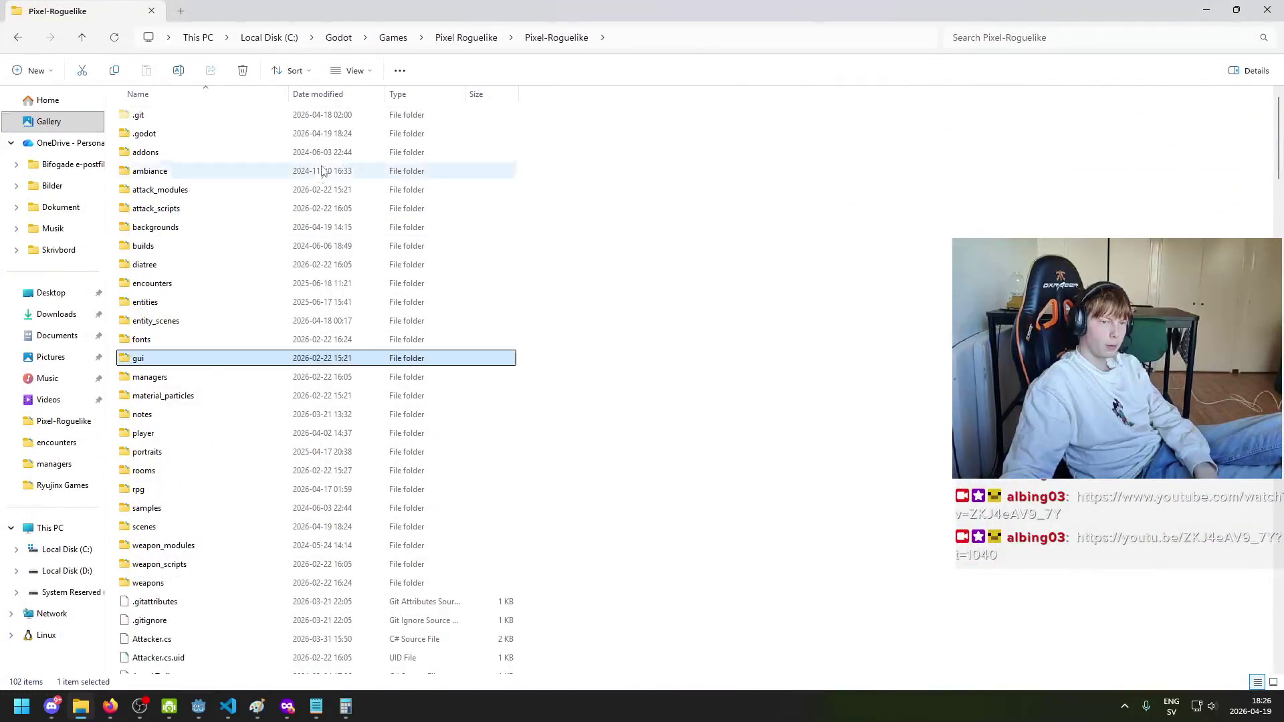
pyautogui.doubleClick(218, 135)
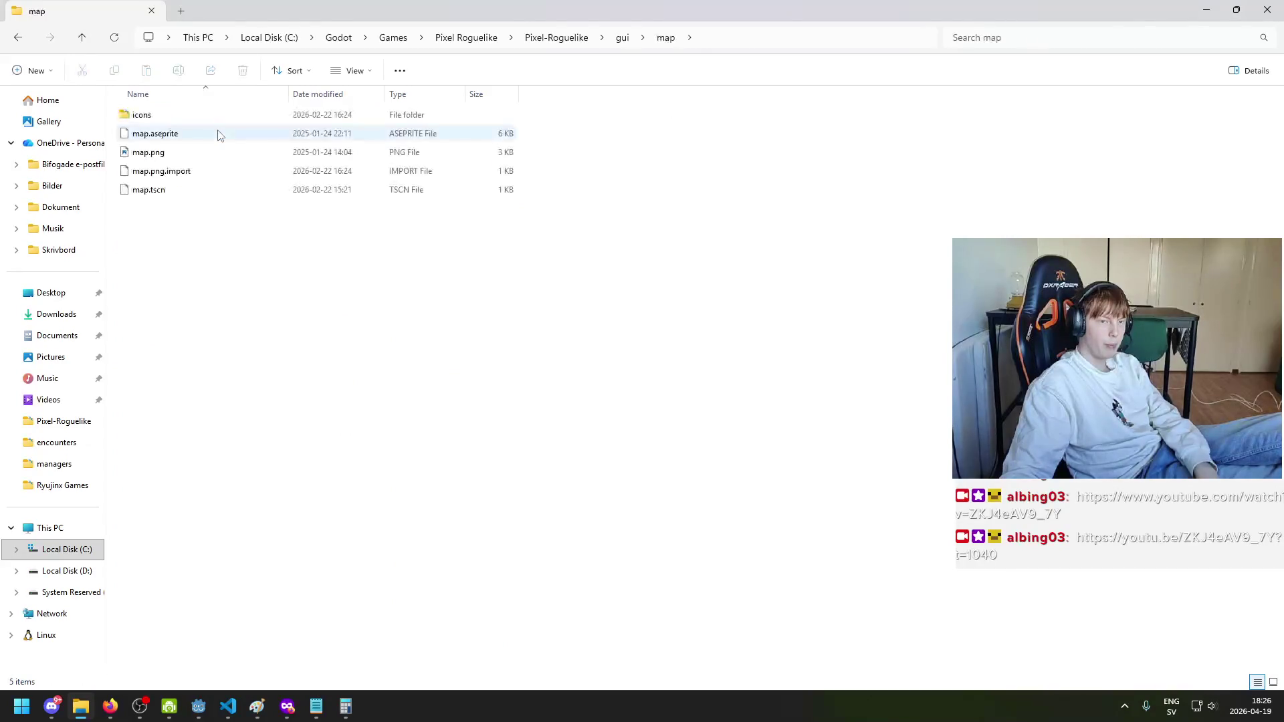
pyautogui.click(216, 137)
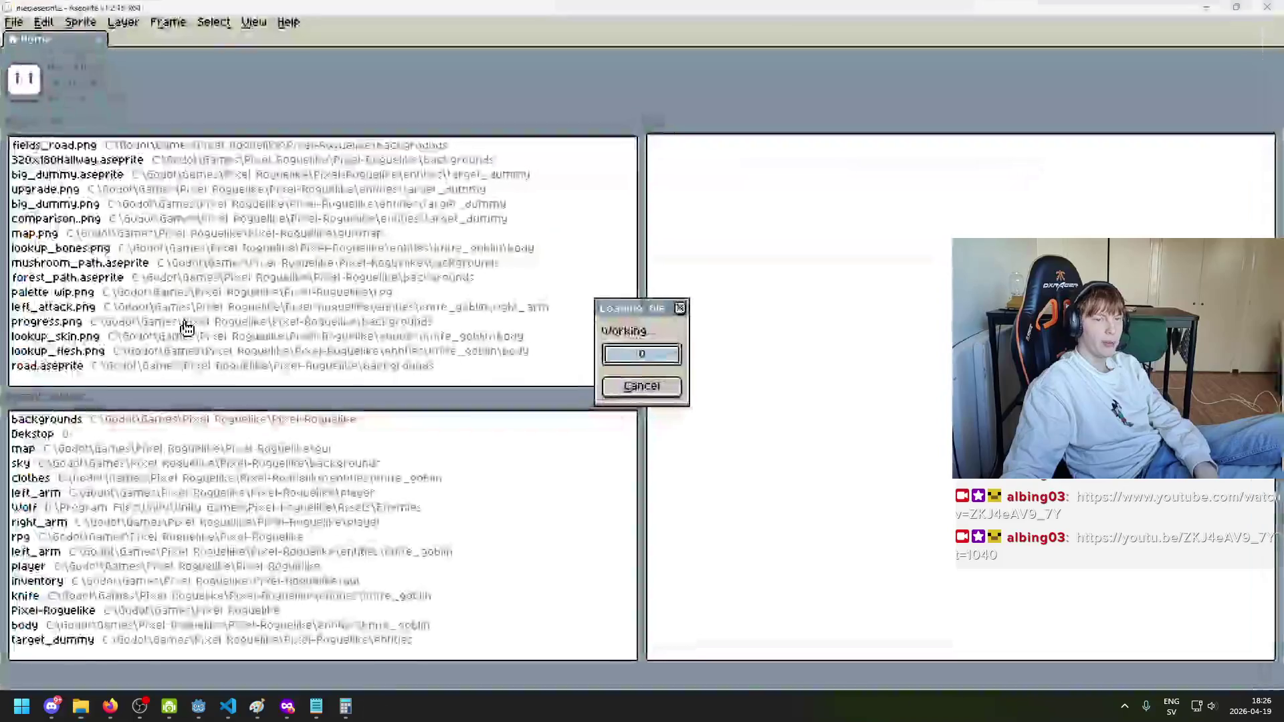
# Step: Toggle the clock layer's visibility and zoom out to frame the whole map
pyautogui.scroll(2, 645, 337)
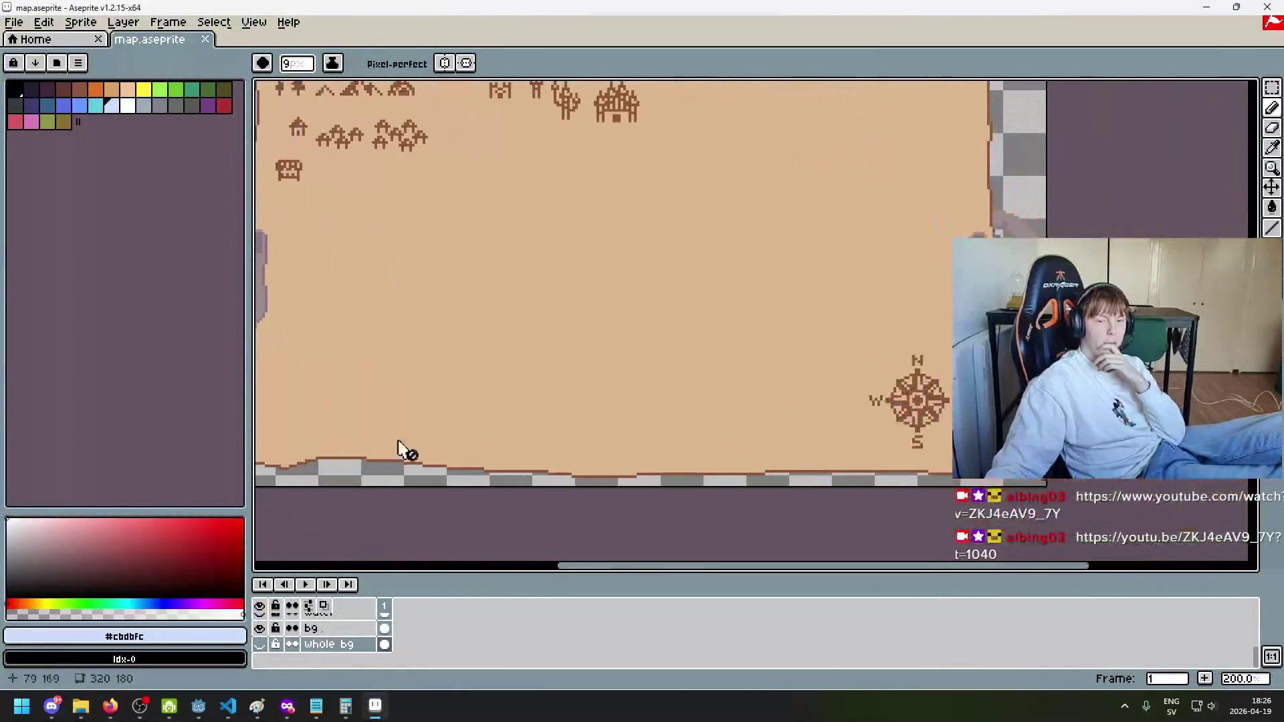
pyautogui.scroll(5, 277, 638)
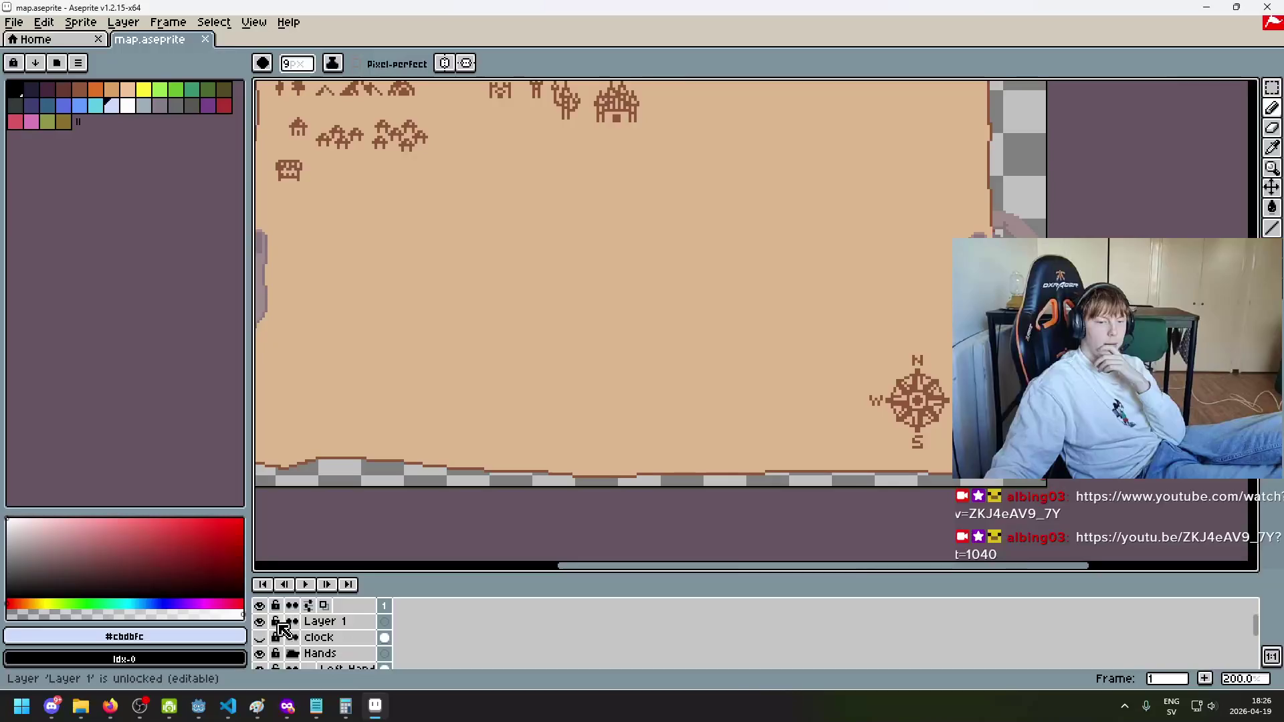
pyautogui.click(261, 638)
pyautogui.click(260, 637)
pyautogui.click(260, 638)
pyautogui.press('-')
pyautogui.press('-')
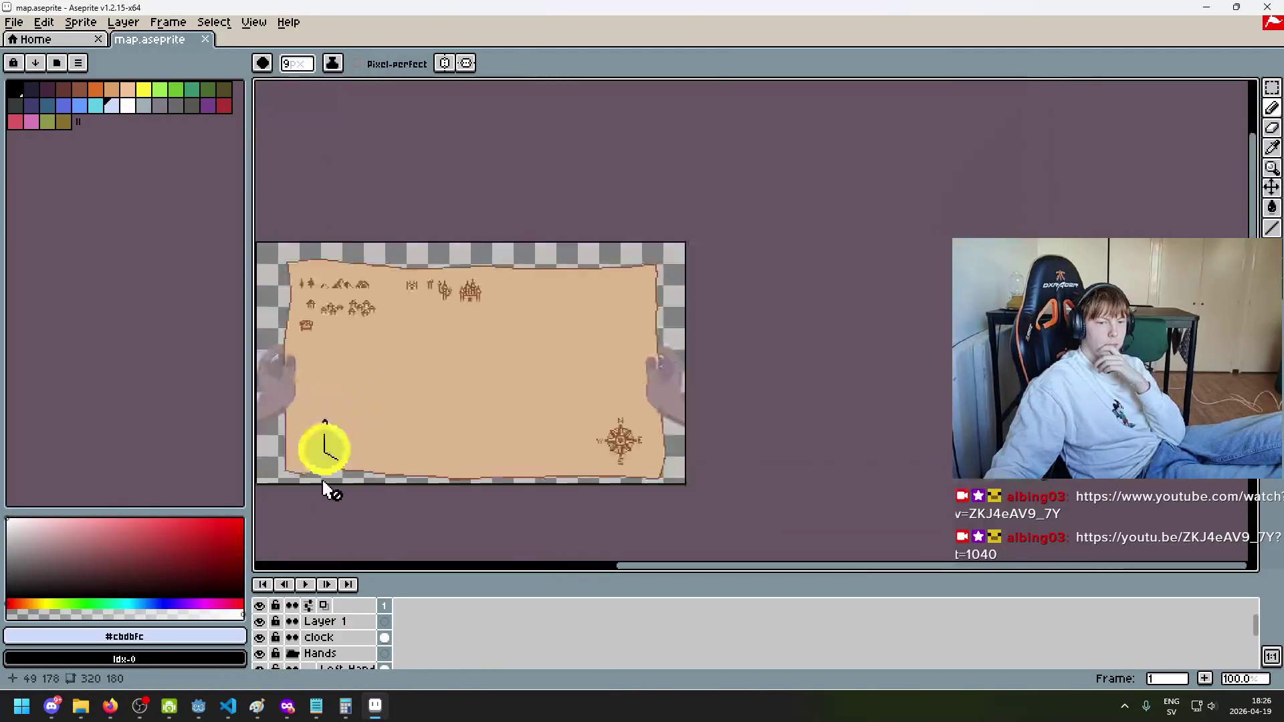
pyautogui.click(263, 639)
pyautogui.scroll(-3, 264, 642)
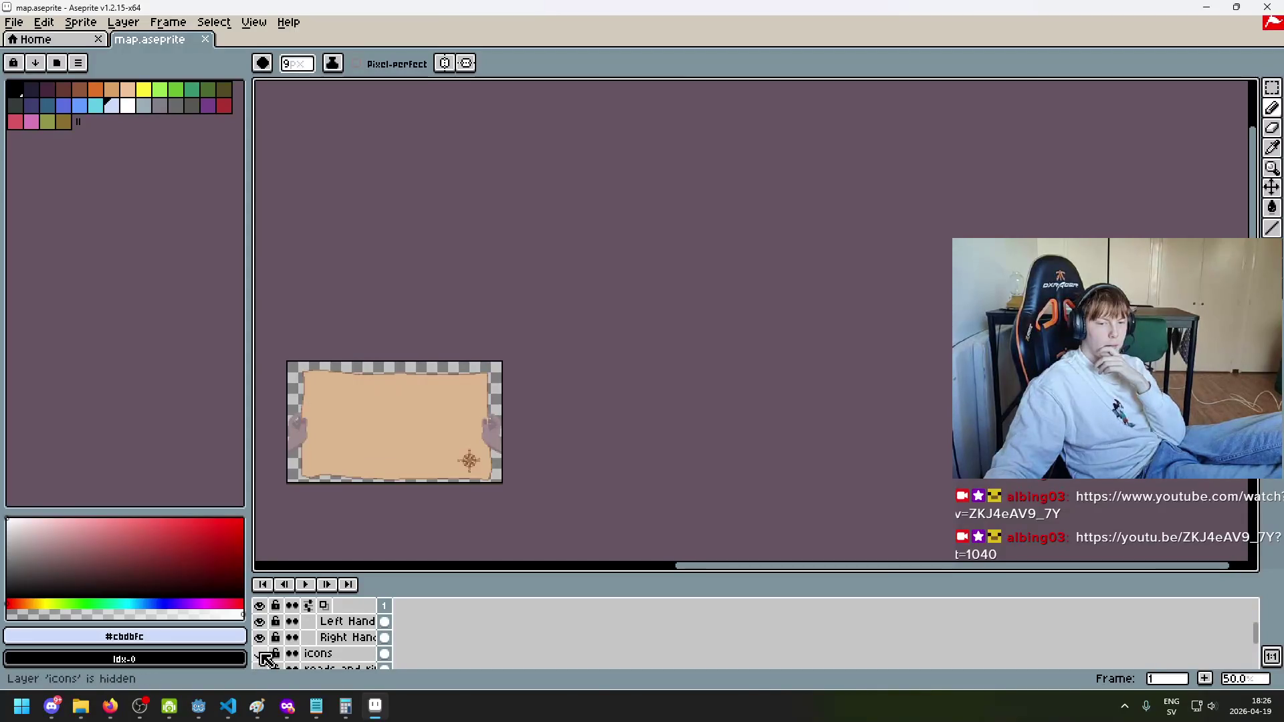
pyautogui.scroll(1, 331, 531)
pyautogui.moveTo(459, 450); pyautogui.dragTo(586, 388)
pyautogui.scroll(-1, 268, 642)
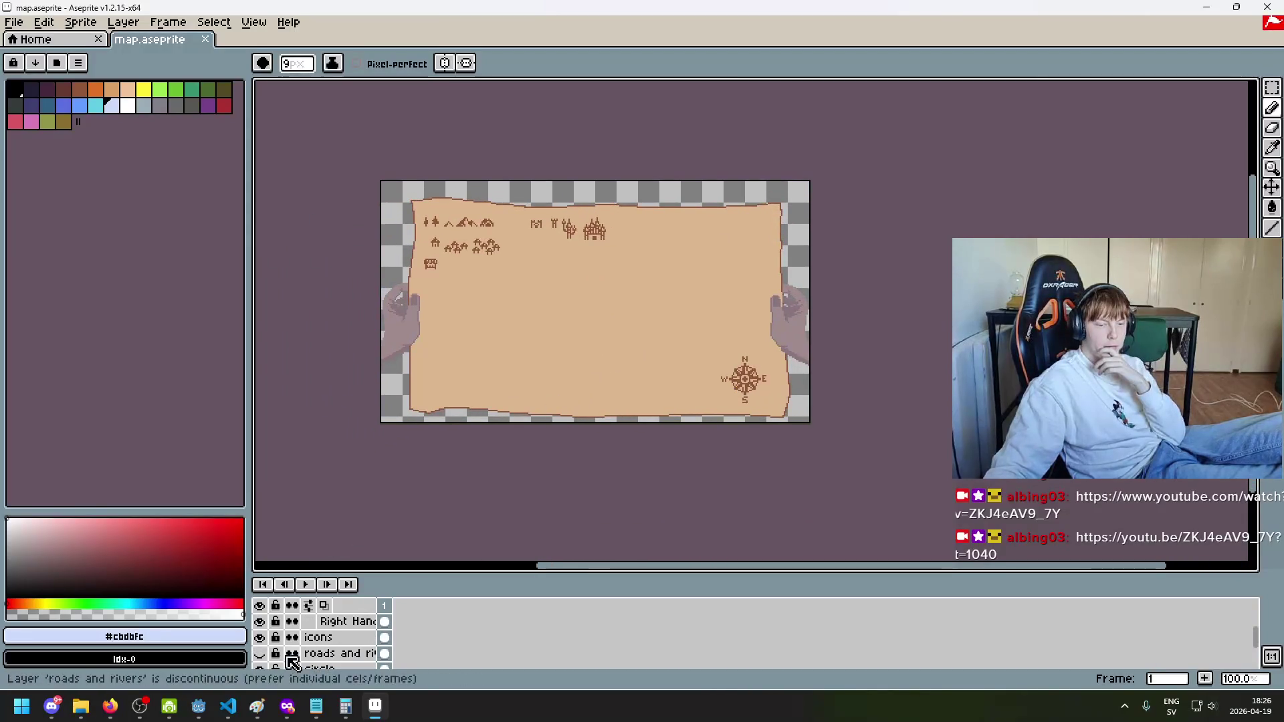
# Step: Toggle the roads and rivers layer, then show the water layer's hatching on lake and river
pyautogui.click(260, 653)
pyautogui.click(265, 654)
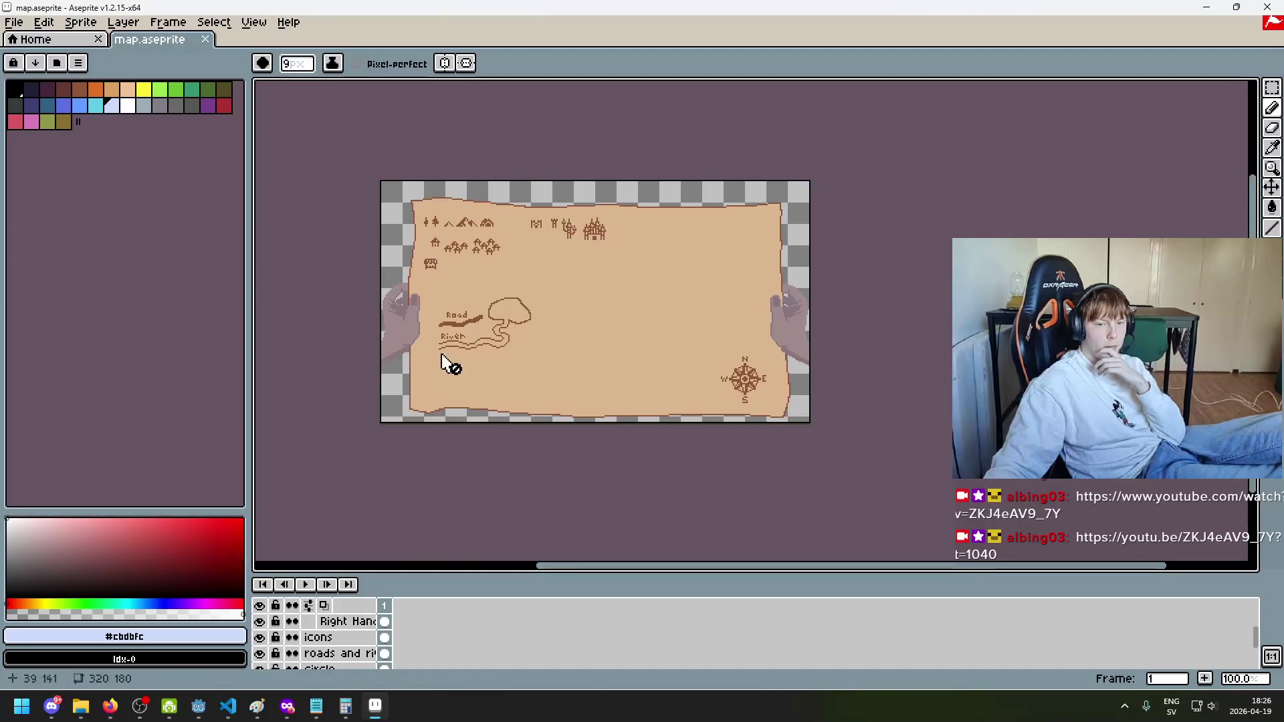
pyautogui.scroll(2, 450, 361)
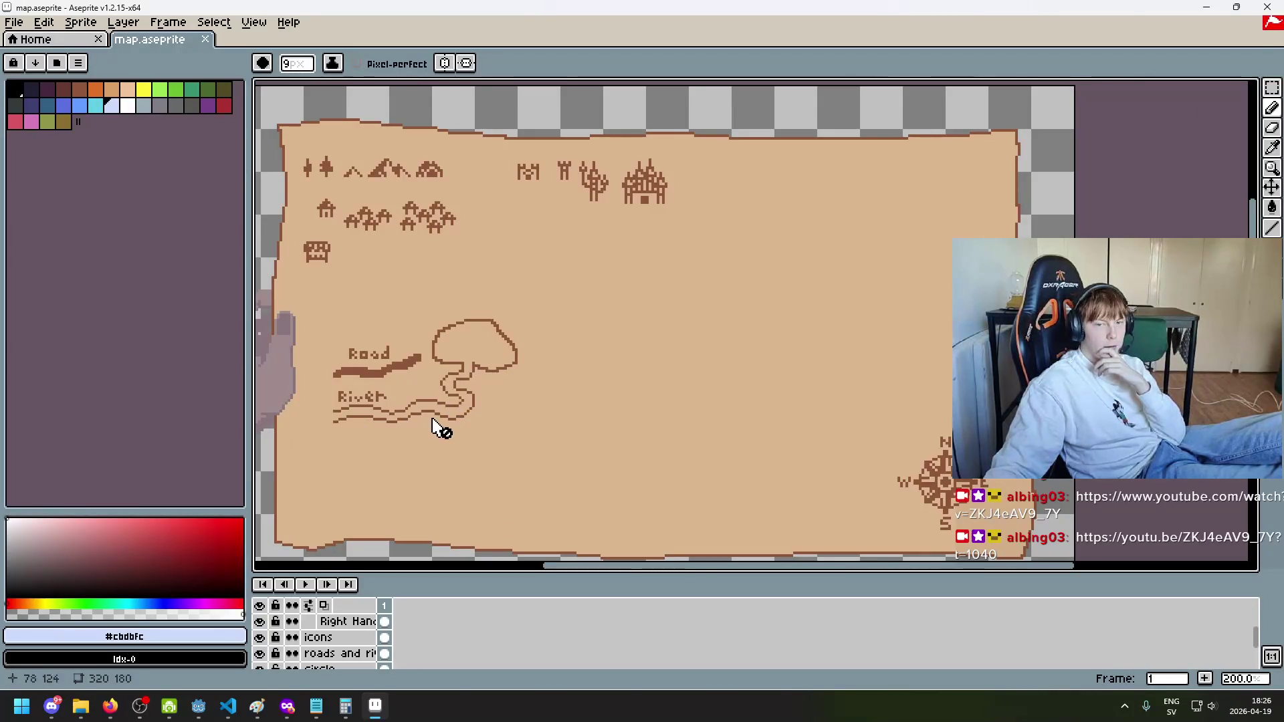
pyautogui.scroll(-3, 294, 662)
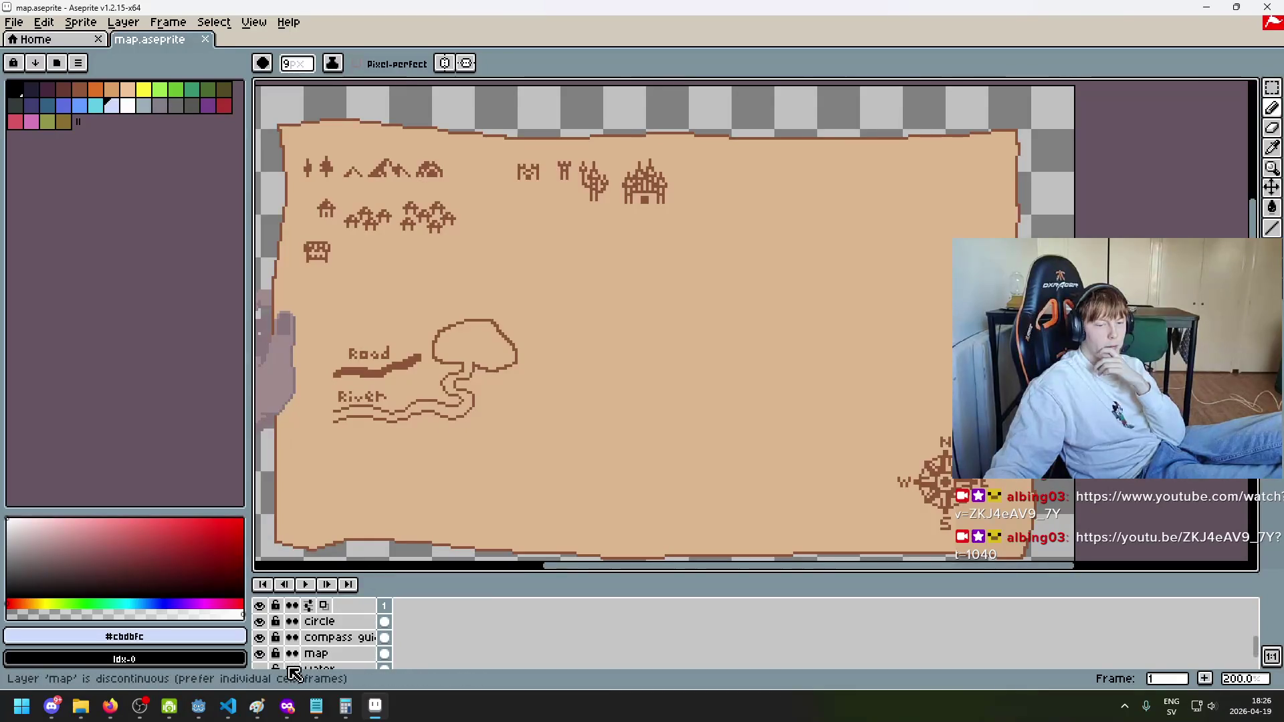
pyautogui.scroll(-1, 284, 662)
pyautogui.click(265, 660)
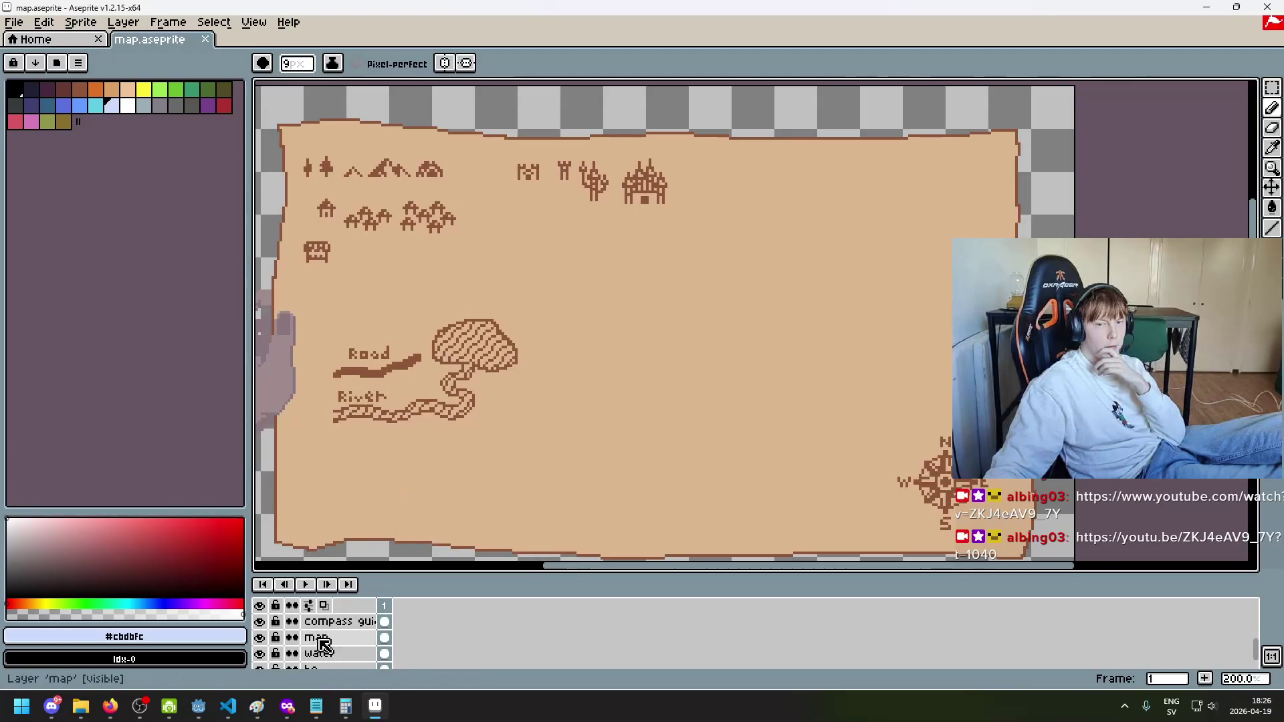
pyautogui.scroll(-3, 301, 659)
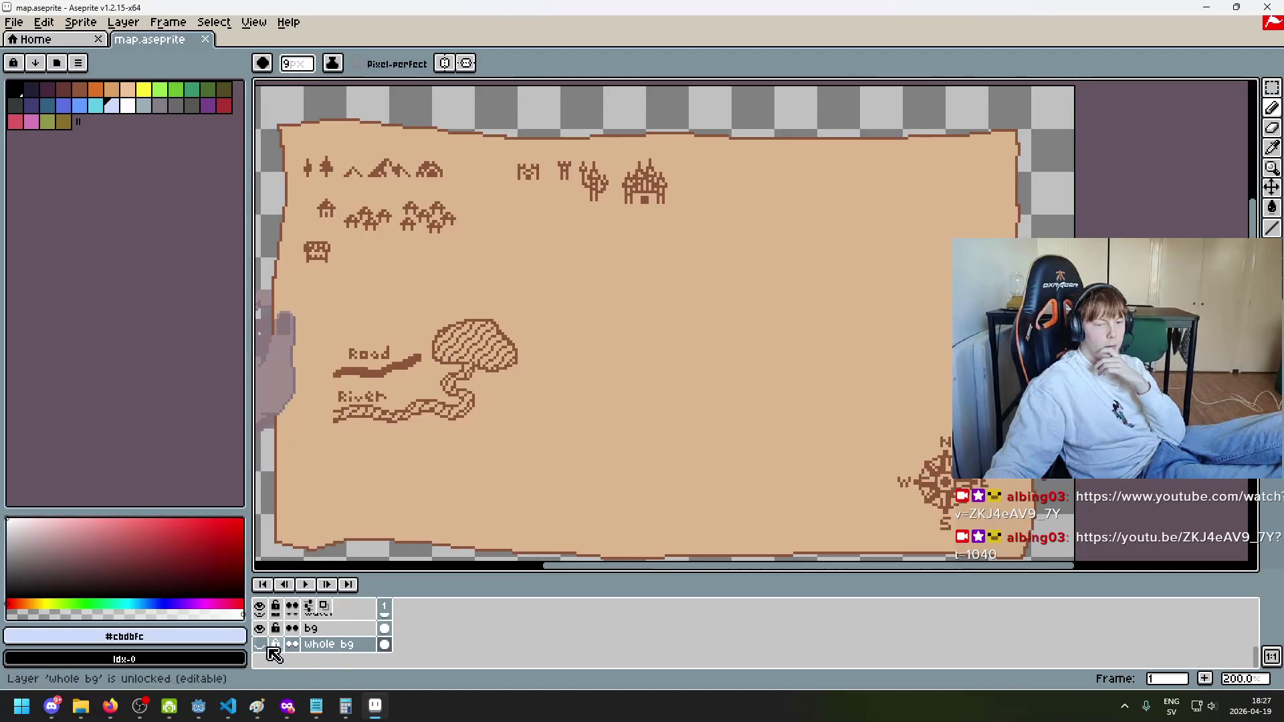
# Step: Preview and re-hide the whole bg layer, then pan around the map
pyautogui.click(259, 645)
pyautogui.click(259, 644)
pyautogui.scroll(1, 277, 649)
pyautogui.scroll(3, 276, 649)
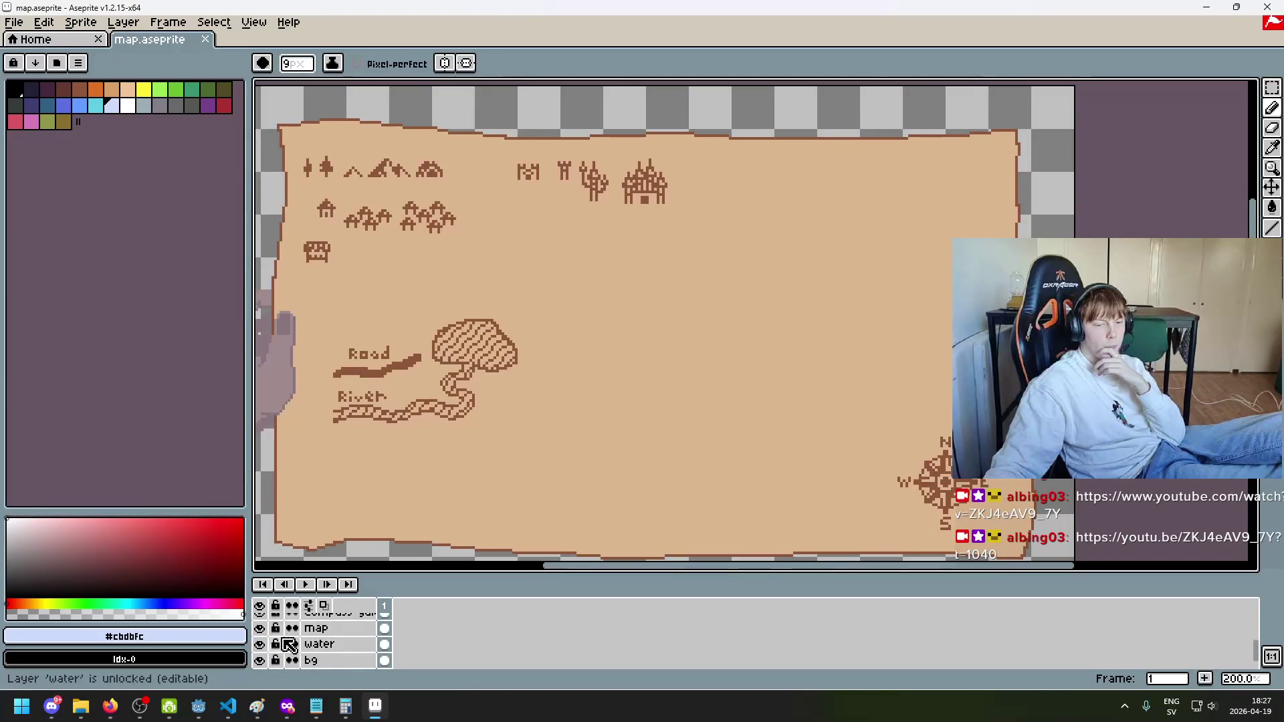
pyautogui.scroll(-1, 441, 435)
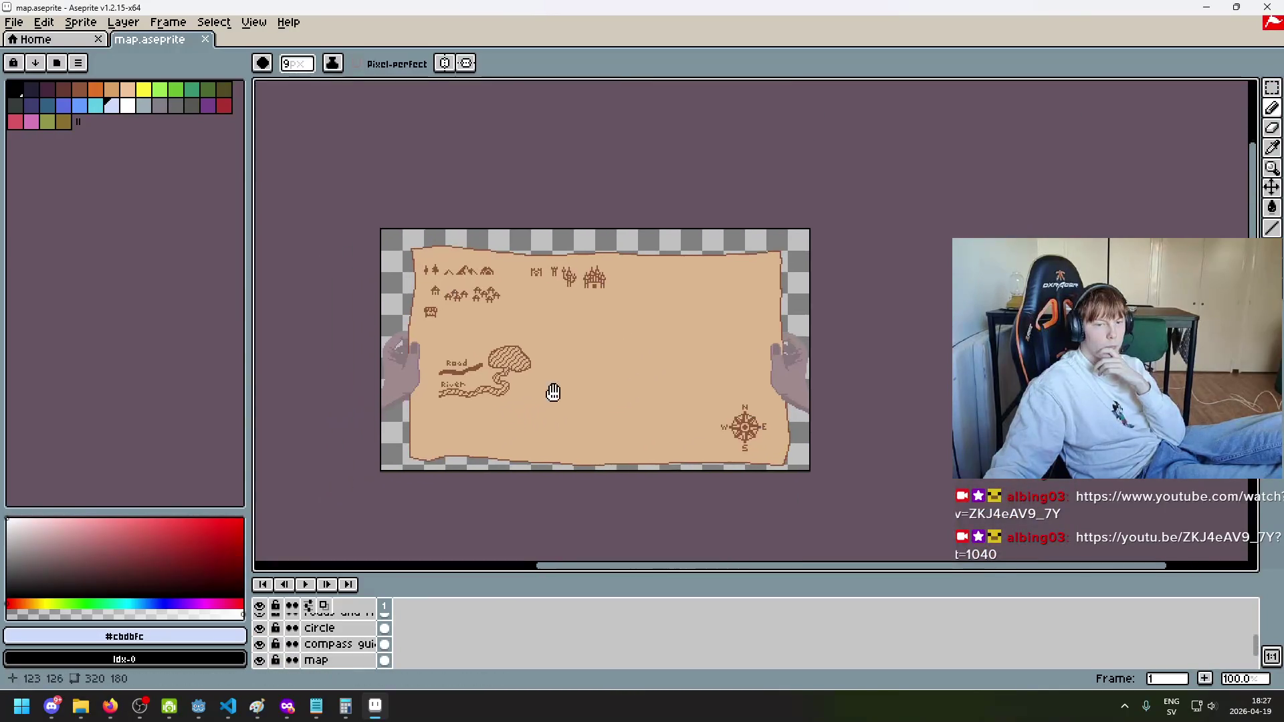
pyautogui.scroll(1, 562, 386)
pyautogui.scroll(1, 503, 299)
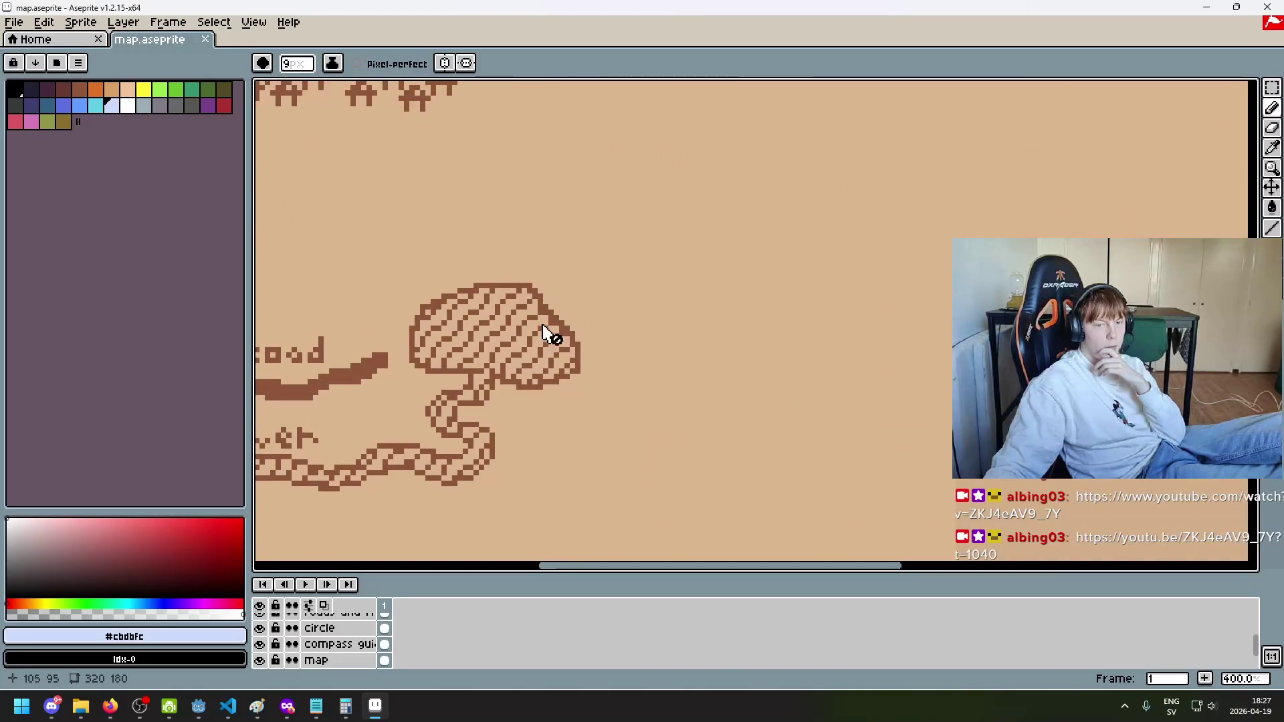
pyautogui.scroll(-1, 525, 364)
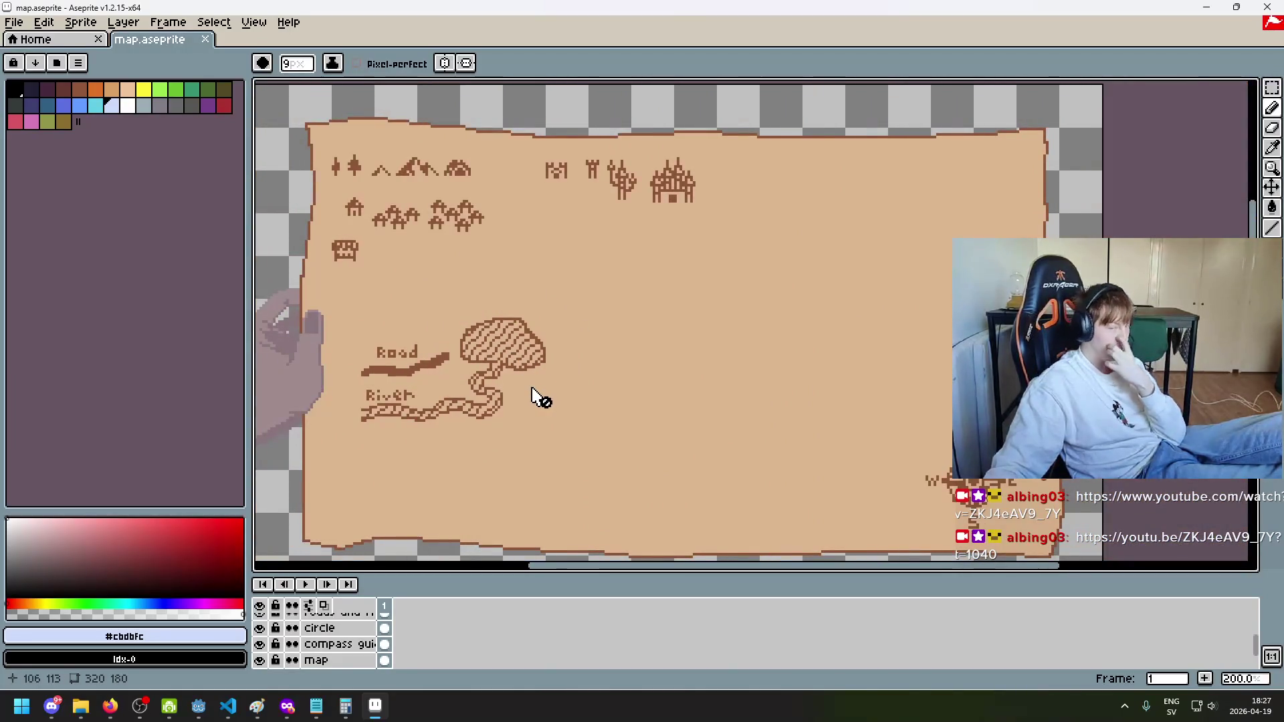
pyautogui.scroll(-1, 527, 396)
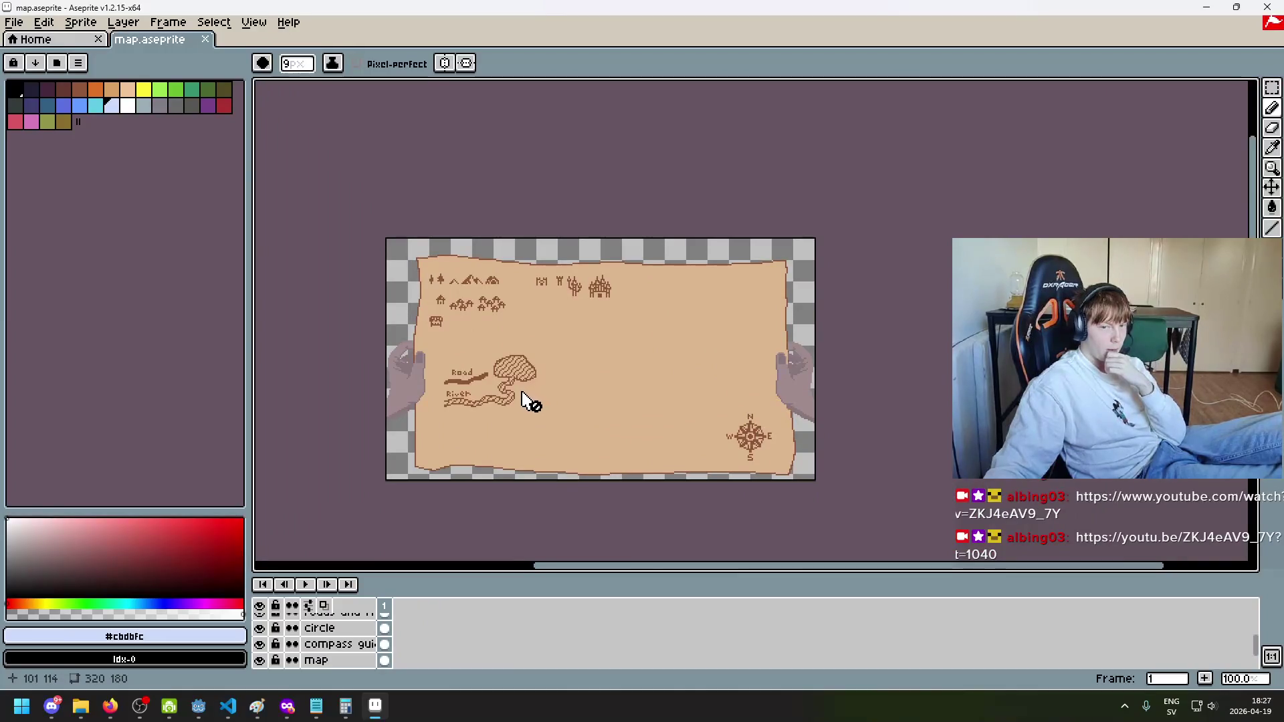
pyautogui.moveTo(521, 396)
pyautogui.mouseDown()
pyautogui.moveTo(481, 368)
pyautogui.moveTo(487, 442)
pyautogui.mouseUp()
pyautogui.scroll(1, 471, 361)
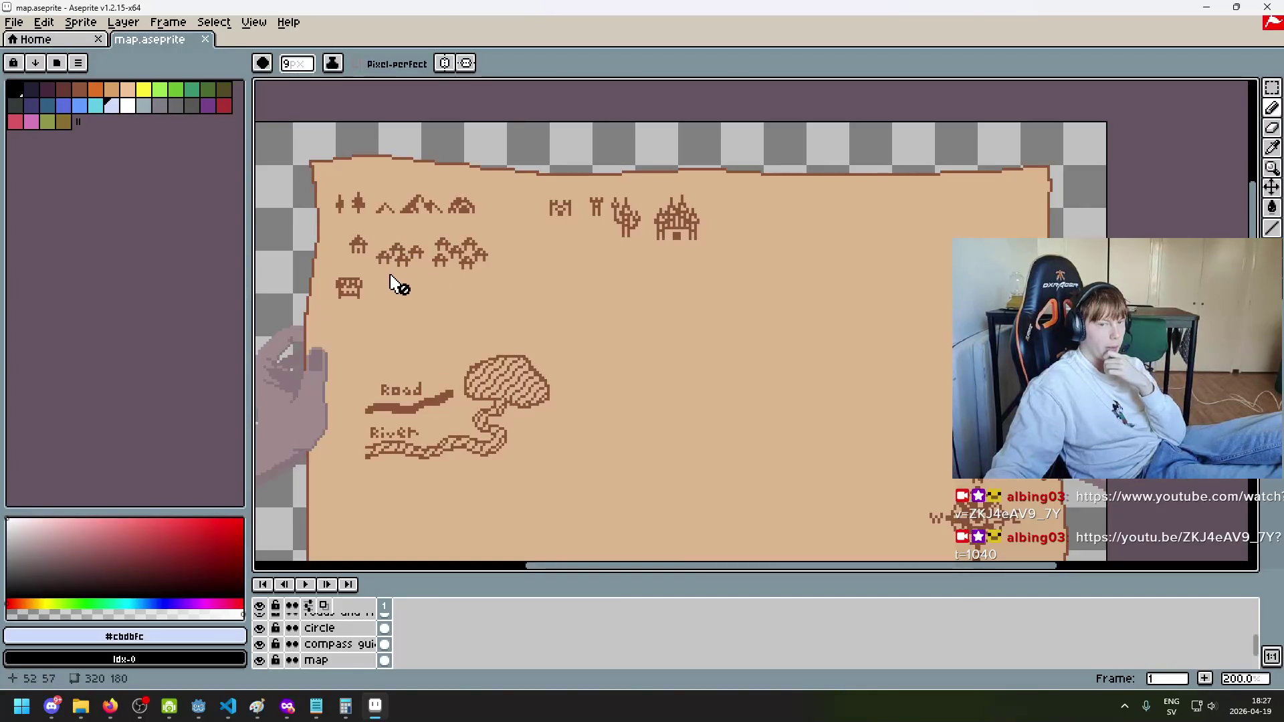
pyautogui.scroll(-2, 355, 286)
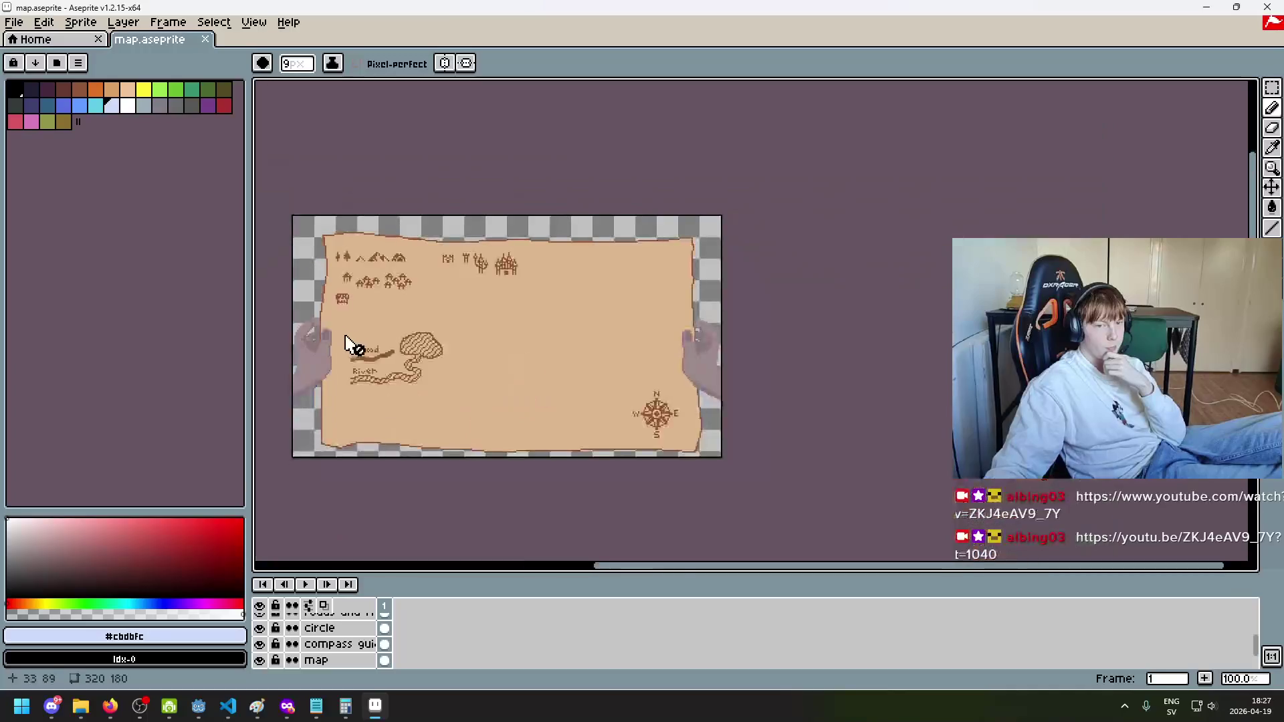
pyautogui.scroll(2, 509, 321)
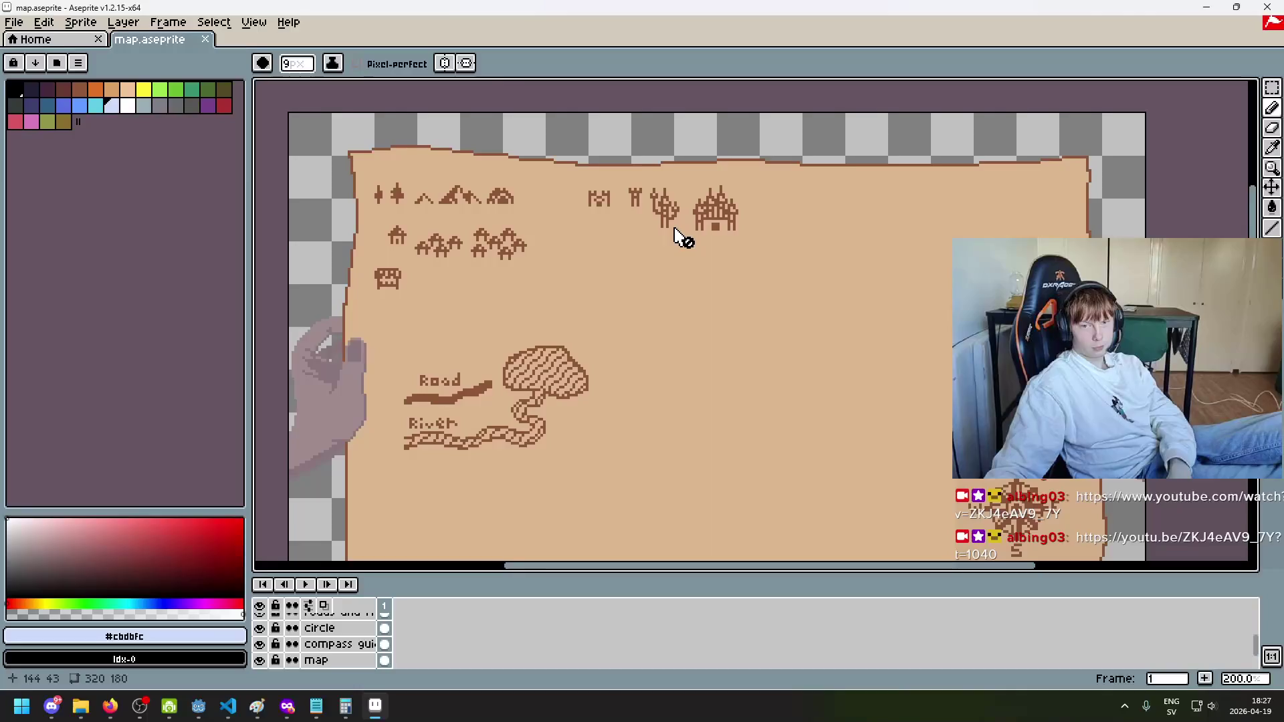
pyautogui.moveTo(719, 255); pyautogui.dragTo(693, 225)
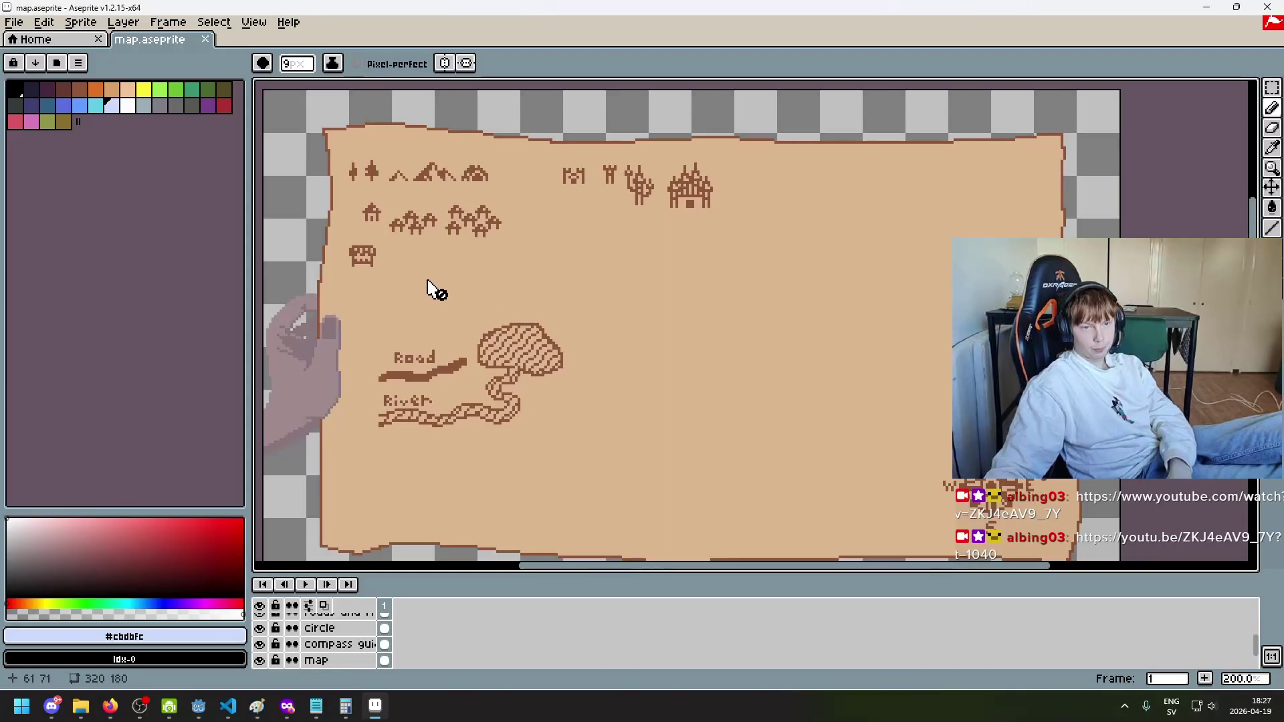
pyautogui.click(1273, 87)
pyautogui.scroll(1, 770, 202)
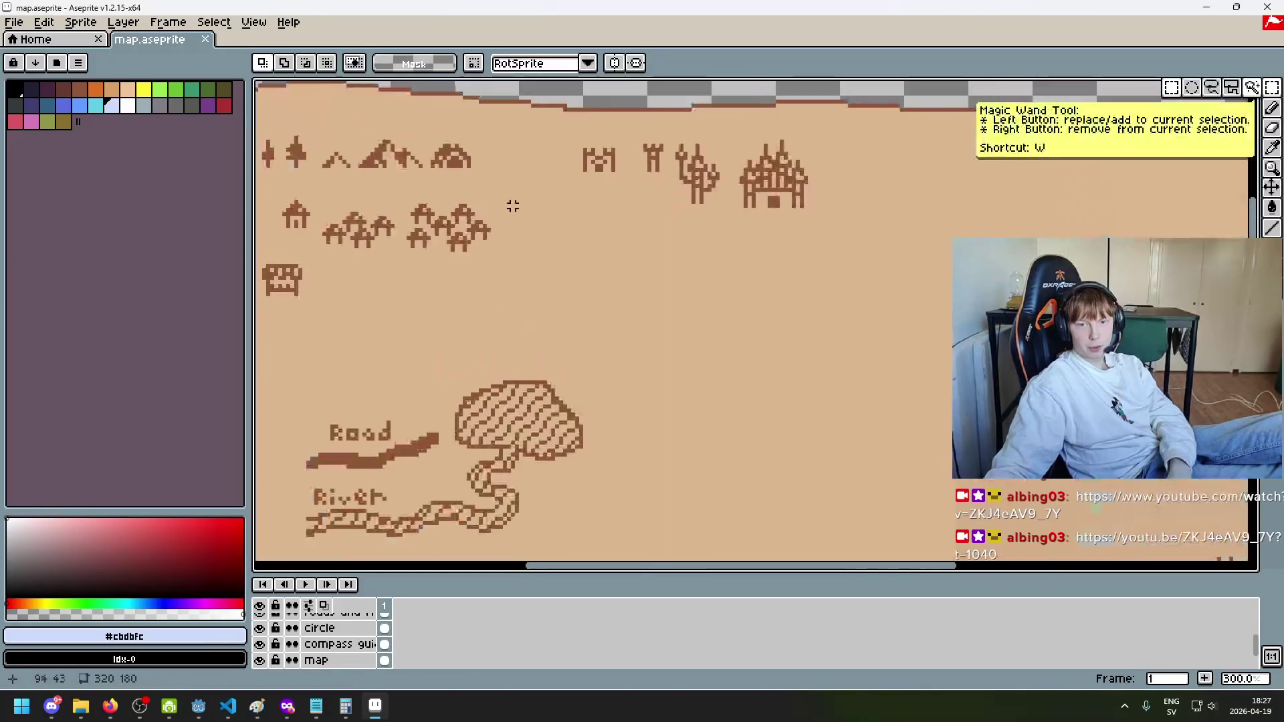
pyautogui.hscroll(-4, 769, 202)
pyautogui.moveTo(488, 221)
pyautogui.mouseDown()
pyautogui.moveTo(586, 302)
pyautogui.moveTo(490, 209)
pyautogui.mouseUp()
pyautogui.click(588, 290)
pyautogui.click(690, 275)
pyautogui.moveTo(689, 274); pyautogui.dragTo(653, 365)
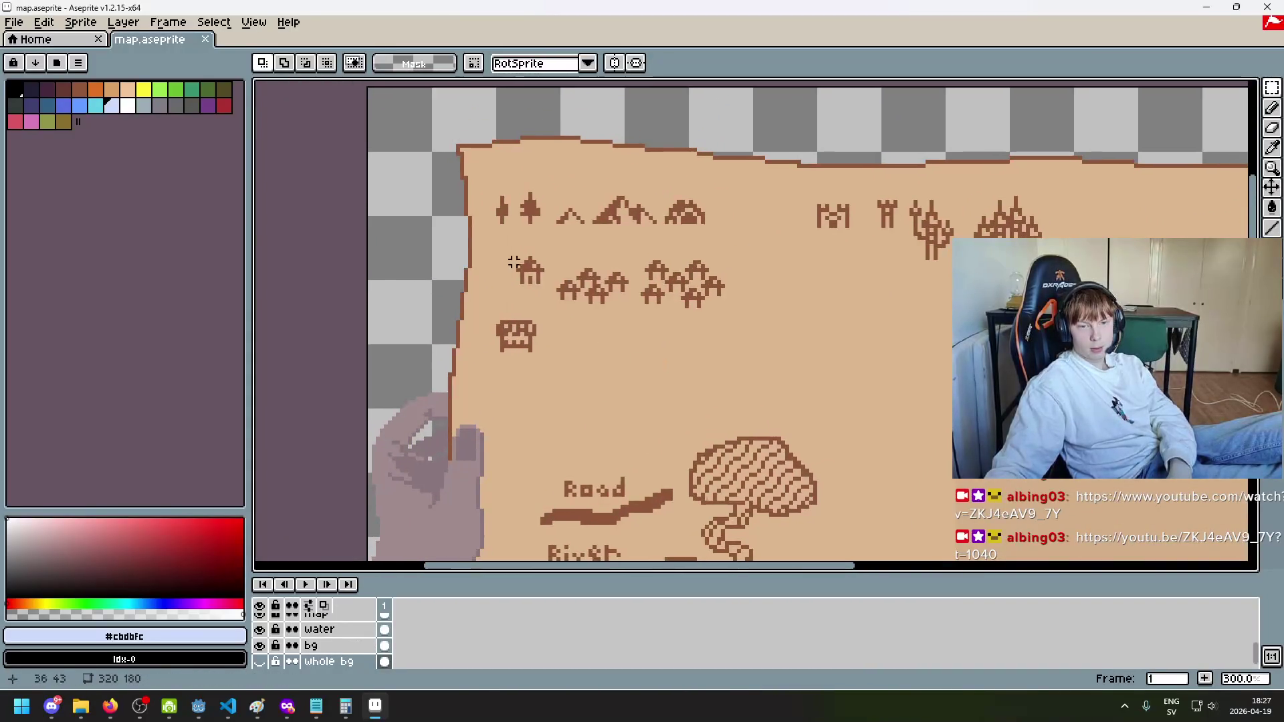
pyautogui.moveTo(521, 245)
pyautogui.mouseDown()
pyautogui.moveTo(634, 315)
pyautogui.moveTo(493, 253)
pyautogui.moveTo(748, 310)
pyautogui.mouseUp()
pyautogui.scroll(2, 570, 213)
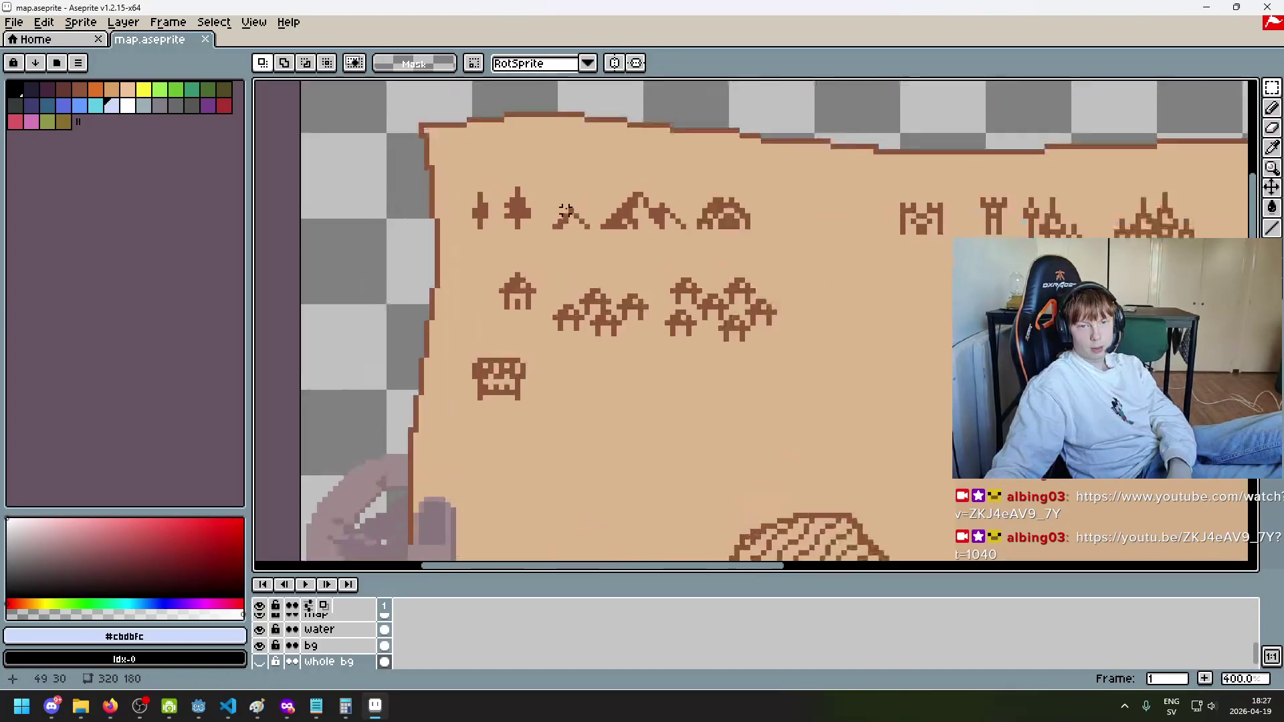
pyautogui.moveTo(545, 198); pyautogui.dragTo(599, 258)
pyautogui.moveTo(608, 168); pyautogui.dragTo(717, 259)
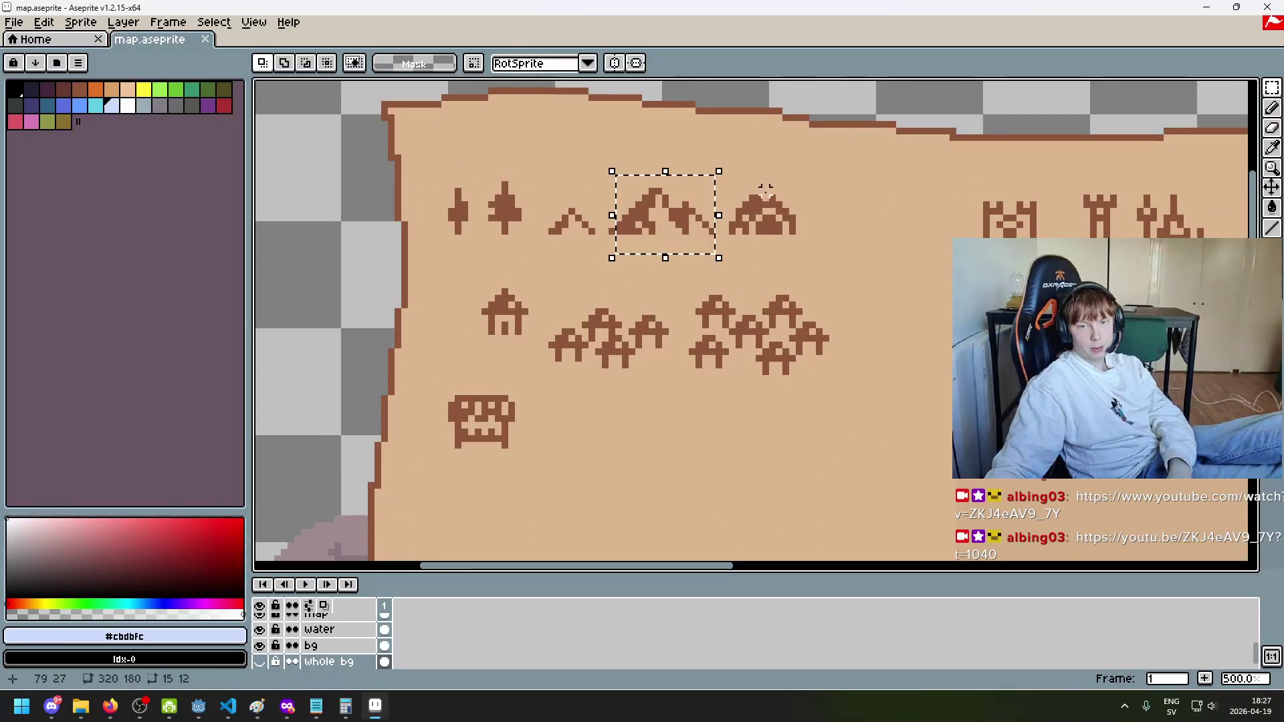
pyautogui.click(799, 246)
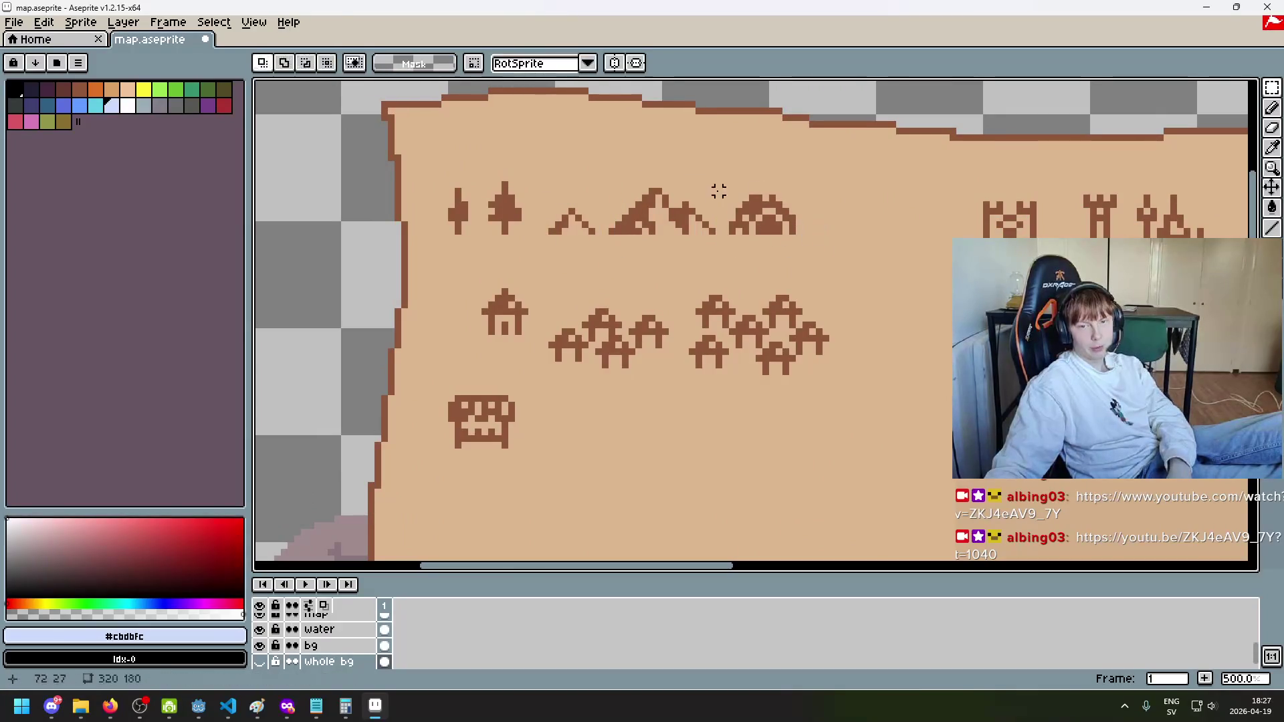
pyautogui.moveTo(719, 185); pyautogui.dragTo(813, 259)
pyautogui.click(886, 271)
pyautogui.moveTo(532, 238); pyautogui.dragTo(438, 158)
pyautogui.click(585, 158)
pyautogui.scroll(-3, 829, 281)
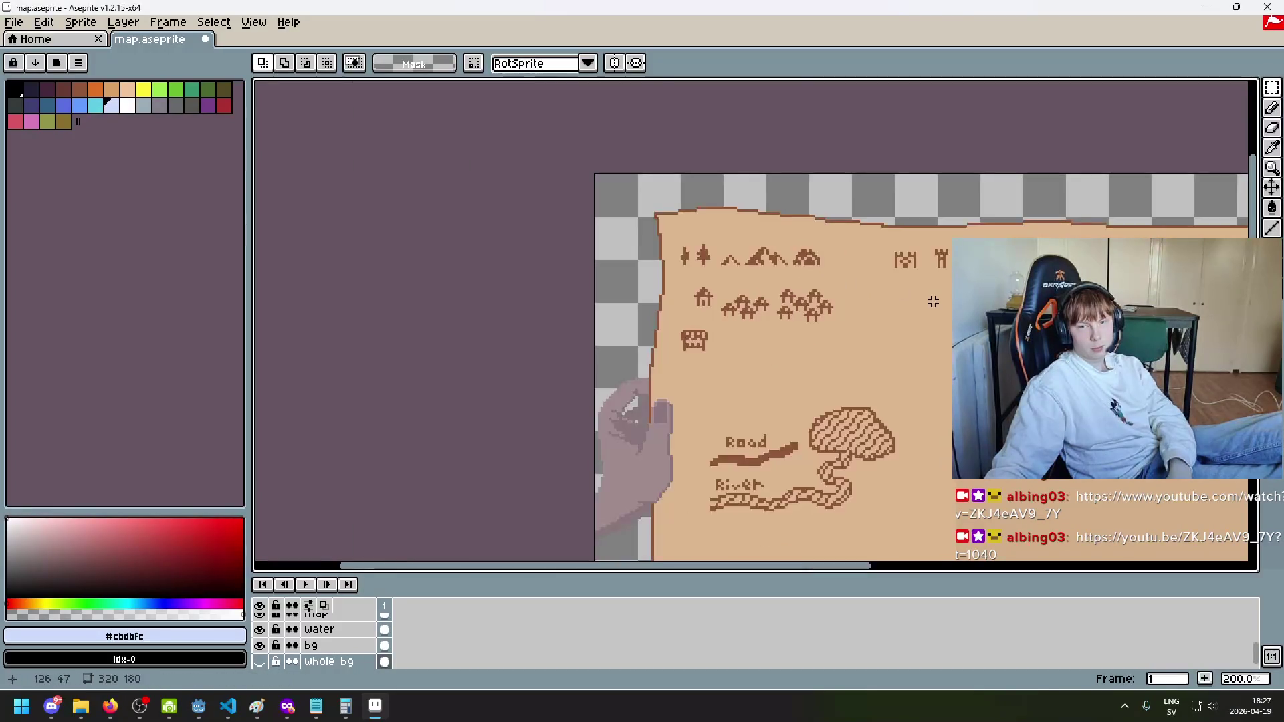
pyautogui.moveTo(933, 301); pyautogui.dragTo(688, 235)
pyautogui.scroll(-1, 710, 261)
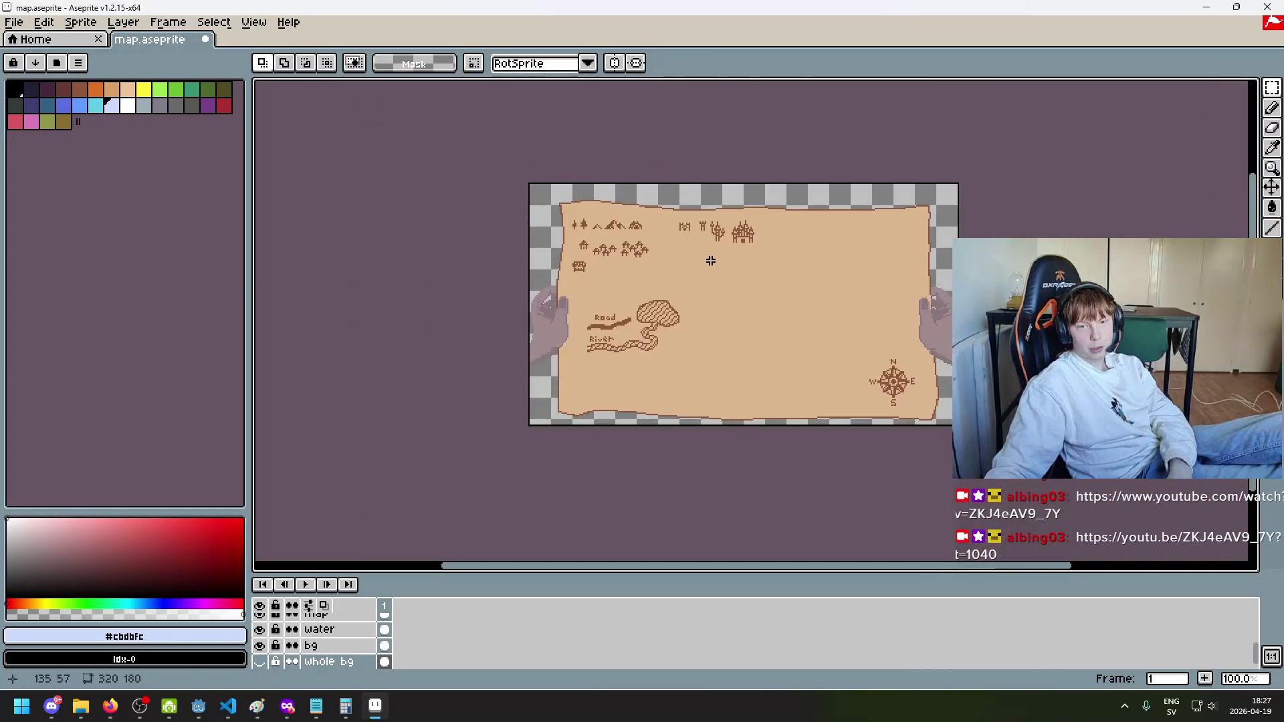
pyautogui.scroll(1, 711, 260)
pyautogui.scroll(-1, 711, 260)
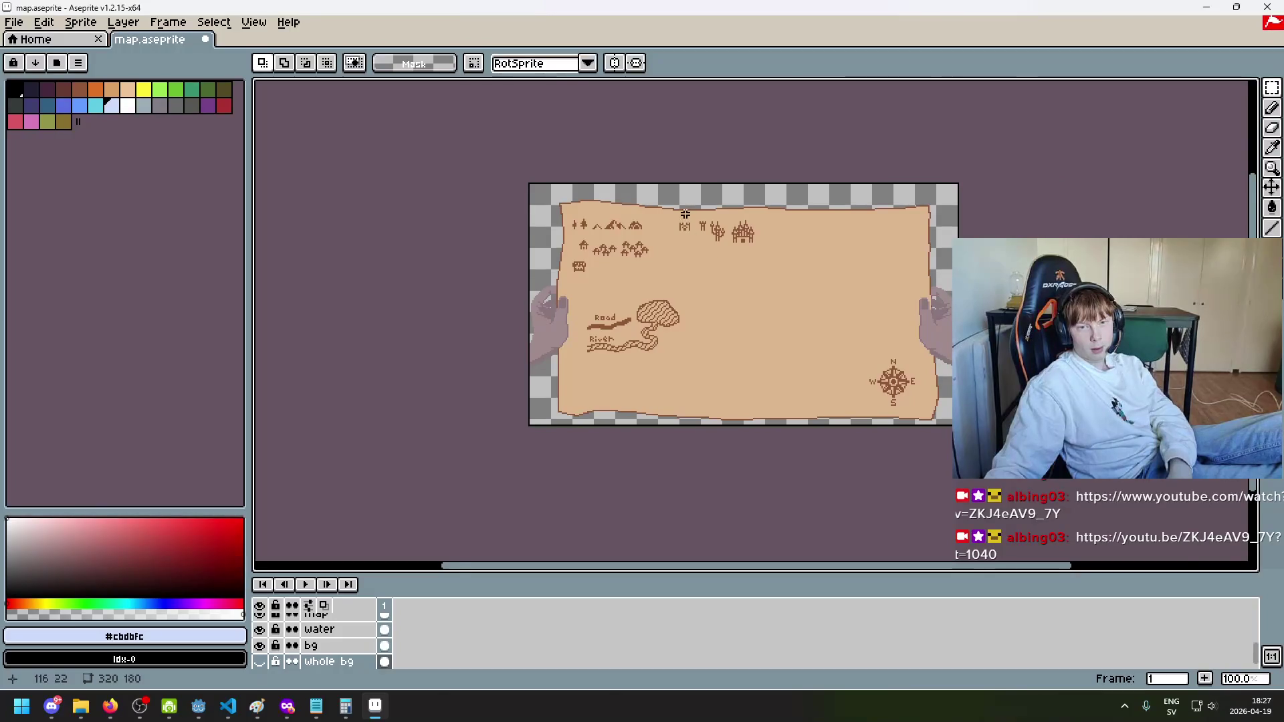
pyautogui.scroll(5, 686, 214)
pyautogui.moveTo(633, 264); pyautogui.dragTo(736, 361)
pyautogui.click(770, 373)
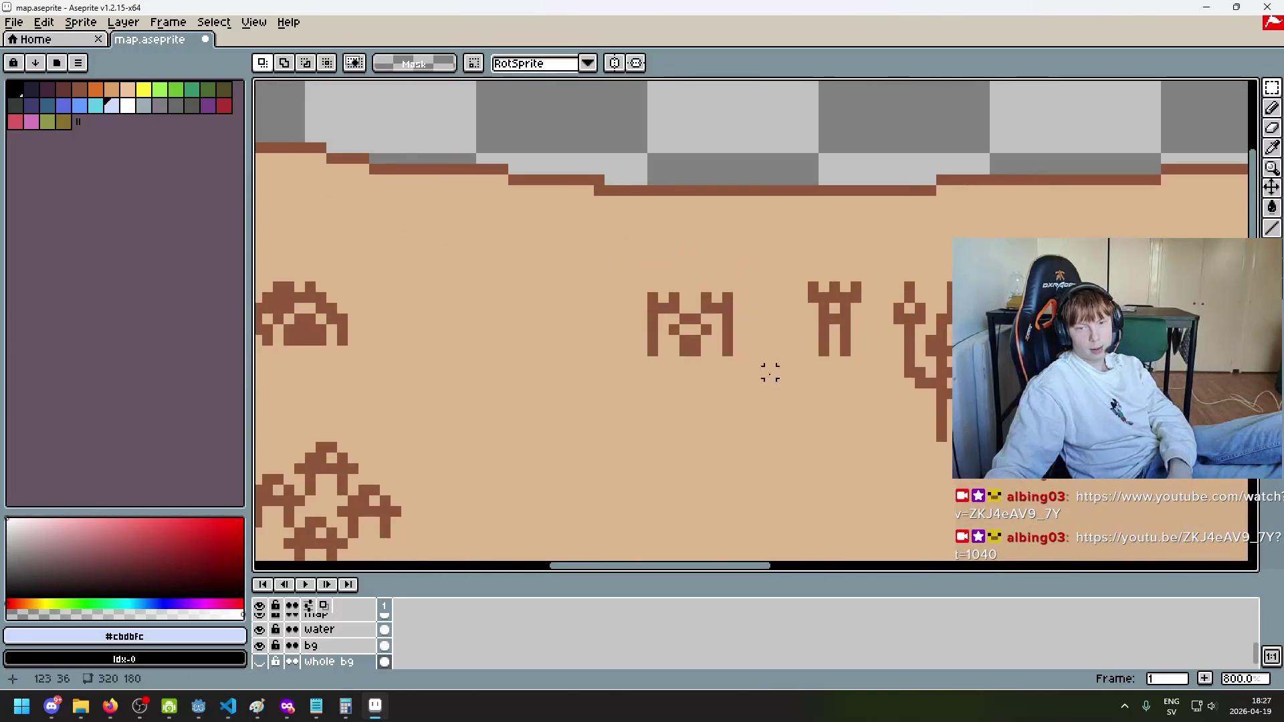
pyautogui.moveTo(619, 283); pyautogui.dragTo(741, 369)
pyautogui.scroll(-1, 802, 381)
pyautogui.scroll(1, 792, 341)
pyautogui.moveTo(802, 266)
pyautogui.mouseDown()
pyautogui.moveTo(873, 384)
pyautogui.moveTo(798, 281)
pyautogui.moveTo(867, 384)
pyautogui.moveTo(669, 186)
pyautogui.moveTo(780, 395)
pyautogui.moveTo(769, 302)
pyautogui.moveTo(669, 200)
pyautogui.mouseUp()
pyautogui.click(899, 385)
pyautogui.click(664, 208)
pyautogui.click(803, 384)
pyautogui.click(814, 376)
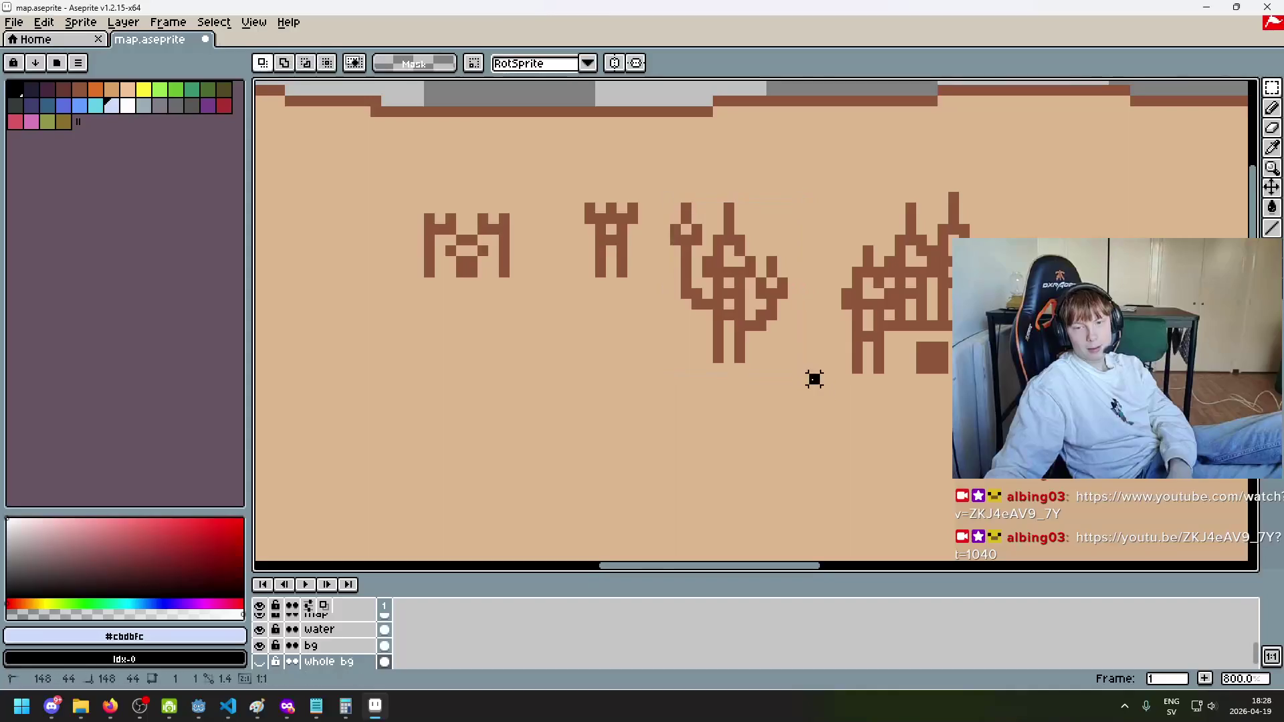
pyautogui.moveTo(806, 387); pyautogui.dragTo(1027, 179)
pyautogui.click(1023, 198)
pyautogui.scroll(-4, 937, 301)
pyautogui.scroll(3, 937, 301)
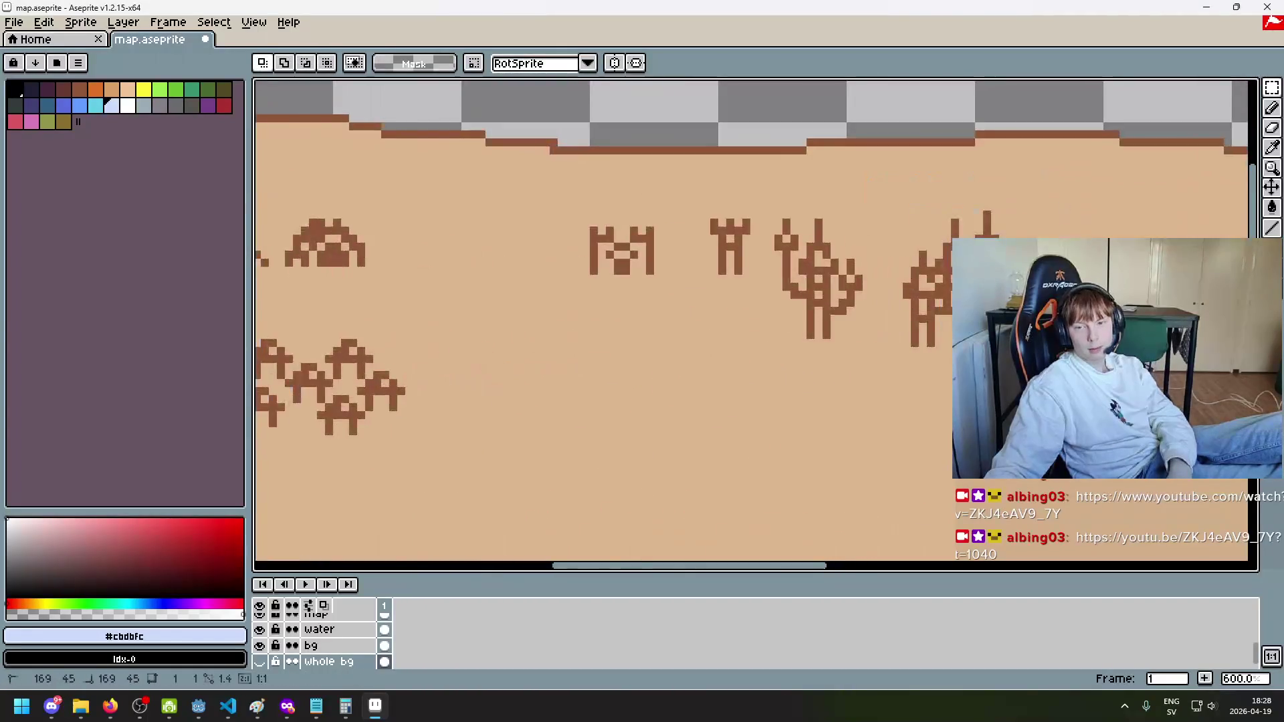
pyautogui.moveTo(1056, 361); pyautogui.dragTo(890, 206)
pyautogui.click(911, 162)
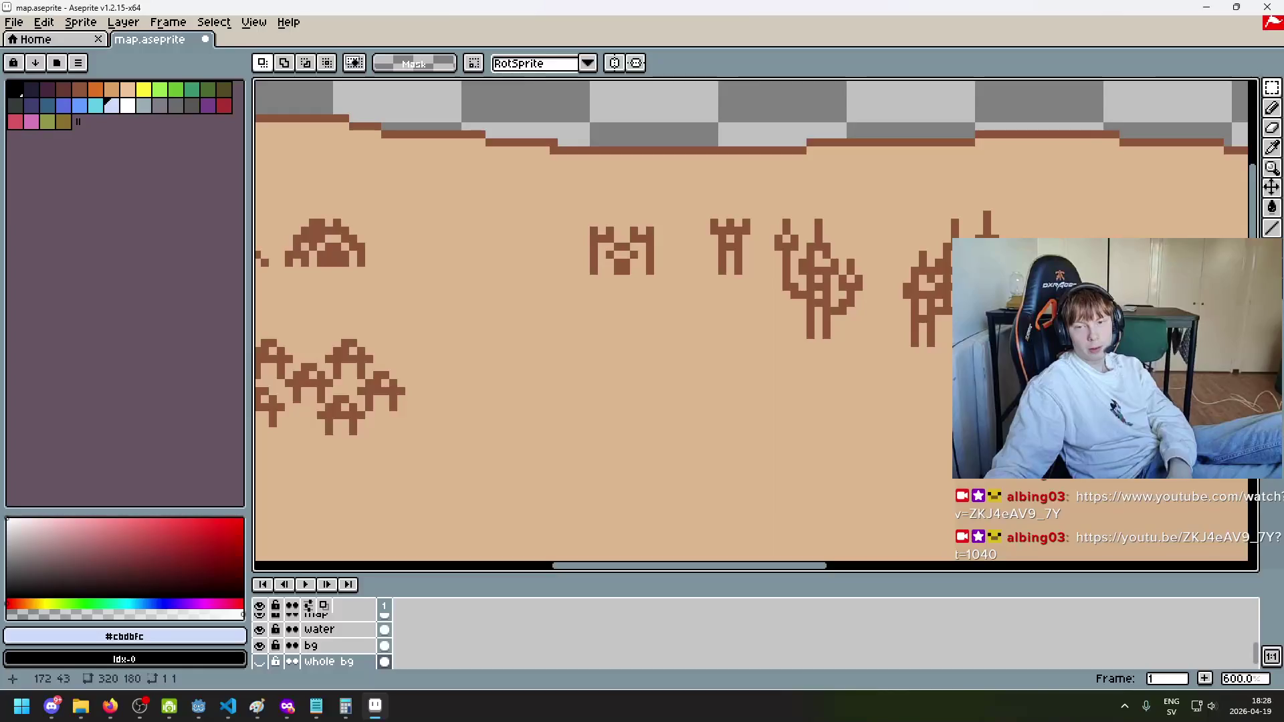
pyautogui.moveTo(878, 211)
pyautogui.mouseDown()
pyautogui.moveTo(1066, 390)
pyautogui.moveTo(906, 199)
pyautogui.mouseUp()
pyautogui.click(1054, 362)
pyautogui.scroll(-5, 907, 199)
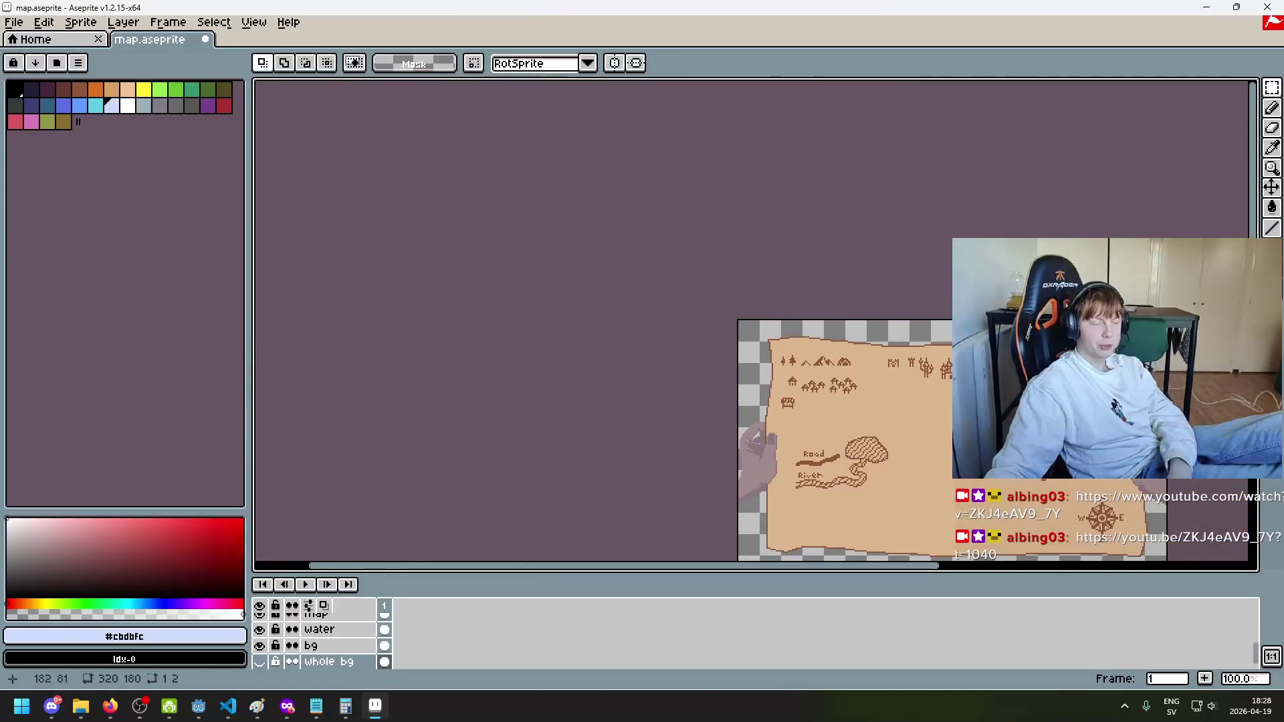
pyautogui.scroll(2, 911, 393)
pyautogui.scroll(3, 884, 283)
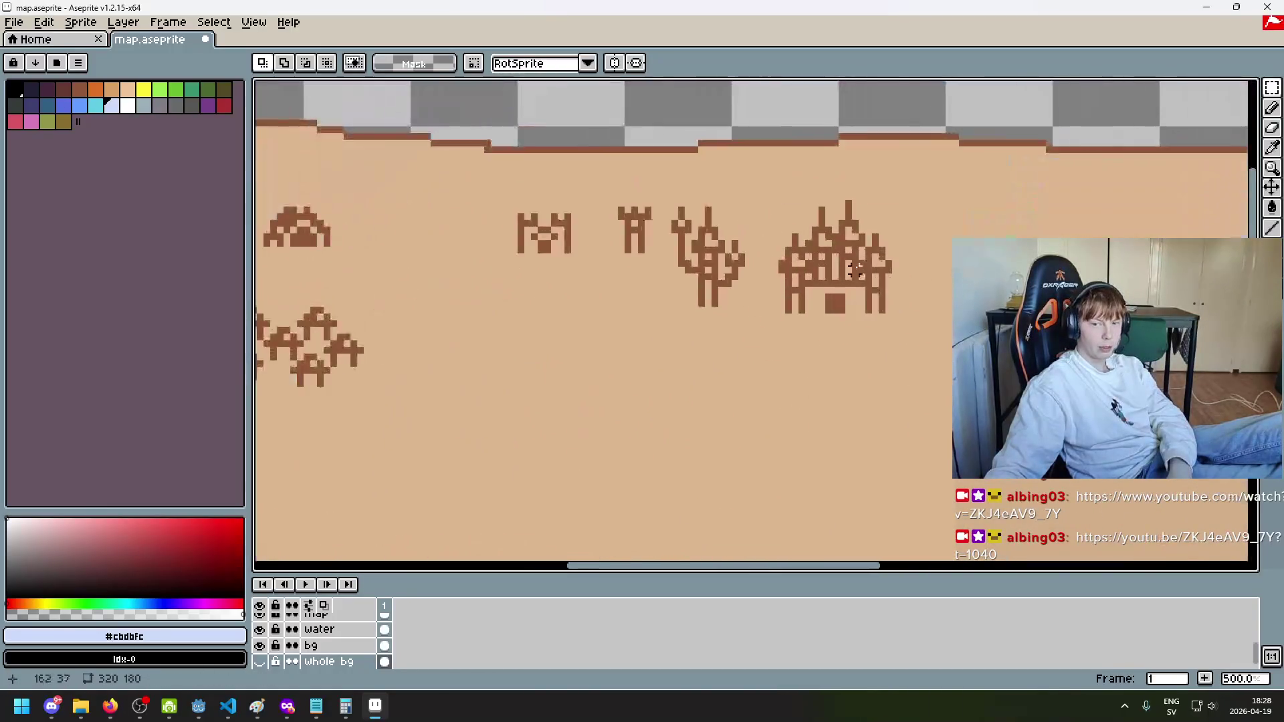
pyautogui.moveTo(775, 216); pyautogui.dragTo(883, 309)
pyautogui.click(883, 310)
pyautogui.scroll(-4, 790, 389)
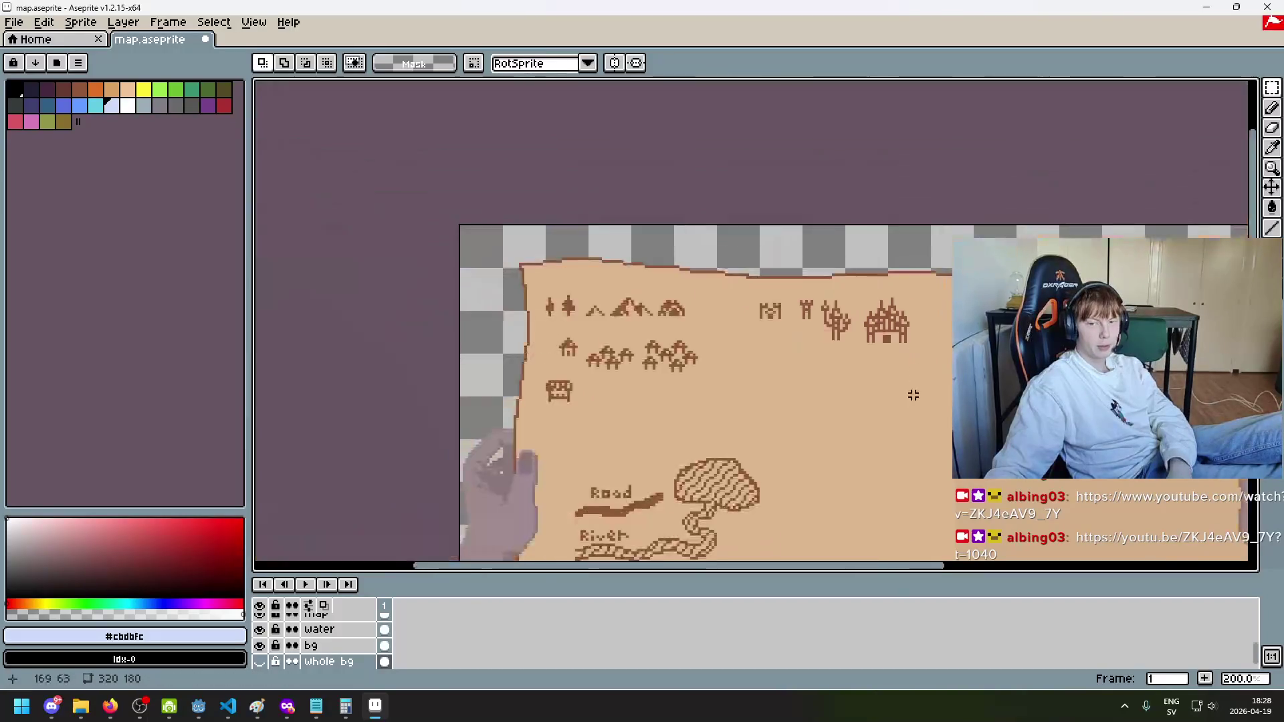
pyautogui.scroll(1, 789, 389)
pyautogui.scroll(-3, 669, 361)
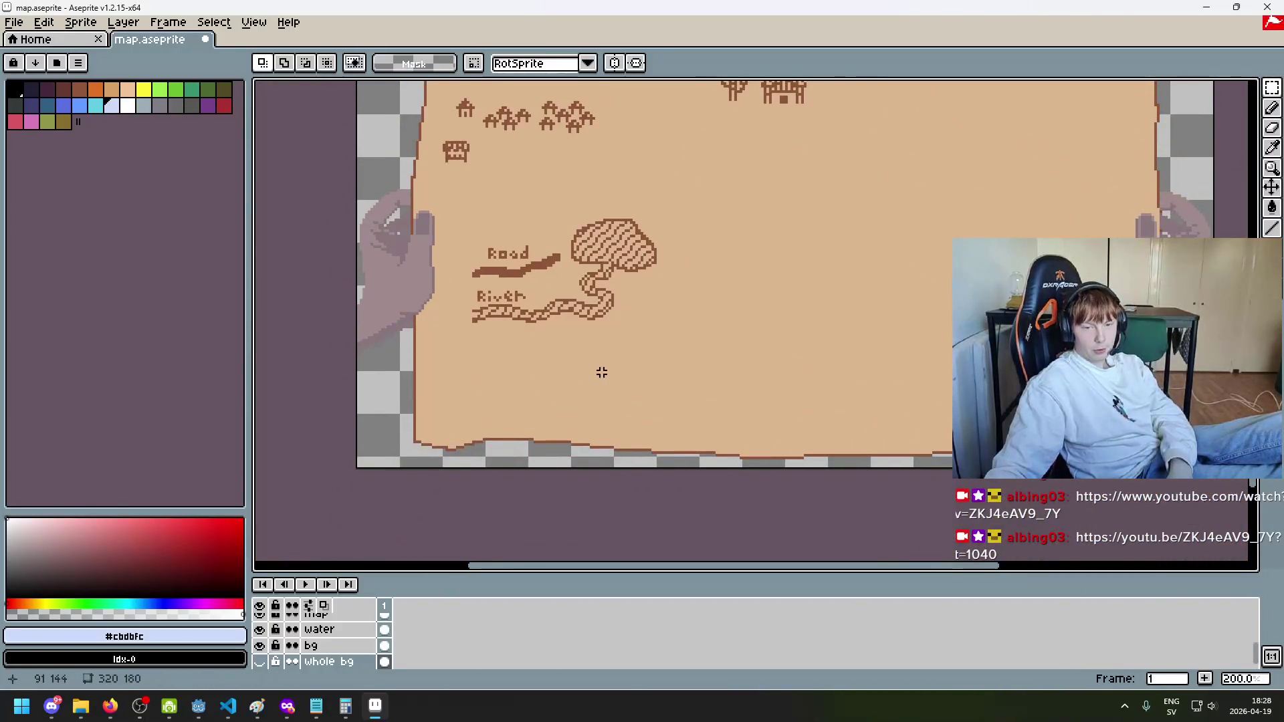
pyautogui.moveTo(696, 351); pyautogui.dragTo(560, 398)
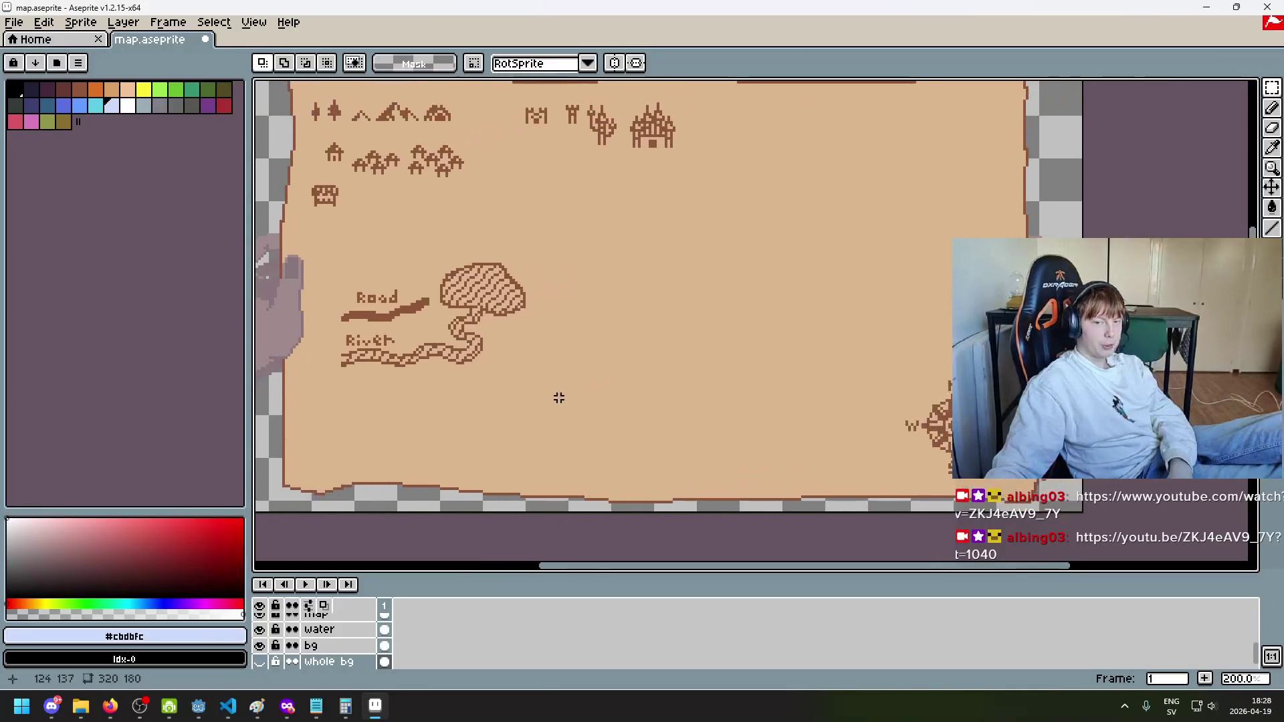
pyautogui.hotkey('shift', 'b')
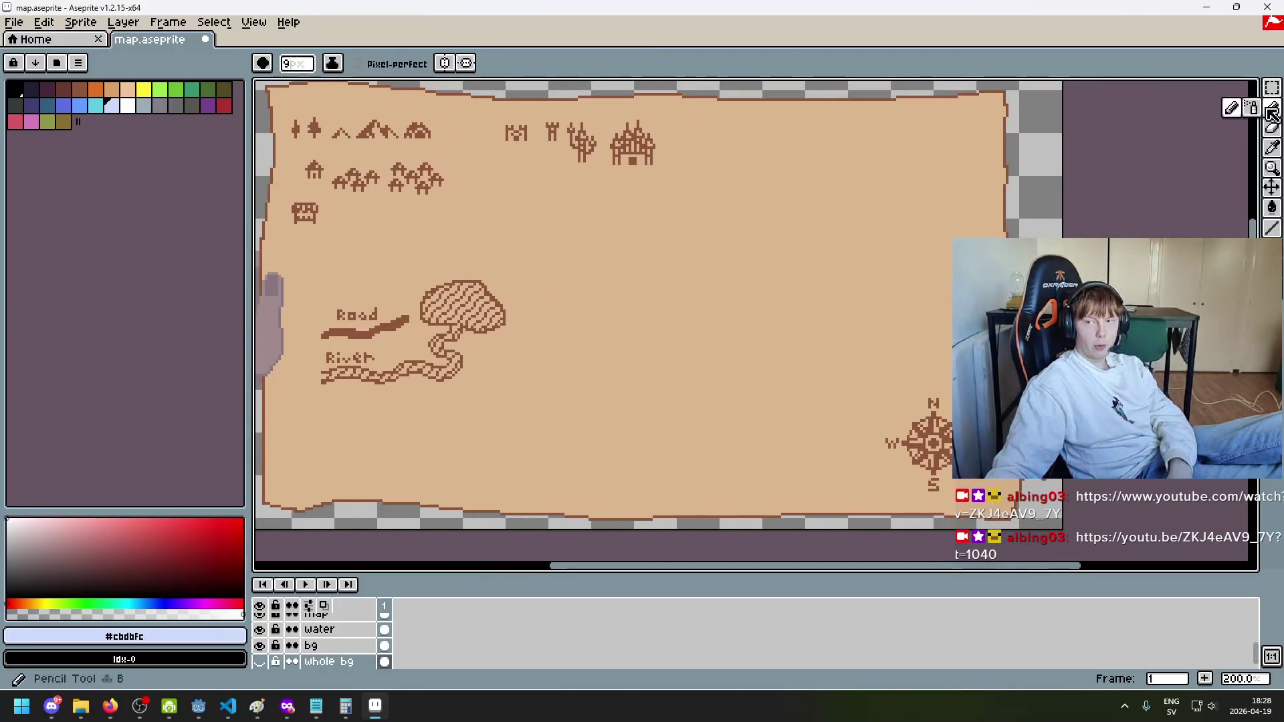
# Step: Add a new Layer 2 above Layer 1 and pick dark purple as the drawing colour
pyautogui.scroll(3, 334, 642)
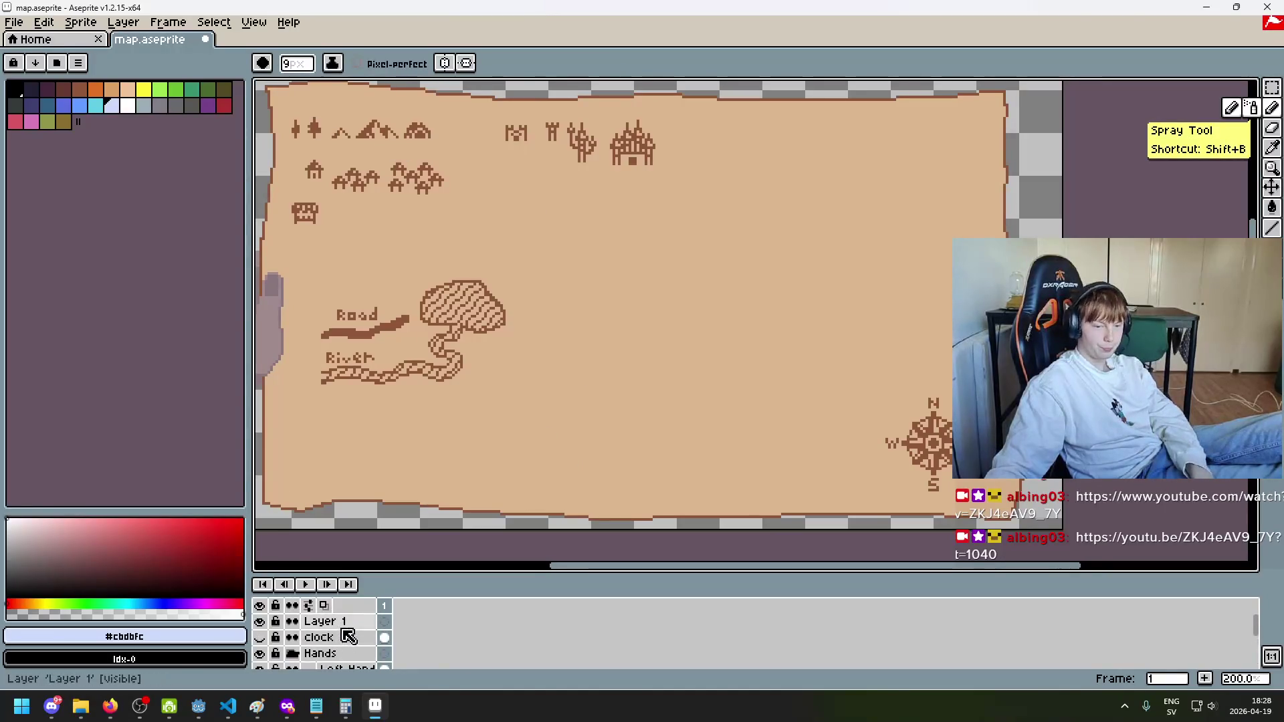
pyautogui.rightClick(362, 627)
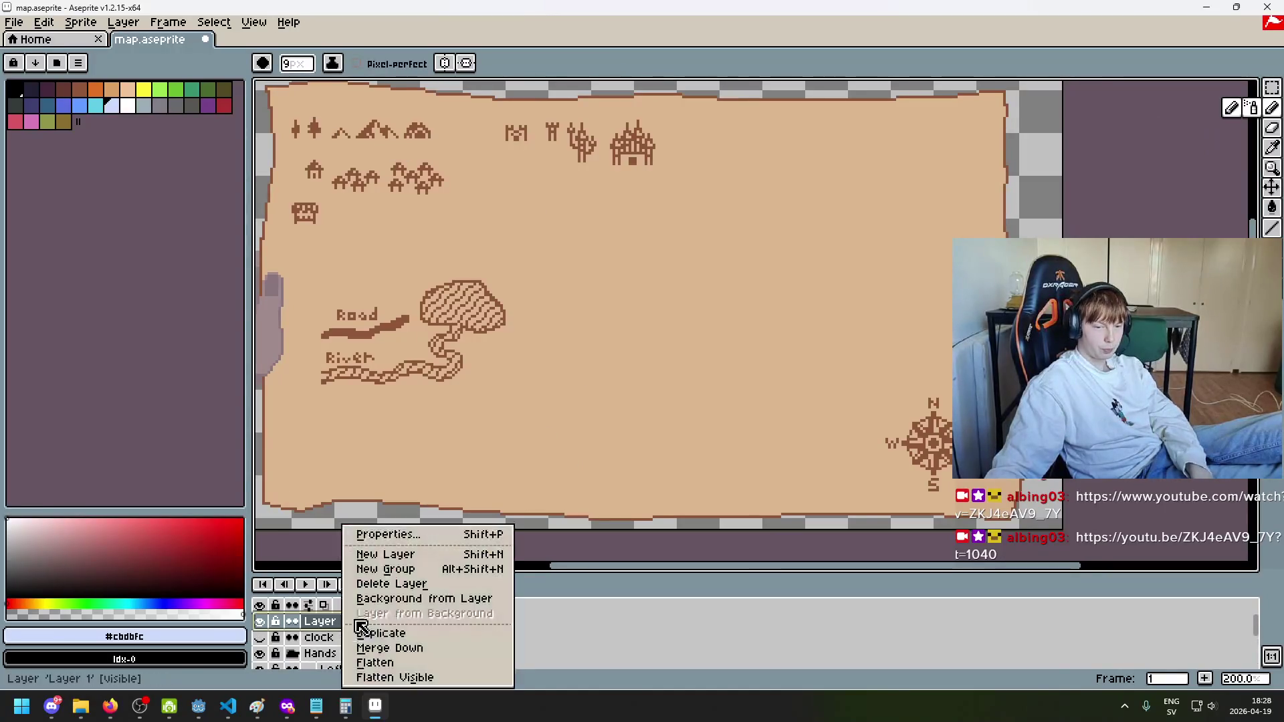
pyautogui.click(422, 554)
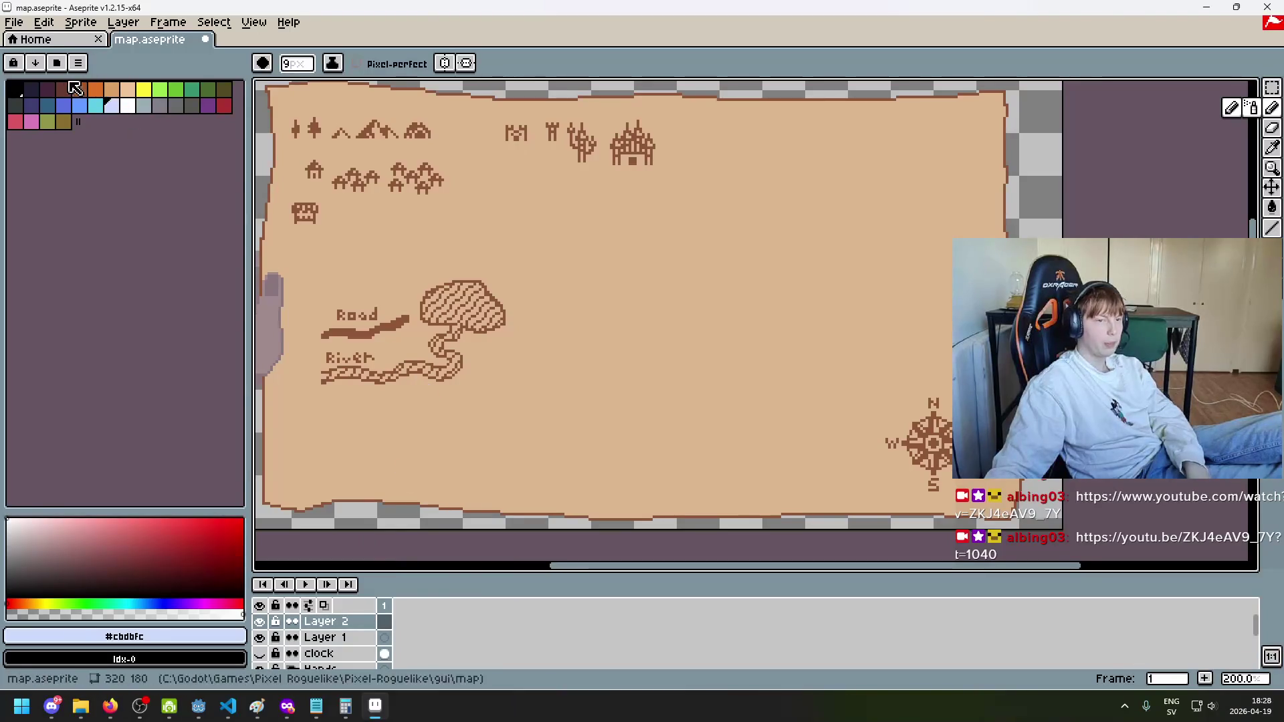
pyautogui.click(48, 89)
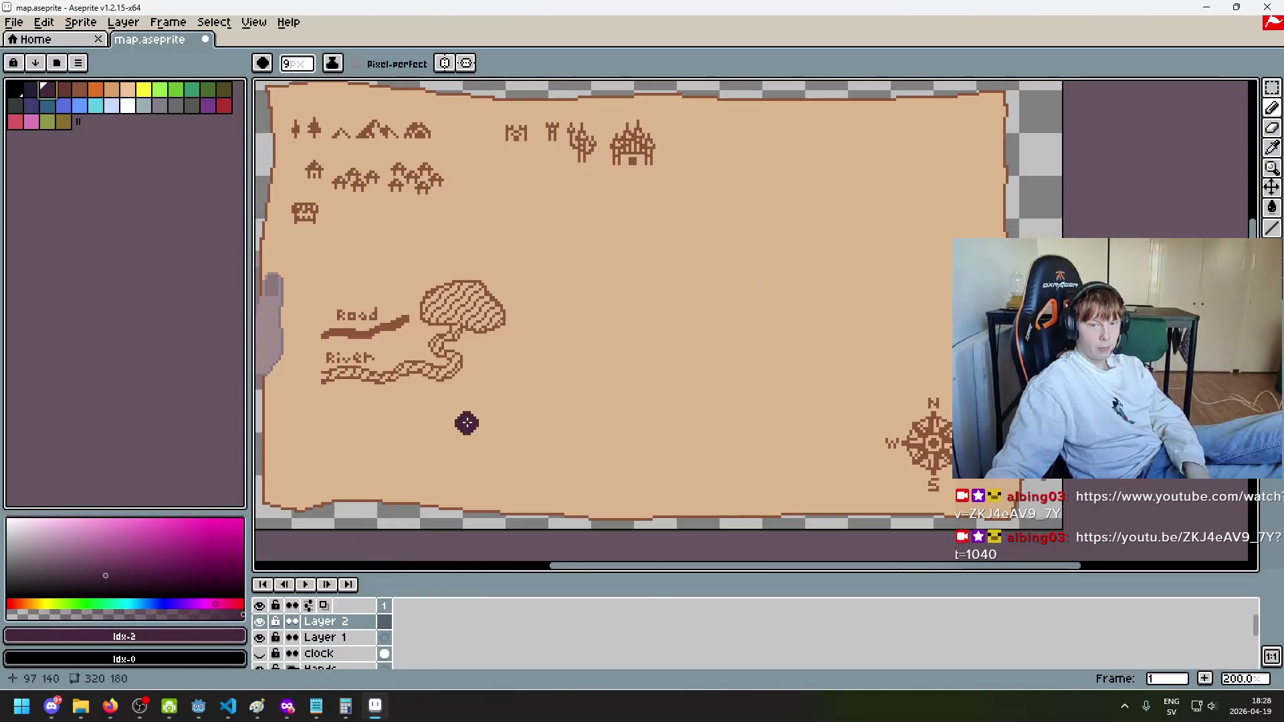
# Step: Pencil a dark purple blob, an oval outline at the top-right, and lines connecting them
pyautogui.moveTo(429, 444); pyautogui.dragTo(435, 444)
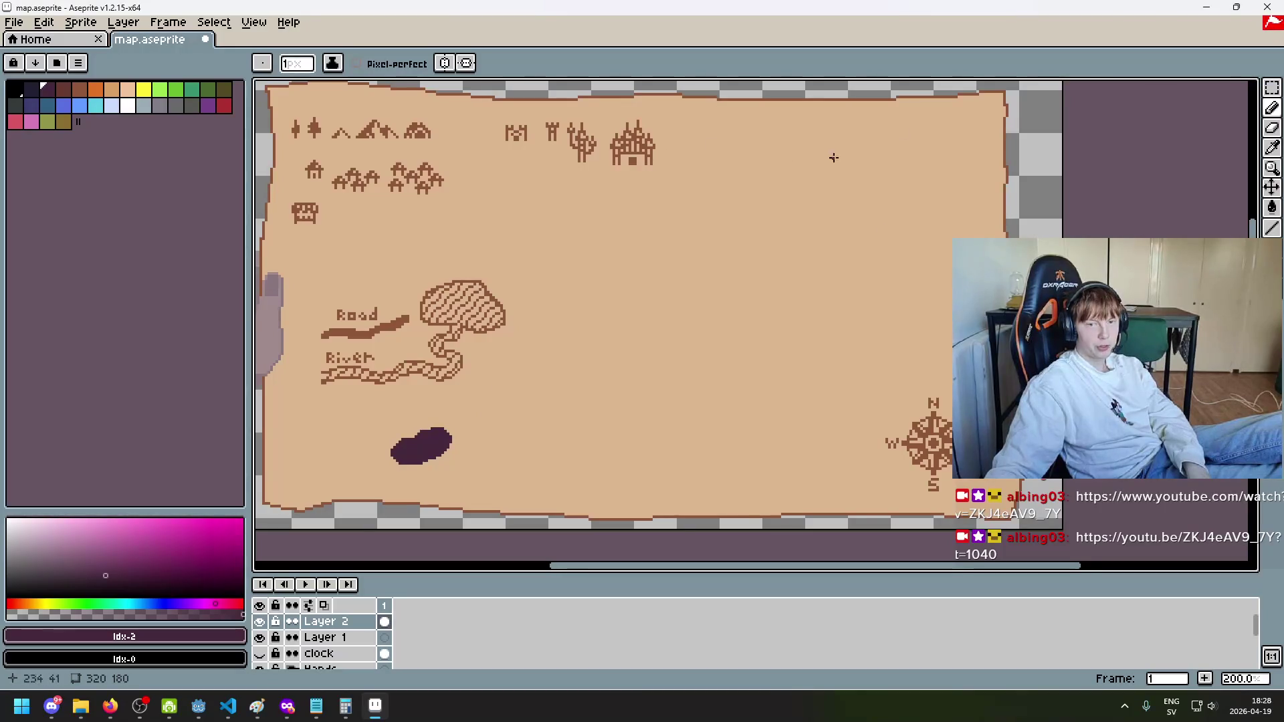
pyautogui.moveTo(954, 127); pyautogui.dragTo(898, 196)
pyautogui.keyDown('shift'); pyautogui.click(969, 124); pyautogui.keyUp('shift')
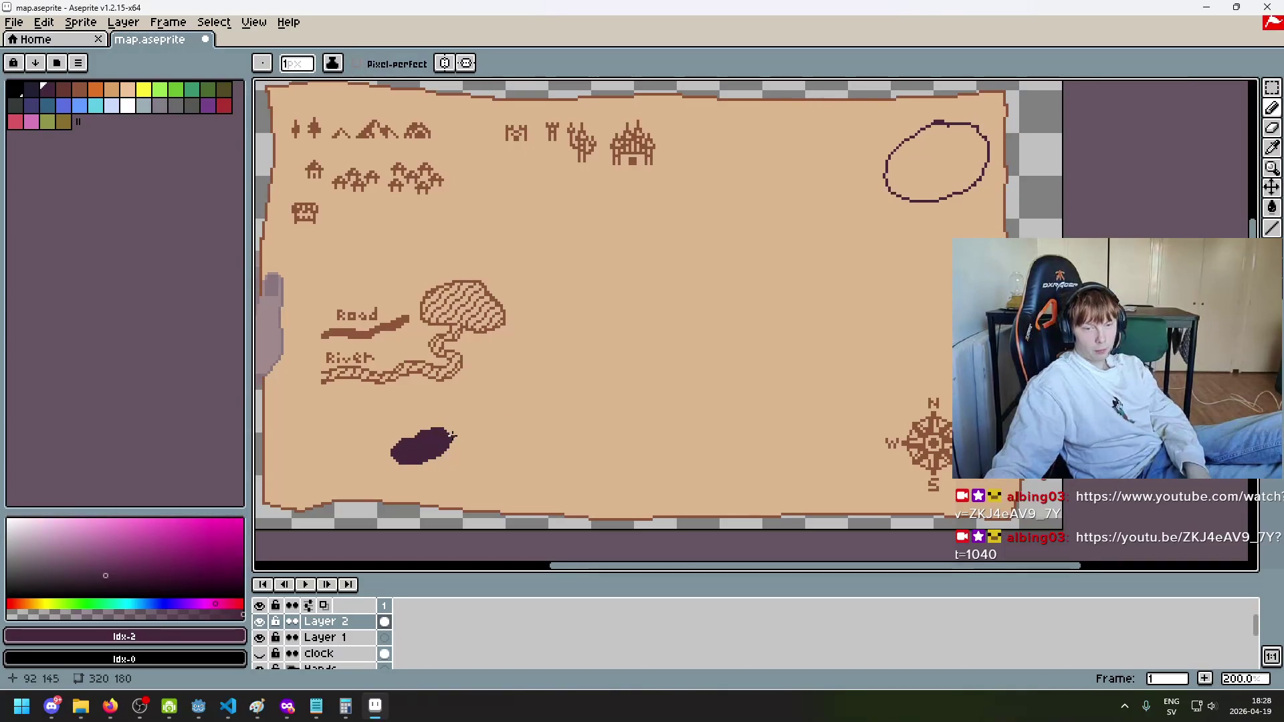
pyautogui.moveTo(447, 435); pyautogui.dragTo(489, 421)
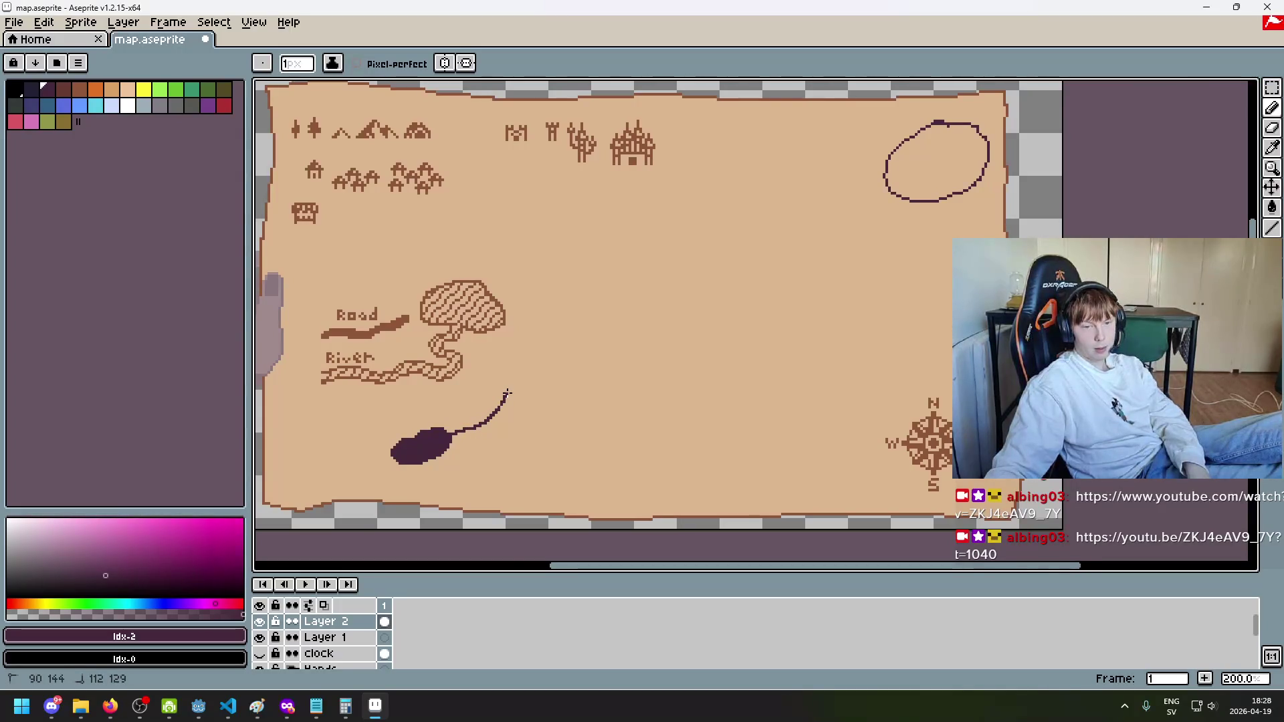
pyautogui.hotkey('ctrl', 'z')
pyautogui.keyDown('shift'); pyautogui.click(507, 400); pyautogui.keyUp('shift')
pyautogui.moveTo(506, 400)
pyautogui.mouseDown()
pyautogui.moveTo(562, 334)
pyautogui.moveTo(604, 340)
pyautogui.moveTo(589, 328)
pyautogui.moveTo(785, 407)
pyautogui.moveTo(828, 379)
pyautogui.moveTo(696, 276)
pyautogui.moveTo(748, 274)
pyautogui.moveTo(685, 271)
pyautogui.mouseUp()
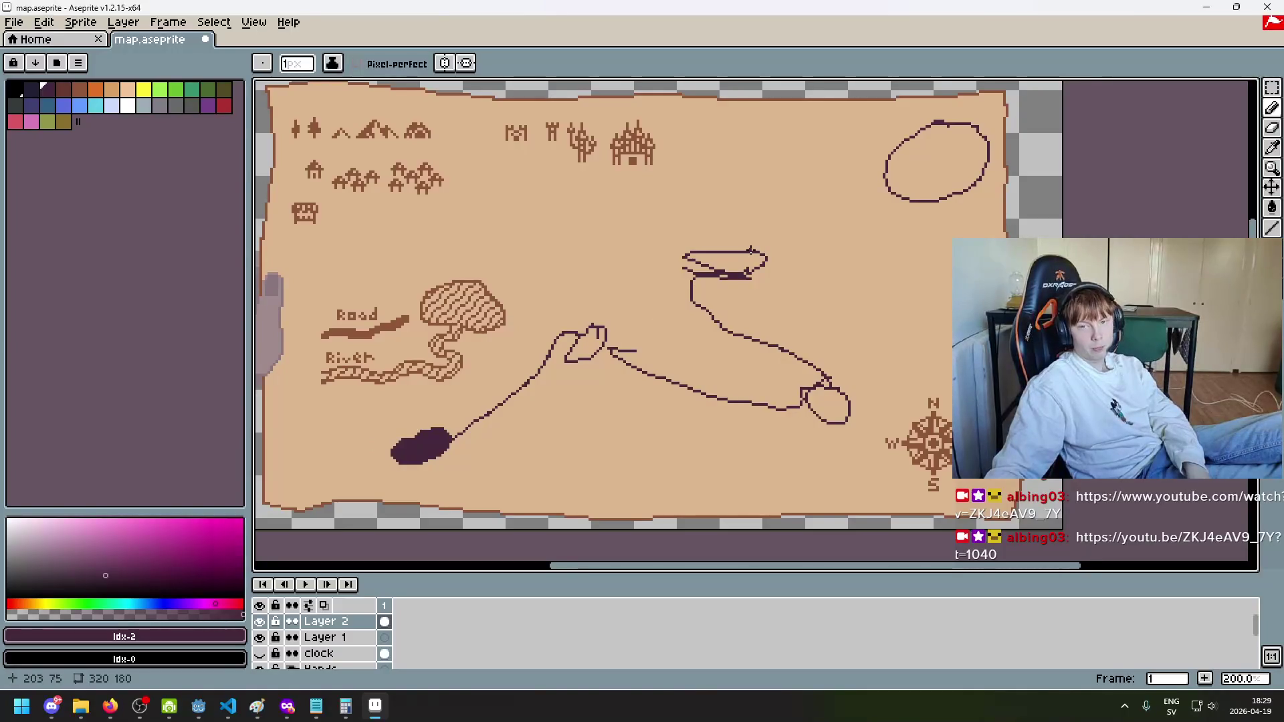
pyautogui.moveTo(751, 251); pyautogui.dragTo(887, 187)
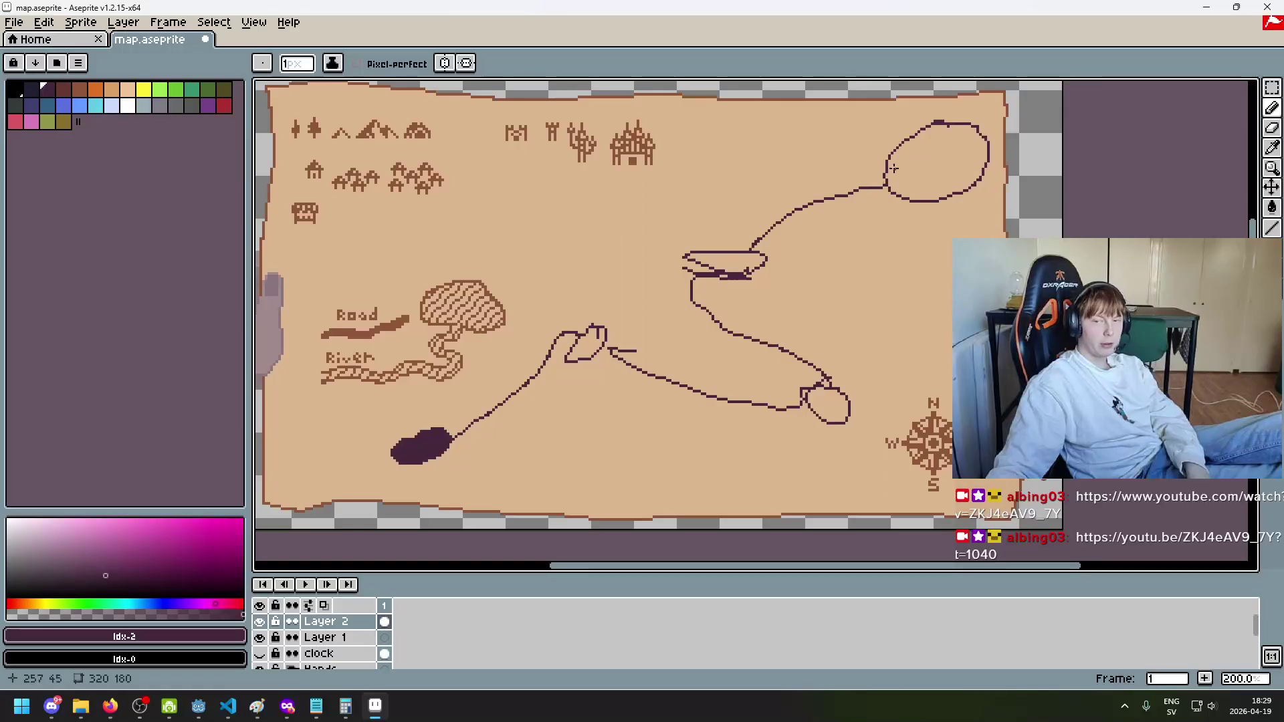
pyautogui.click(940, 151)
pyautogui.moveTo(909, 138)
pyautogui.mouseDown()
pyautogui.moveTo(866, 142)
pyautogui.moveTo(653, 231)
pyautogui.moveTo(480, 402)
pyautogui.moveTo(477, 433)
pyautogui.mouseUp()
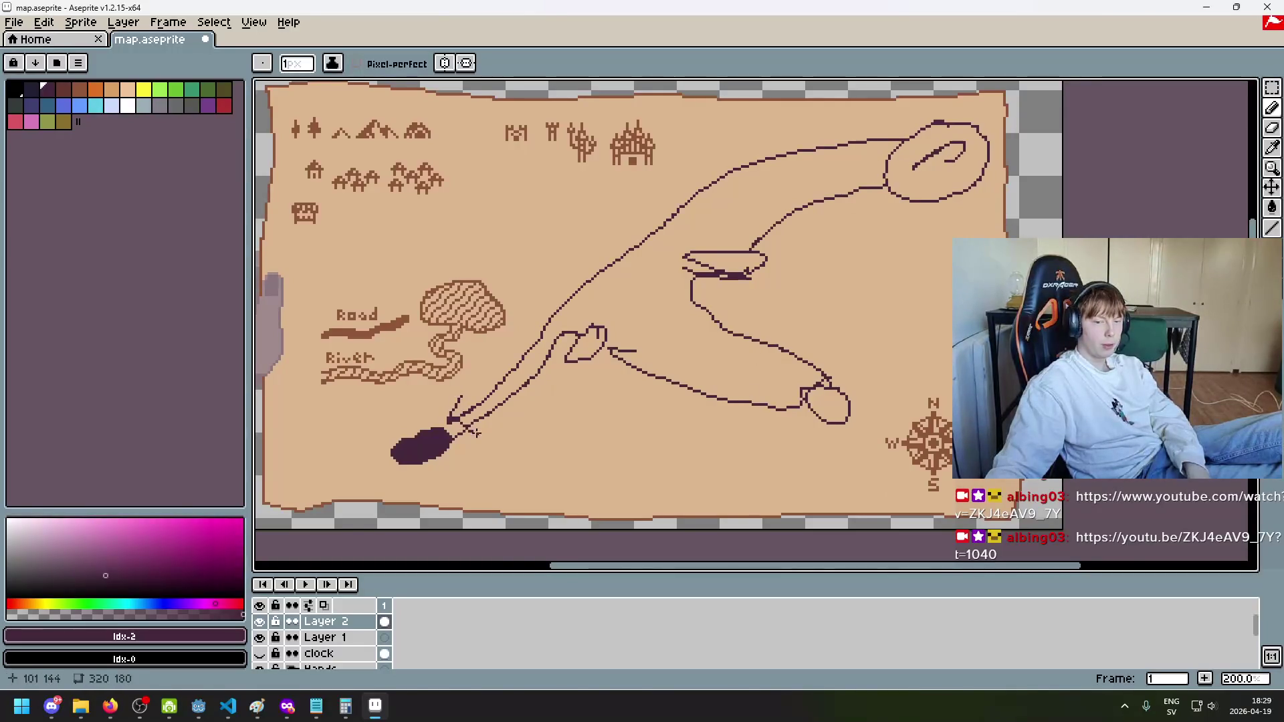
# Step: Paint the blob larger with the brush raised to 7 px, then 10 px
pyautogui.scroll(5, 443, 453)
pyautogui.press('+')
pyautogui.press('+')
pyautogui.press('+')
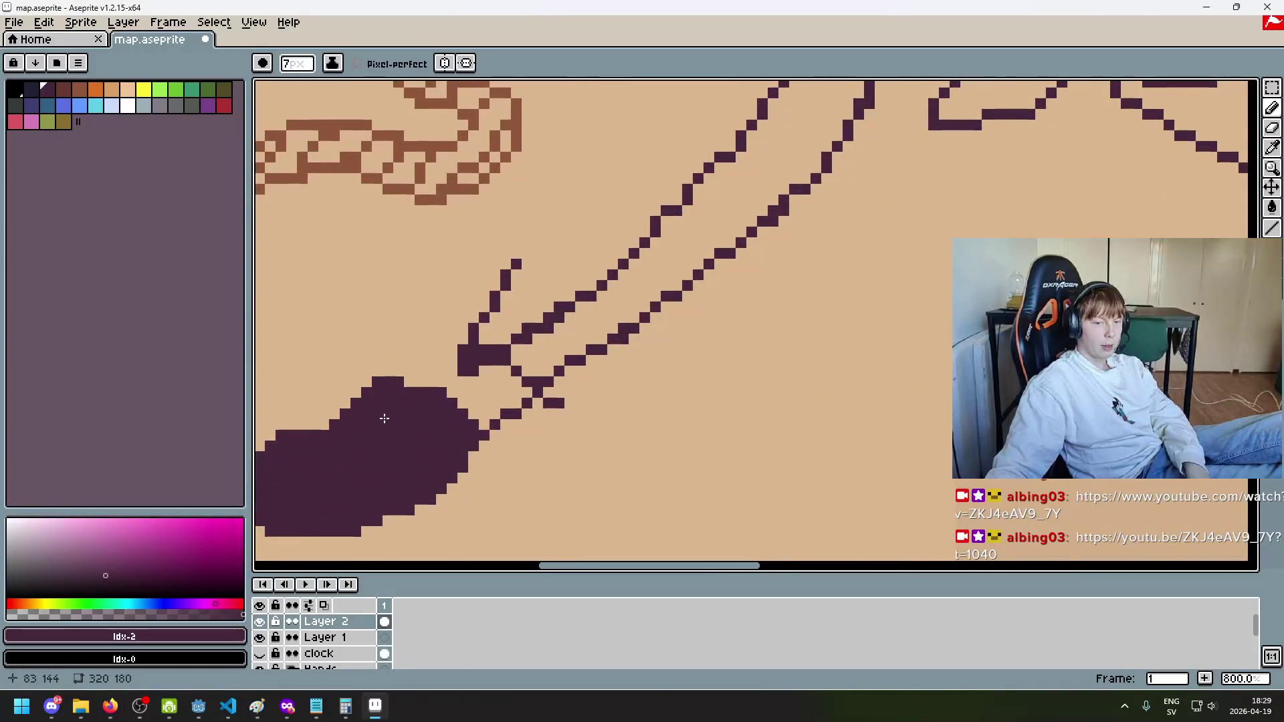
pyautogui.moveTo(381, 419)
pyautogui.mouseDown()
pyautogui.moveTo(341, 423)
pyautogui.moveTo(344, 441)
pyautogui.moveTo(355, 439)
pyautogui.mouseUp()
pyautogui.scroll(-2, 356, 439)
pyautogui.scroll(2, 393, 419)
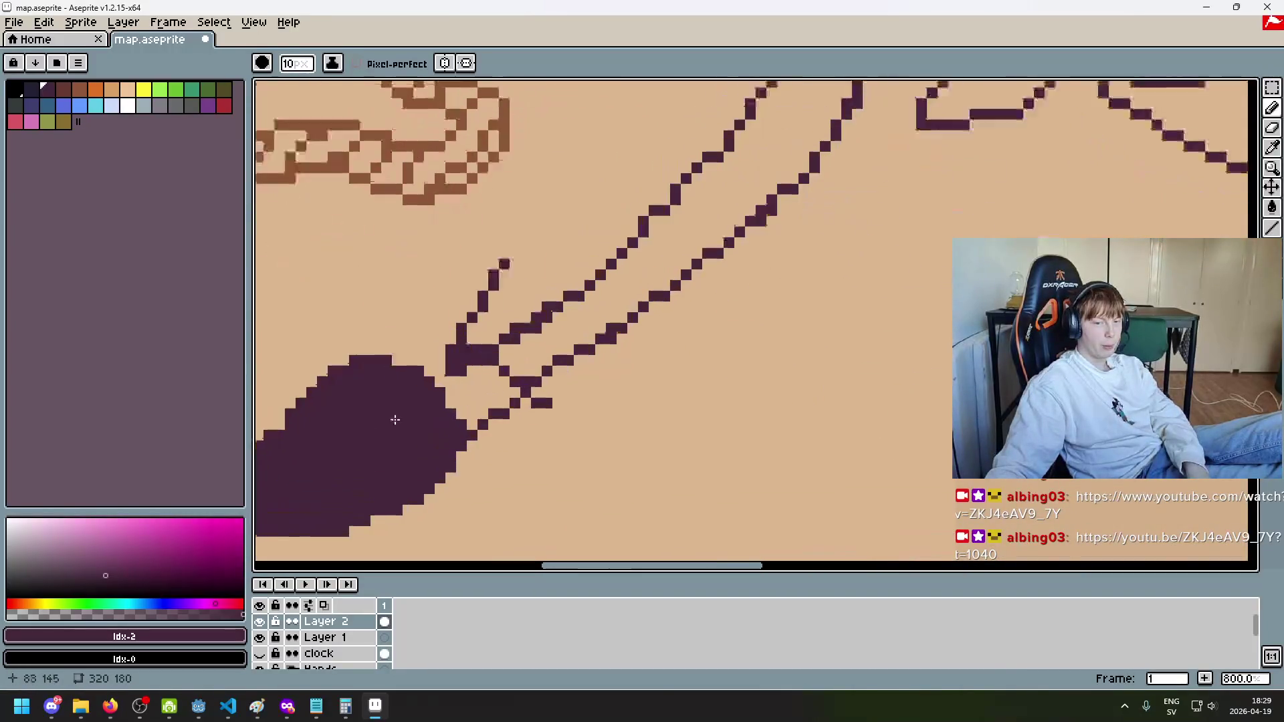
pyautogui.scroll(-1, 469, 379)
pyautogui.press('+')
pyautogui.press('+')
pyautogui.press('+')
pyautogui.scroll(-4, 469, 379)
pyautogui.scroll(5, 662, 214)
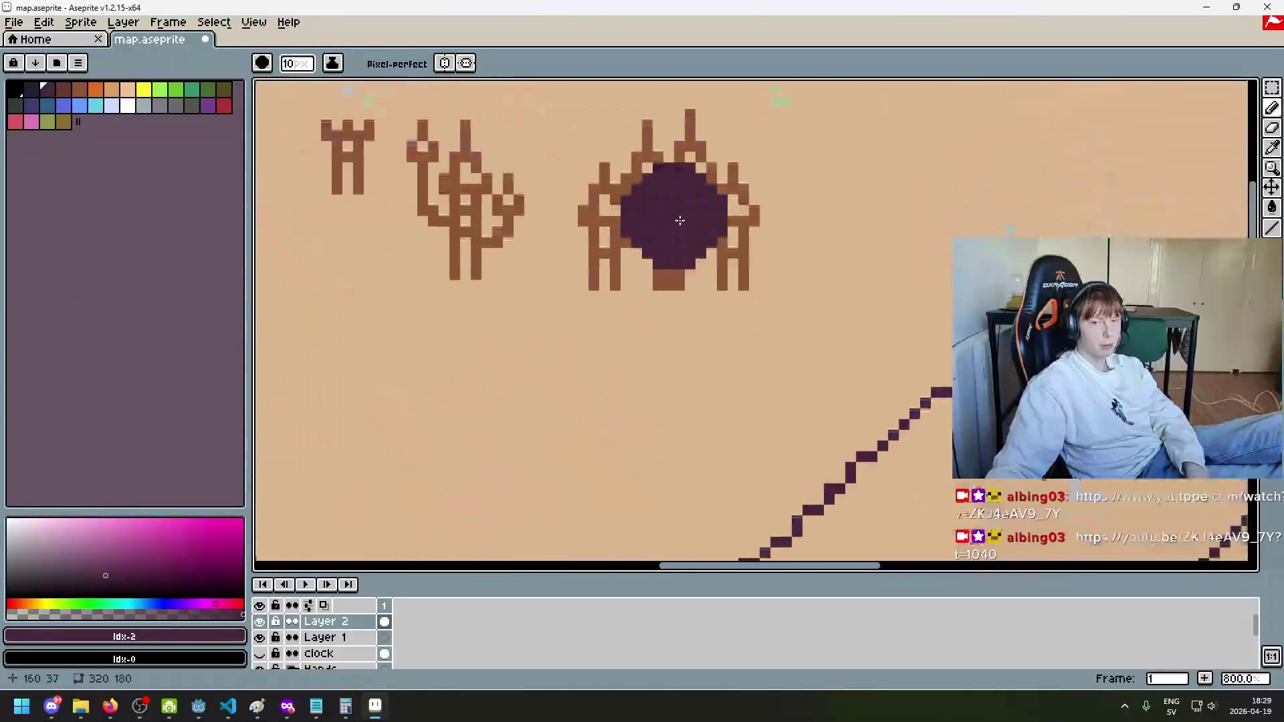
pyautogui.scroll(-4, 698, 333)
pyautogui.scroll(6, 674, 336)
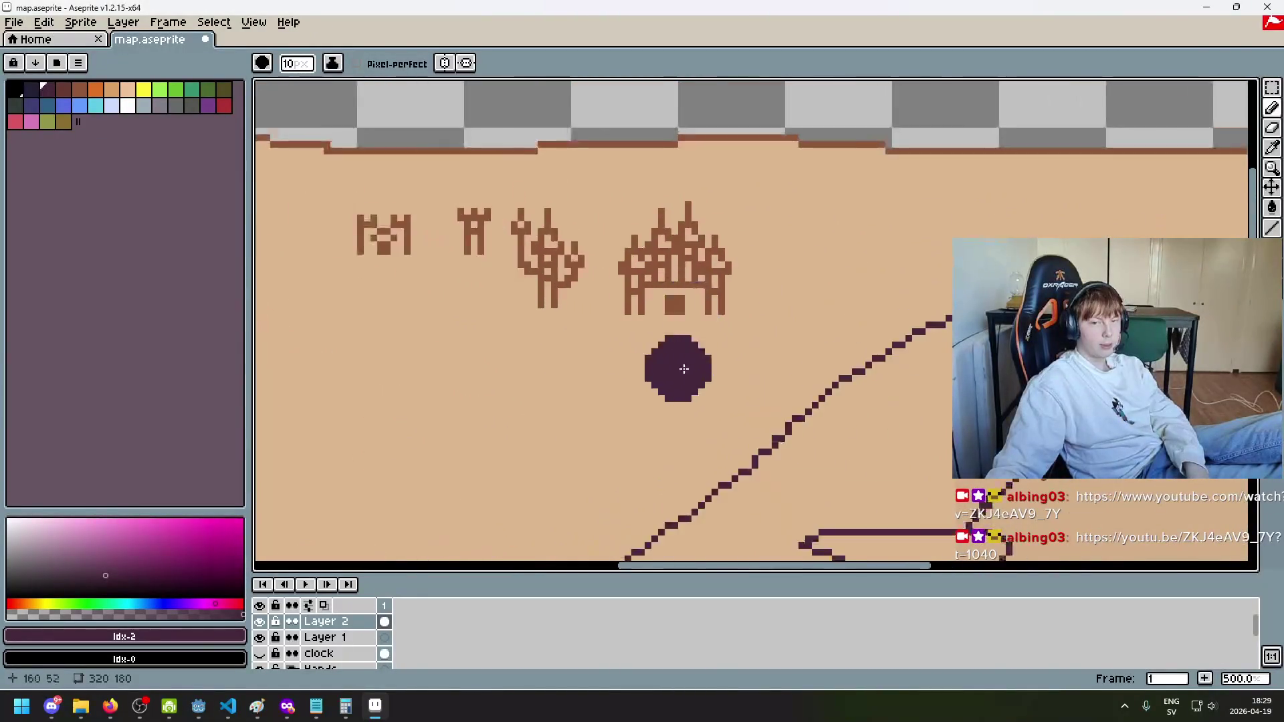
pyautogui.scroll(-5, 767, 336)
# Step: Shrink the brush back to 1 px and undo the last three pencil strokes
pyautogui.press('-')
pyautogui.press('-')
pyautogui.press('-')
pyautogui.scroll(6, 696, 387)
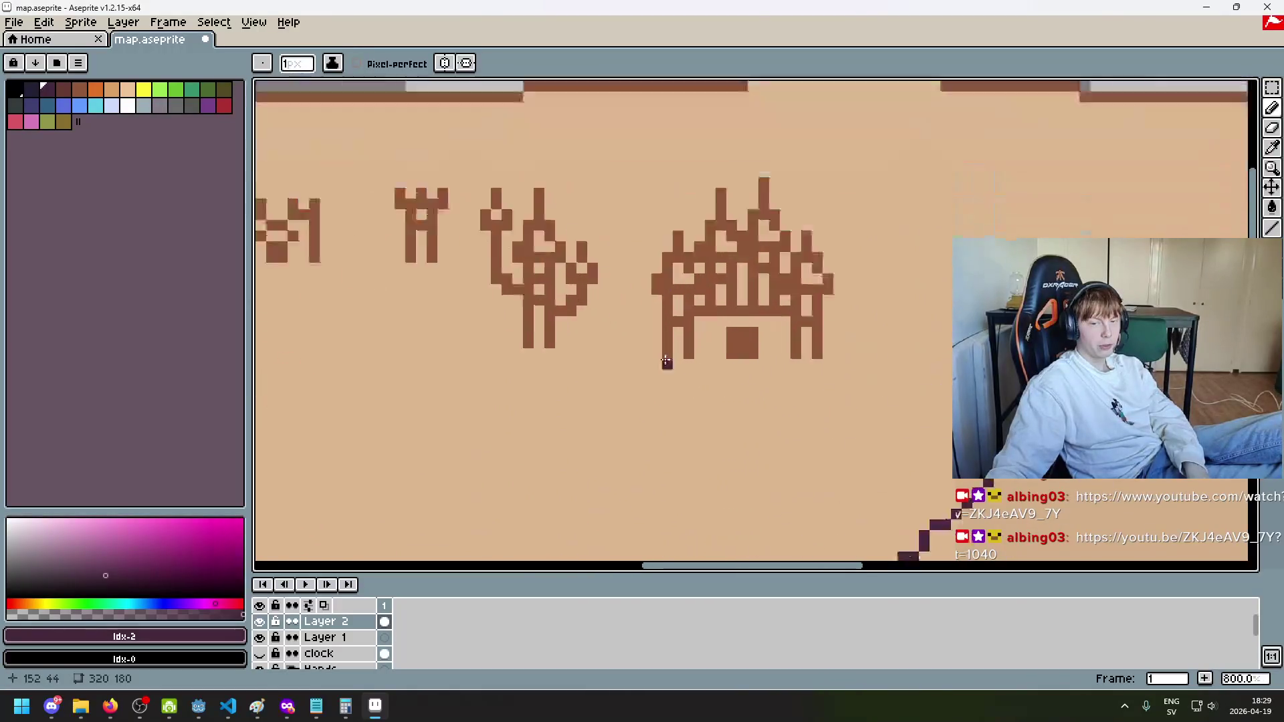
pyautogui.scroll(-9, 805, 531)
pyautogui.scroll(1, 863, 428)
pyautogui.hotkey('ctrl', 'z')
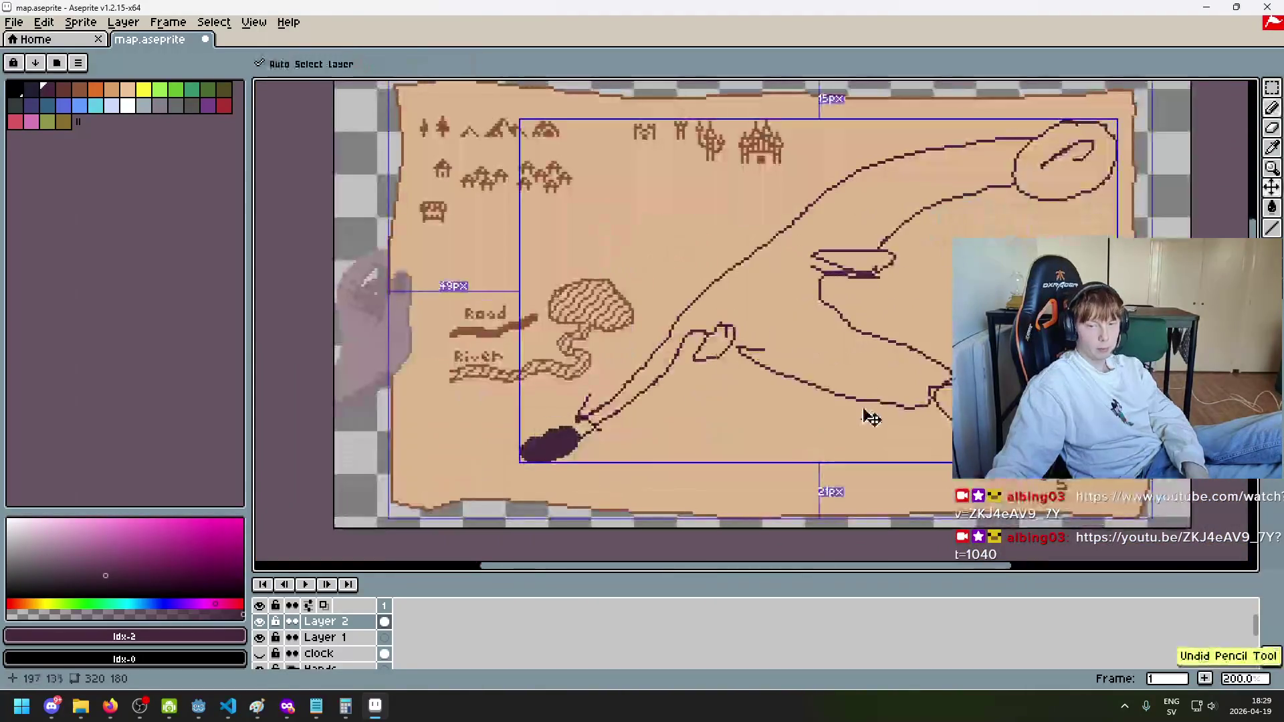
pyautogui.hotkey('ctrl', 'z')
pyautogui.hotkey('ctrl', 'z')
pyautogui.hotkey('ctrl', 'z')
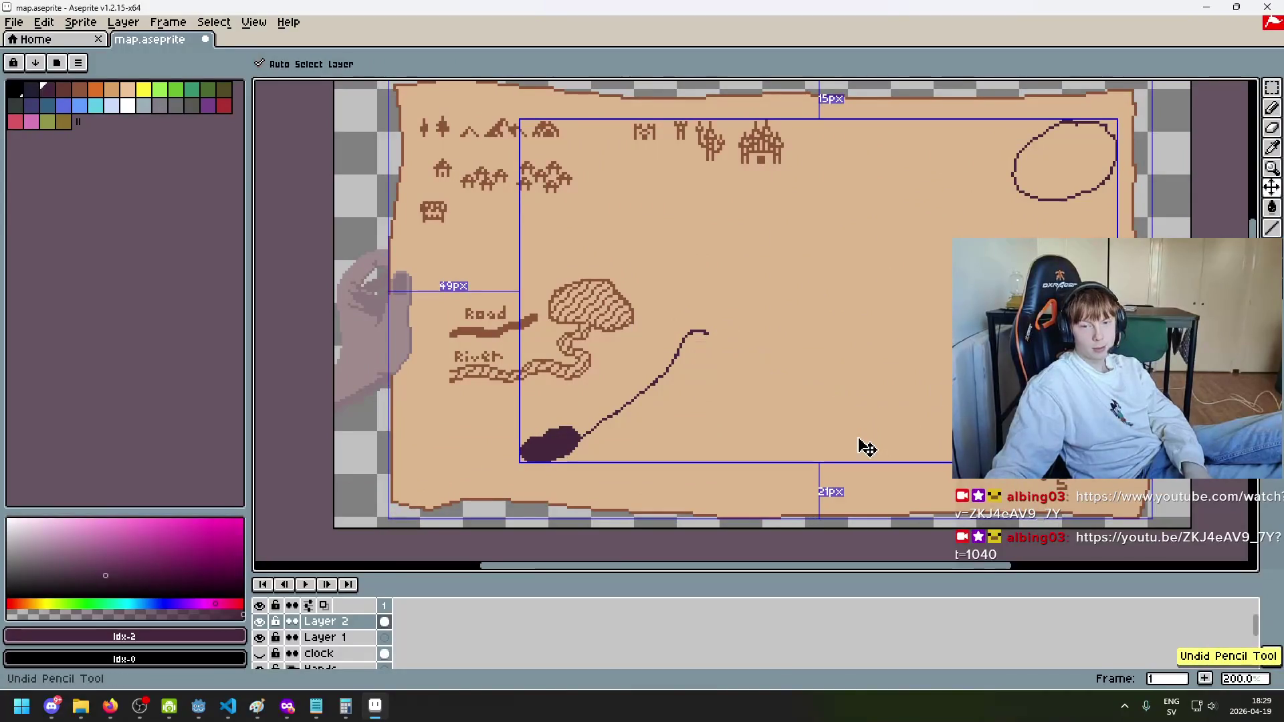
pyautogui.hotkey('ctrl', 'z')
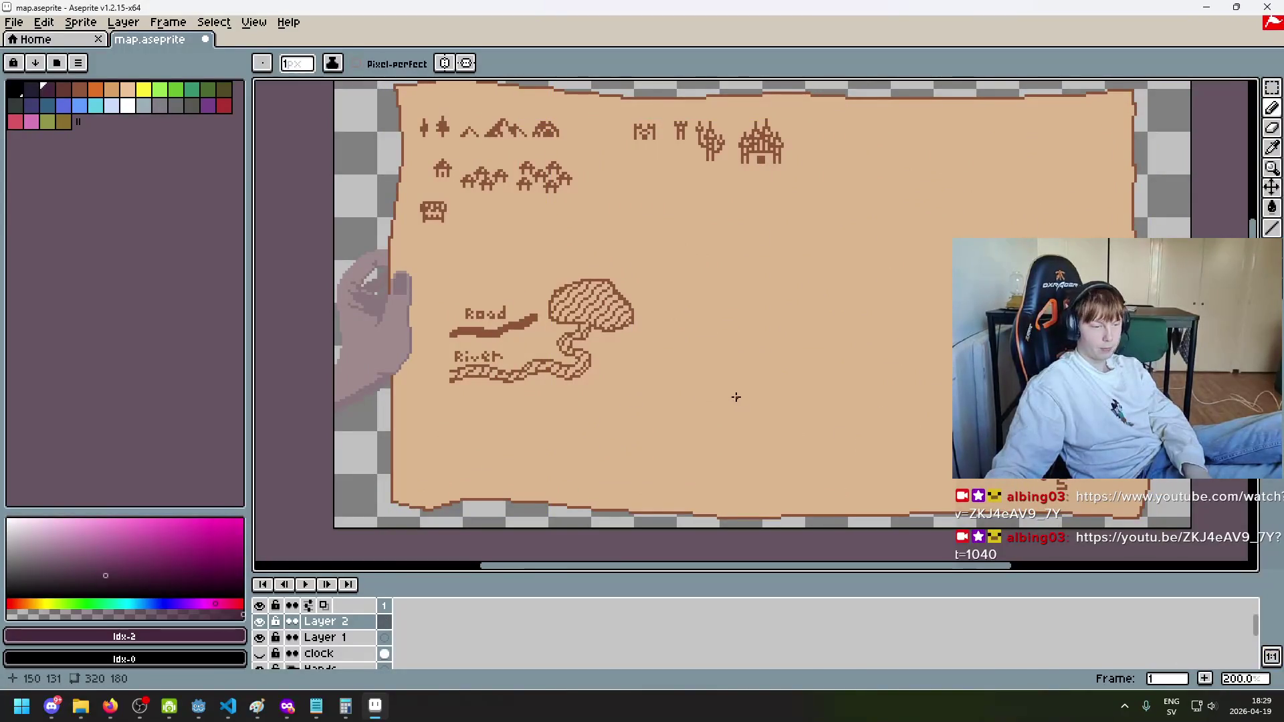
pyautogui.scroll(-1, 684, 363)
pyautogui.scroll(2, 683, 364)
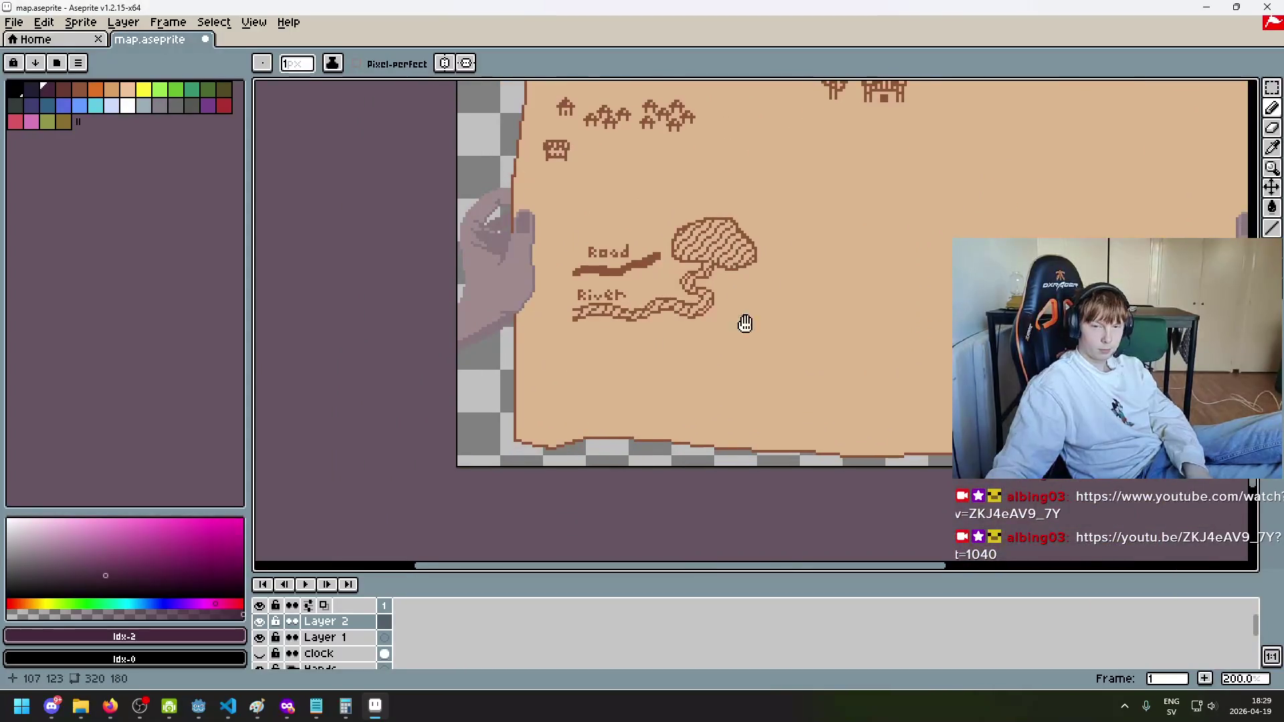
pyautogui.scroll(-1, 705, 376)
pyautogui.scroll(1, 692, 361)
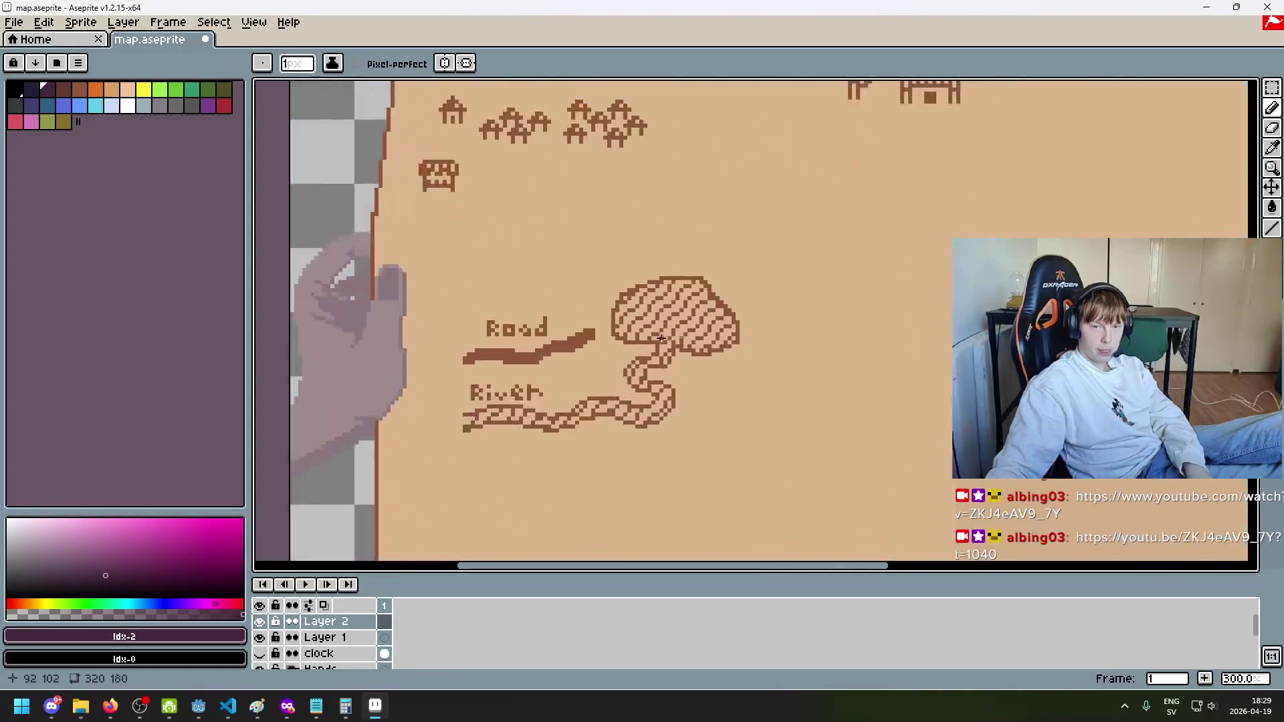
pyautogui.scroll(-1, 662, 338)
pyautogui.moveTo(673, 324)
pyautogui.mouseDown()
pyautogui.moveTo(612, 368)
pyautogui.moveTo(526, 347)
pyautogui.moveTo(485, 354)
pyautogui.moveTo(586, 362)
pyautogui.mouseUp()
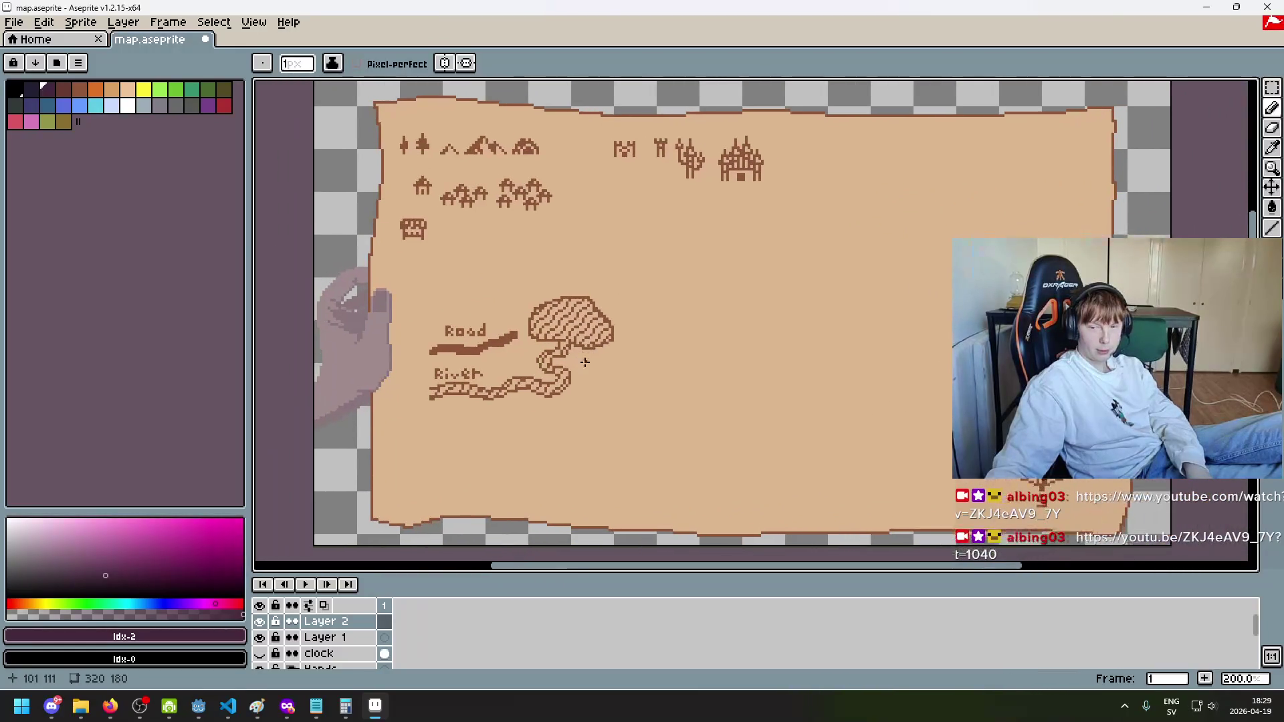
pyautogui.scroll(1, 574, 332)
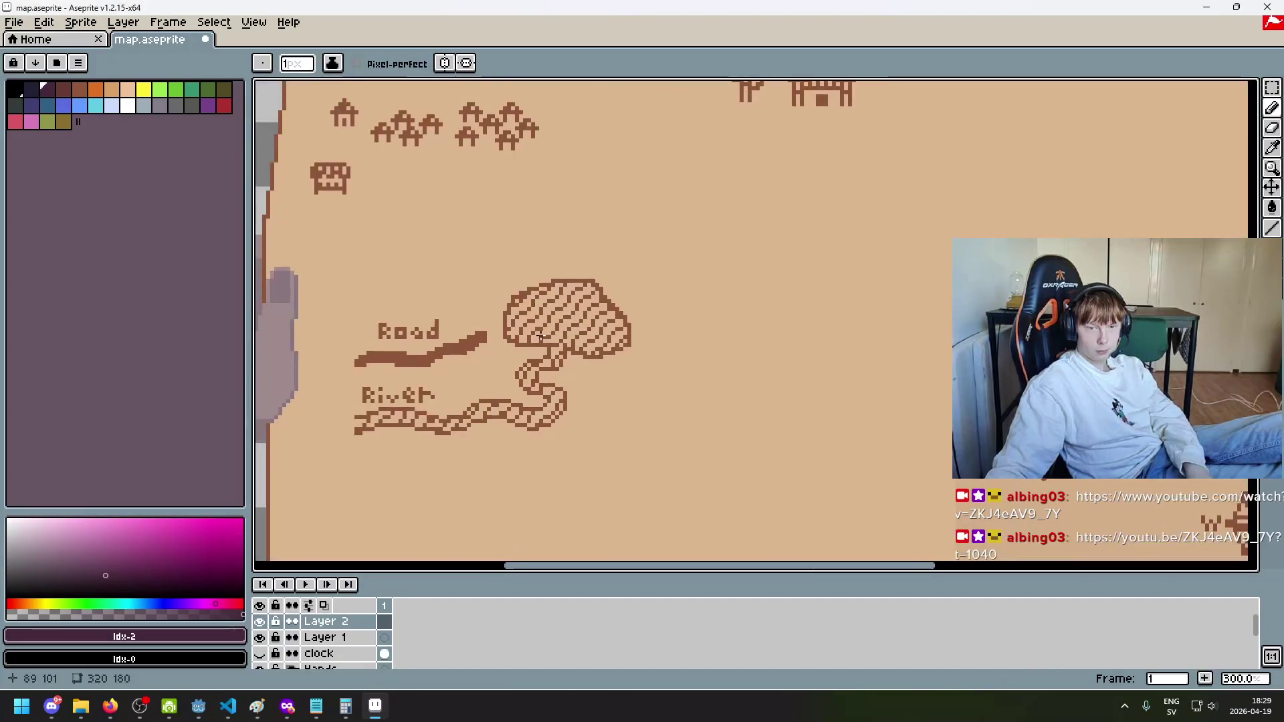
pyautogui.scroll(-1, 513, 353)
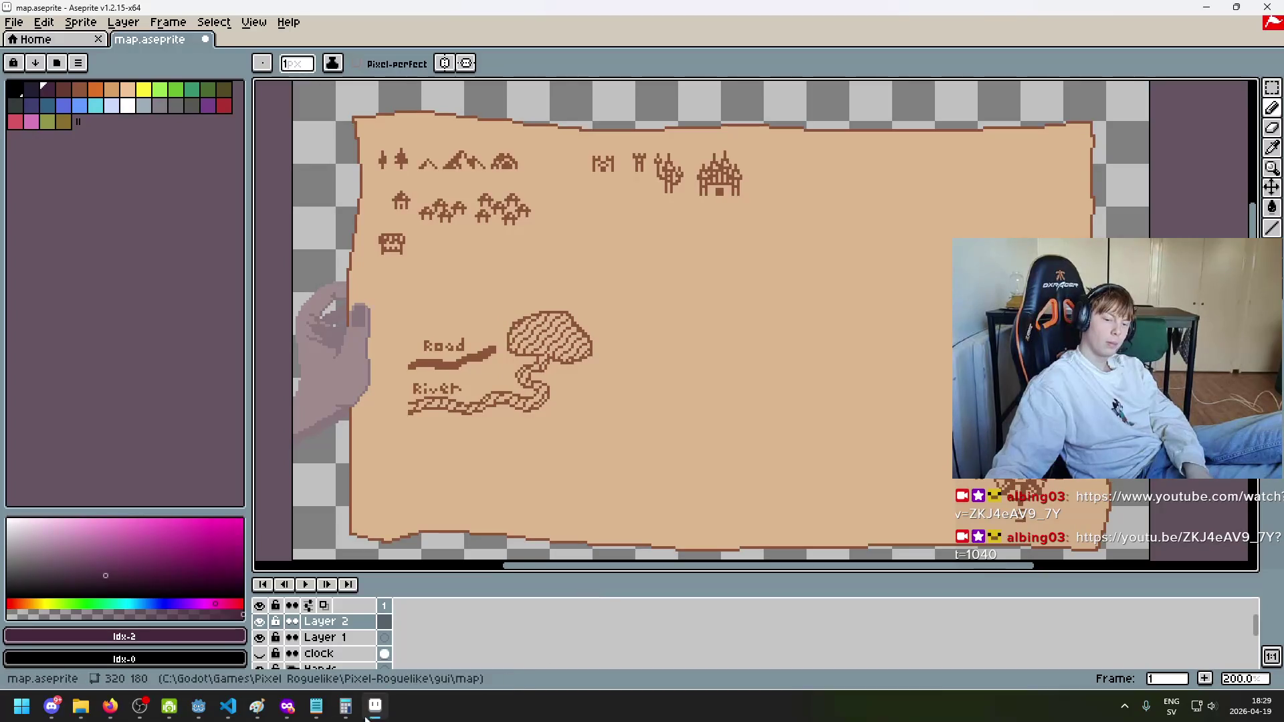
pyautogui.click(316, 705)
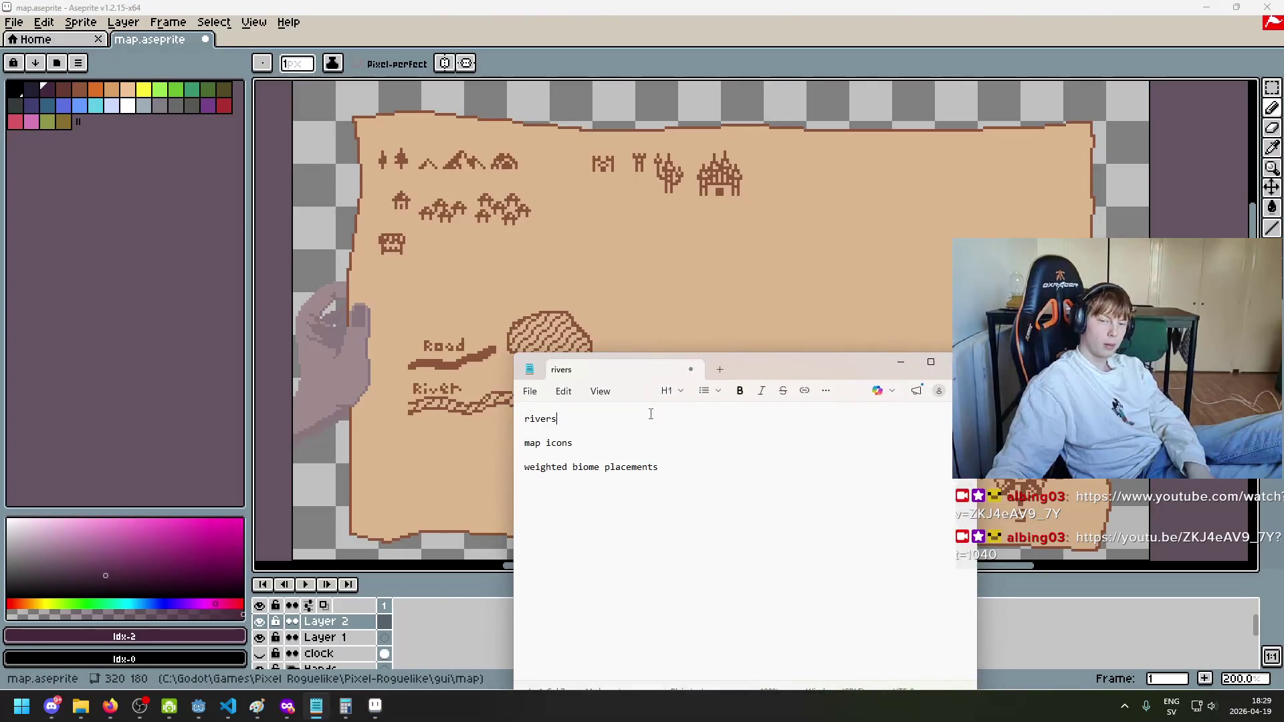
# Step: Add 'roads' below rivers and 'points of interest' as the first to-do item, then return to Aseprite
pyautogui.press('Return')
pyautogui.write('roads')
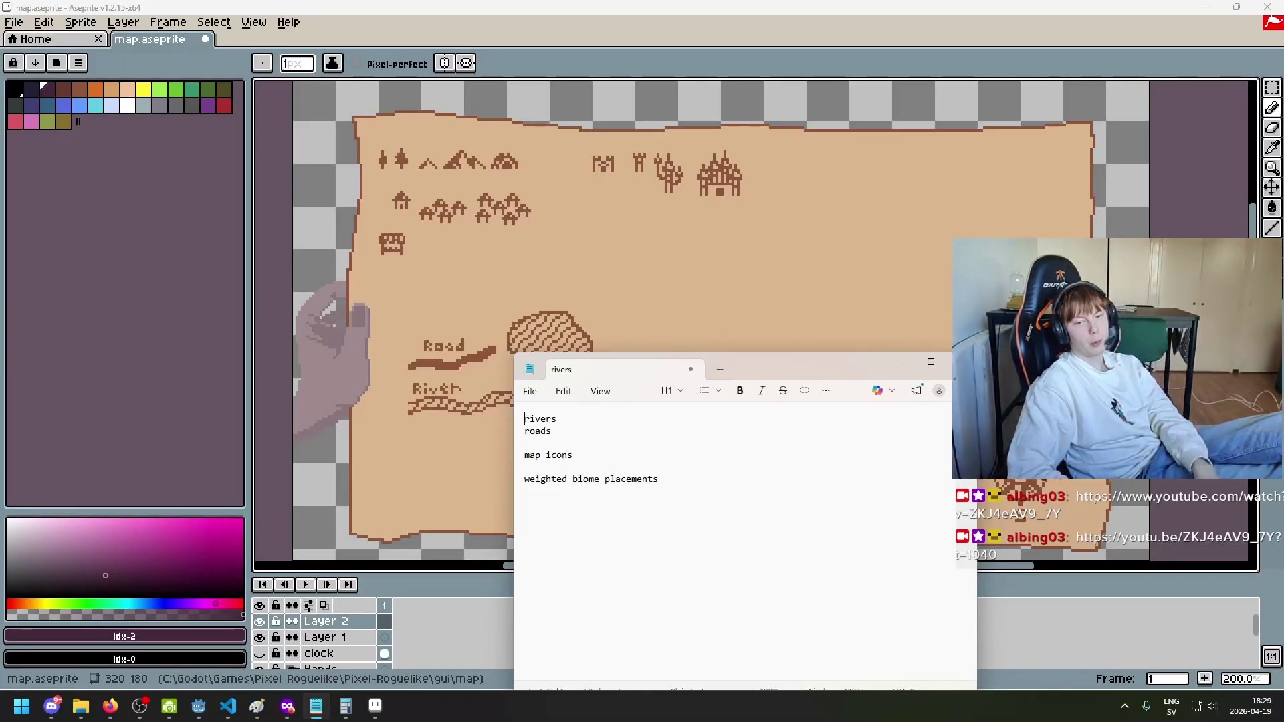
pyautogui.click(524, 419)
pyautogui.press('Return')
pyautogui.press('Up')
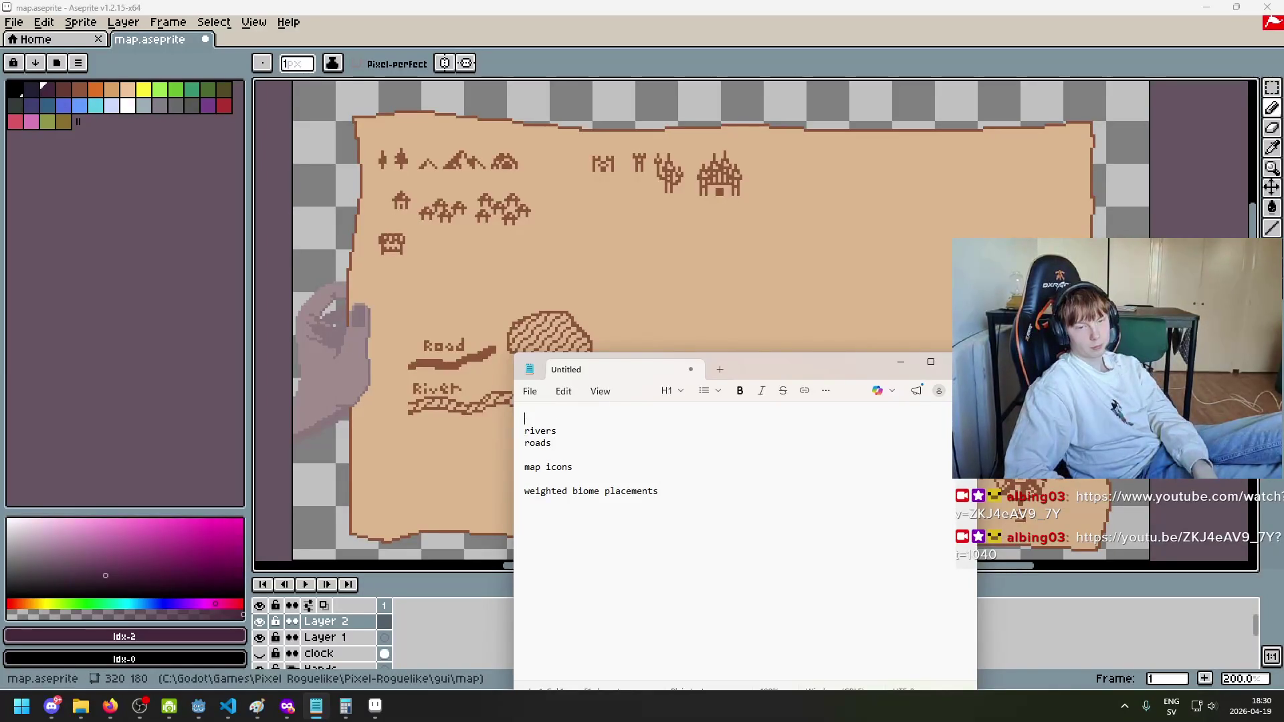
pyautogui.write('points of interest')
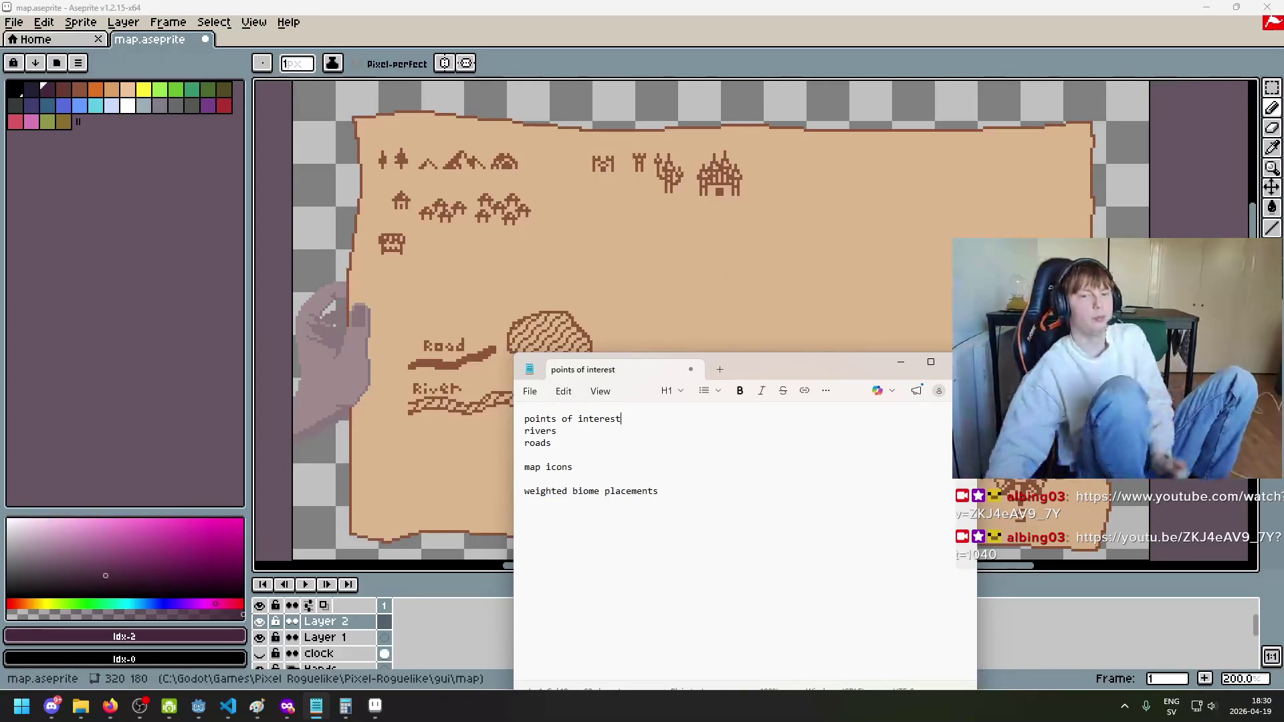
pyautogui.click(326, 663)
pyautogui.scroll(-5, 325, 662)
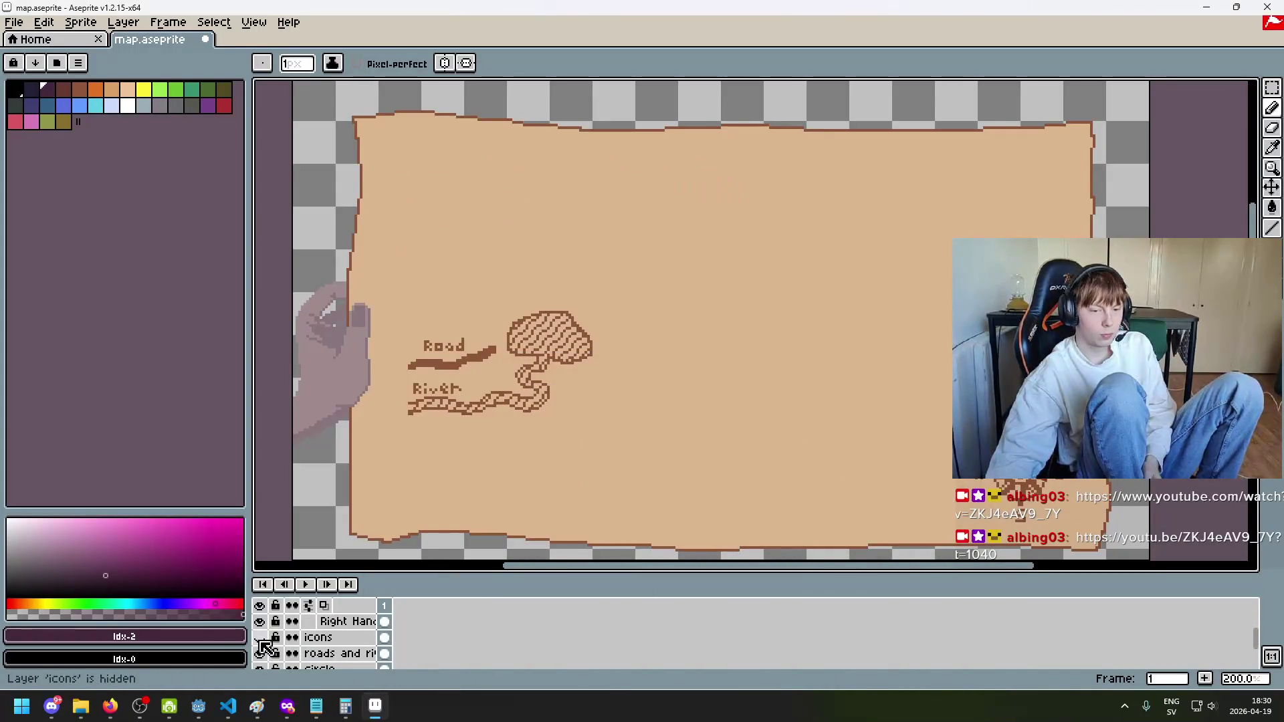
# Step: In Aseprite's Open dialog, navigate to the Pixel-Roguelike/gui/map/icons folder
pyautogui.click(13, 22)
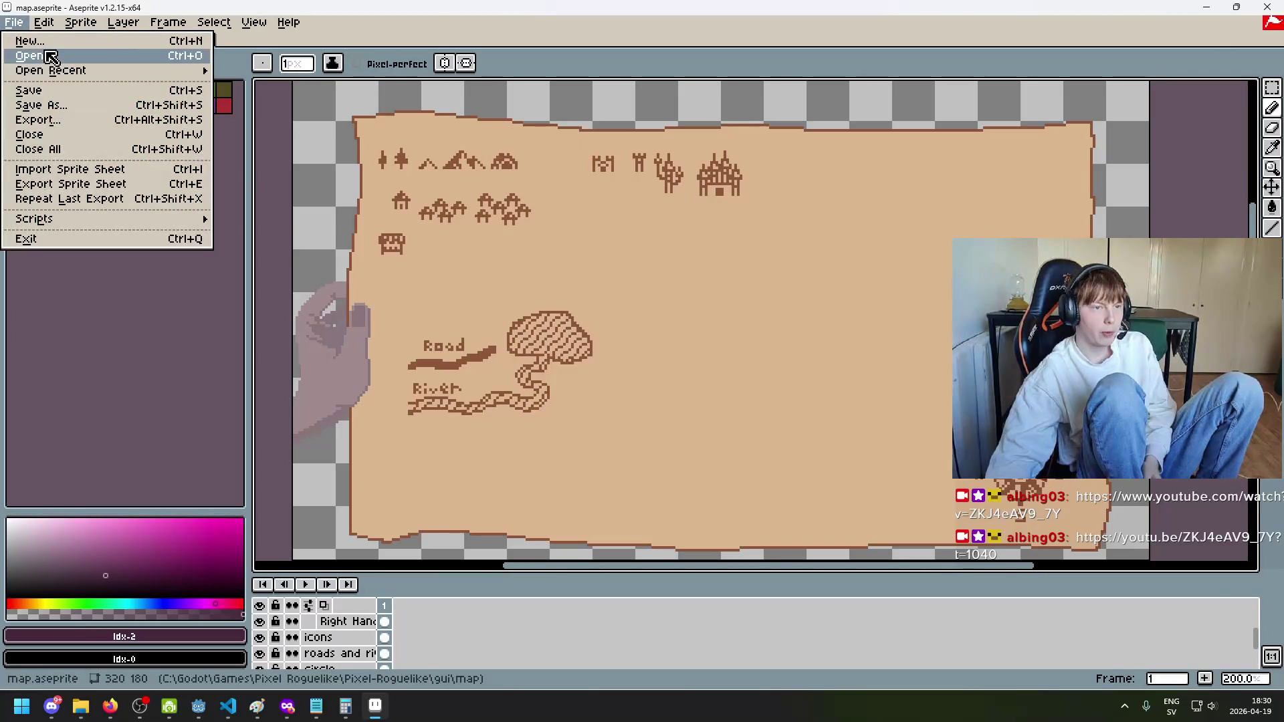
pyautogui.click(47, 55)
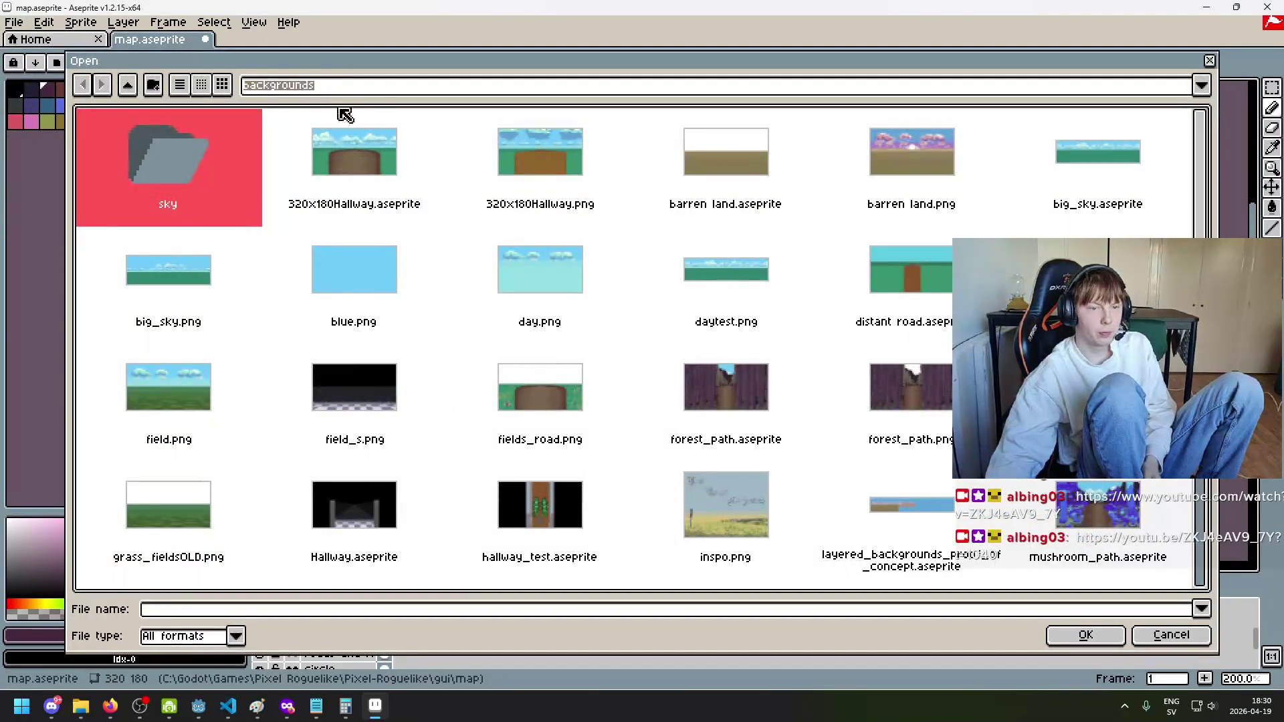
pyautogui.click(341, 88)
pyautogui.click(366, 199)
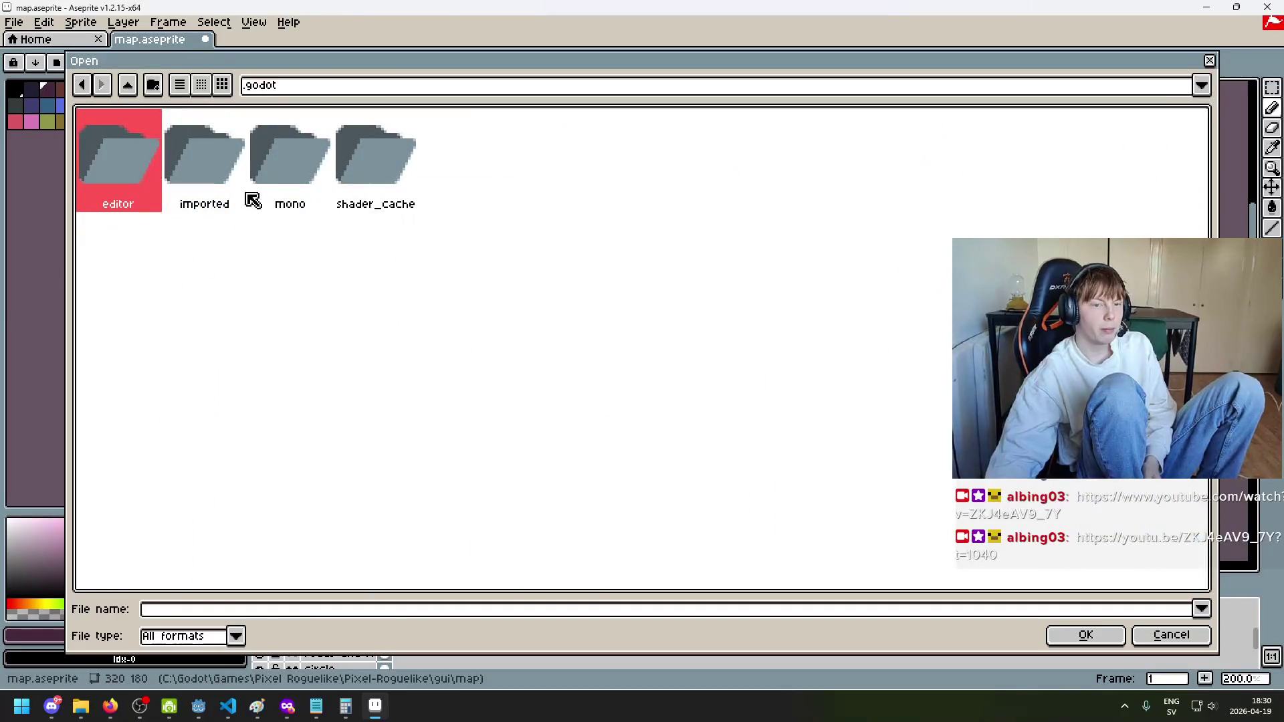
pyautogui.click(281, 83)
pyautogui.click(431, 180)
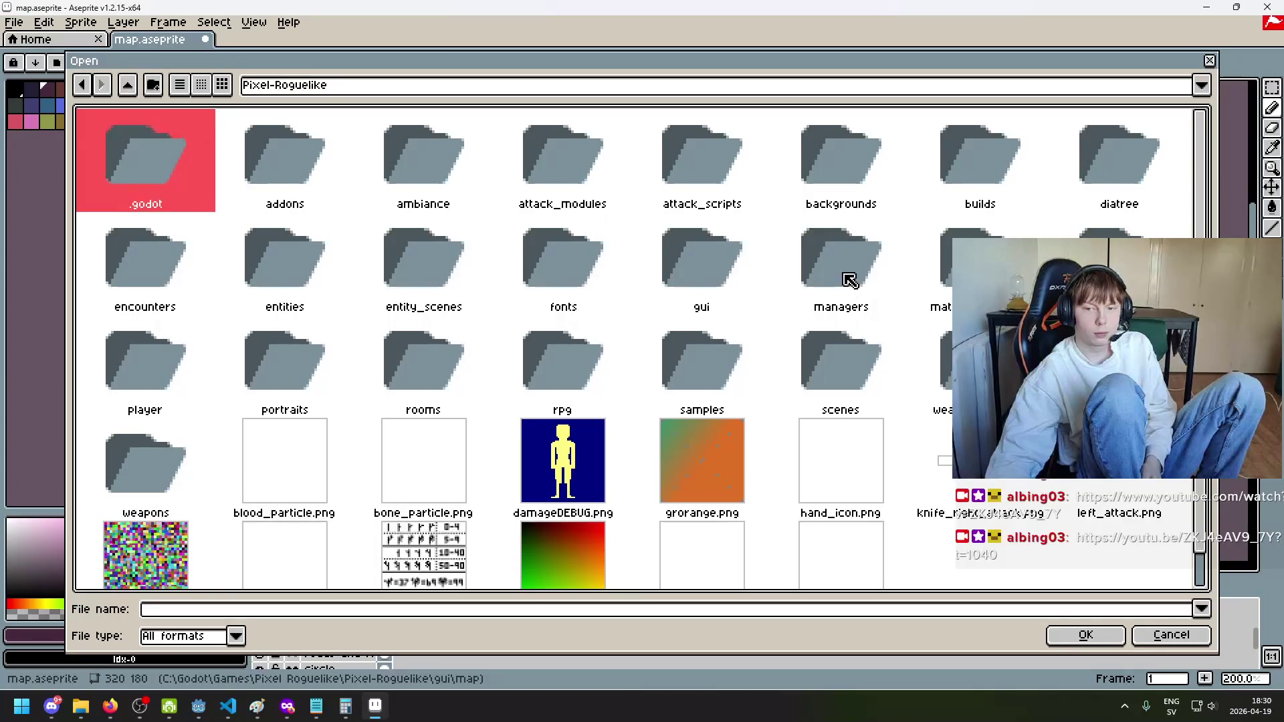
pyautogui.scroll(-1, 522, 194)
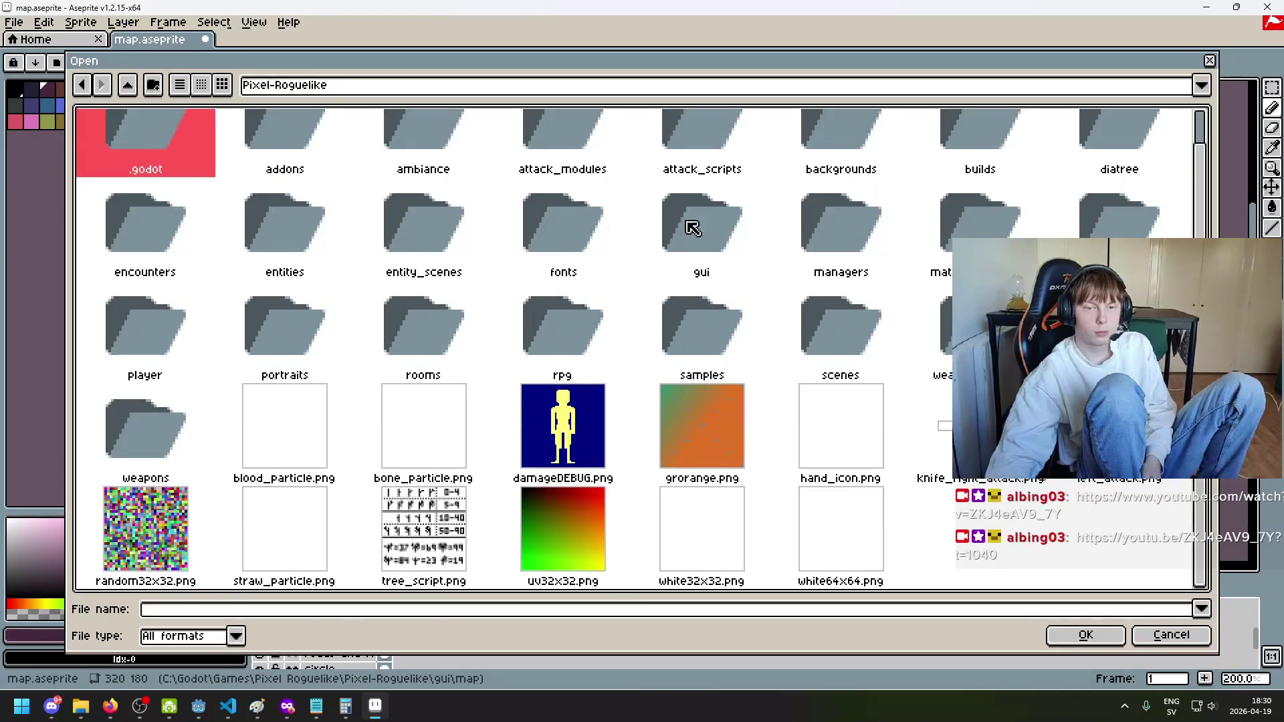
pyautogui.doubleClick(719, 241)
pyautogui.click(180, 173)
pyautogui.doubleClick(226, 178)
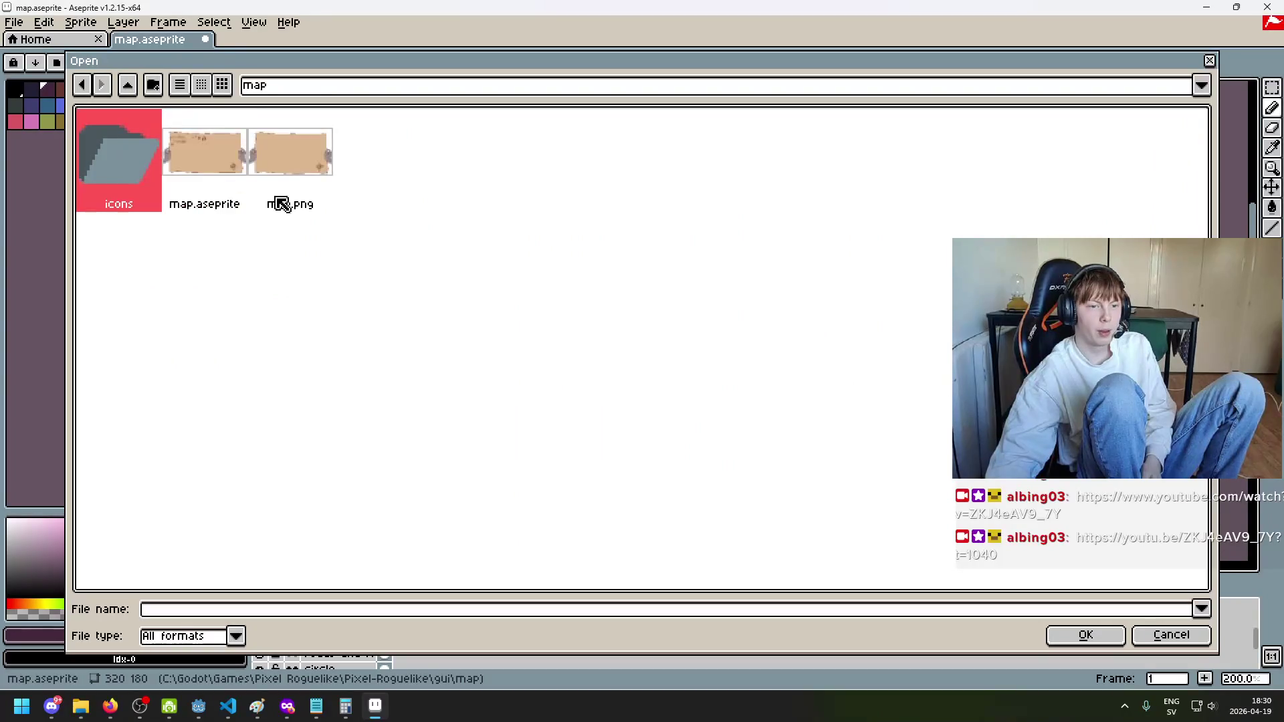
pyautogui.doubleClick(108, 176)
# Step: Select each icon in turn: tree2, house1, house2, mountain1, mountain2, tree1, then tree2 again
pyautogui.click(543, 195)
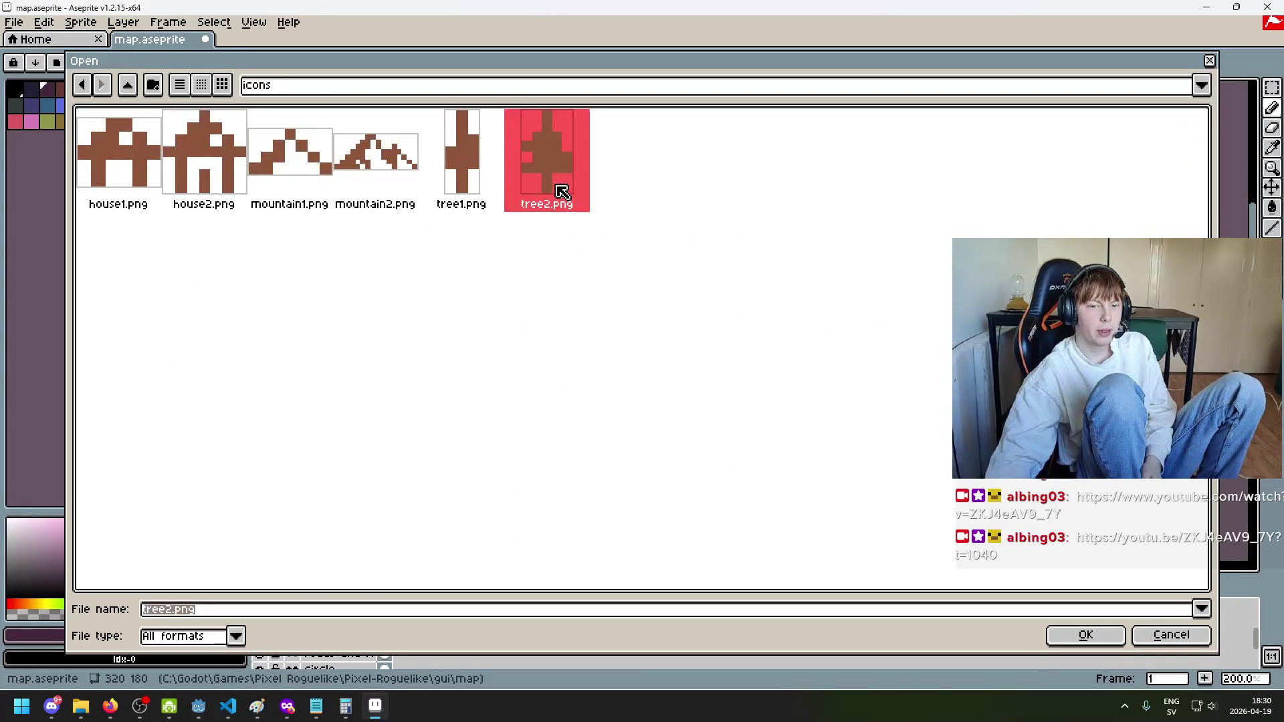
pyautogui.click(121, 186)
pyautogui.click(188, 191)
pyautogui.click(323, 177)
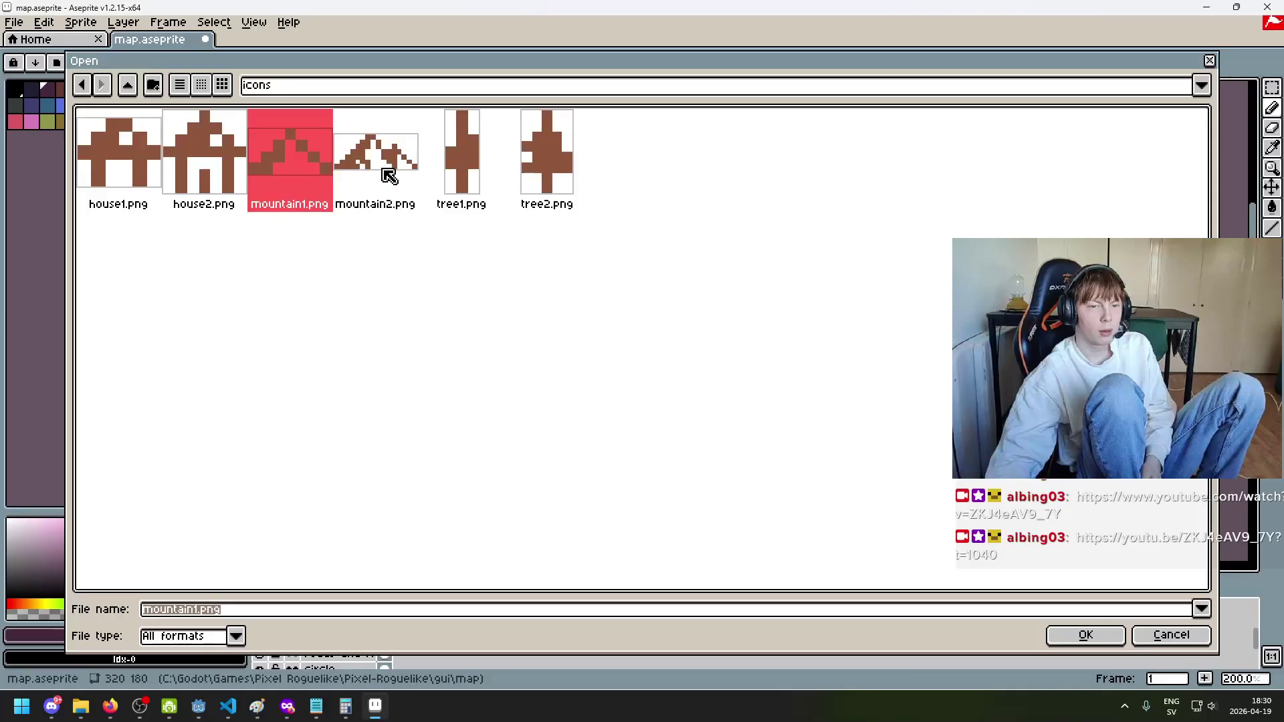
pyautogui.click(390, 176)
pyautogui.click(456, 172)
pyautogui.press('Right')
# Step: Drag the Open dialog down and aside so the map canvas shows beside the icons
pyautogui.moveTo(452, 74); pyautogui.dragTo(601, 325)
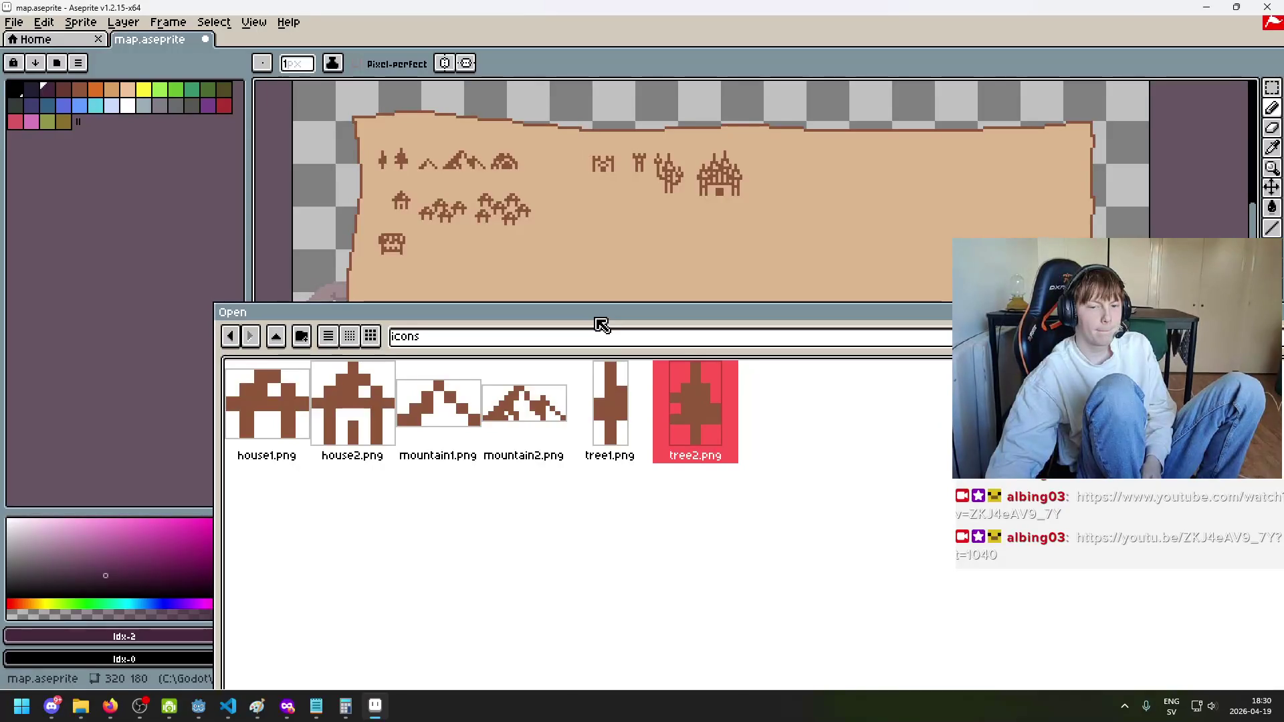
pyautogui.moveTo(601, 324)
pyautogui.mouseDown()
pyautogui.moveTo(688, 474)
pyautogui.moveTo(624, 252)
pyautogui.moveTo(621, 370)
pyautogui.moveTo(605, 341)
pyautogui.moveTo(562, 319)
pyautogui.moveTo(566, 251)
pyautogui.mouseUp()
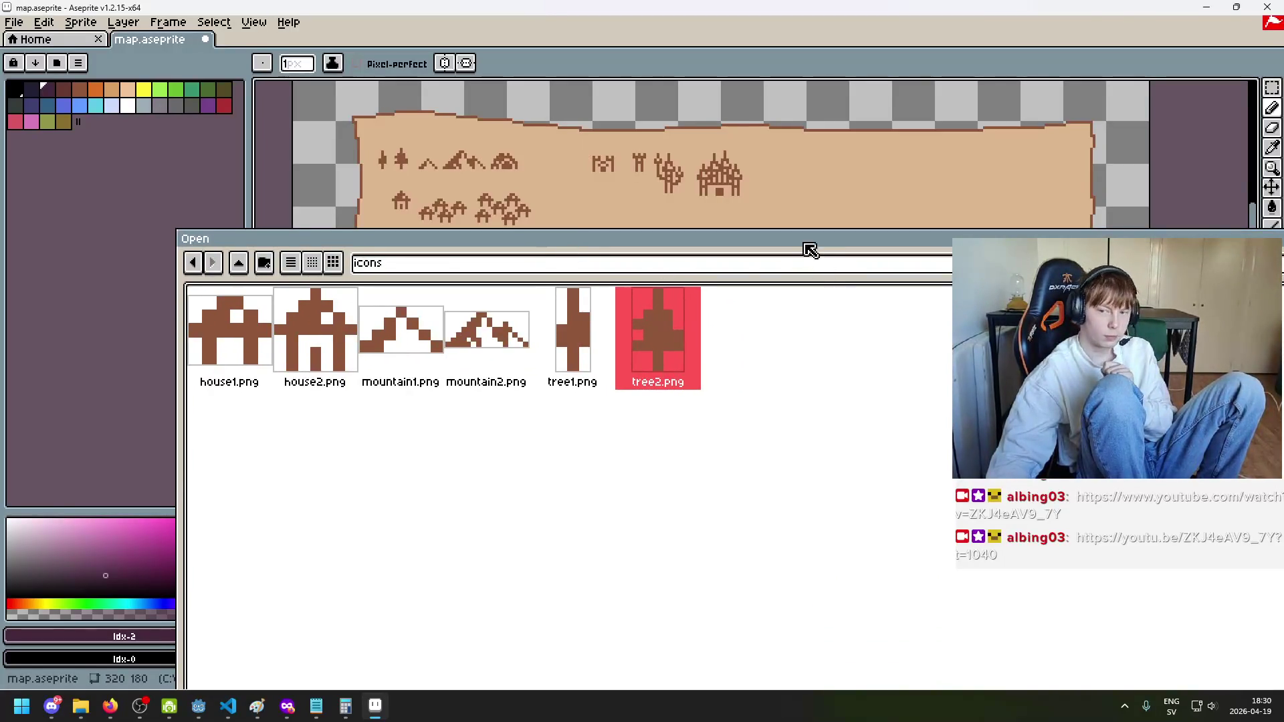
pyautogui.moveTo(809, 250)
pyautogui.mouseDown()
pyautogui.moveTo(642, 215)
pyautogui.moveTo(683, 165)
pyautogui.moveTo(748, 394)
pyautogui.moveTo(747, 500)
pyautogui.moveTo(748, 305)
pyautogui.moveTo(727, 456)
pyautogui.moveTo(825, 604)
pyautogui.moveTo(691, 20)
pyautogui.moveTo(802, 531)
pyautogui.mouseUp()
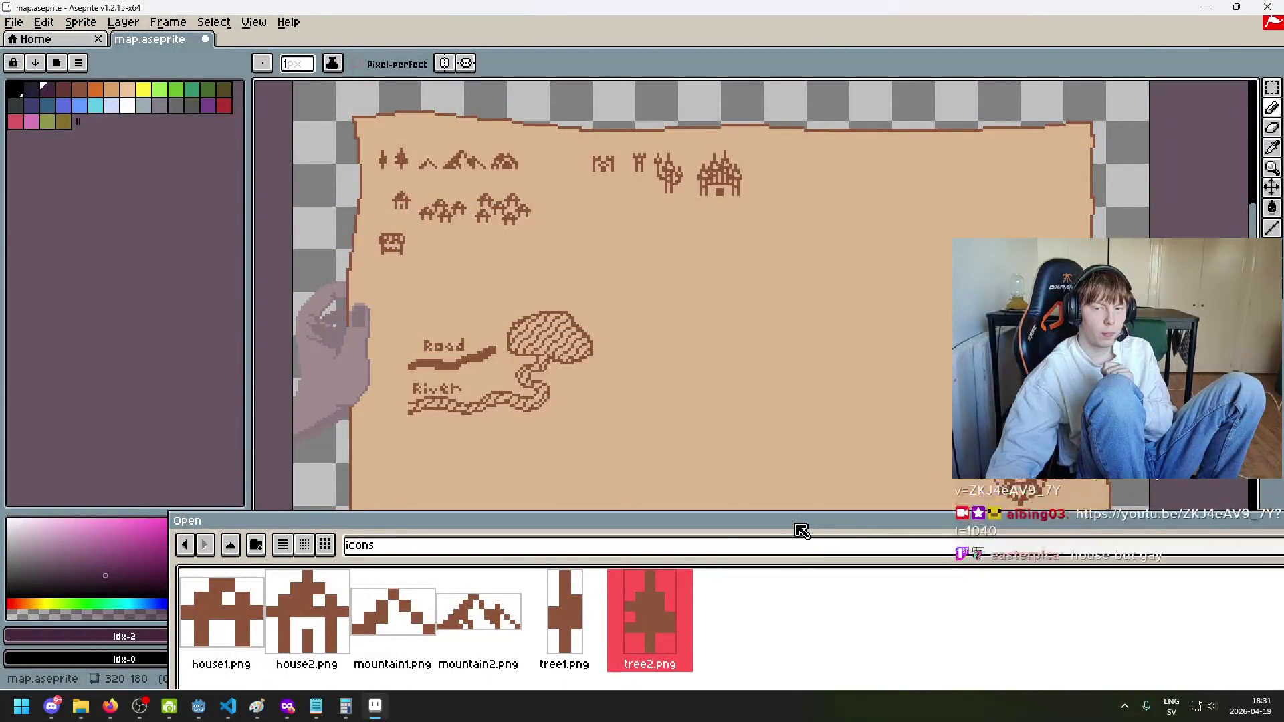
pyautogui.moveTo(802, 529)
pyautogui.mouseDown()
pyautogui.moveTo(726, 524)
pyautogui.moveTo(906, 570)
pyautogui.mouseUp()
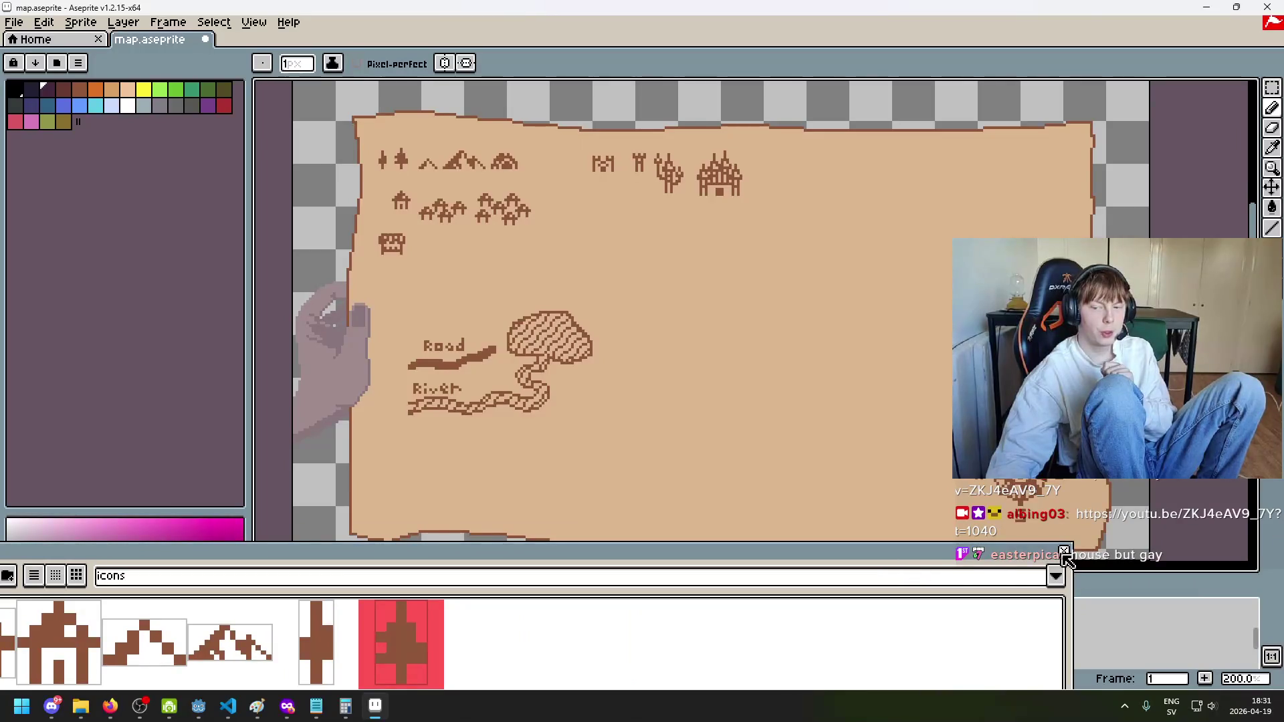
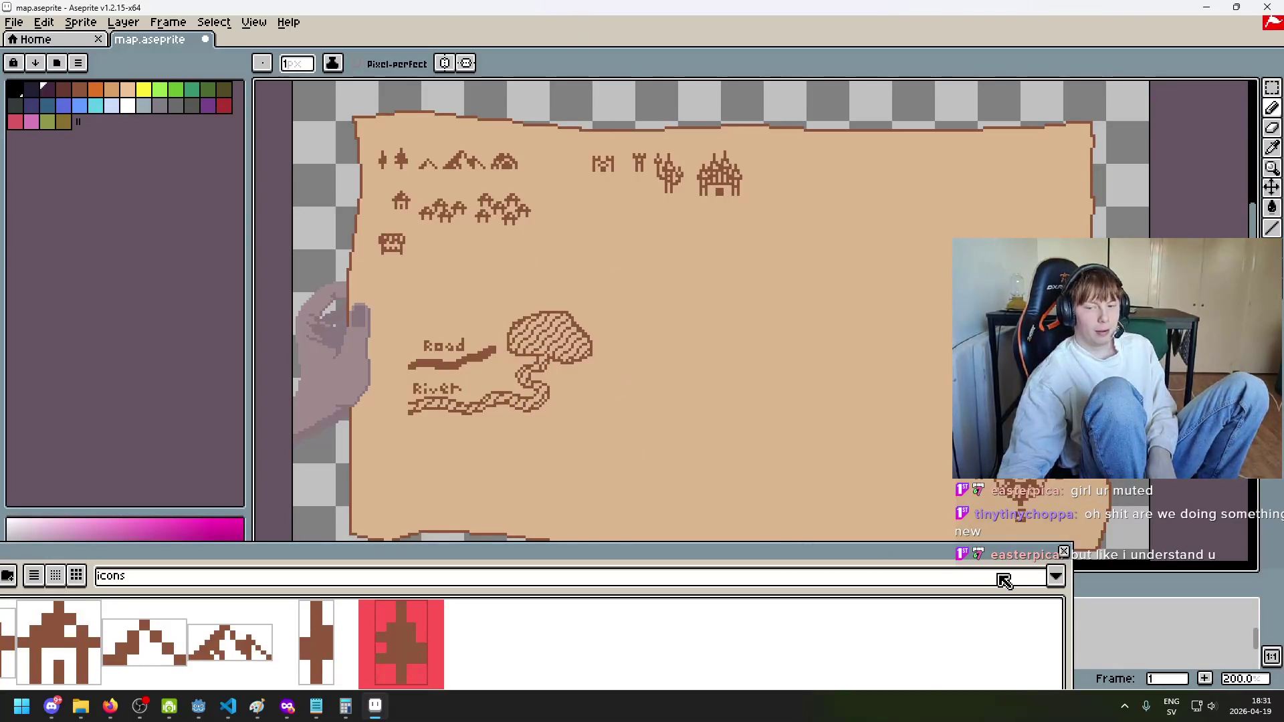
# Step: Close the Icons palette panel to bring back the layer timeline and zoom in on the map
pyautogui.click(1064, 553)
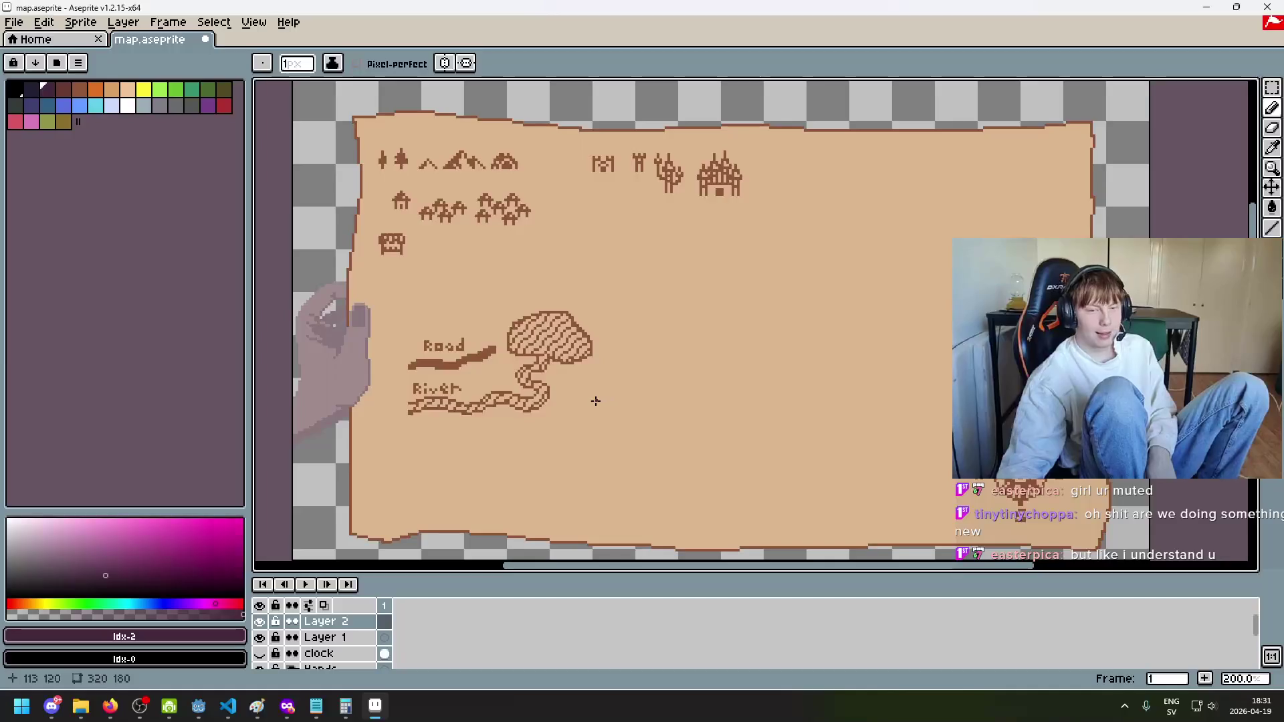
pyautogui.scroll(1, 607, 399)
pyautogui.moveTo(547, 309)
pyautogui.mouseDown()
pyautogui.moveTo(672, 359)
pyautogui.moveTo(678, 390)
pyautogui.mouseUp()
pyautogui.scroll(1, 678, 389)
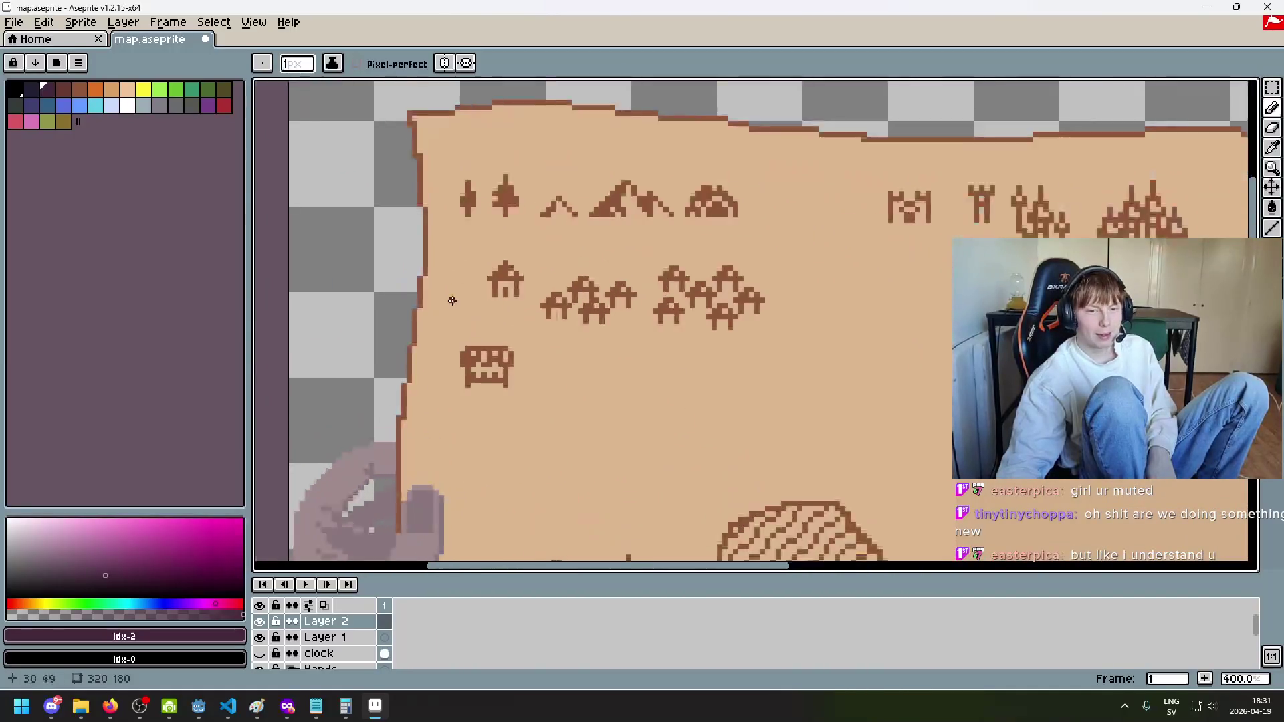
pyautogui.scroll(-2, 679, 391)
pyautogui.scroll(1, 682, 392)
pyautogui.scroll(-1, 688, 367)
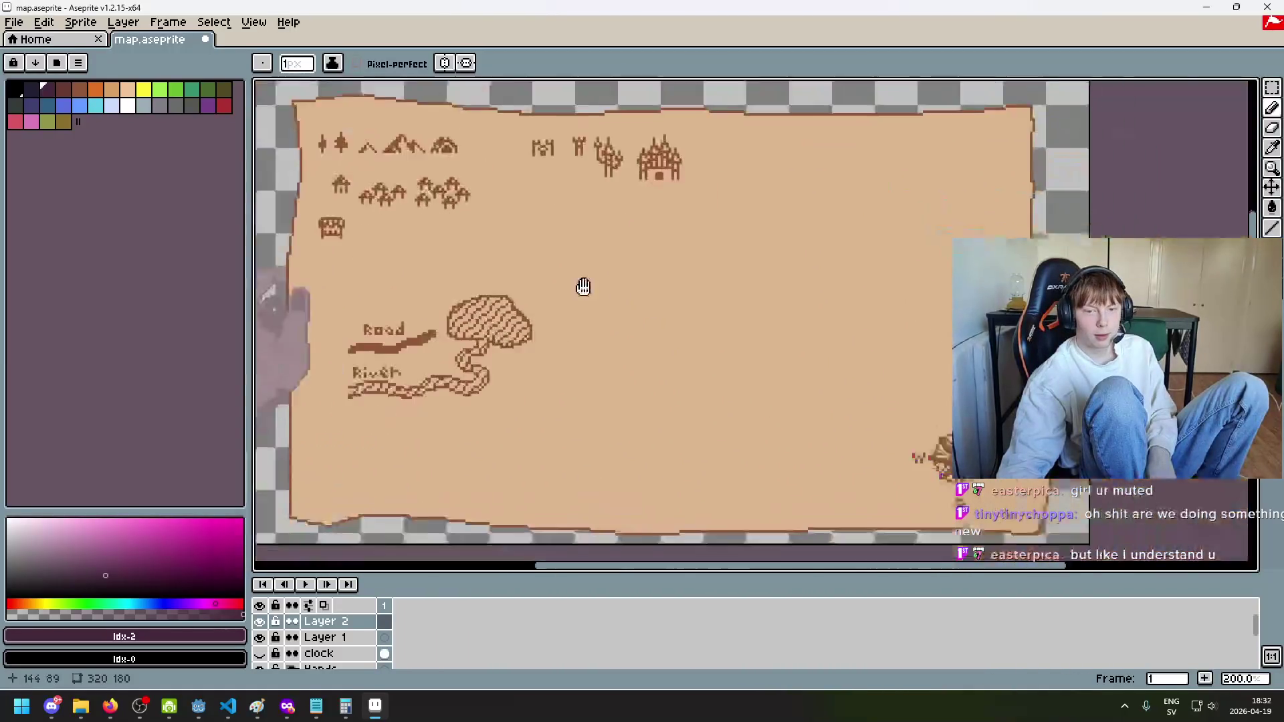
pyautogui.scroll(-1, 671, 401)
pyautogui.scroll(1, 667, 399)
pyautogui.scroll(6, 546, 275)
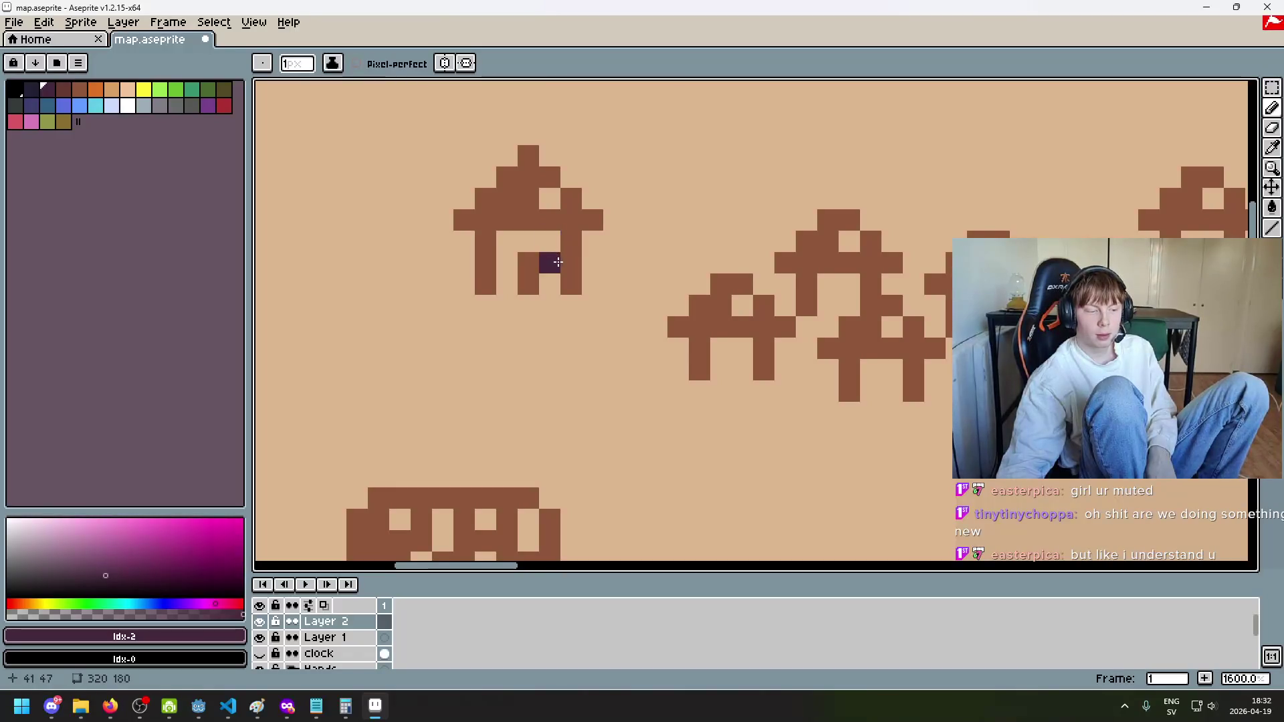
# Step: Zoom and pan to frame the whole parchment map in view
pyautogui.scroll(-9, 574, 242)
pyautogui.scroll(2, 759, 240)
pyautogui.scroll(-1, 758, 240)
pyautogui.scroll(1, 770, 240)
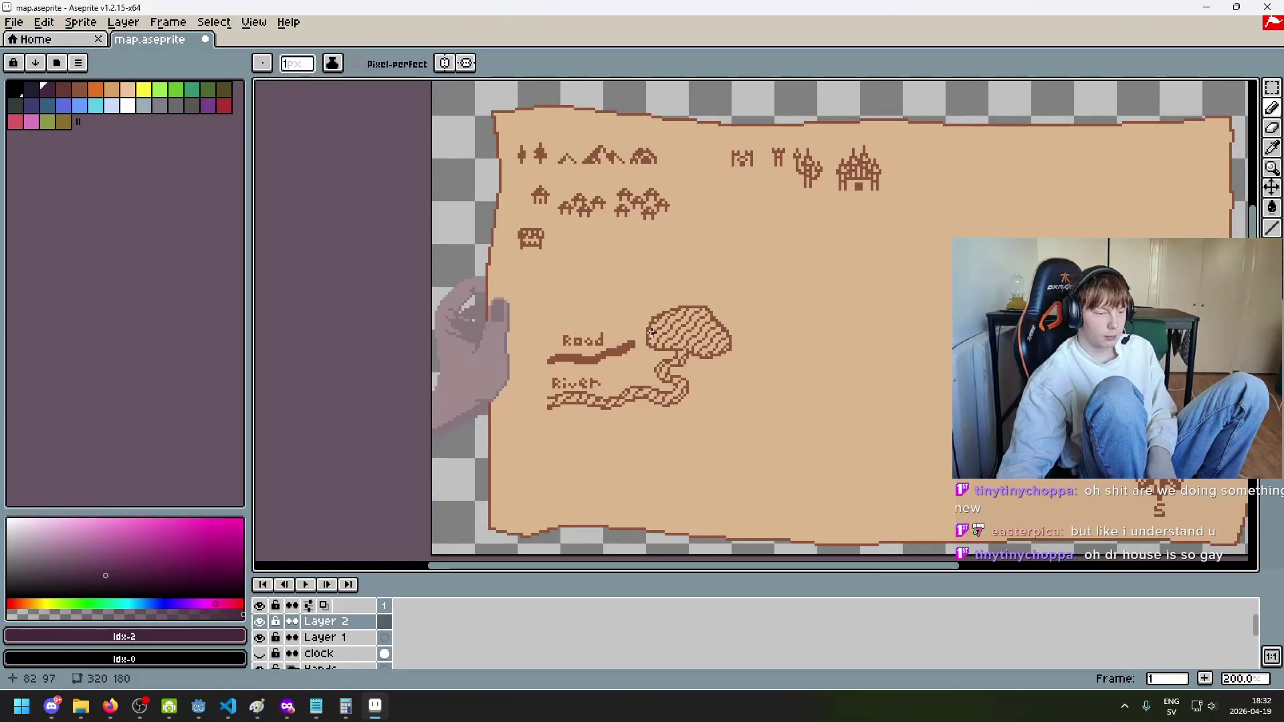
pyautogui.scroll(-2, 652, 327)
pyautogui.scroll(2, 711, 344)
pyautogui.moveTo(711, 344); pyautogui.dragTo(610, 335)
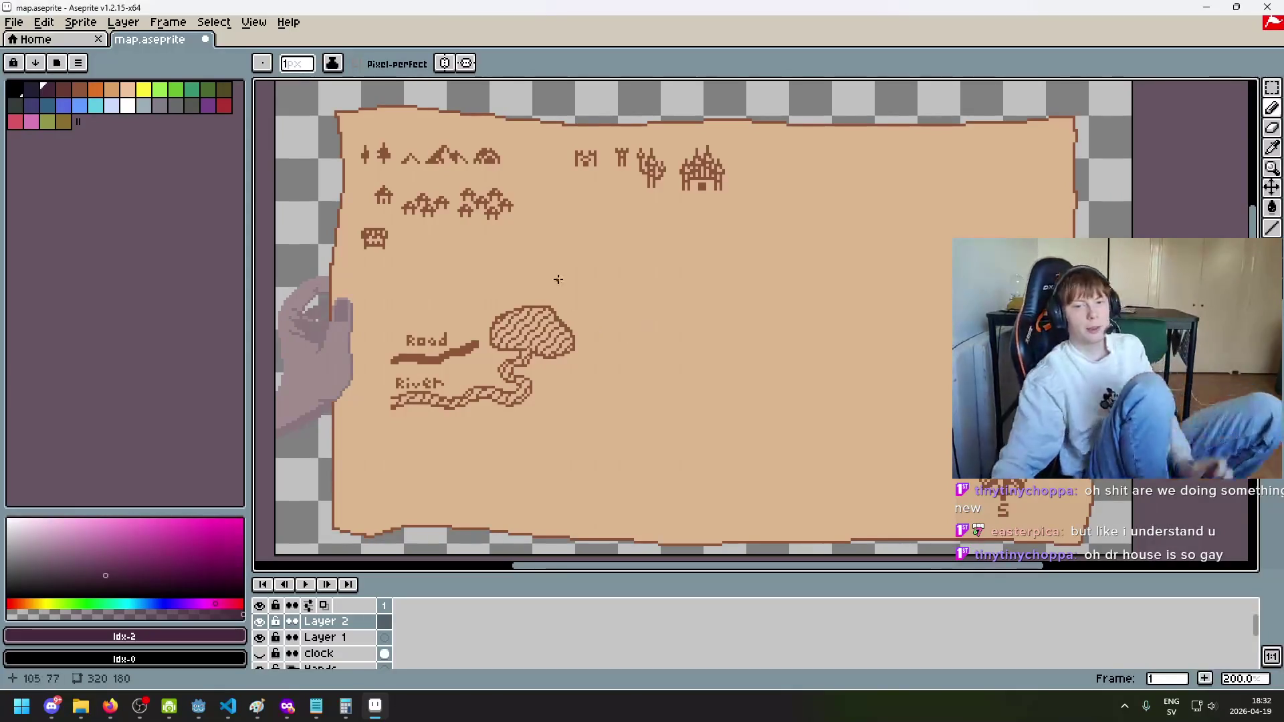
pyautogui.scroll(-1, 628, 334)
pyautogui.moveTo(608, 338); pyautogui.dragTo(742, 315)
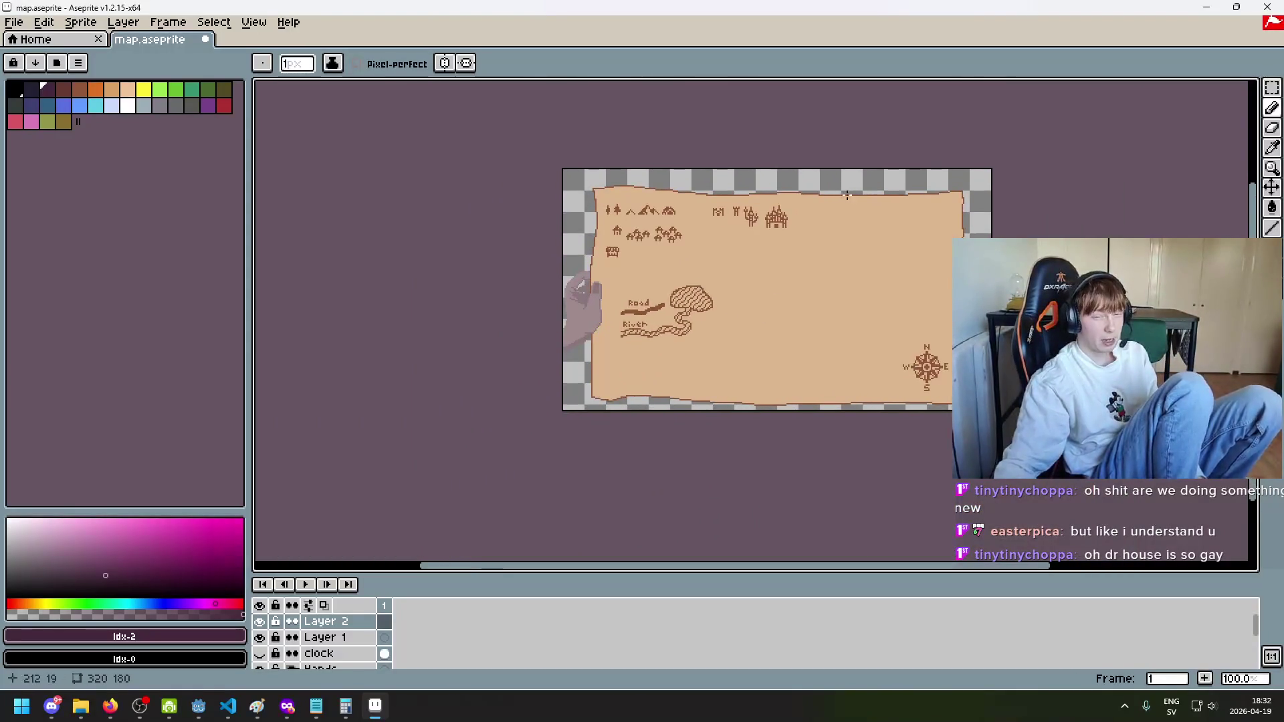
pyautogui.scroll(1, 814, 246)
pyautogui.moveTo(814, 247); pyautogui.dragTo(814, 167)
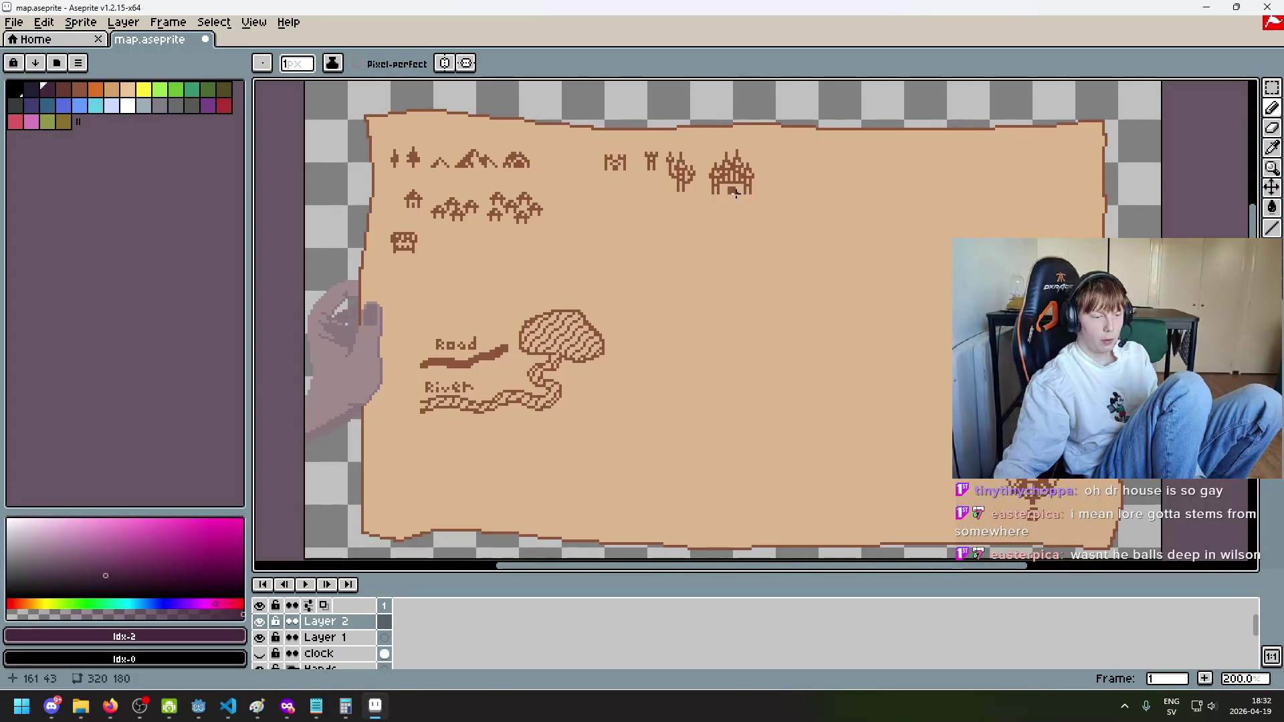
pyautogui.hotkey('shift', 'm')
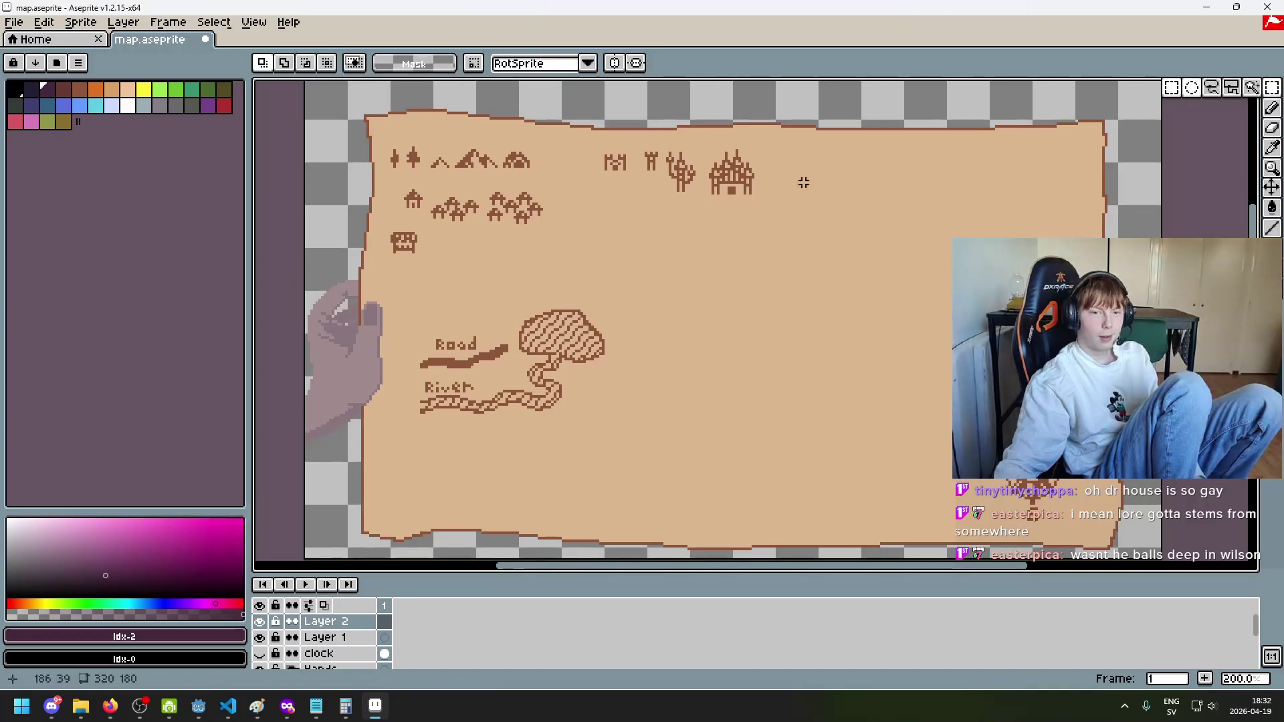
pyautogui.hscroll(2, 686, 281)
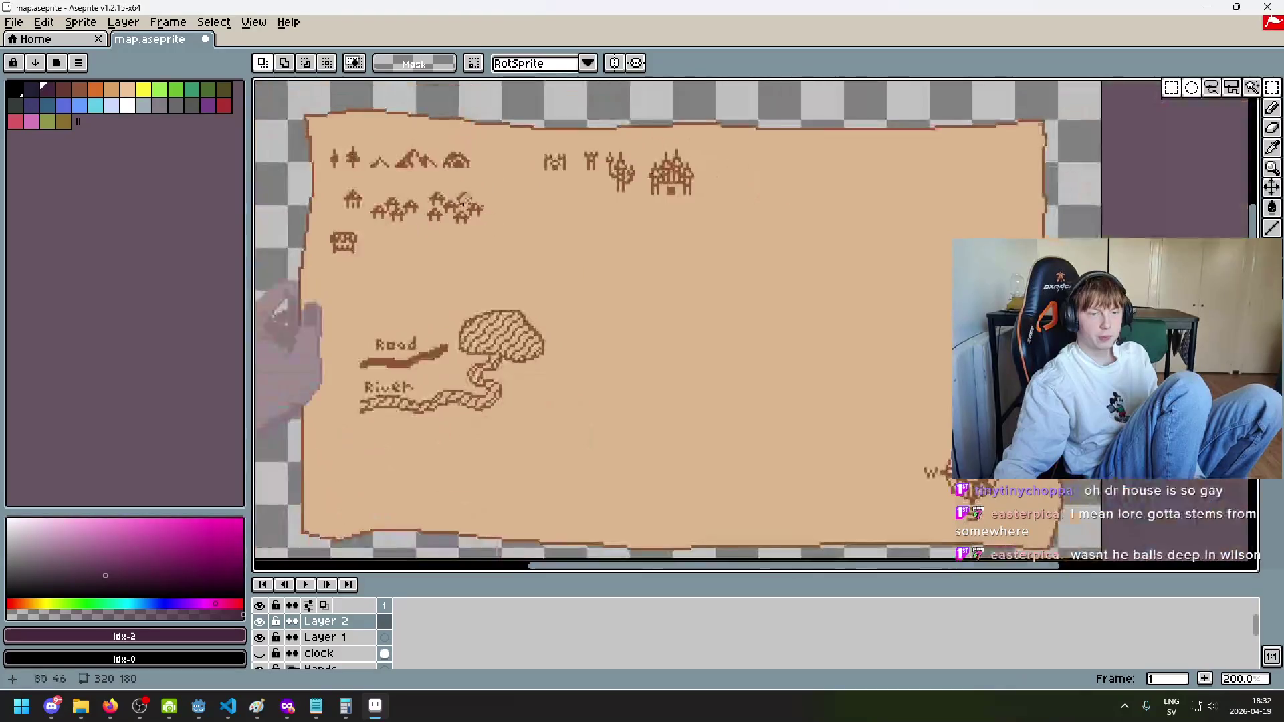
pyautogui.scroll(3, 509, 198)
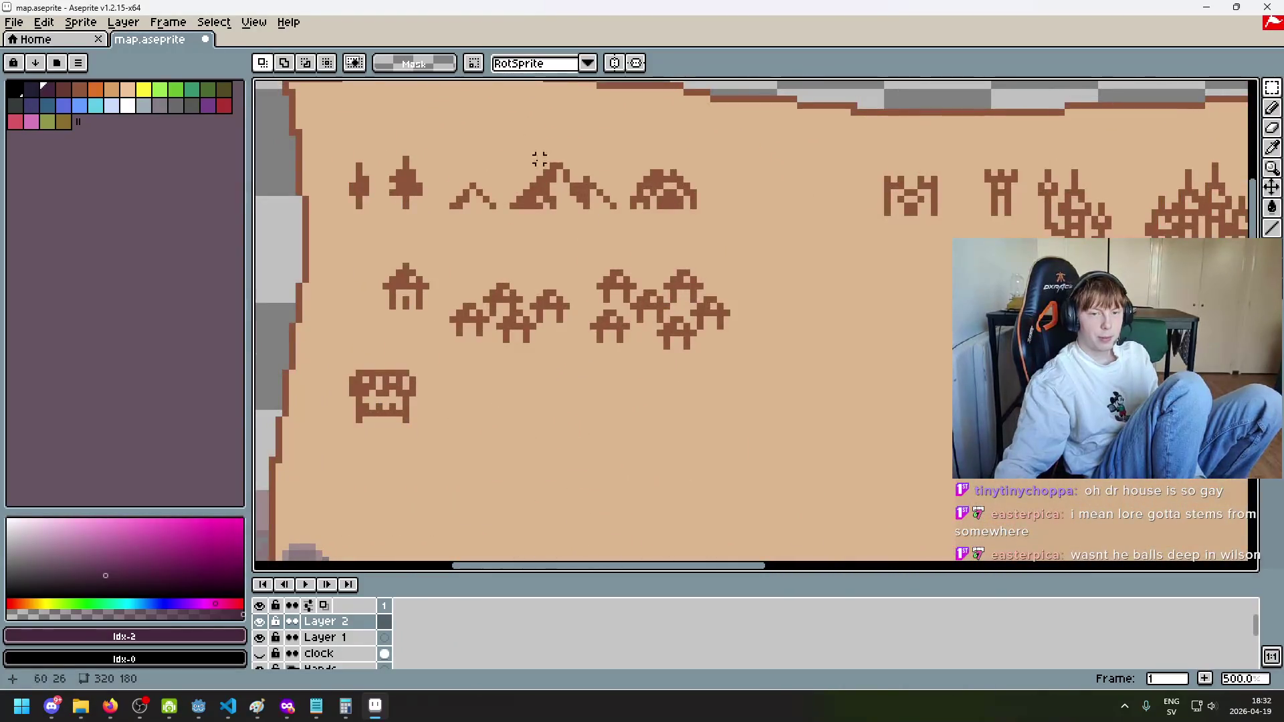
pyautogui.moveTo(321, 147); pyautogui.dragTo(433, 241)
pyautogui.click(493, 246)
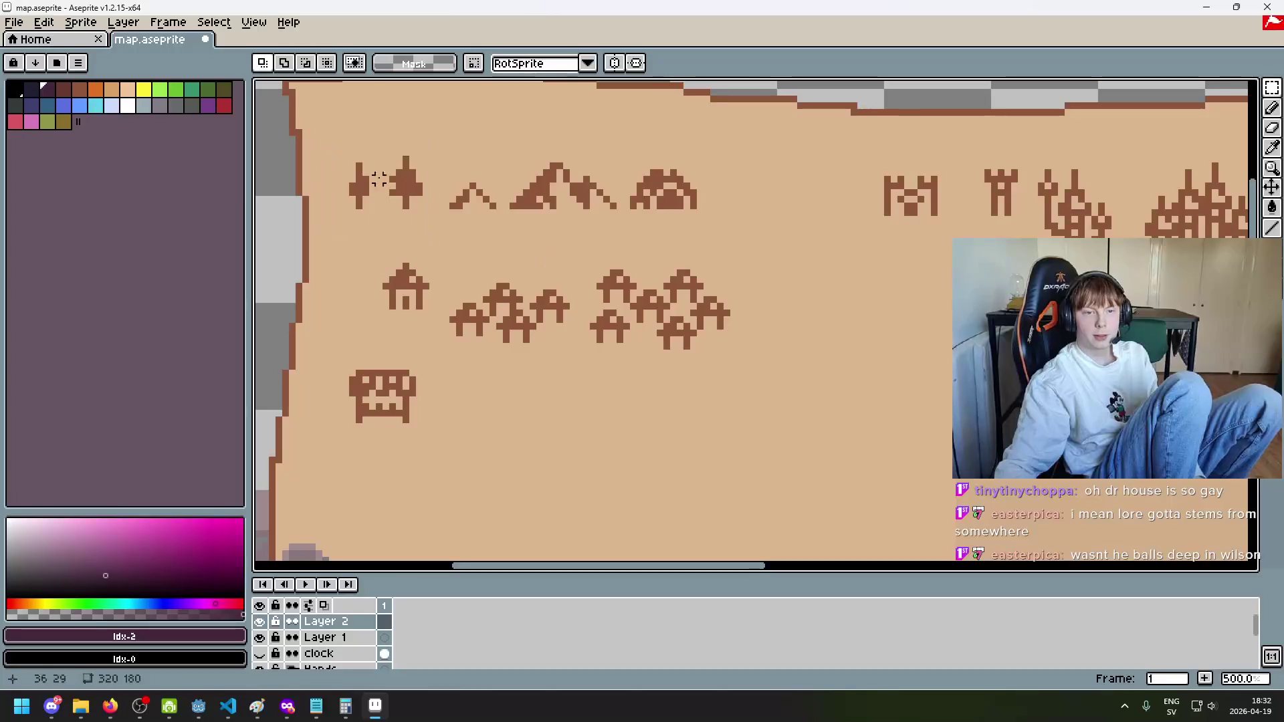
pyautogui.moveTo(329, 138); pyautogui.dragTo(421, 215)
pyautogui.click(453, 226)
pyautogui.hscroll(3, 531, 206)
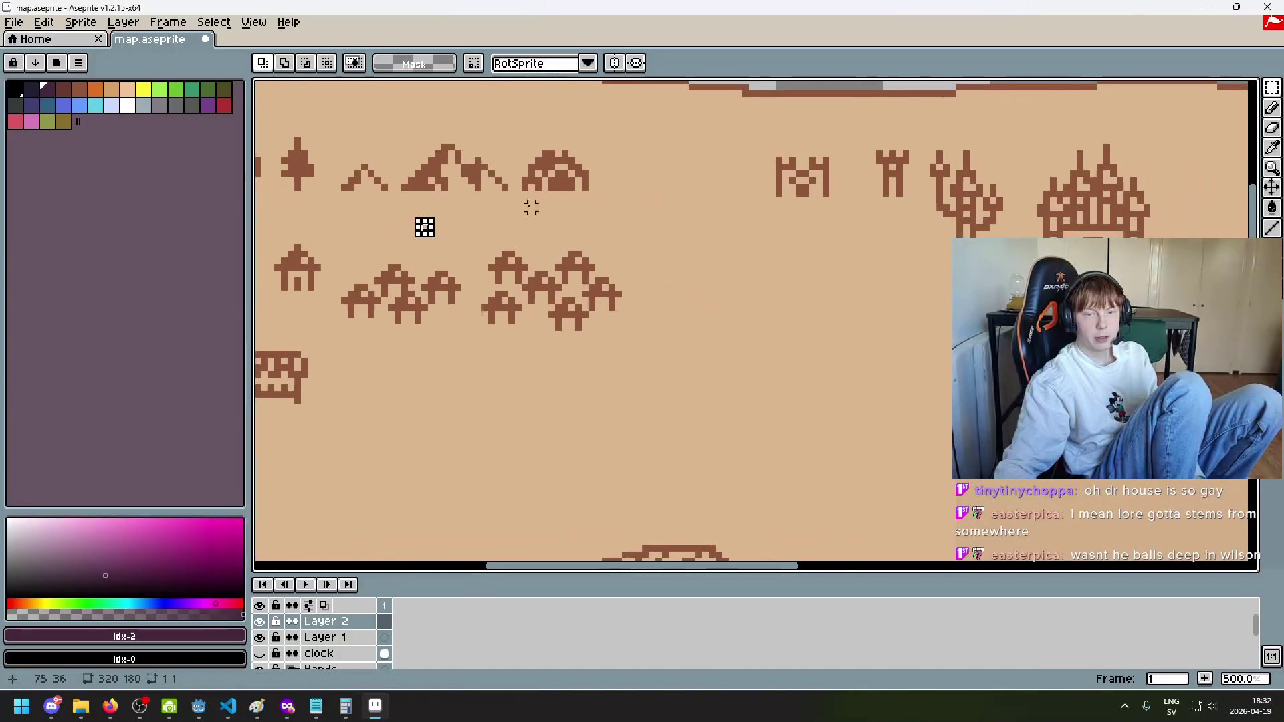
pyautogui.moveTo(510, 132); pyautogui.dragTo(616, 200)
pyautogui.click(762, 261)
pyautogui.scroll(-2, 756, 267)
pyautogui.moveTo(673, 323)
pyautogui.mouseDown()
pyautogui.moveTo(411, 244)
pyautogui.moveTo(413, 235)
pyautogui.mouseUp()
pyautogui.click(502, 343)
pyautogui.moveTo(403, 296); pyautogui.dragTo(510, 355)
pyautogui.click(668, 363)
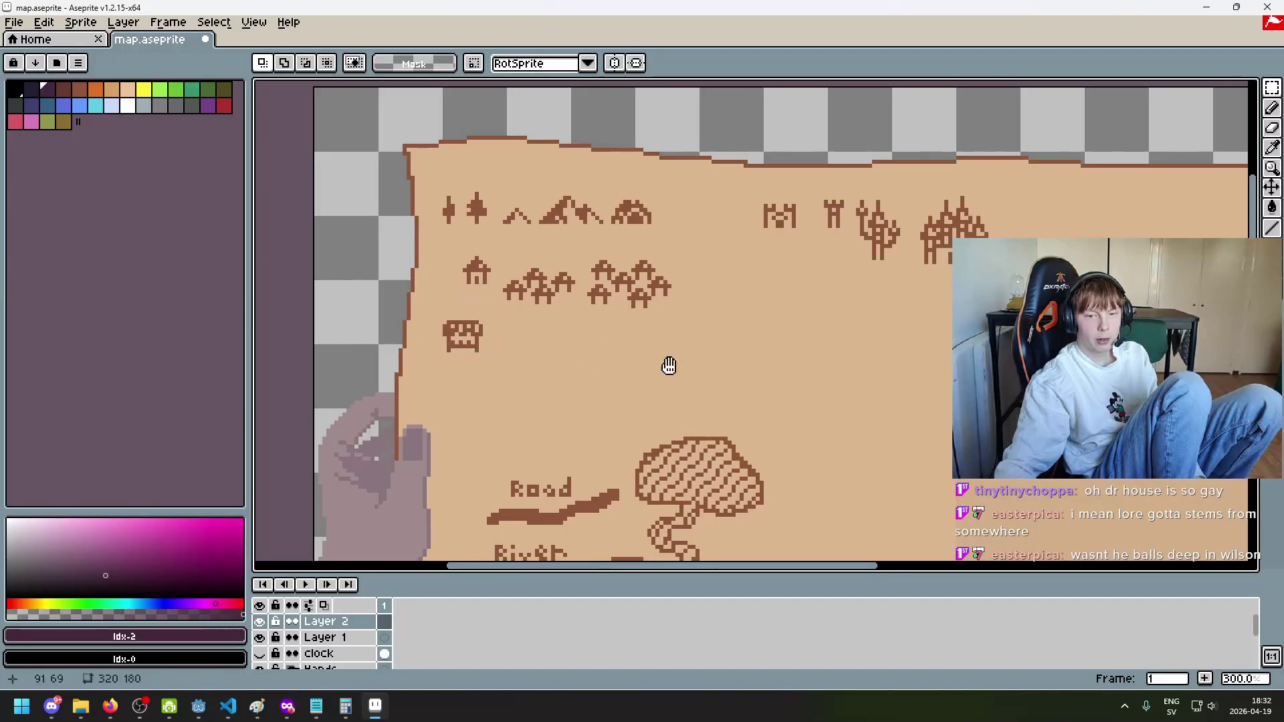
pyautogui.hscroll(3, 668, 364)
pyautogui.moveTo(510, 178); pyautogui.dragTo(716, 330)
pyautogui.click(725, 239)
pyautogui.scroll(2, 726, 238)
pyautogui.moveTo(459, 192); pyautogui.dragTo(875, 379)
pyautogui.click(835, 296)
pyautogui.moveTo(474, 219); pyautogui.dragTo(531, 271)
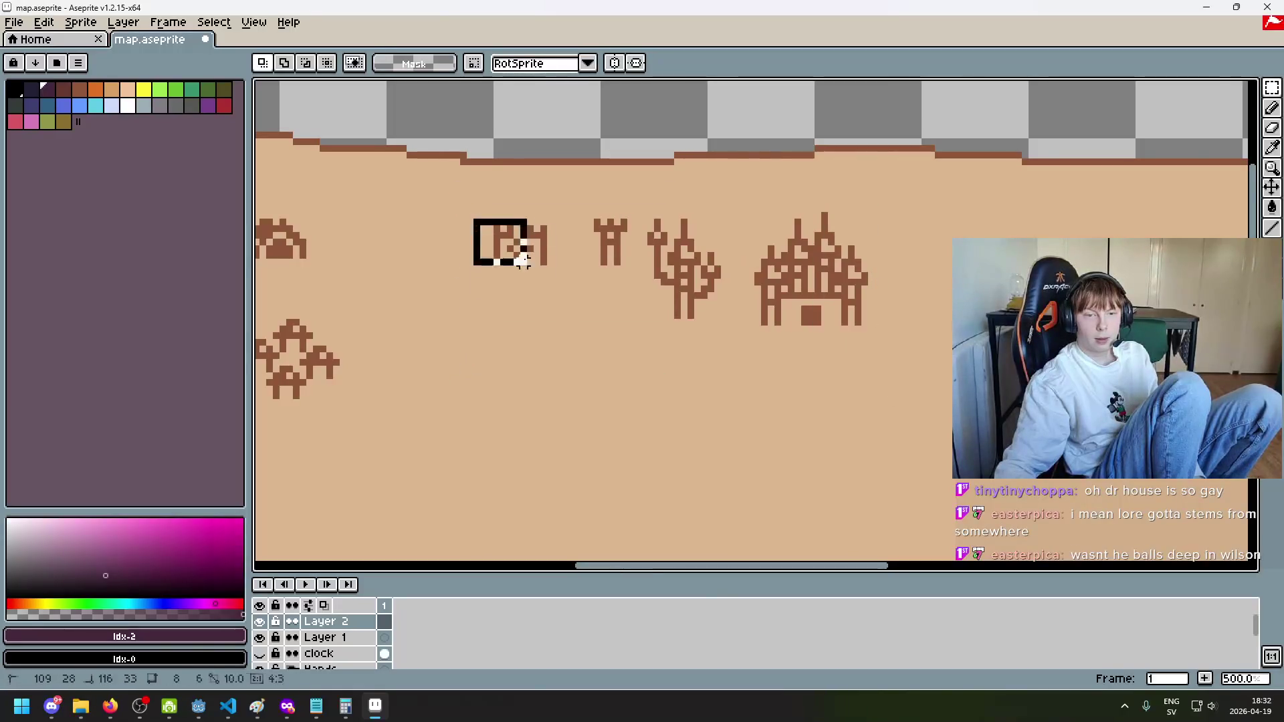
pyautogui.click(637, 323)
pyautogui.moveTo(585, 212); pyautogui.dragTo(629, 281)
pyautogui.scroll(5, 628, 234)
pyautogui.click(654, 265)
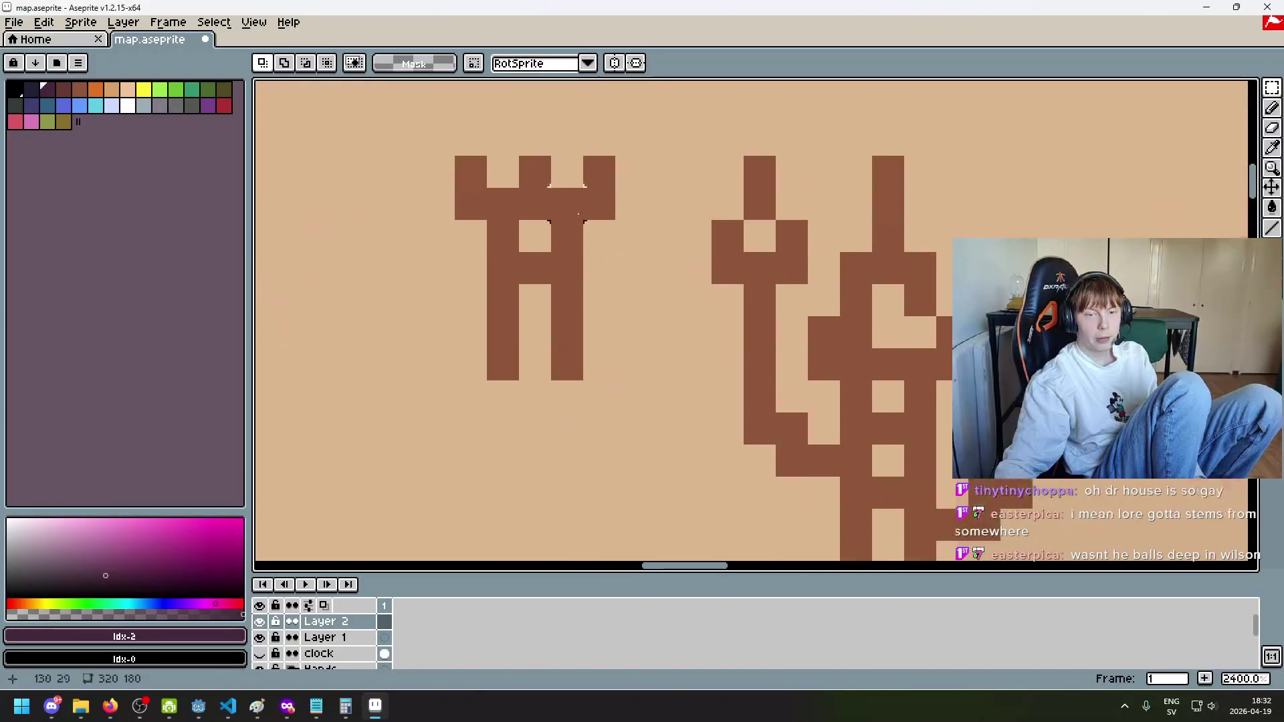
pyautogui.scroll(-3, 546, 299)
pyautogui.moveTo(600, 204)
pyautogui.mouseDown()
pyautogui.moveTo(696, 393)
pyautogui.moveTo(723, 381)
pyautogui.mouseUp()
pyautogui.scroll(-1, 760, 373)
pyautogui.click(736, 281)
pyautogui.moveTo(1002, 425)
pyautogui.mouseDown()
pyautogui.moveTo(725, 233)
pyautogui.moveTo(996, 422)
pyautogui.moveTo(761, 248)
pyautogui.mouseUp()
pyautogui.press('Escape')
pyautogui.scroll(-4, 803, 275)
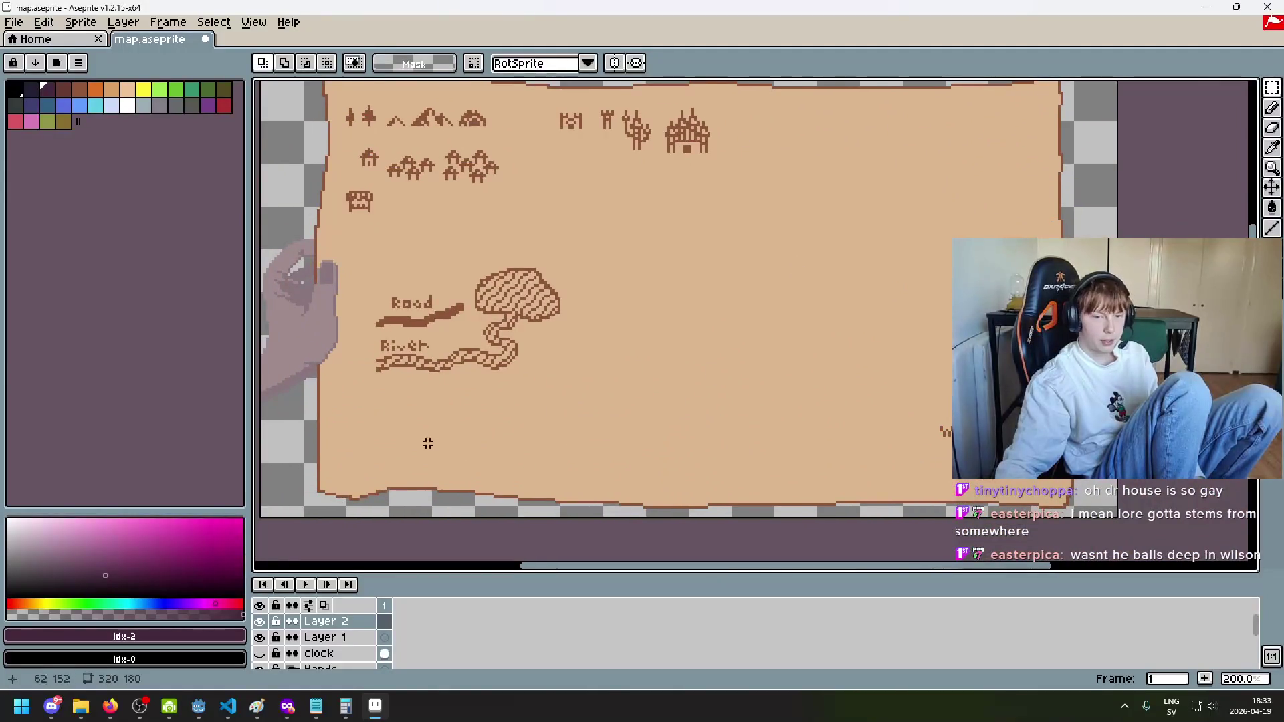
# Step: Switch to the Pencil and undo a trial stroke near the lower left
pyautogui.click(1273, 108)
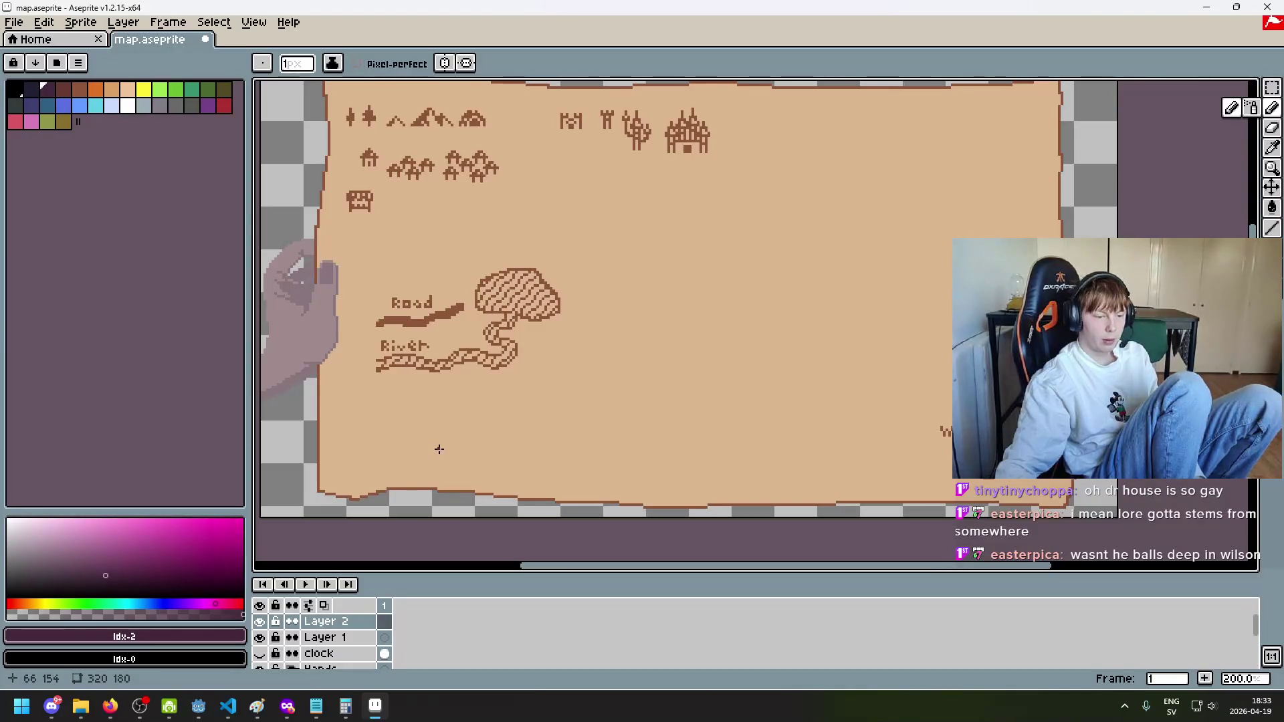
pyautogui.hscroll(-5, 647, 467)
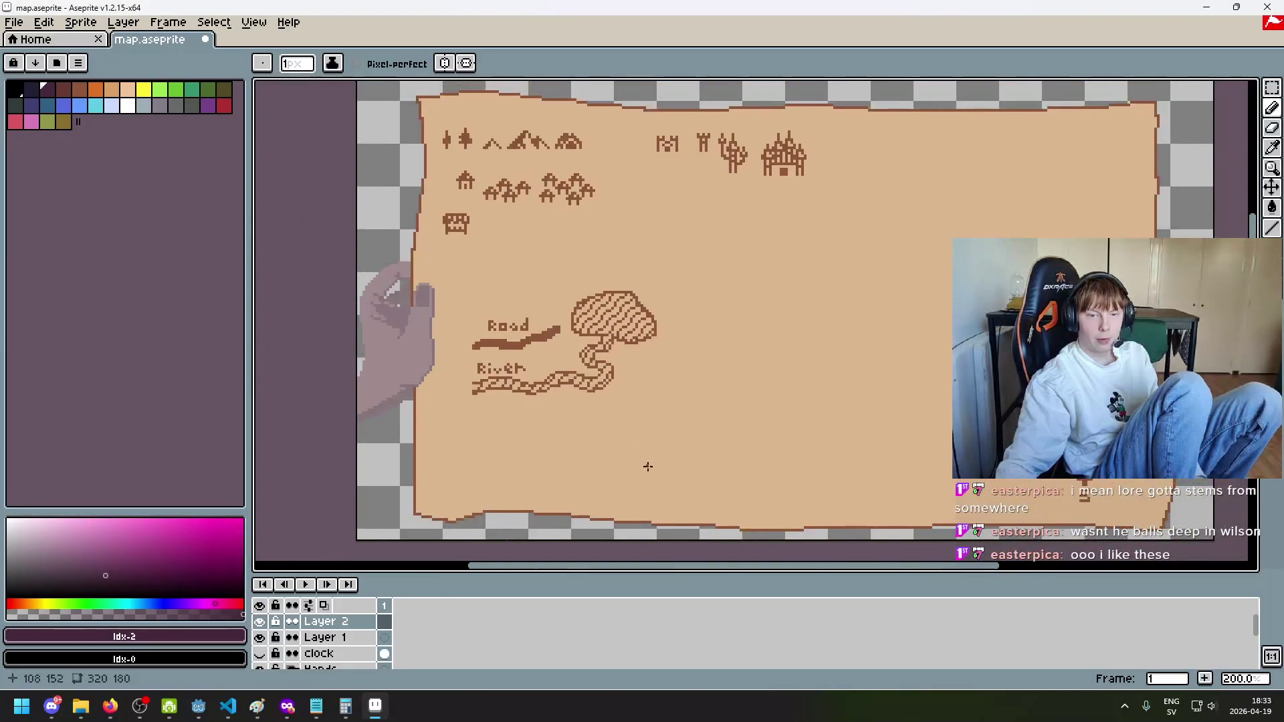
pyautogui.hscroll(3, 647, 466)
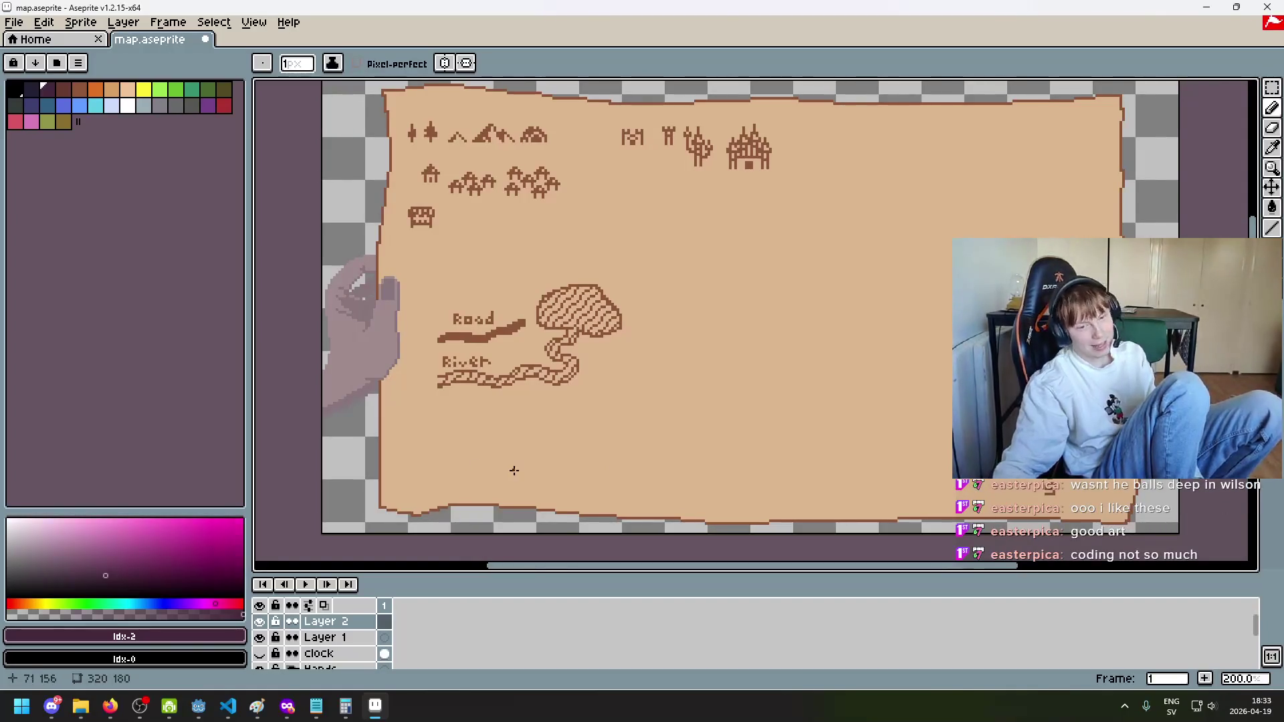
pyautogui.click(416, 468)
pyautogui.moveTo(416, 469); pyautogui.dragTo(460, 491)
pyautogui.hotkey('ctrl', 'z')
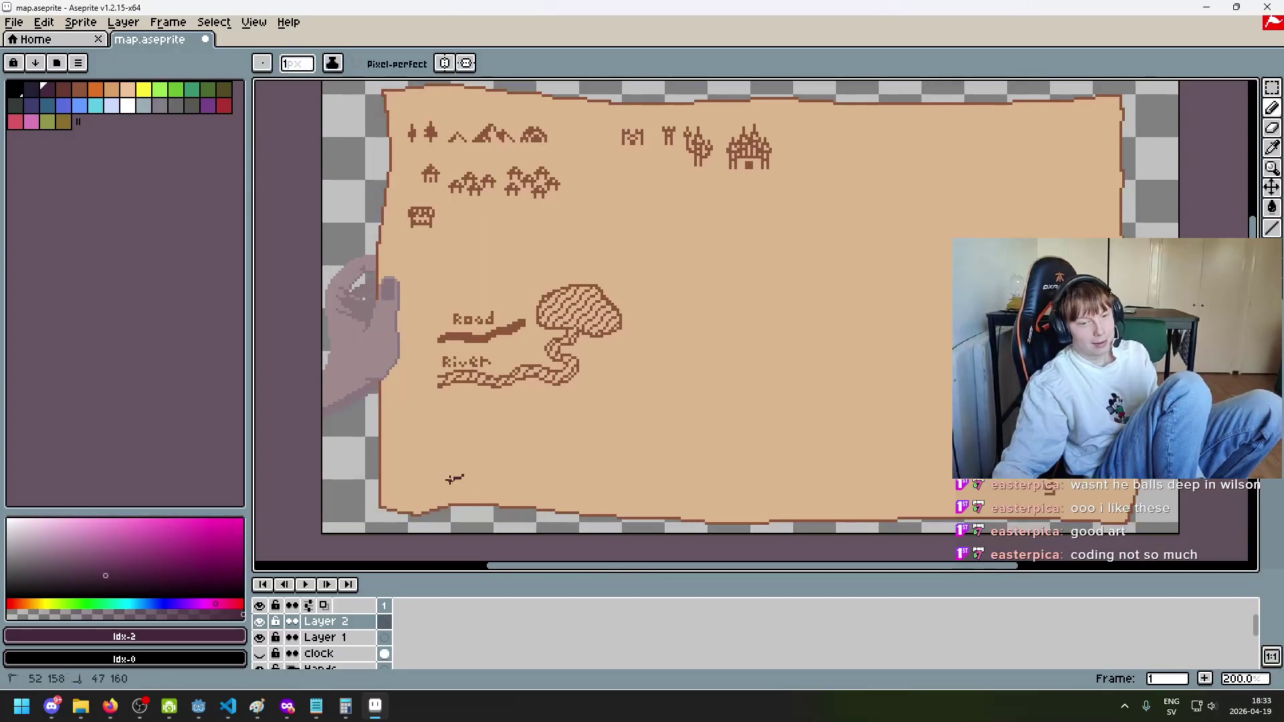
# Step: Adjust the brush size and paint a dark blob near the bottom centre of the map
pyautogui.press('+')
pyautogui.press('+')
pyautogui.press('+')
pyautogui.press('+')
pyautogui.press('+')
pyautogui.press('+')
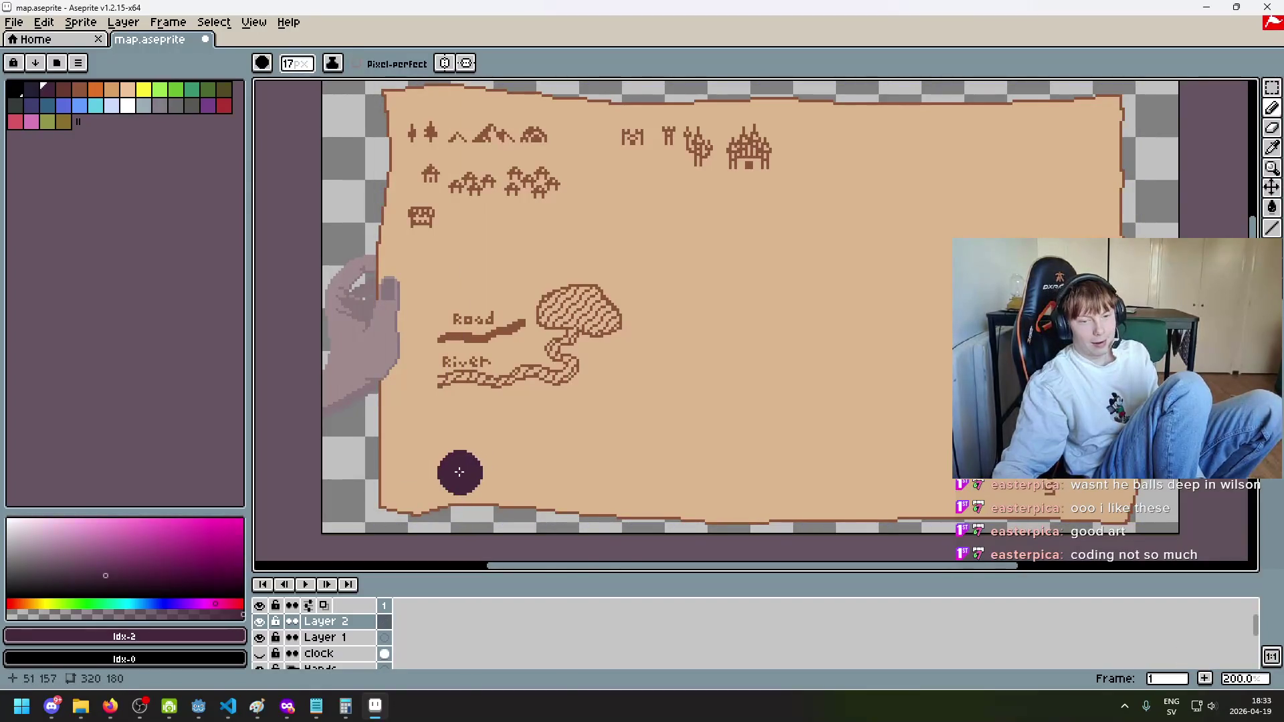
pyautogui.click(460, 470)
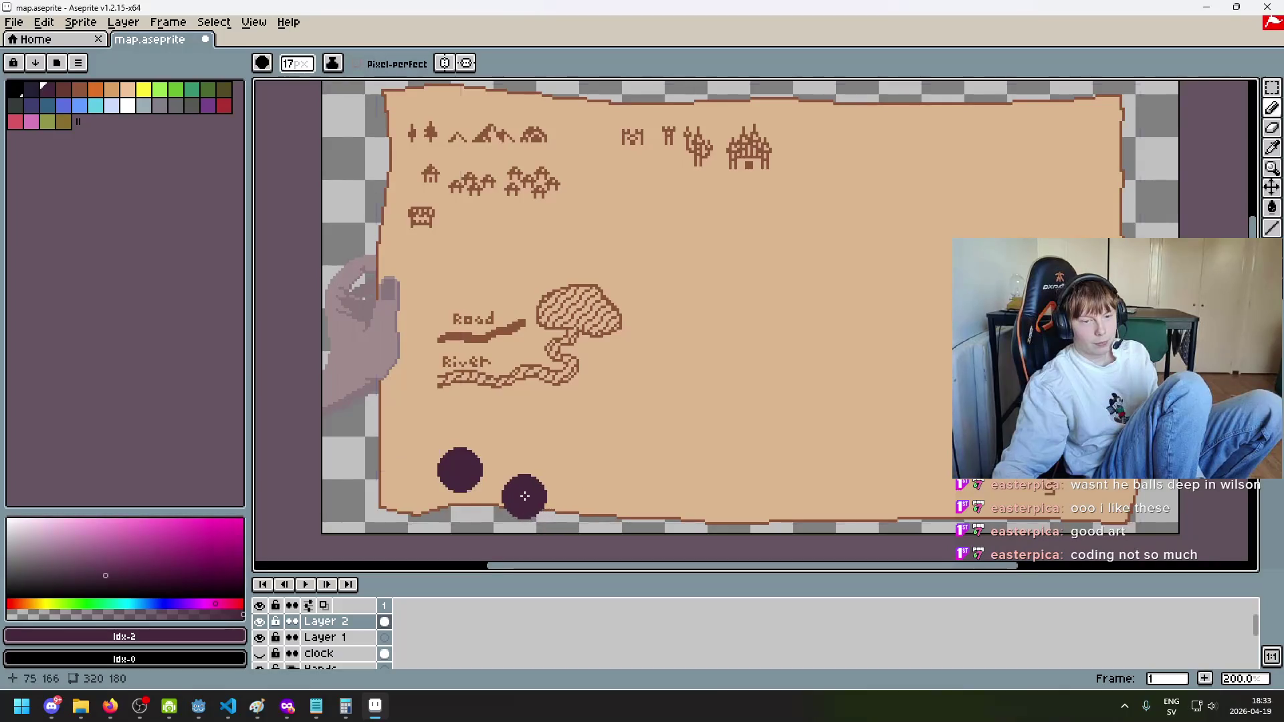
pyautogui.hotkey('ctrl', 'z')
pyautogui.press('-')
pyautogui.press('-')
pyautogui.press('-')
pyautogui.moveTo(439, 464); pyautogui.dragTo(445, 476)
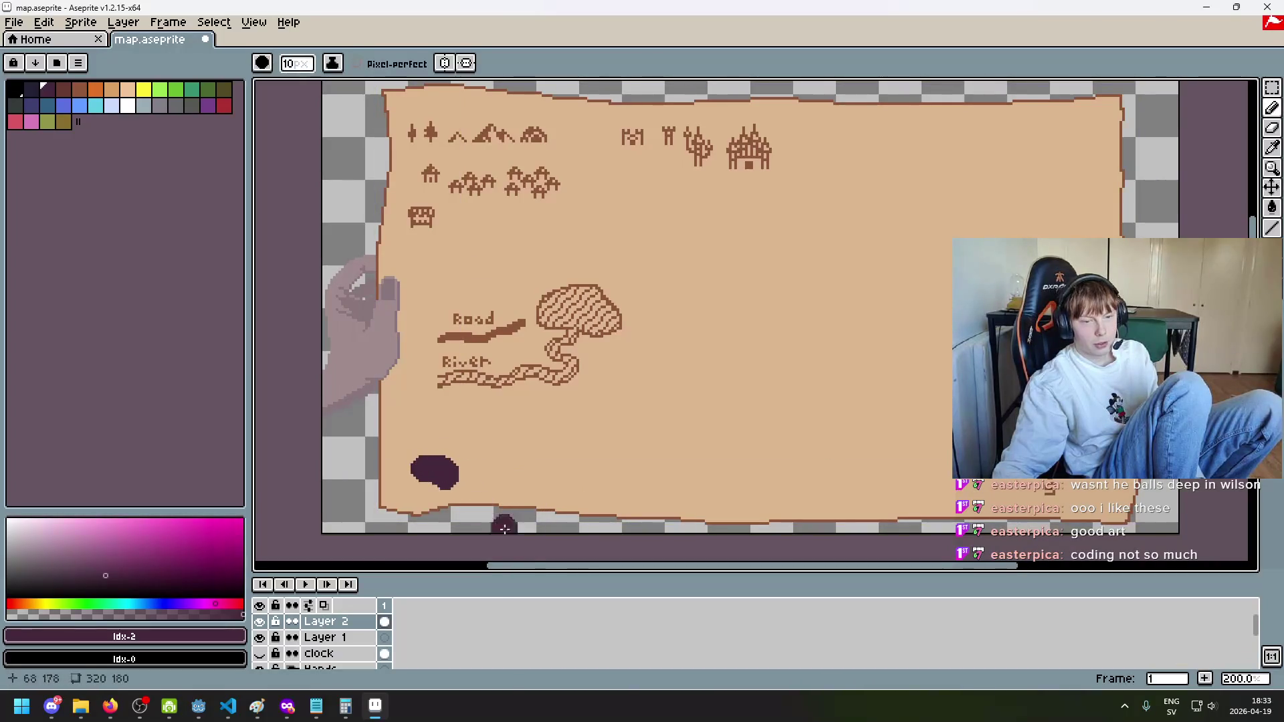
pyautogui.hotkey('ctrl', 'z')
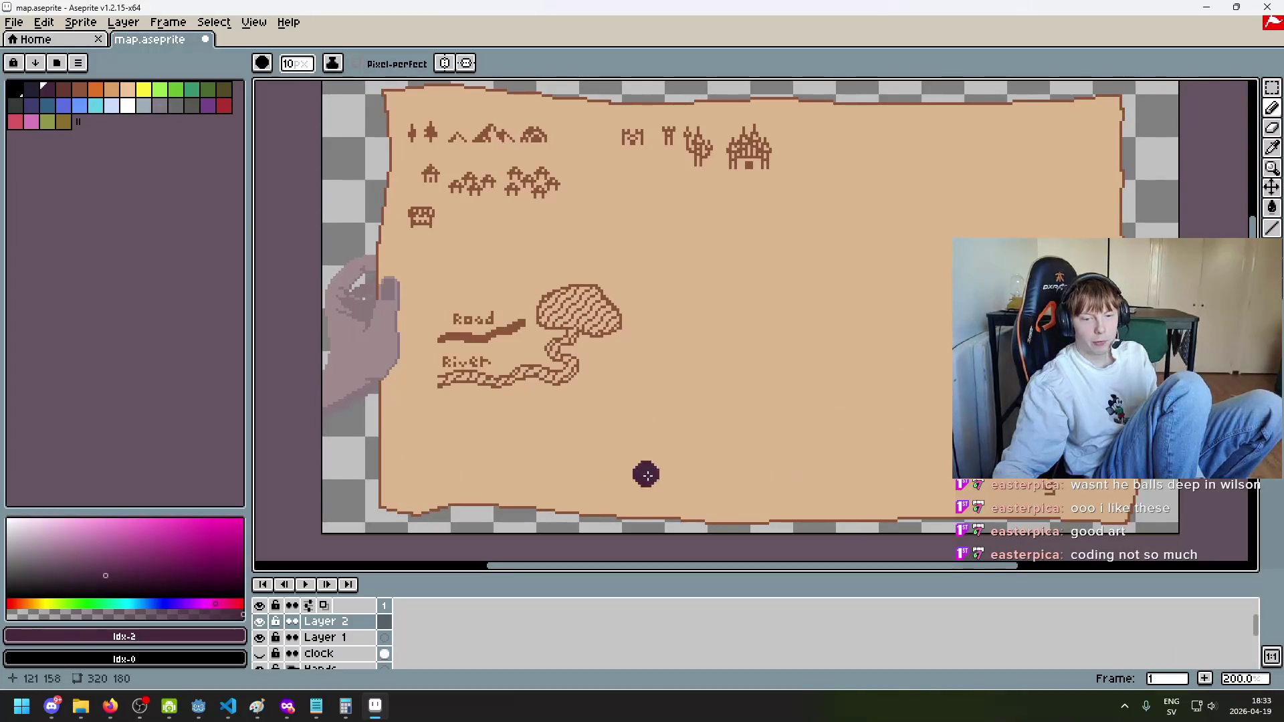
pyautogui.moveTo(684, 482); pyautogui.dragTo(690, 475)
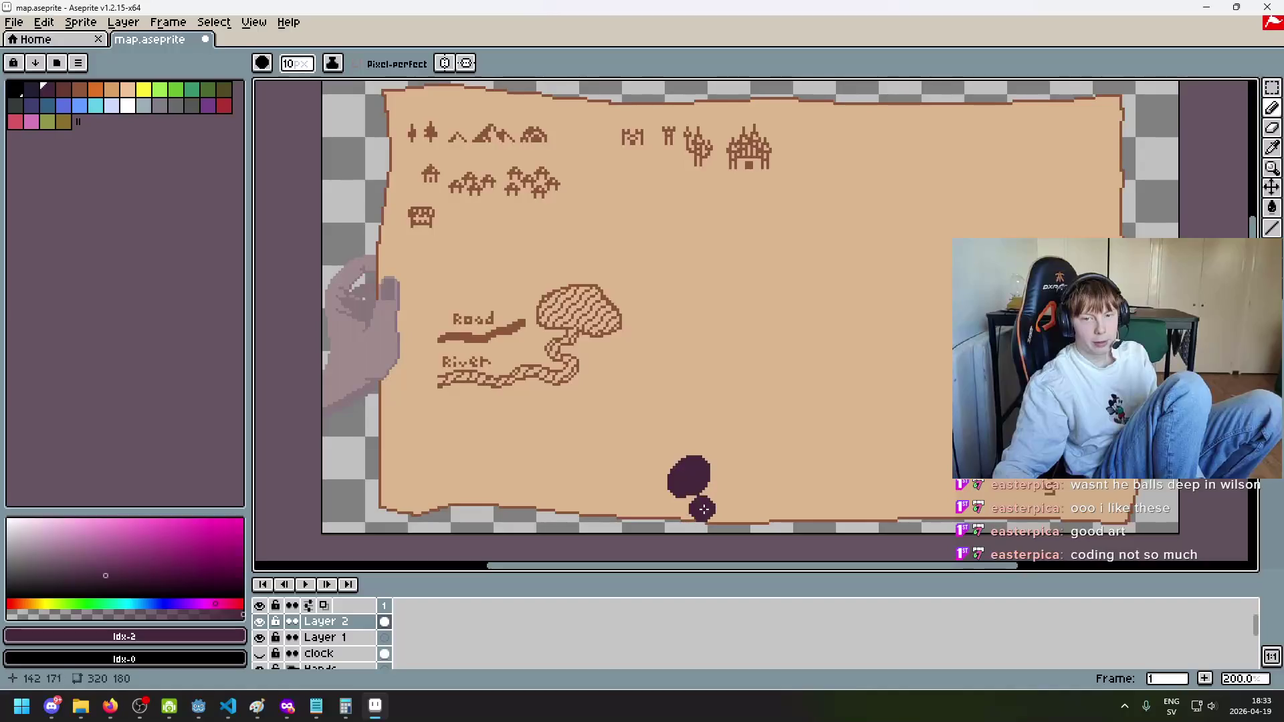
# Step: Marquee-select the castle icon, then clear the selection and return to the Pencil
pyautogui.click(1272, 95)
pyautogui.scroll(2, 816, 146)
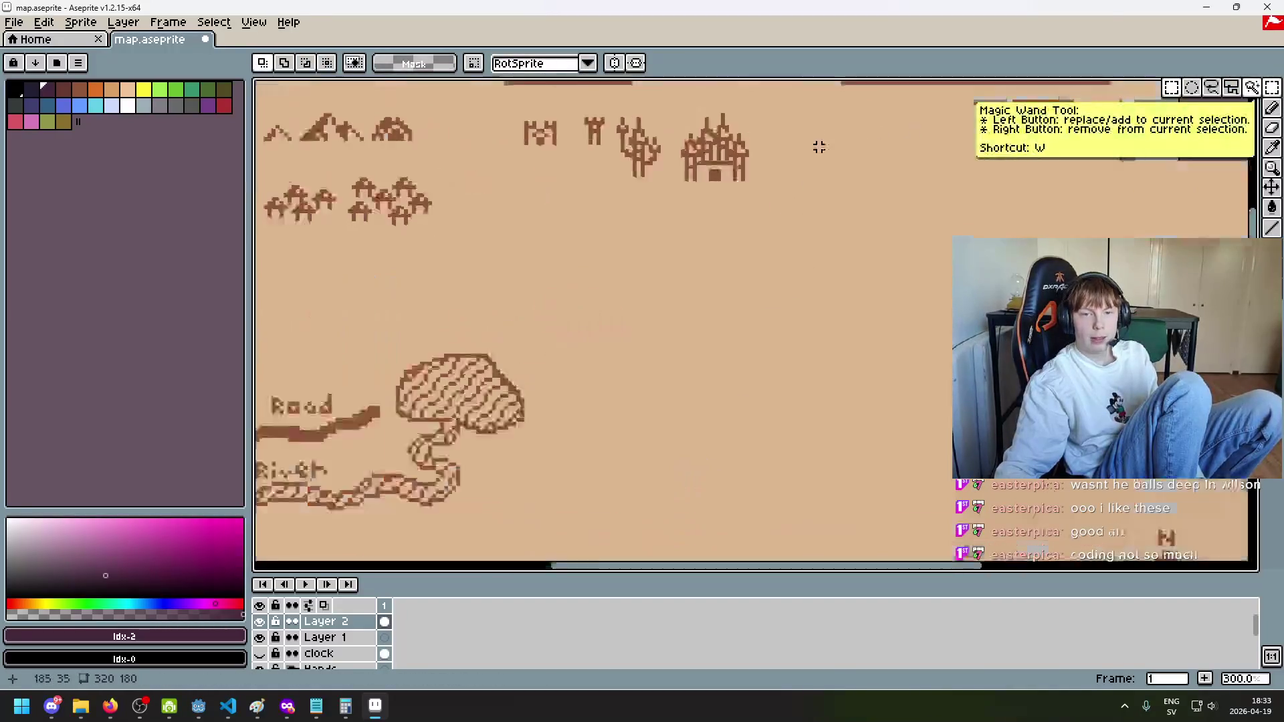
pyautogui.moveTo(762, 201); pyautogui.dragTo(617, 92)
pyautogui.click(675, 151)
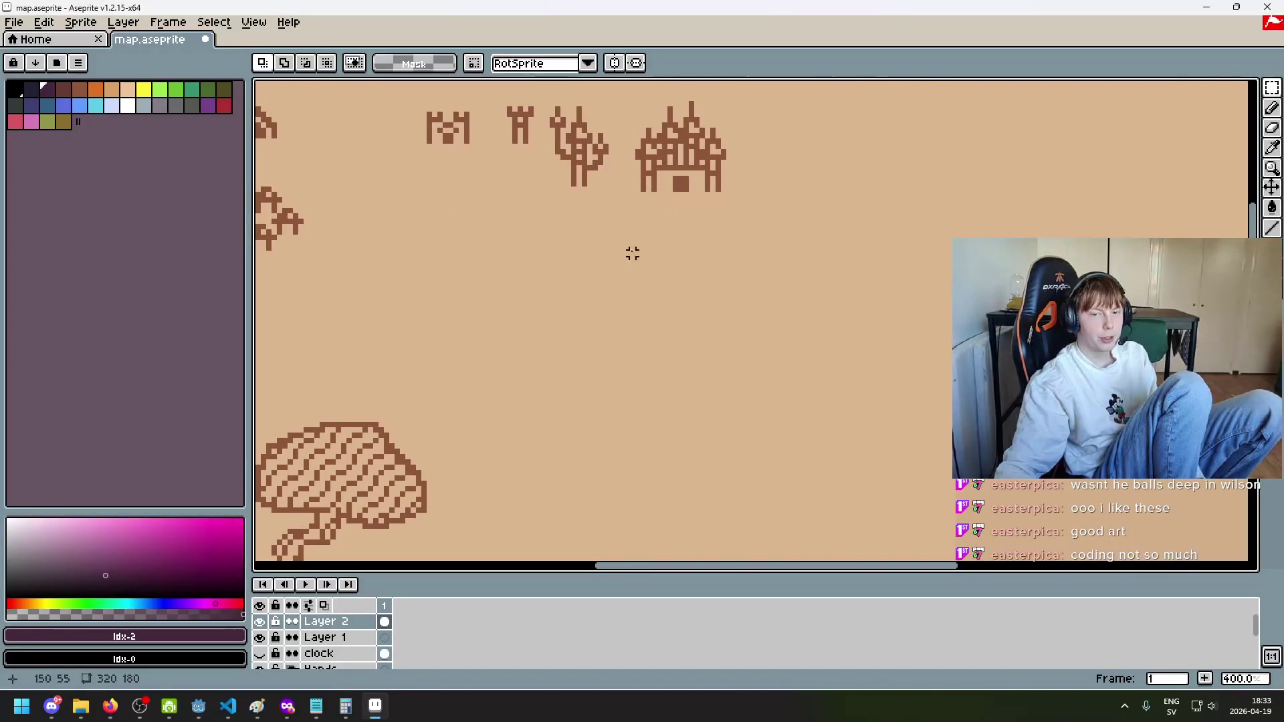
pyautogui.scroll(-3, 632, 253)
pyautogui.click(1272, 107)
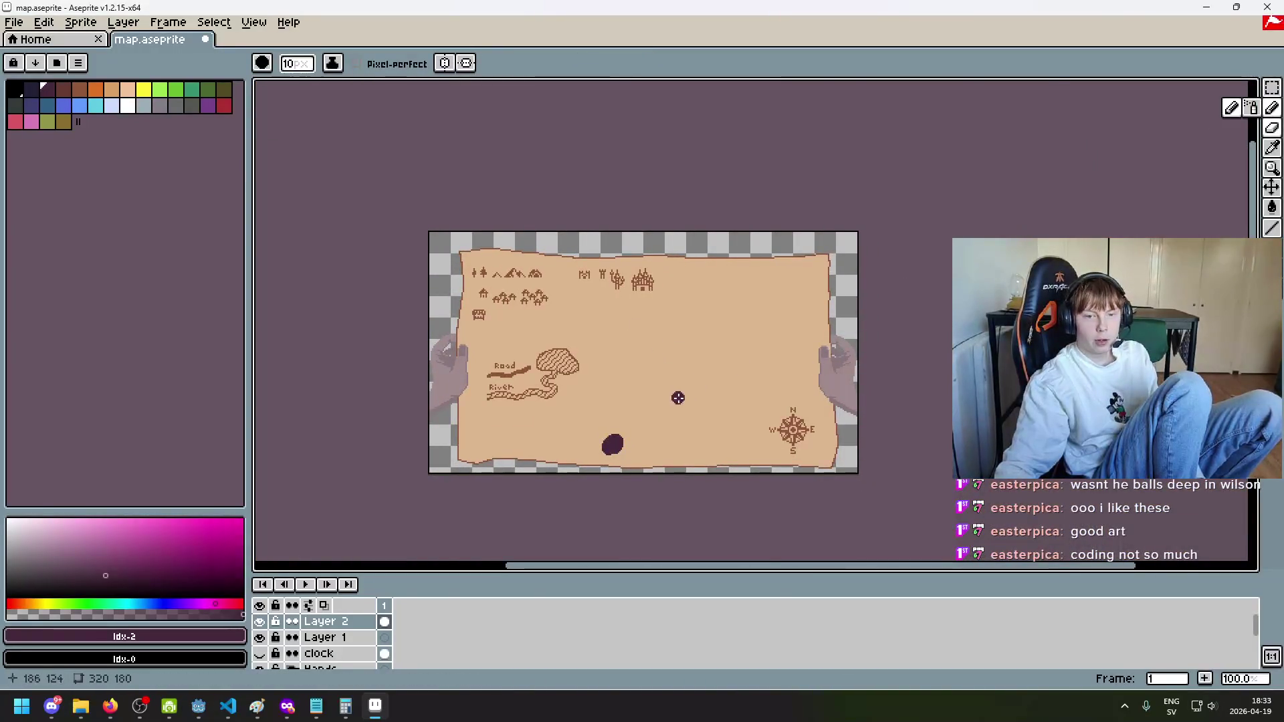
pyautogui.scroll(1, 676, 400)
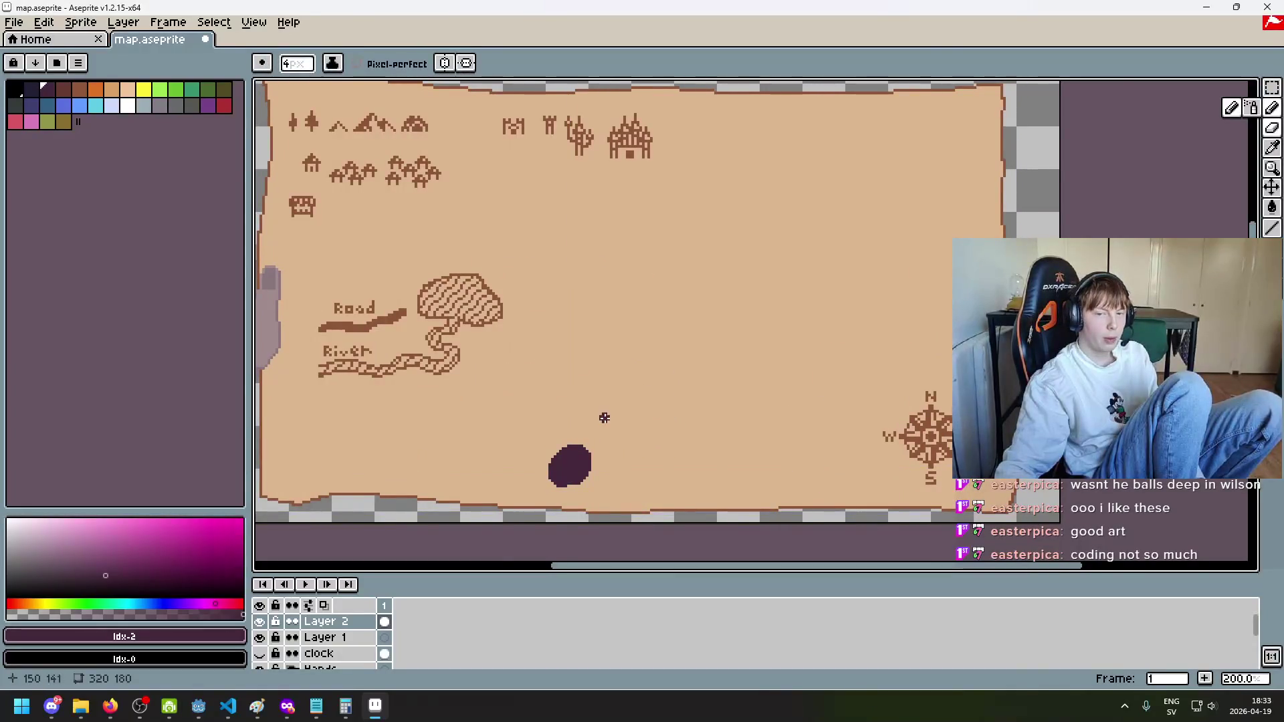
# Step: Draw two winding dark paths up from the bottom blob, undoing the stray arc
pyautogui.moveTo(592, 431)
pyautogui.mouseDown()
pyautogui.moveTo(644, 338)
pyautogui.moveTo(716, 320)
pyautogui.moveTo(713, 360)
pyautogui.mouseUp()
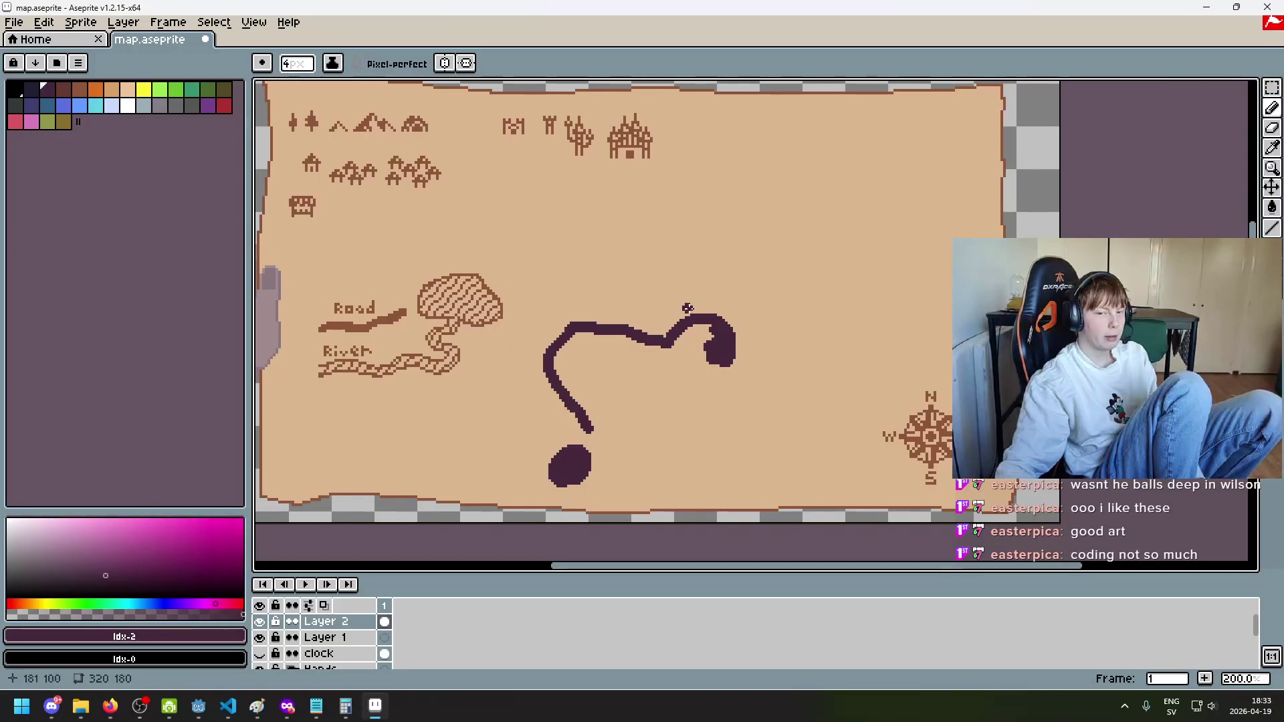
pyautogui.moveTo(707, 309)
pyautogui.mouseDown()
pyautogui.moveTo(612, 293)
pyautogui.moveTo(573, 251)
pyautogui.mouseUp()
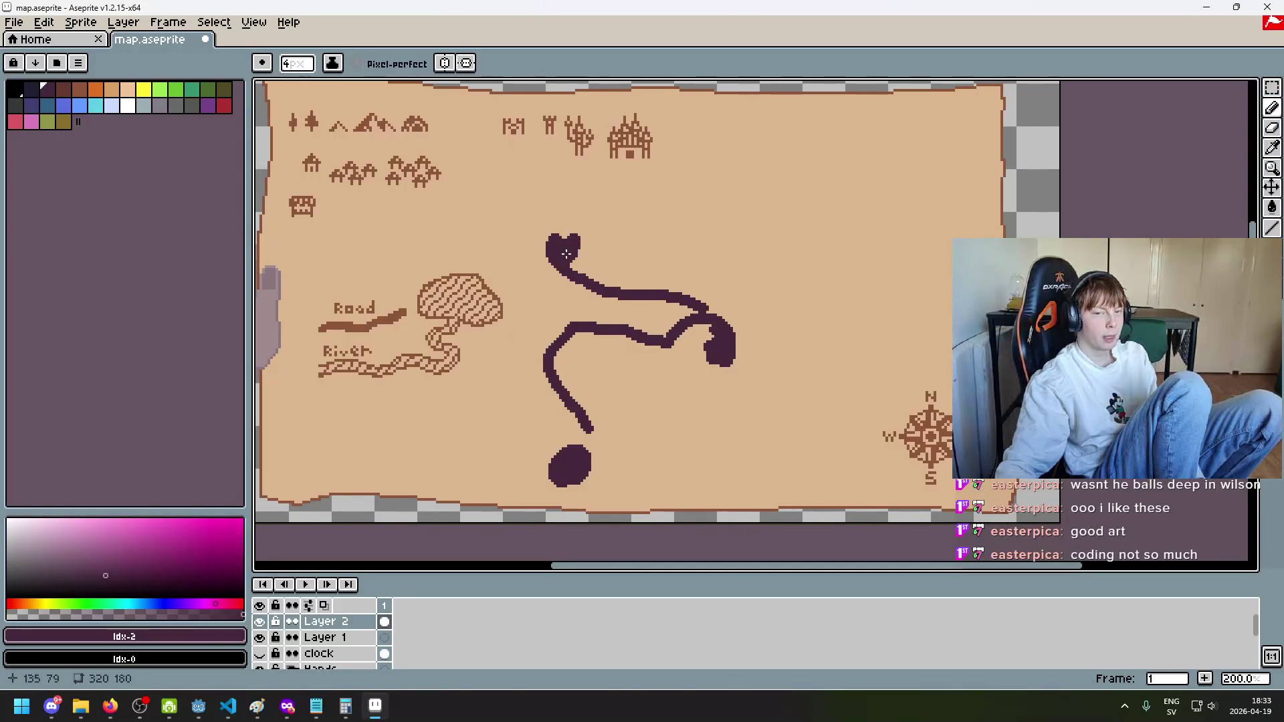
pyautogui.scroll(3, 654, 398)
pyautogui.scroll(-1, 672, 380)
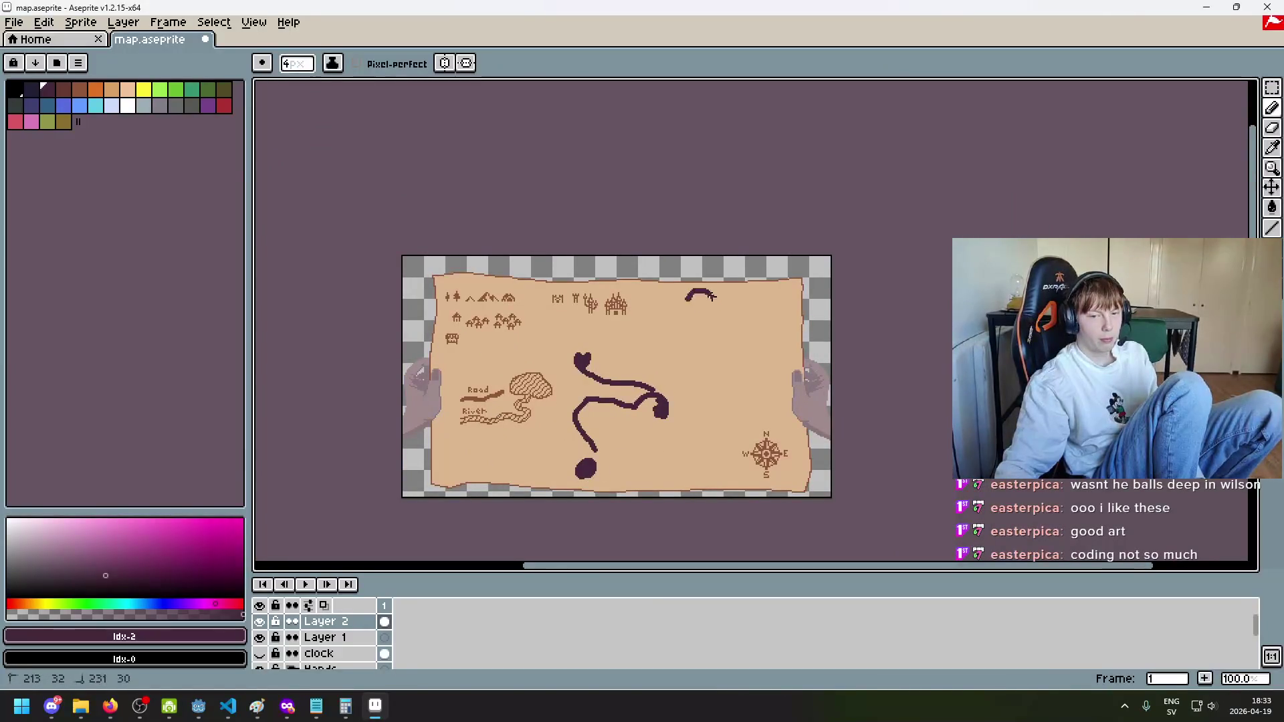
pyautogui.hotkey('ctrl', 'z')
# Step: Paint a large dark blob near the map's top right, then reduce the brush size
pyautogui.click(698, 308)
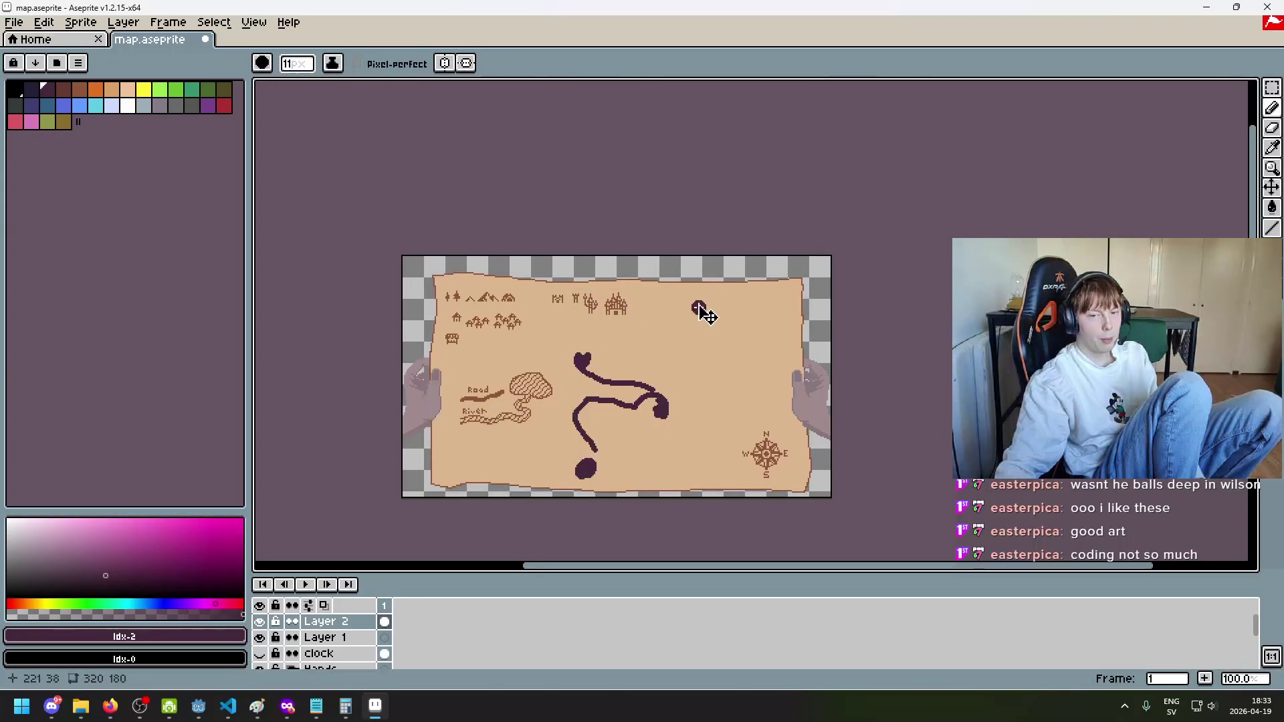
pyautogui.moveTo(698, 308); pyautogui.dragTo(700, 302)
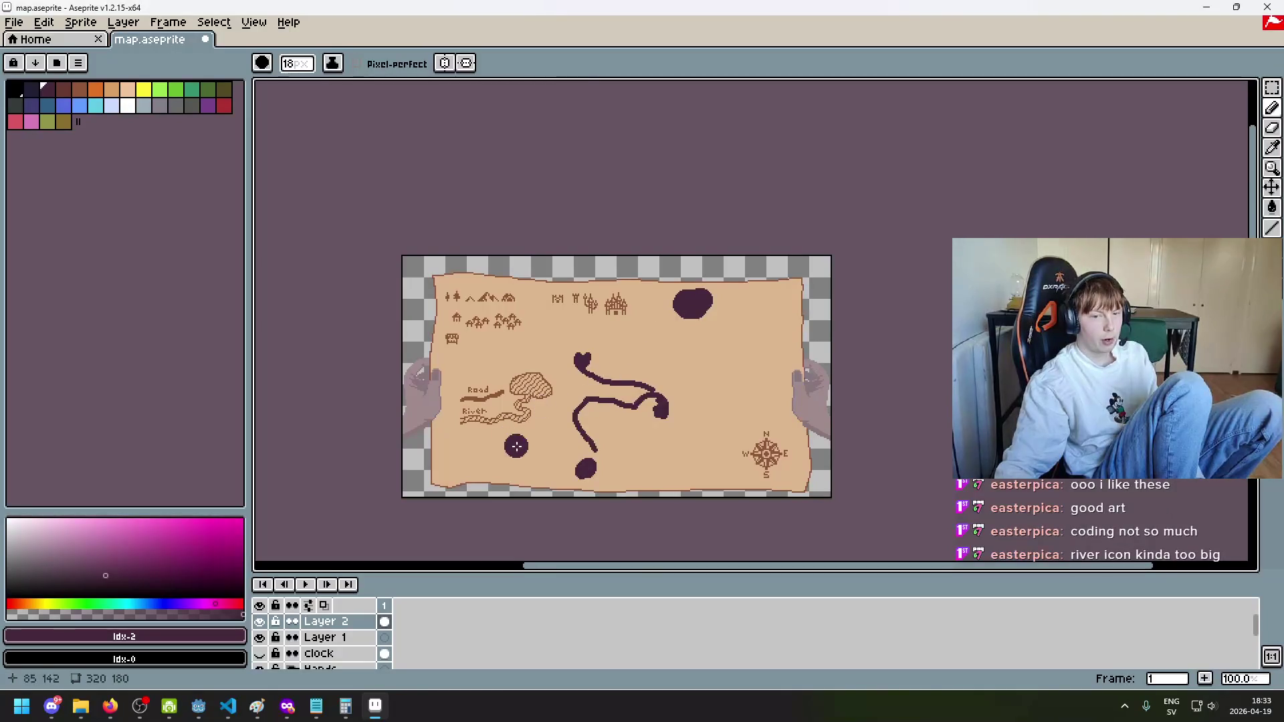
pyautogui.press('-')
pyautogui.press('-')
pyautogui.press('-')
pyautogui.scroll(1, 519, 432)
pyautogui.press('-')
pyautogui.press('-')
pyautogui.press('-')
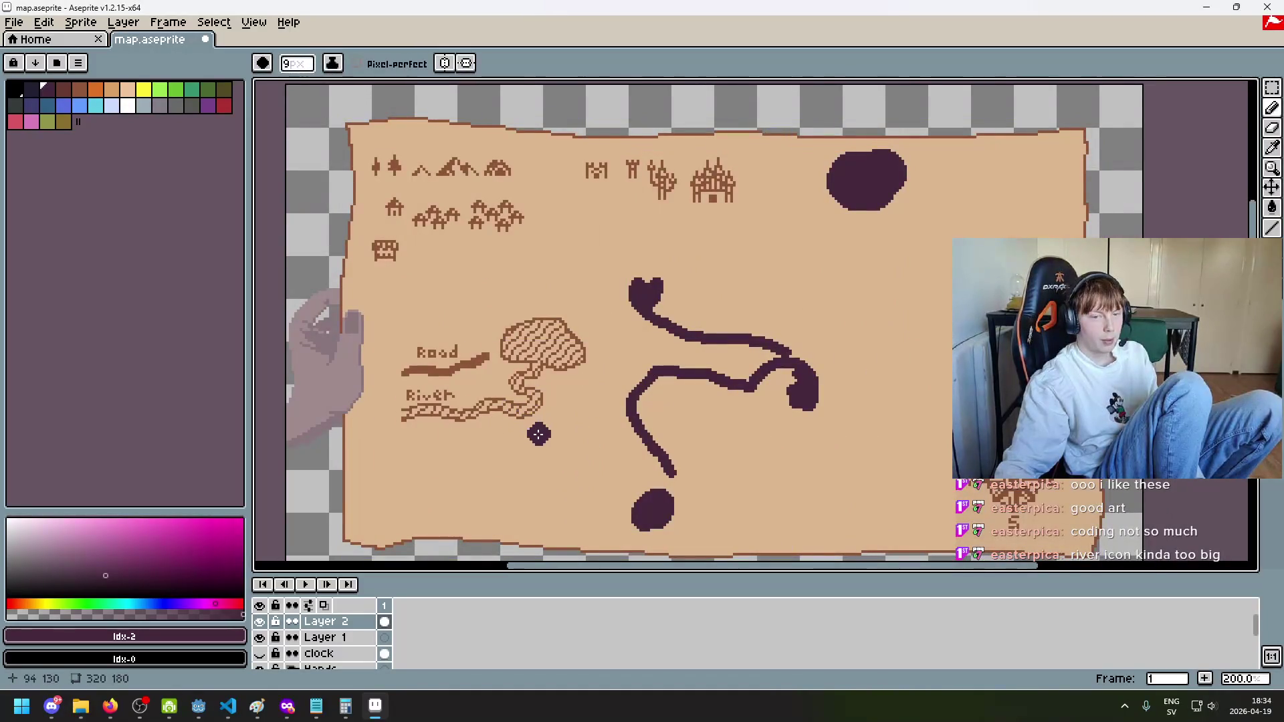
pyautogui.hscroll(2, 669, 321)
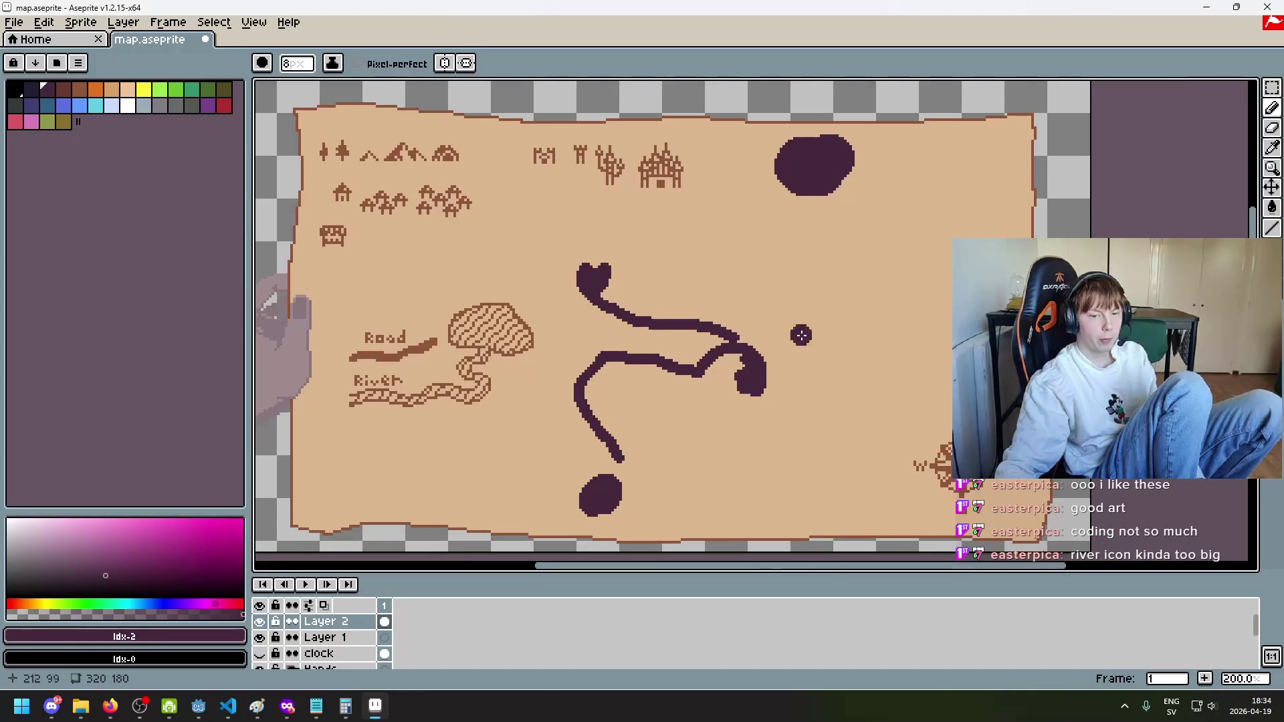
# Step: Fill the notch in the top edge of the top-right blob
pyautogui.moveTo(1277, 110)
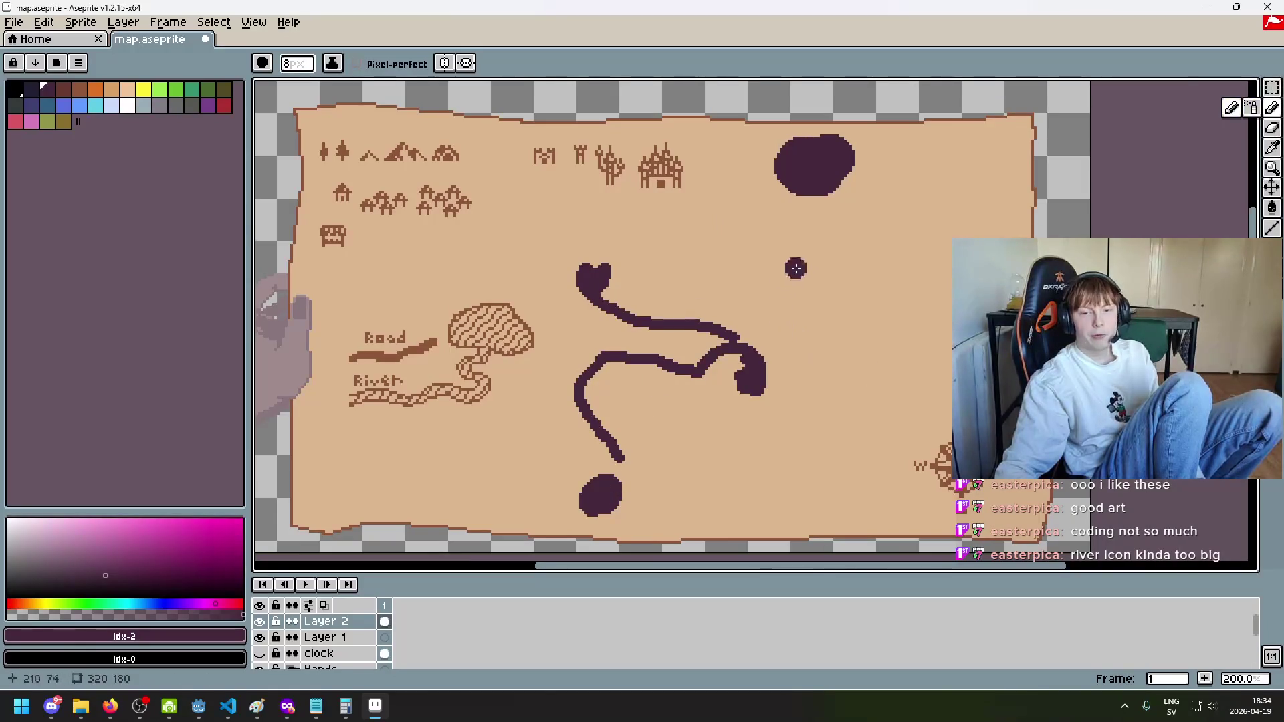
pyautogui.scroll(1, 701, 226)
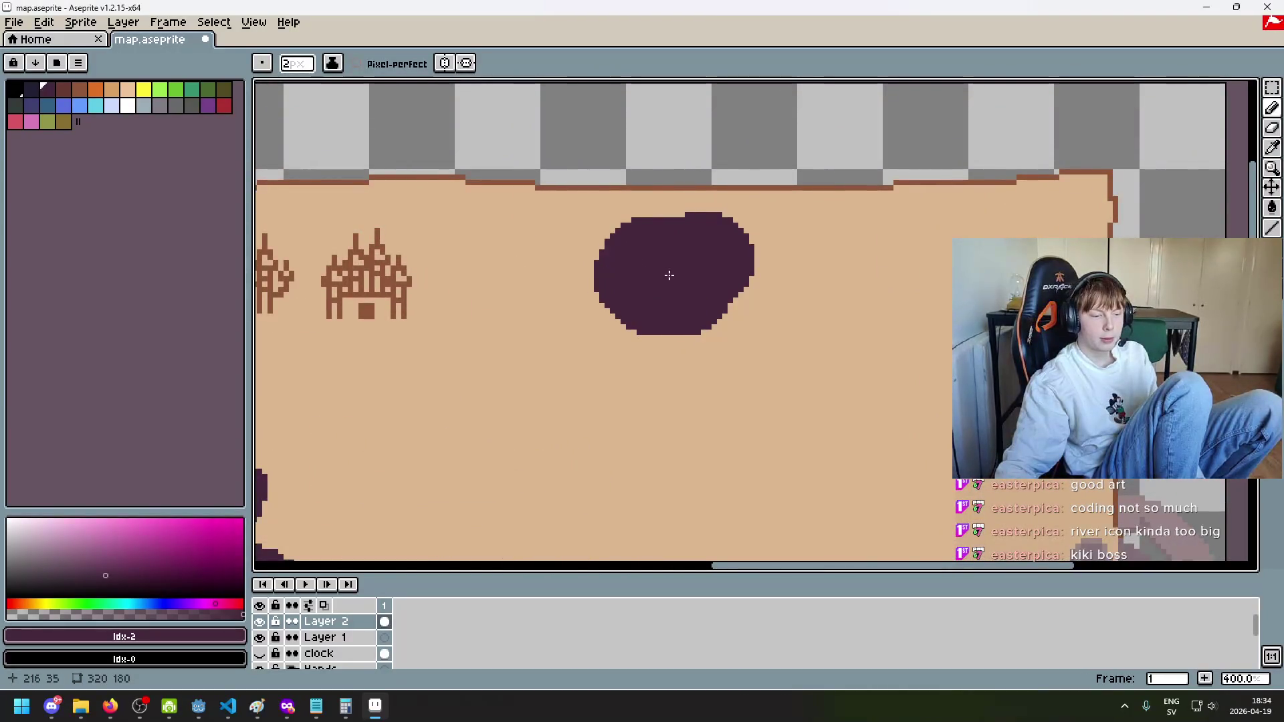
pyautogui.scroll(-2, 662, 267)
pyautogui.scroll(3, 669, 241)
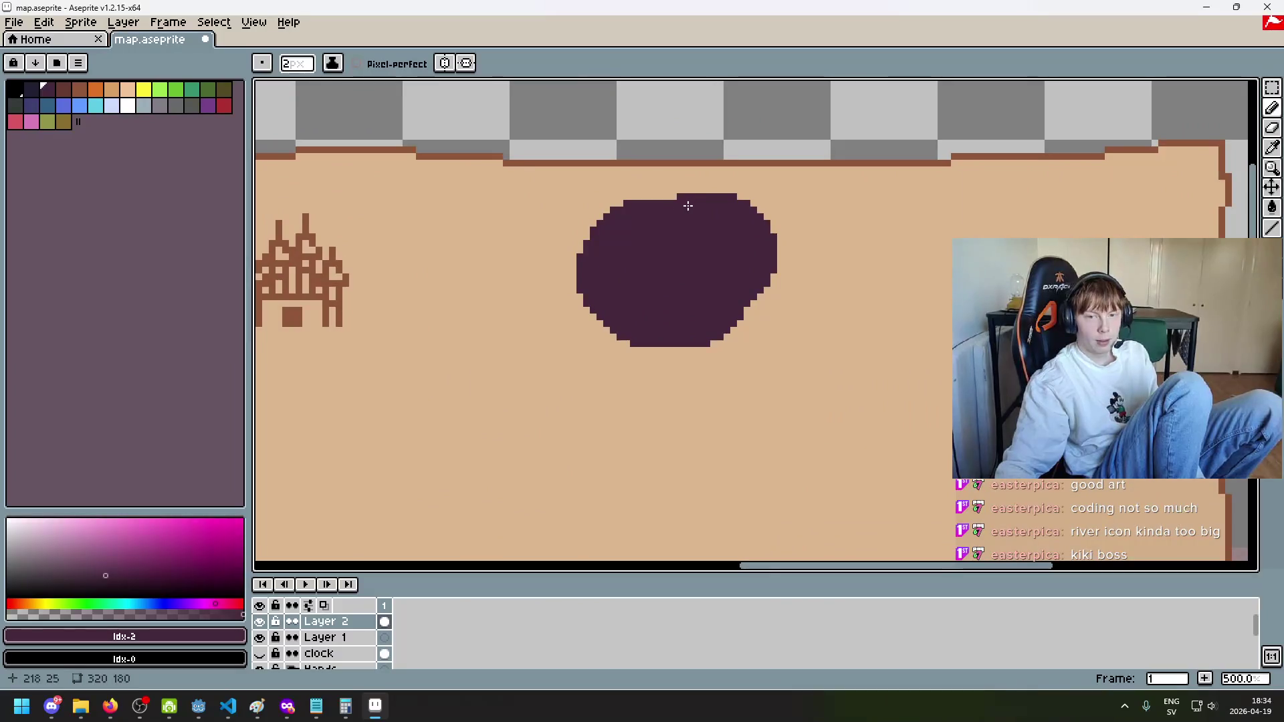
pyautogui.moveTo(673, 200); pyautogui.dragTo(685, 206)
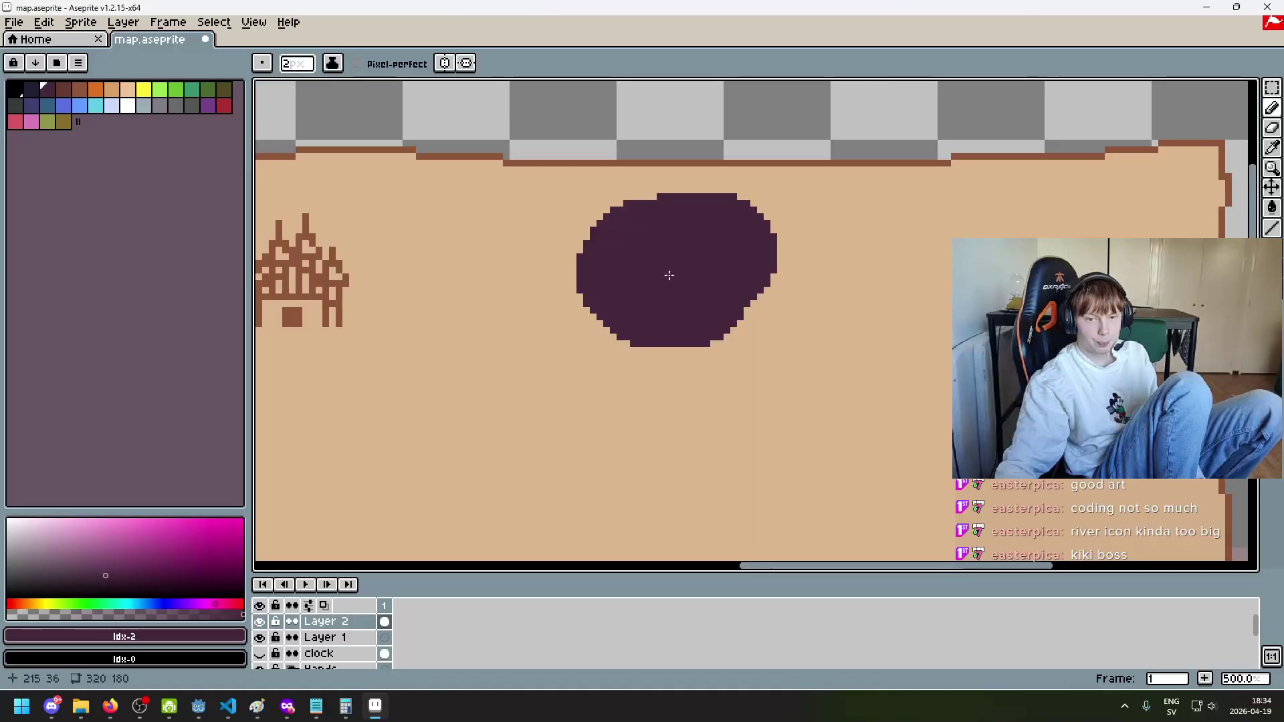
pyautogui.scroll(-2, 675, 276)
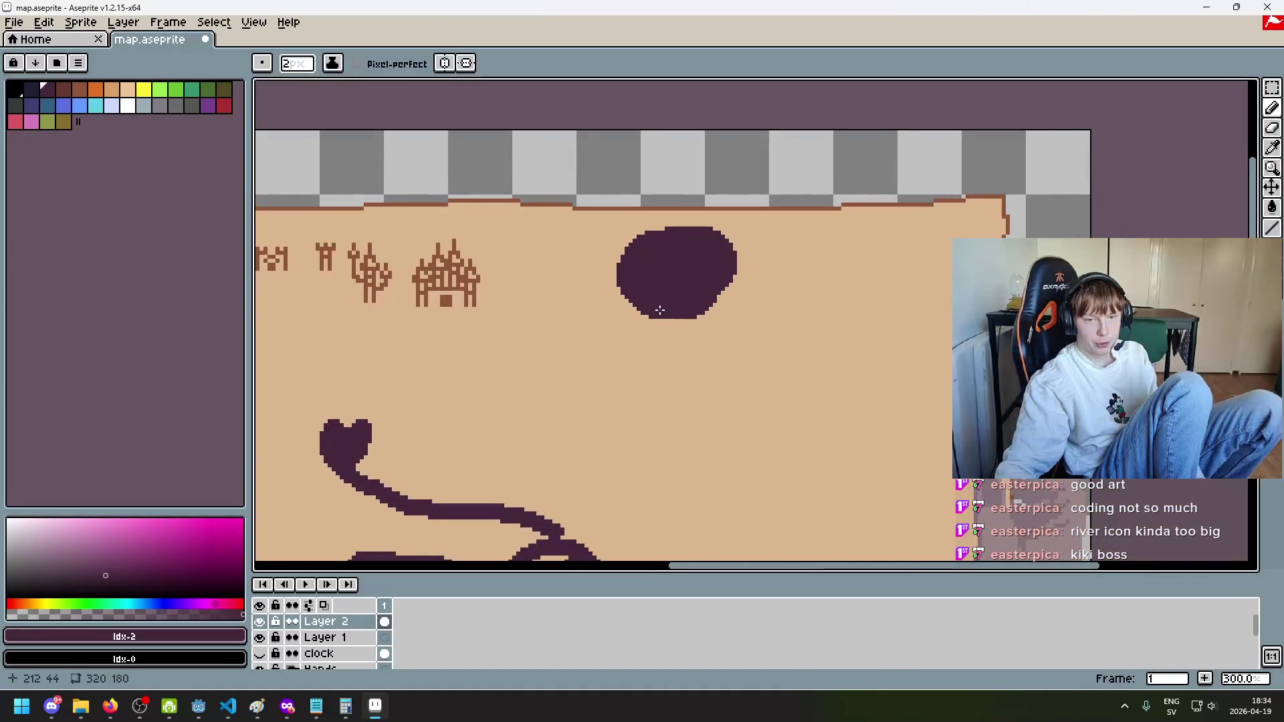
pyautogui.moveTo(659, 310); pyautogui.dragTo(725, 140)
pyautogui.scroll(-2, 671, 161)
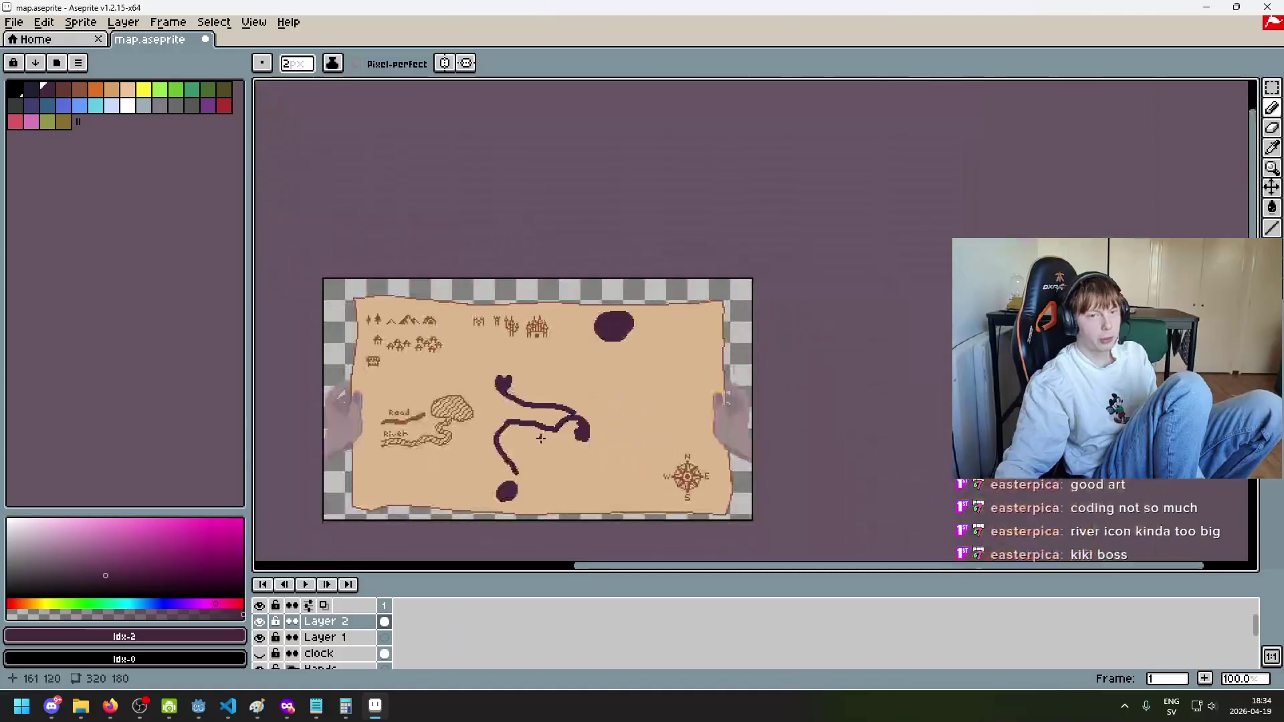
pyautogui.scroll(1, 618, 321)
# Step: Draw a trial arrow line from the top-right blob to the bottom blob, then undo it
pyautogui.moveTo(618, 323)
pyautogui.mouseDown()
pyautogui.moveTo(715, 251)
pyautogui.moveTo(729, 367)
pyautogui.mouseUp()
pyautogui.moveTo(730, 366)
pyautogui.mouseDown()
pyautogui.moveTo(768, 277)
pyautogui.moveTo(740, 415)
pyautogui.moveTo(595, 476)
pyautogui.moveTo(655, 503)
pyautogui.mouseUp()
pyautogui.moveTo(655, 503)
pyautogui.mouseDown()
pyautogui.moveTo(808, 347)
pyautogui.moveTo(737, 449)
pyautogui.mouseUp()
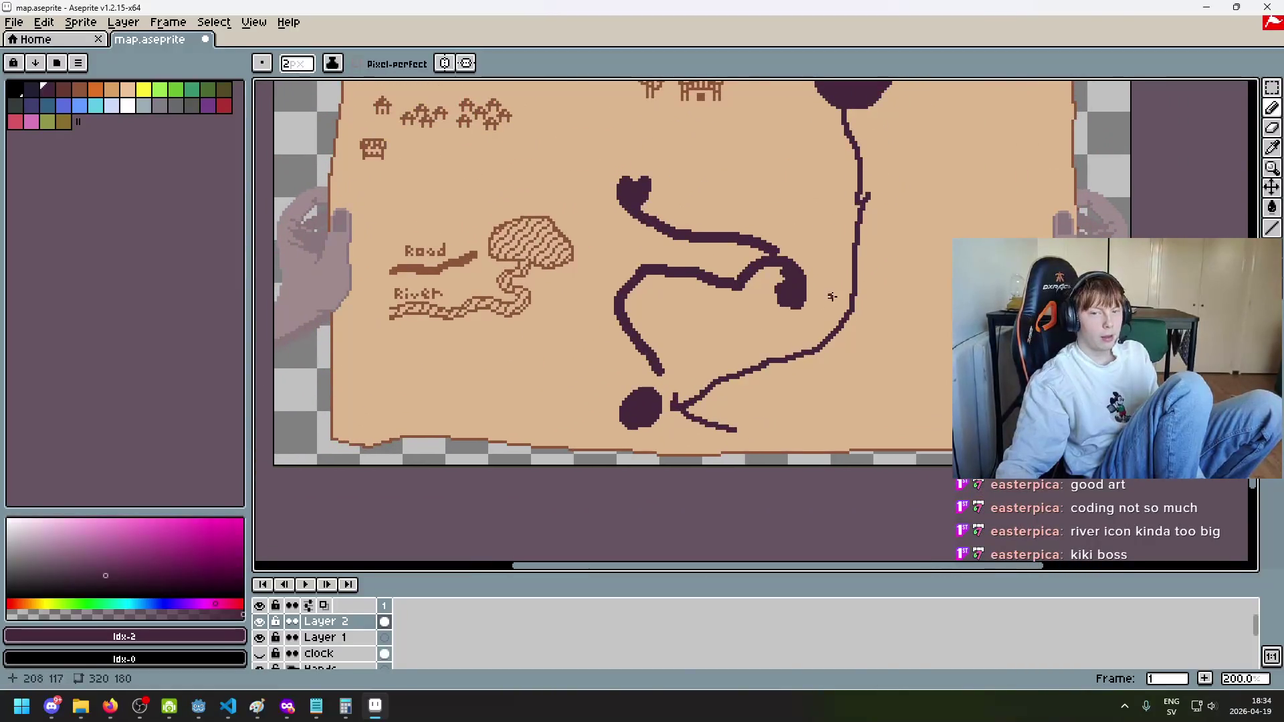
pyautogui.scroll(2, 670, 400)
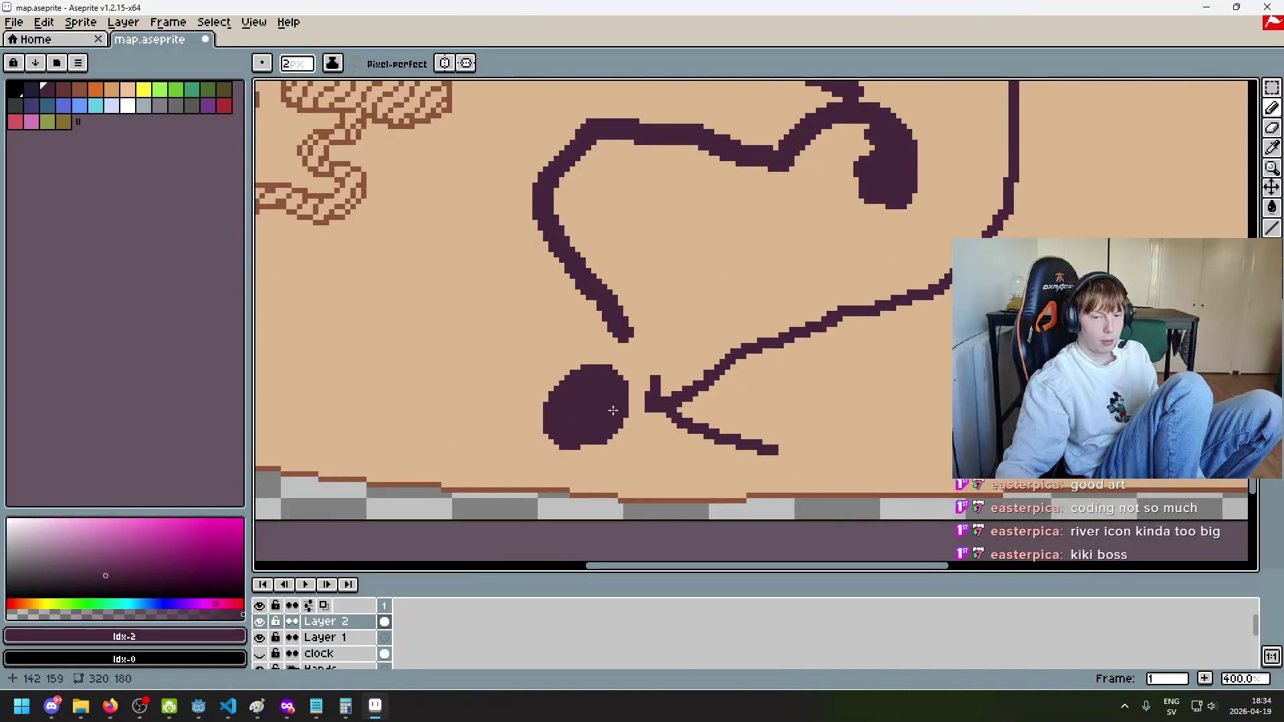
pyautogui.scroll(-2, 613, 410)
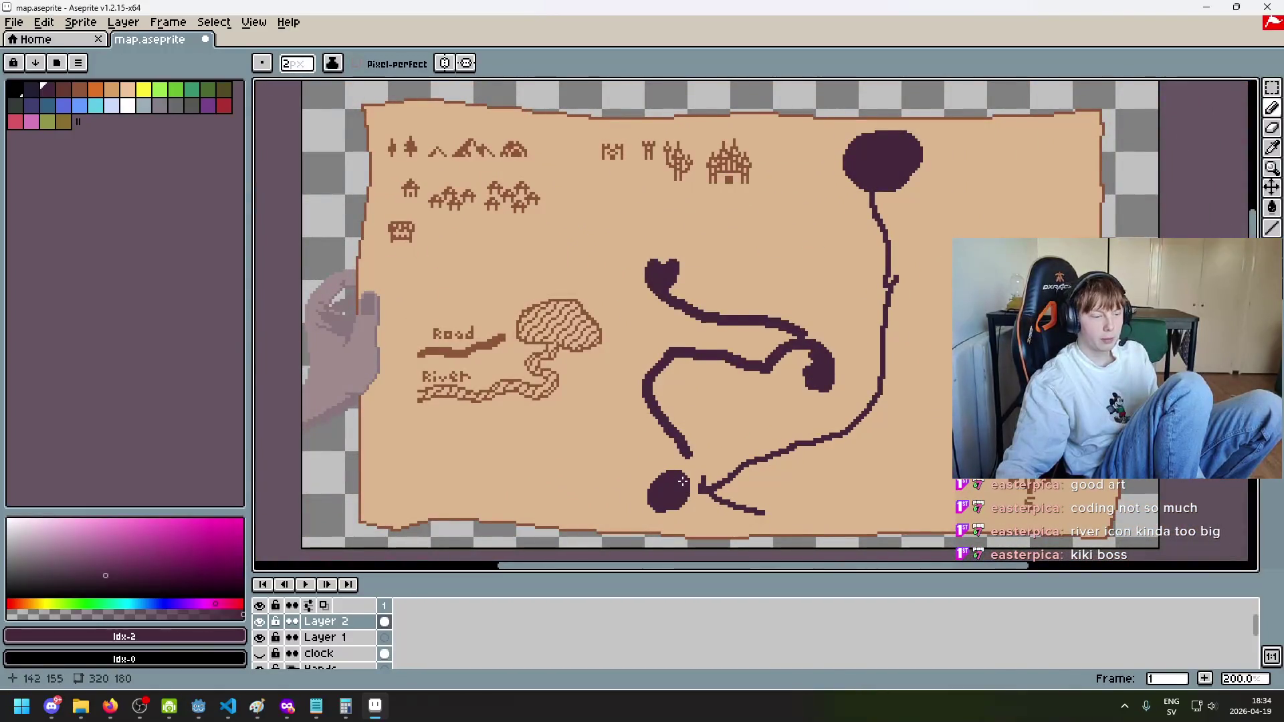
pyautogui.scroll(1, 584, 415)
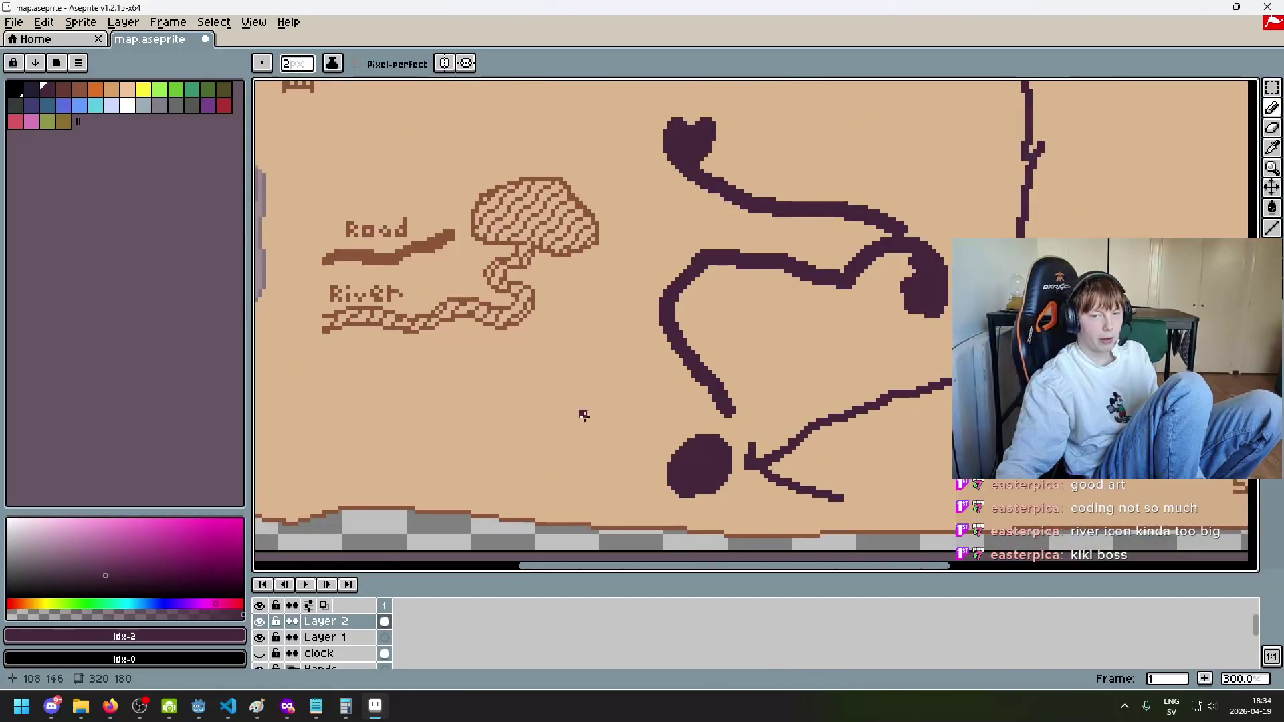
pyautogui.scroll(-2, 688, 402)
pyautogui.hotkey('ctrl', 'z')
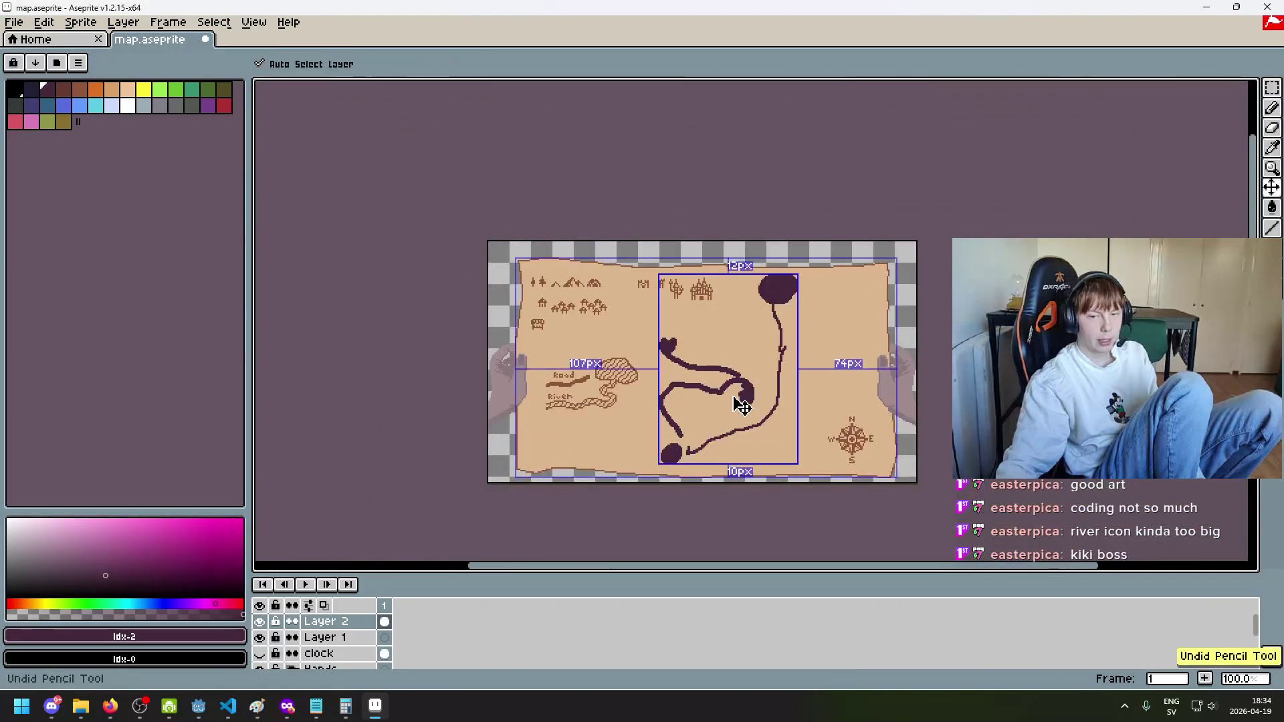
# Step: Clear the selection, return to the Pencil, and bring up the points of interest notes
pyautogui.hotkey('ctrl', 'd')
pyautogui.press('b')
pyautogui.scroll(4, 752, 375)
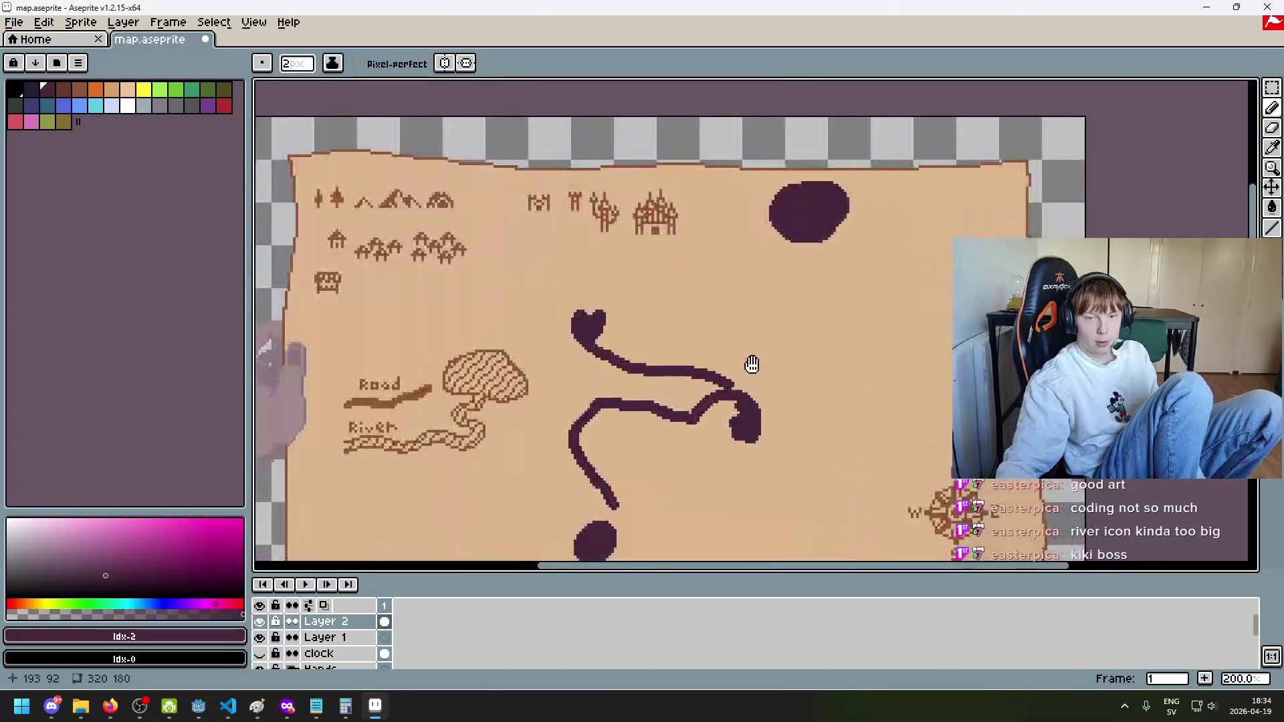
pyautogui.scroll(2, 749, 165)
pyautogui.scroll(-9, 756, 201)
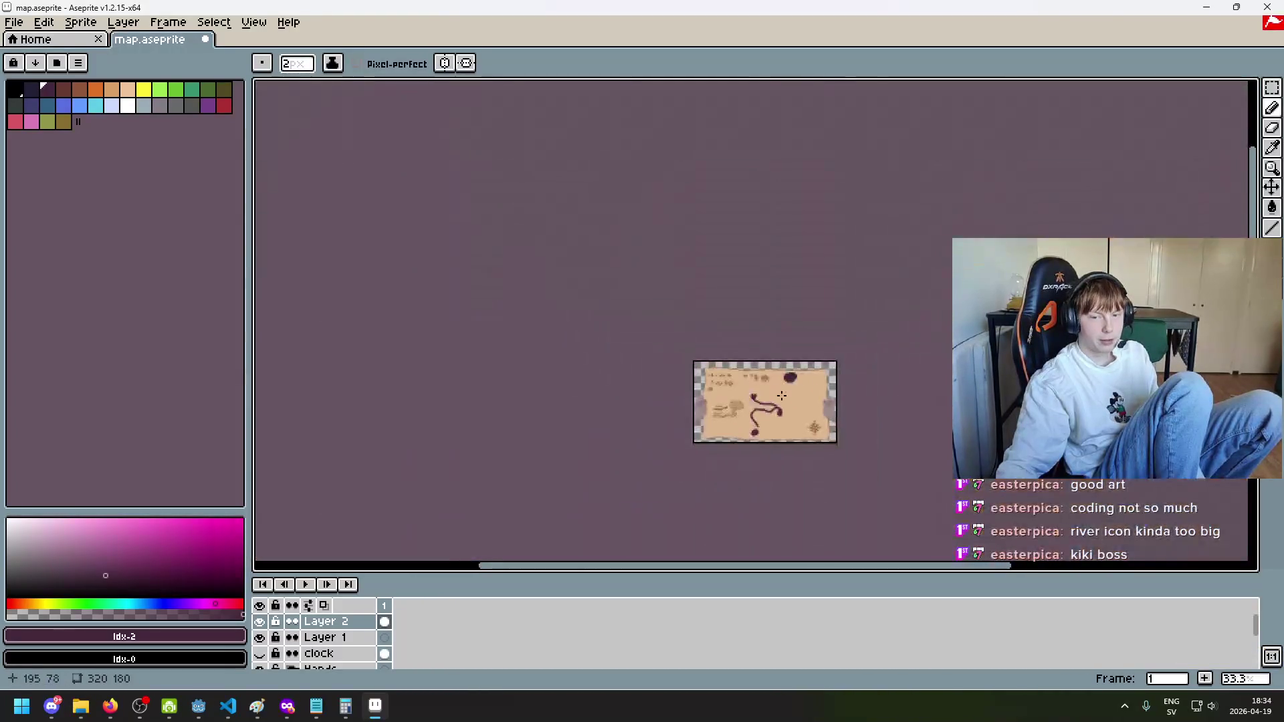
pyautogui.scroll(2, 773, 262)
pyautogui.scroll(1, 769, 268)
pyautogui.scroll(-1, 750, 313)
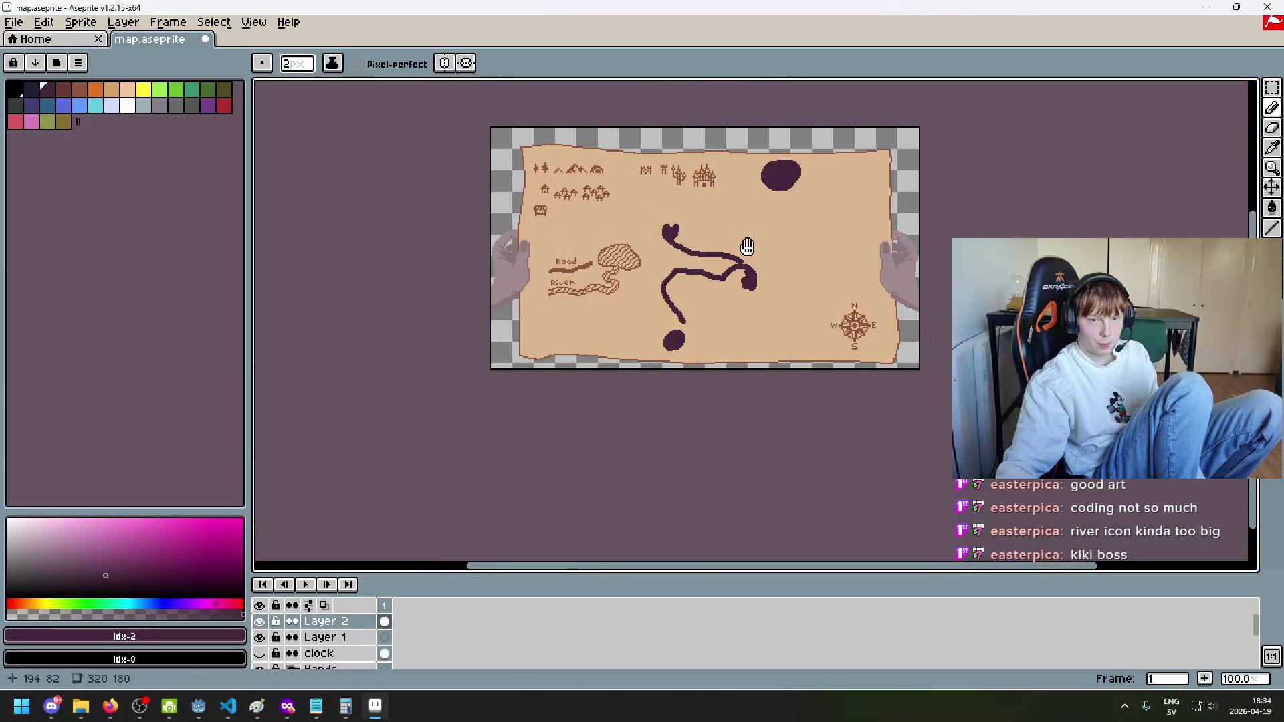
pyautogui.scroll(1, 740, 249)
pyautogui.scroll(-1, 703, 328)
pyautogui.click(317, 714)
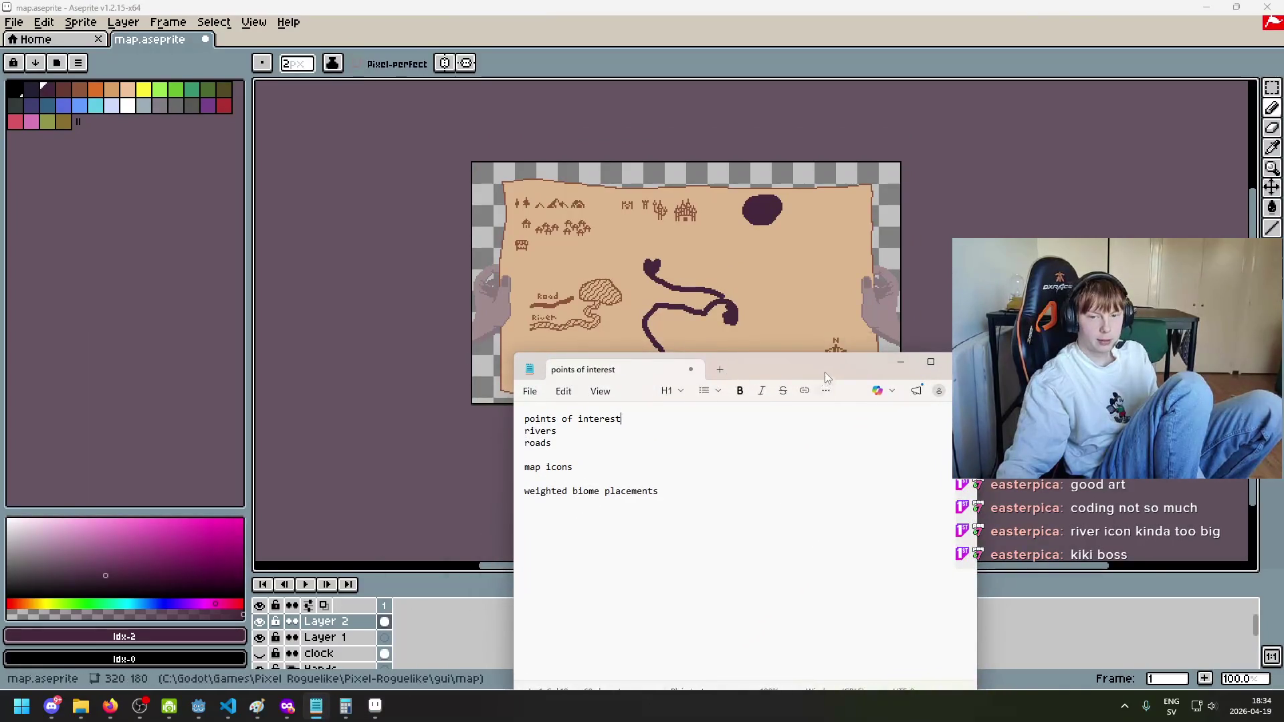
# Step: Move the notes window to the upper right and narrow it to reveal the map
pyautogui.moveTo(827, 378); pyautogui.dragTo(1095, 282)
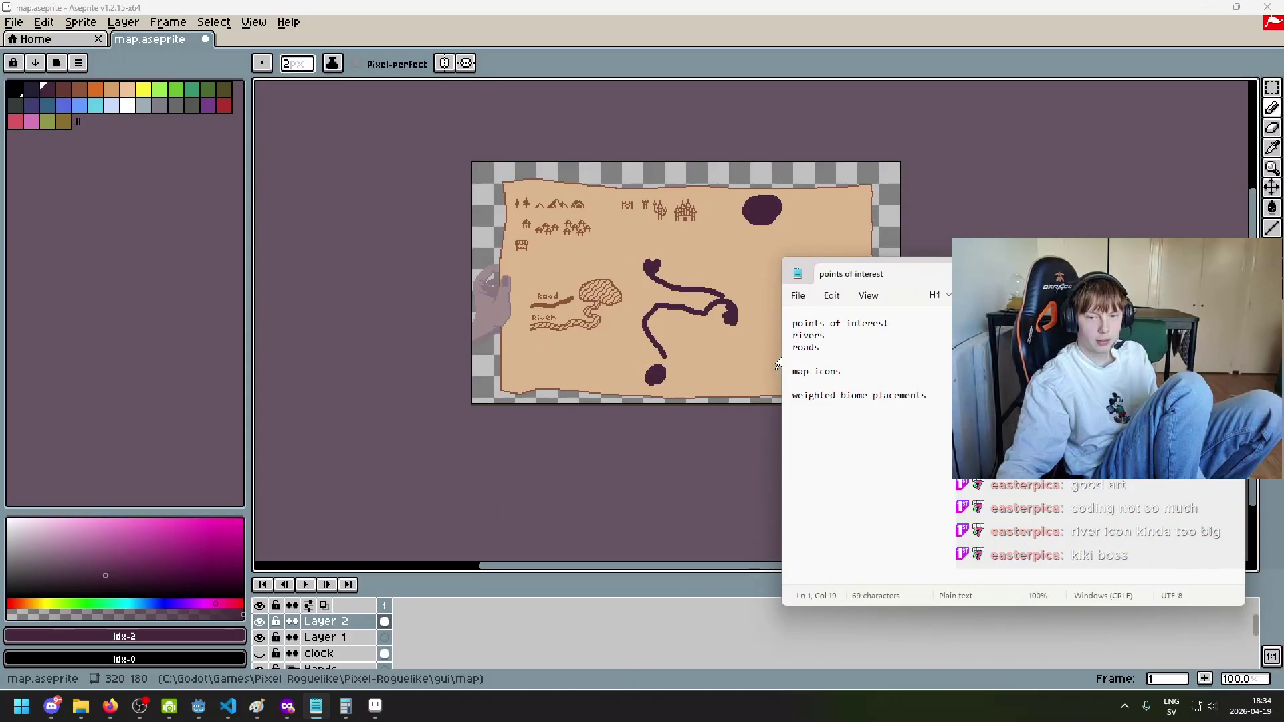
pyautogui.moveTo(780, 358); pyautogui.dragTo(905, 354)
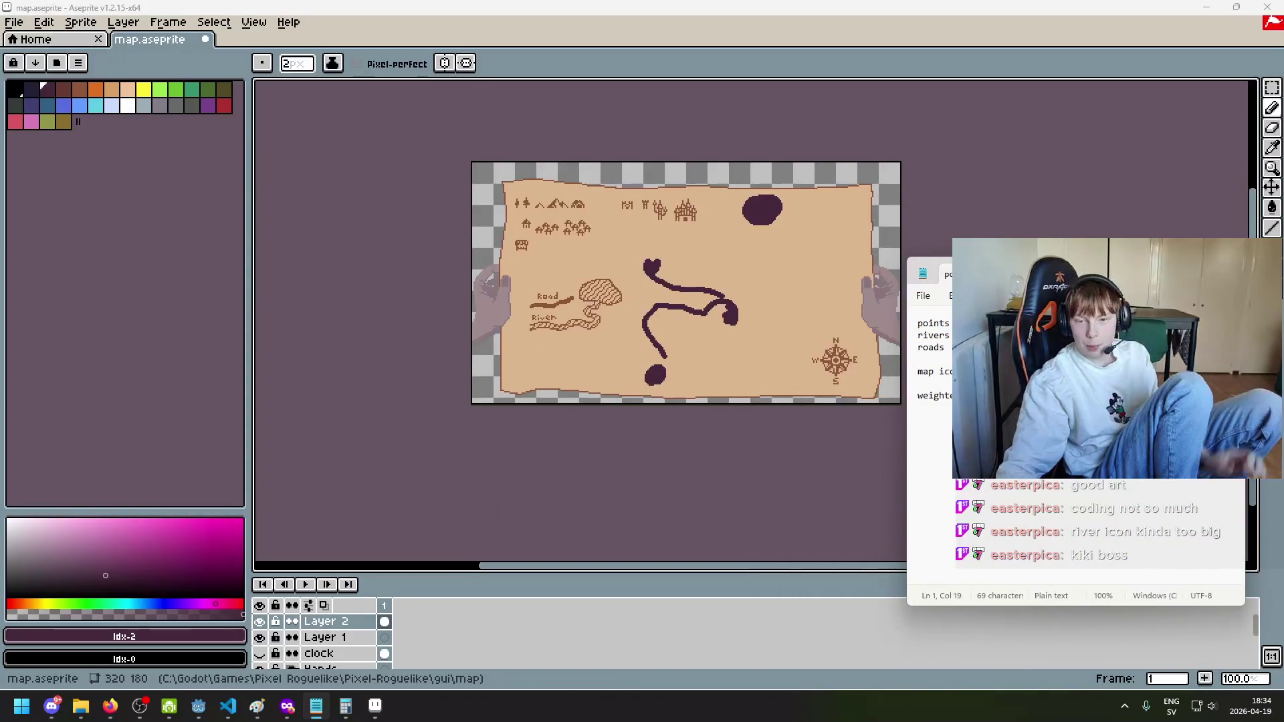
pyautogui.hotkey('ctrl', 'Left')
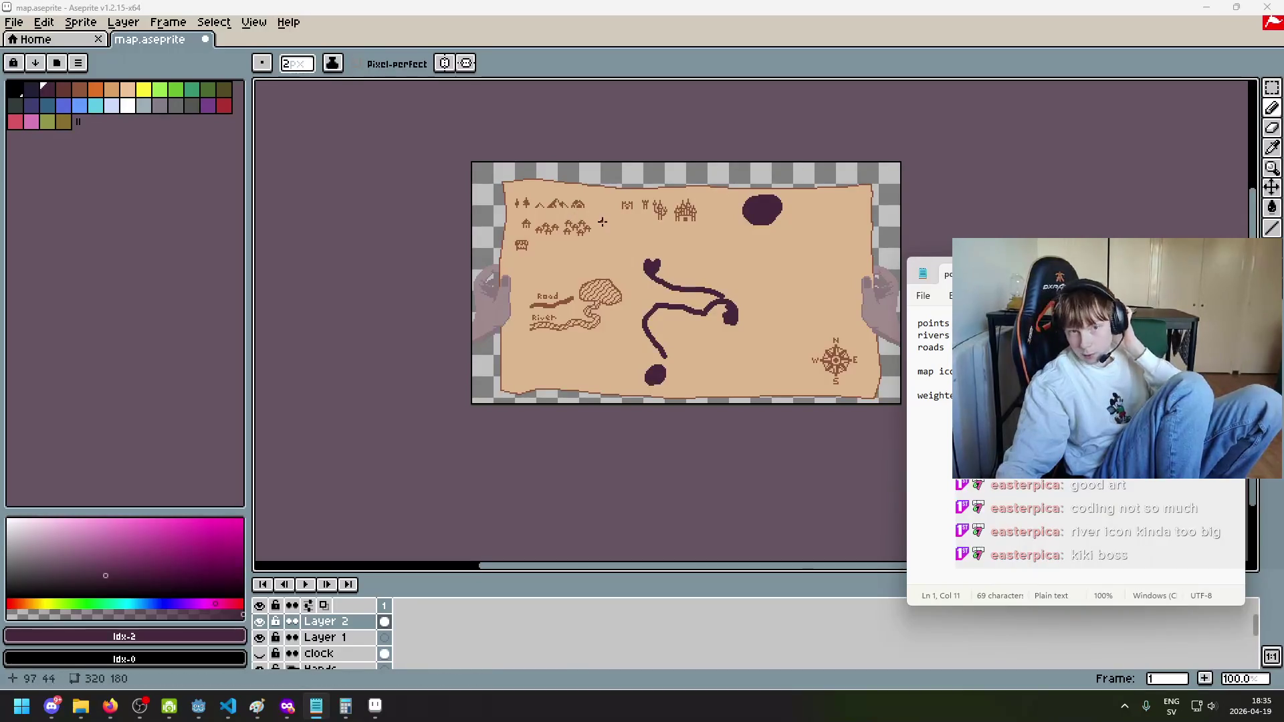
# Step: Review the rivers and weighted biome placements lines, then switch to Godot
pyautogui.moveTo(934, 335); pyautogui.dragTo(918, 348)
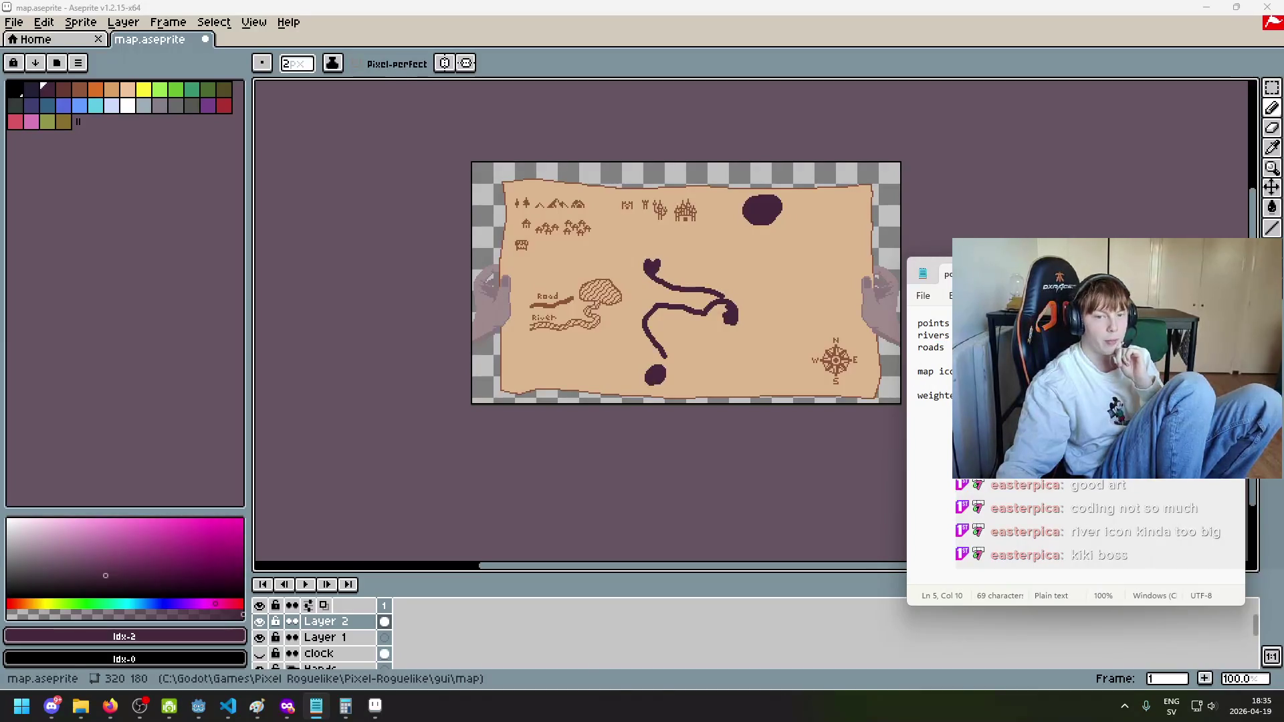
pyautogui.hotkey('shift', 'End')
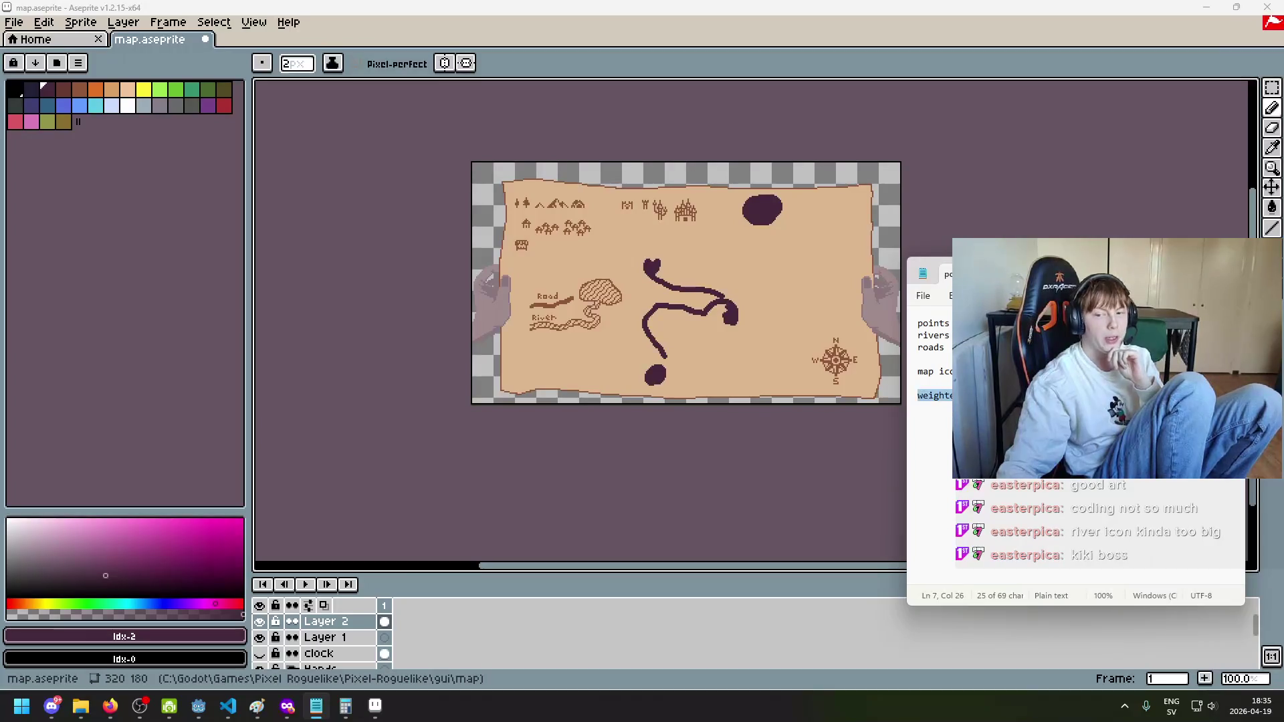
pyautogui.click(934, 401)
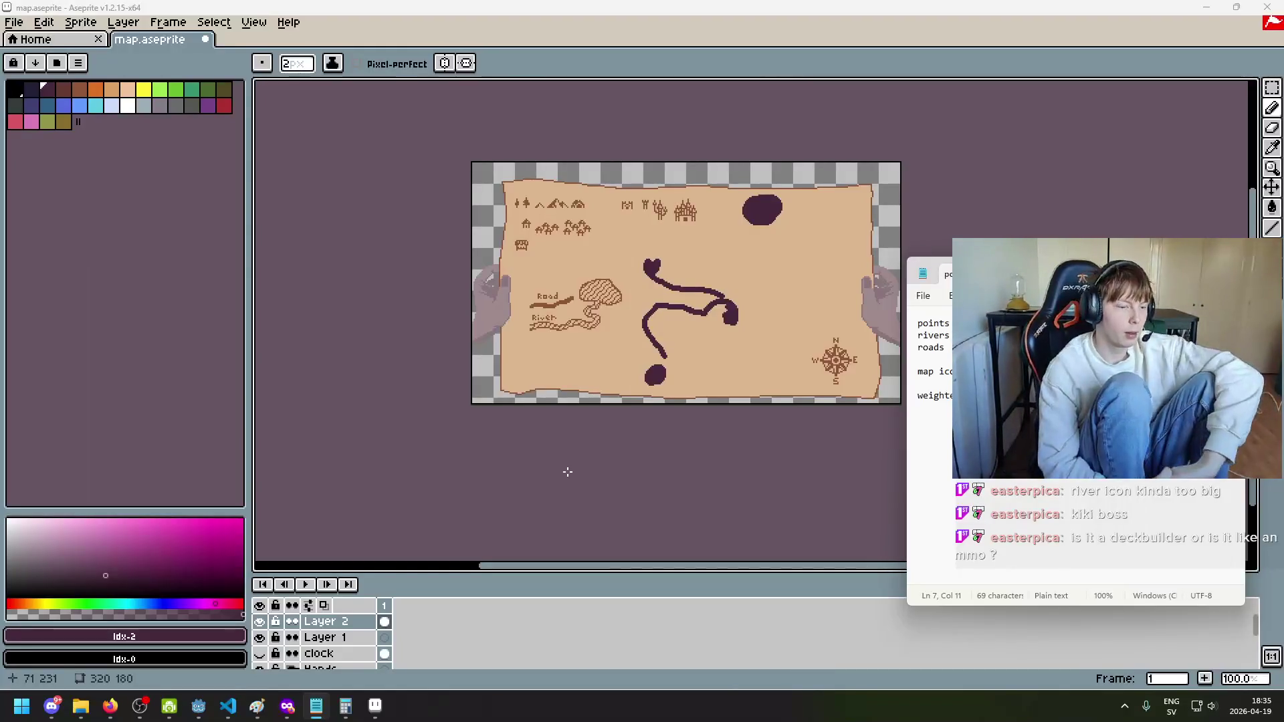
pyautogui.click(195, 709)
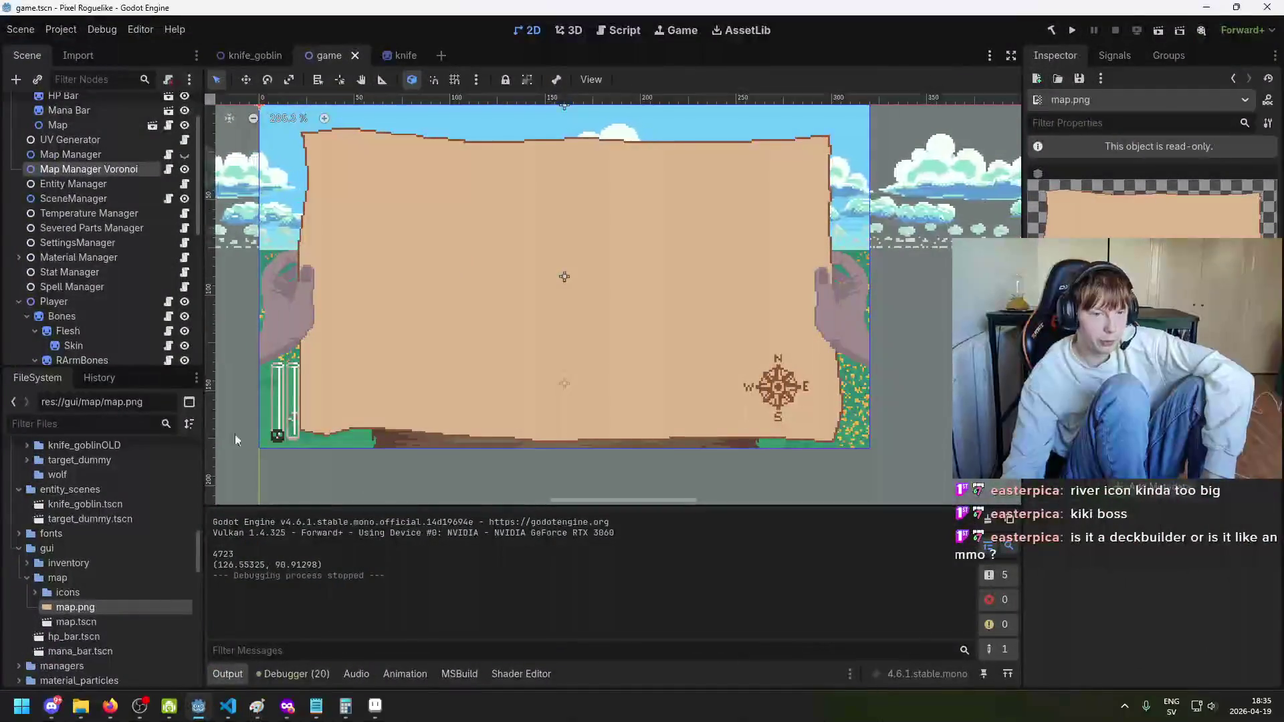
# Step: Save the game scene and centre it in the 2D viewport
pyautogui.hotkey('ctrl', 's')
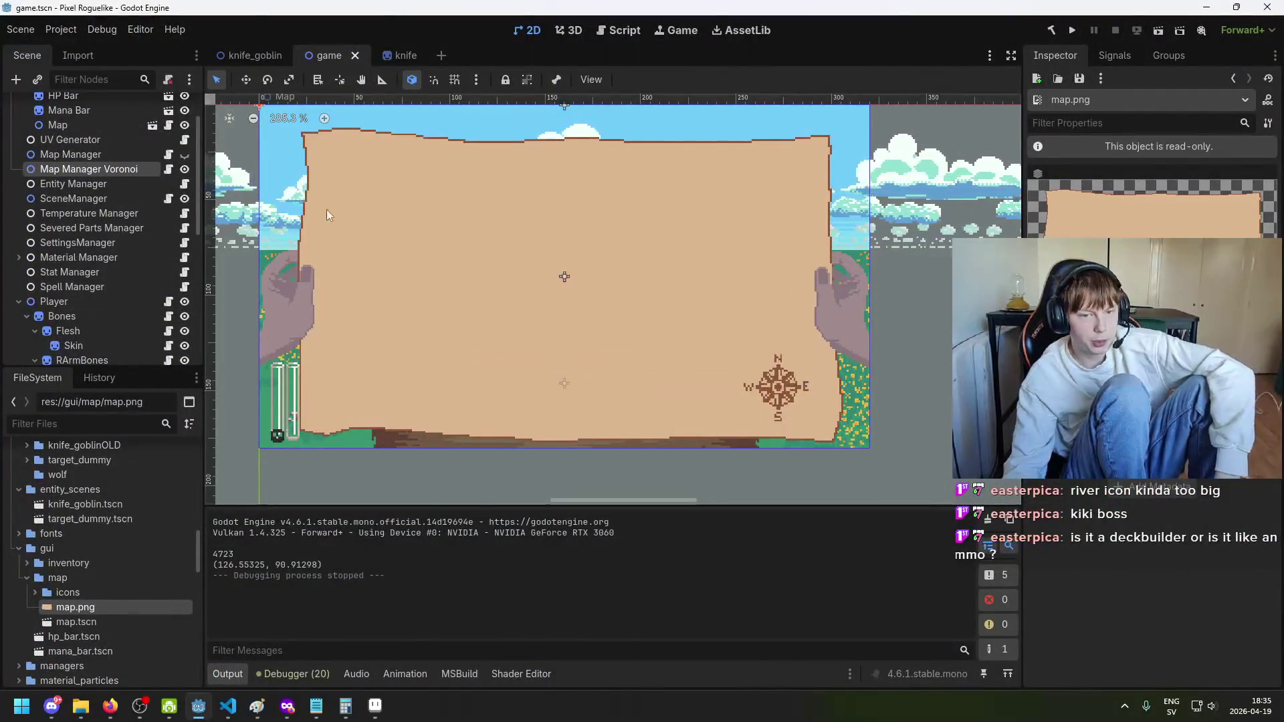
pyautogui.scroll(-8, 445, 288)
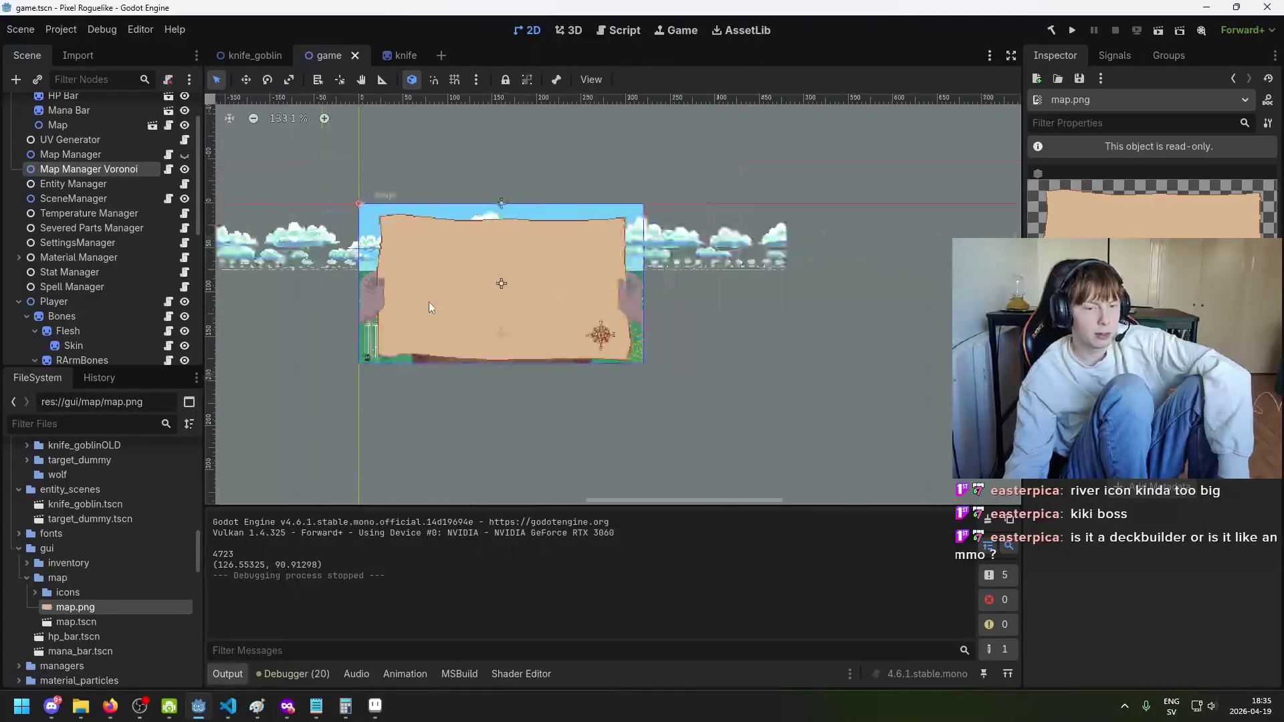
pyautogui.moveTo(420, 297)
pyautogui.mouseDown()
pyautogui.moveTo(588, 247)
pyautogui.moveTo(500, 266)
pyautogui.mouseUp()
pyautogui.scroll(1, 533, 264)
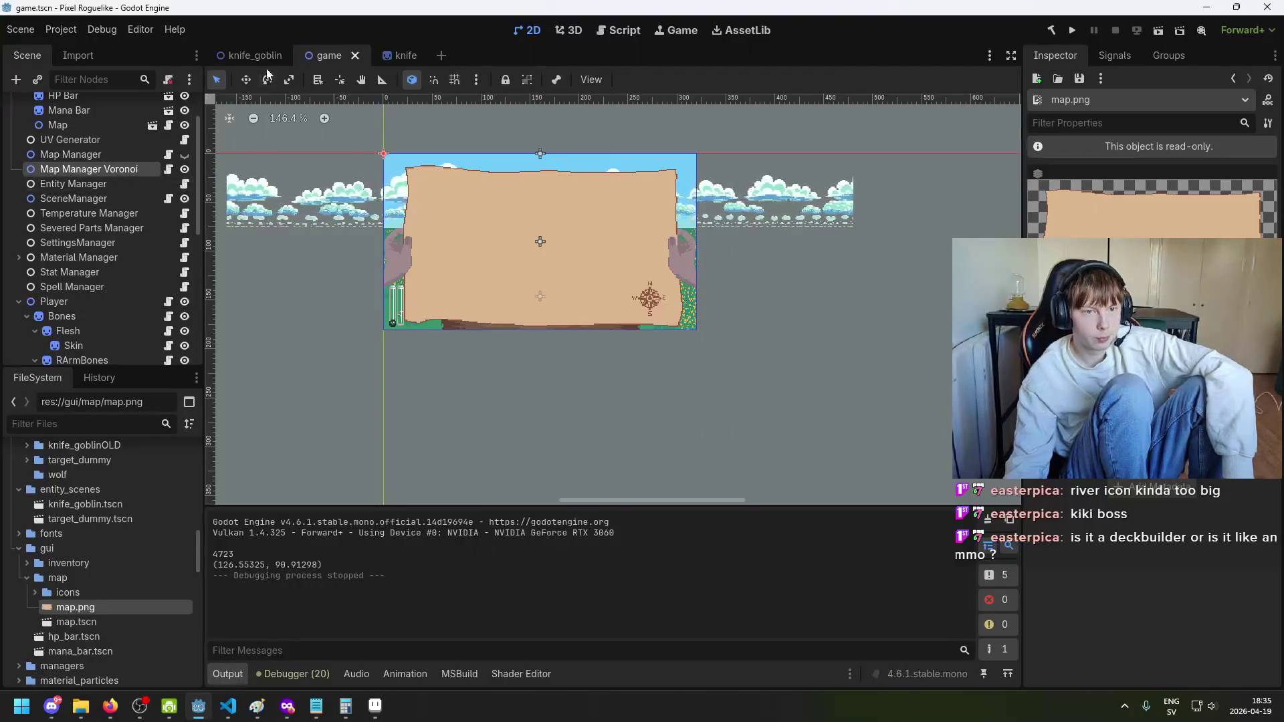
pyautogui.scroll(2, 191, 235)
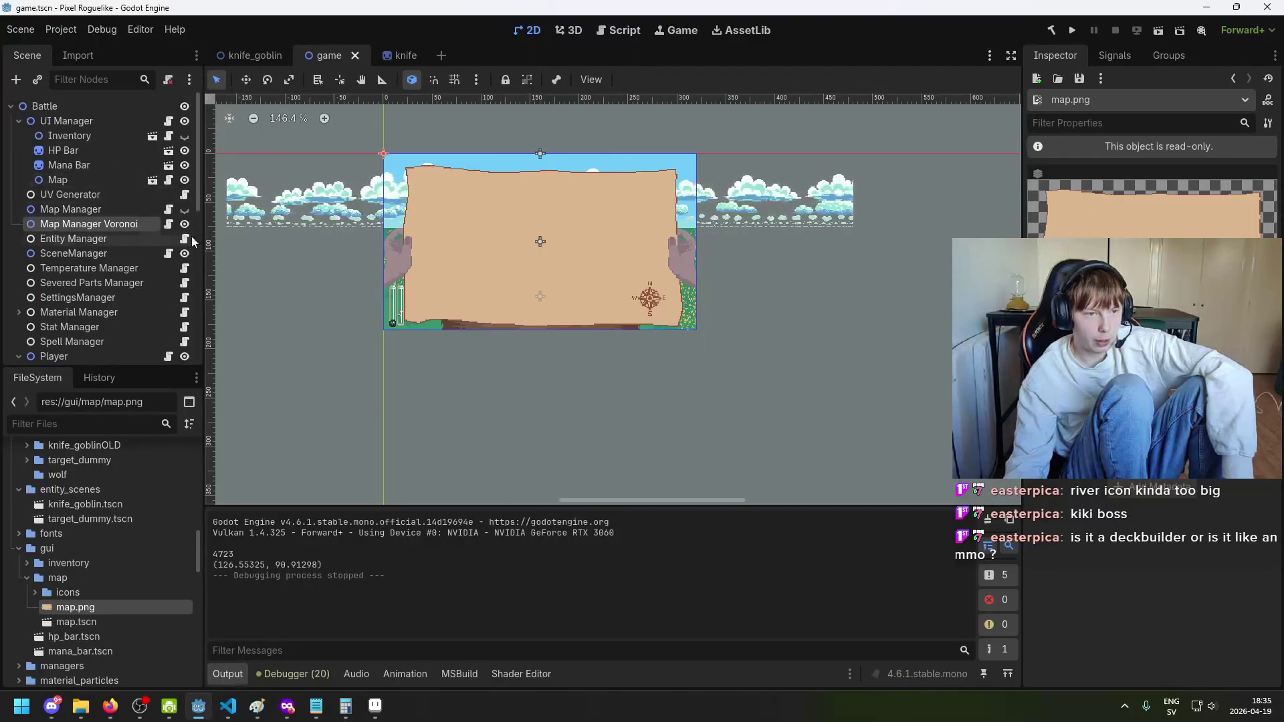
# Step: Hide the Map Manager Voronoi and Map nodes, then run the game with F5
pyautogui.click(185, 224)
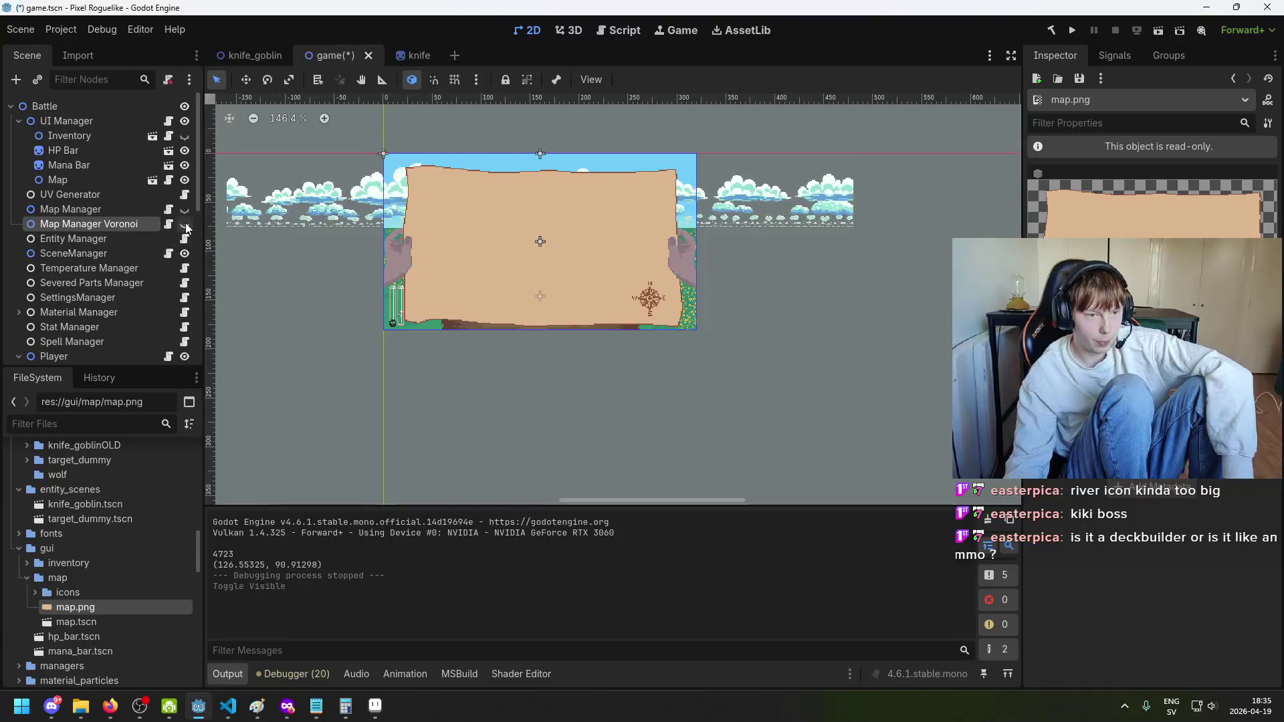
pyautogui.click(184, 180)
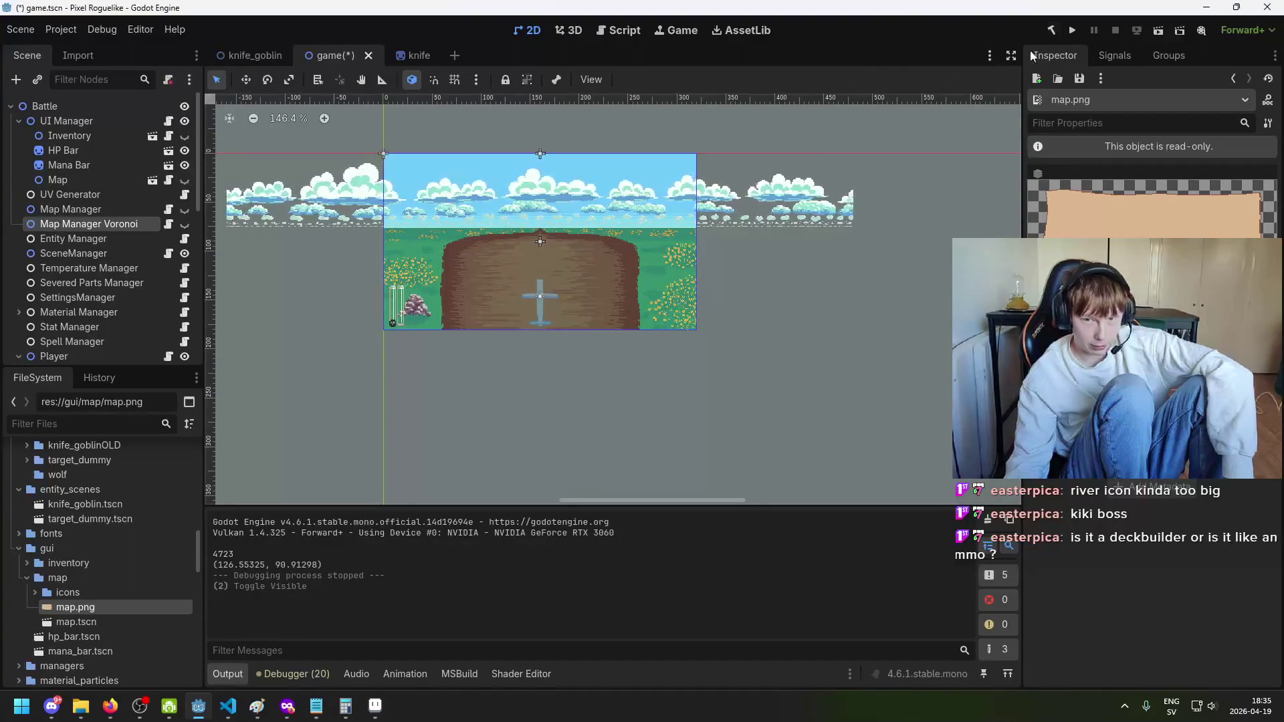
pyautogui.press('F5')
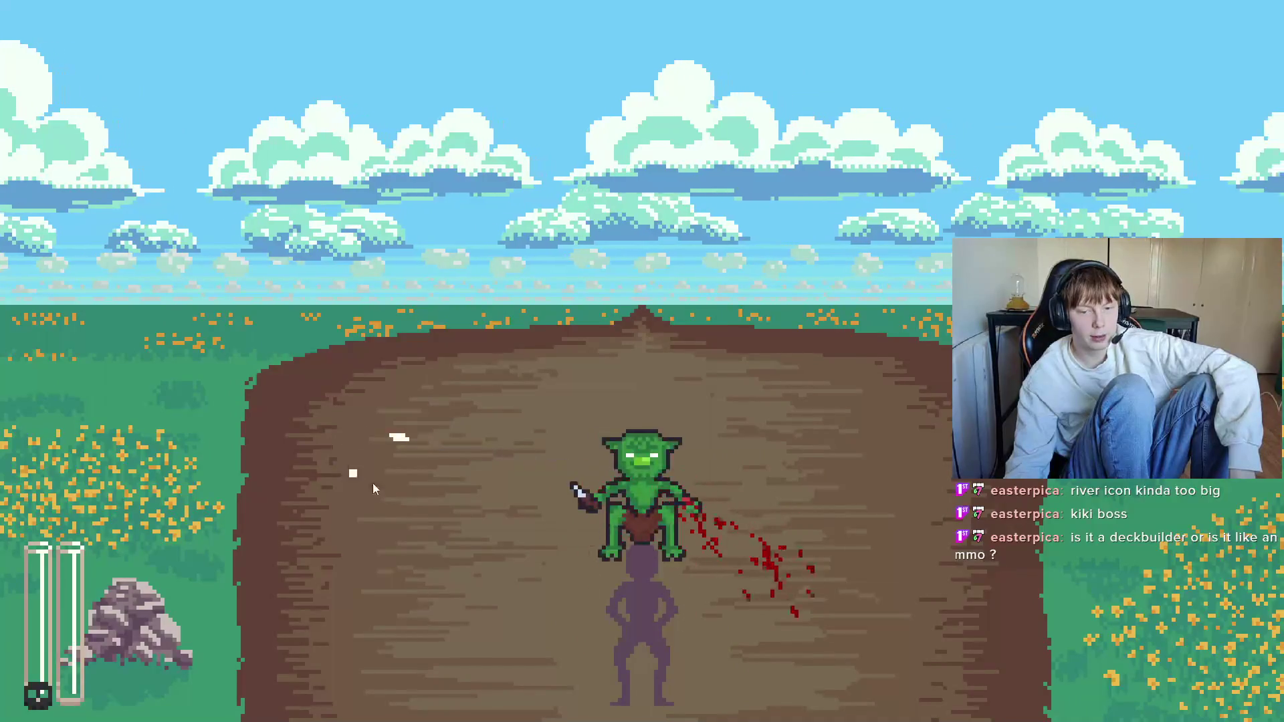
# Step: Dash around the knife goblin and slash at it with the mouse
pyautogui.press('d')
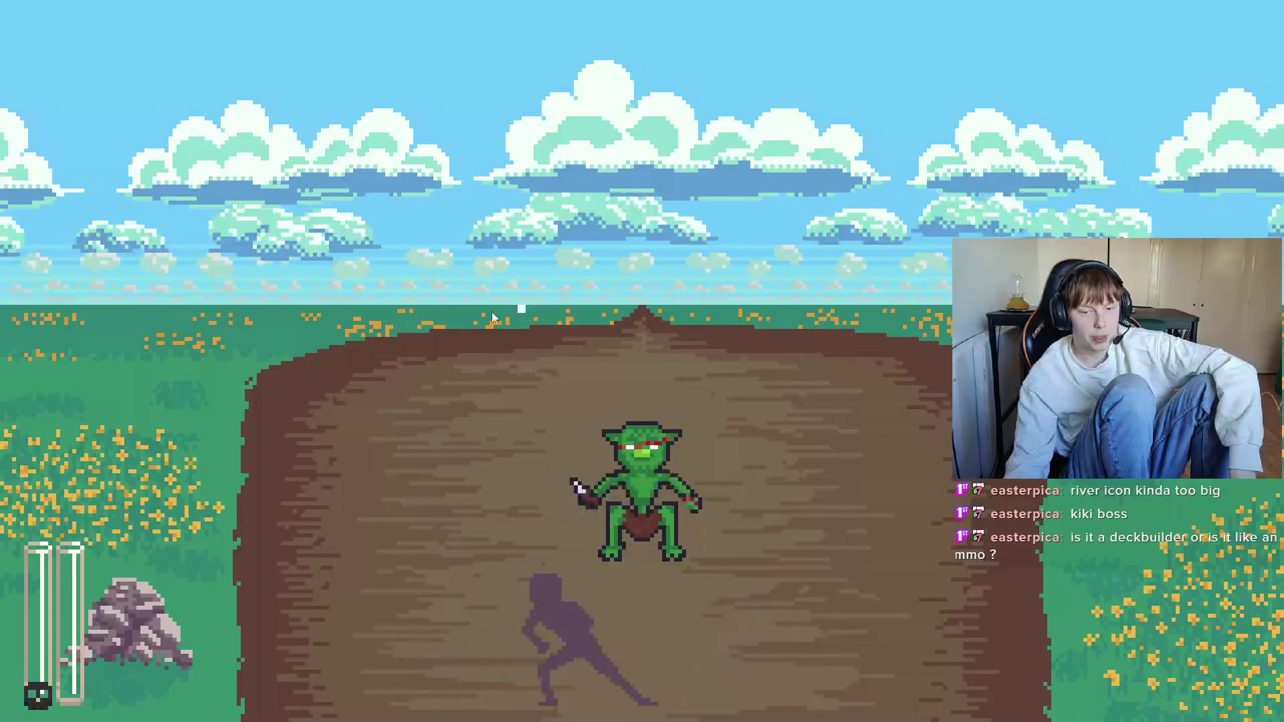
pyautogui.moveTo(932, 573); pyautogui.dragTo(336, 471)
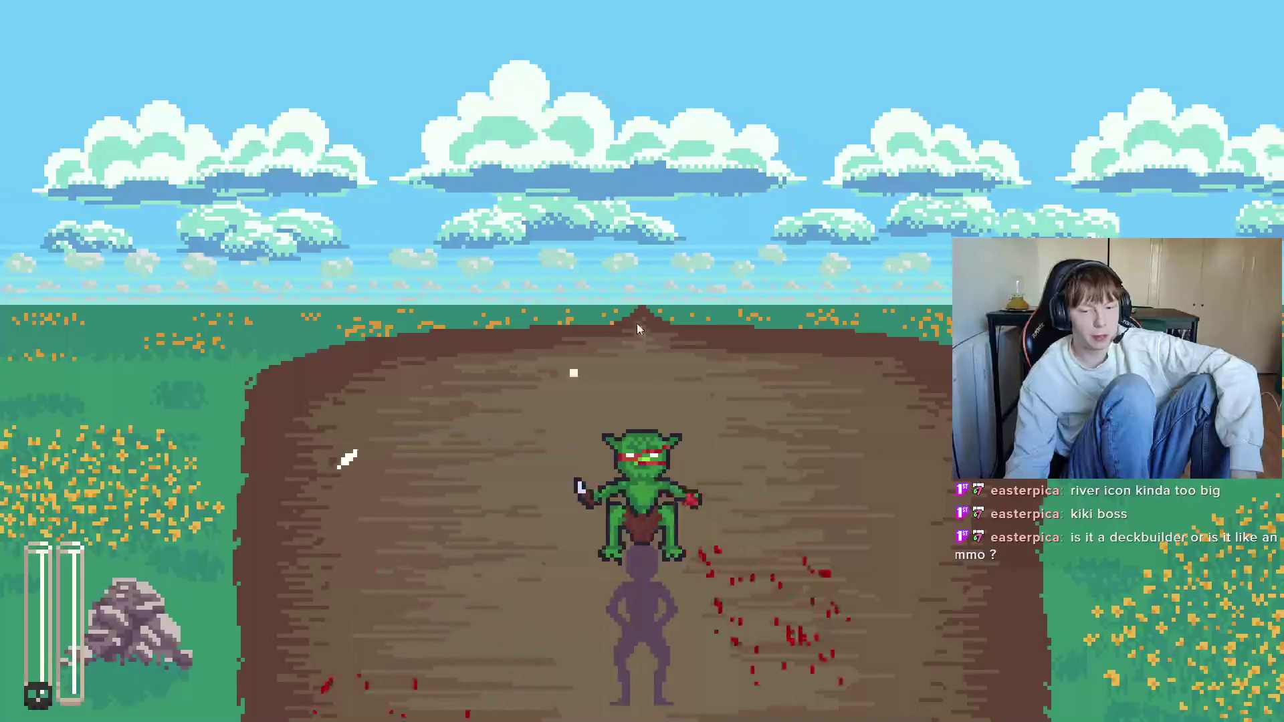
pyautogui.moveTo(588, 516); pyautogui.dragTo(482, 585)
pyautogui.press('a')
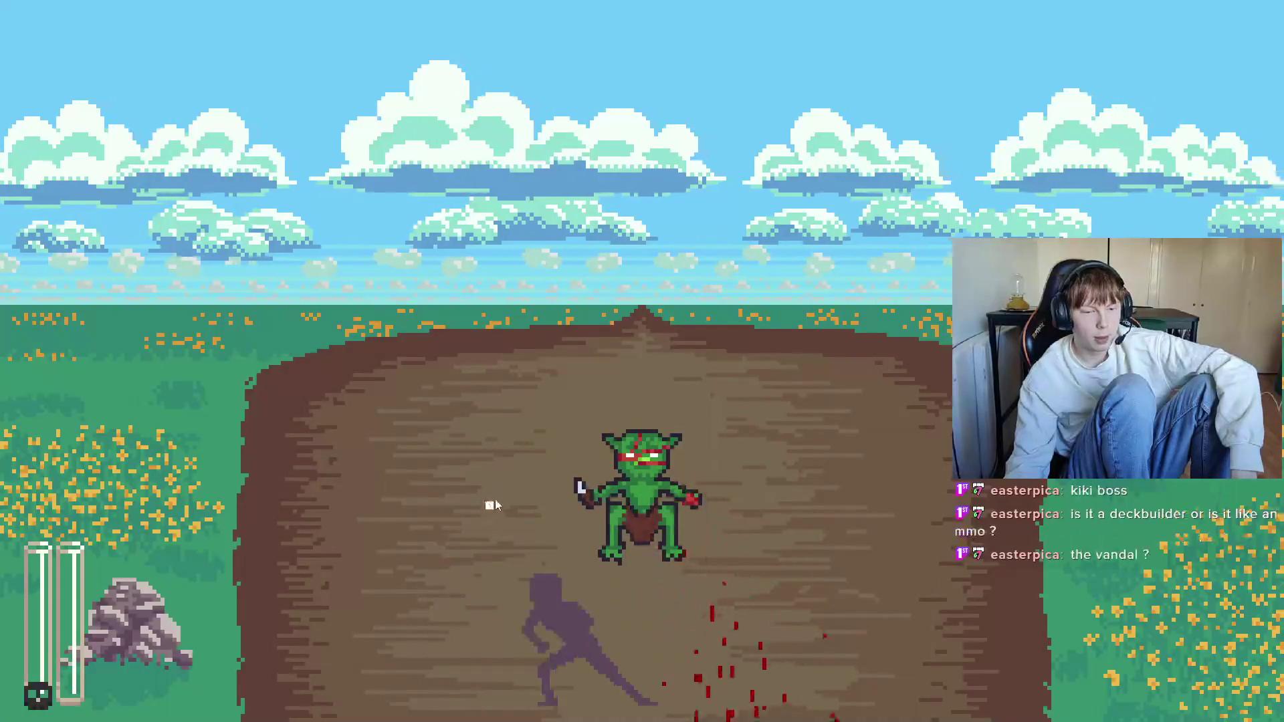
pyautogui.press('d')
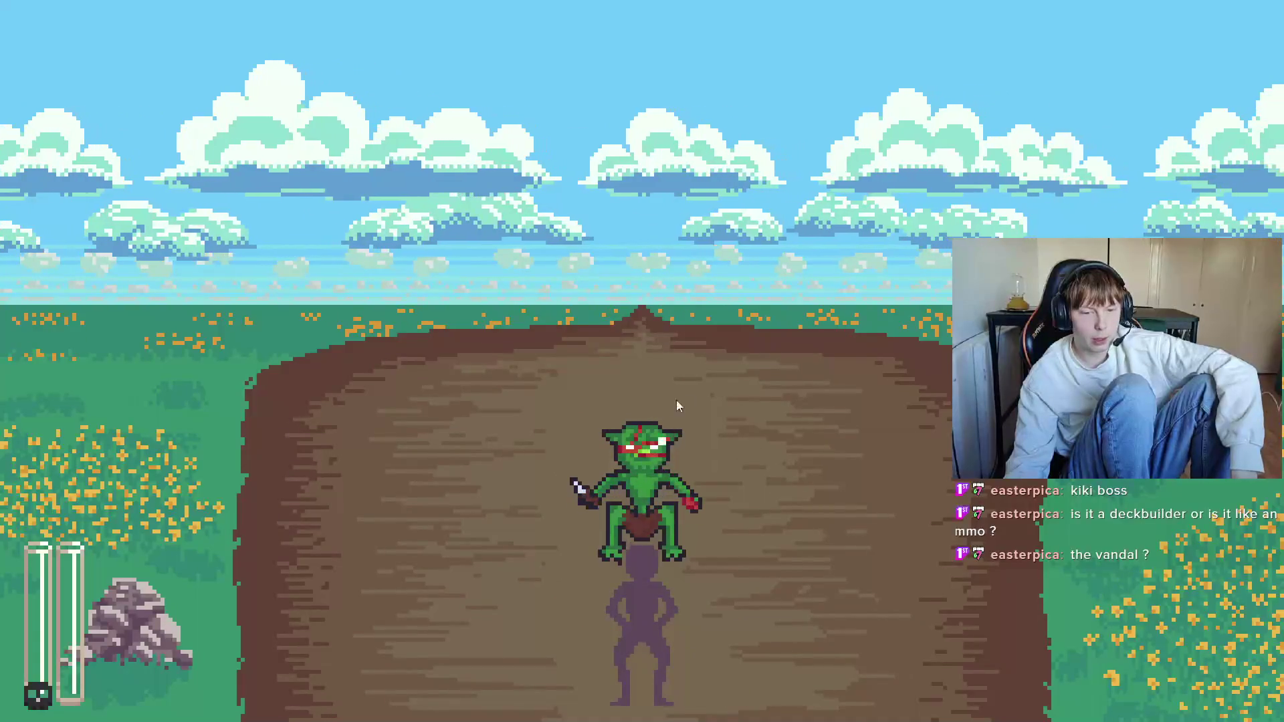
pyautogui.press('d')
pyautogui.moveTo(679, 408); pyautogui.dragTo(696, 535)
# Step: Dodge left and right, land a final slash, then stop the game with F8
pyautogui.press('d')
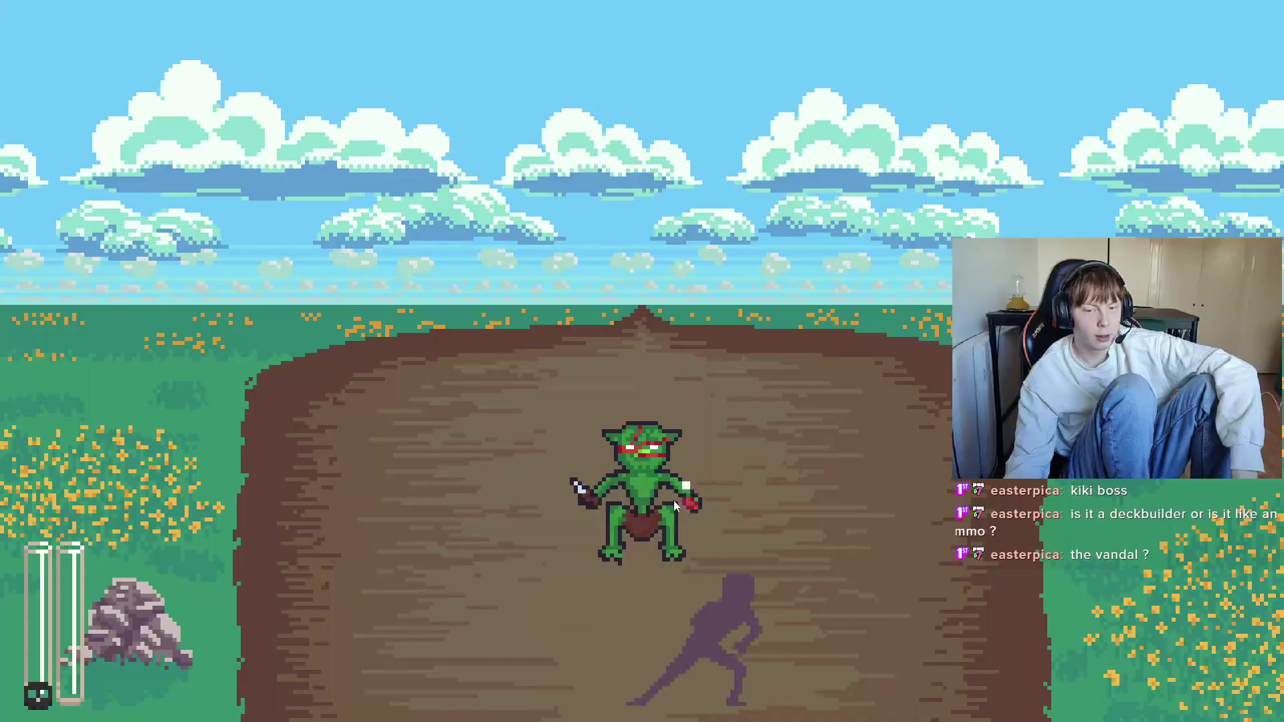
pyautogui.press('a')
pyautogui.press('d')
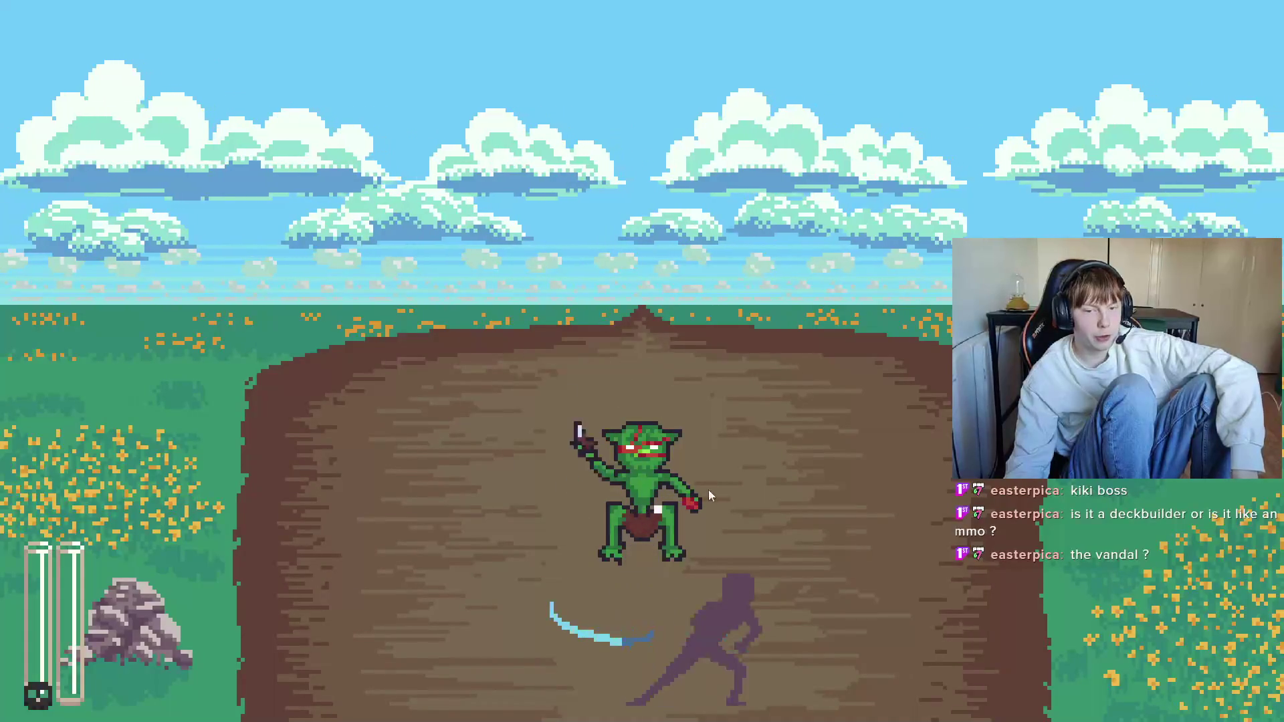
pyautogui.press('a')
pyautogui.press('d')
pyautogui.moveTo(667, 409); pyautogui.dragTo(412, 615)
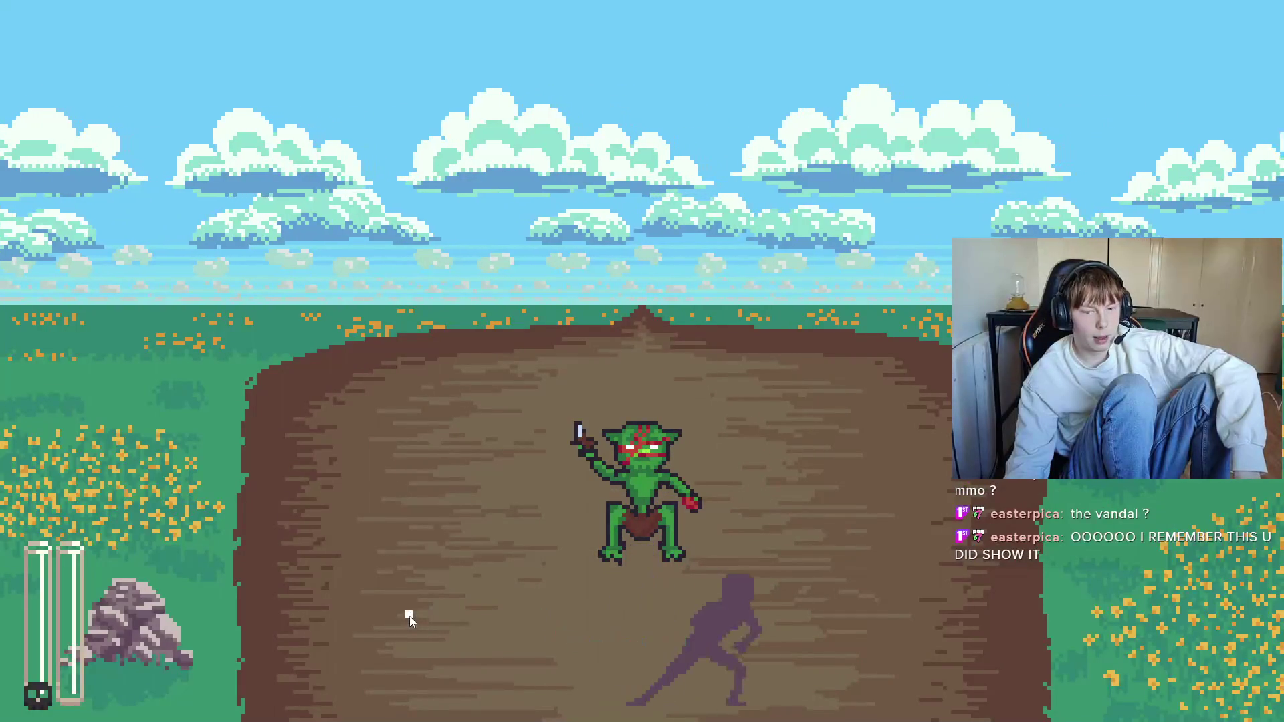
pyautogui.press('F8')
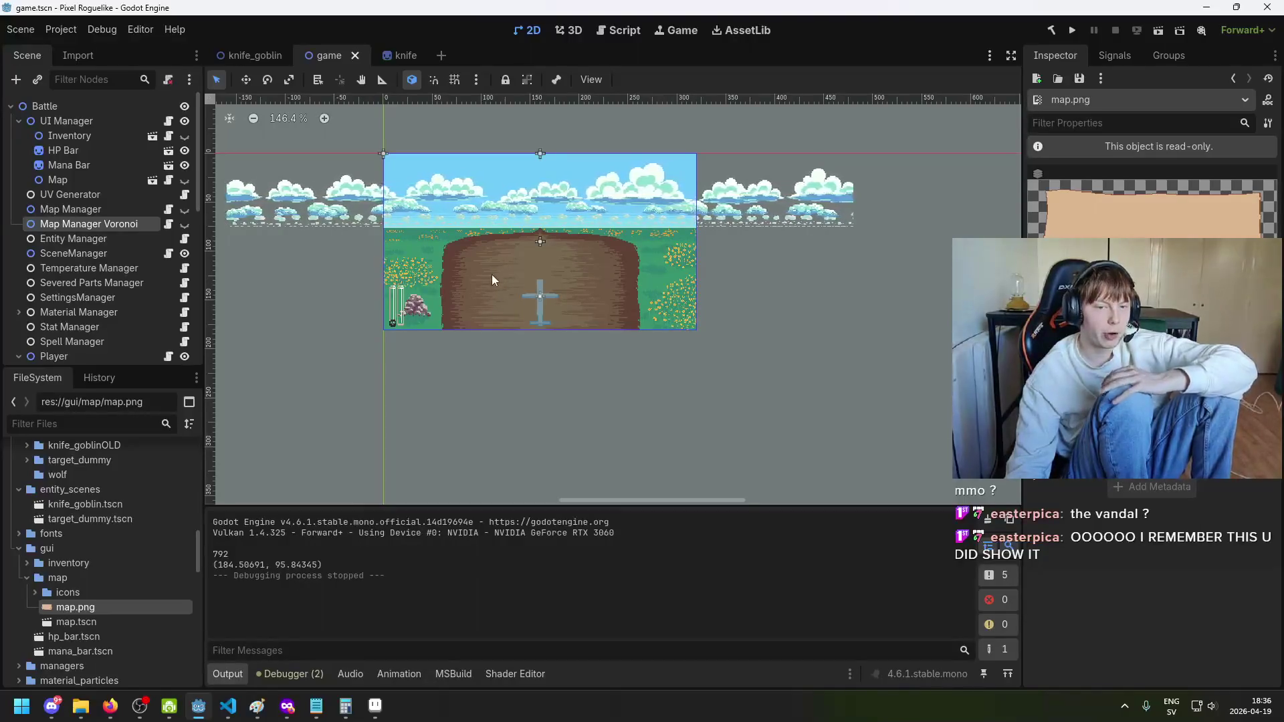
# Step: Bring the points of interest notes forward, then Alt+Tab to map.aseprite in Aseprite
pyautogui.click(316, 706)
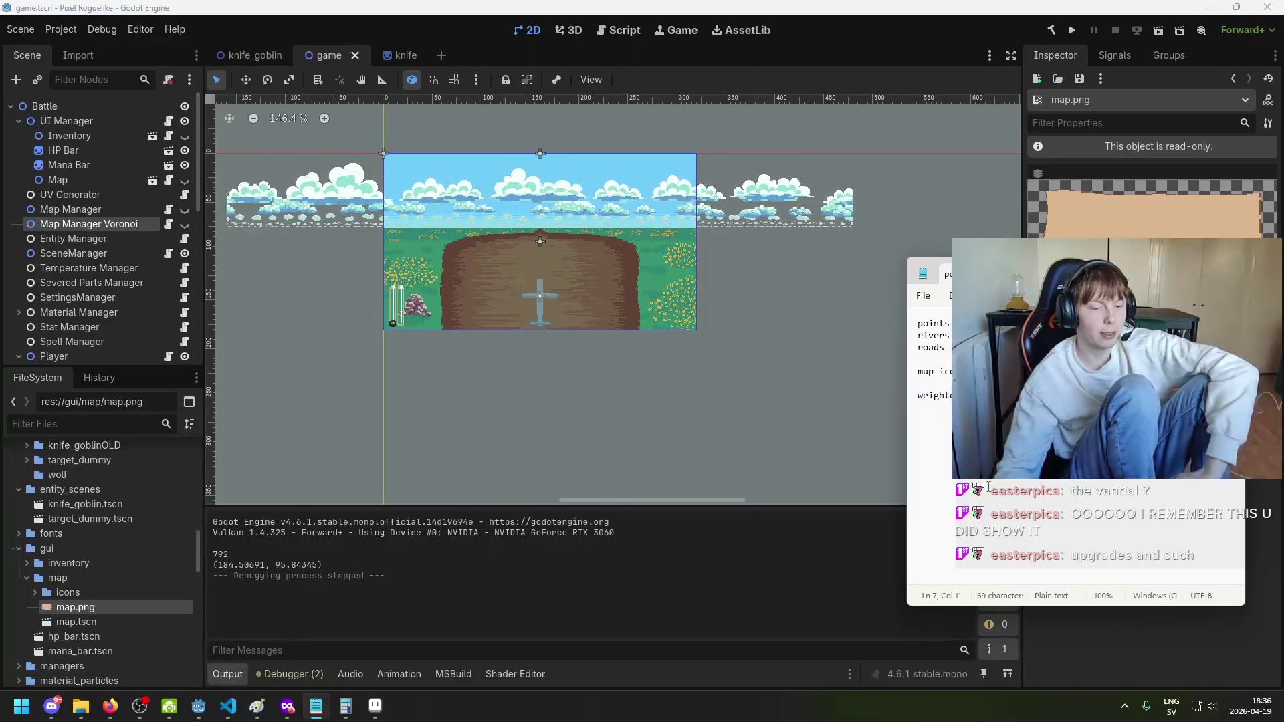
pyautogui.hotkey('alt', 'Tab')
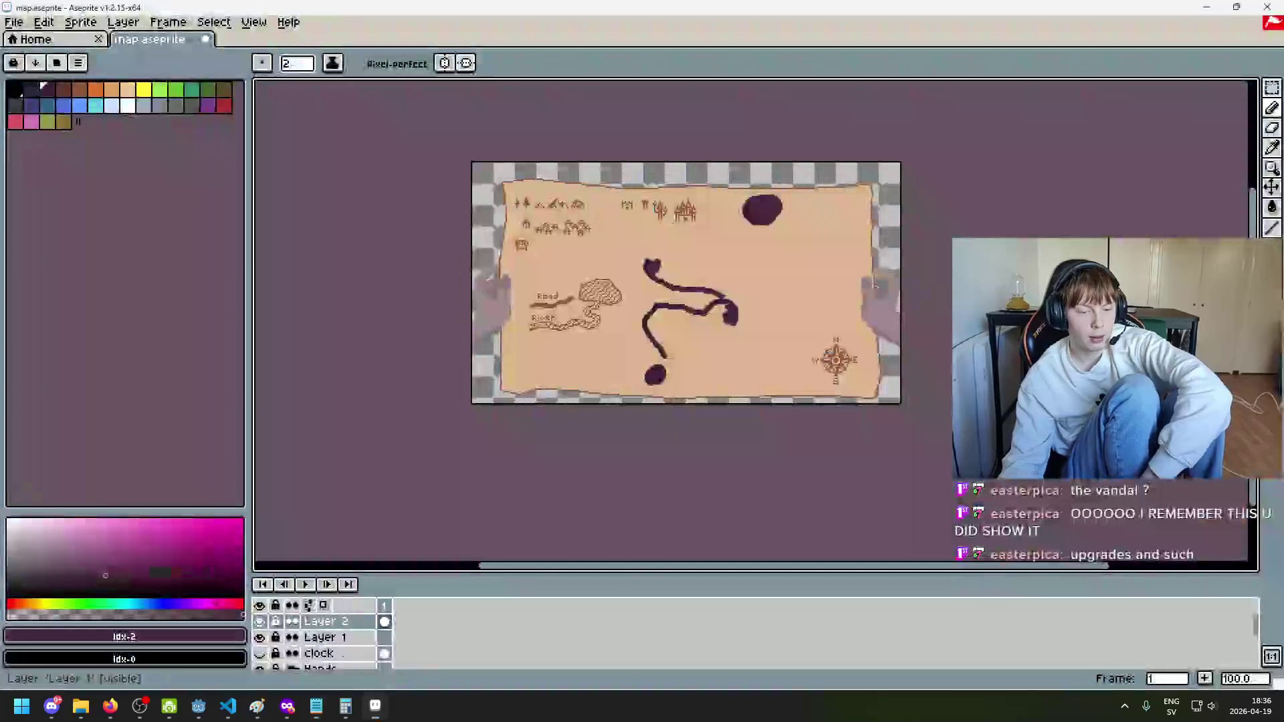
# Step: Centre the map, undo the dark pencil strokes on Layer 2, and return to Godot
pyautogui.scroll(-1, 534, 439)
pyautogui.scroll(1, 523, 411)
pyautogui.hscroll(3, 523, 411)
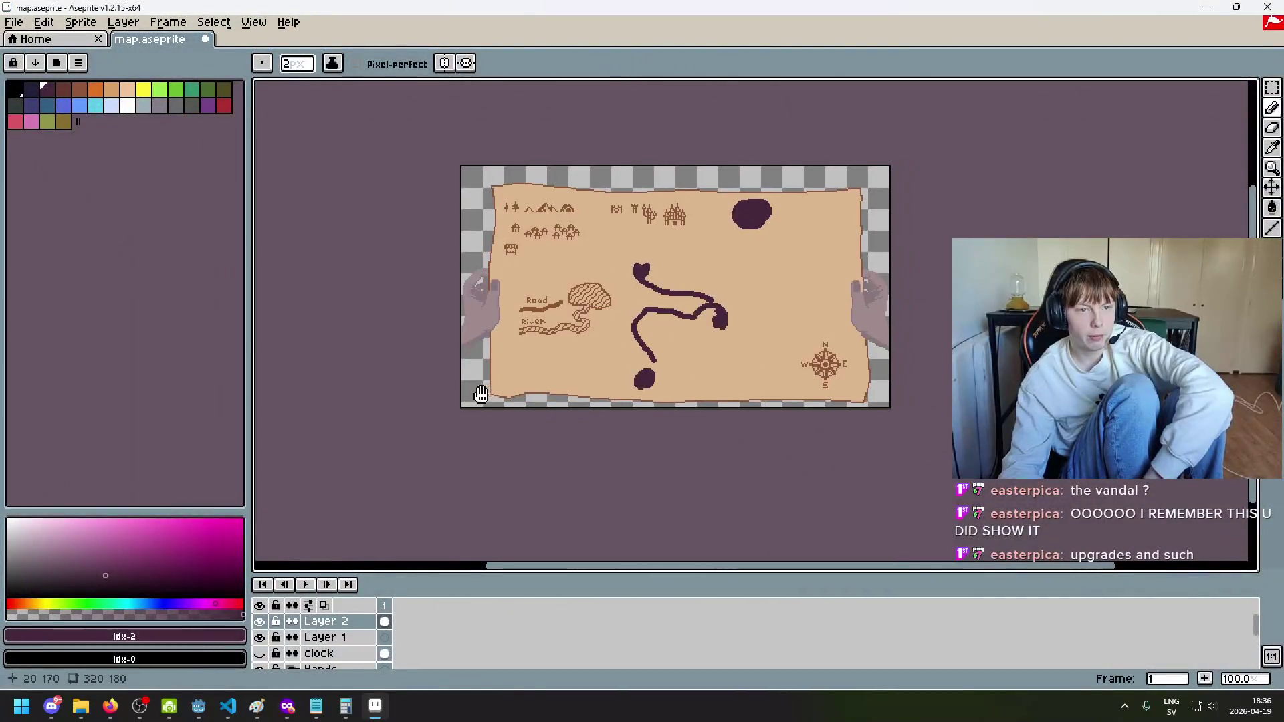
pyautogui.scroll(2, 569, 274)
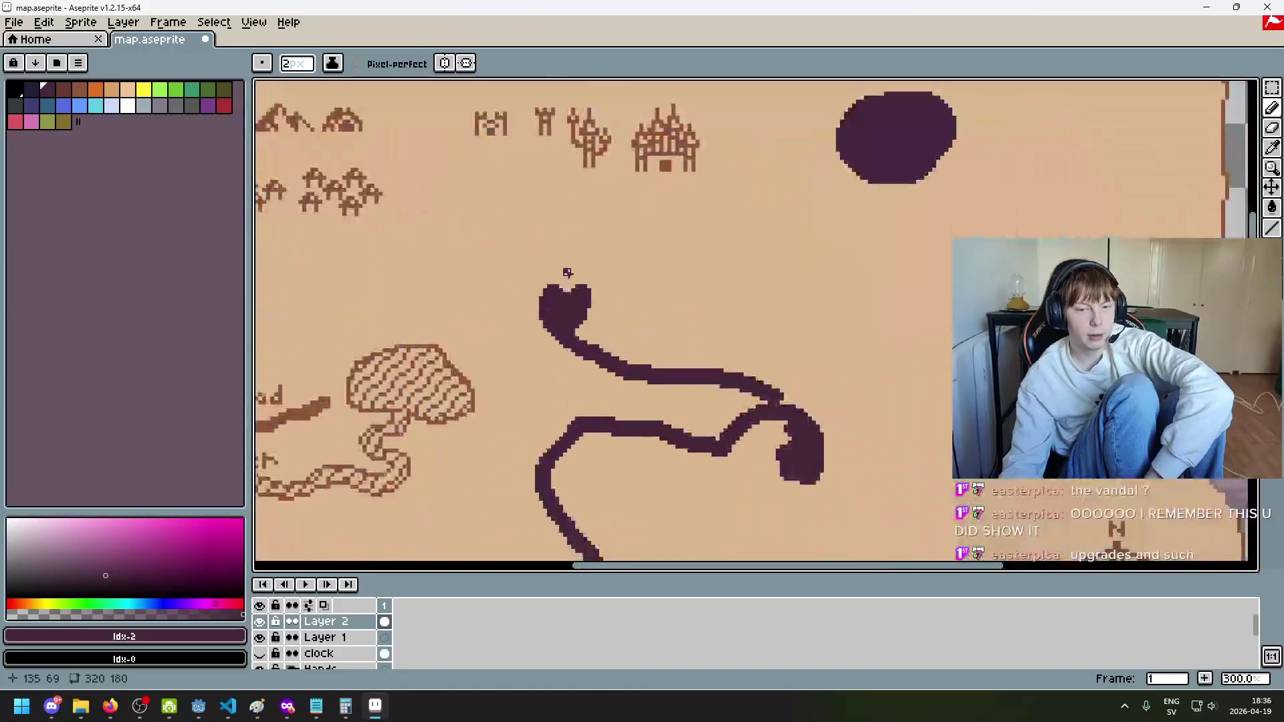
pyautogui.scroll(-1, 567, 292)
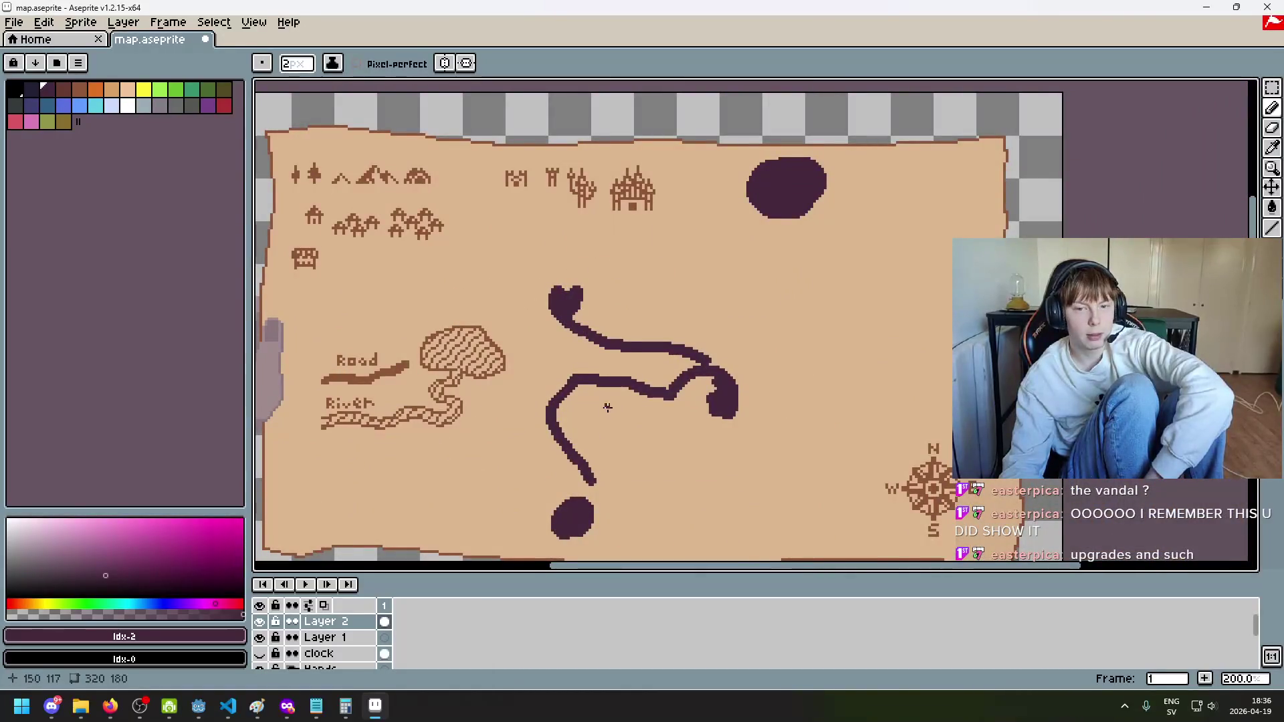
pyautogui.scroll(-1, 607, 407)
pyautogui.moveTo(605, 407); pyautogui.dragTo(742, 310)
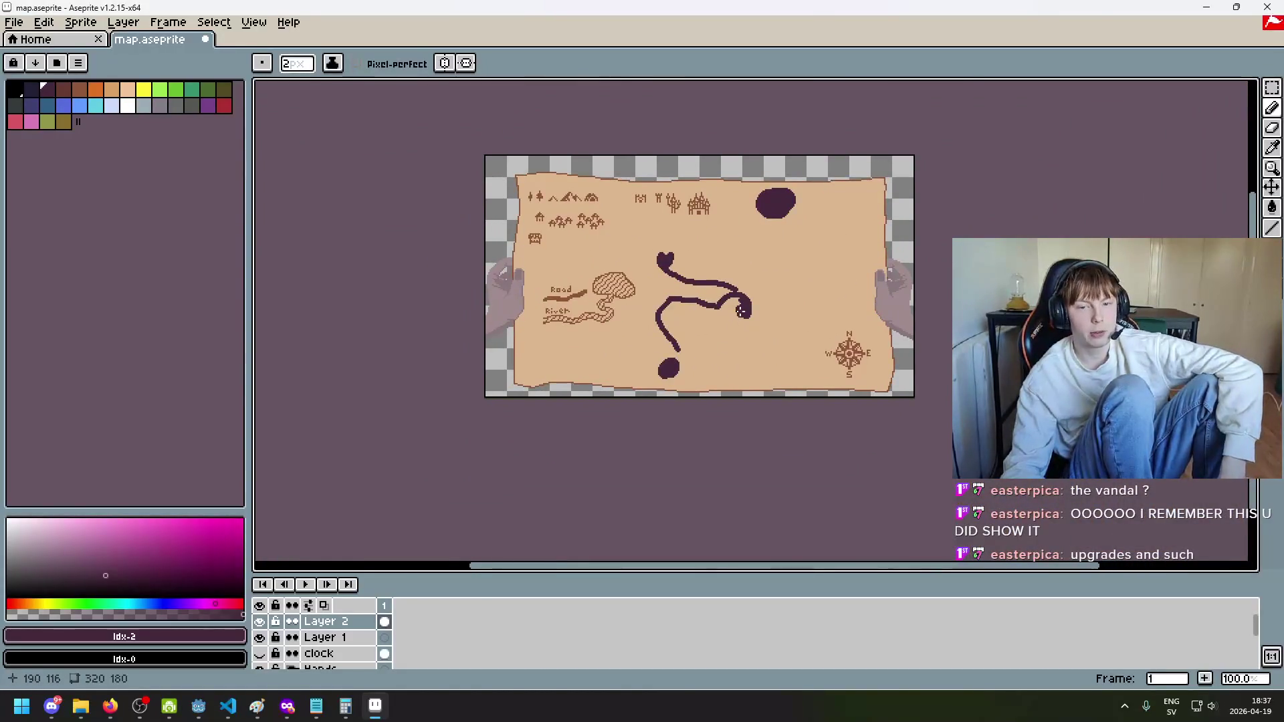
pyautogui.hotkey('ctrl', 'z')
pyautogui.hotkey('ctrl', 'z')
pyautogui.hotkey('ctrl', 'z')
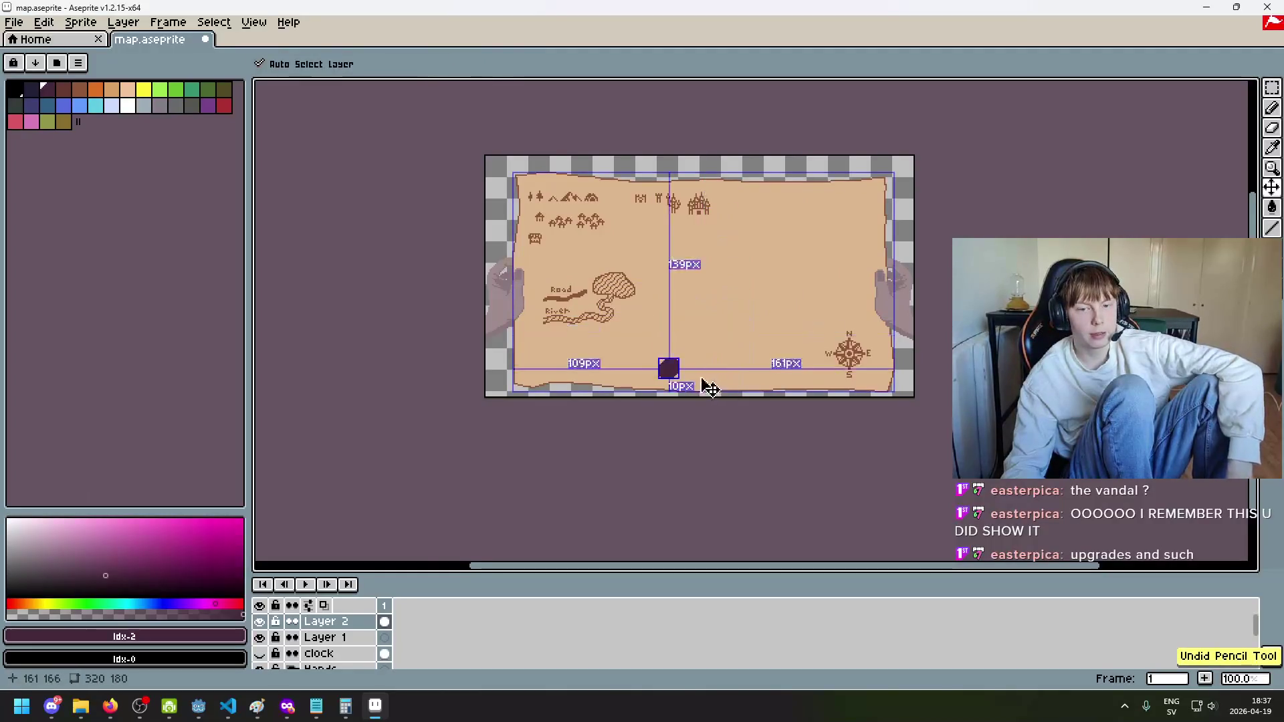
pyautogui.hotkey('ctrl', 'z')
pyautogui.hotkey('ctrl', 'z')
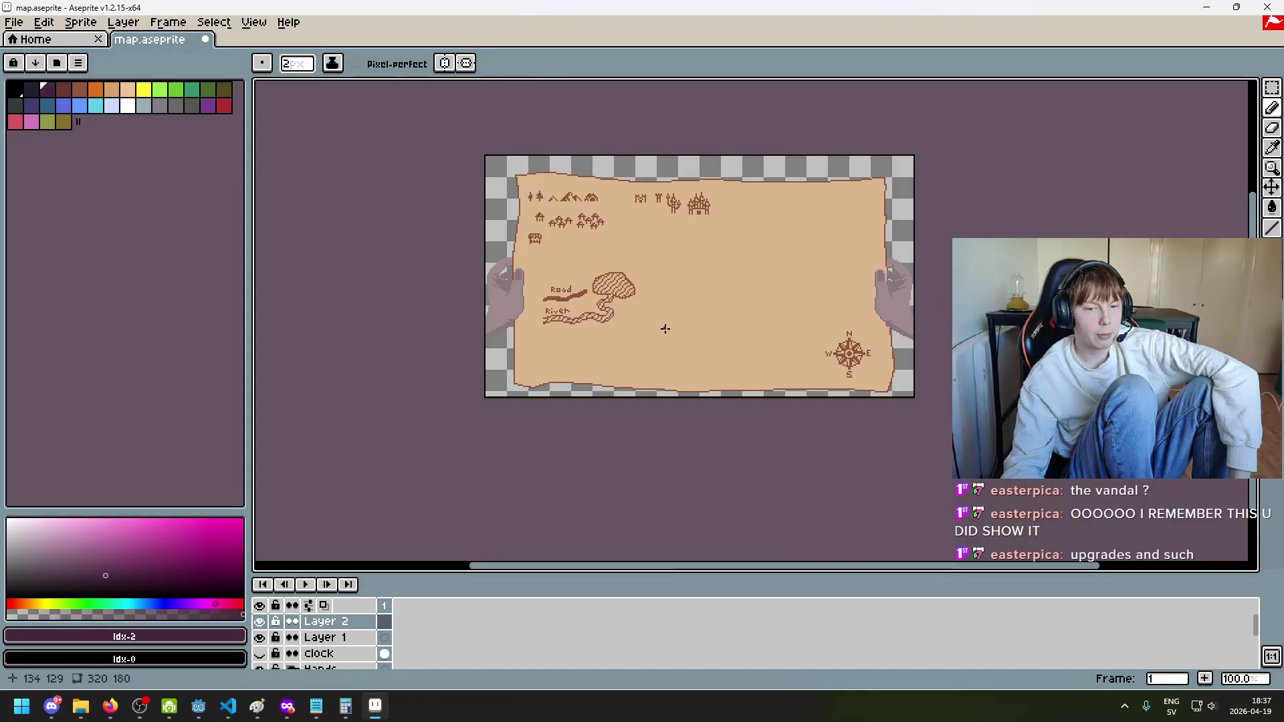
pyautogui.moveTo(662, 330); pyautogui.dragTo(624, 329)
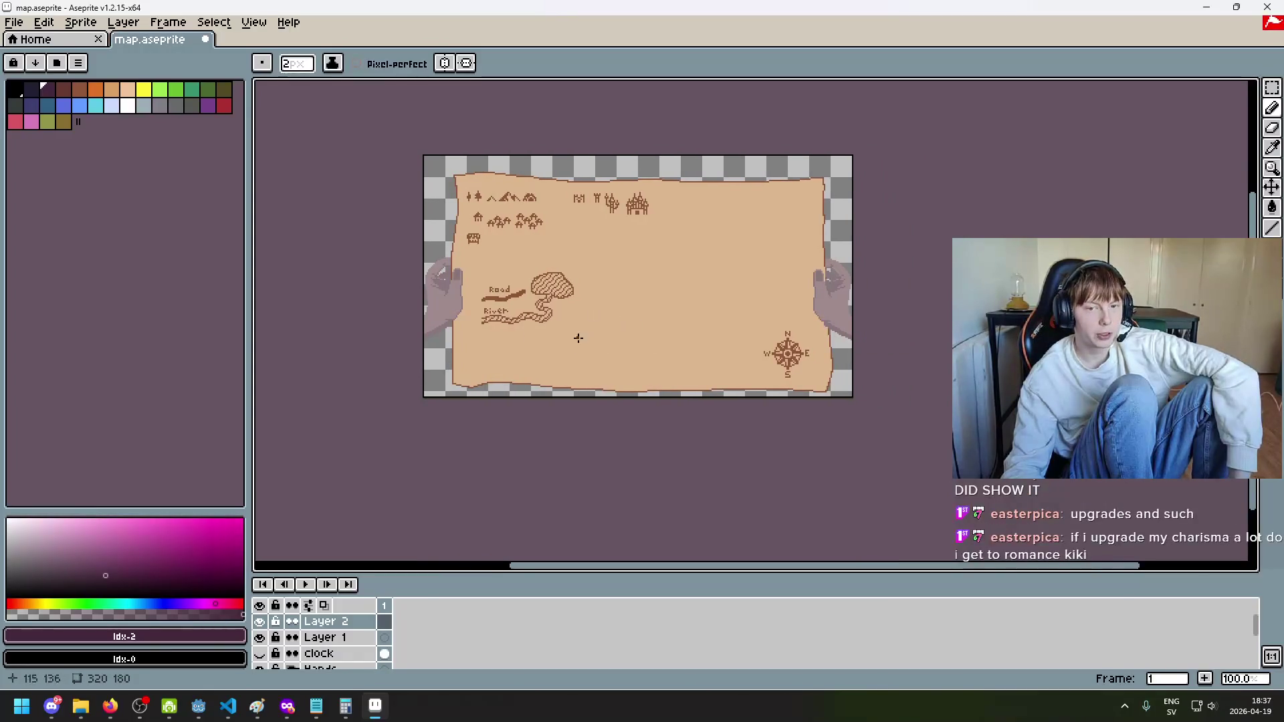
pyautogui.moveTo(613, 397)
pyautogui.mouseDown()
pyautogui.moveTo(678, 345)
pyautogui.moveTo(664, 330)
pyautogui.mouseUp()
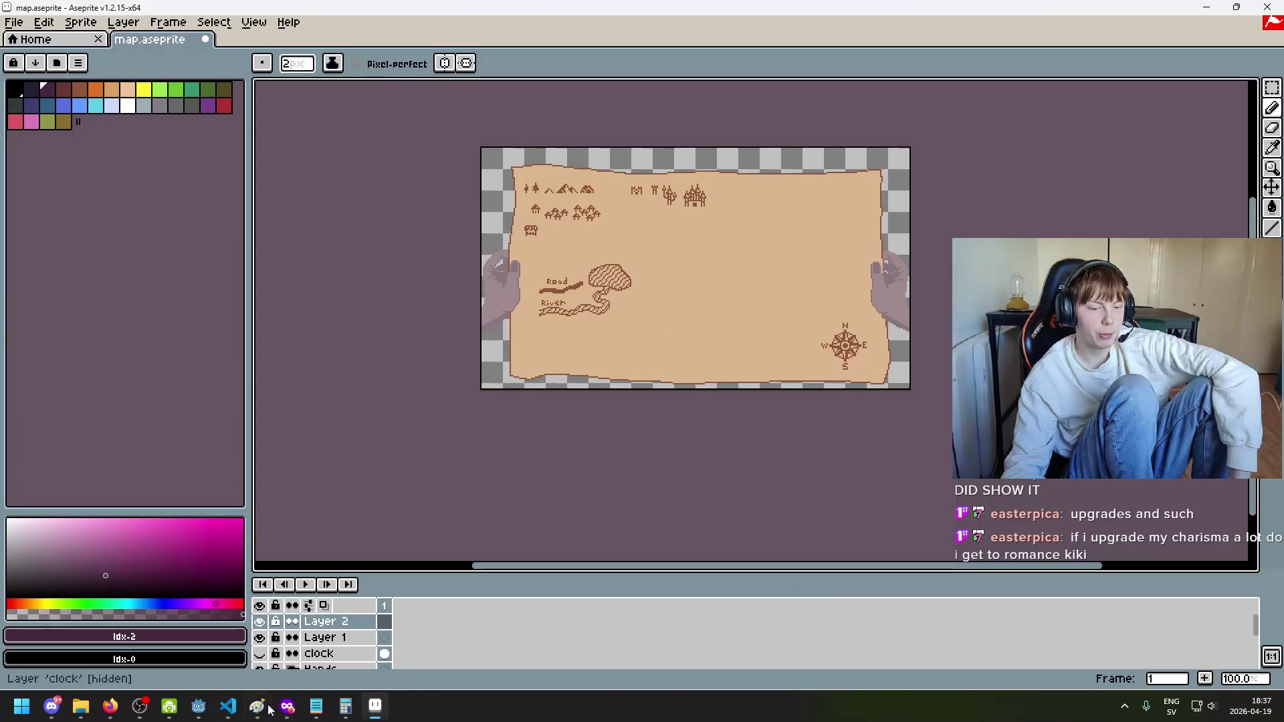
pyautogui.click(208, 720)
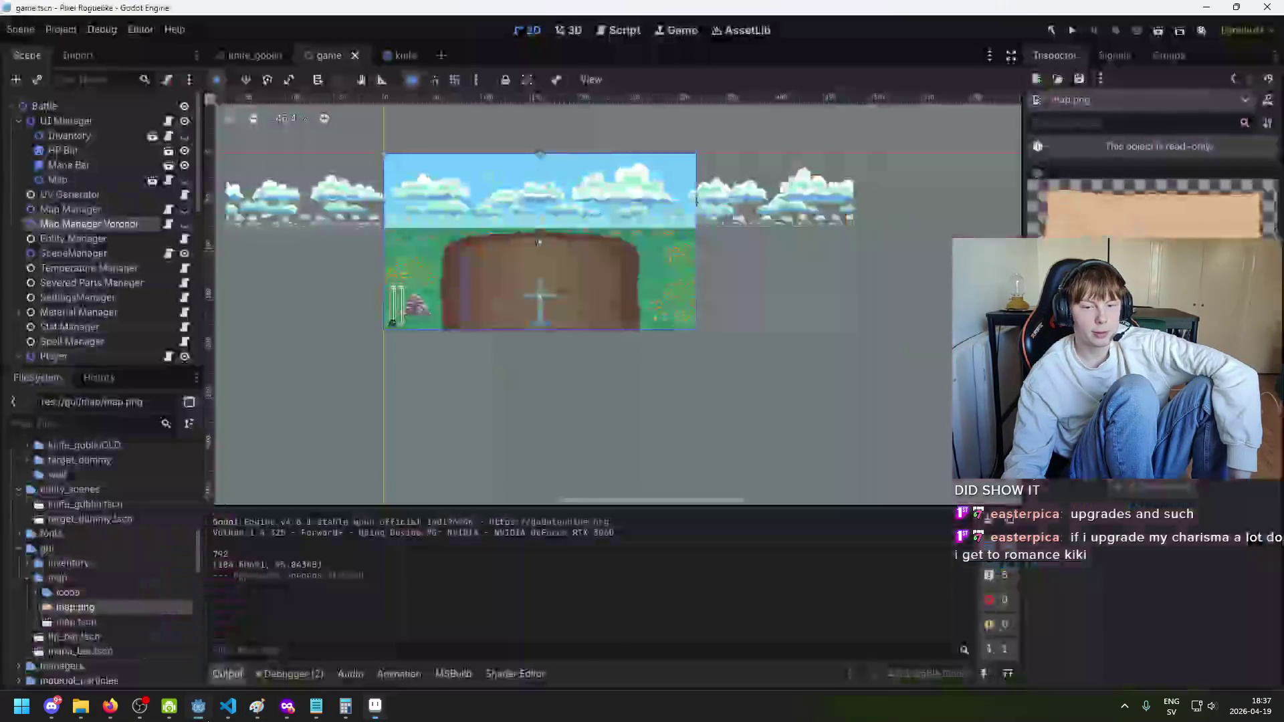
# Step: Pan over the map-free battle scene, then open Aseprite's Home tab of recent files
pyautogui.scroll(3, 443, 340)
pyautogui.moveTo(522, 259)
pyautogui.mouseDown()
pyautogui.moveTo(611, 372)
pyautogui.moveTo(450, 275)
pyautogui.moveTo(531, 283)
pyautogui.moveTo(581, 253)
pyautogui.mouseUp()
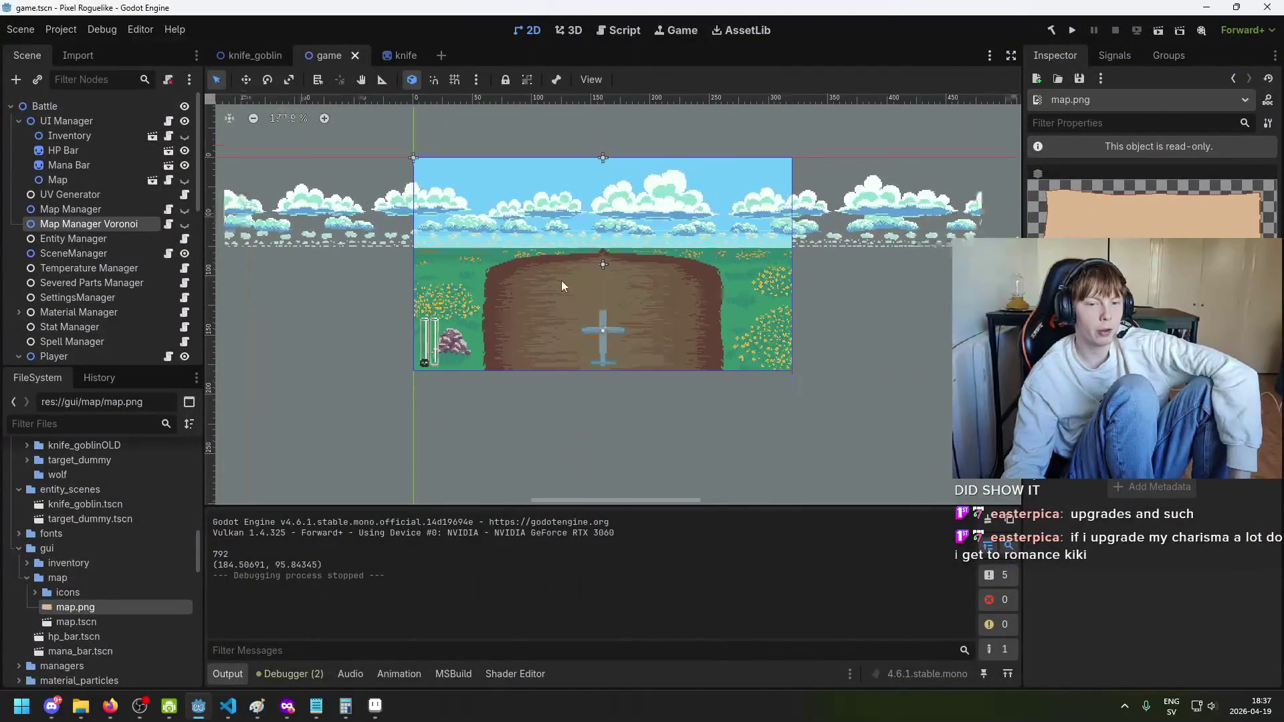
pyautogui.scroll(-1, 562, 290)
pyautogui.moveTo(496, 330)
pyautogui.mouseDown()
pyautogui.moveTo(620, 313)
pyautogui.moveTo(727, 335)
pyautogui.moveTo(553, 330)
pyautogui.moveTo(501, 309)
pyautogui.moveTo(670, 298)
pyautogui.mouseUp()
pyautogui.scroll(-2, 668, 298)
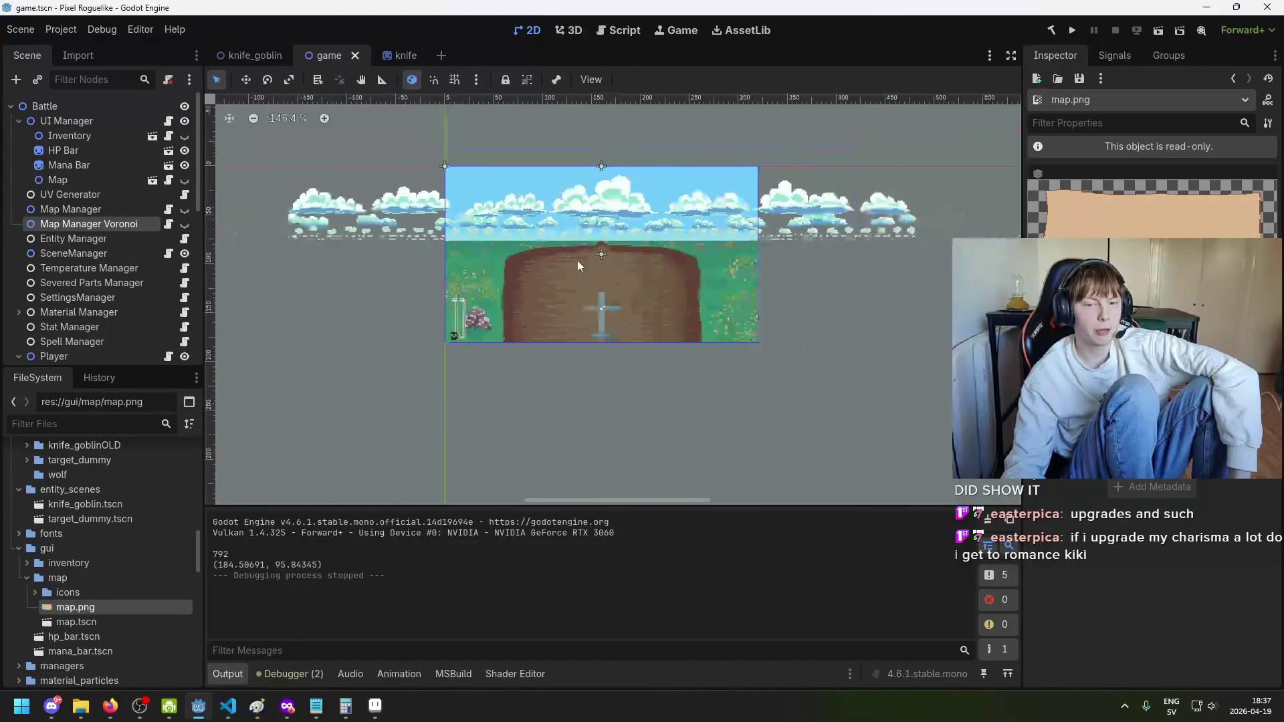
pyautogui.moveTo(577, 260)
pyautogui.mouseDown()
pyautogui.moveTo(599, 344)
pyautogui.moveTo(591, 298)
pyautogui.mouseUp()
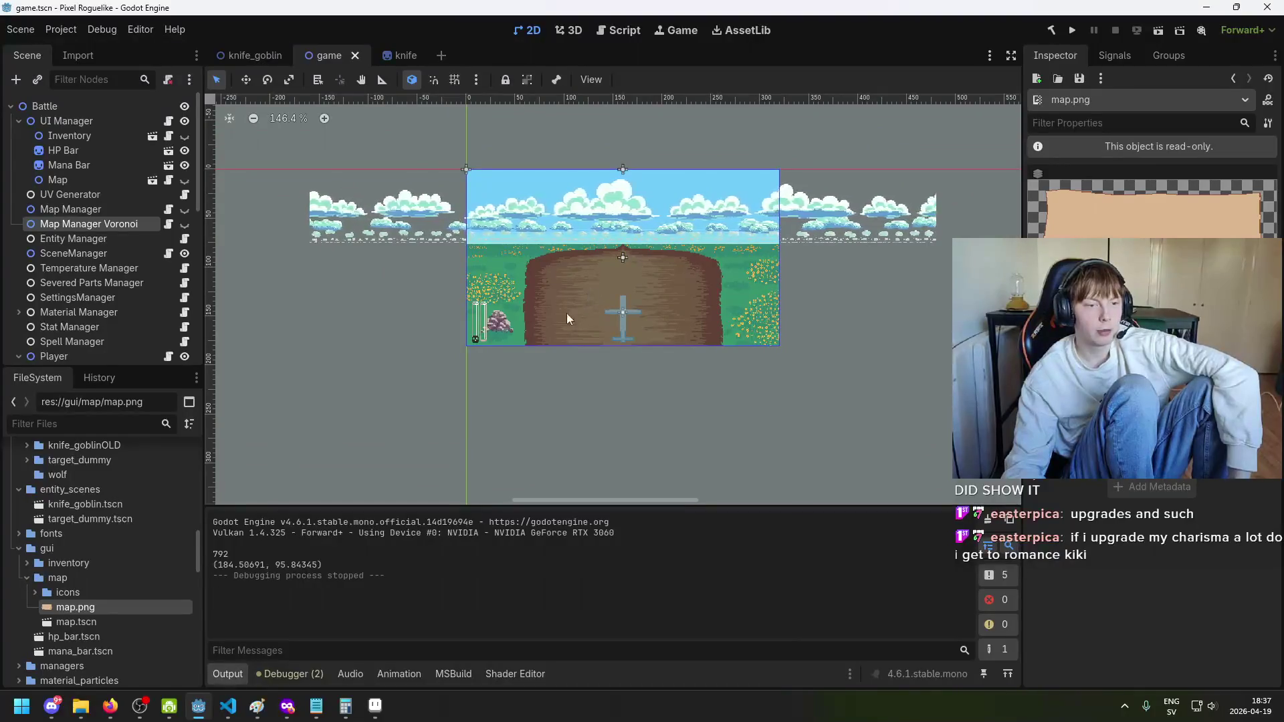
pyautogui.click(376, 706)
pyautogui.click(75, 40)
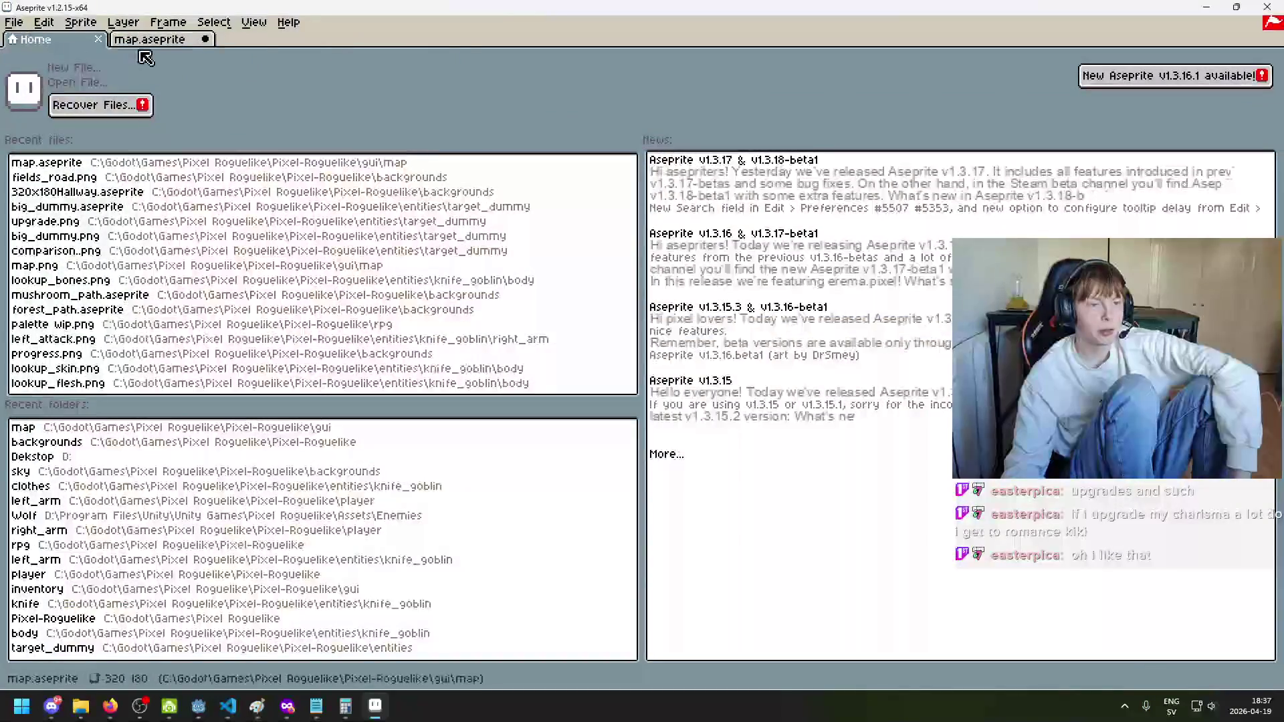
# Step: From the Home page, browse the Open File dialog up to the Pixel-Roguelike project folder
pyautogui.hotkey('ctrl', 'Tab')
pyautogui.click(58, 41)
pyautogui.click(64, 83)
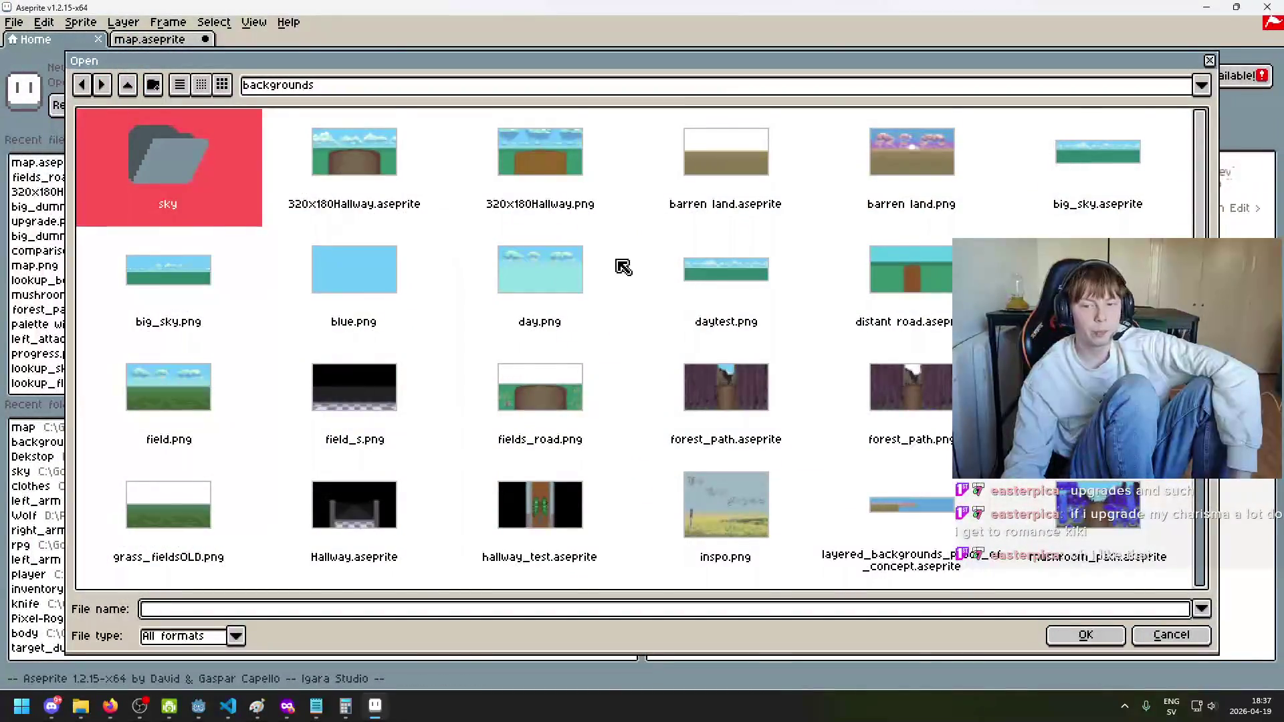
pyautogui.scroll(-3, 664, 357)
pyautogui.scroll(3, 595, 354)
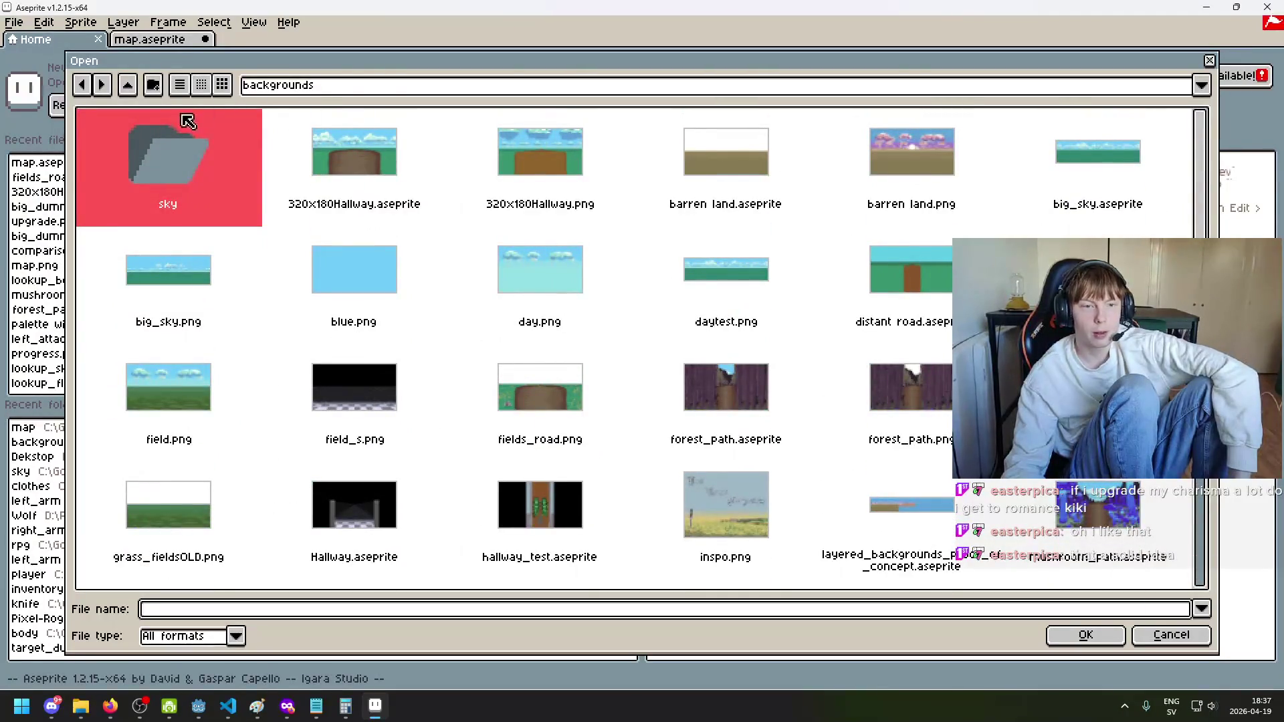
pyautogui.click(311, 89)
pyautogui.click(371, 186)
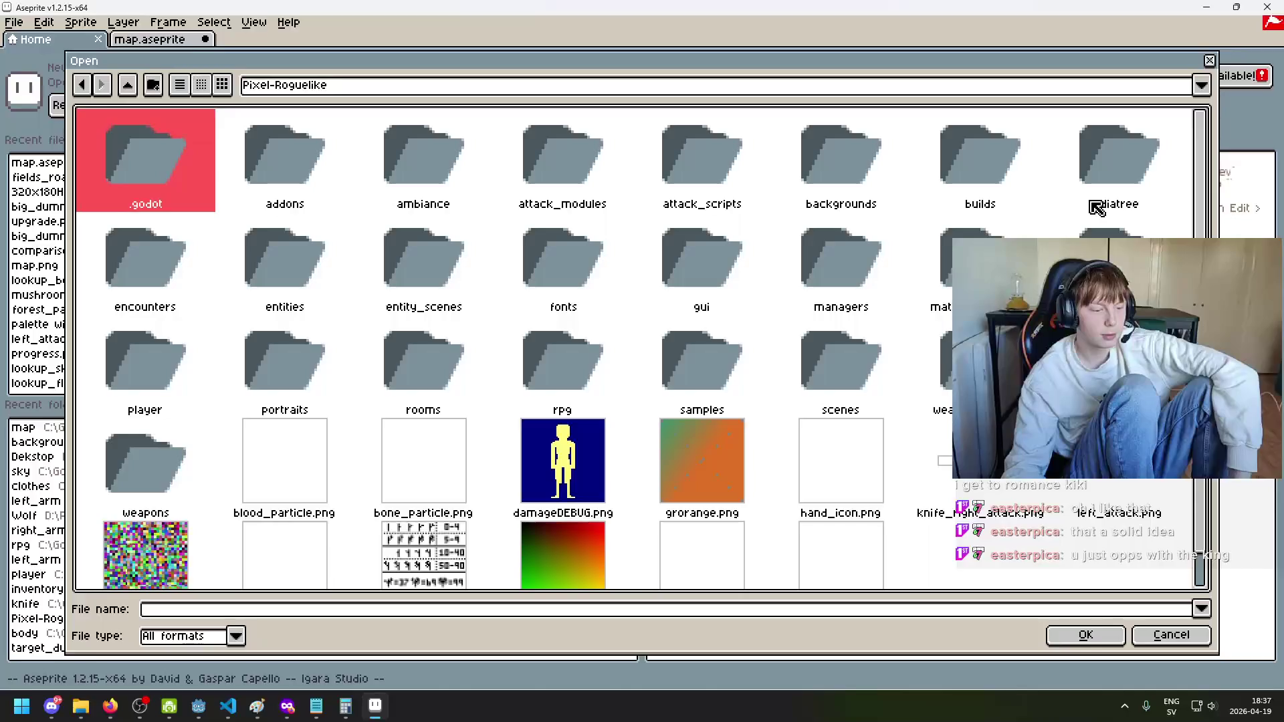
pyautogui.scroll(-1, 504, 364)
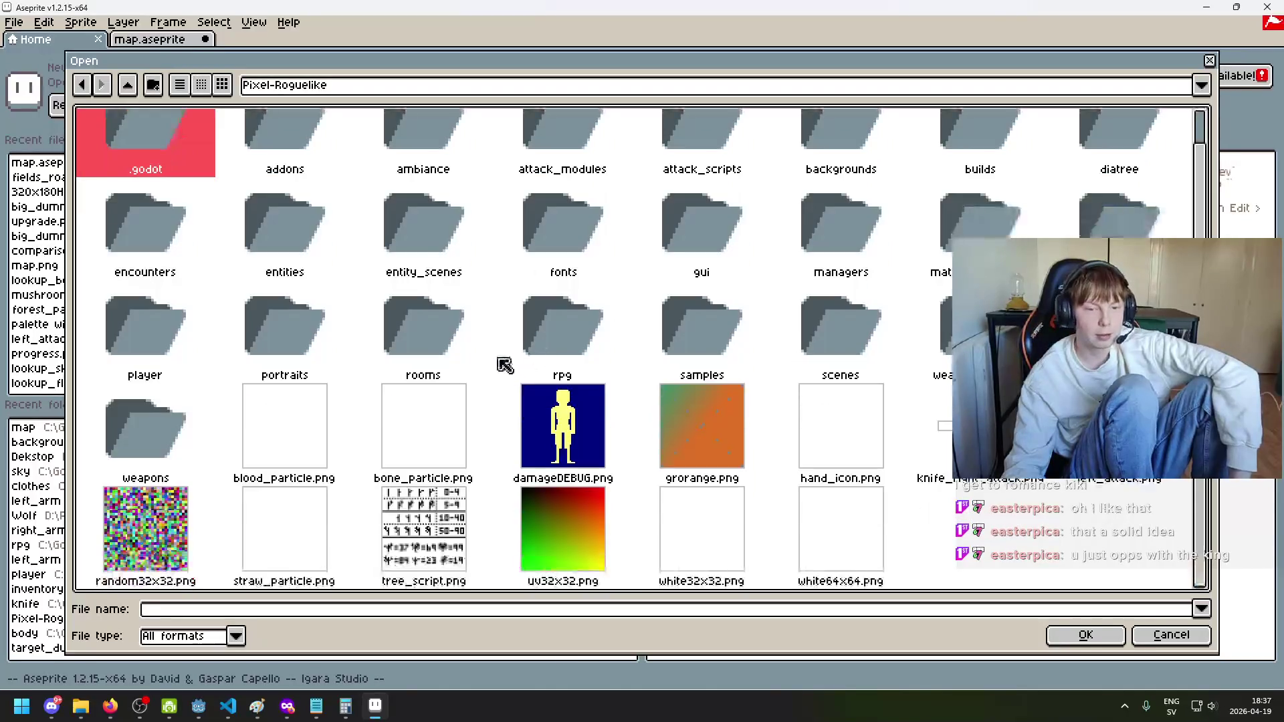
pyautogui.scroll(1, 350, 368)
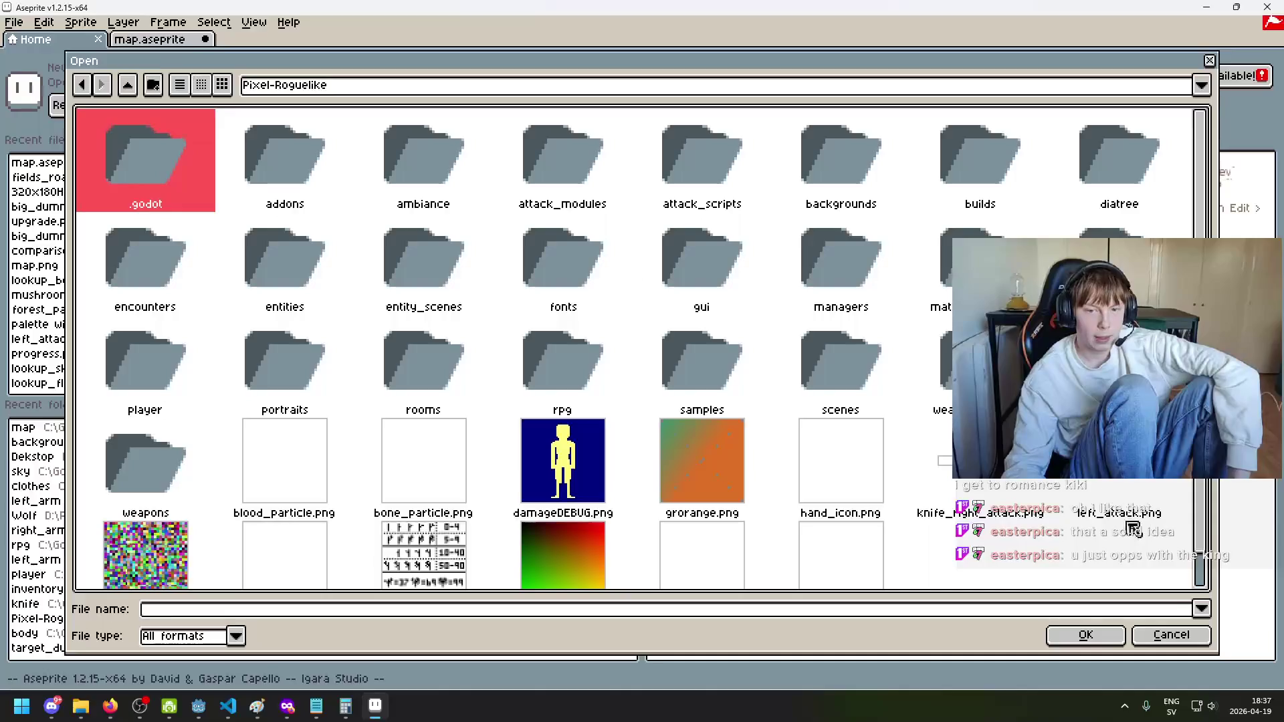
# Step: Cancel the file browser without opening anything and return to the Godot editor
pyautogui.click(1170, 635)
pyautogui.click(199, 707)
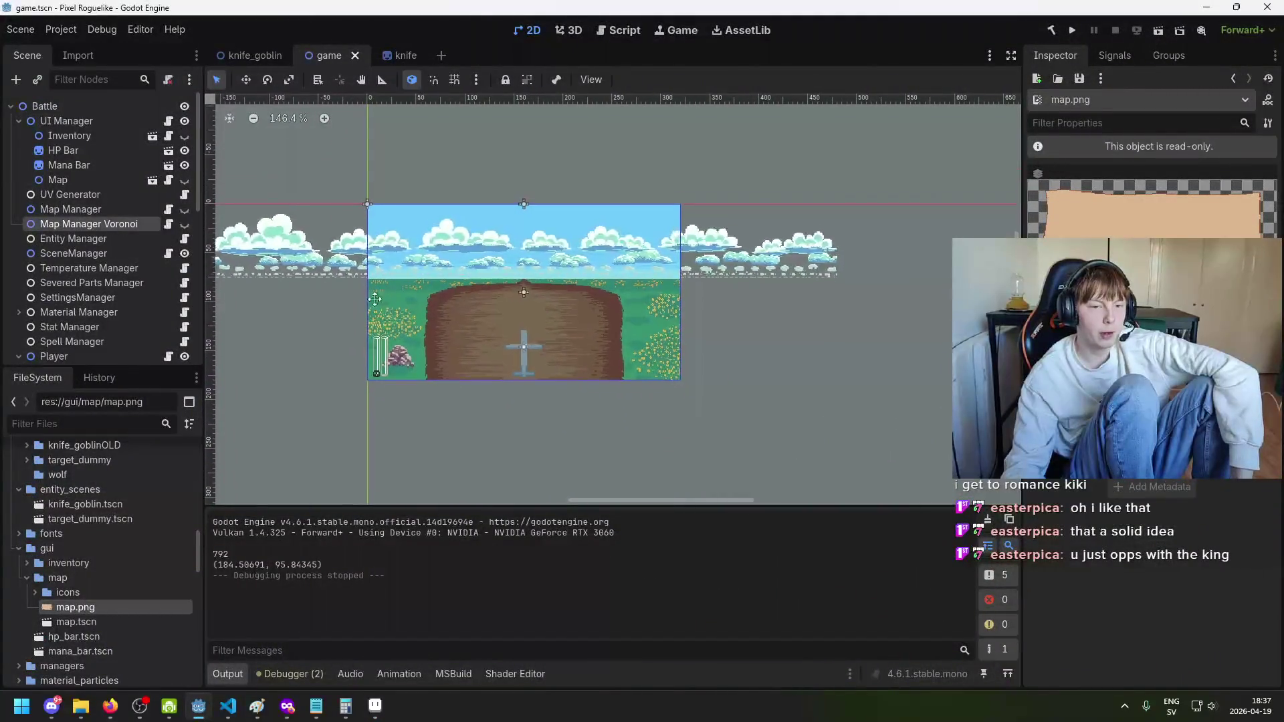
pyautogui.scroll(2, 516, 278)
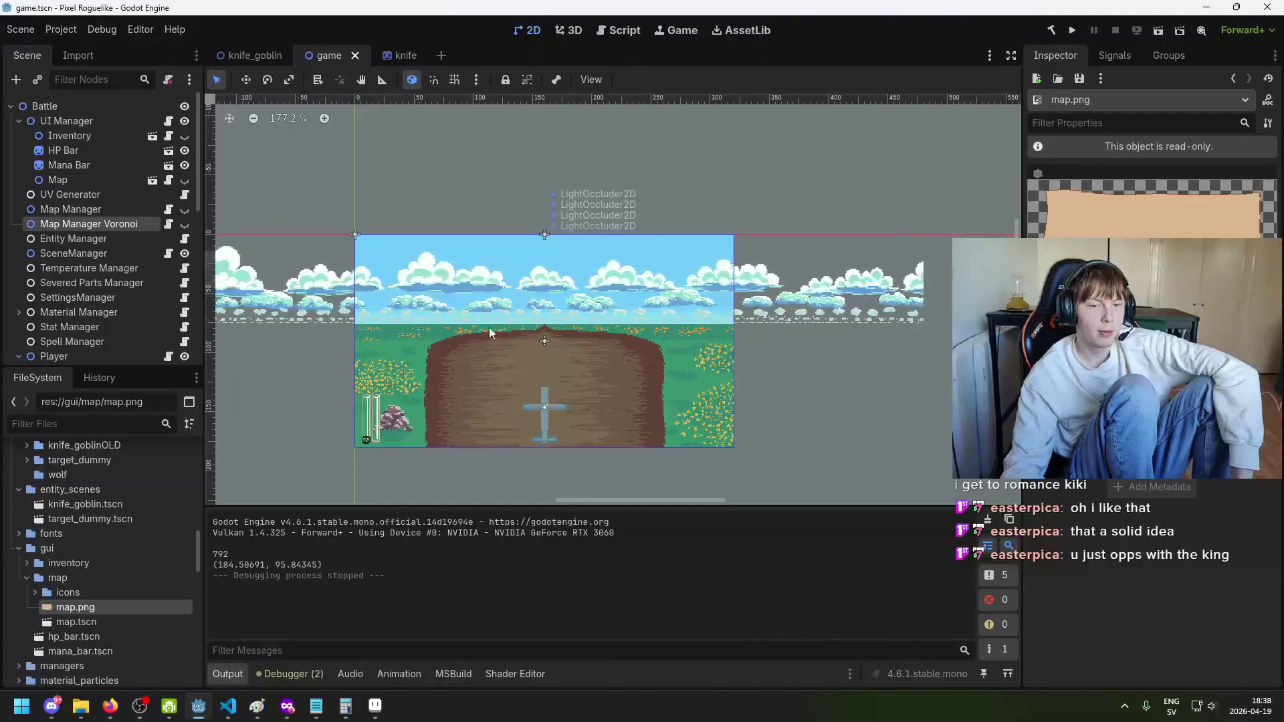
pyautogui.moveTo(489, 327); pyautogui.dragTo(545, 283)
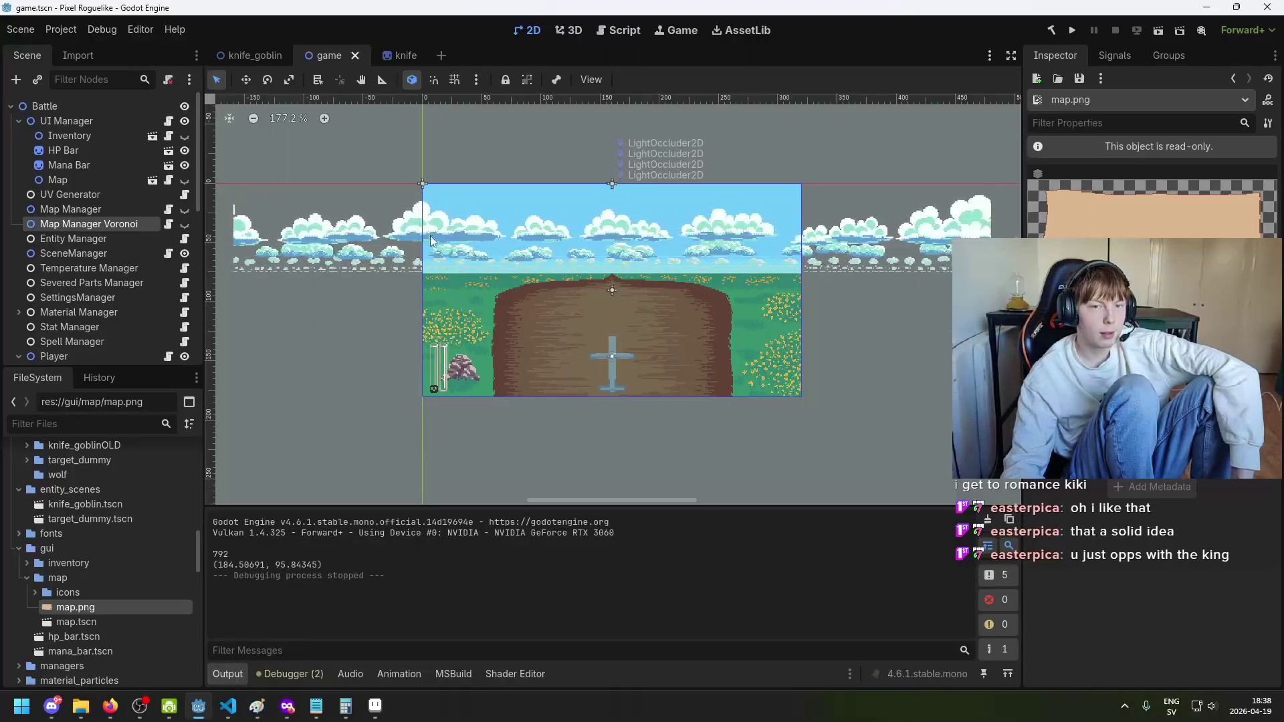
pyautogui.scroll(-4, 425, 221)
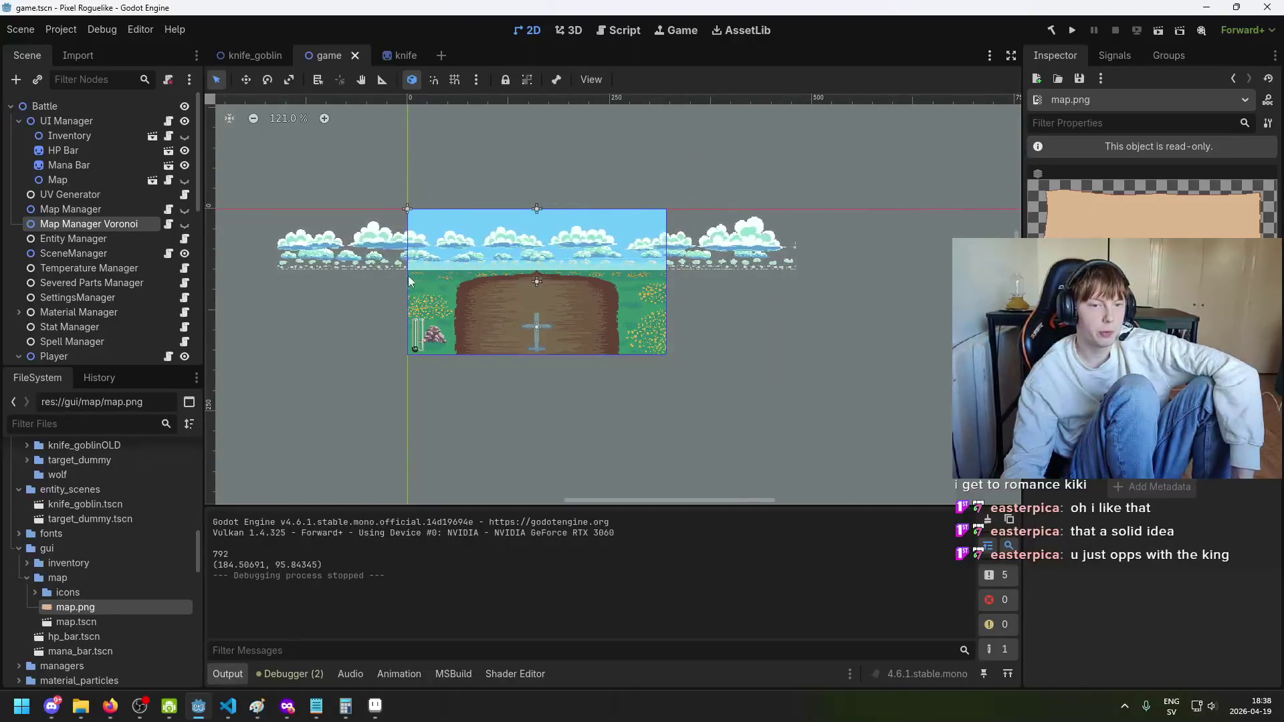
pyautogui.moveTo(431, 282); pyautogui.dragTo(463, 287)
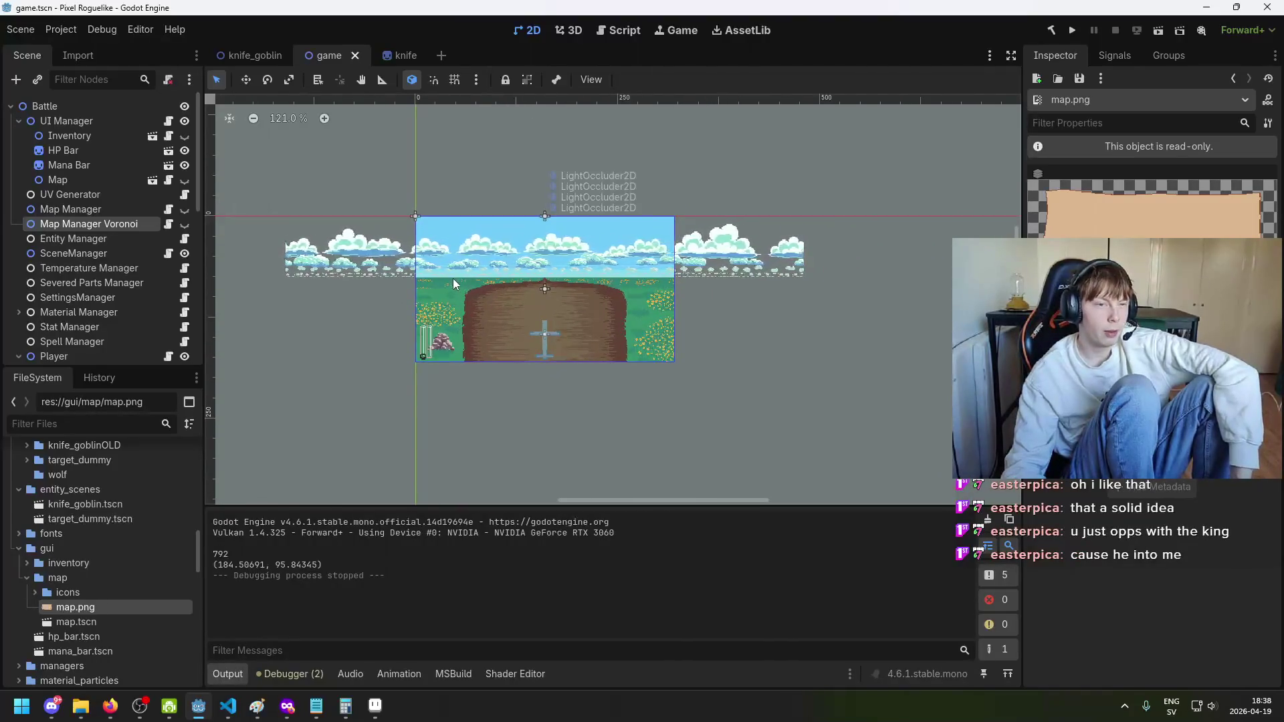
pyautogui.scroll(2, 508, 248)
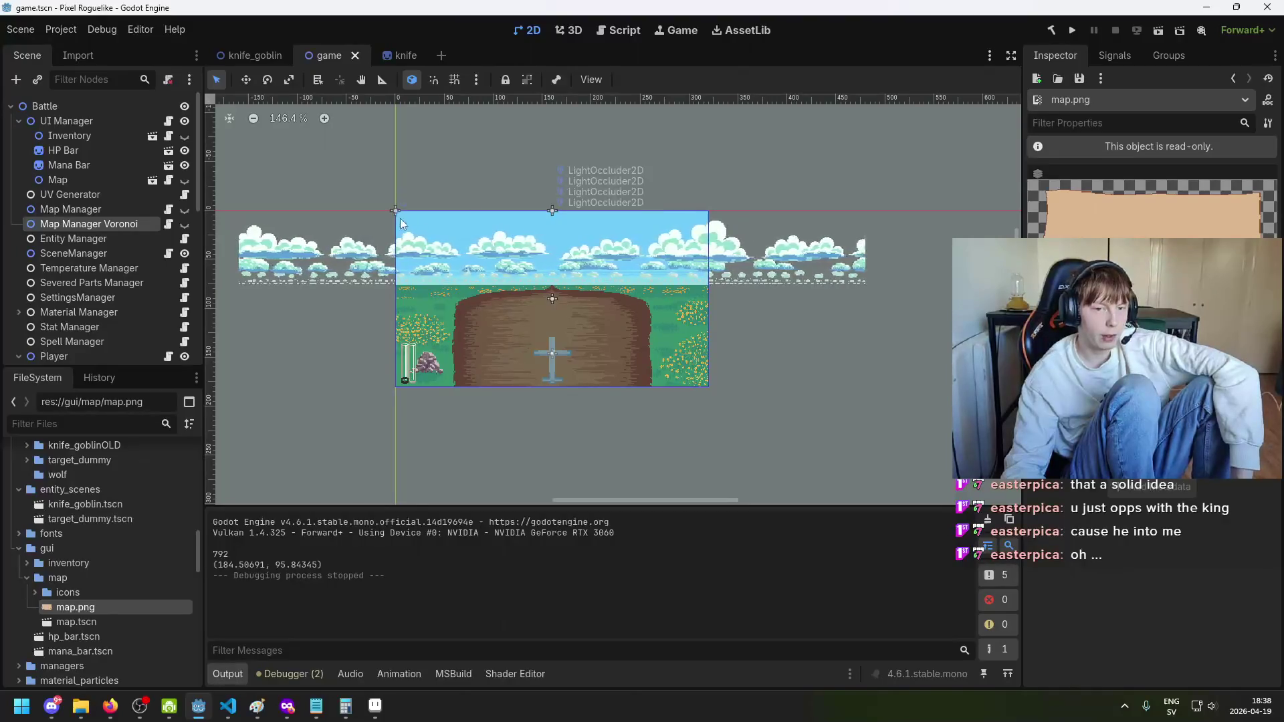
pyautogui.scroll(-2, 488, 274)
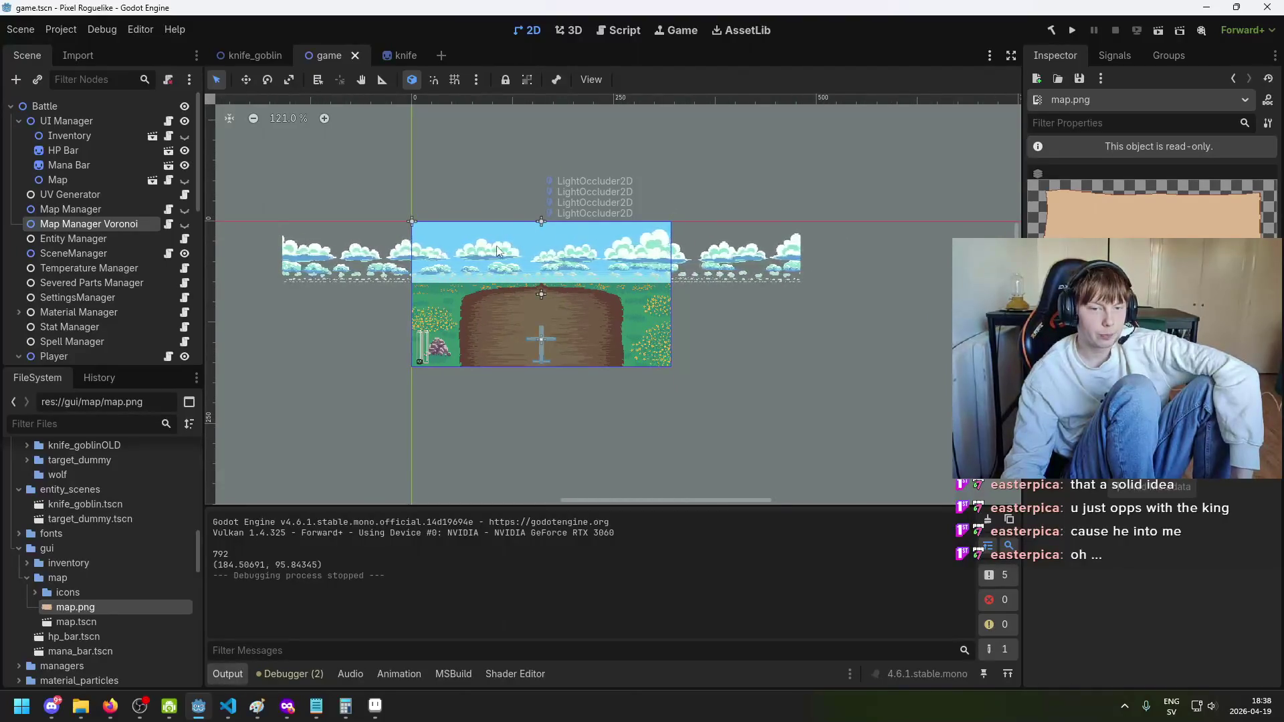
pyautogui.scroll(1, 491, 248)
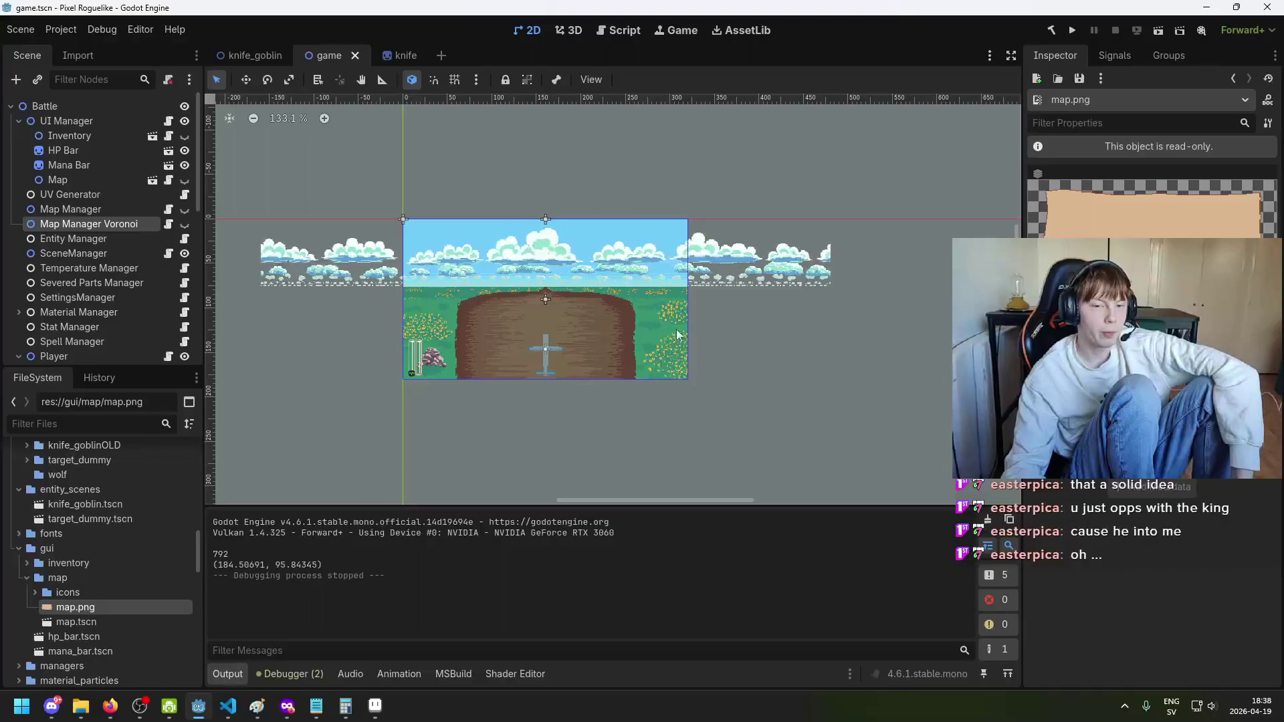
pyautogui.scroll(-1, 508, 352)
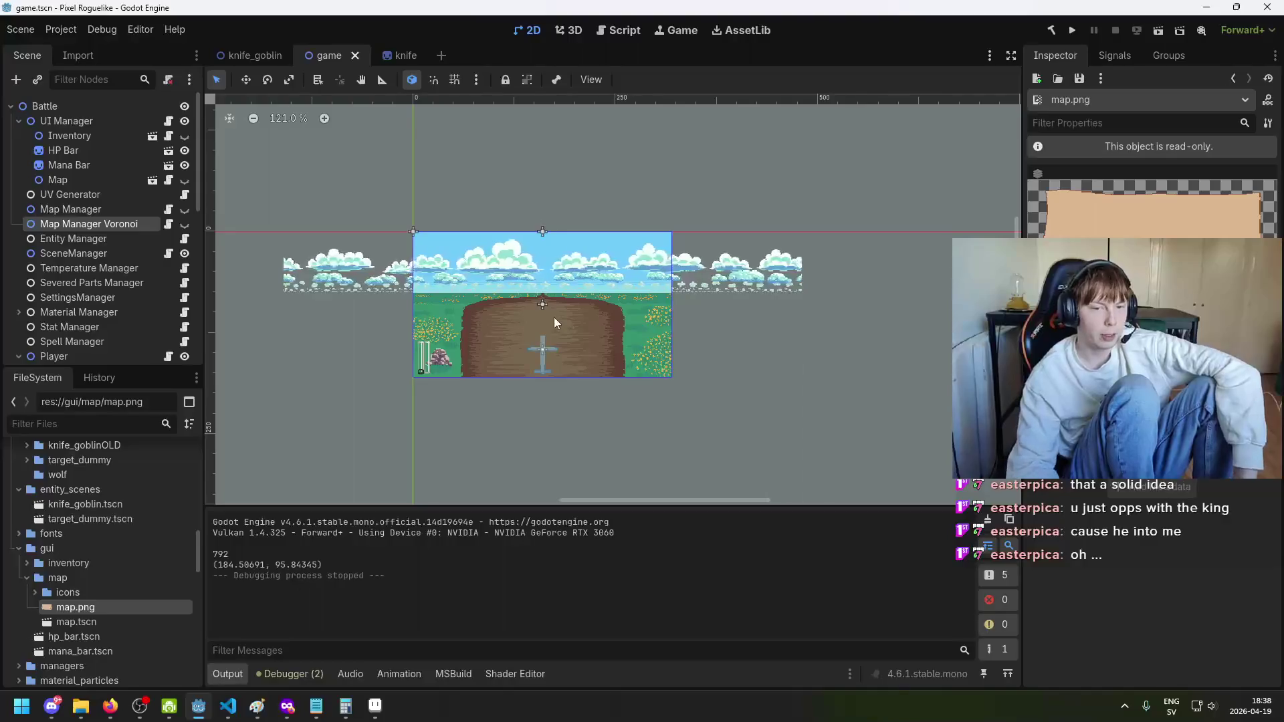
pyautogui.scroll(1, 554, 317)
pyautogui.scroll(3, 593, 273)
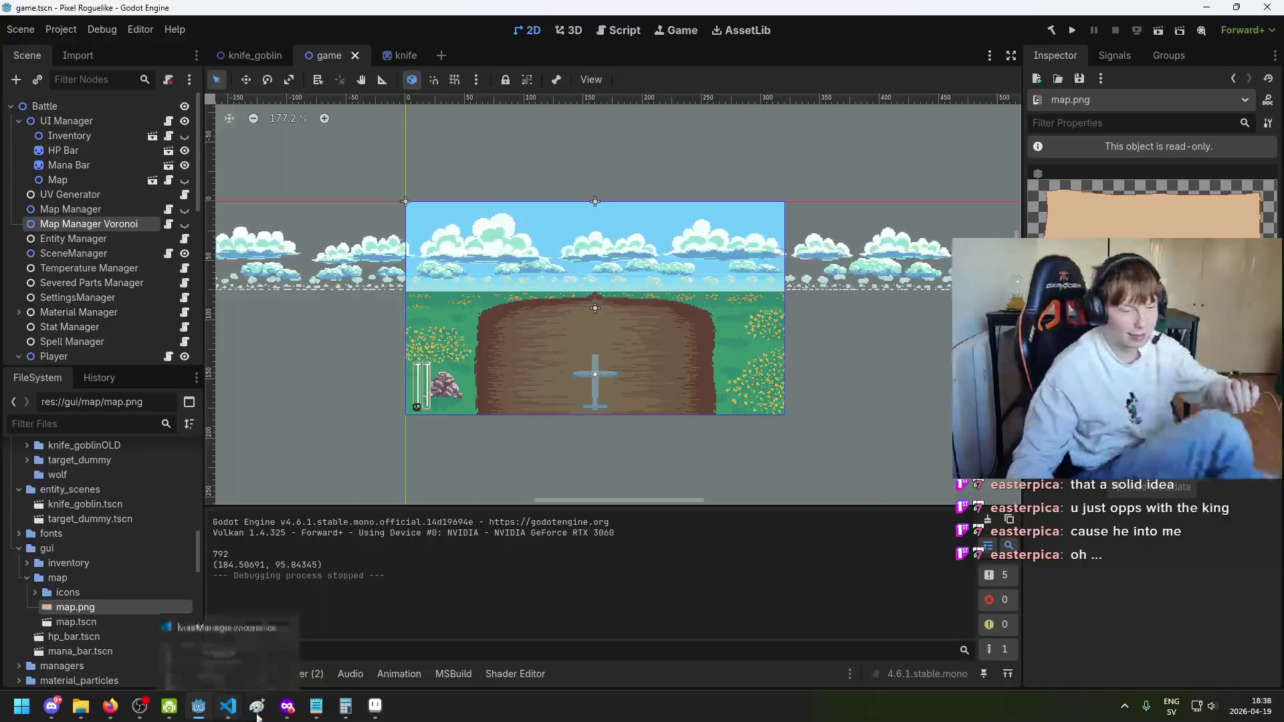
pyautogui.click(375, 707)
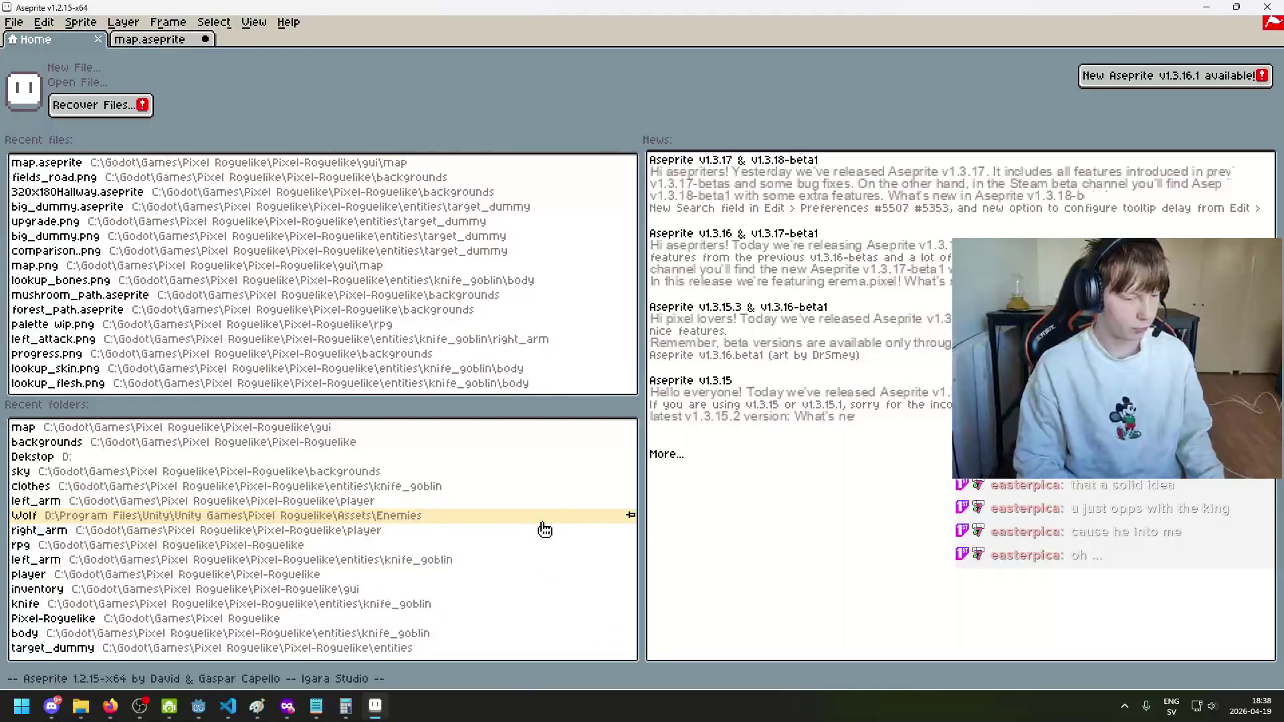
# Step: Switch to Aseprite and bring up File > Open at the Pixel-Roguelike project folder
pyautogui.click(199, 707)
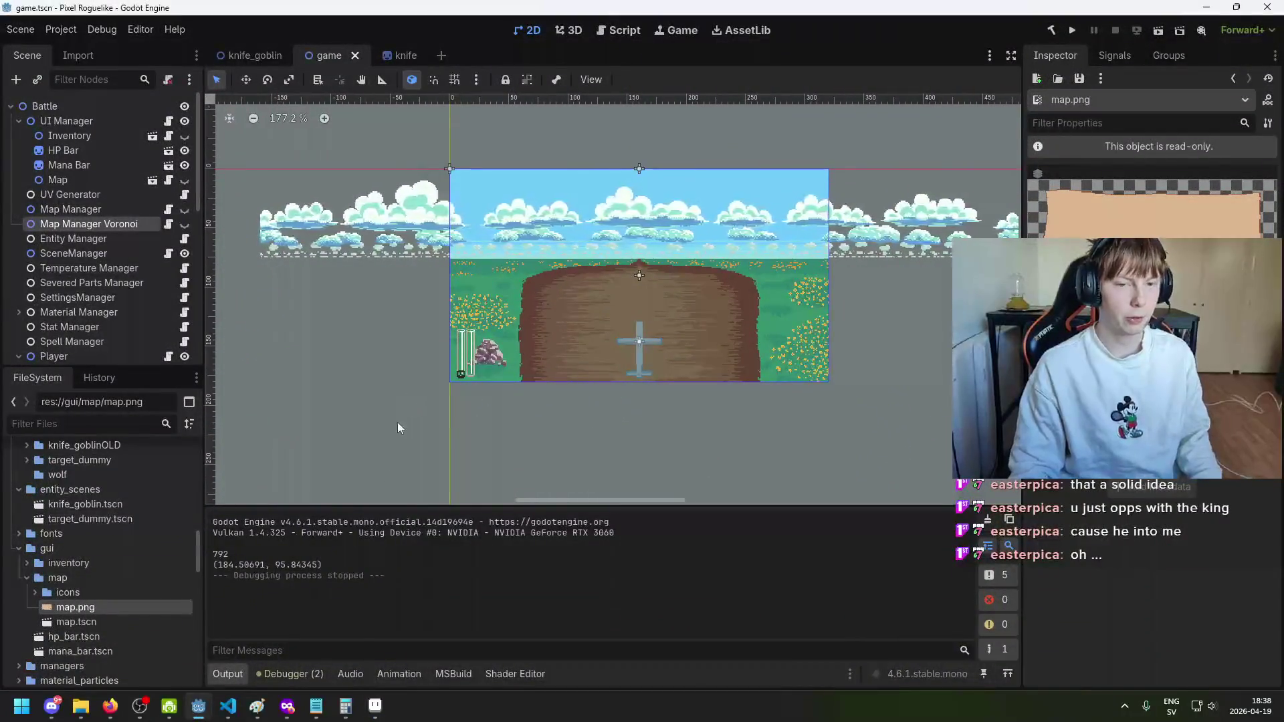
pyautogui.hotkey('alt', 'Tab')
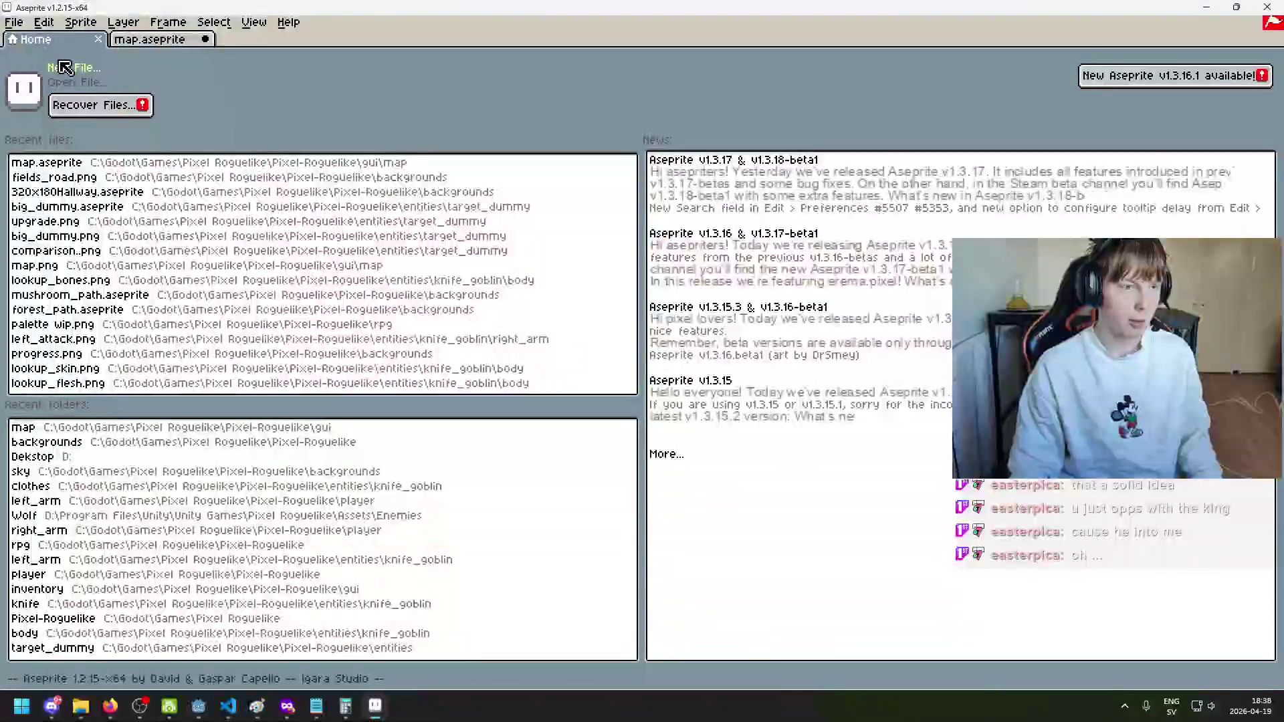
pyautogui.click(13, 21)
pyautogui.click(71, 64)
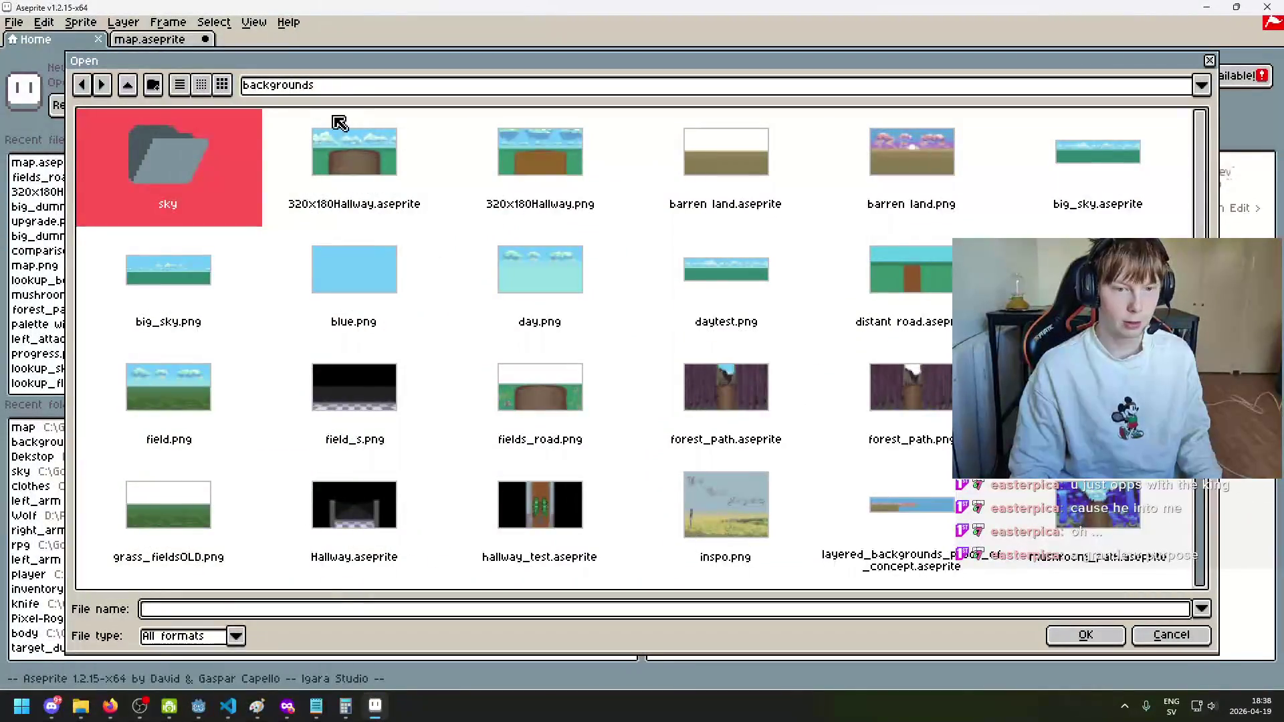
pyautogui.click(335, 85)
pyautogui.click(341, 189)
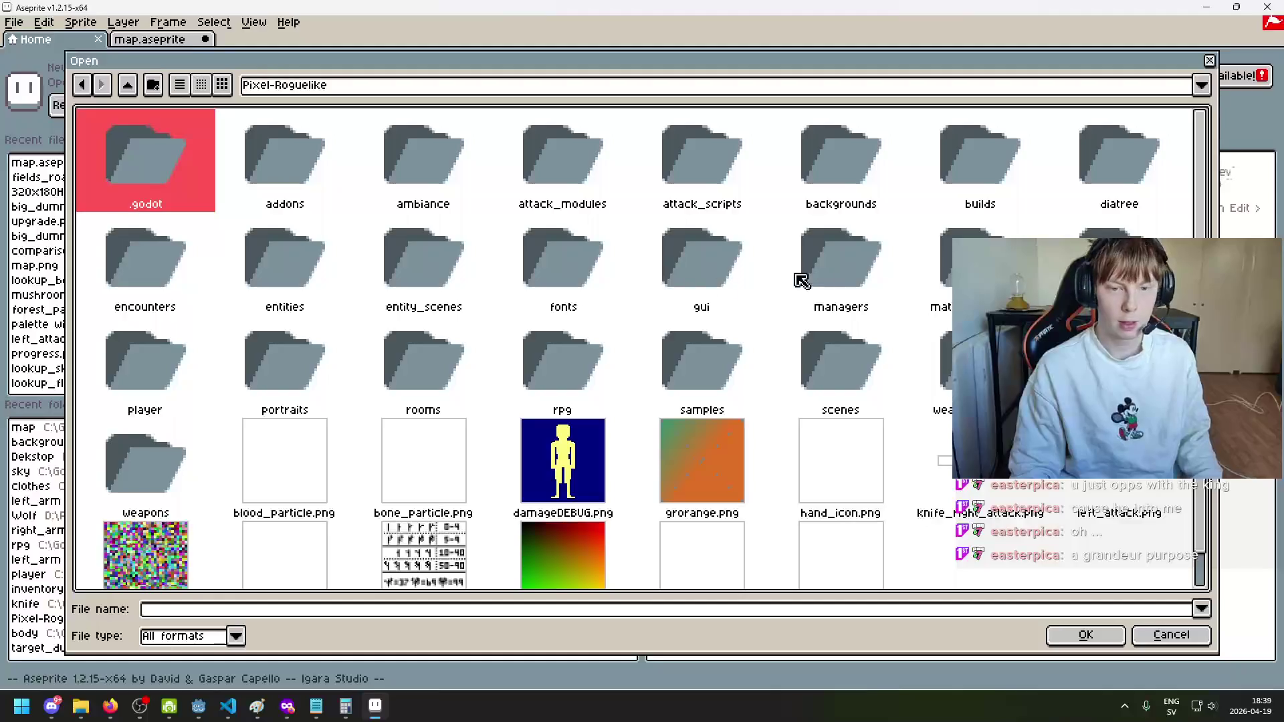
# Step: Go into gui, then inventory, and open wip.png
pyautogui.doubleClick(724, 241)
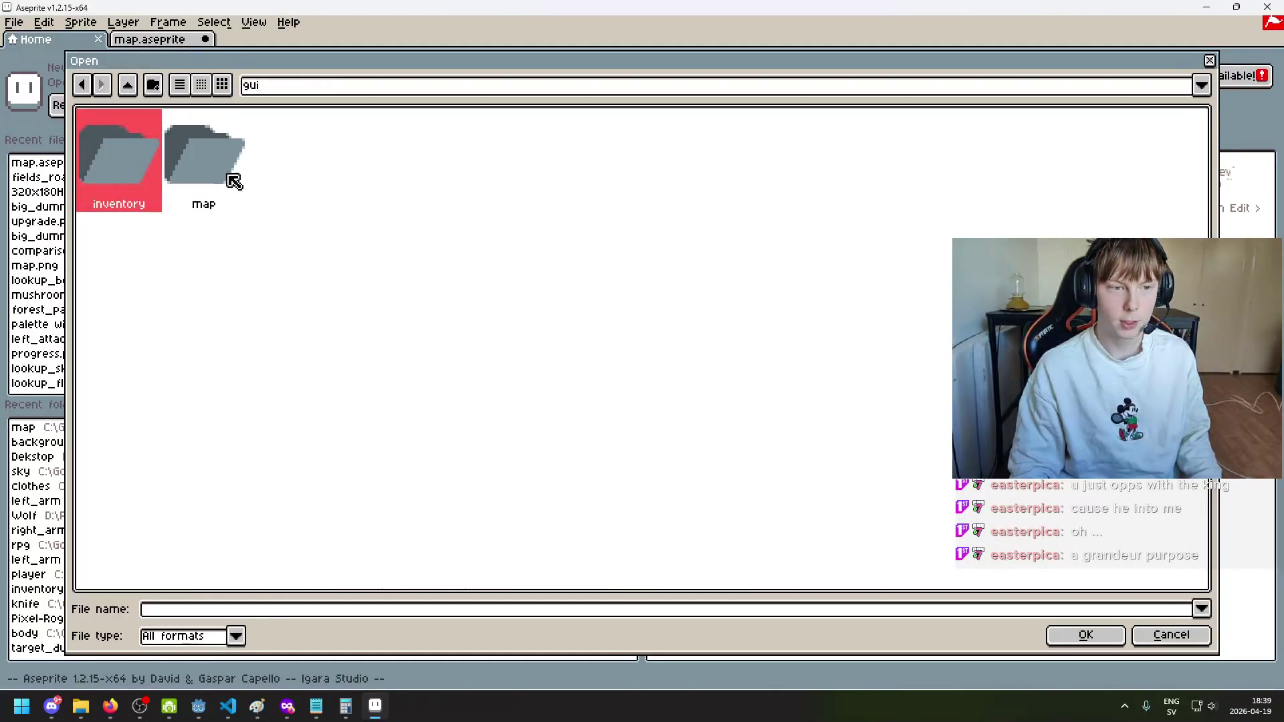
pyautogui.doubleClick(123, 169)
pyautogui.scroll(-5, 338, 311)
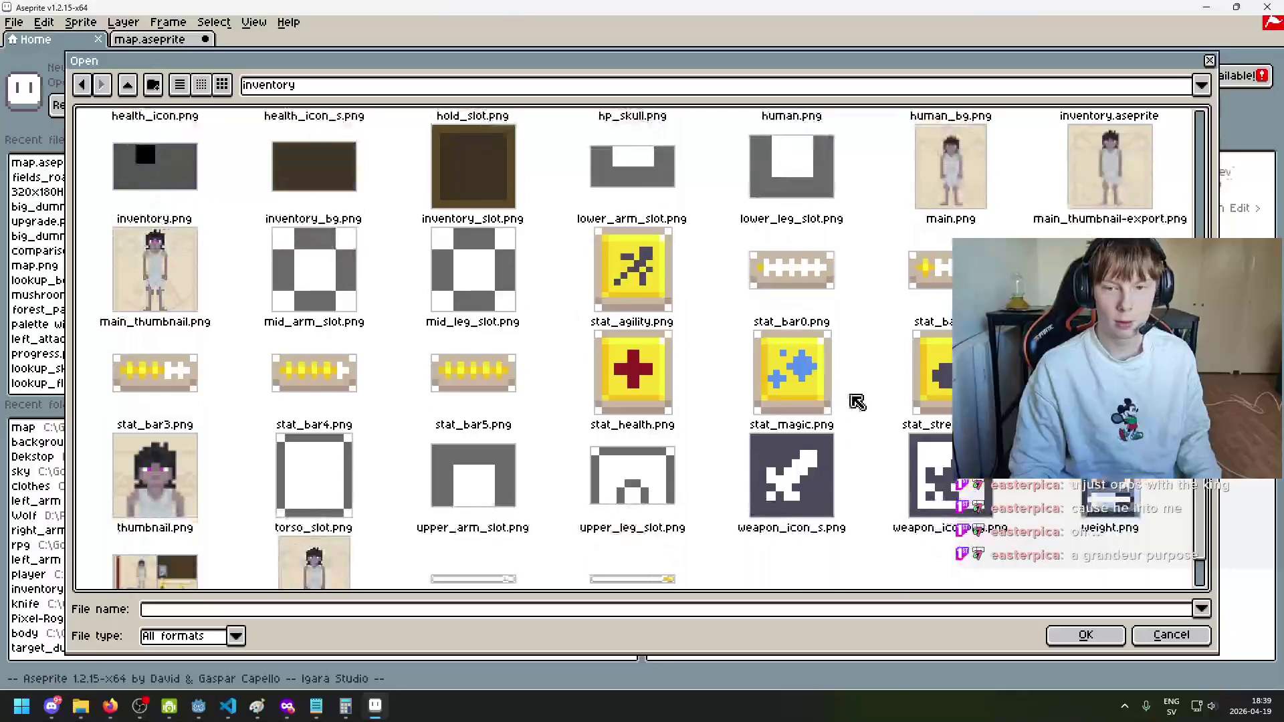
pyautogui.scroll(-2, 625, 419)
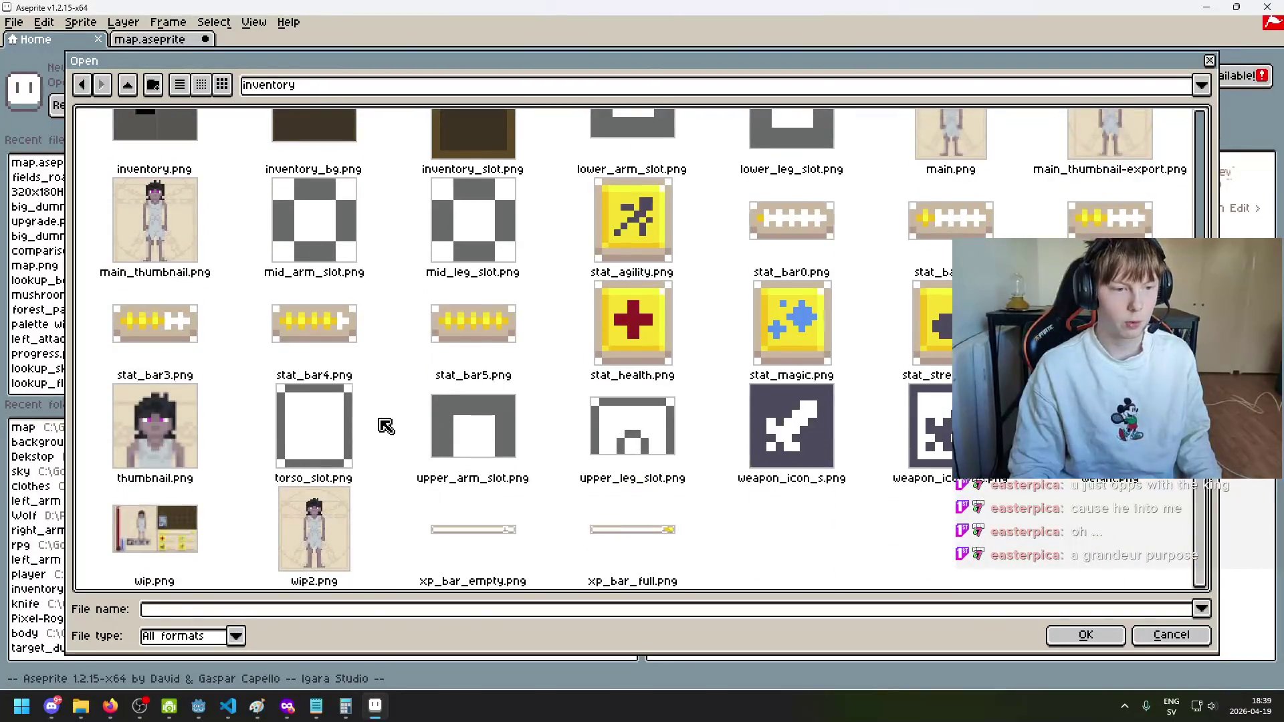
pyautogui.doubleClick(190, 542)
pyautogui.scroll(-3, 610, 388)
pyautogui.scroll(1, 611, 389)
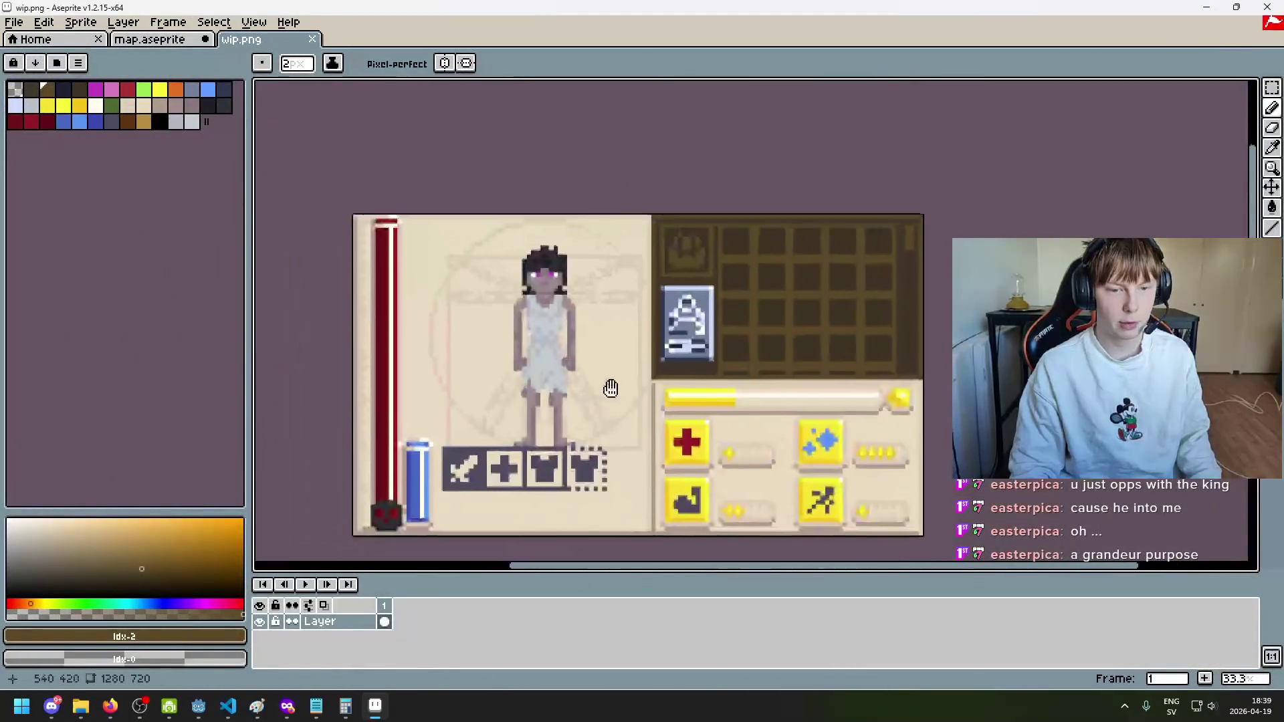
# Step: Pan around the wip.png inventory mock-up, then bring the Godot editor to the front
pyautogui.scroll(1, 611, 389)
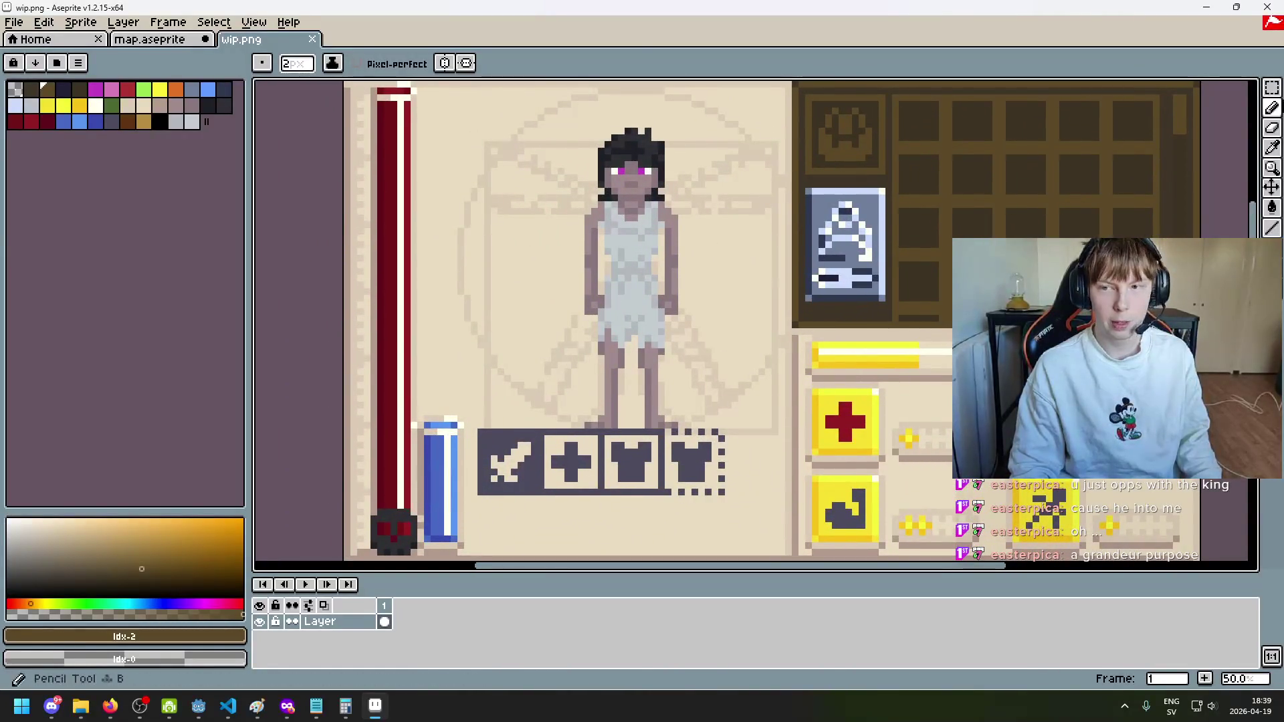
pyautogui.moveTo(1272, 107)
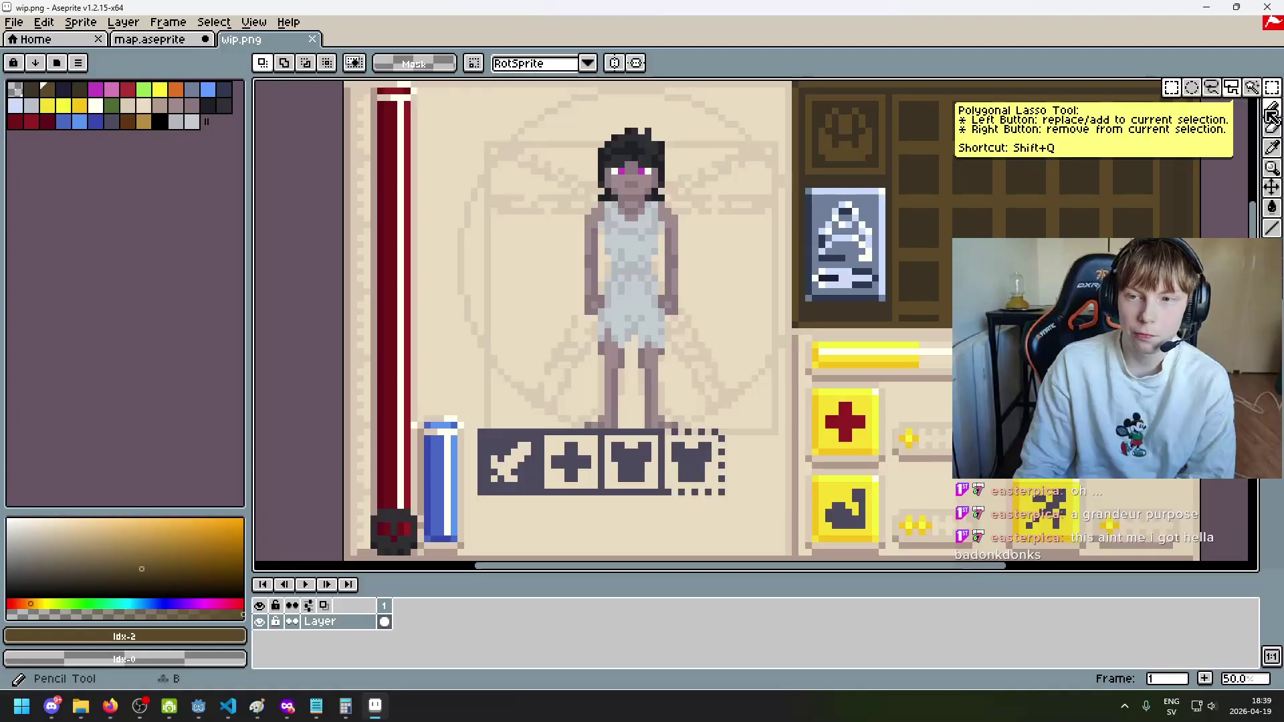
pyautogui.scroll(-1, 780, 264)
pyautogui.scroll(1, 790, 258)
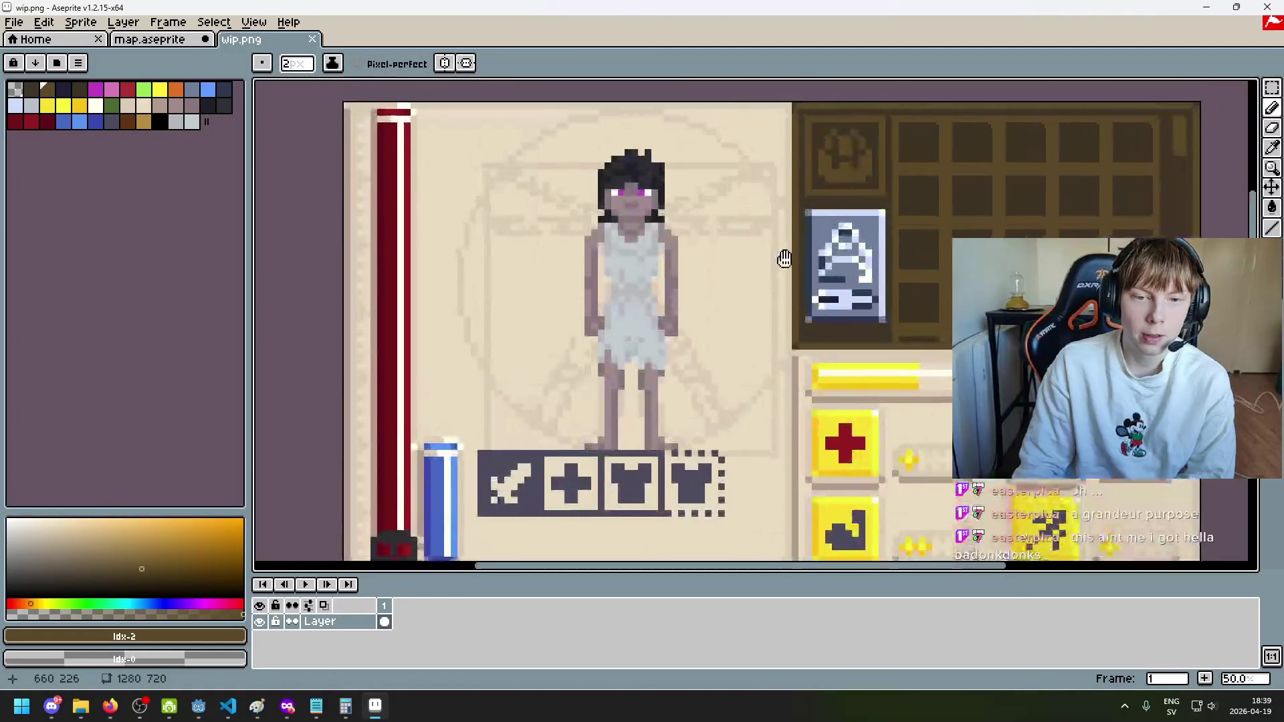
pyautogui.moveTo(784, 258)
pyautogui.mouseDown()
pyautogui.moveTo(791, 207)
pyautogui.moveTo(806, 226)
pyautogui.mouseUp()
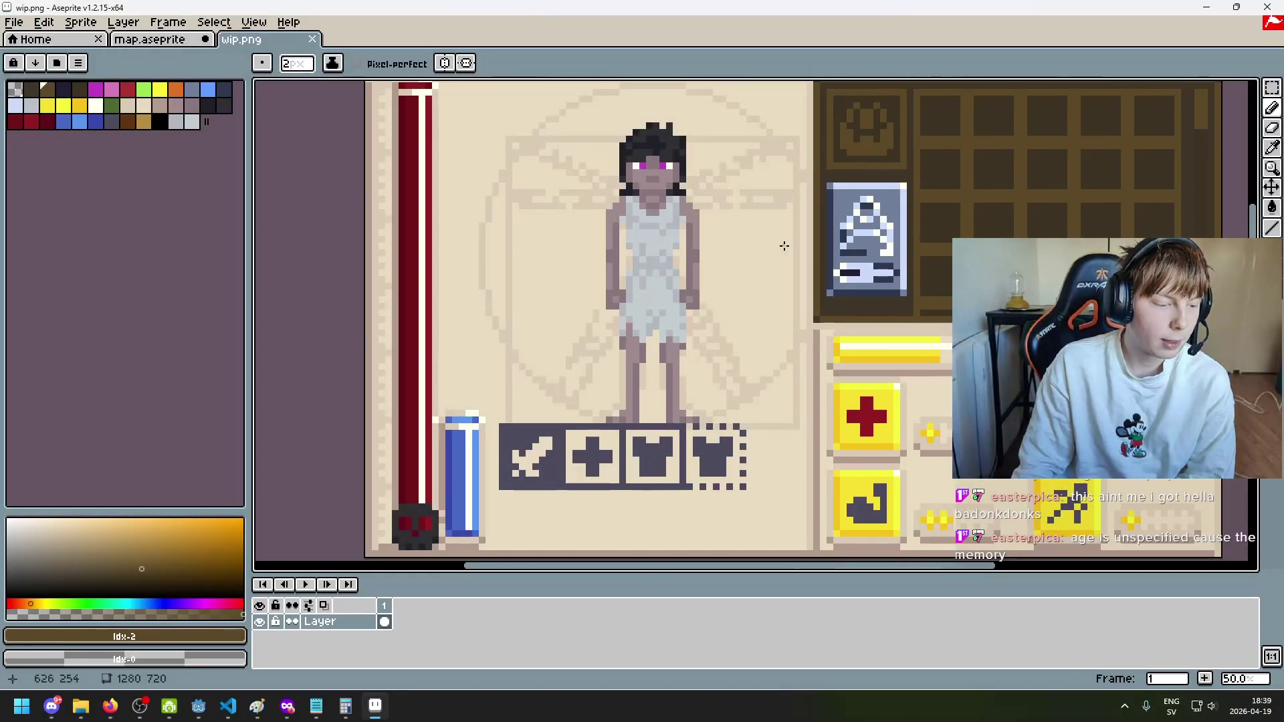
pyautogui.moveTo(775, 215); pyautogui.dragTo(683, 335)
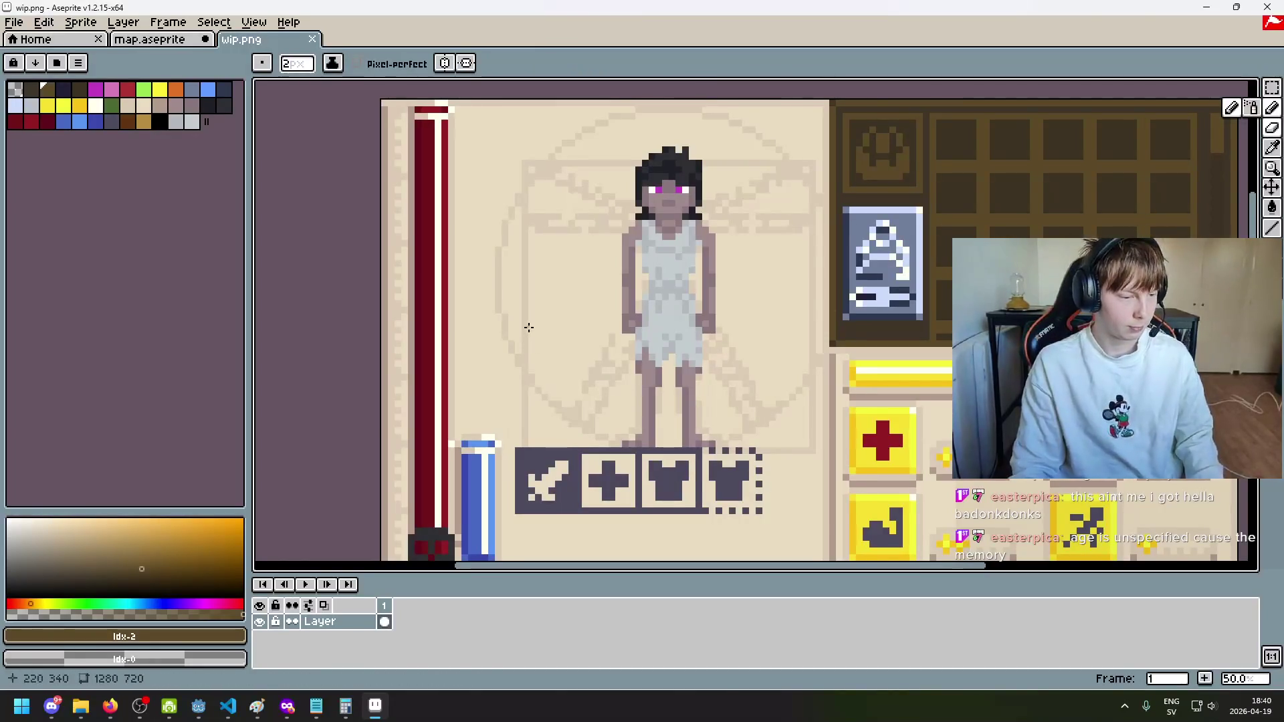
pyautogui.scroll(-1, 610, 328)
pyautogui.scroll(1, 606, 331)
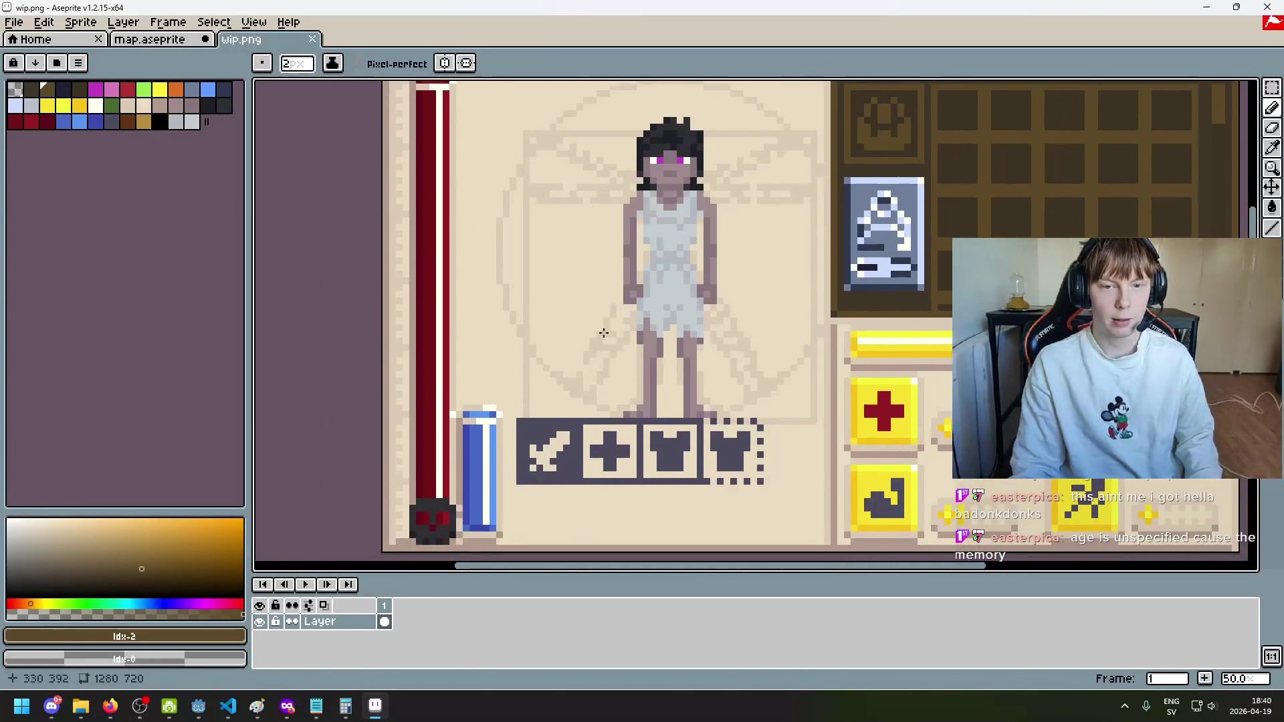
pyautogui.scroll(1, 648, 227)
pyautogui.moveTo(670, 259); pyautogui.dragTo(654, 253)
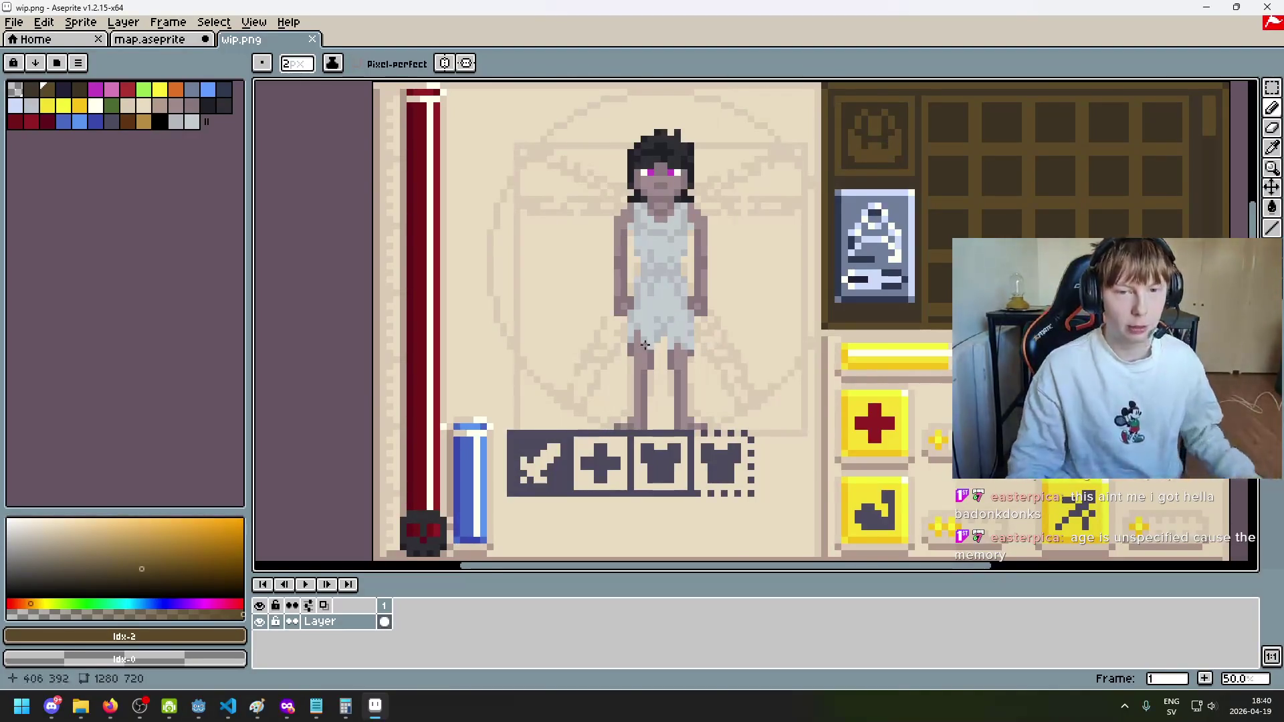
pyautogui.click(199, 706)
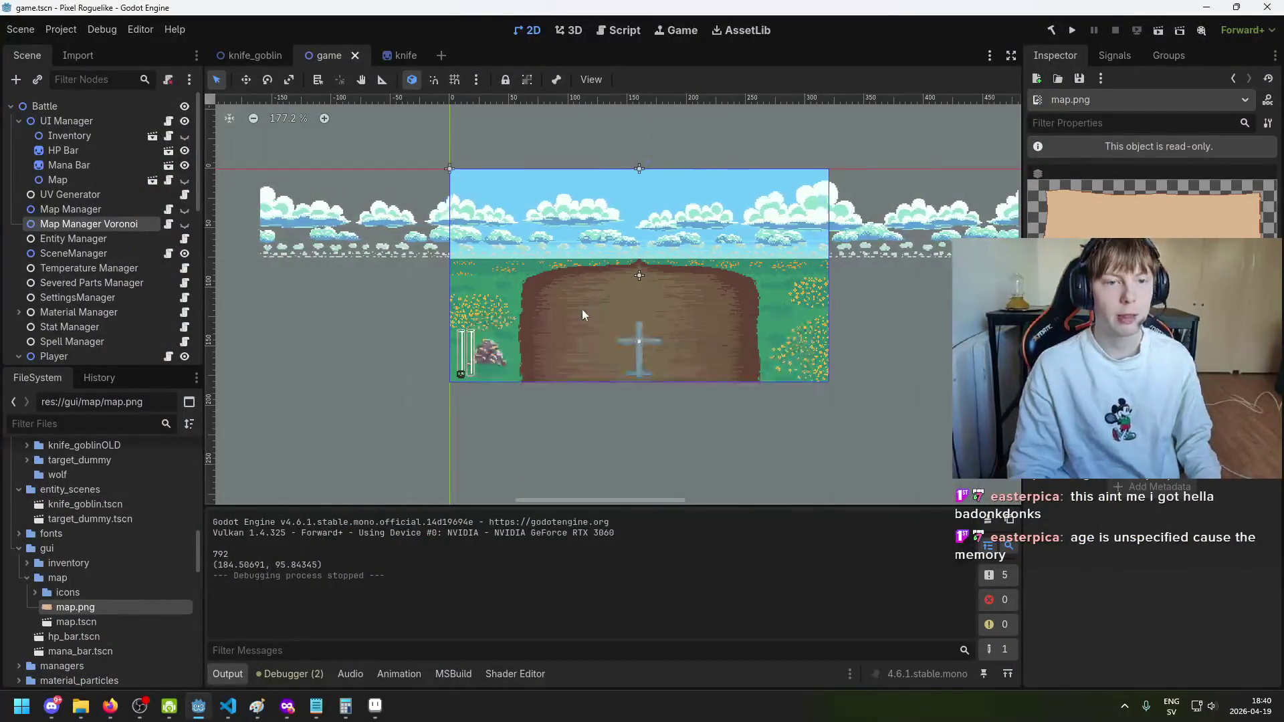
# Step: Save the Godot game scene and inspect the Inventory UI node, saving again
pyautogui.scroll(2, 601, 316)
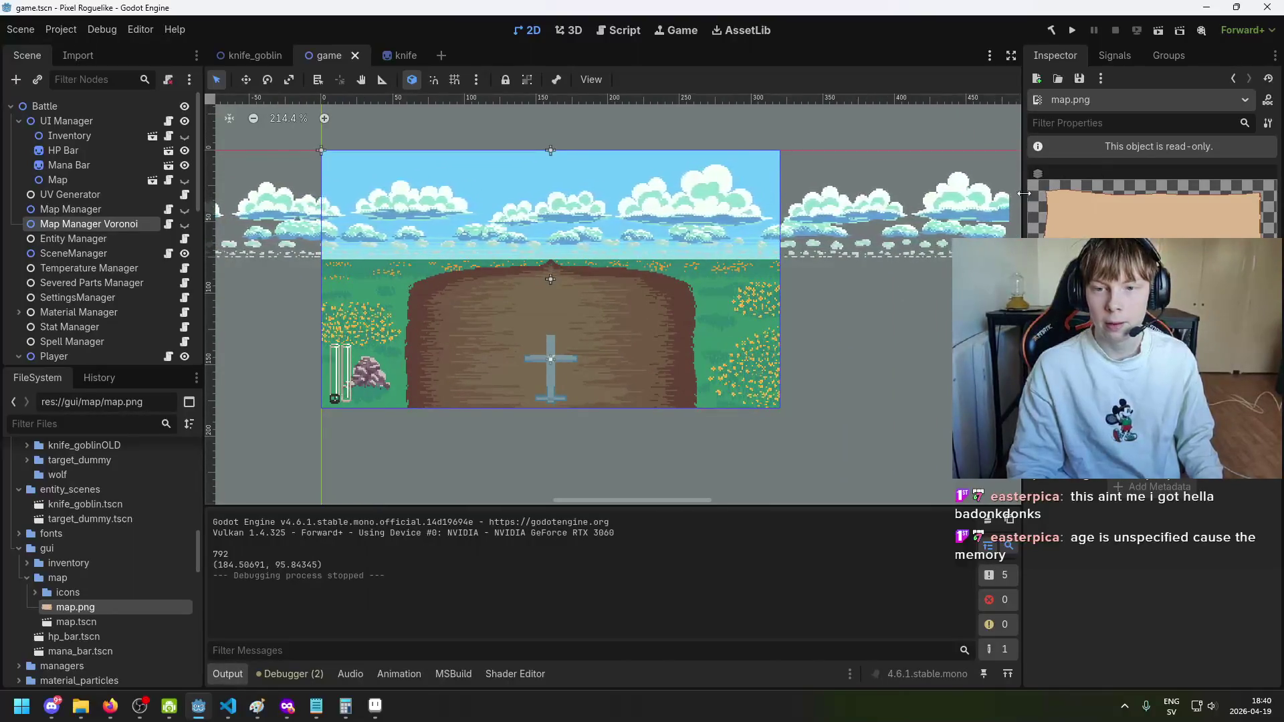
pyautogui.hscroll(-2, 570, 307)
pyautogui.hscroll(5, 505, 301)
pyautogui.hotkey('ctrl', 's')
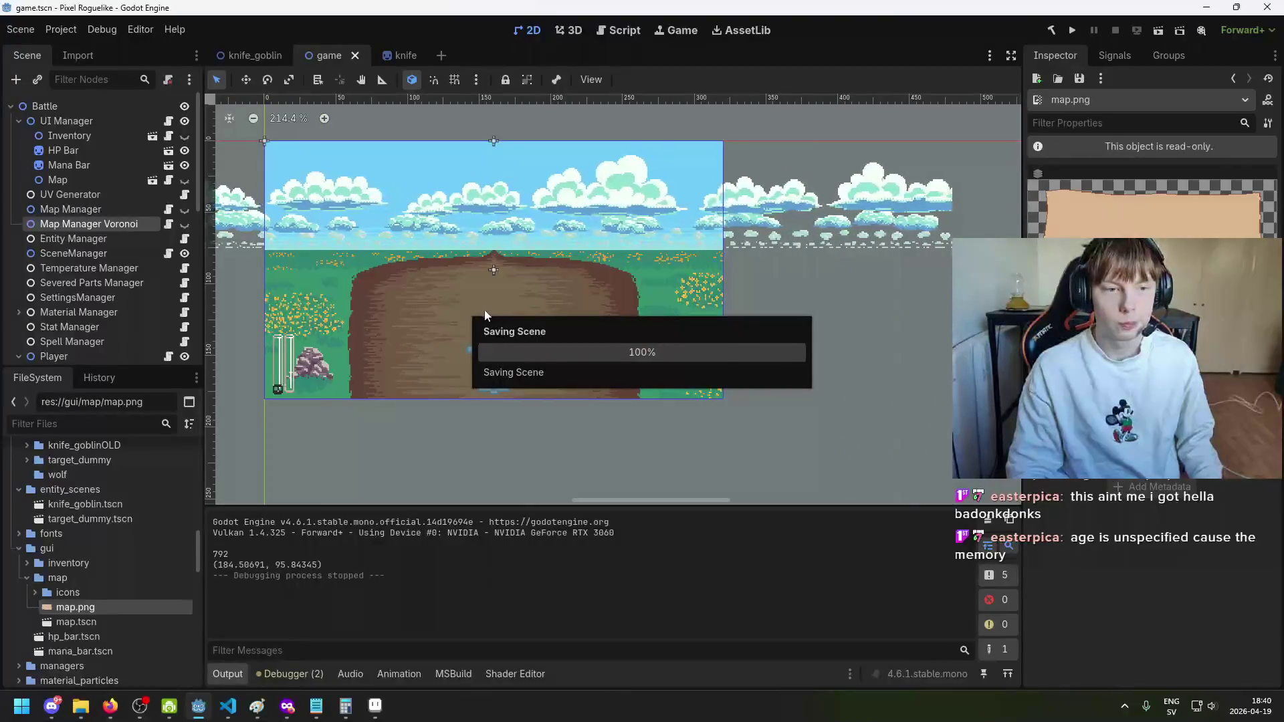
pyautogui.click(86, 167)
pyautogui.press('Up')
pyautogui.press('Up')
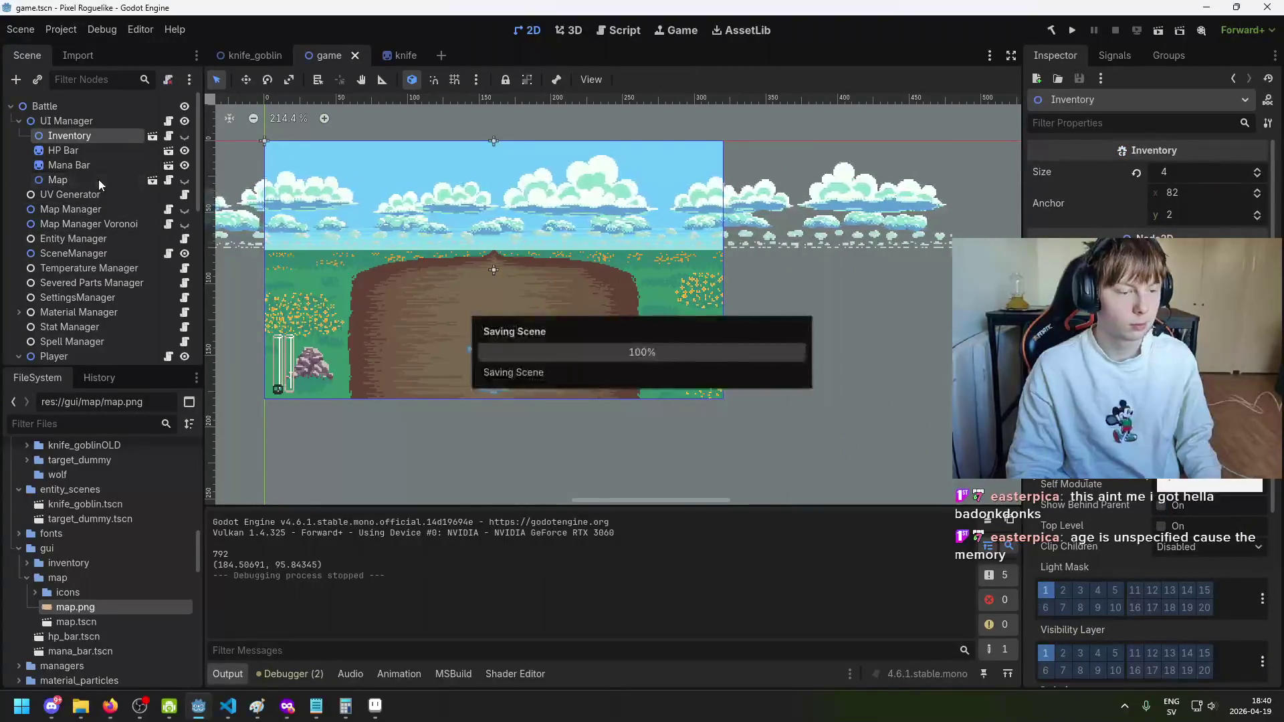
pyautogui.hscroll(-5, 682, 404)
pyautogui.scroll(2, 655, 441)
pyautogui.hscroll(2, 642, 461)
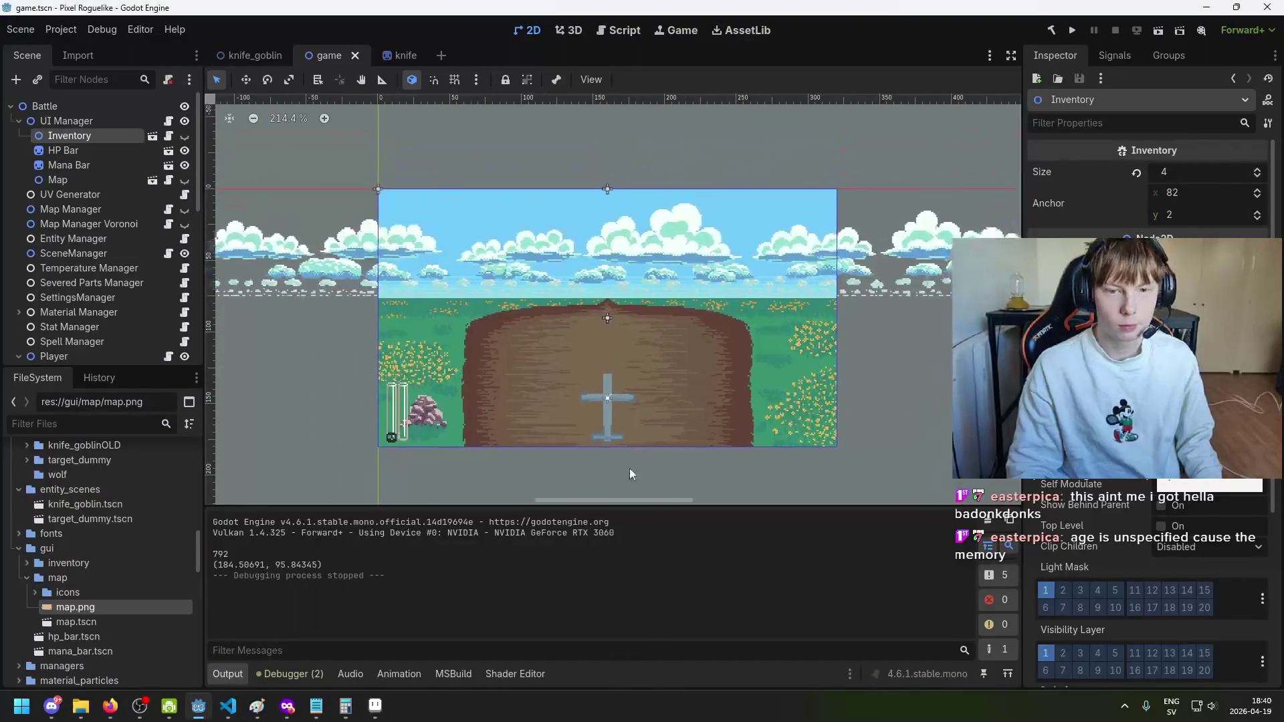
pyautogui.scroll(-2, 630, 473)
pyautogui.hotkey('ctrl', 's')
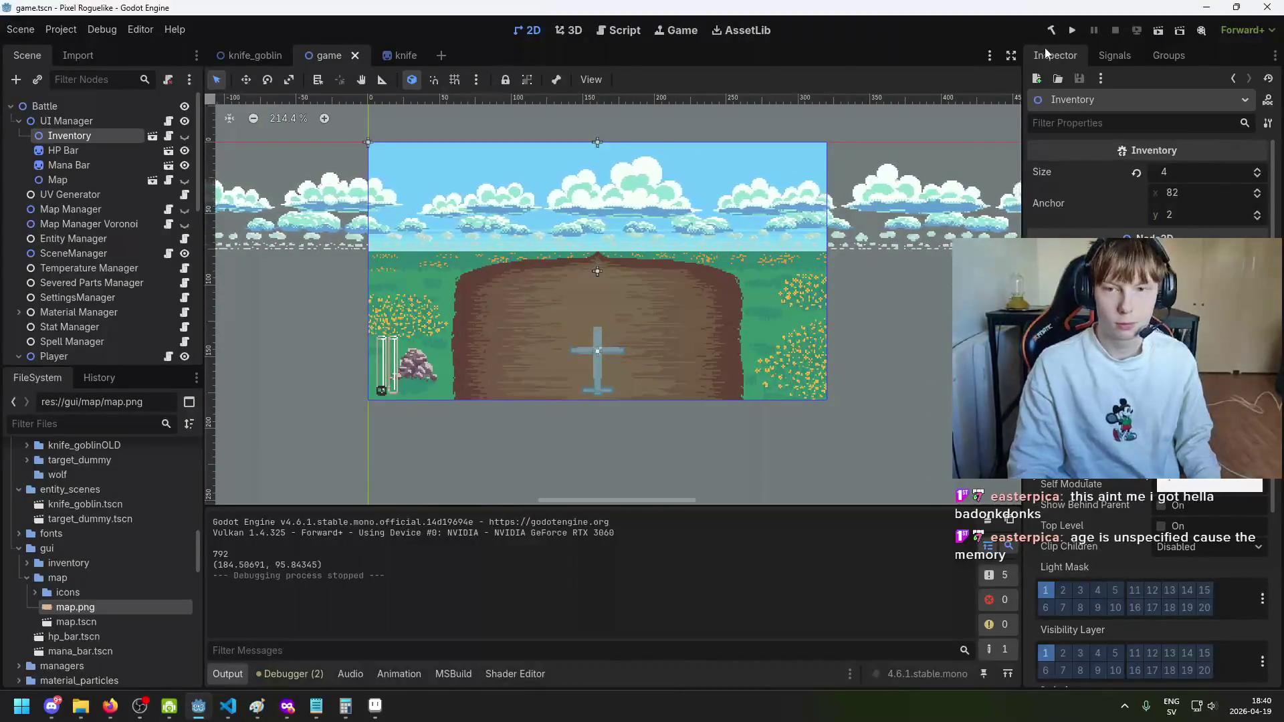
pyautogui.scroll(-5, 1137, 334)
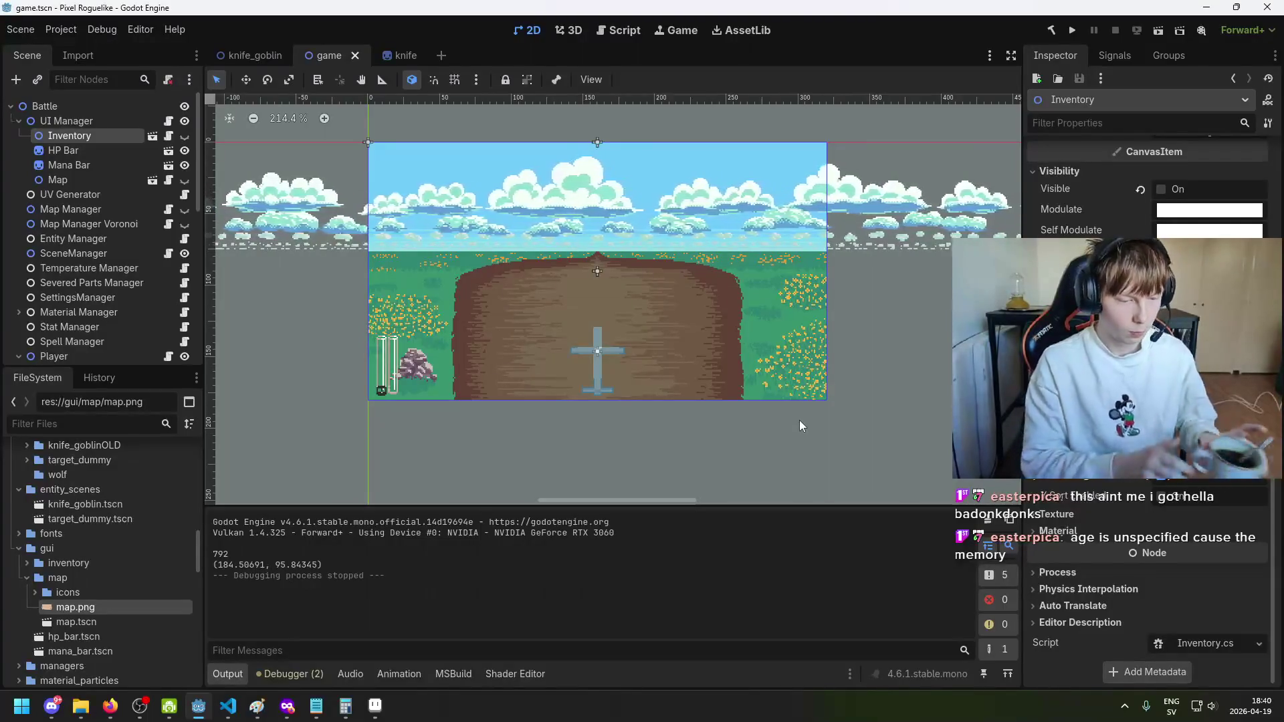
# Step: Read the rivers entry in the Notepad notes, then return to Aseprite
pyautogui.click(319, 710)
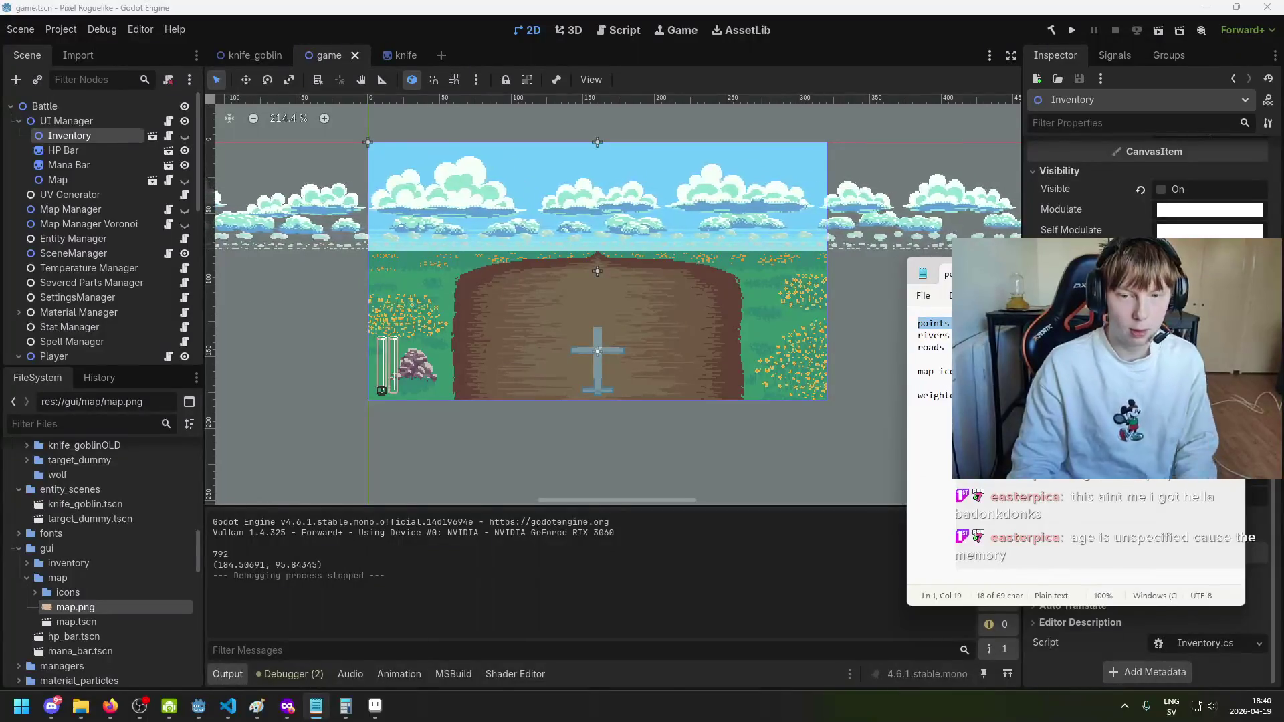
pyautogui.click(951, 336)
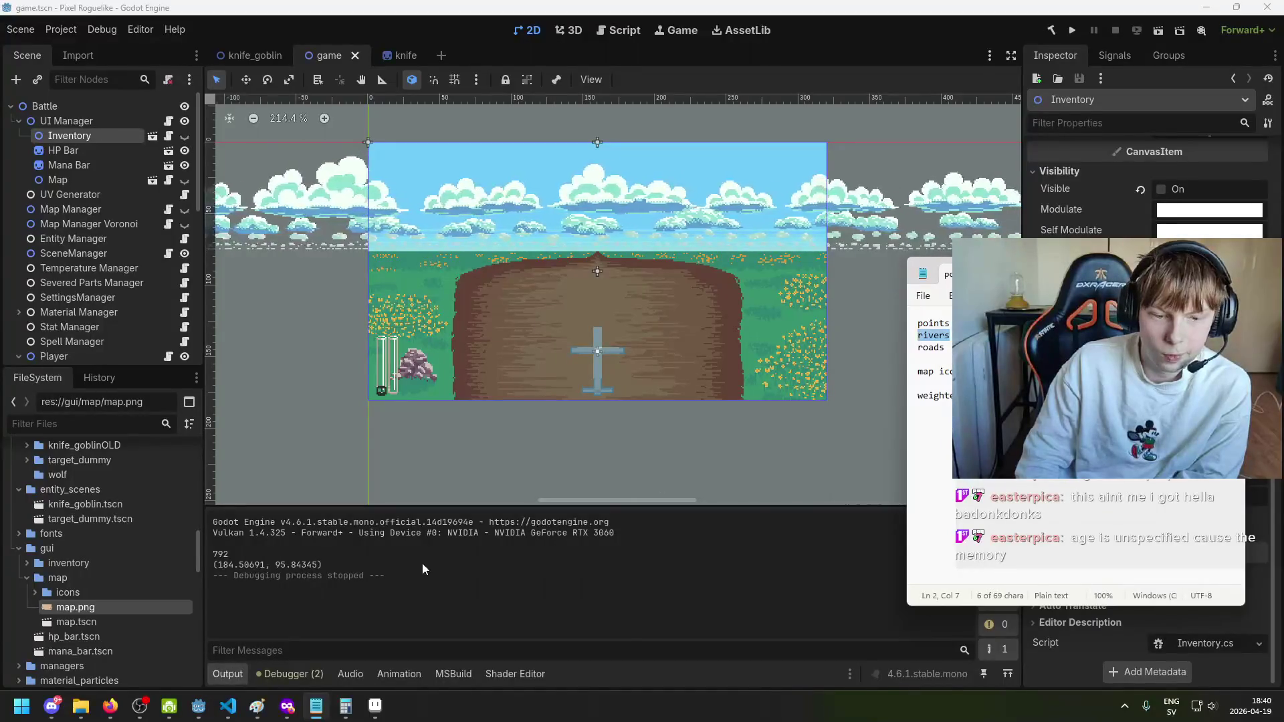
pyautogui.click(374, 710)
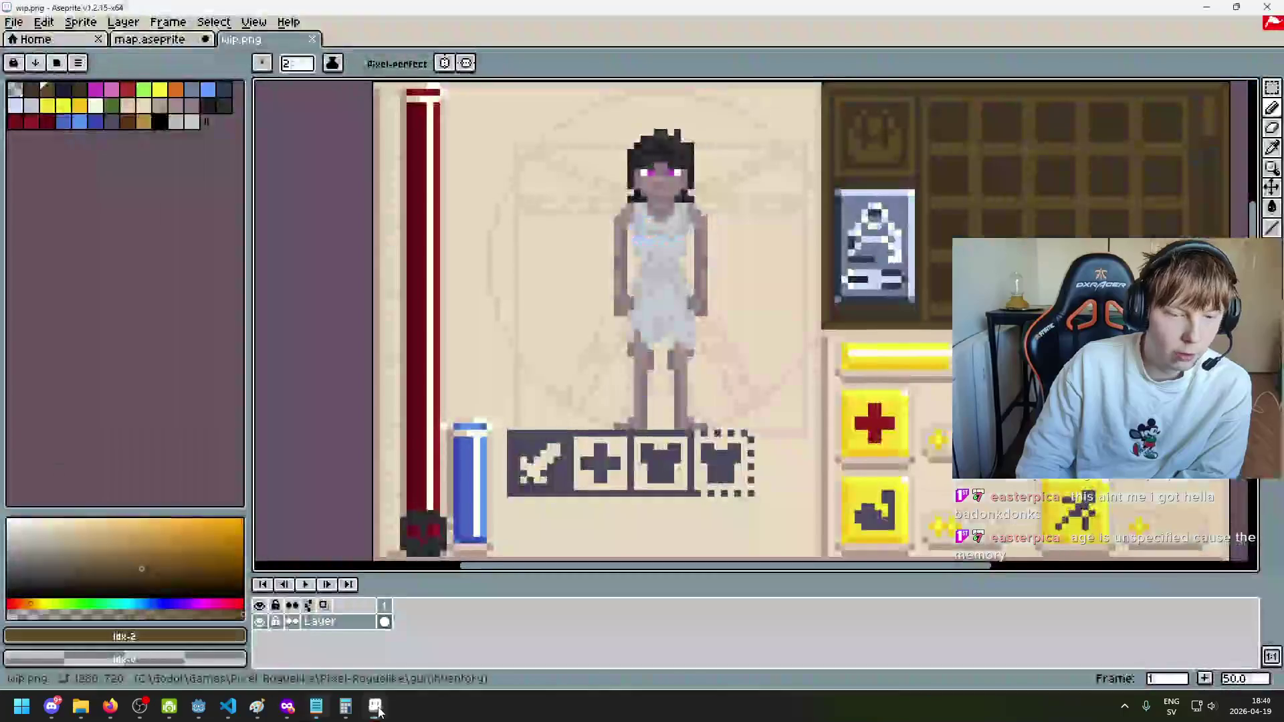
# Step: On map.aseprite, hide the road/river sketch, Left Hand and Layer 2 layers
pyautogui.hotkey('ctrl', 'shift', 'Tab')
pyautogui.scroll(2, 569, 268)
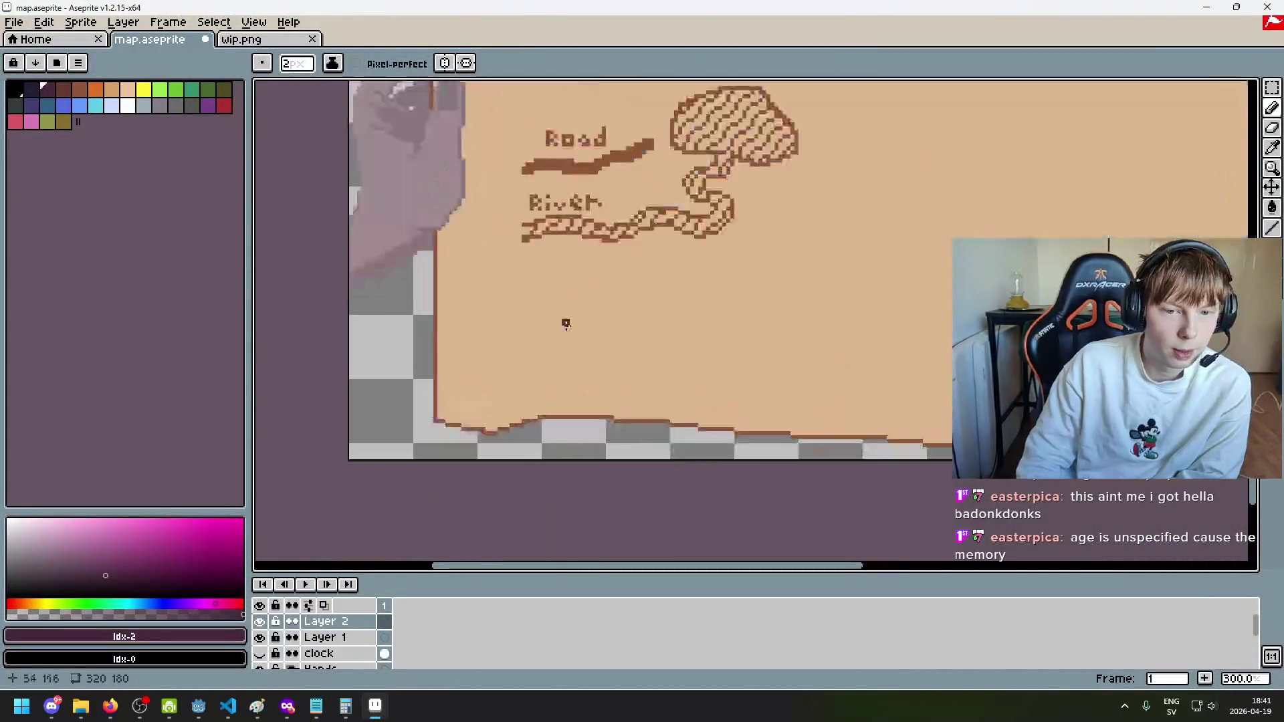
pyautogui.click(260, 639)
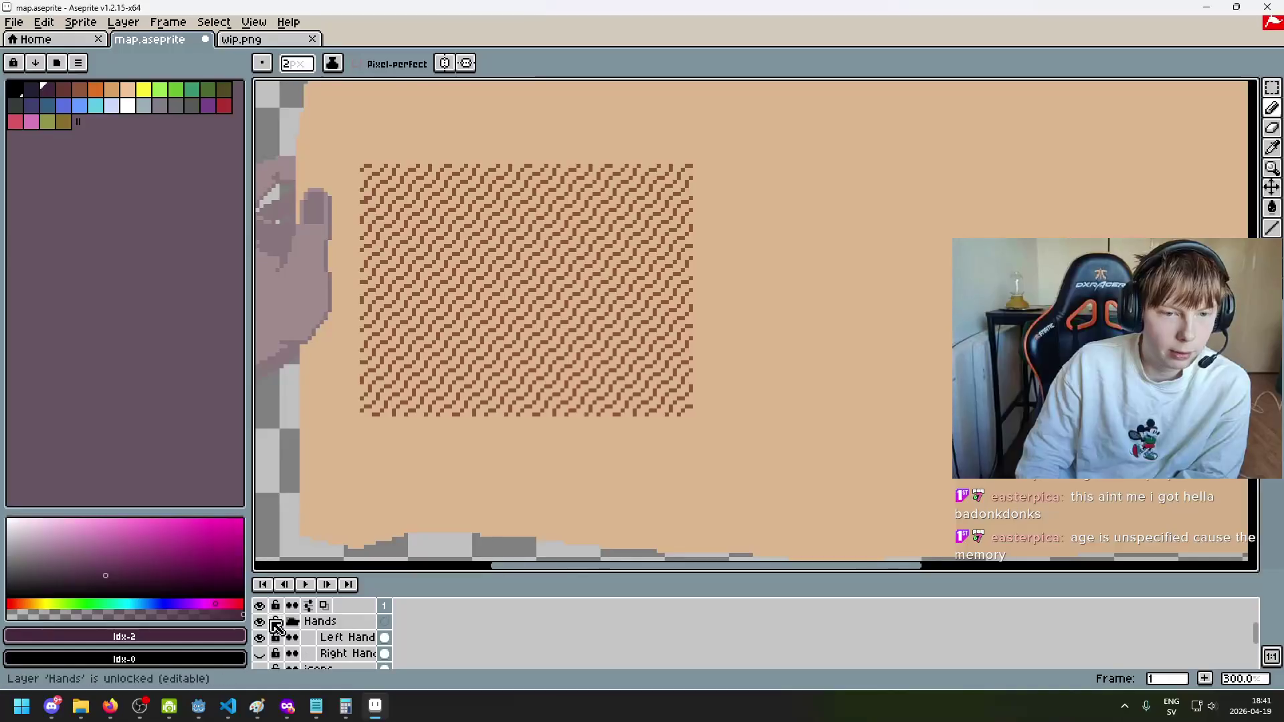
pyautogui.click(265, 640)
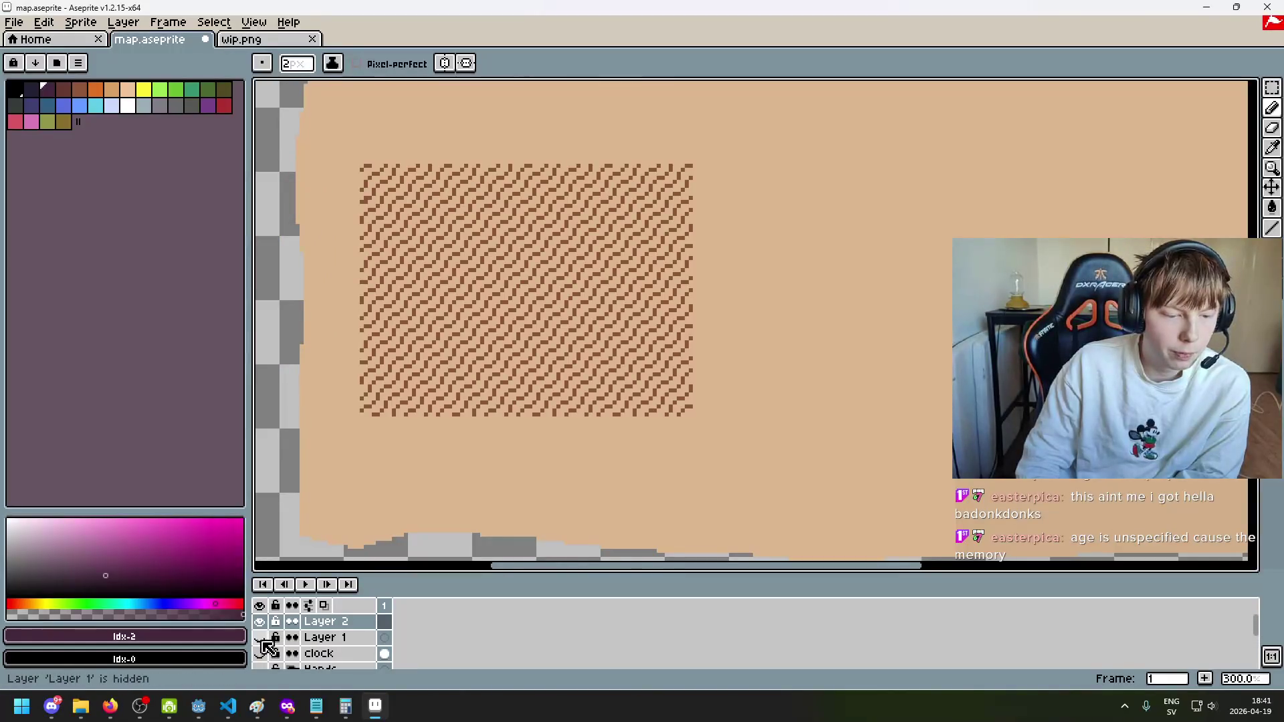
pyautogui.click(260, 654)
pyautogui.click(260, 654)
pyautogui.click(260, 622)
# Step: Toggle the bg and water layers off and on to check their contents
pyautogui.scroll(-5, 278, 634)
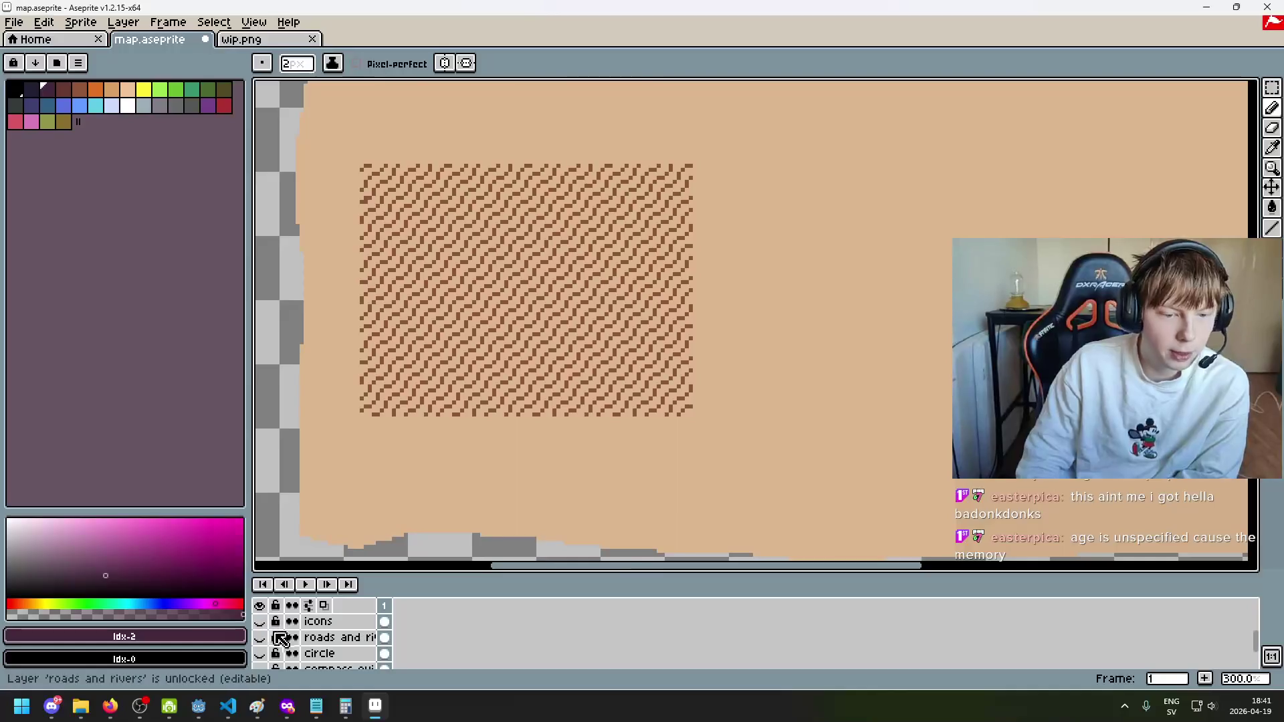
pyautogui.click(261, 629)
pyautogui.click(261, 629)
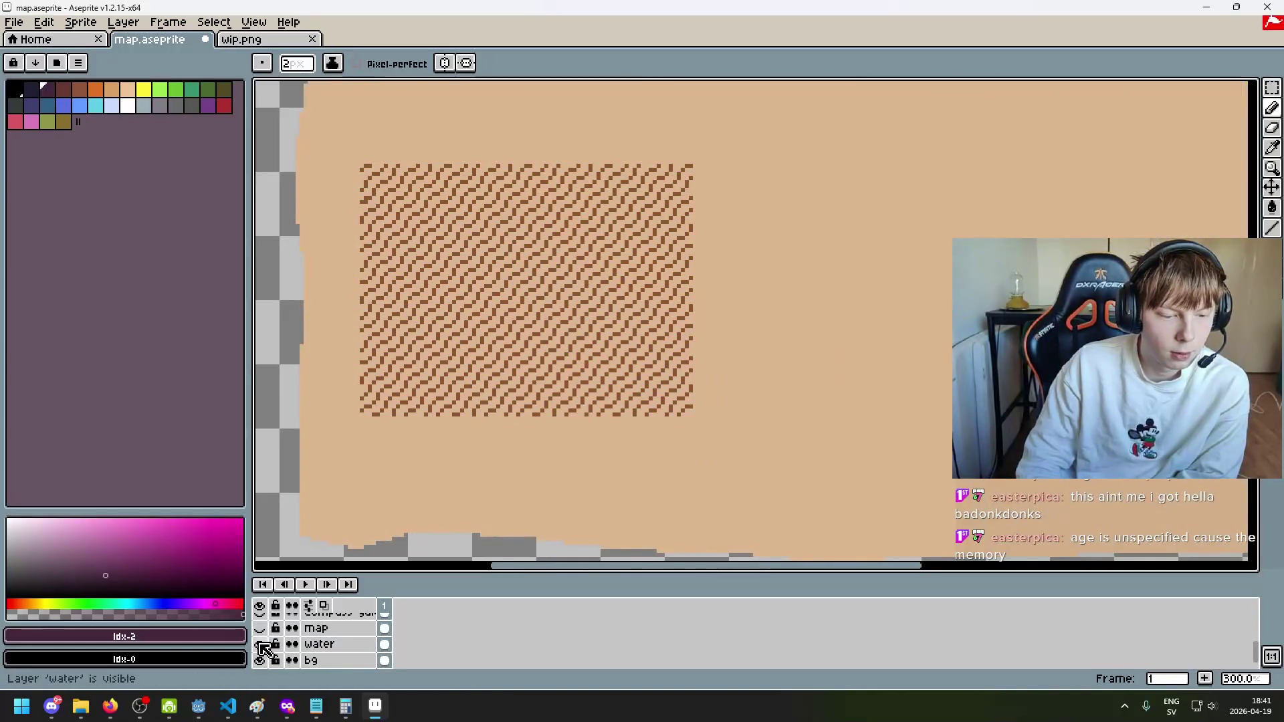
pyautogui.click(260, 642)
pyautogui.click(260, 642)
pyautogui.scroll(-5, 416, 442)
pyautogui.scroll(4, 416, 441)
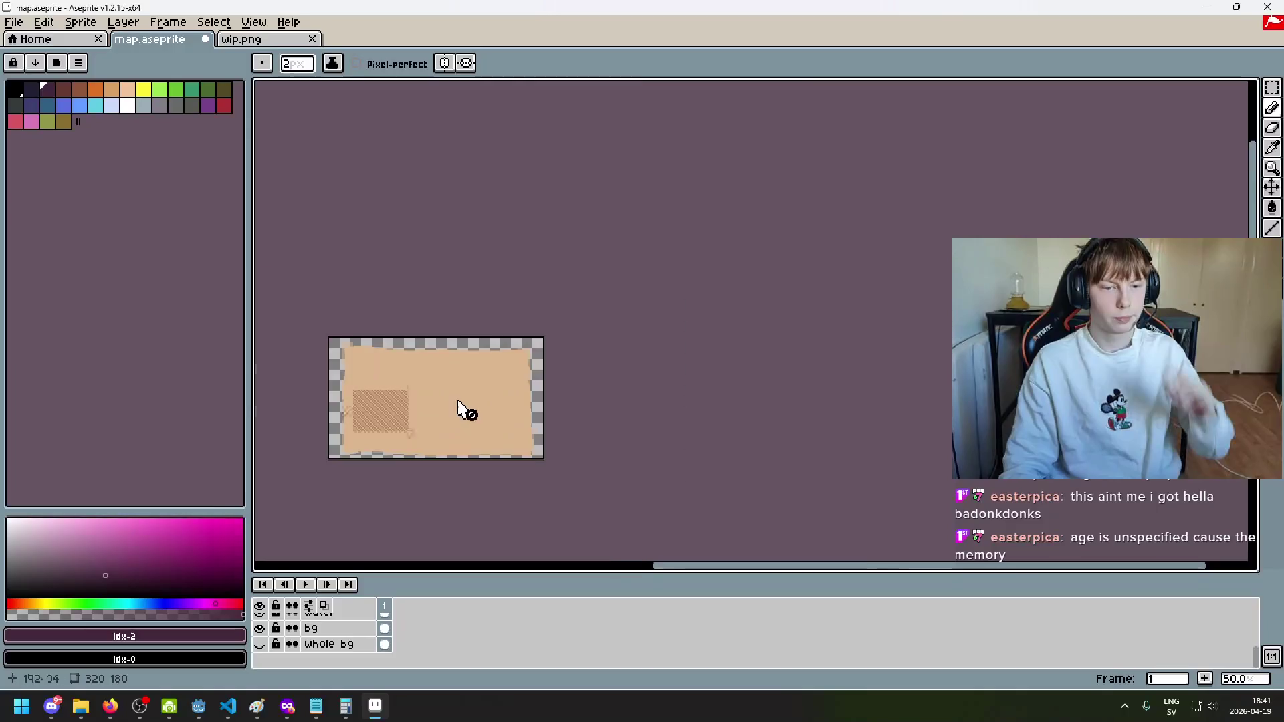
pyautogui.scroll(2, 367, 647)
# Step: Make the water layer active, colour-select the hatched area, then deselect it
pyautogui.click(367, 647)
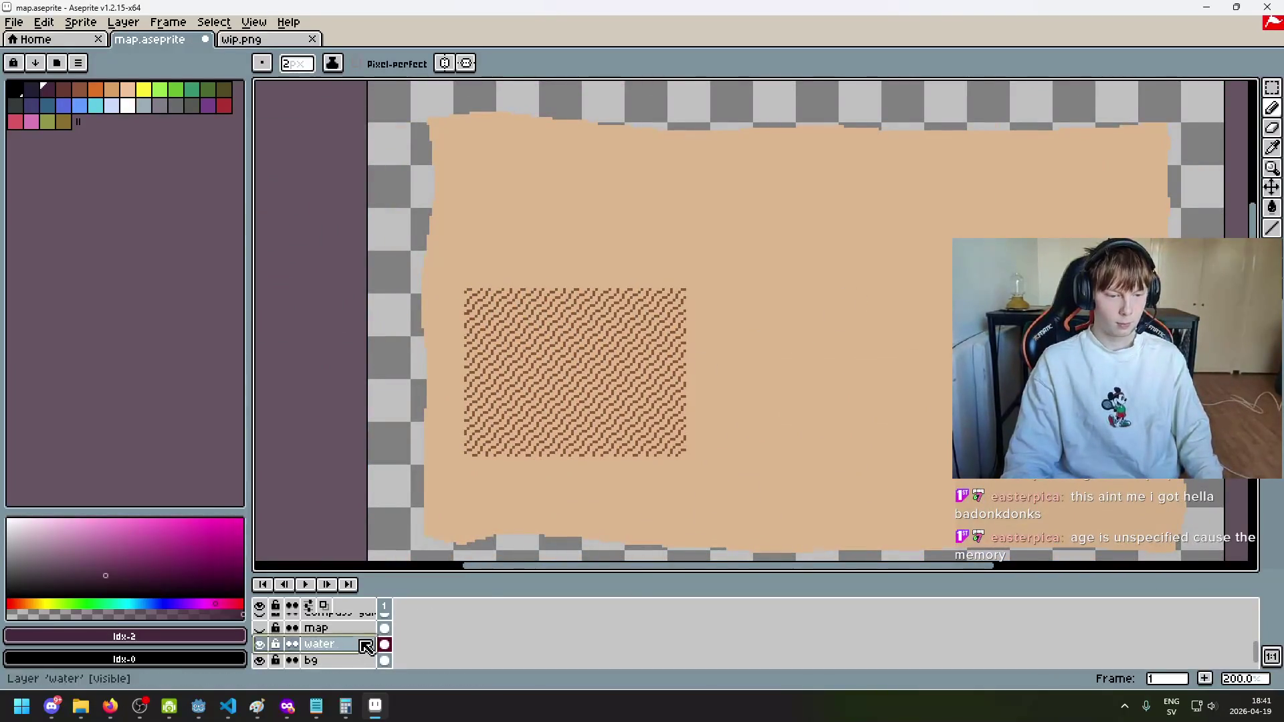
pyautogui.press('w')
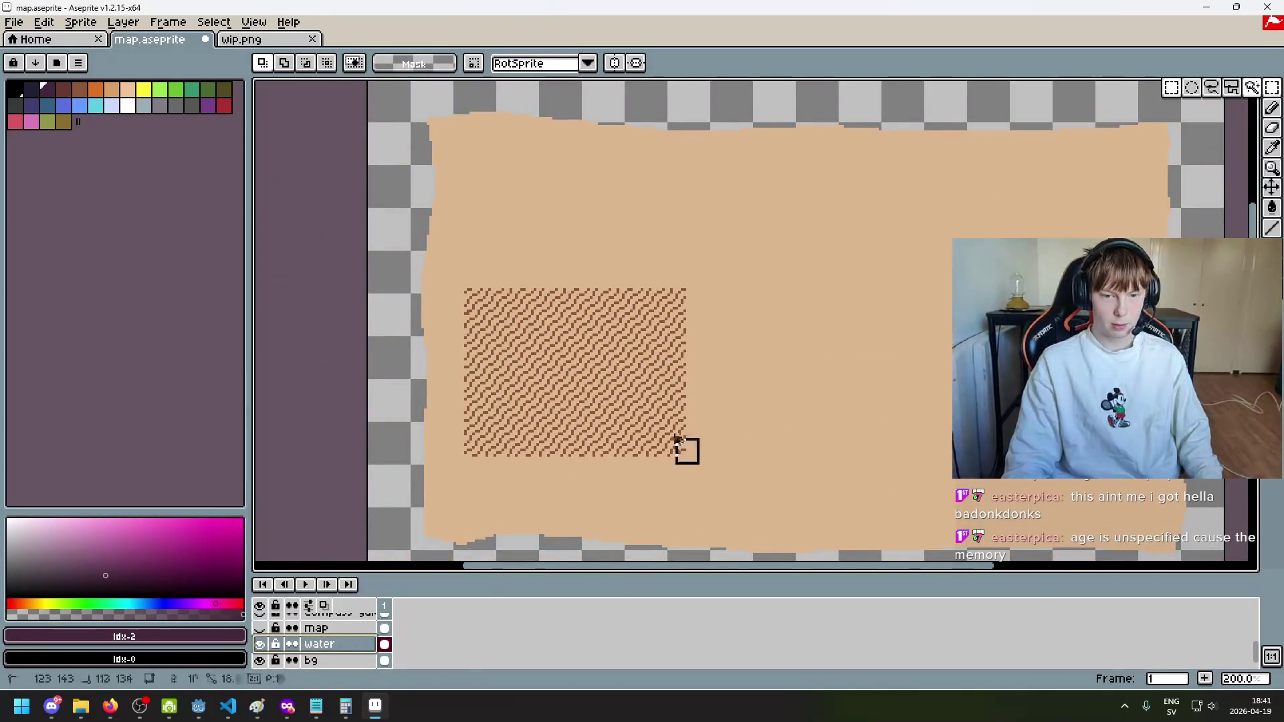
pyautogui.click(686, 447)
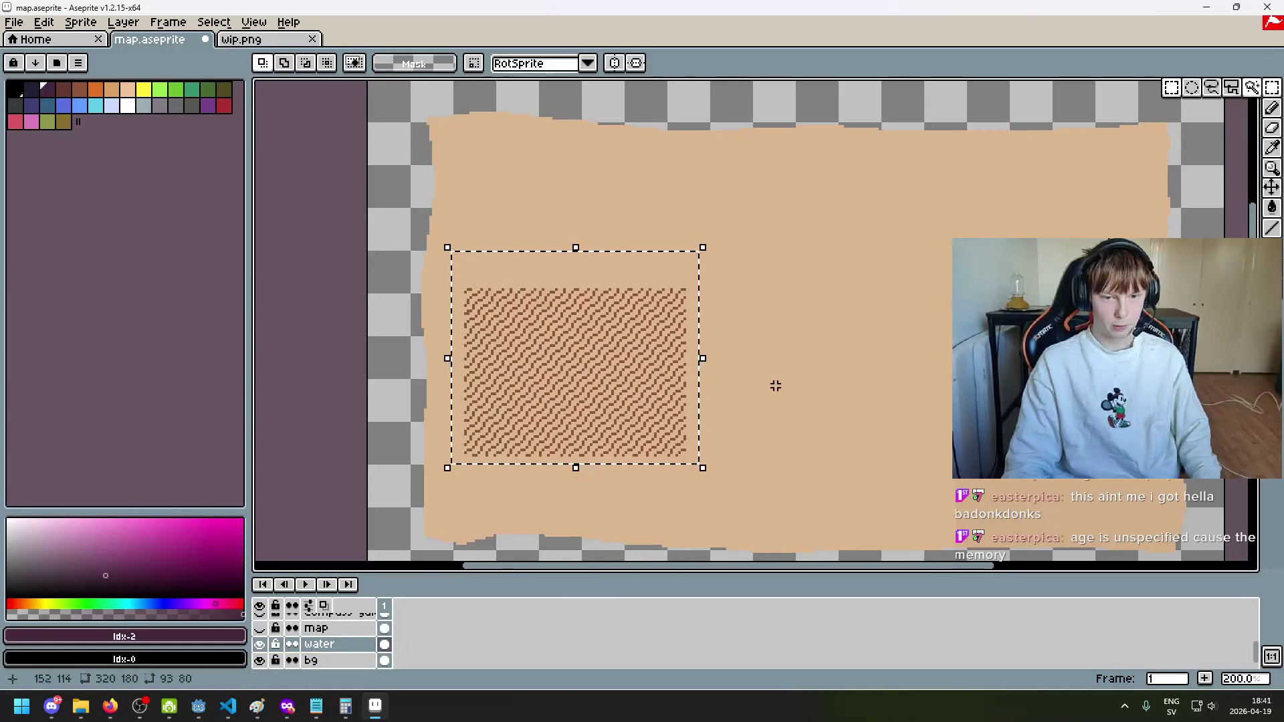
pyautogui.hotkey('ctrl', 'd')
pyautogui.scroll(5, 454, 301)
pyautogui.press('e')
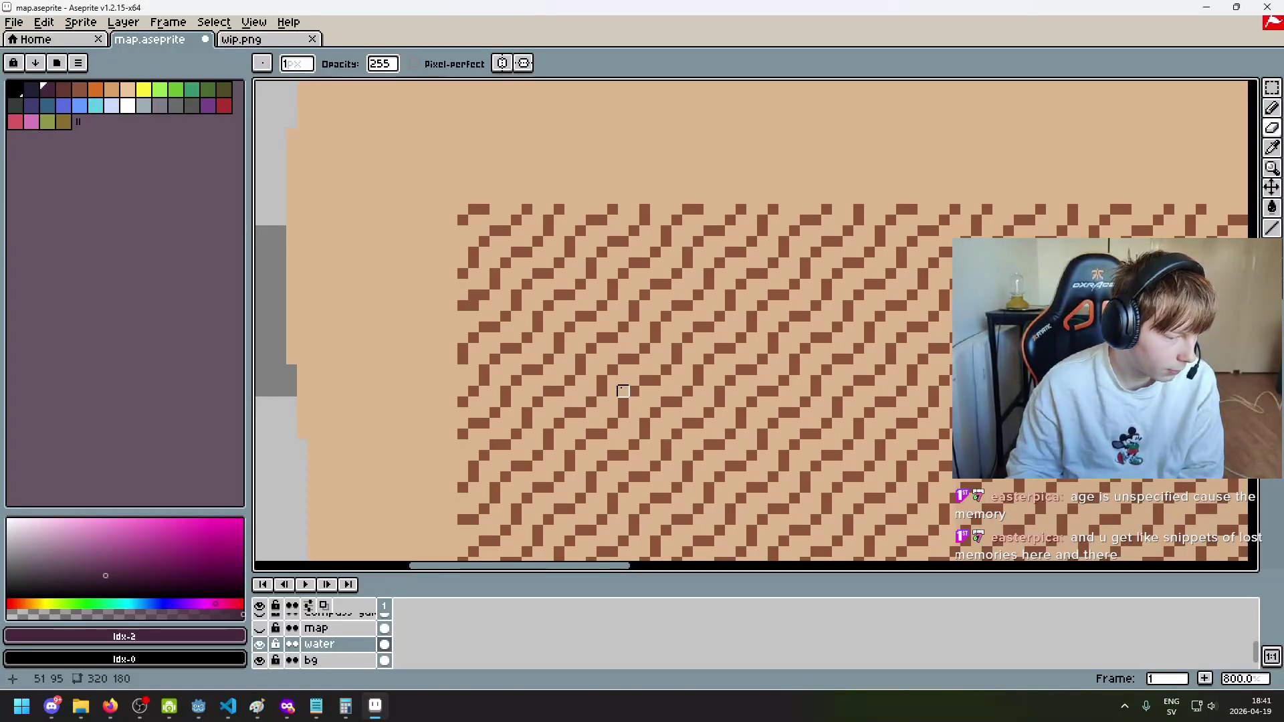
pyautogui.scroll(-5, 613, 391)
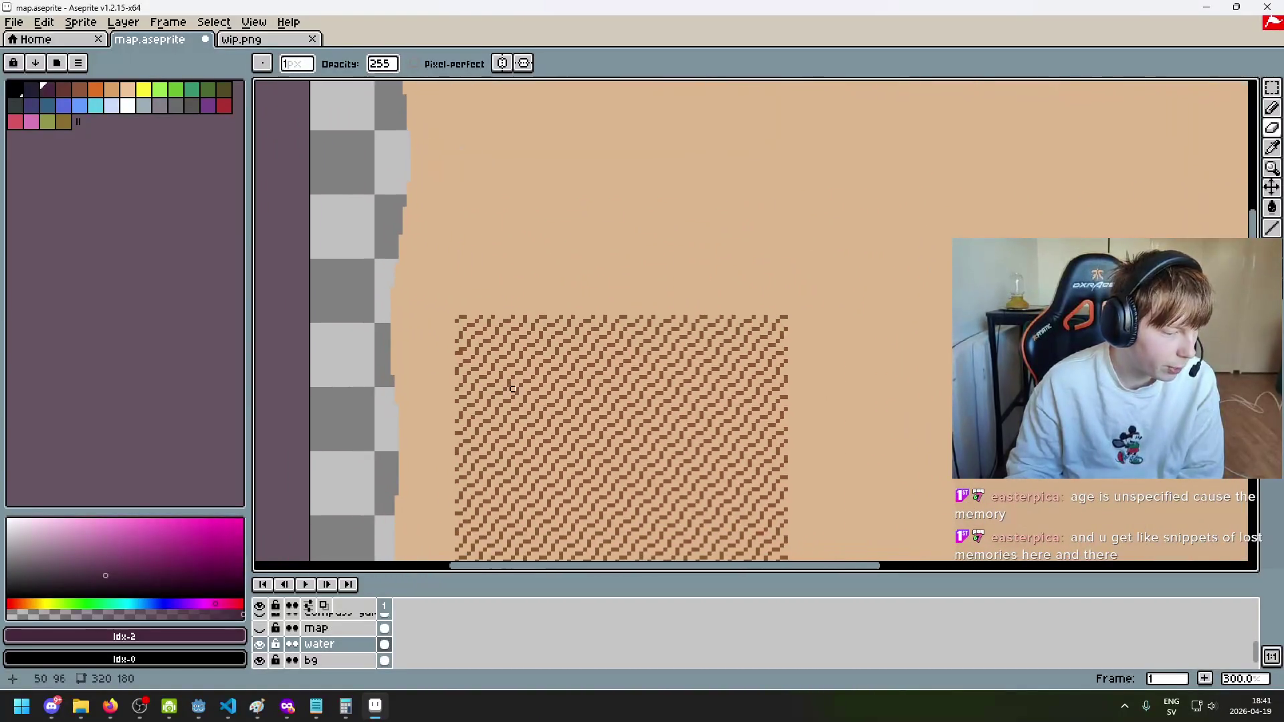
# Step: Copy a rectangle of the hatch pattern to the upper right, aligned with the existing hatching
pyautogui.click(1272, 88)
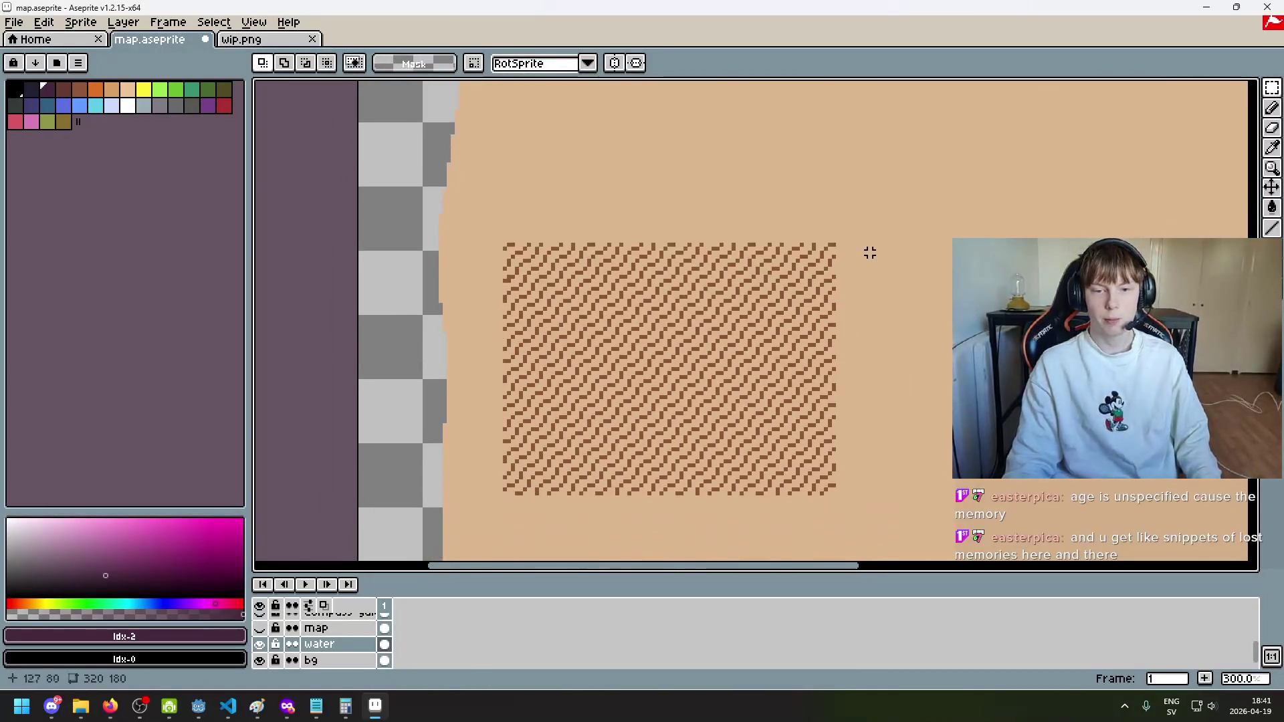
pyautogui.scroll(1, 832, 248)
pyautogui.moveTo(827, 241); pyautogui.dragTo(522, 489)
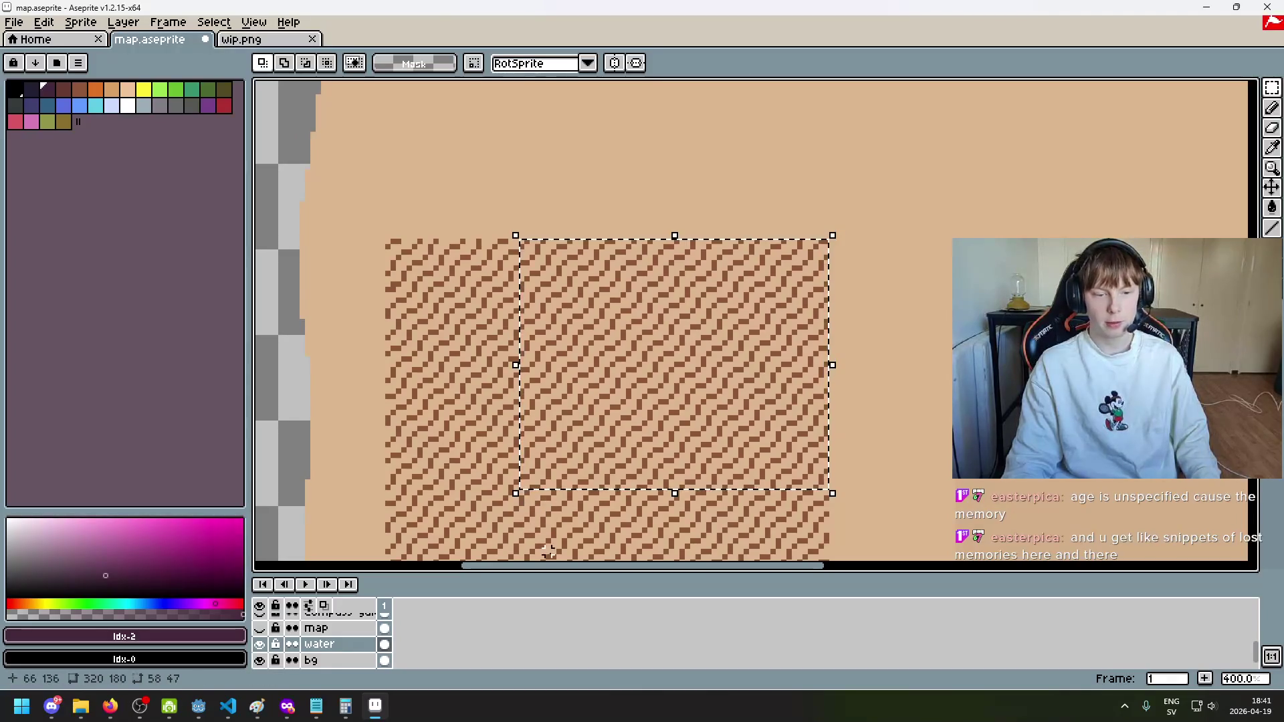
pyautogui.click(259, 644)
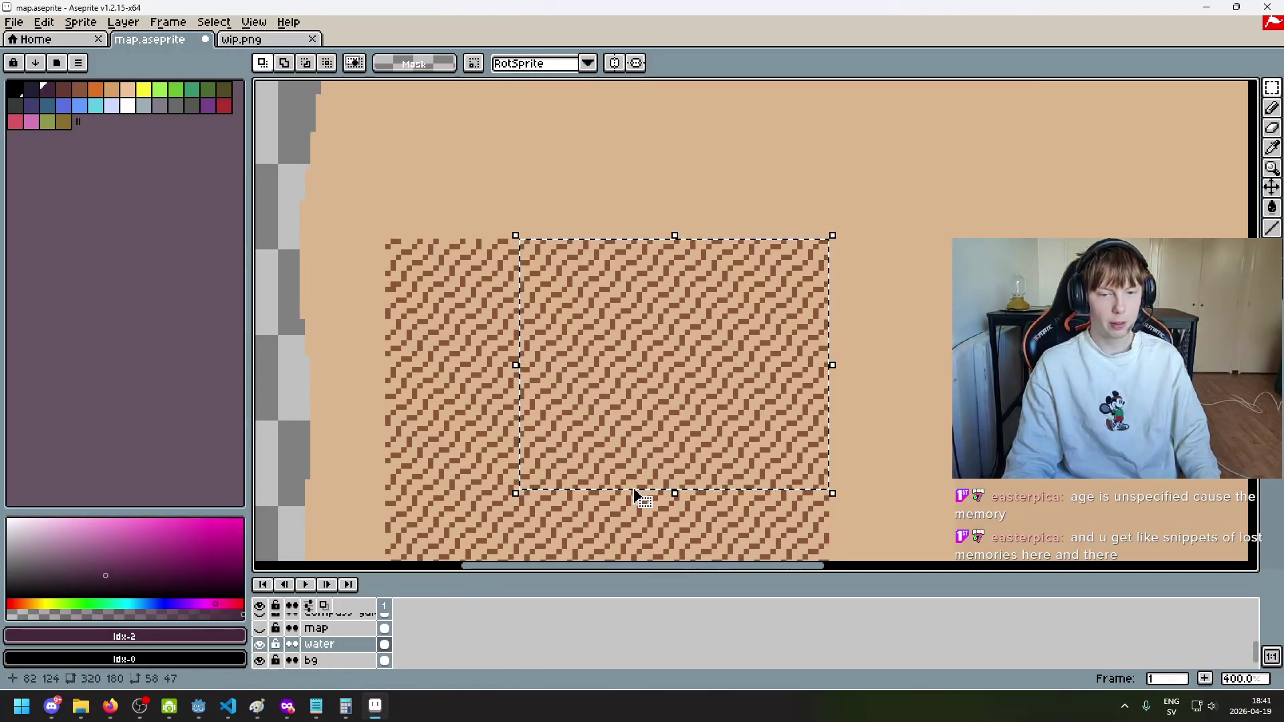
pyautogui.moveTo(691, 420)
pyautogui.mouseDown()
pyautogui.moveTo(892, 410)
pyautogui.moveTo(895, 422)
pyautogui.moveTo(973, 394)
pyautogui.moveTo(997, 350)
pyautogui.mouseUp()
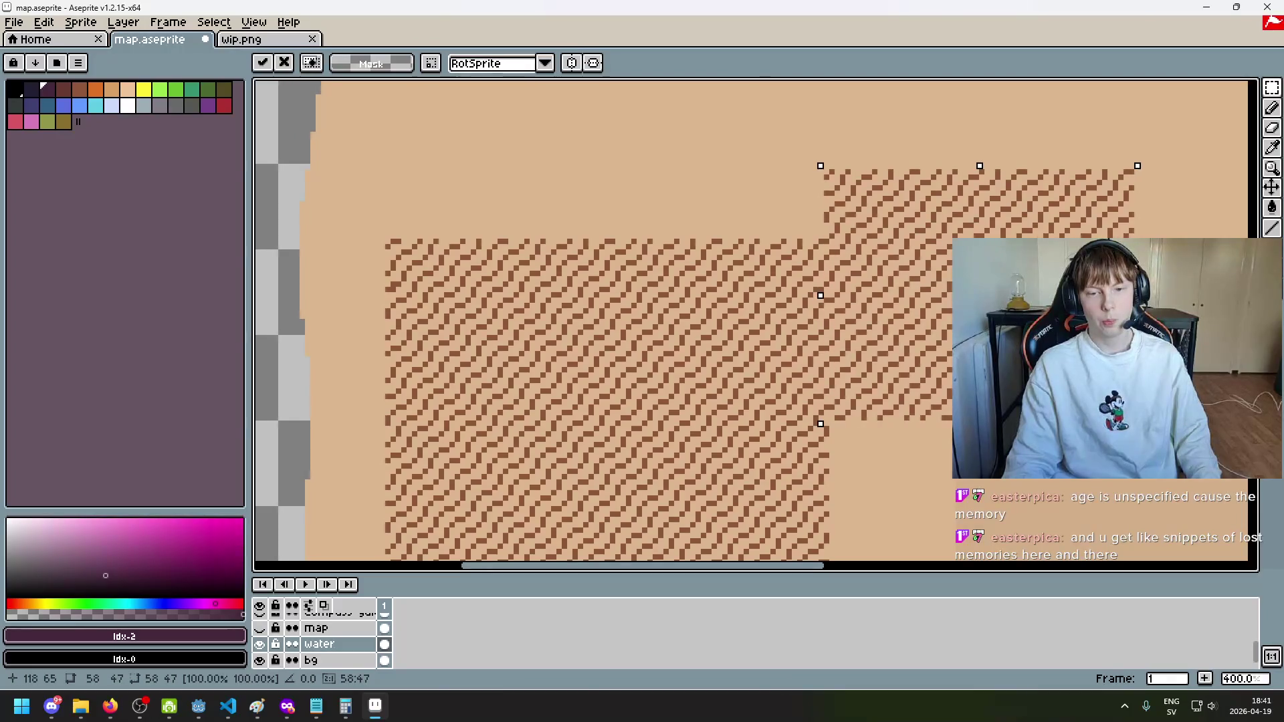
pyautogui.scroll(-2, 917, 450)
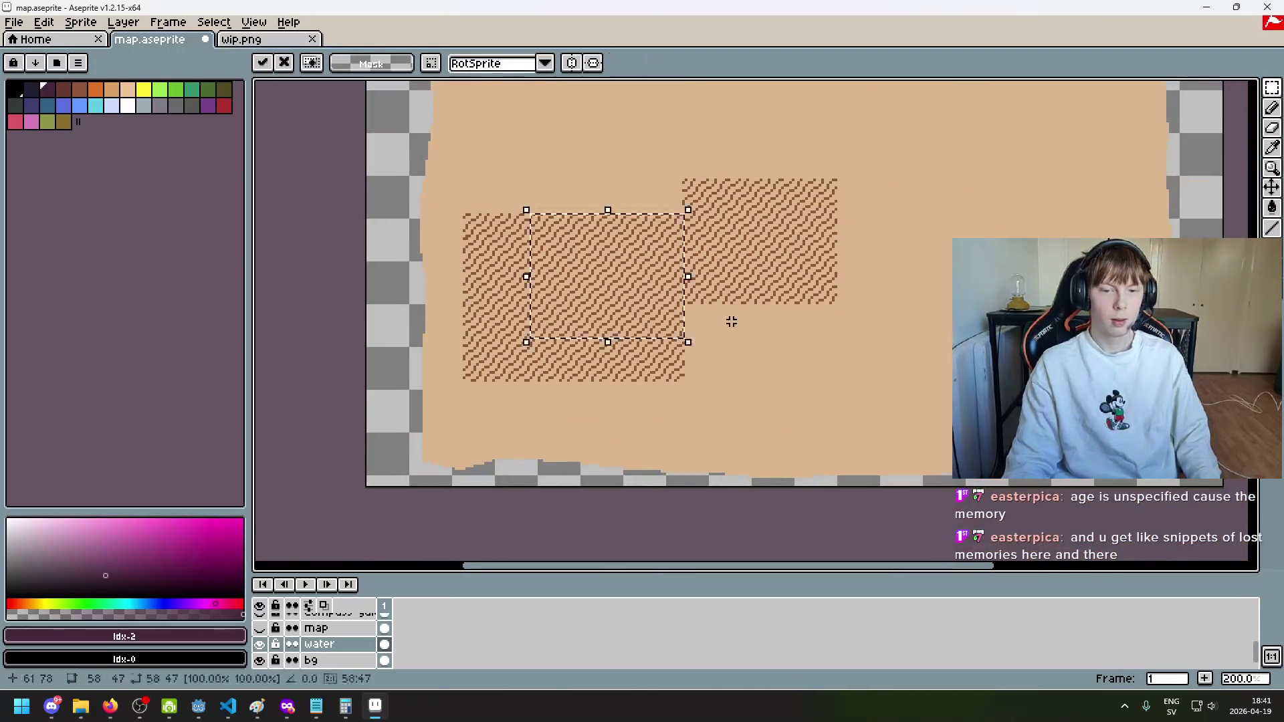
pyautogui.moveTo(731, 322)
pyautogui.mouseDown()
pyautogui.moveTo(754, 340)
pyautogui.moveTo(758, 325)
pyautogui.moveTo(792, 332)
pyautogui.mouseUp()
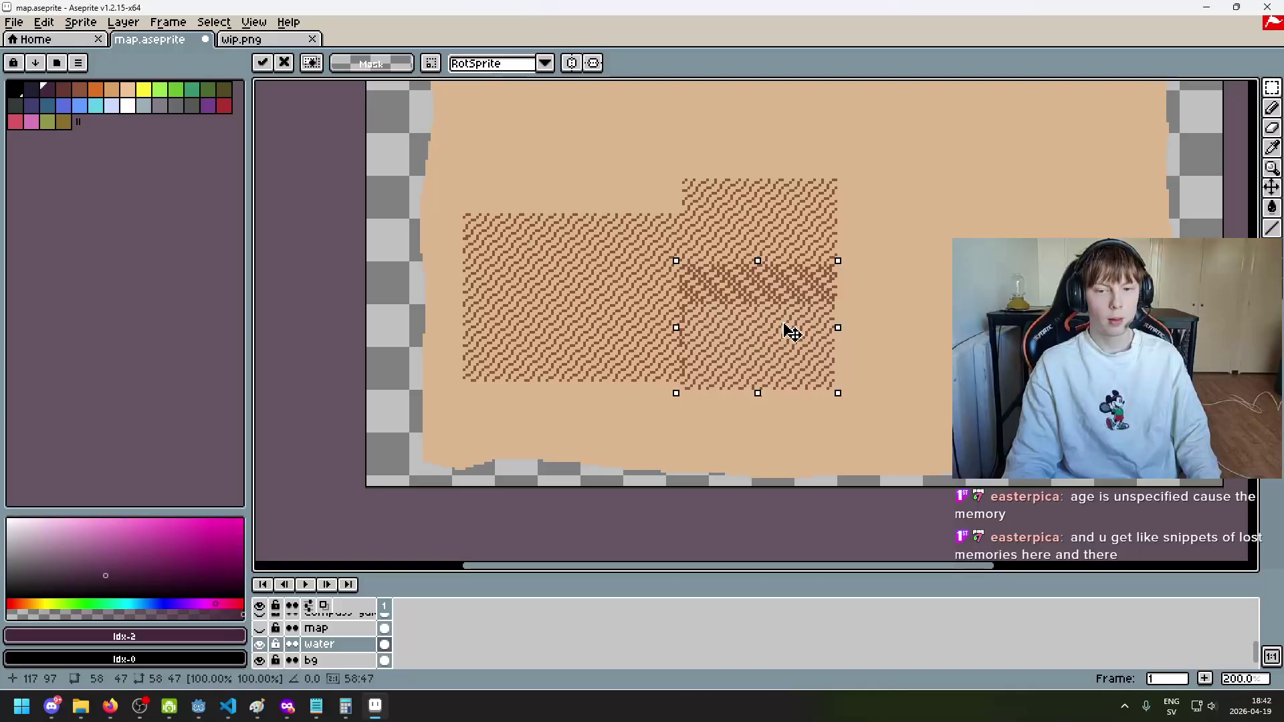
pyautogui.moveTo(791, 333); pyautogui.dragTo(786, 315)
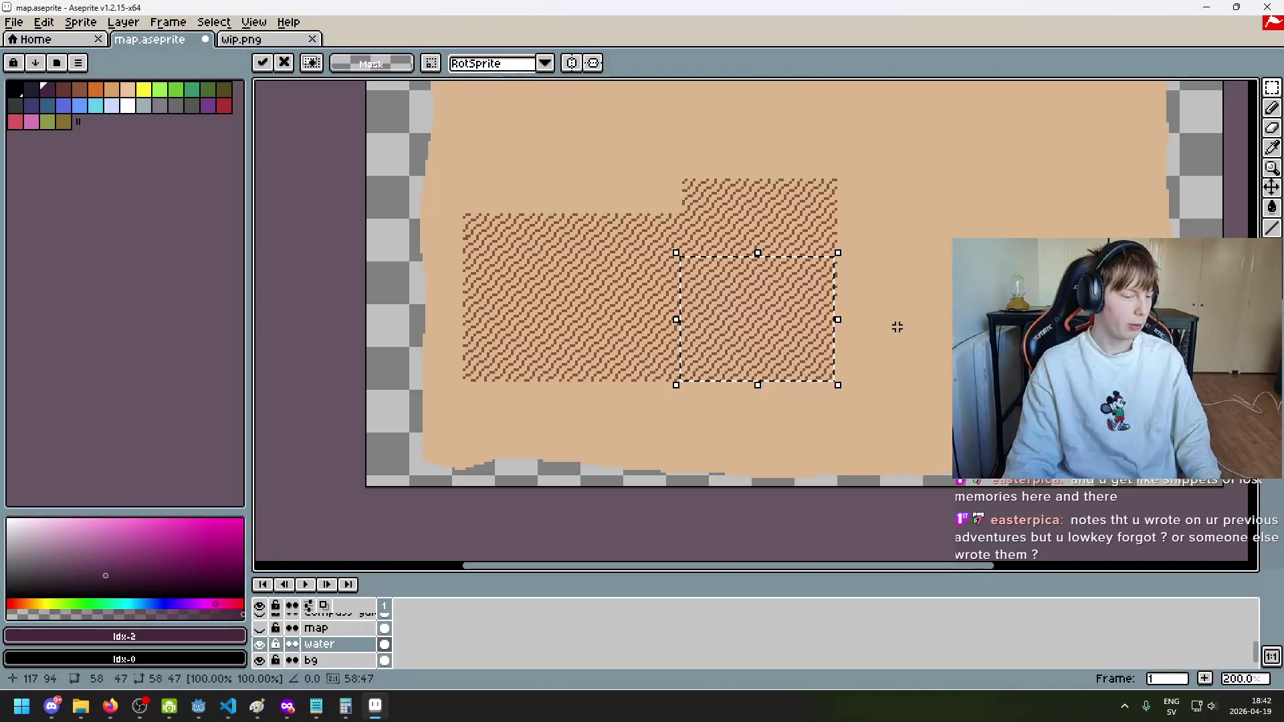
pyautogui.click(897, 328)
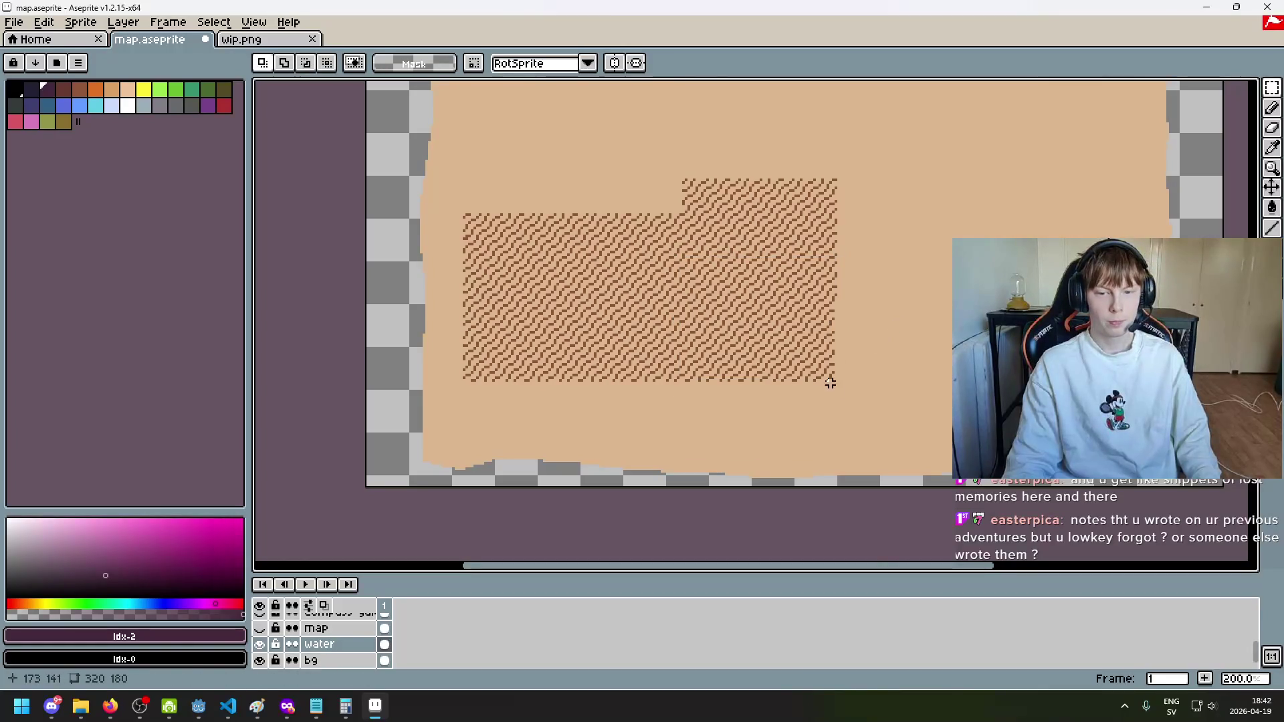
# Step: Select the right part of the hatched patch and move it upward toward the top edge
pyautogui.moveTo(831, 381)
pyautogui.mouseDown()
pyautogui.moveTo(689, 309)
pyautogui.moveTo(588, 238)
pyautogui.moveTo(600, 222)
pyautogui.mouseUp()
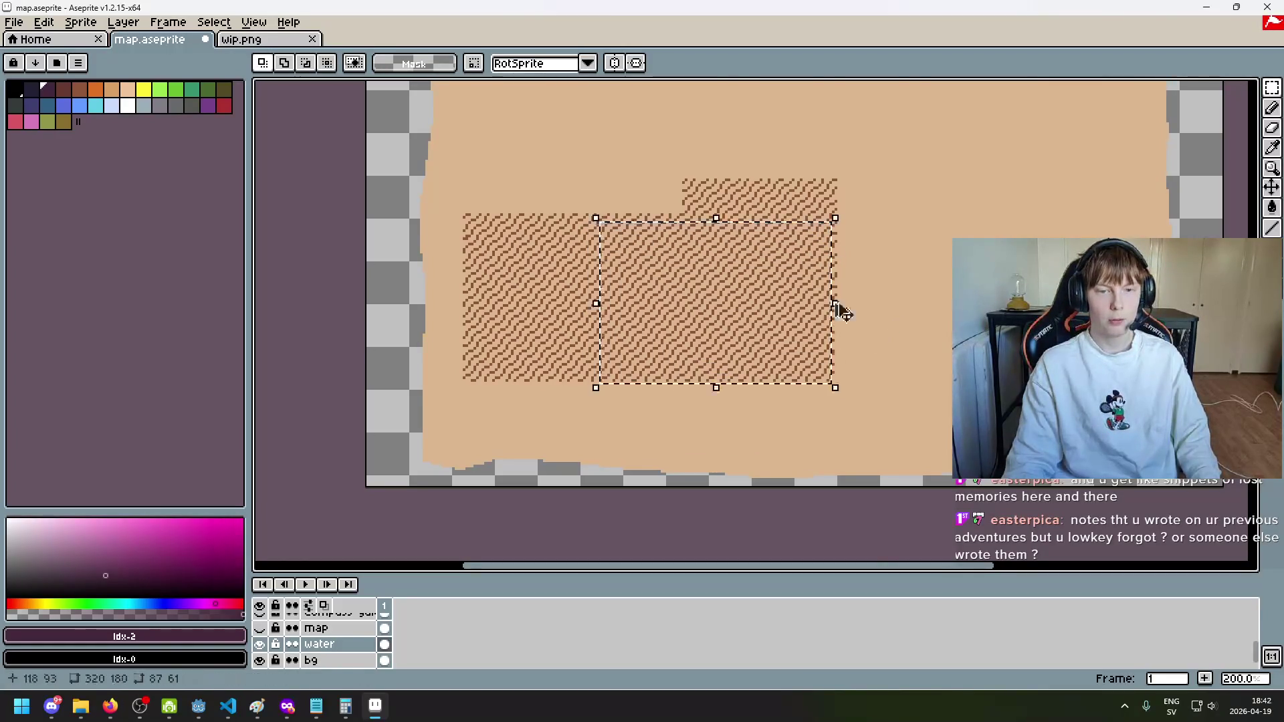
pyautogui.click(817, 327)
pyautogui.click(906, 340)
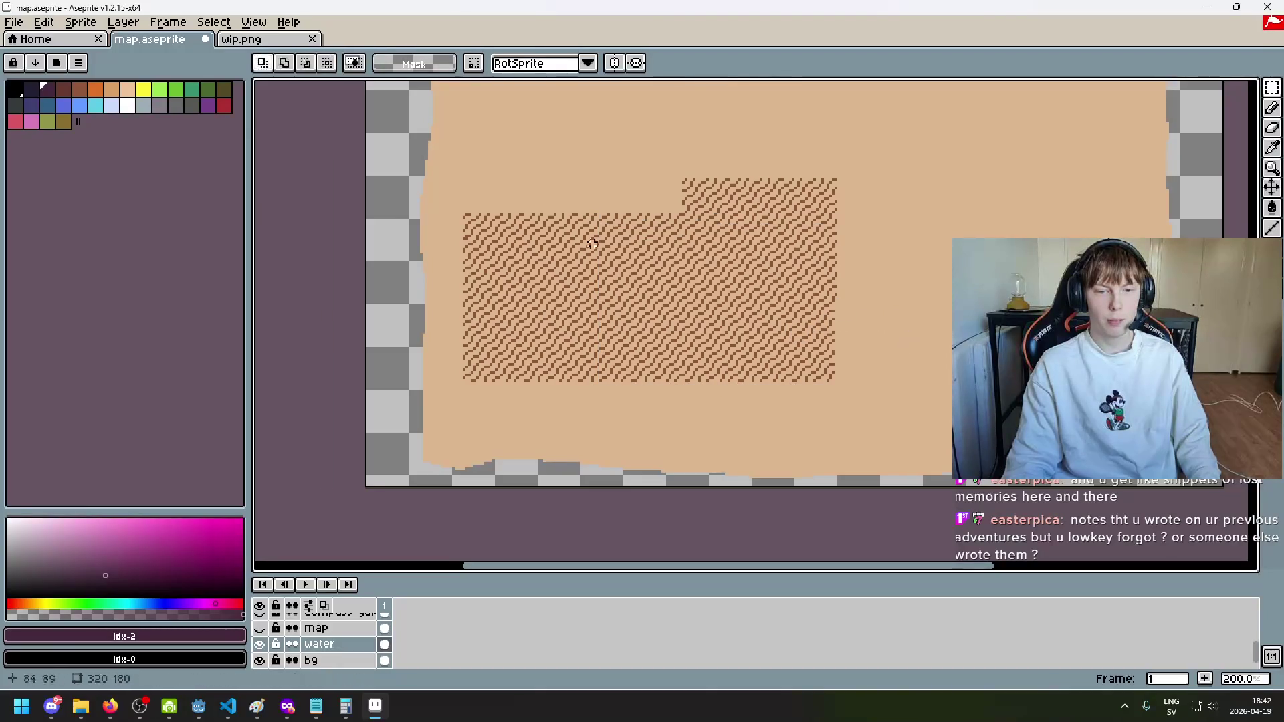
pyautogui.moveTo(582, 229)
pyautogui.mouseDown()
pyautogui.moveTo(791, 292)
pyautogui.moveTo(829, 382)
pyautogui.mouseUp()
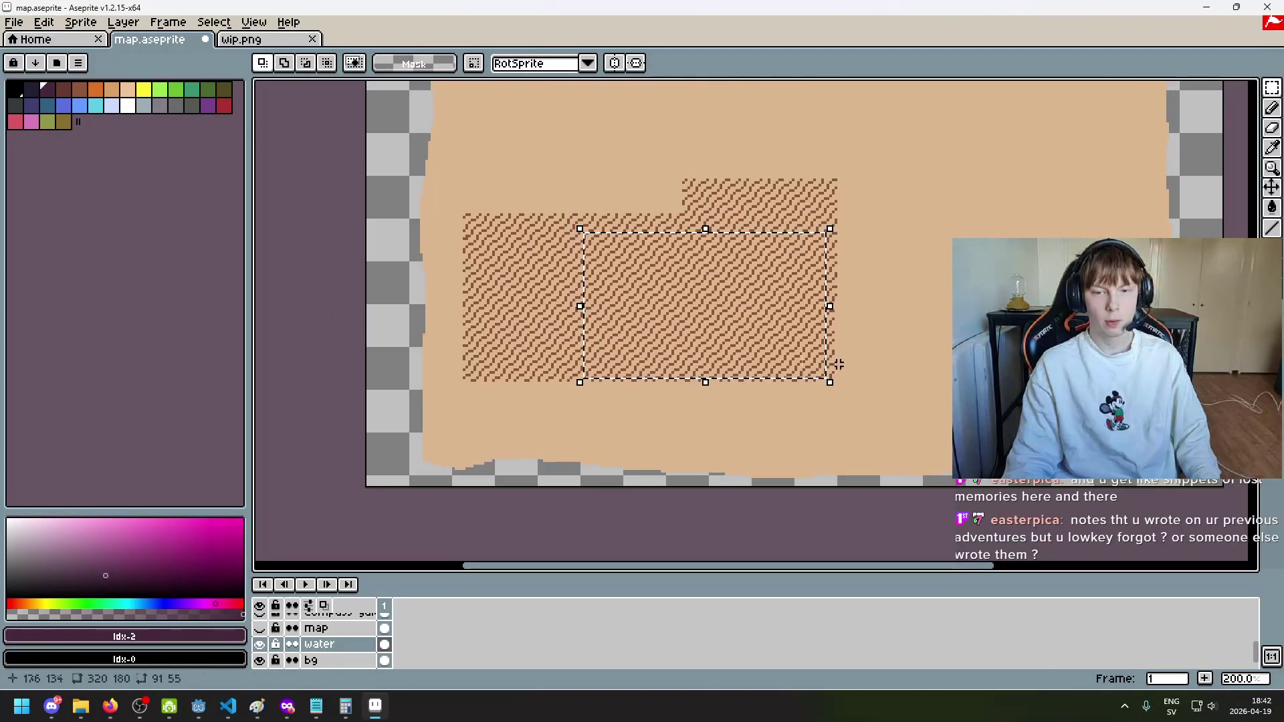
pyautogui.moveTo(745, 344)
pyautogui.mouseDown()
pyautogui.moveTo(748, 204)
pyautogui.moveTo(736, 201)
pyautogui.mouseUp()
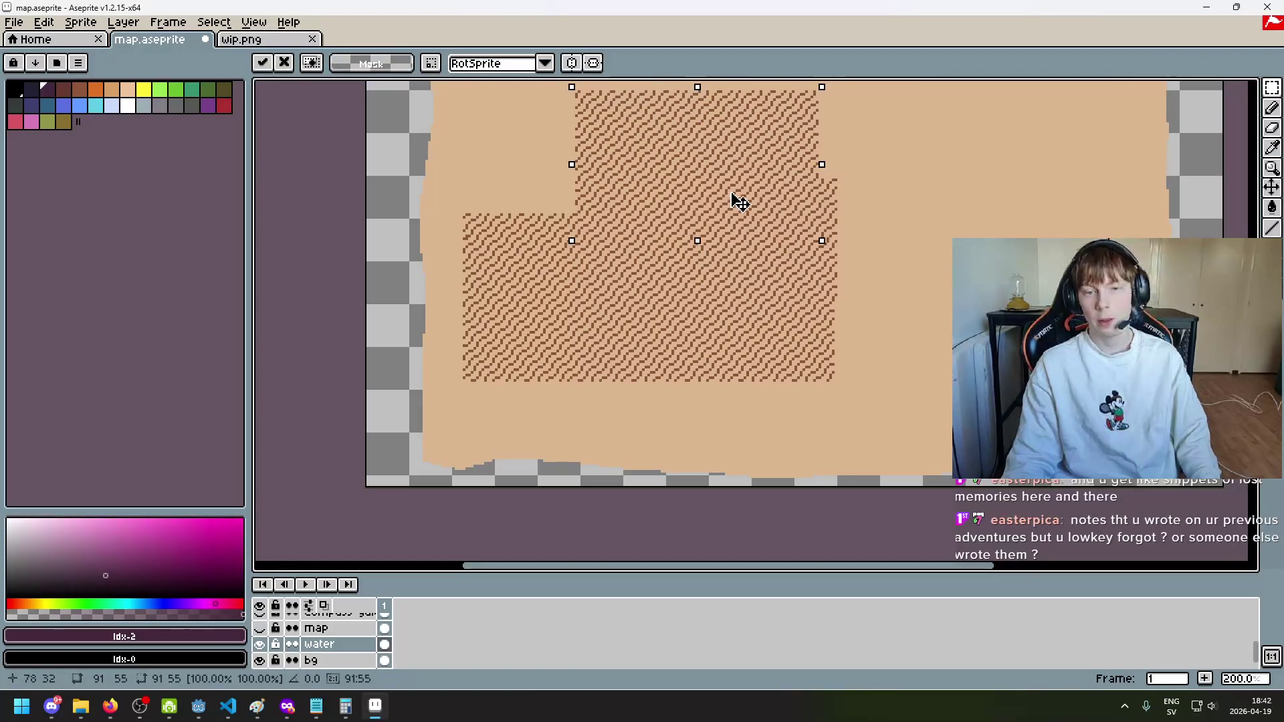
pyautogui.moveTo(886, 241); pyautogui.dragTo(806, 479)
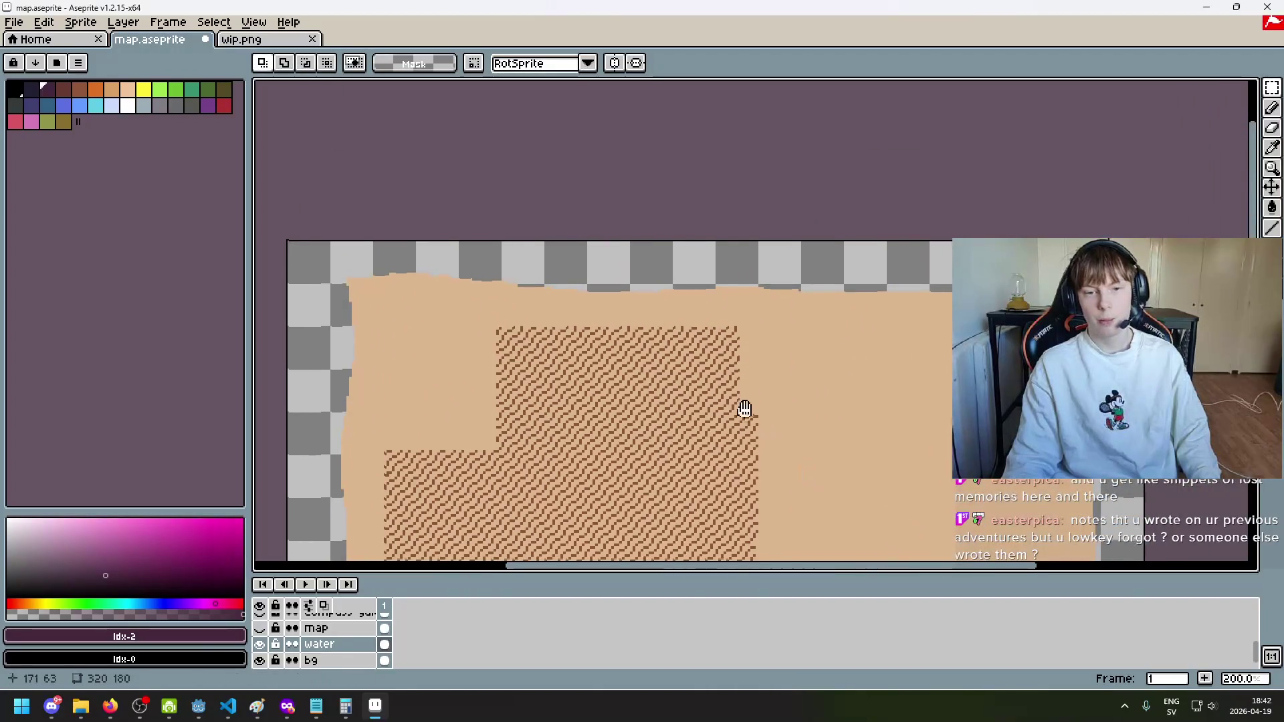
# Step: Shift the hatched block up and right near the map's top edge and drop it
pyautogui.moveTo(743, 405); pyautogui.dragTo(786, 303)
pyautogui.moveTo(751, 424)
pyautogui.mouseDown()
pyautogui.moveTo(889, 295)
pyautogui.moveTo(859, 265)
pyautogui.mouseUp()
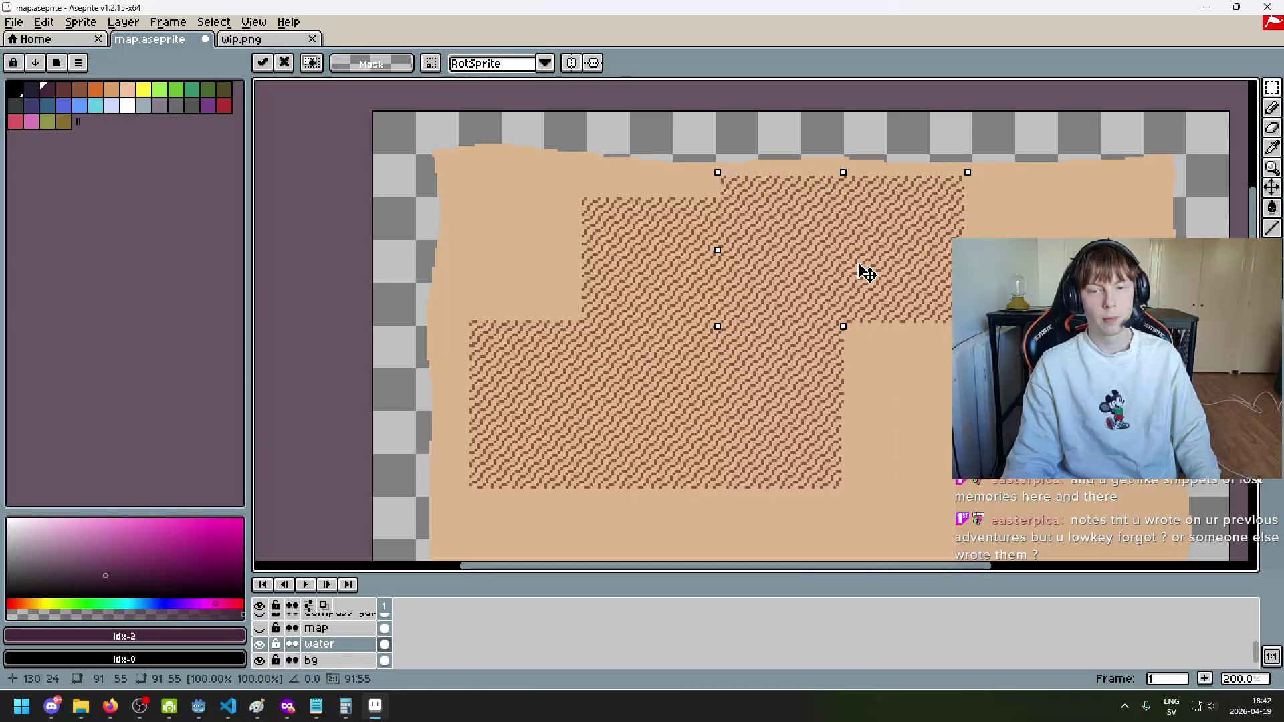
pyautogui.hotkey('ctrl', 'd')
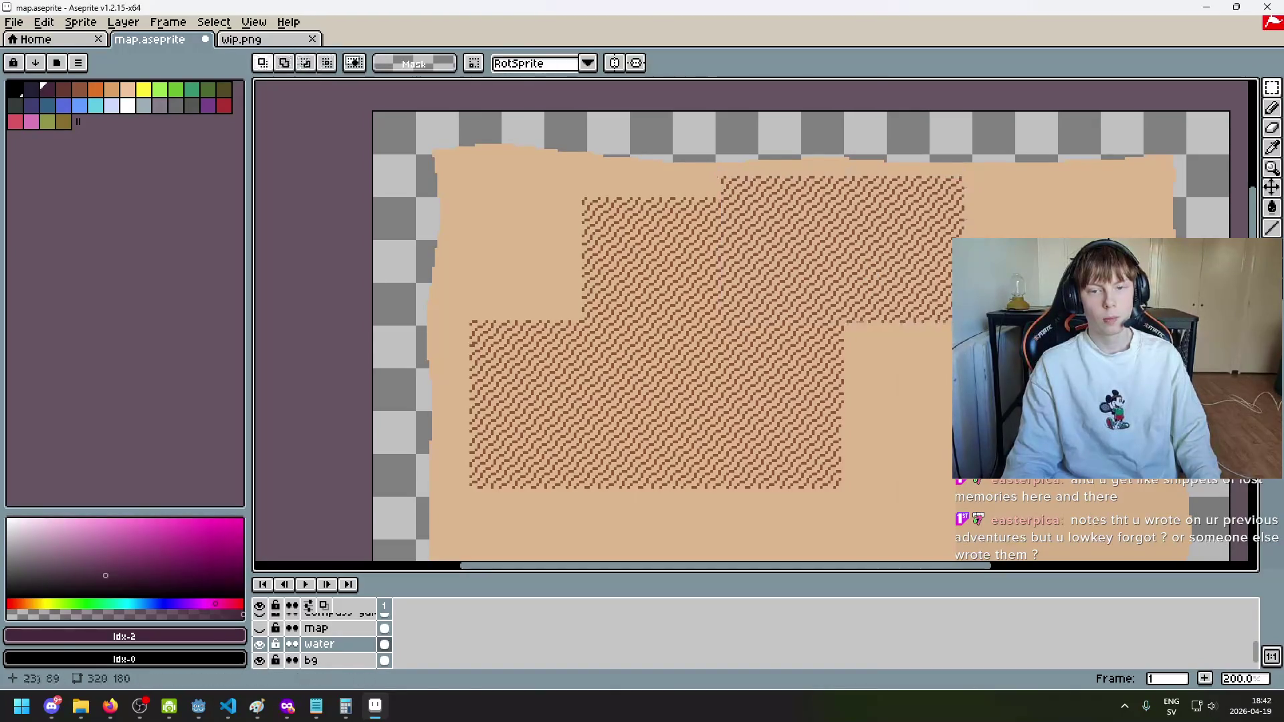
# Step: Select a stray corner piece of the hatching and delete it
pyautogui.scroll(3, 551, 316)
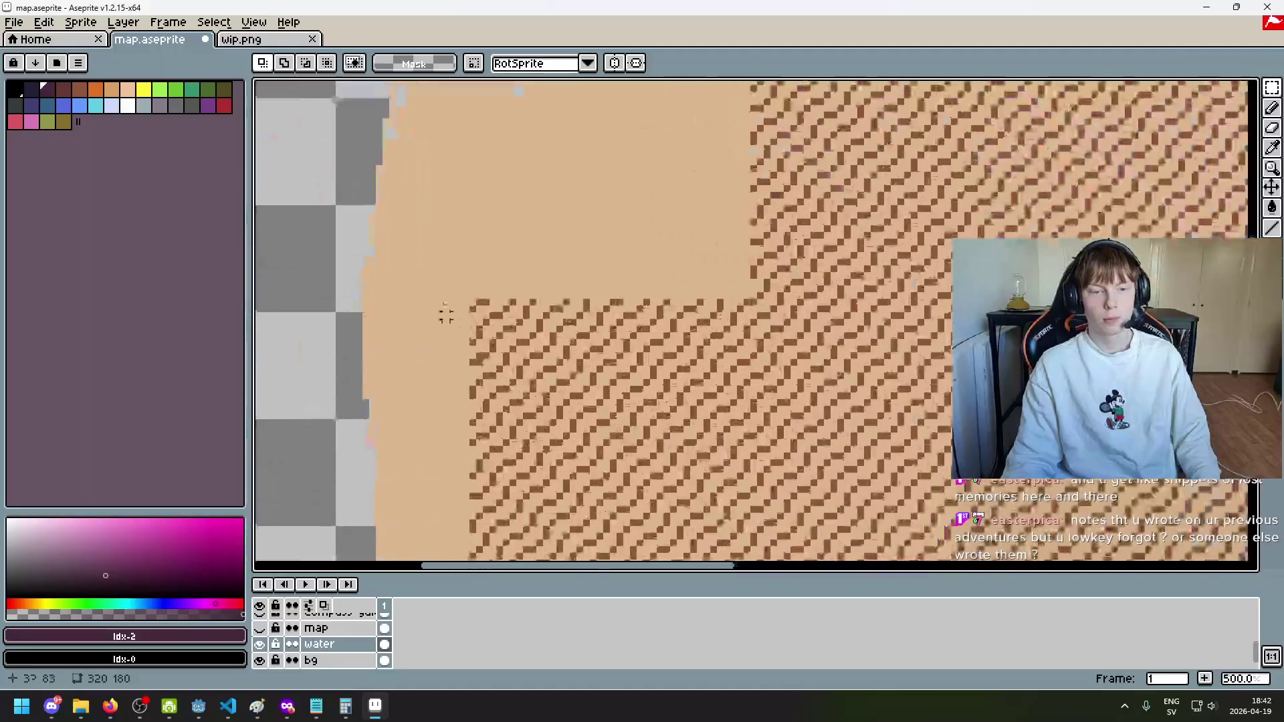
pyautogui.moveTo(431, 281)
pyautogui.mouseDown()
pyautogui.moveTo(635, 509)
pyautogui.moveTo(734, 510)
pyautogui.mouseUp()
pyautogui.scroll(-1, 733, 510)
pyautogui.moveTo(809, 410); pyautogui.dragTo(682, 271)
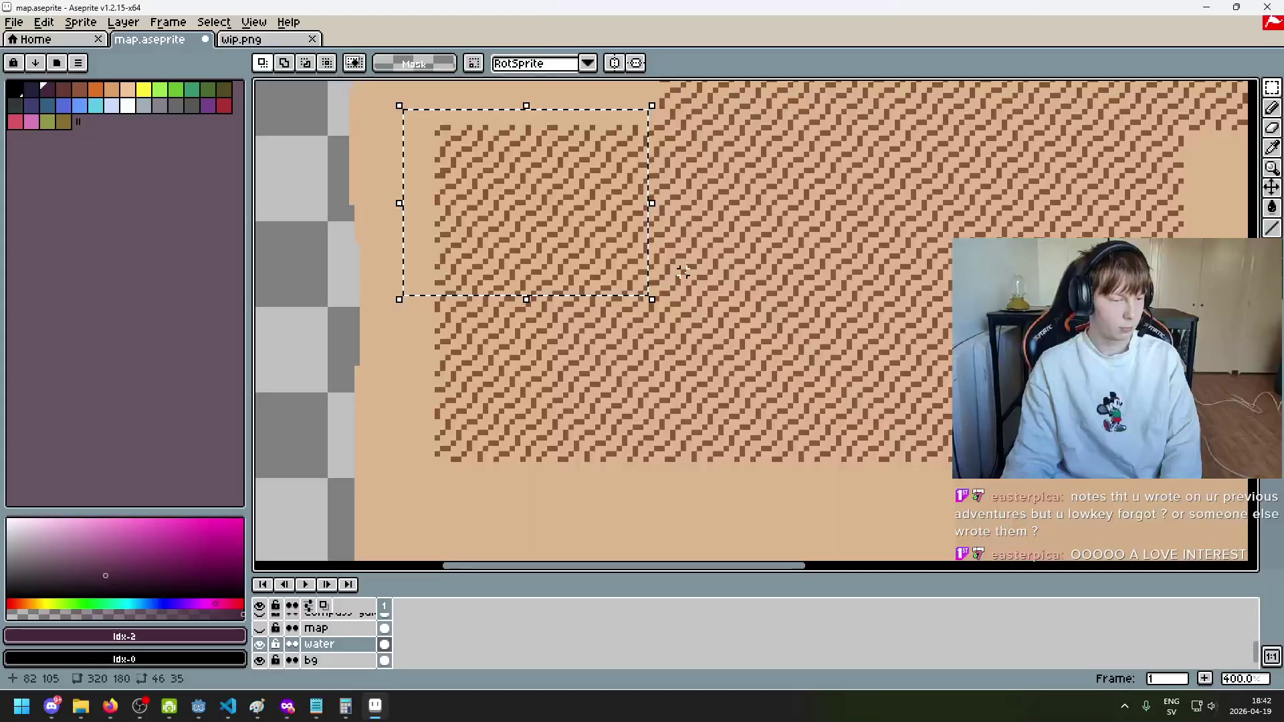
pyautogui.press('Delete')
pyautogui.scroll(-3, 681, 301)
pyautogui.scroll(3, 681, 301)
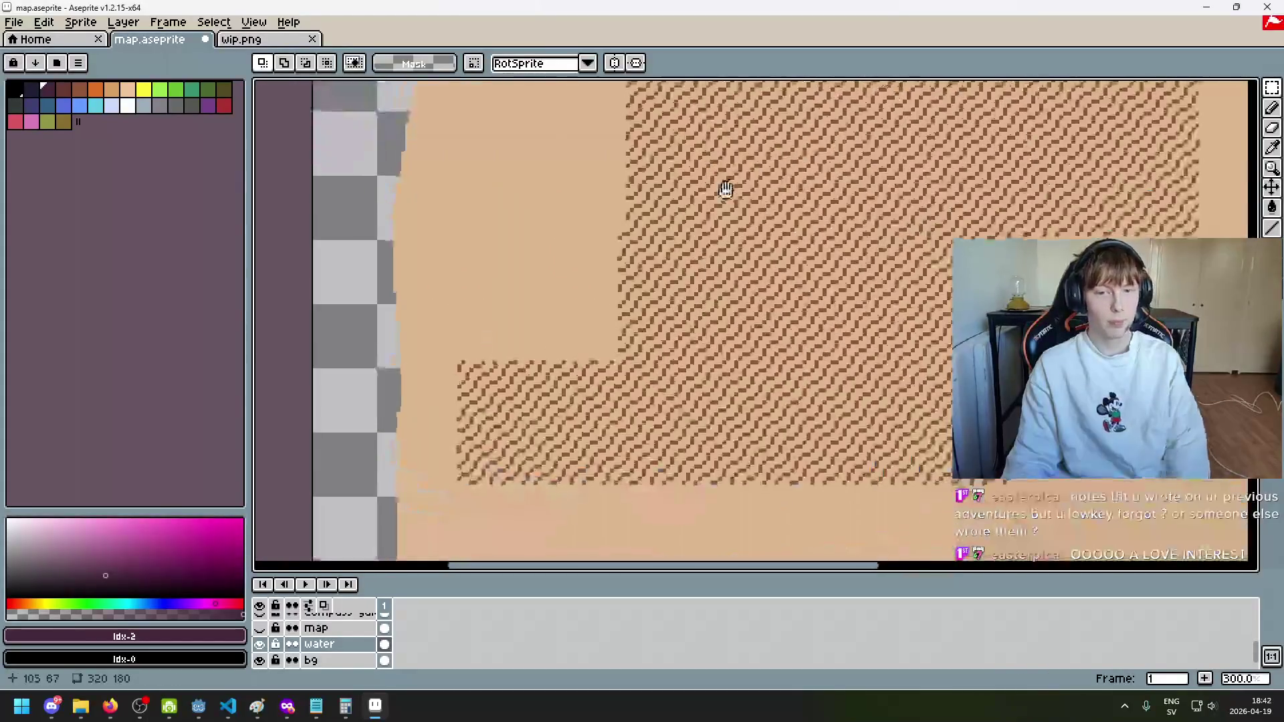
# Step: Move a large block of hatching up into the top-left gap and drop it
pyautogui.moveTo(533, 175)
pyautogui.mouseDown()
pyautogui.moveTo(659, 339)
pyautogui.moveTo(792, 470)
pyautogui.mouseUp()
pyautogui.scroll(-3, 660, 338)
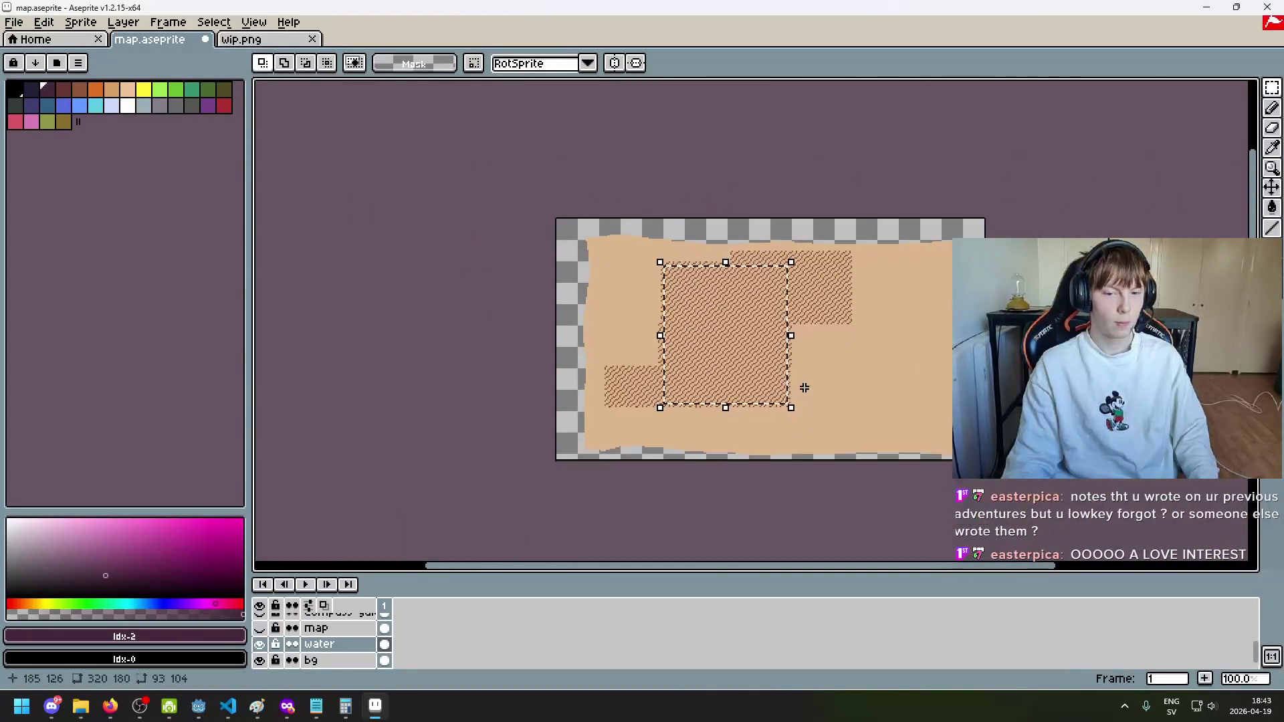
pyautogui.scroll(1, 803, 387)
pyautogui.moveTo(812, 363); pyautogui.dragTo(889, 284)
pyautogui.moveTo(803, 281); pyautogui.dragTo(614, 253)
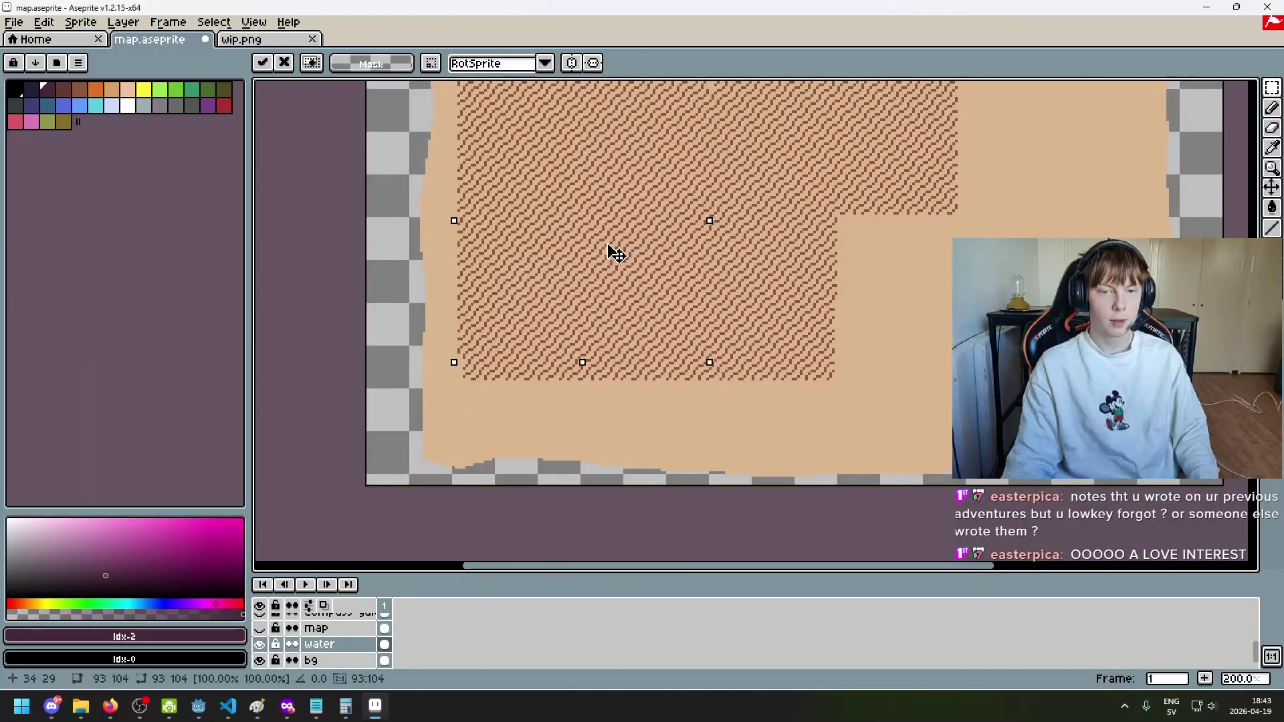
pyautogui.hotkey('ctrl', 'd')
pyautogui.scroll(3, 824, 321)
# Step: Undo the last change, drag a hatching block toward the map's middle, then switch to wip.png
pyautogui.hotkey('ctrl', 'z')
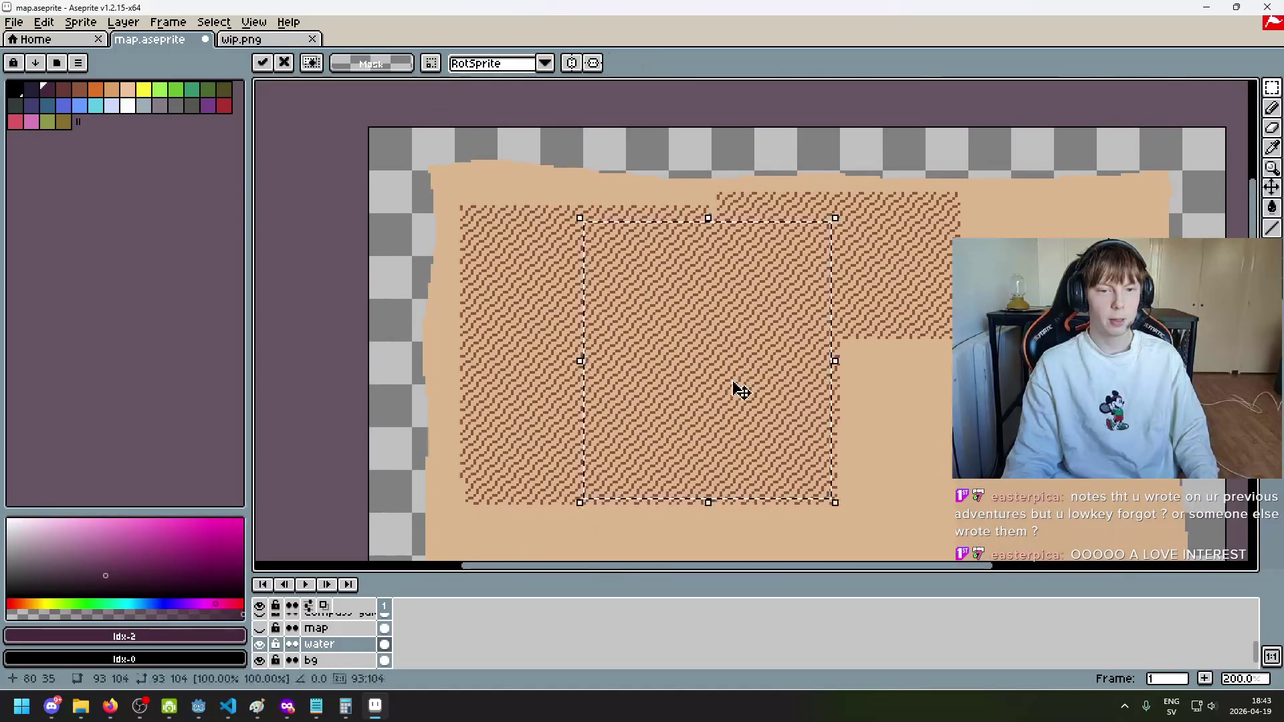
pyautogui.moveTo(740, 387)
pyautogui.mouseDown()
pyautogui.moveTo(825, 359)
pyautogui.moveTo(805, 342)
pyautogui.moveTo(716, 340)
pyautogui.moveTo(998, 411)
pyautogui.moveTo(1004, 446)
pyautogui.moveTo(992, 465)
pyautogui.moveTo(981, 454)
pyautogui.mouseUp()
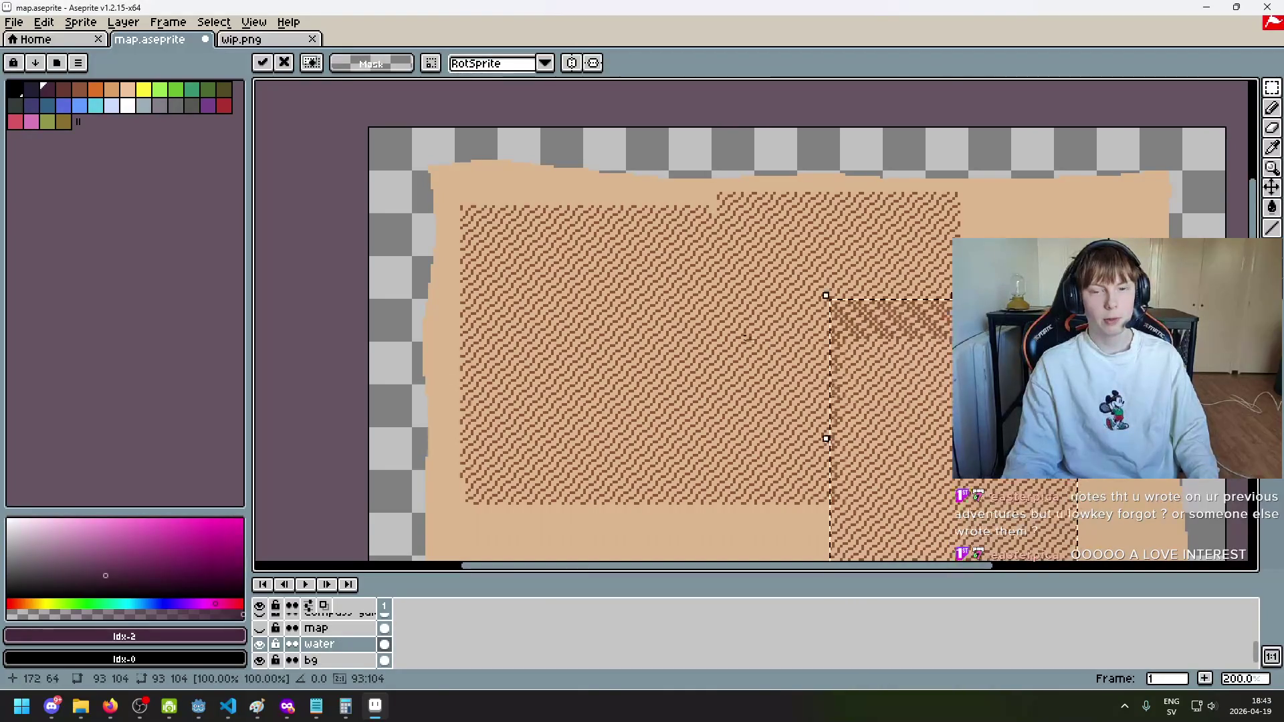
pyautogui.hotkey('ctrl', 'Tab')
# Step: Zoom around the wip.png mock-up, then return to map.aseprite and paste the hatching
pyautogui.scroll(-1, 634, 324)
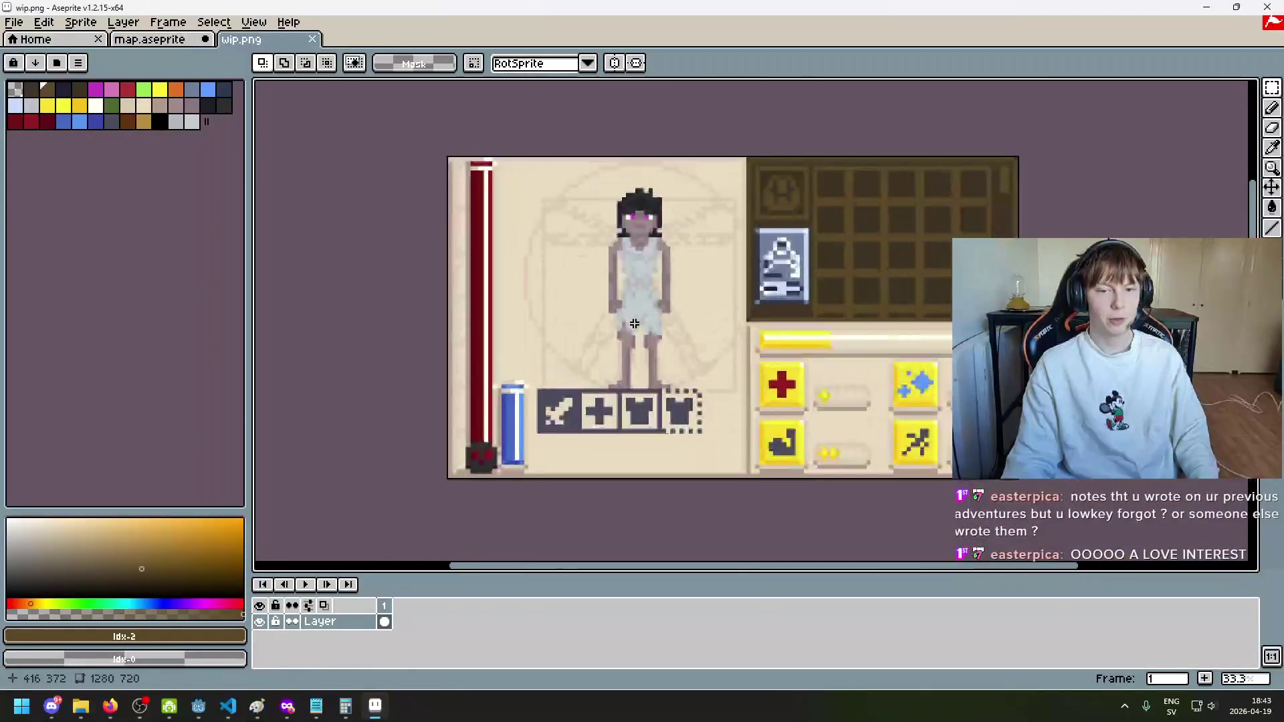
pyautogui.scroll(2, 634, 324)
pyautogui.scroll(-1, 609, 342)
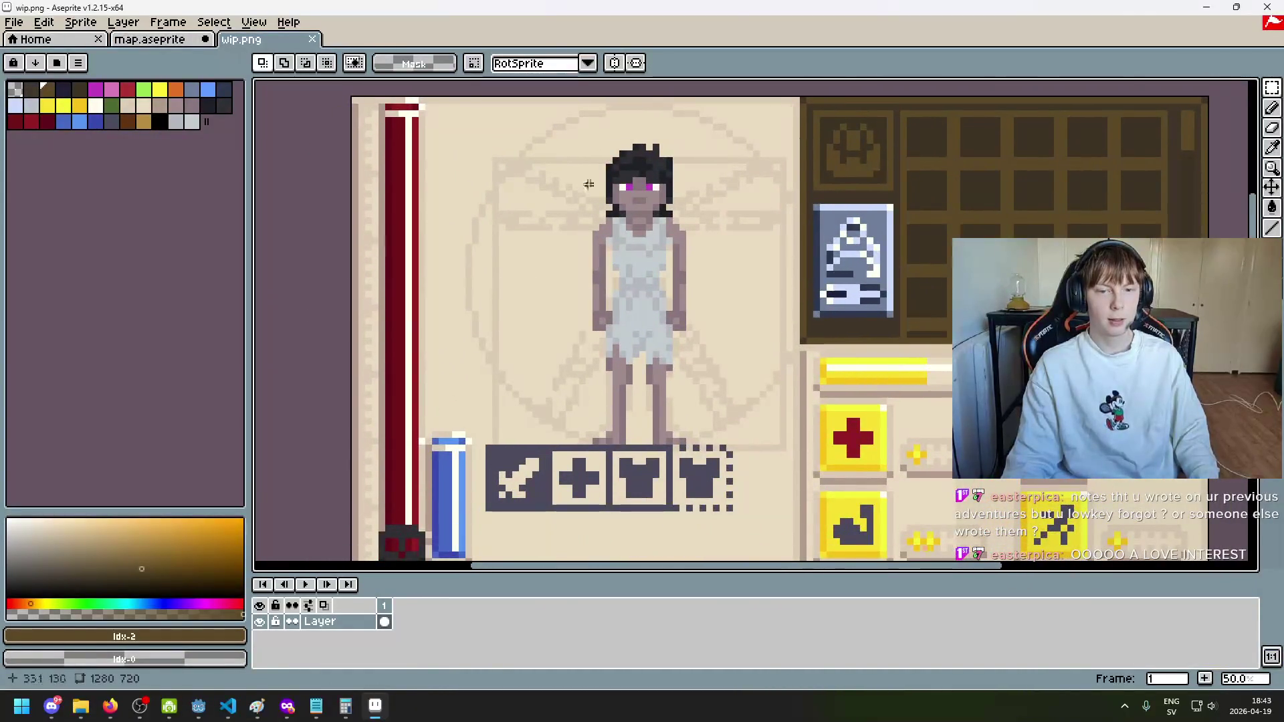
pyautogui.scroll(-1, 631, 302)
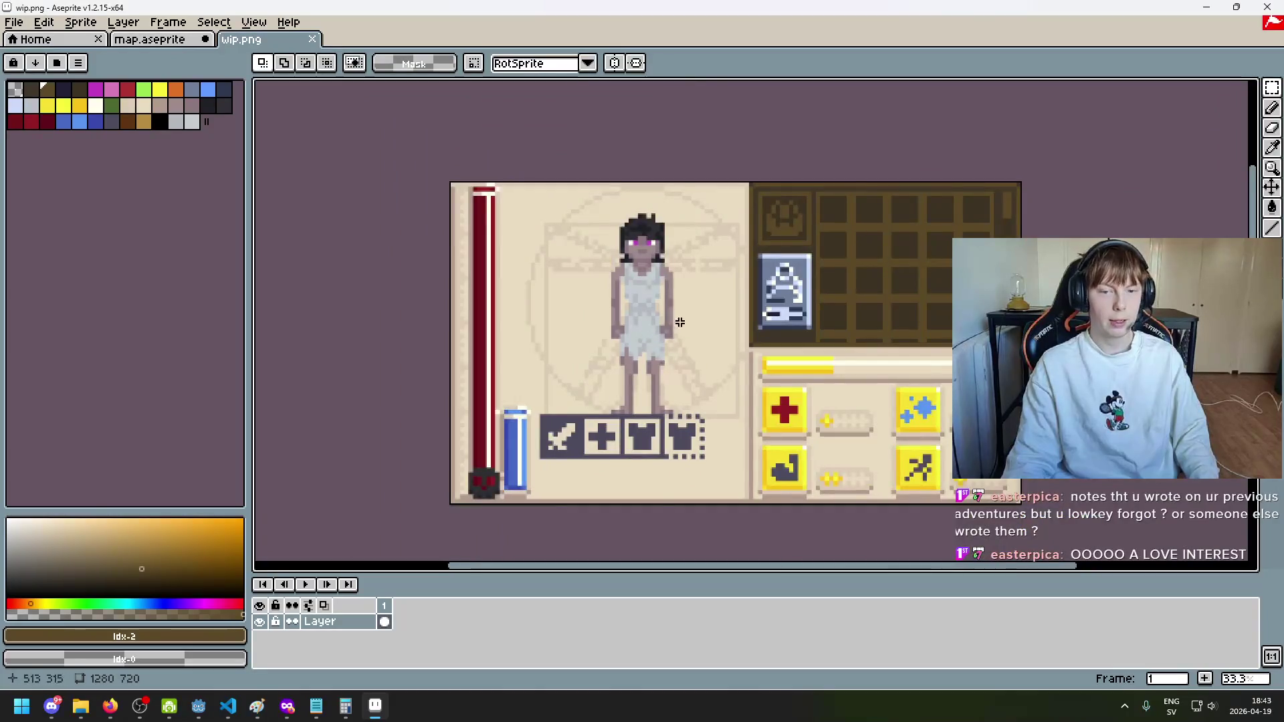
pyautogui.scroll(1, 680, 322)
pyautogui.scroll(1, 731, 325)
pyautogui.scroll(-1, 732, 325)
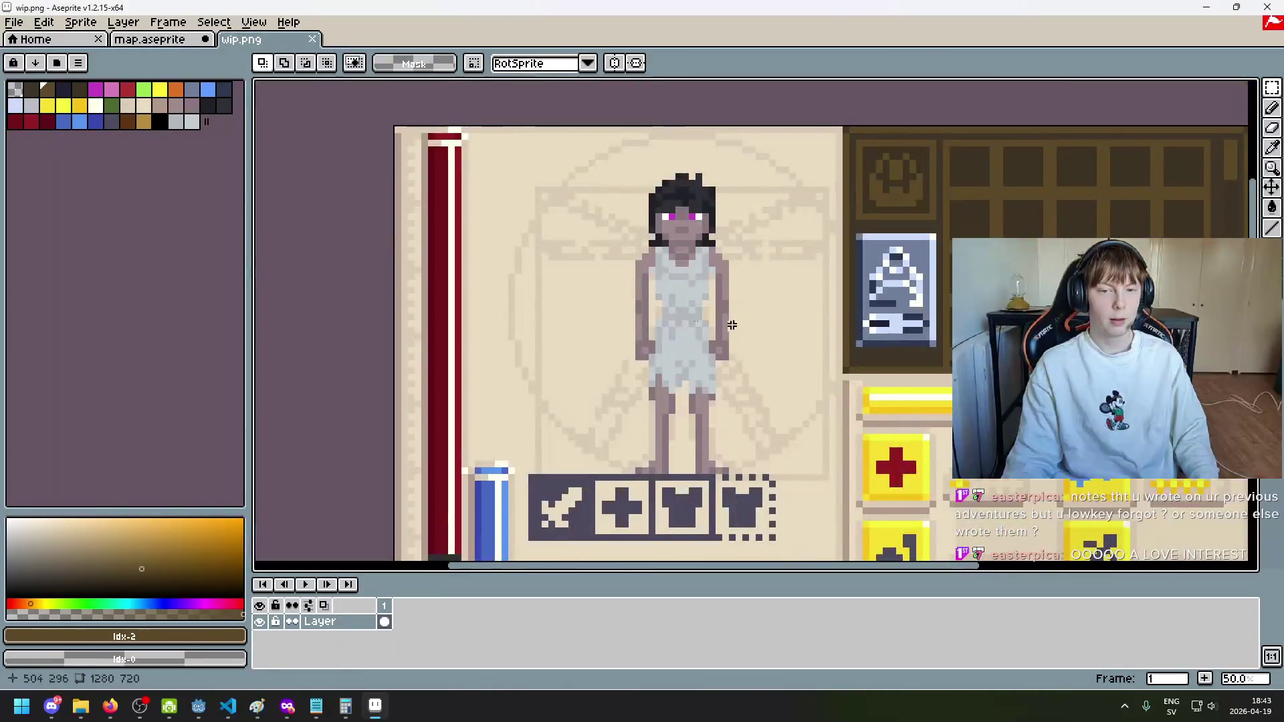
pyautogui.click(150, 38)
pyautogui.scroll(1, 676, 258)
pyautogui.hotkey('ctrl', 'v')
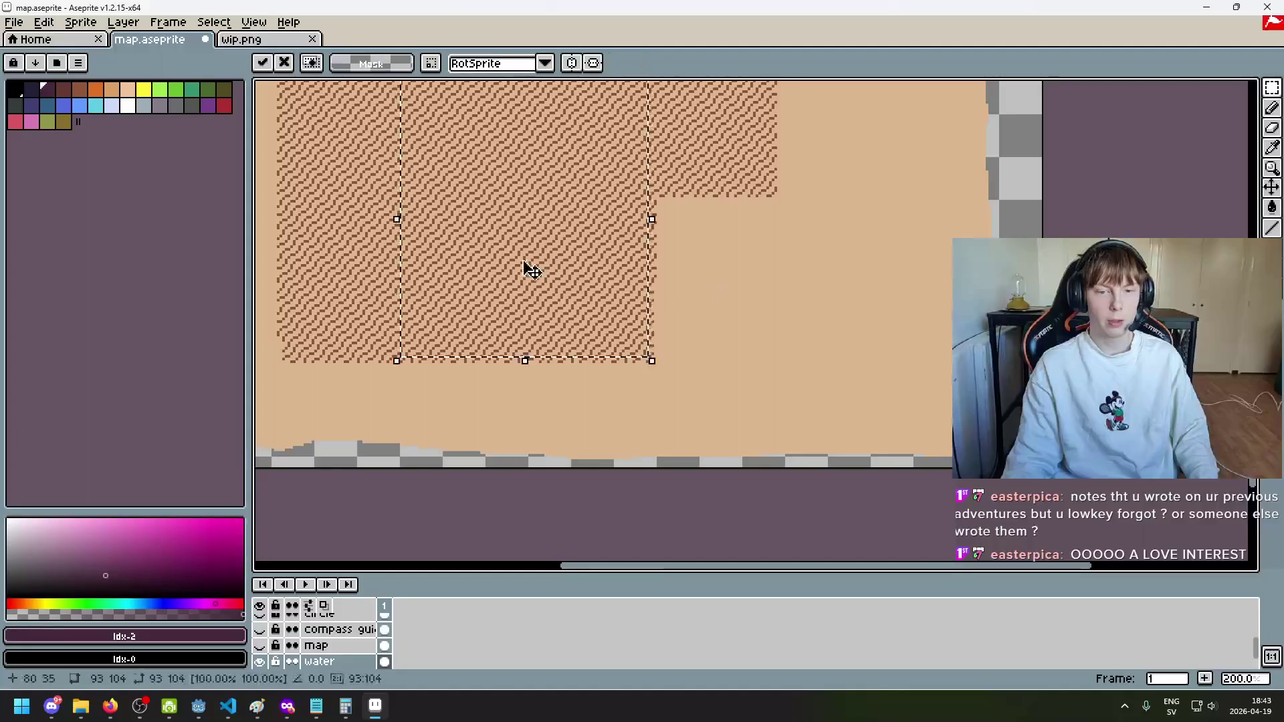
# Step: Try positioning the pasted hatching right and down, then undo and paste it again
pyautogui.moveTo(523, 262)
pyautogui.mouseDown()
pyautogui.moveTo(685, 353)
pyautogui.moveTo(705, 339)
pyautogui.moveTo(700, 327)
pyautogui.mouseUp()
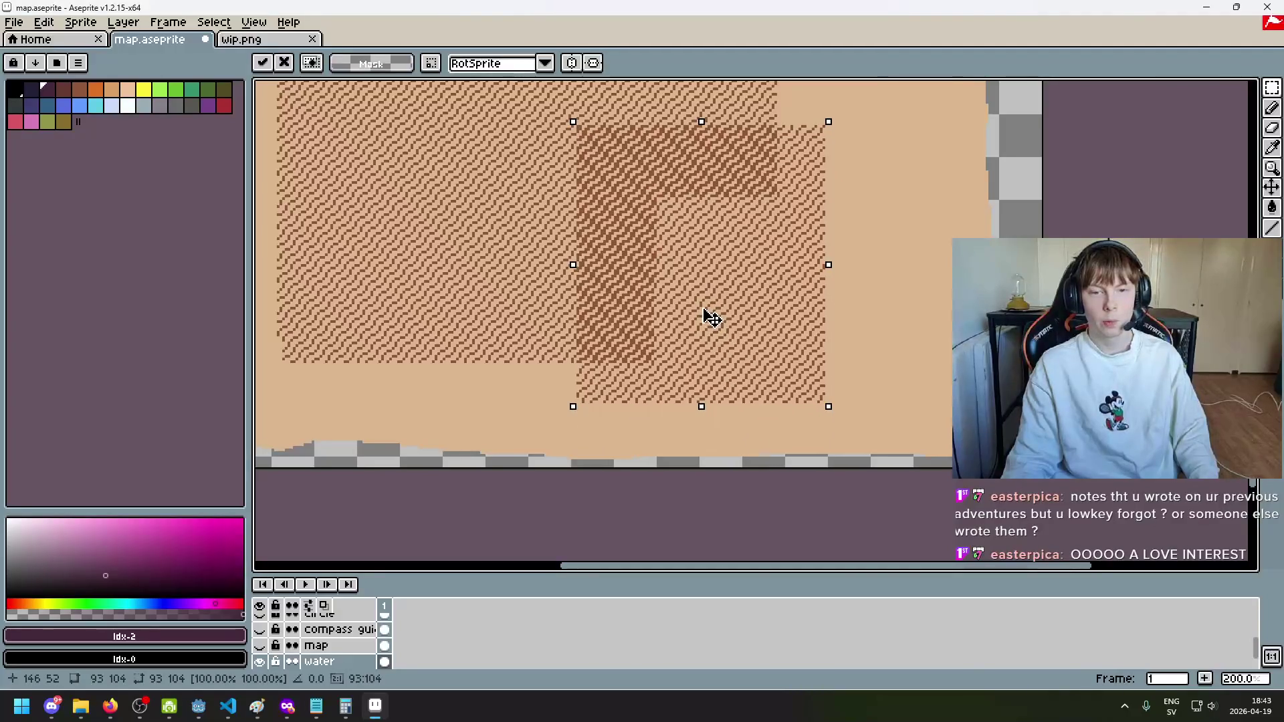
pyautogui.moveTo(704, 302)
pyautogui.mouseDown()
pyautogui.moveTo(763, 353)
pyautogui.moveTo(788, 355)
pyautogui.moveTo(763, 340)
pyautogui.mouseUp()
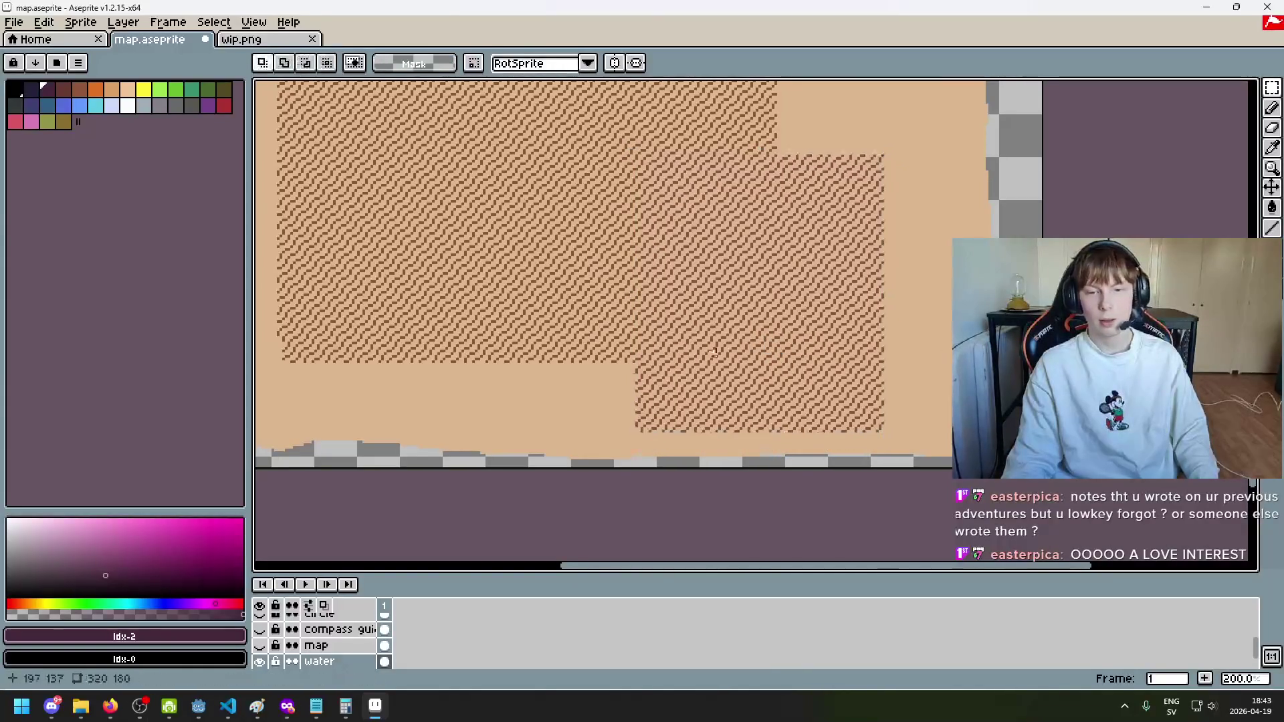
pyautogui.moveTo(533, 313)
pyautogui.mouseDown()
pyautogui.moveTo(807, 285)
pyautogui.moveTo(826, 377)
pyautogui.moveTo(872, 364)
pyautogui.moveTo(783, 365)
pyautogui.moveTo(895, 373)
pyautogui.mouseUp()
pyautogui.hotkey('ctrl', 'z')
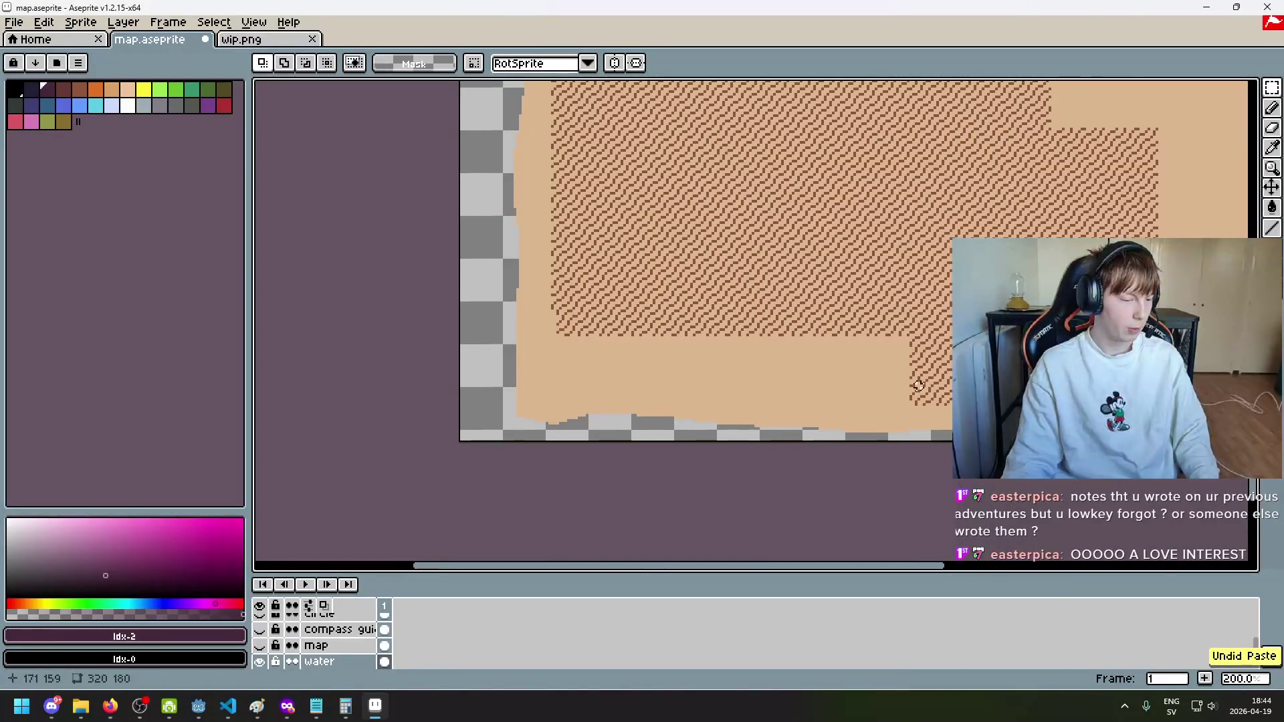
pyautogui.hotkey('ctrl', 'v')
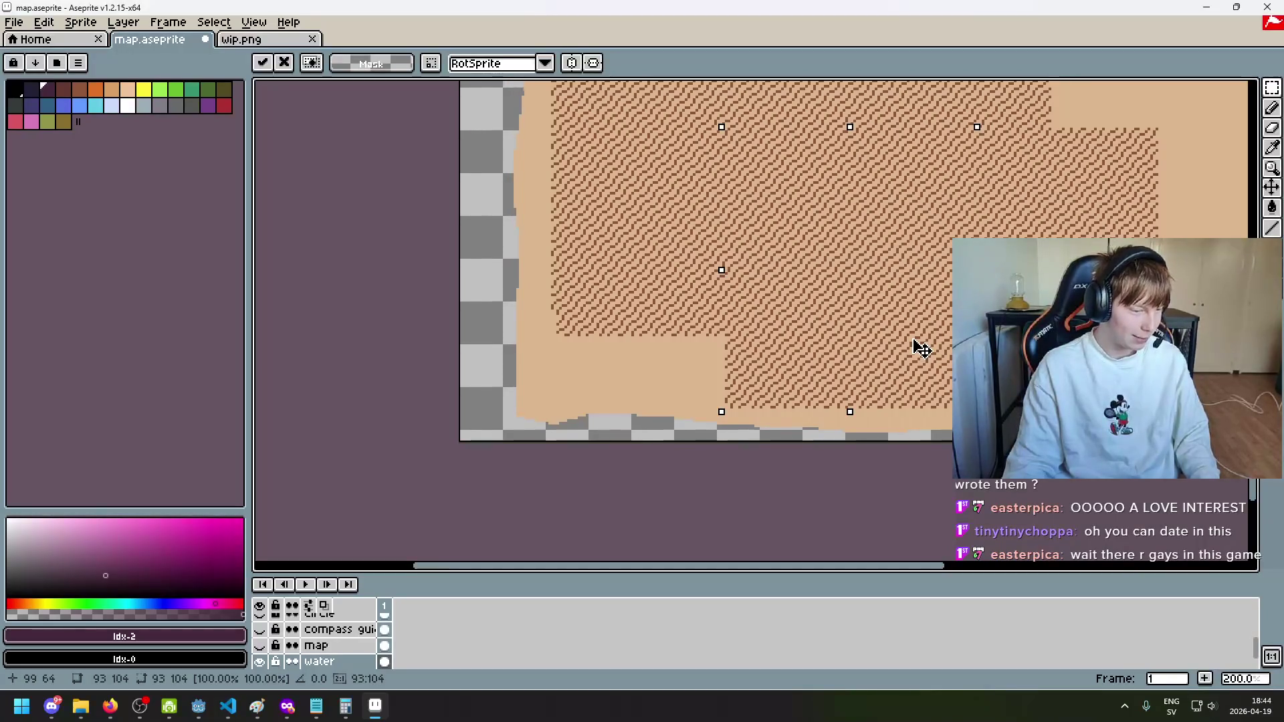
# Step: Align the pasted hatching's pattern and place it at the map's left edge
pyautogui.moveTo(927, 351); pyautogui.dragTo(919, 348)
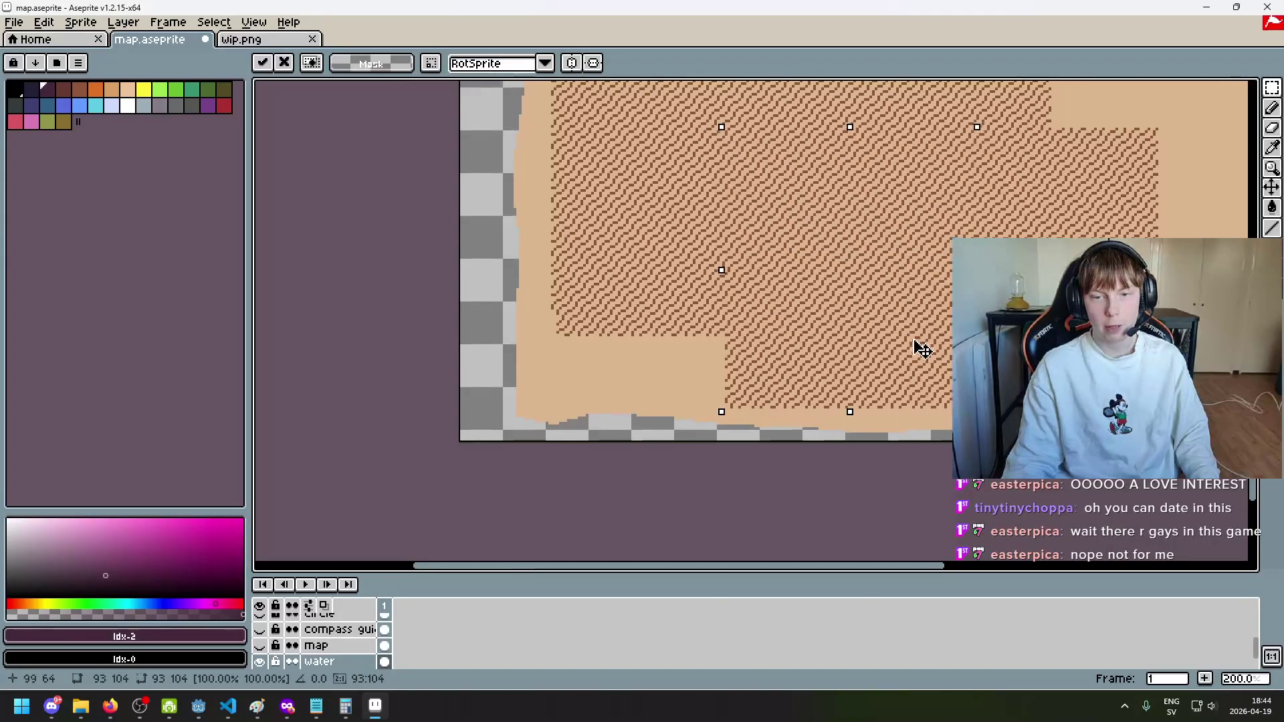
pyautogui.hscroll(-3, 934, 351)
pyautogui.moveTo(935, 351)
pyautogui.mouseDown()
pyautogui.moveTo(891, 333)
pyautogui.moveTo(796, 373)
pyautogui.moveTo(812, 365)
pyautogui.moveTo(817, 380)
pyautogui.mouseUp()
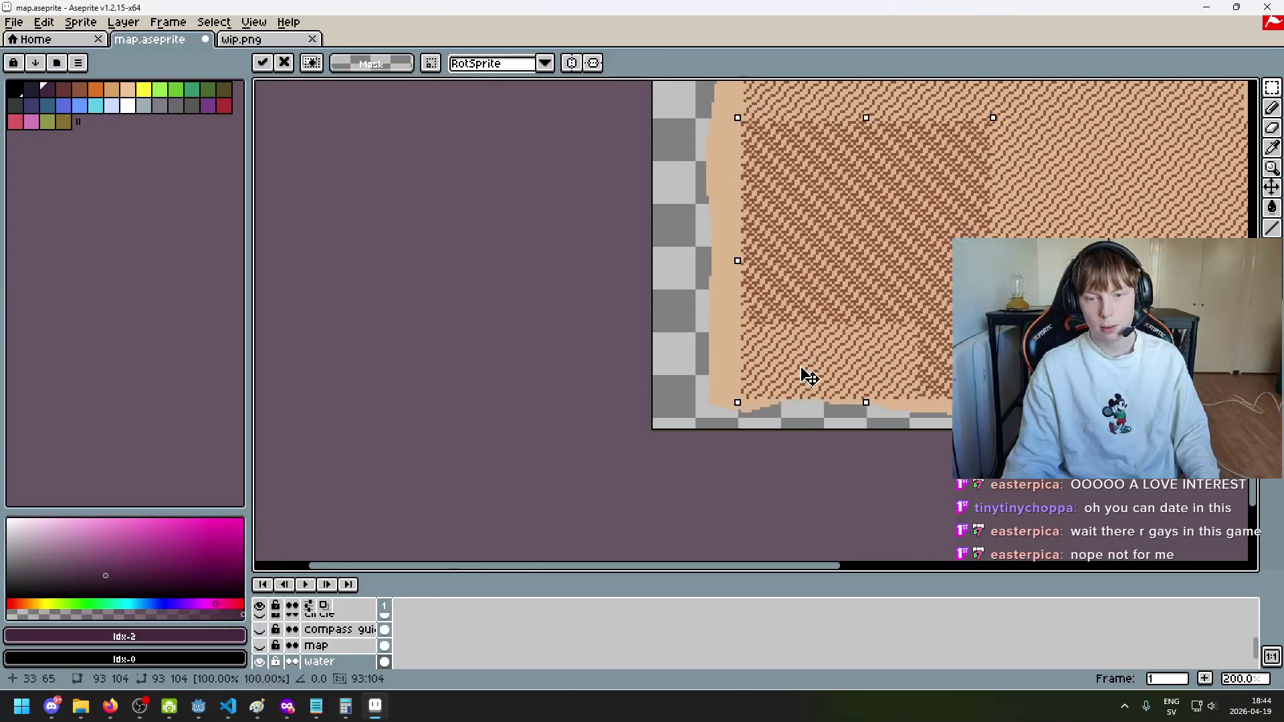
pyautogui.press('v')
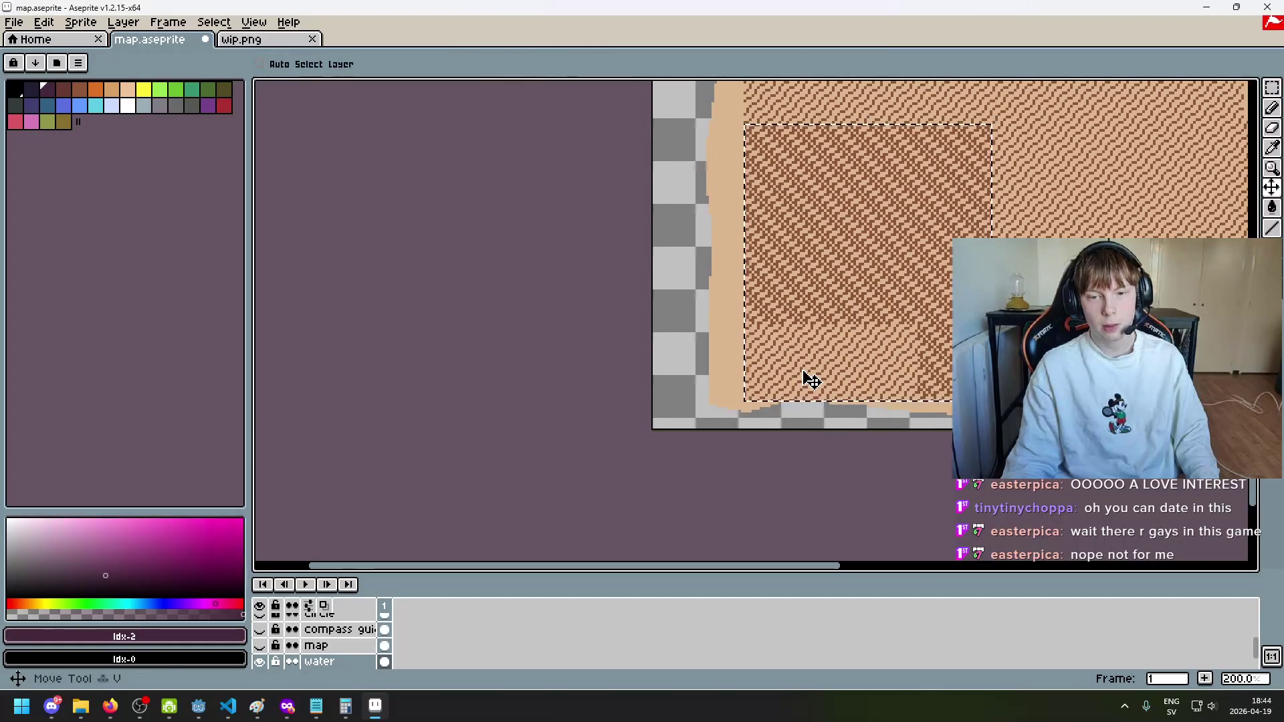
# Step: Paste another hatching copy toward the upper left and commit it
pyautogui.hotkey('ctrl', 'v')
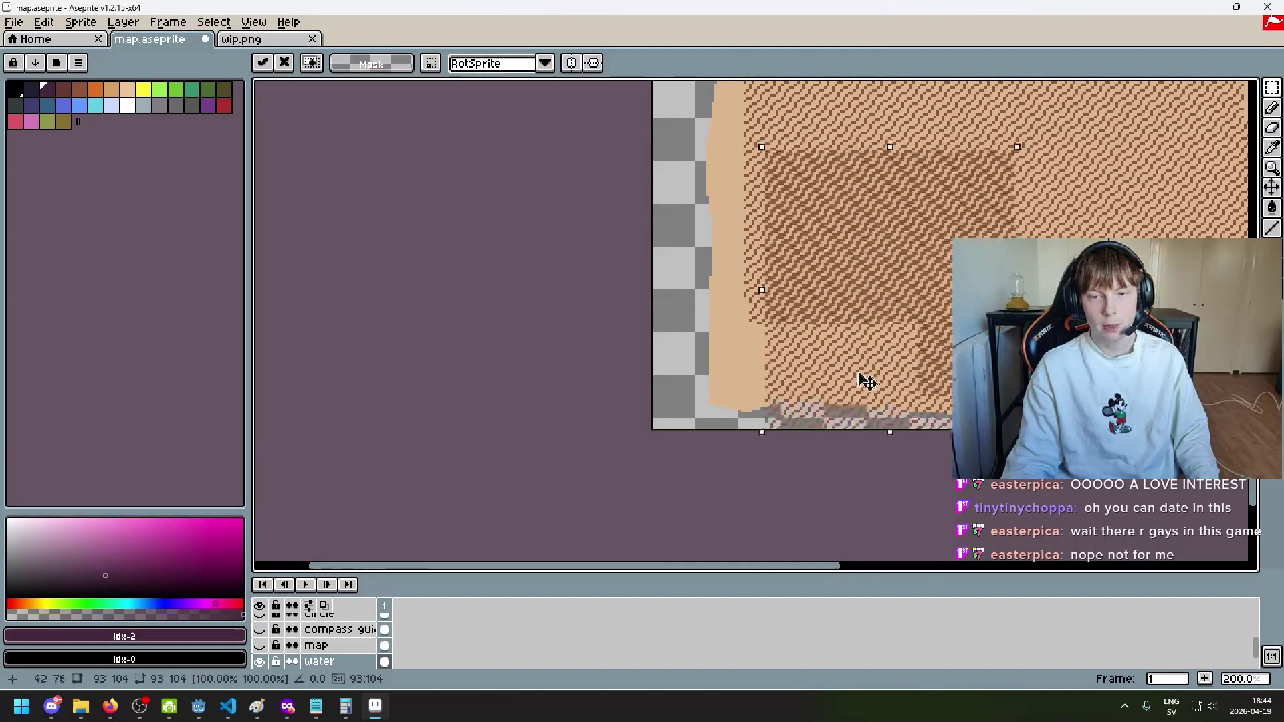
pyautogui.moveTo(868, 382)
pyautogui.mouseDown()
pyautogui.moveTo(842, 352)
pyautogui.moveTo(854, 354)
pyautogui.moveTo(843, 360)
pyautogui.mouseUp()
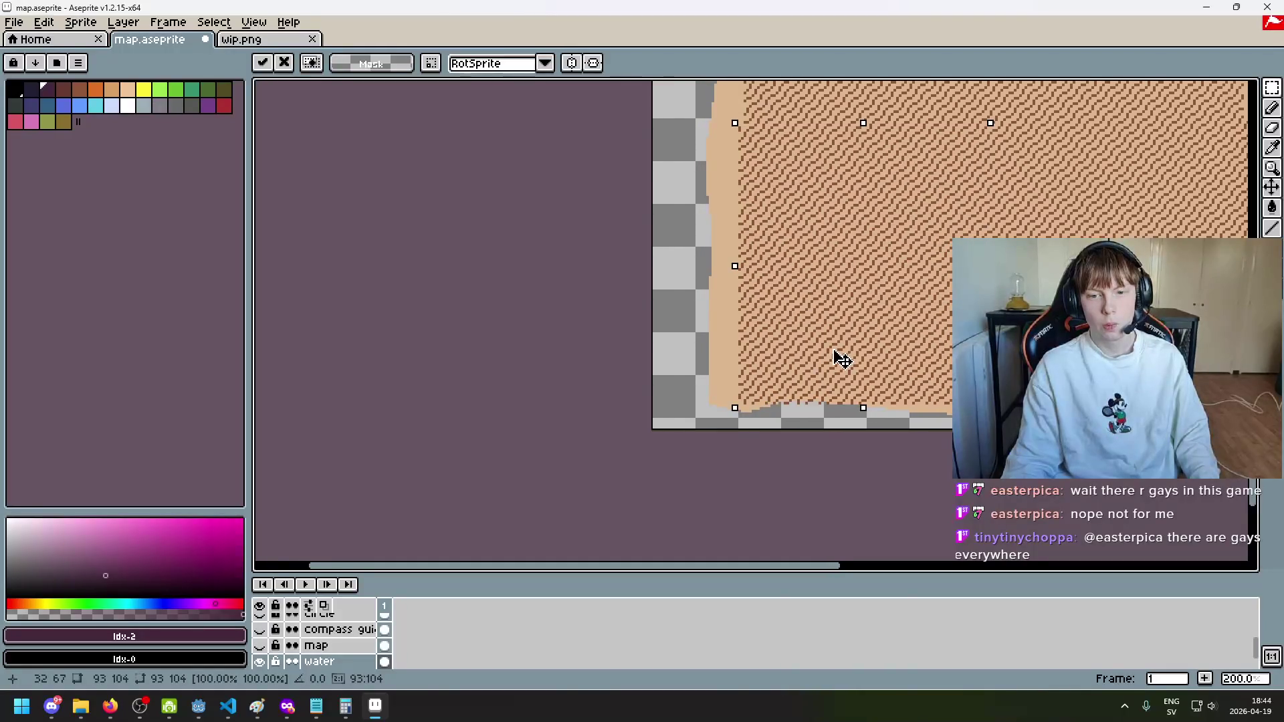
pyautogui.press('Return')
pyautogui.scroll(-2, 880, 292)
pyautogui.scroll(3, 728, 318)
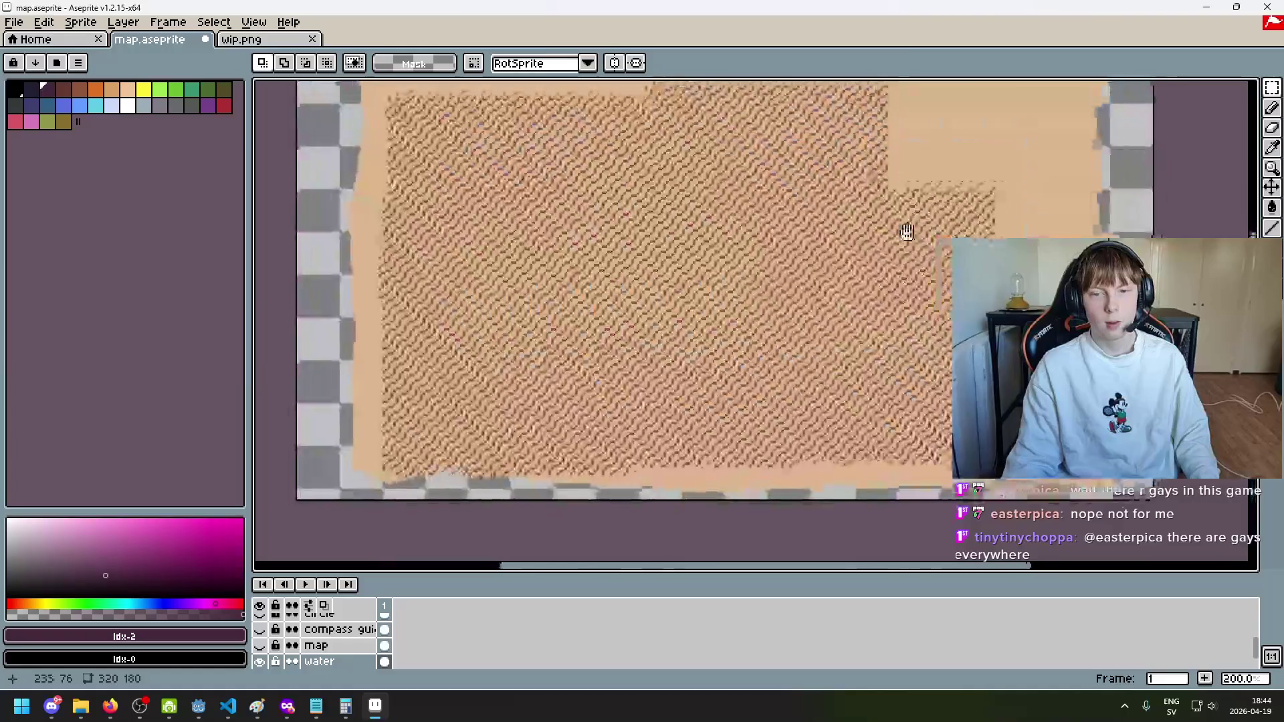
# Step: Paste a hatch copy, line it up on the map's right side and commit it
pyautogui.hotkey('ctrl', 'v')
pyautogui.moveTo(472, 340)
pyautogui.mouseDown()
pyautogui.moveTo(808, 305)
pyautogui.moveTo(773, 305)
pyautogui.mouseUp()
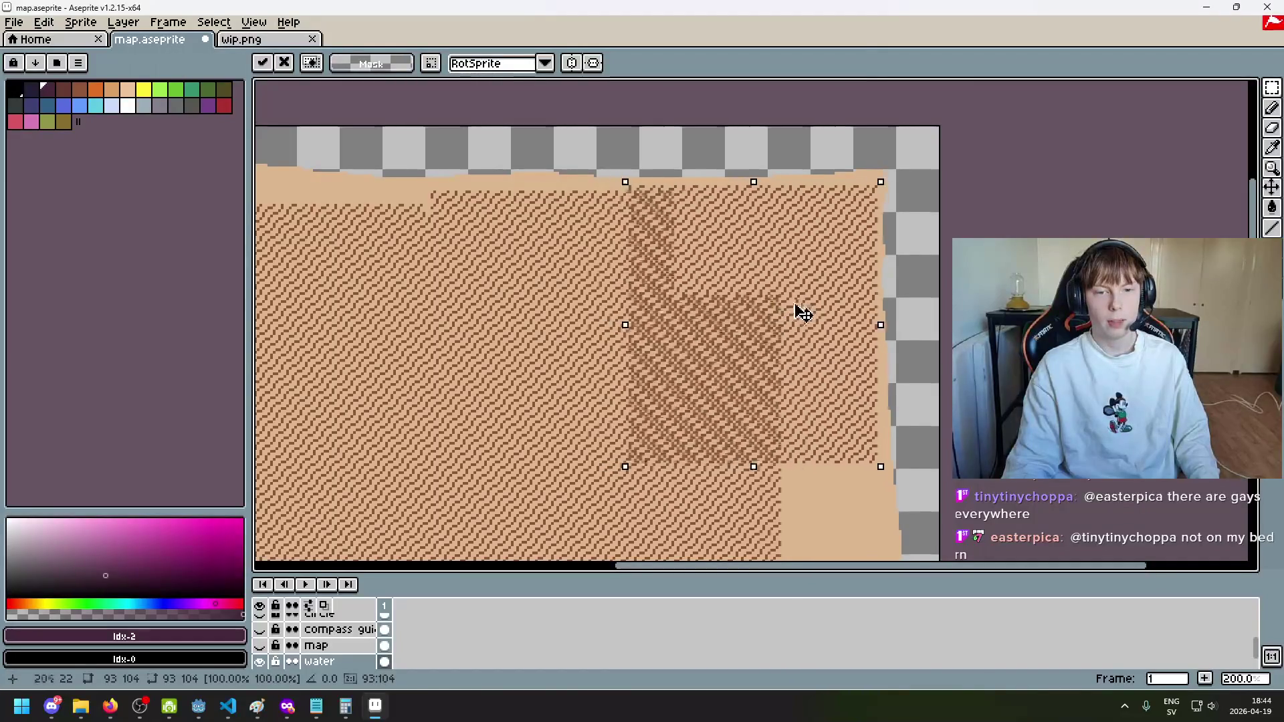
pyautogui.moveTo(799, 305); pyautogui.dragTo(789, 297)
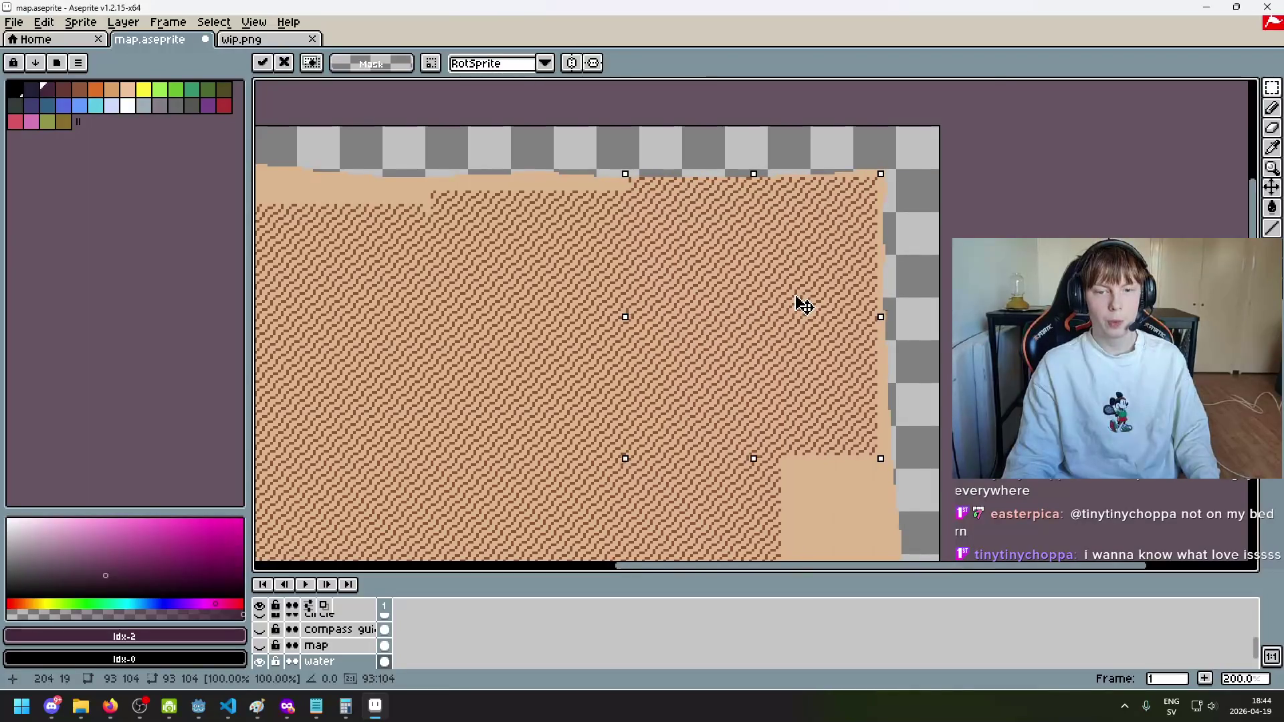
pyautogui.press('Return')
pyautogui.scroll(-3, 884, 204)
pyautogui.hscroll(2, 884, 204)
# Step: Paste another hatch block right and down to fill the gaps, then paste one more copy
pyautogui.hotkey('ctrl', 'v')
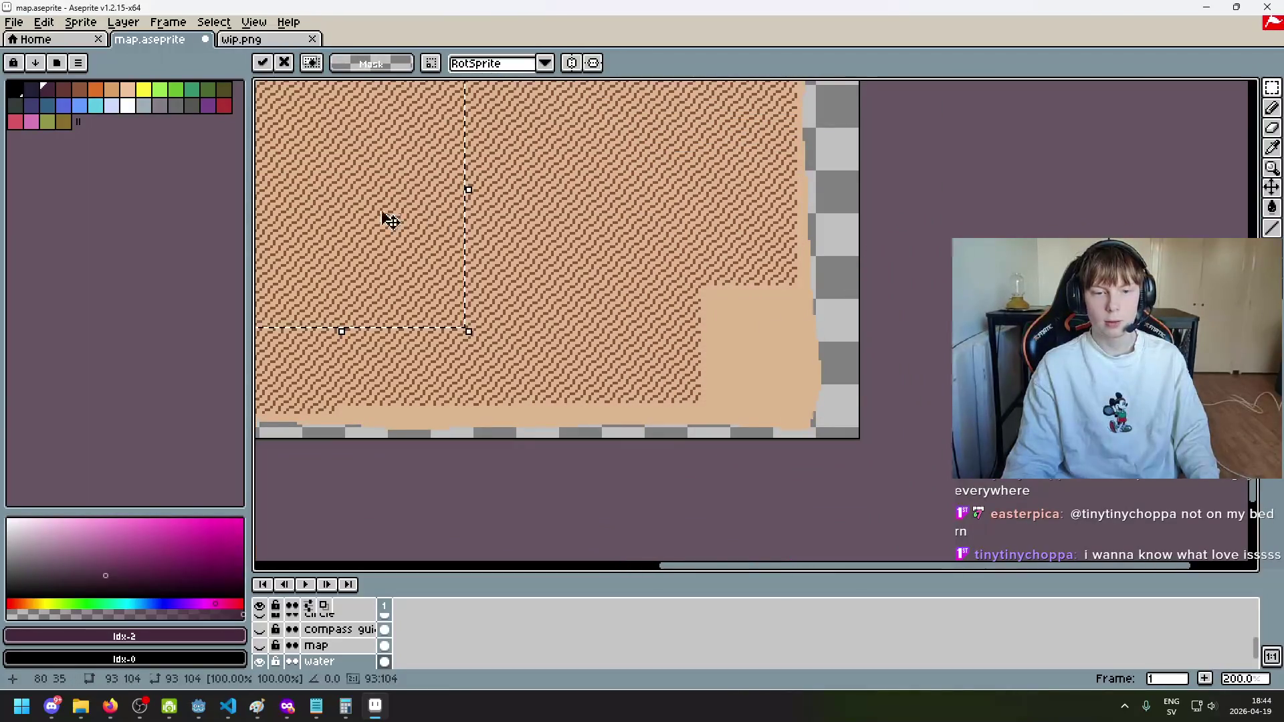
pyautogui.moveTo(387, 215)
pyautogui.mouseDown()
pyautogui.moveTo(709, 306)
pyautogui.moveTo(692, 300)
pyautogui.mouseUp()
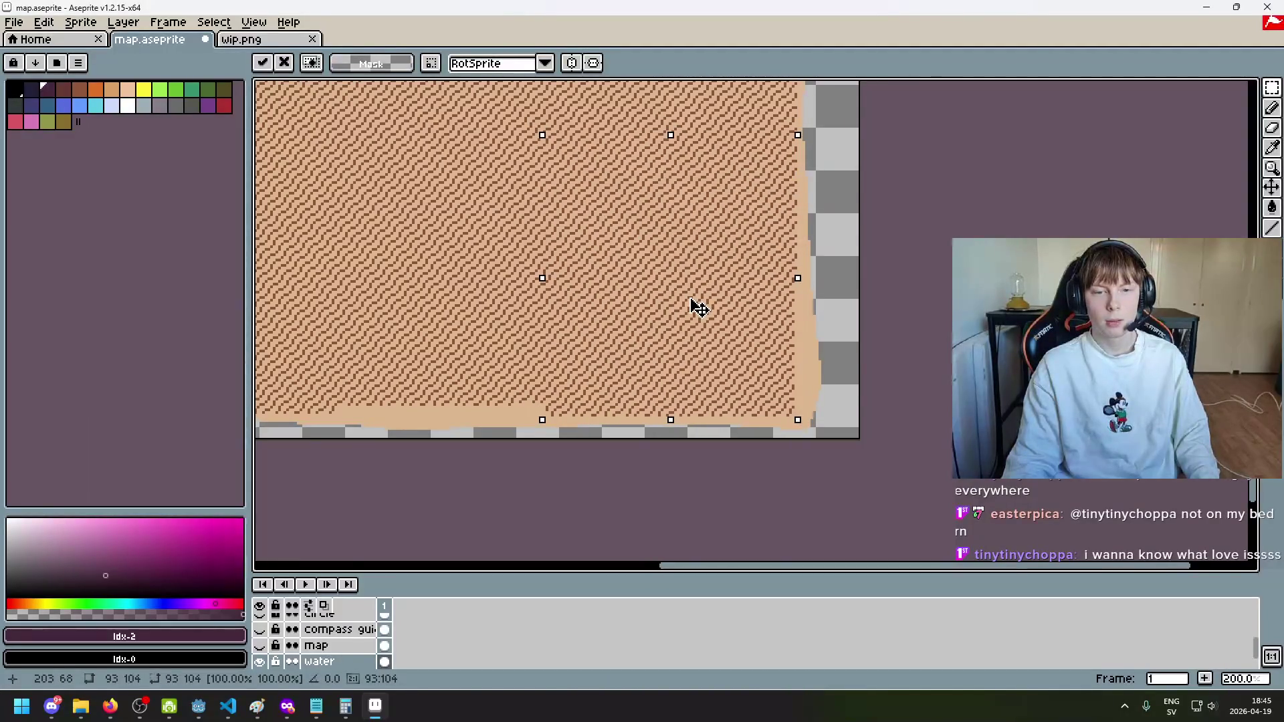
pyautogui.click(886, 340)
pyautogui.hscroll(-3, 754, 367)
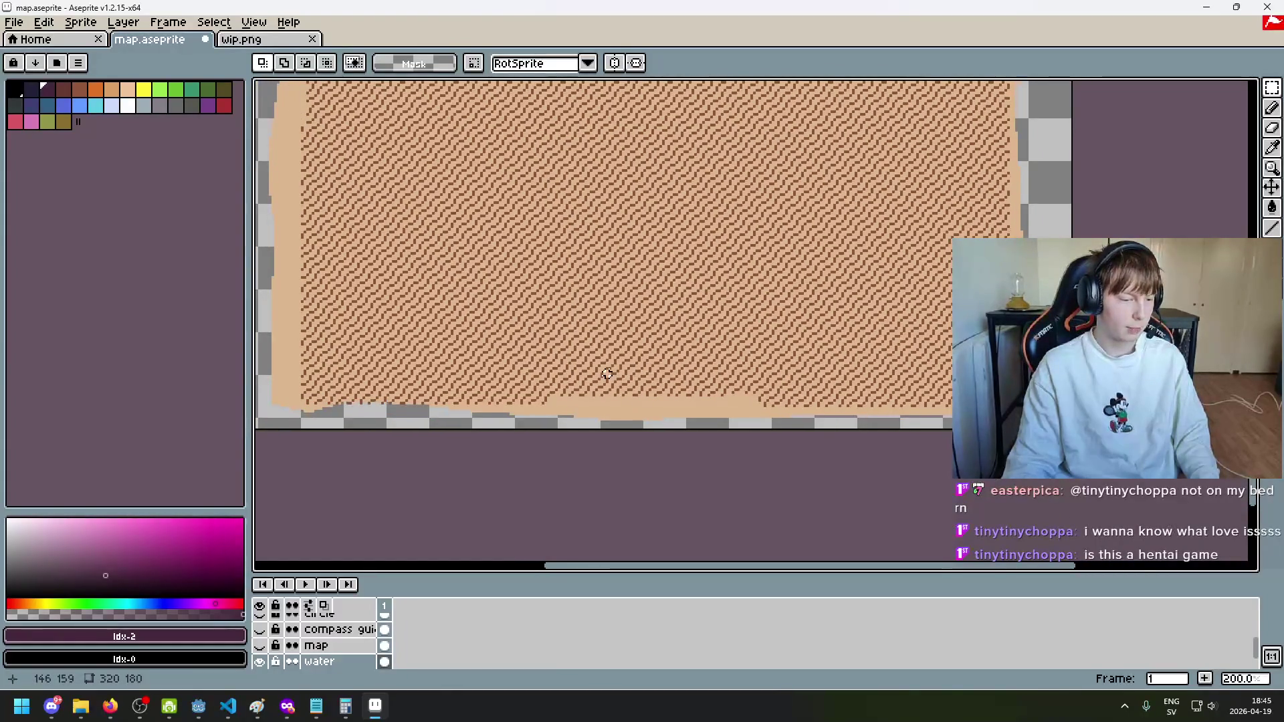
pyautogui.scroll(-3, 618, 361)
pyautogui.scroll(3, 620, 330)
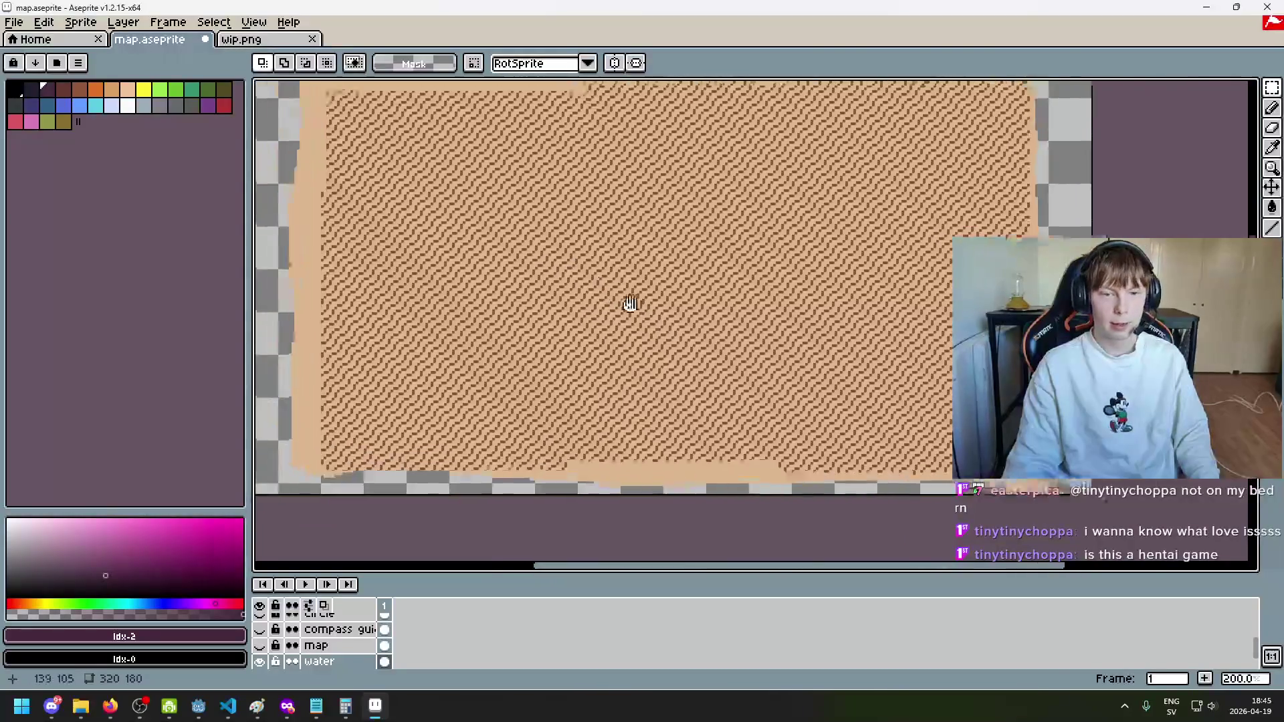
pyautogui.moveTo(631, 301)
pyautogui.mouseDown()
pyautogui.moveTo(685, 309)
pyautogui.moveTo(687, 332)
pyautogui.mouseUp()
pyautogui.hotkey('ctrl', 'v')
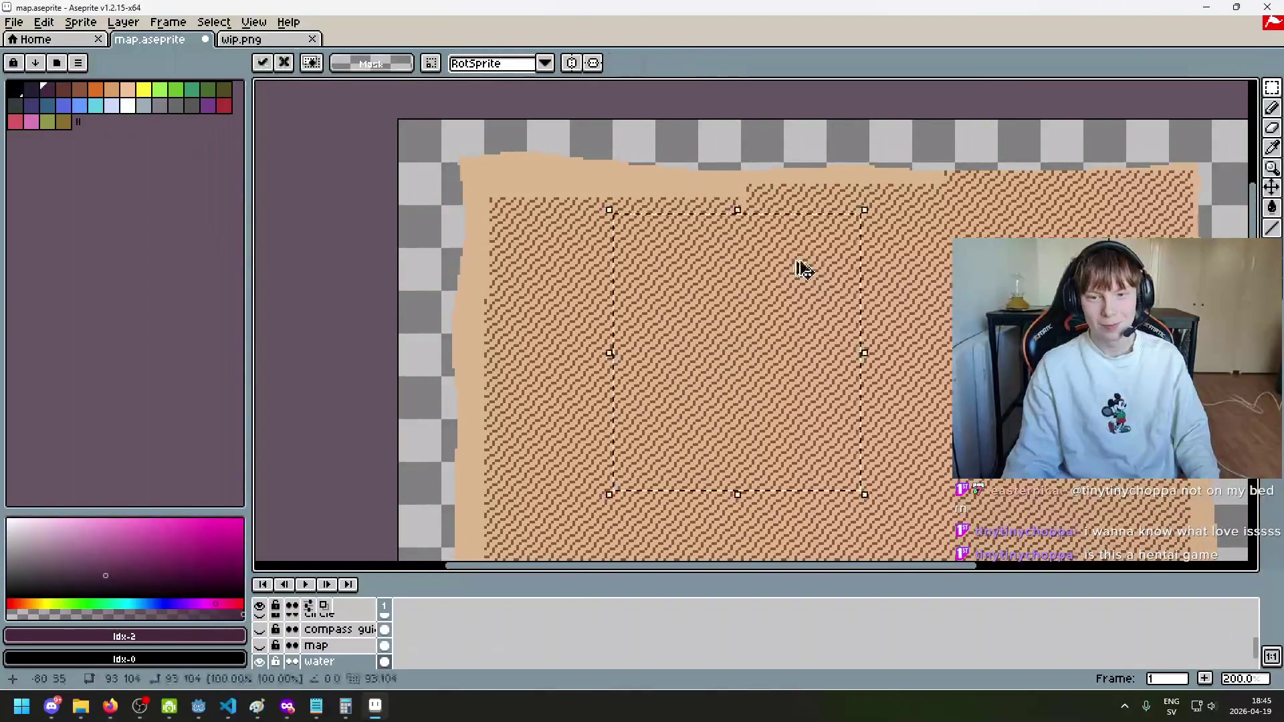
# Step: Align the pasted hatch block up and right, undoing a misplaced move of the selection
pyautogui.moveTo(800, 267)
pyautogui.mouseDown()
pyautogui.moveTo(856, 253)
pyautogui.moveTo(852, 244)
pyautogui.moveTo(842, 278)
pyautogui.moveTo(840, 244)
pyautogui.moveTo(841, 258)
pyautogui.moveTo(827, 252)
pyautogui.mouseUp()
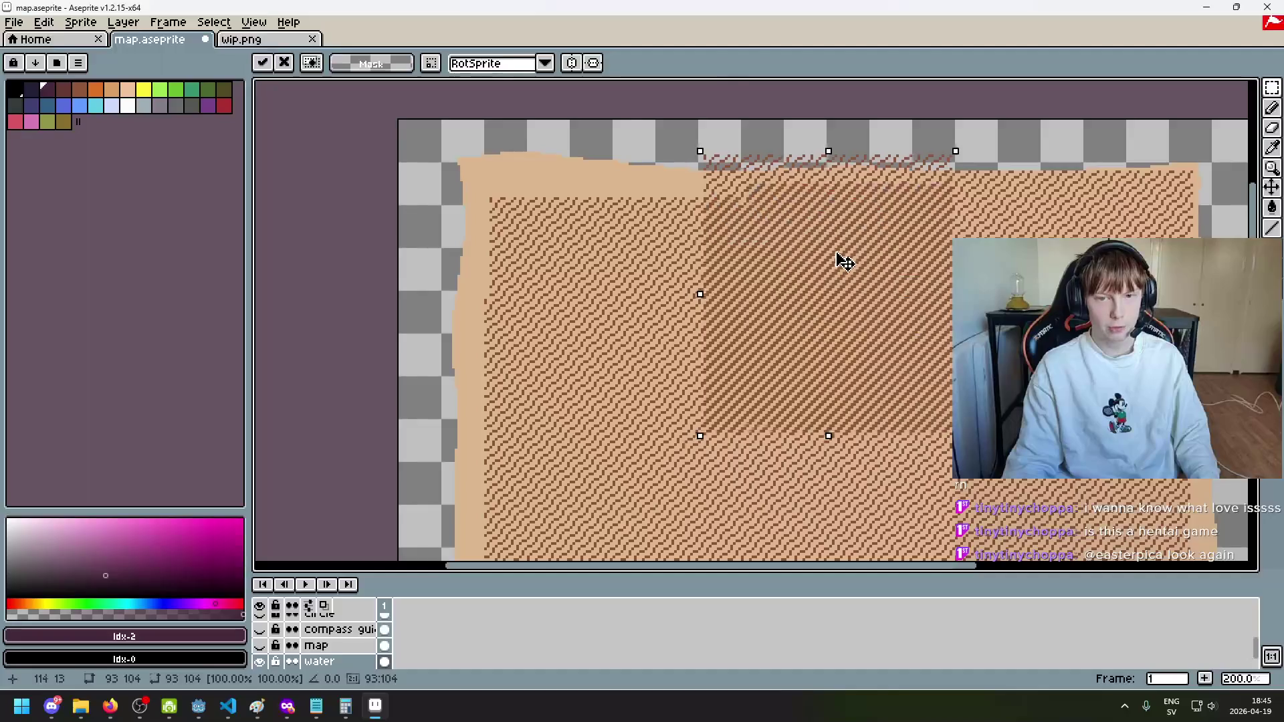
pyautogui.moveTo(834, 255); pyautogui.dragTo(832, 256)
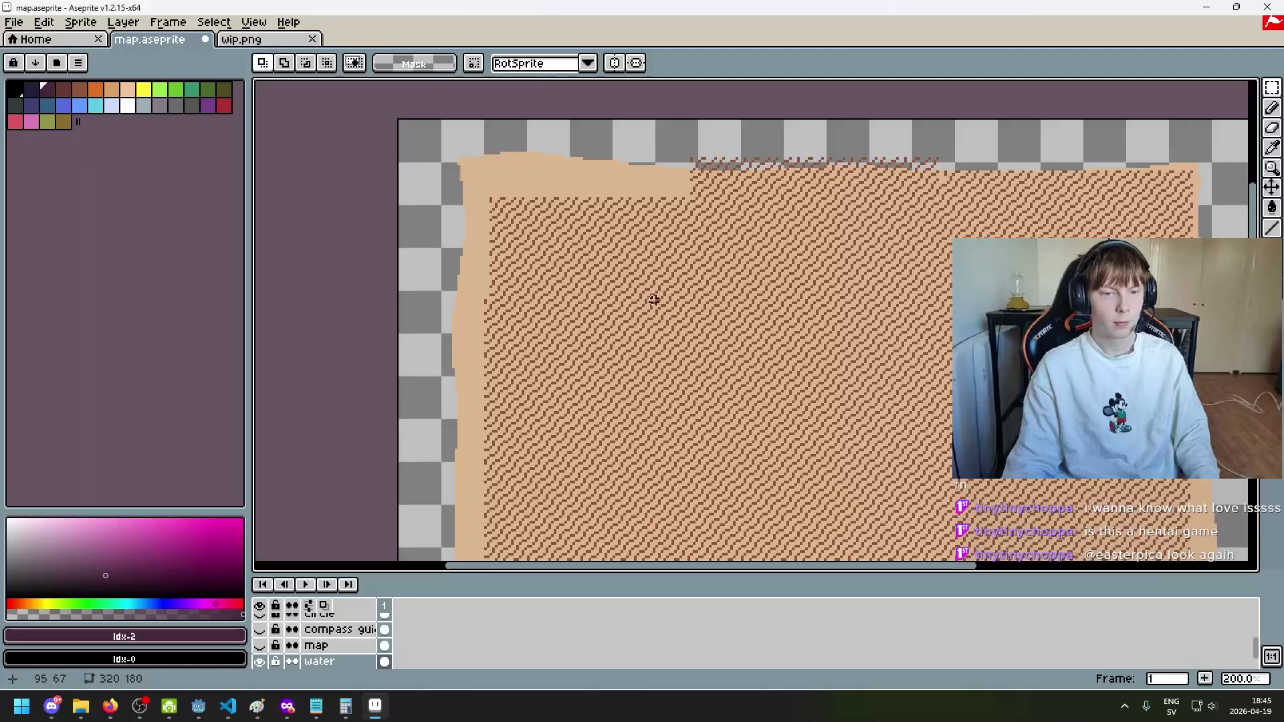
pyautogui.moveTo(608, 210); pyautogui.dragTo(864, 495)
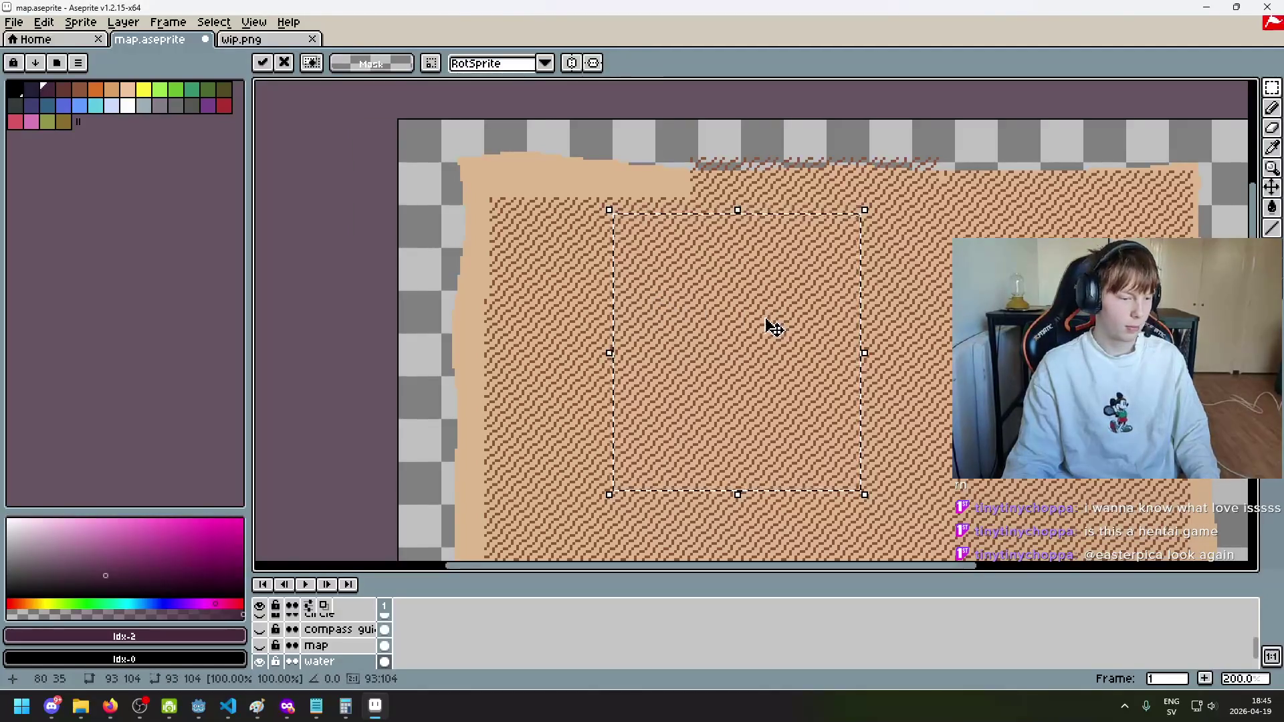
pyautogui.moveTo(769, 327); pyautogui.dragTo(584, 190)
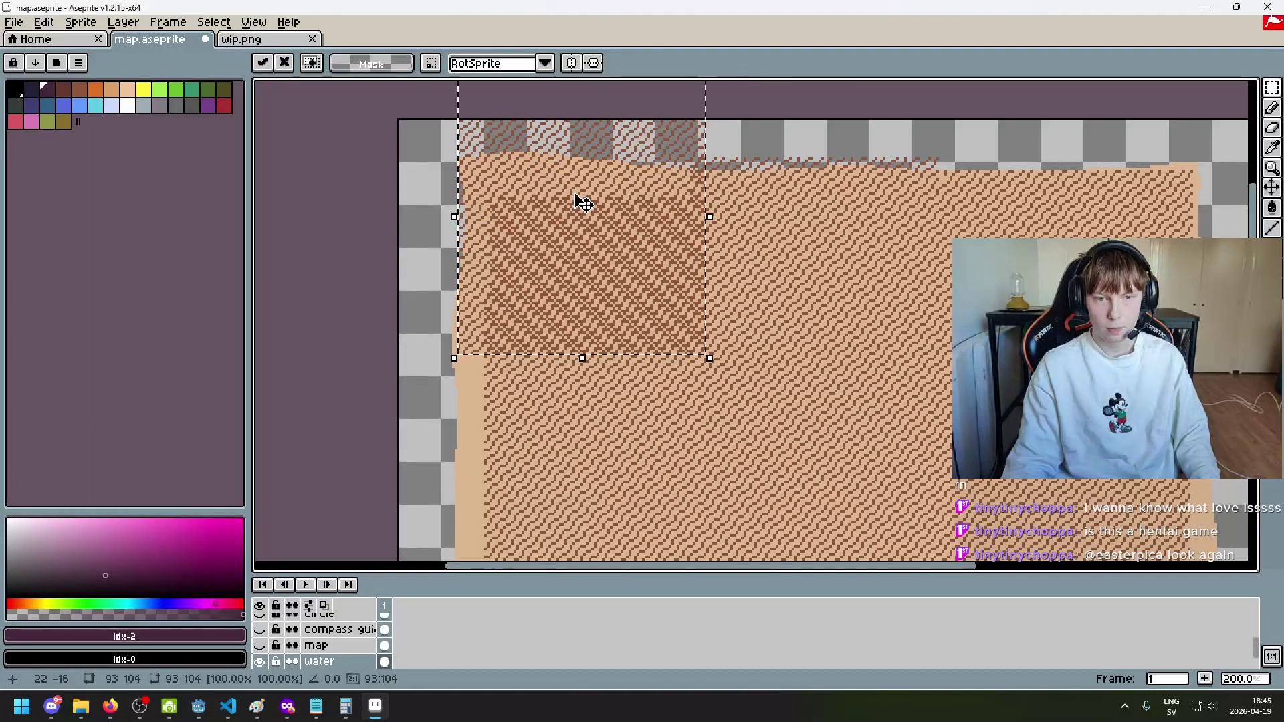
pyautogui.hotkey('ctrl', 'z')
pyautogui.moveTo(1137, 216)
pyautogui.mouseDown()
pyautogui.moveTo(860, 396)
pyautogui.moveTo(496, 544)
pyautogui.moveTo(544, 419)
pyautogui.mouseUp()
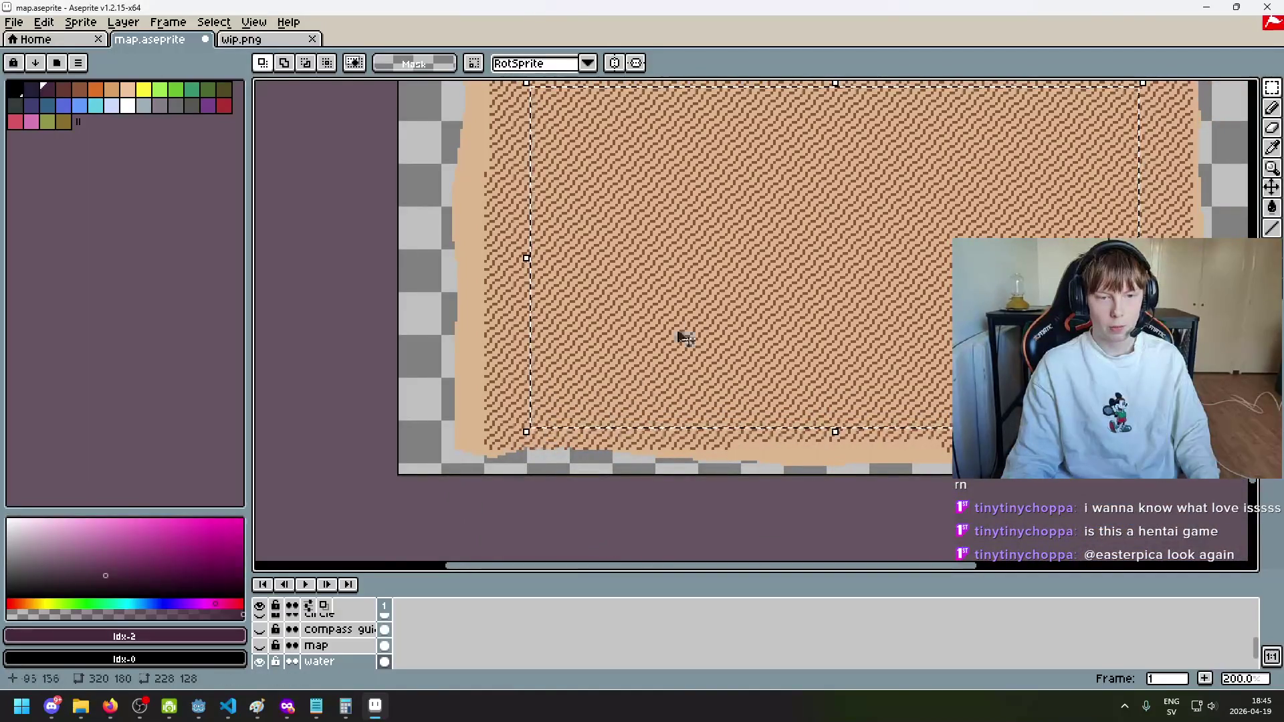
pyautogui.click(443, 269)
# Step: Place a 228x128 hatch block further left and commit it
pyautogui.hotkey('ctrl', 'v')
pyautogui.moveTo(783, 321)
pyautogui.mouseDown()
pyautogui.moveTo(582, 336)
pyautogui.moveTo(567, 321)
pyautogui.moveTo(563, 342)
pyautogui.moveTo(572, 337)
pyautogui.moveTo(555, 318)
pyautogui.mouseUp()
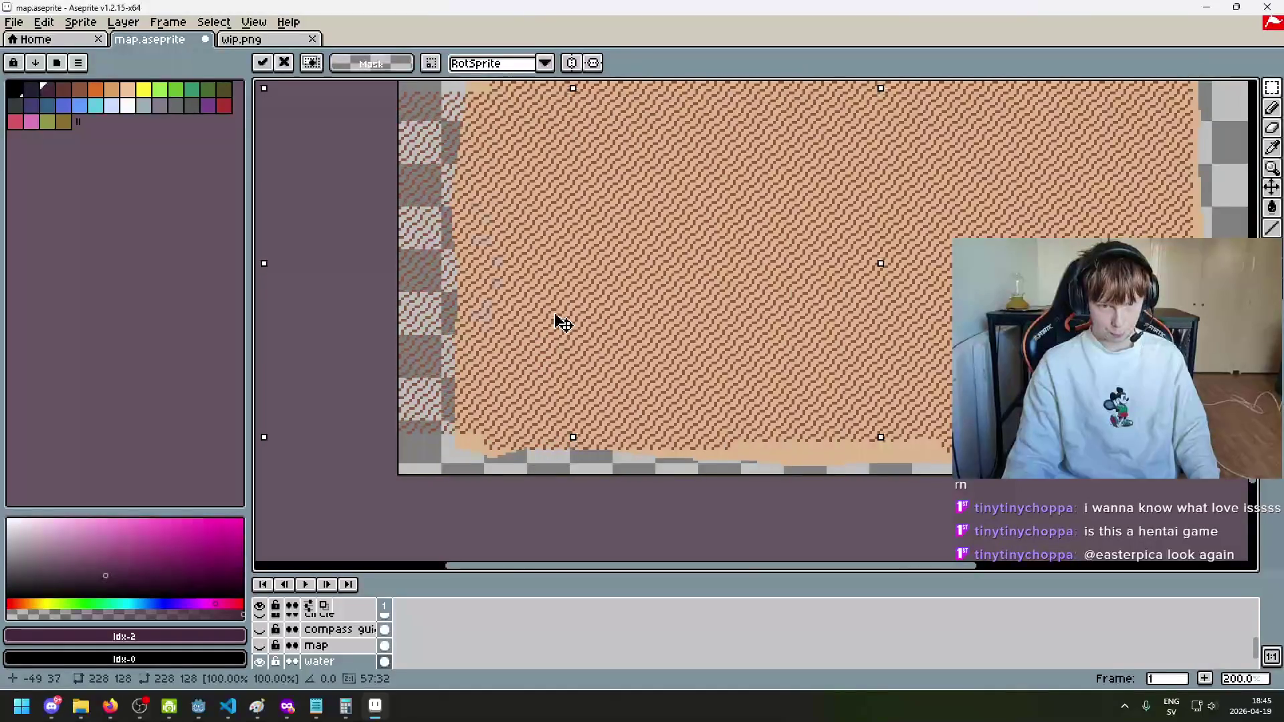
pyautogui.hotkey('ctrl', 'd')
pyautogui.scroll(3, 798, 379)
# Step: Add one more hatch copy over the upper-left map, then paste another block
pyautogui.hotkey('ctrl', 'v')
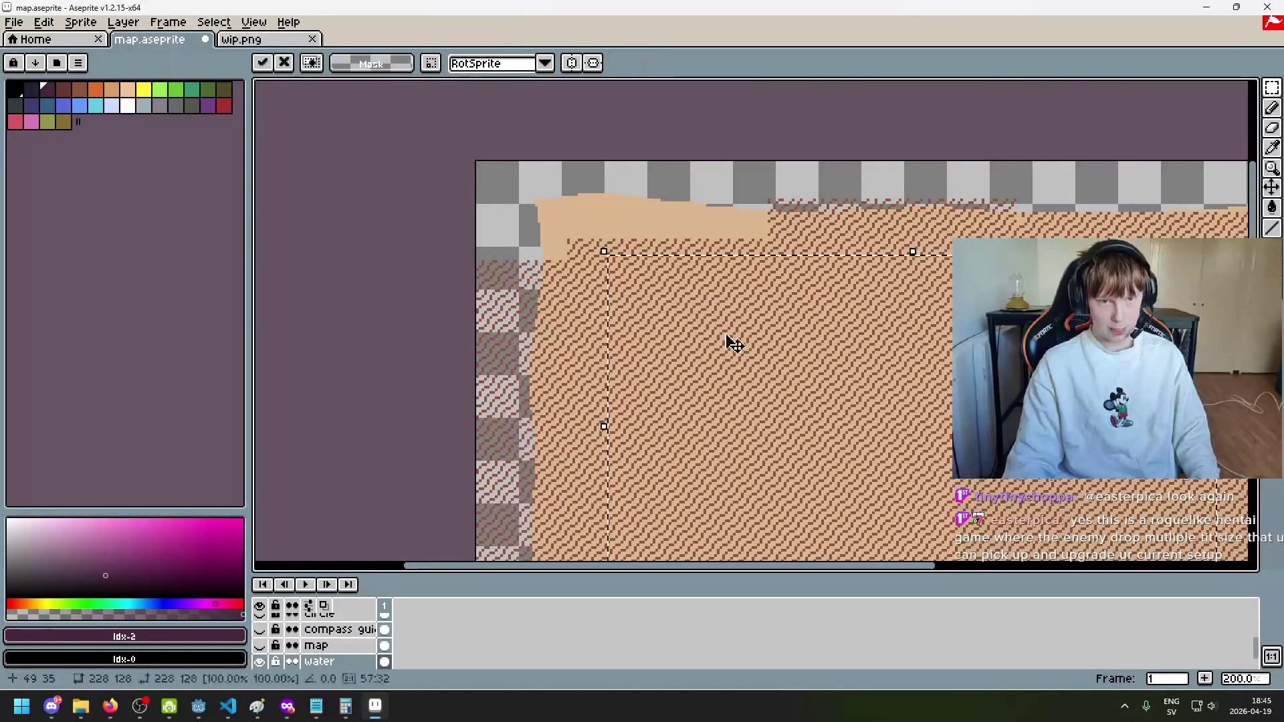
pyautogui.moveTo(518, 239)
pyautogui.mouseDown()
pyautogui.moveTo(555, 257)
pyautogui.moveTo(542, 255)
pyautogui.mouseUp()
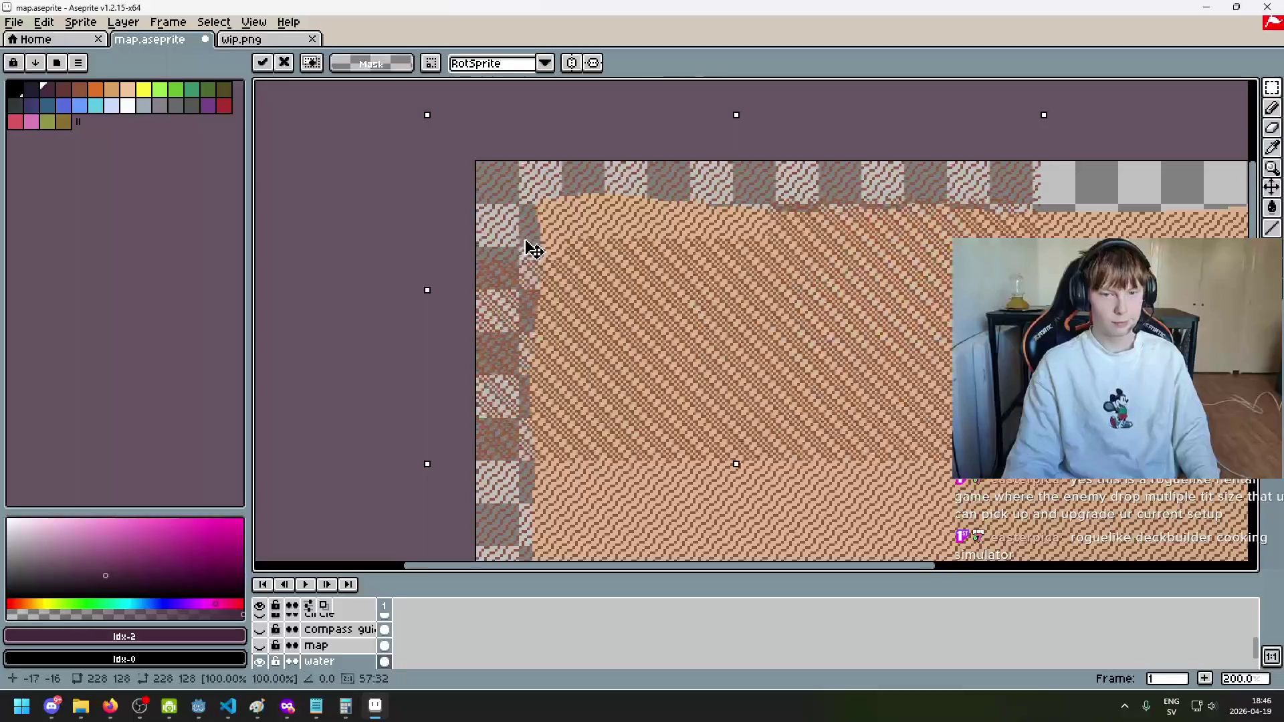
pyautogui.moveTo(533, 255)
pyautogui.mouseDown()
pyautogui.moveTo(512, 252)
pyautogui.moveTo(531, 246)
pyautogui.moveTo(530, 258)
pyautogui.mouseUp()
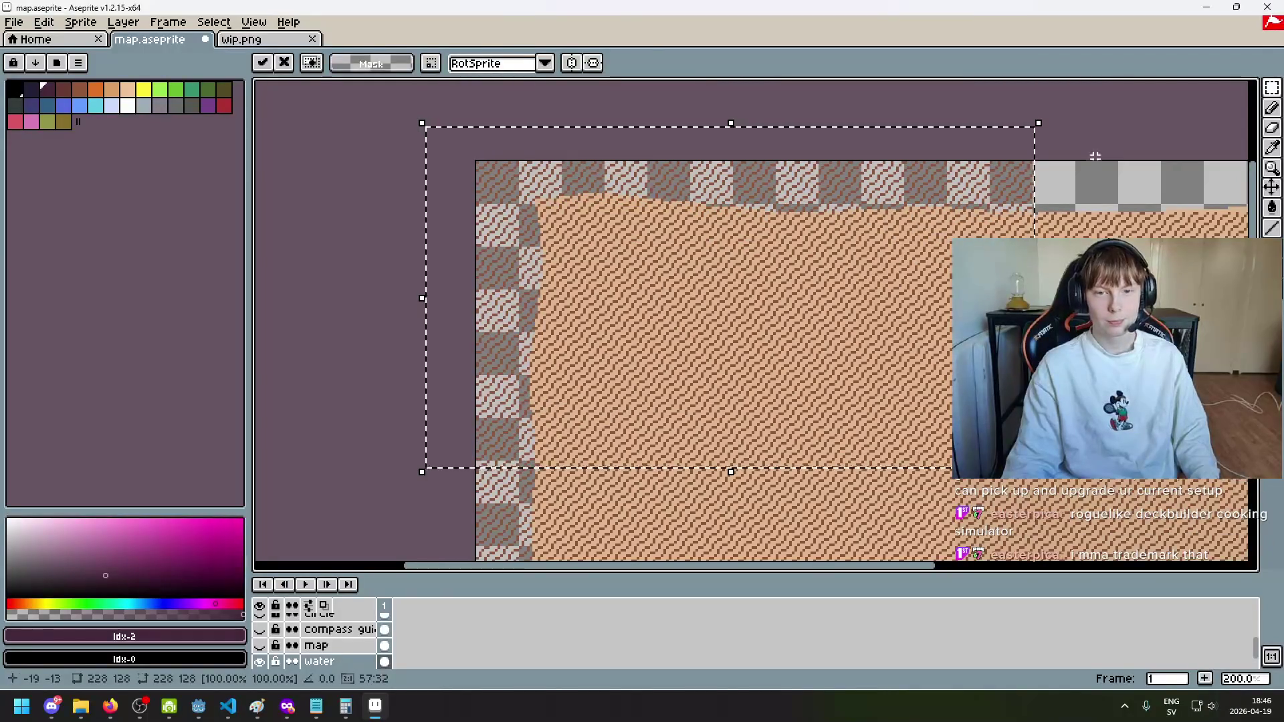
pyautogui.hotkey('ctrl', 'd')
pyautogui.hscroll(10, 949, 161)
pyautogui.scroll(1, 555, 172)
pyautogui.hotkey('ctrl', 'v')
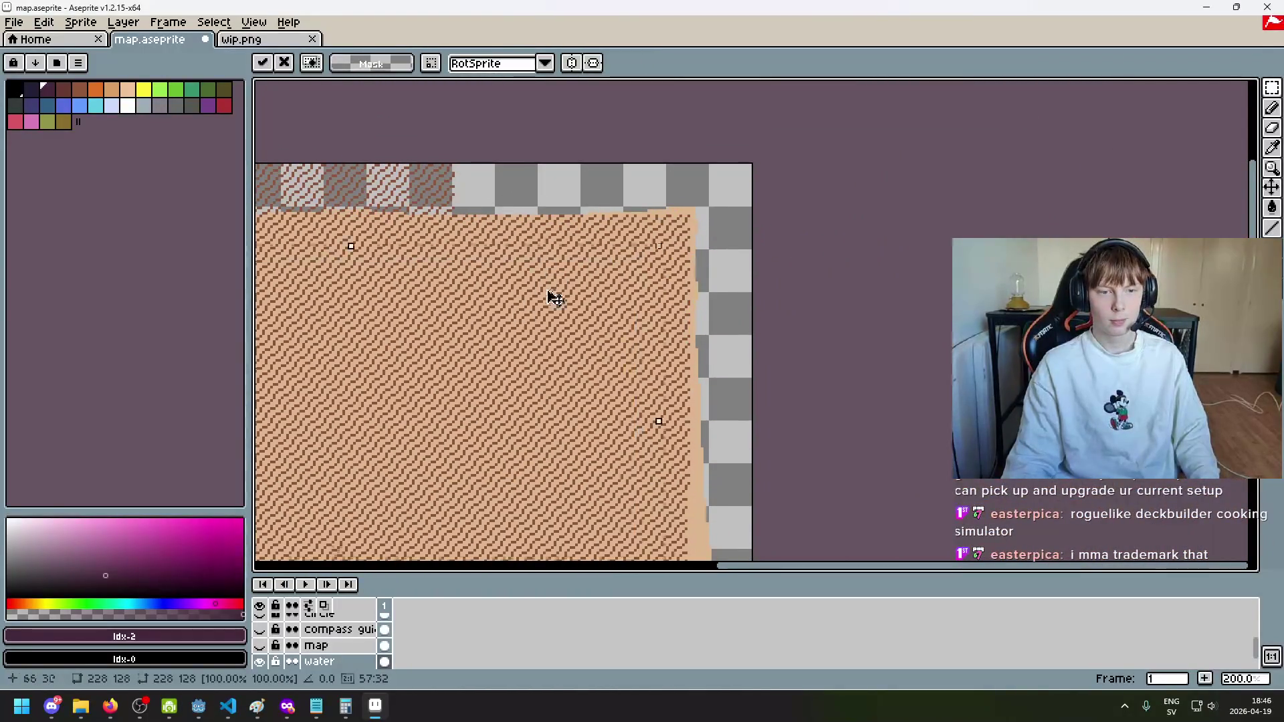
# Step: Nudge the floating 228x128 hatch block along the top edge until its pixels match the hatching
pyautogui.moveTo(664, 228)
pyautogui.mouseDown()
pyautogui.moveTo(701, 241)
pyautogui.moveTo(727, 218)
pyautogui.moveTo(722, 203)
pyautogui.mouseUp()
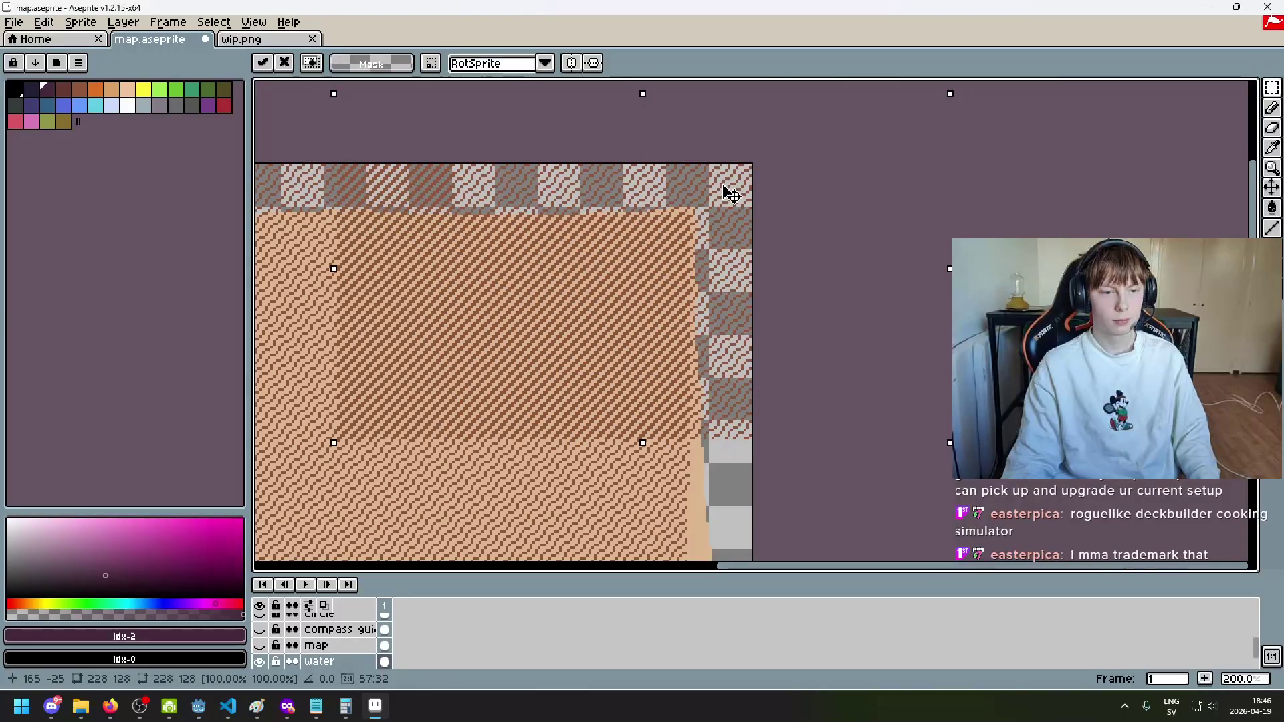
pyautogui.moveTo(724, 189)
pyautogui.mouseDown()
pyautogui.moveTo(711, 210)
pyautogui.moveTo(656, 229)
pyautogui.mouseUp()
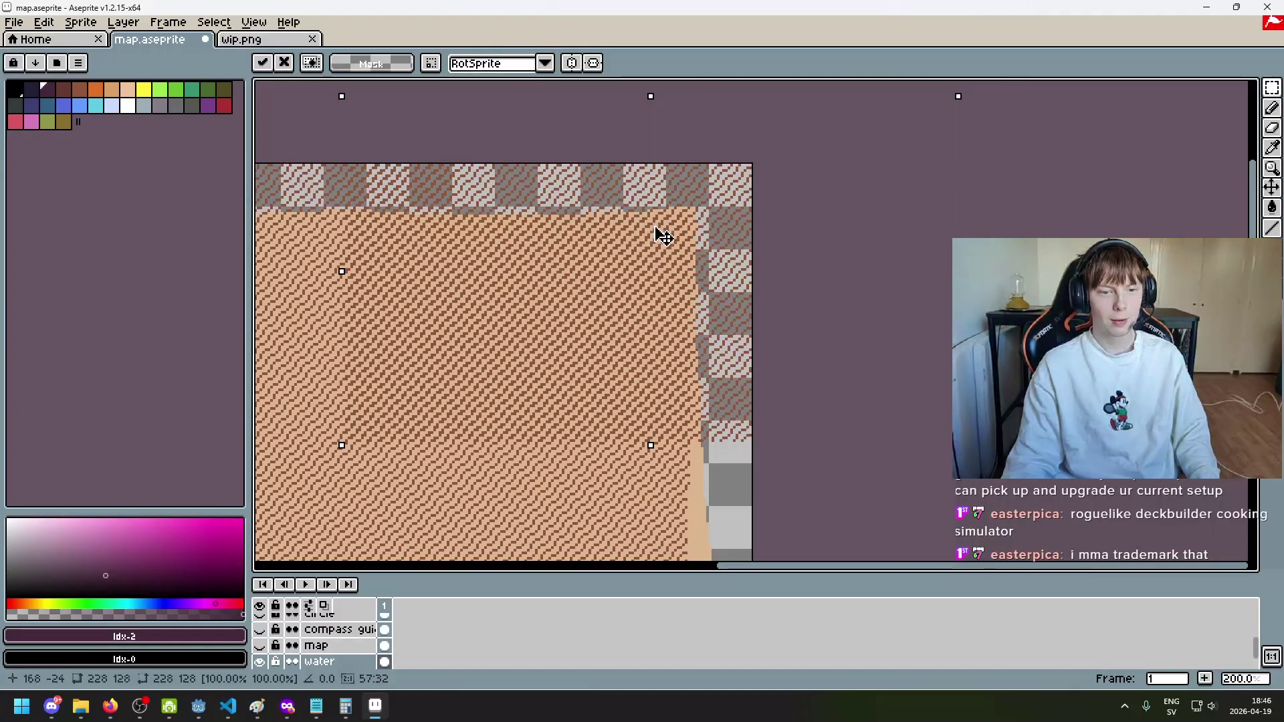
pyautogui.moveTo(664, 231)
pyautogui.mouseDown()
pyautogui.moveTo(664, 217)
pyautogui.moveTo(636, 284)
pyautogui.mouseUp()
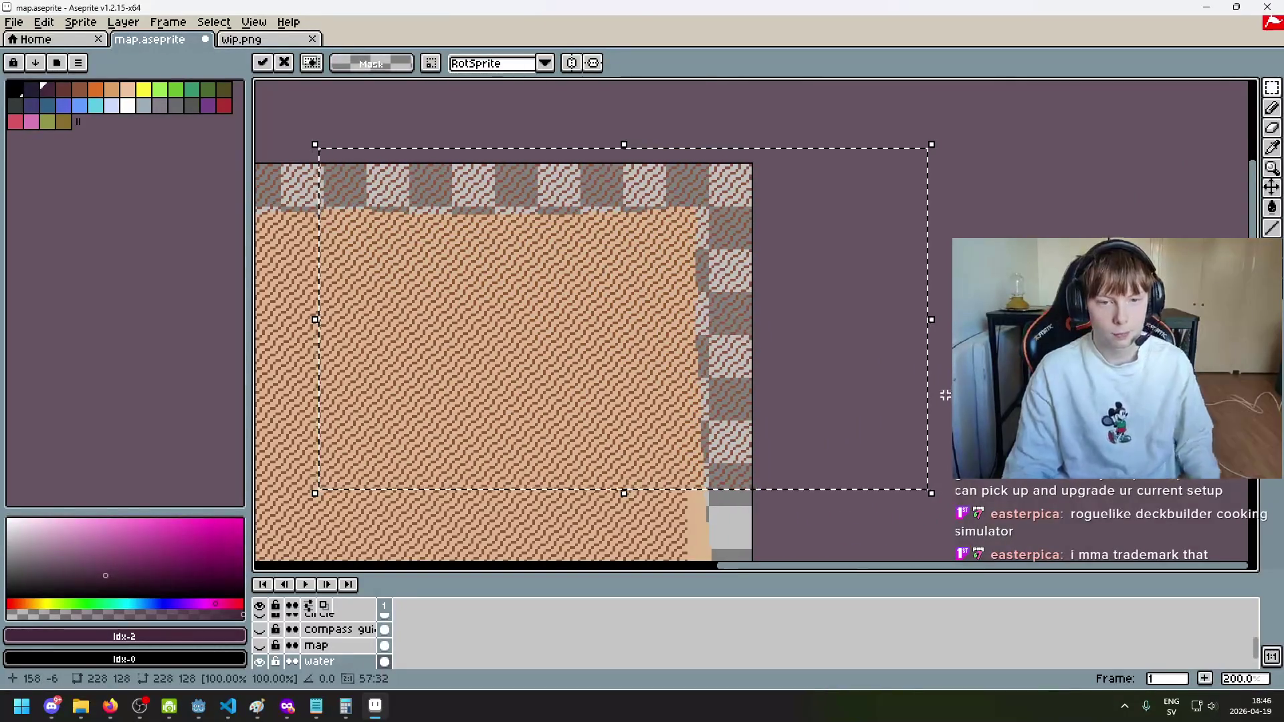
pyautogui.moveTo(590, 335)
pyautogui.mouseDown()
pyautogui.moveTo(697, 220)
pyautogui.moveTo(831, 164)
pyautogui.moveTo(560, 281)
pyautogui.moveTo(702, 360)
pyautogui.moveTo(676, 383)
pyautogui.moveTo(682, 404)
pyautogui.moveTo(677, 390)
pyautogui.mouseUp()
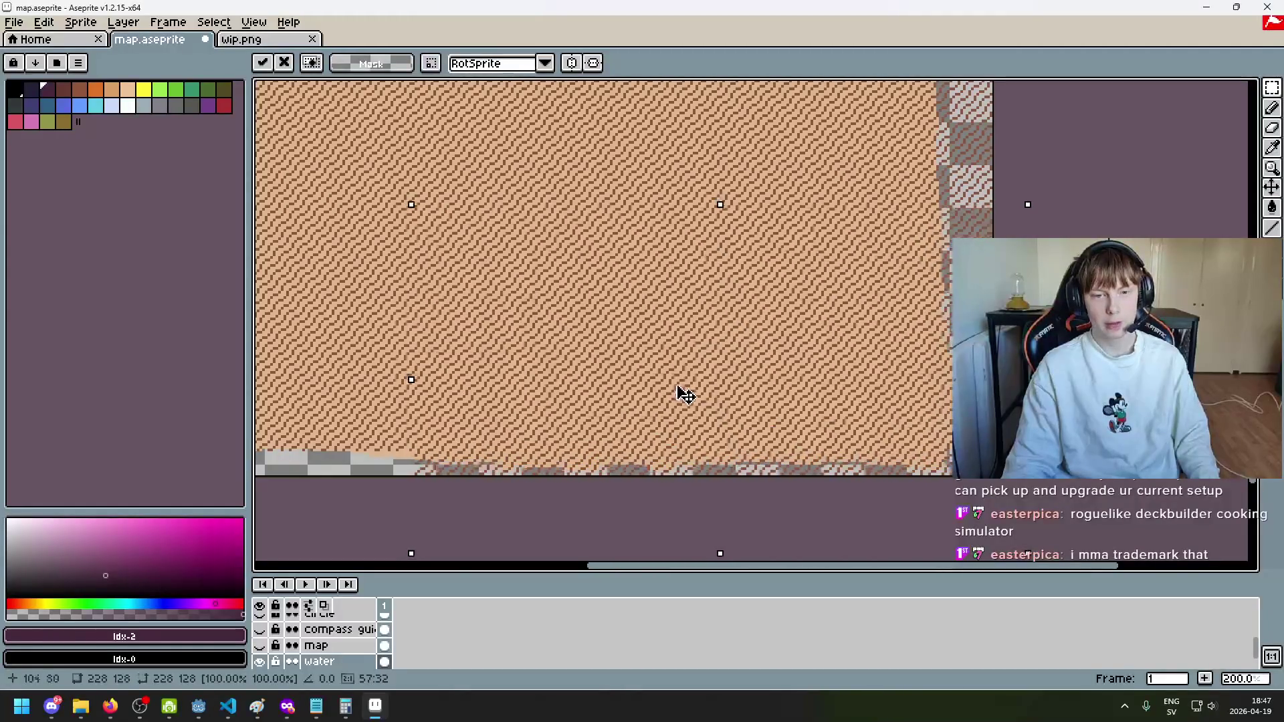
pyautogui.moveTo(677, 391)
pyautogui.mouseDown()
pyautogui.moveTo(800, 399)
pyautogui.moveTo(836, 376)
pyautogui.moveTo(609, 475)
pyautogui.mouseUp()
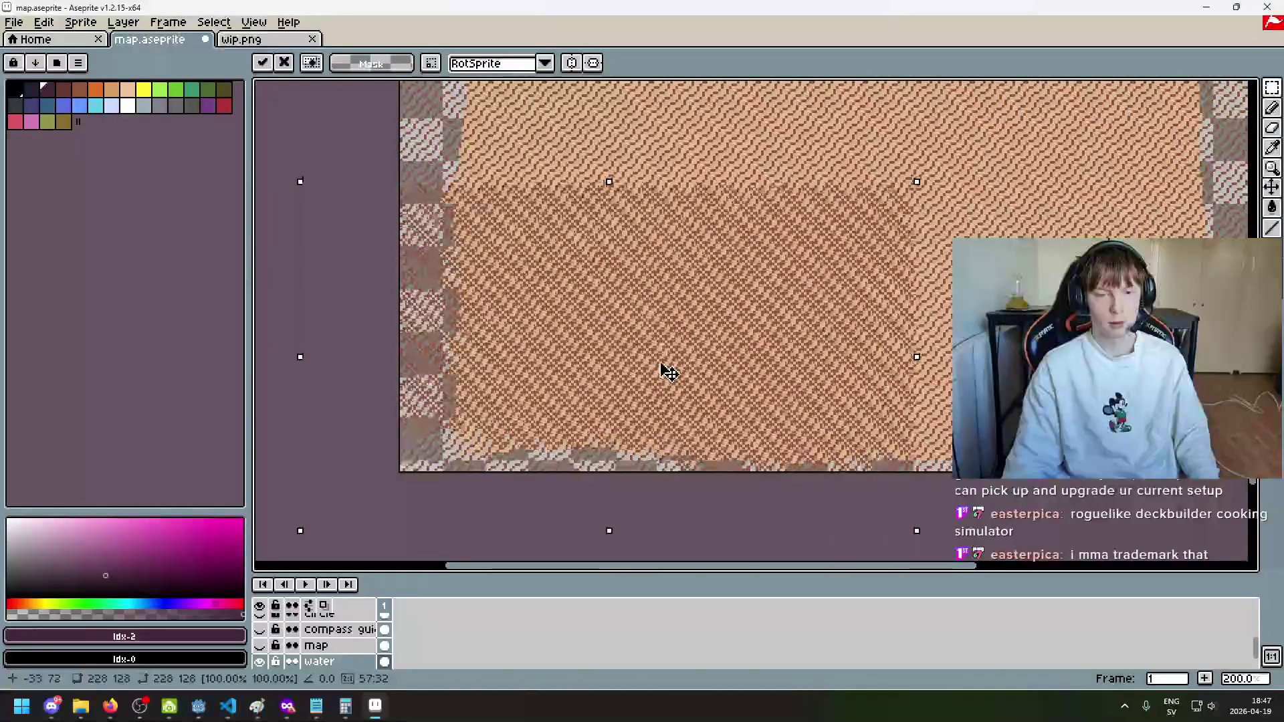
pyautogui.moveTo(676, 370); pyautogui.dragTo(679, 370)
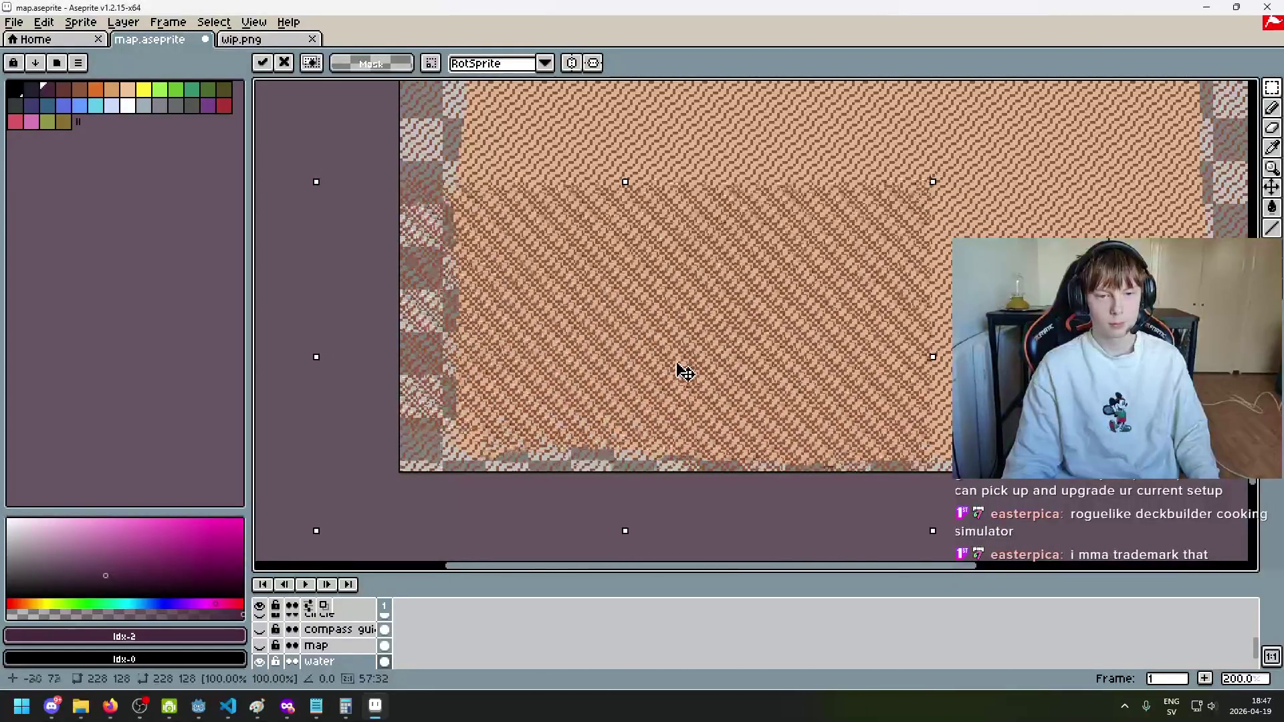
pyautogui.moveTo(669, 369); pyautogui.dragTo(665, 372)
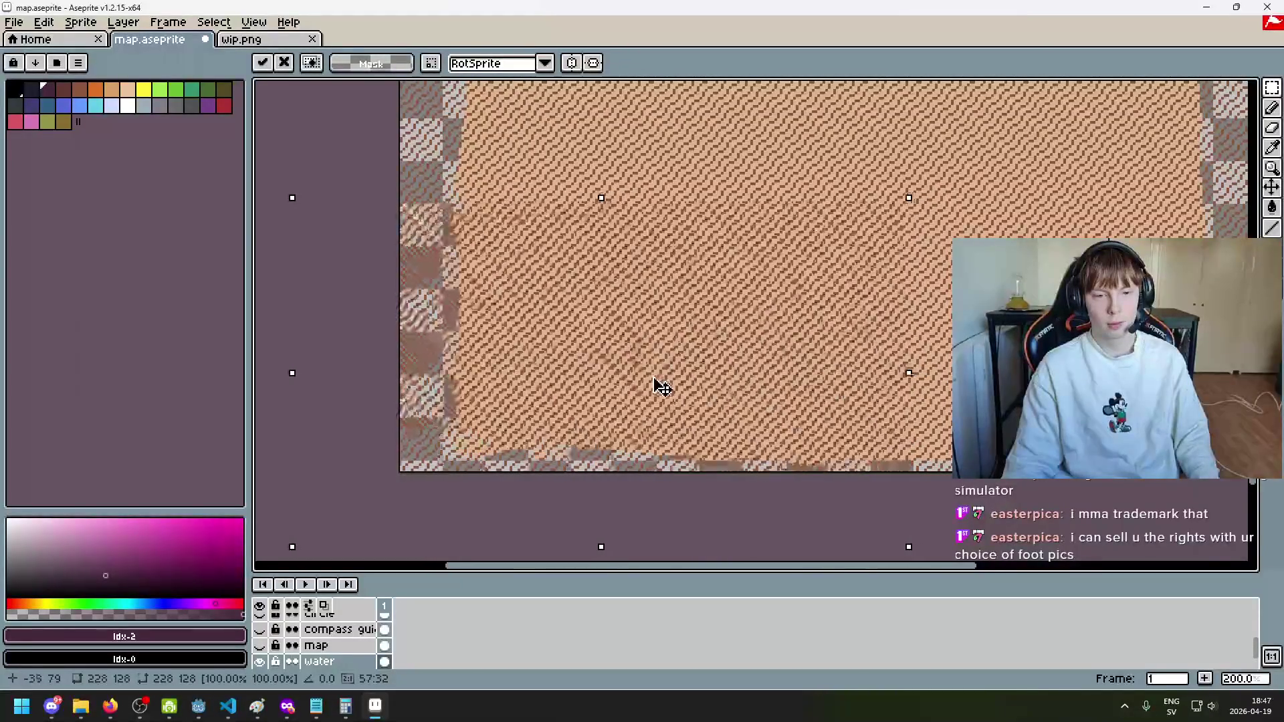
pyautogui.moveTo(653, 380); pyautogui.dragTo(650, 379)
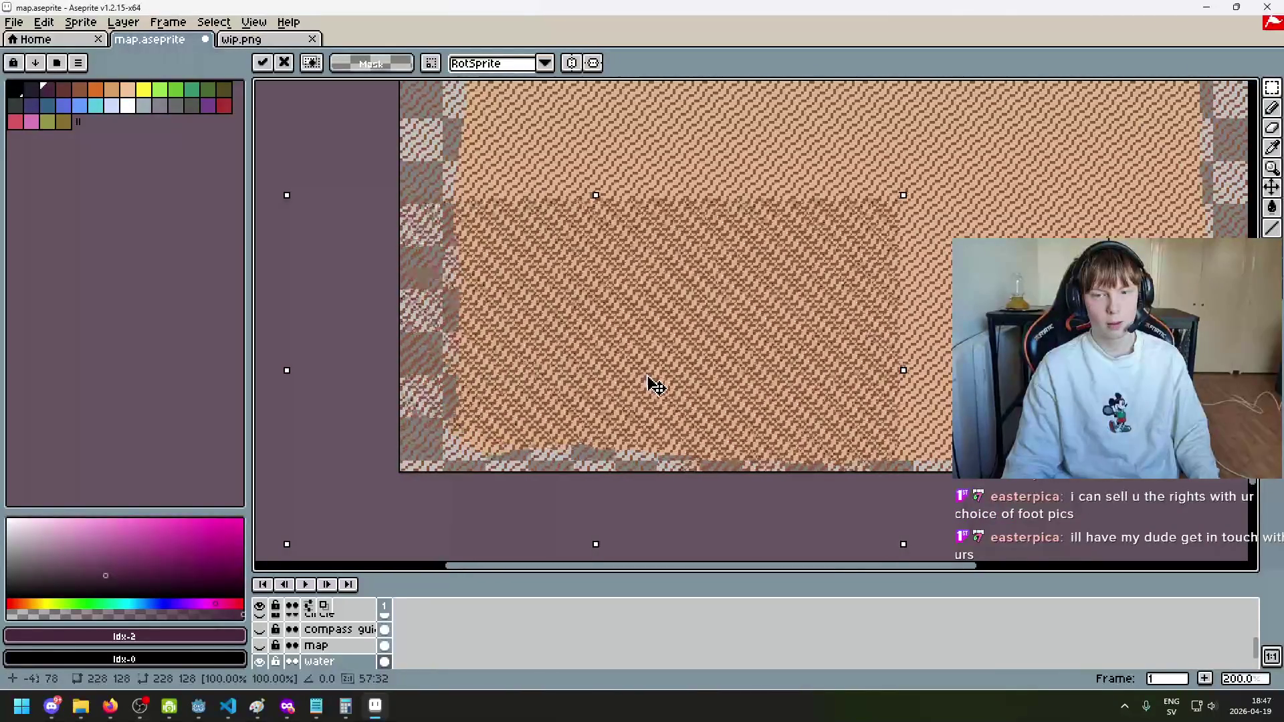
pyautogui.moveTo(638, 377); pyautogui.dragTo(633, 377)
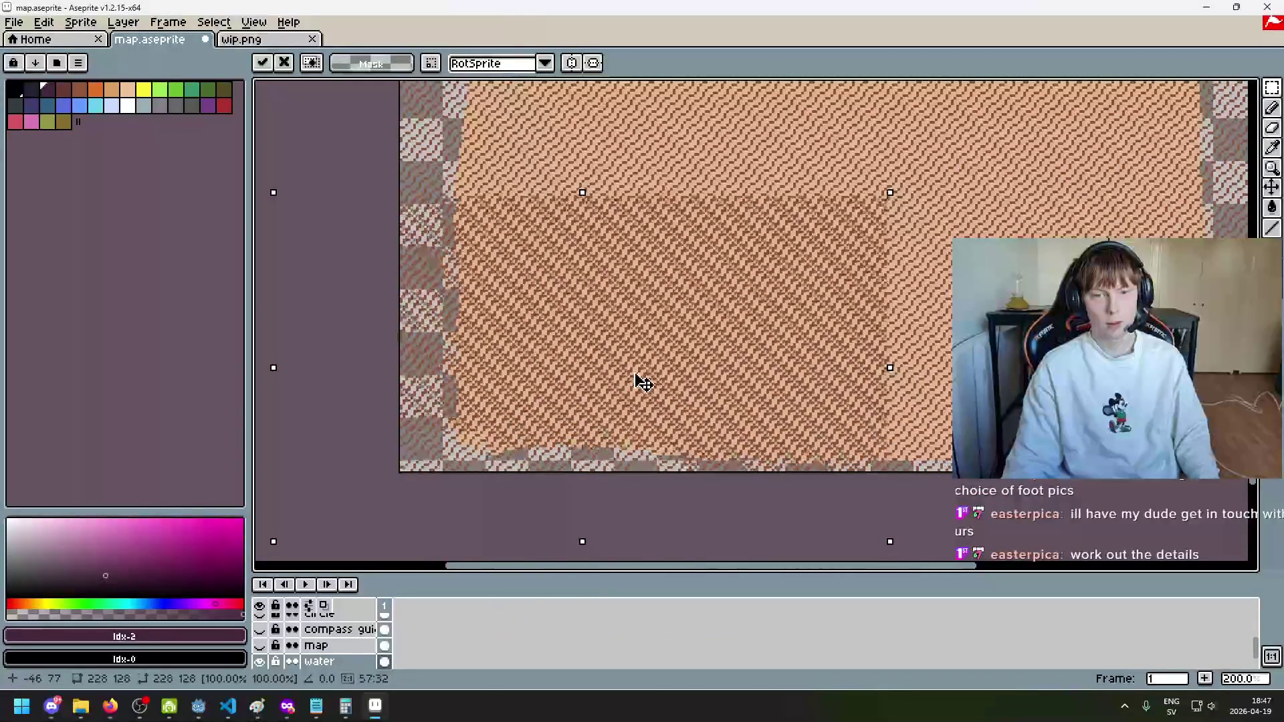
pyautogui.scroll(4, 649, 348)
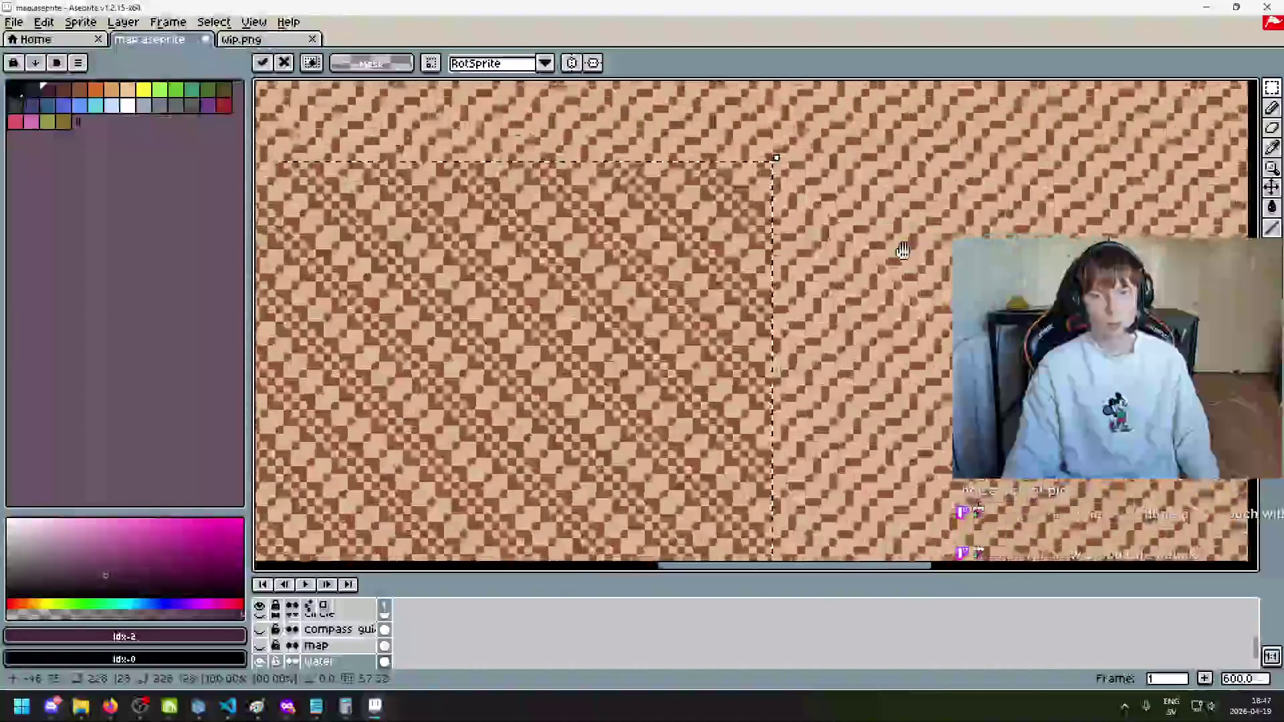
pyautogui.moveTo(662, 289)
pyautogui.mouseDown()
pyautogui.moveTo(648, 287)
pyautogui.moveTo(647, 311)
pyautogui.mouseUp()
pyautogui.scroll(-4, 648, 311)
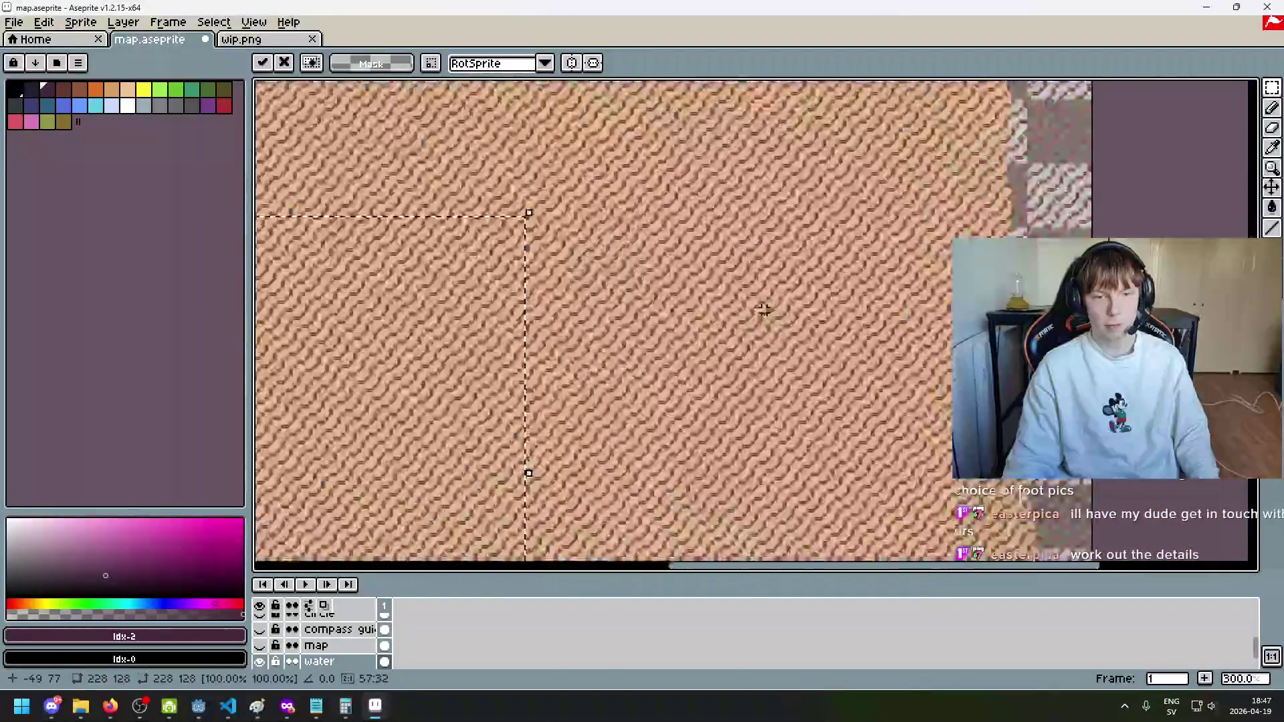
# Step: Commit the aligned hatch block and pan around to check the finished hatching
pyautogui.hotkey('ctrl', 'd')
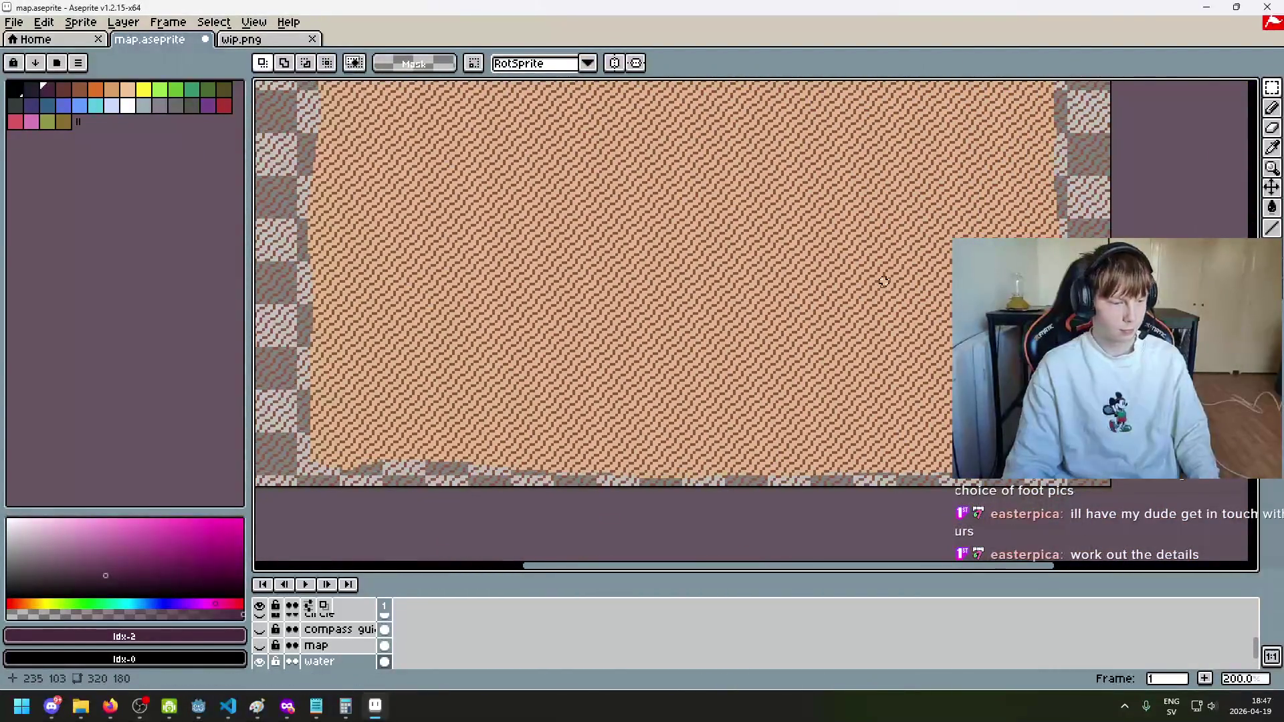
pyautogui.moveTo(718, 350); pyautogui.dragTo(860, 459)
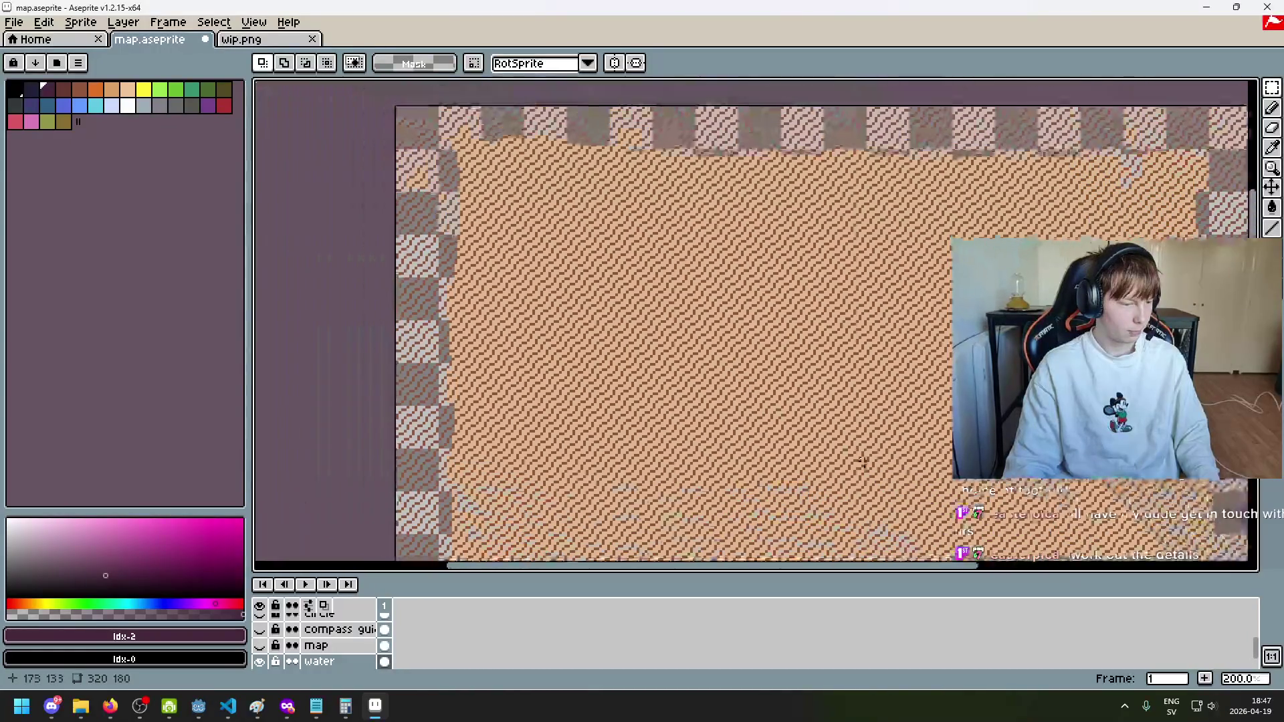
pyautogui.moveTo(883, 339)
pyautogui.mouseDown()
pyautogui.moveTo(467, 344)
pyautogui.moveTo(763, 253)
pyautogui.mouseUp()
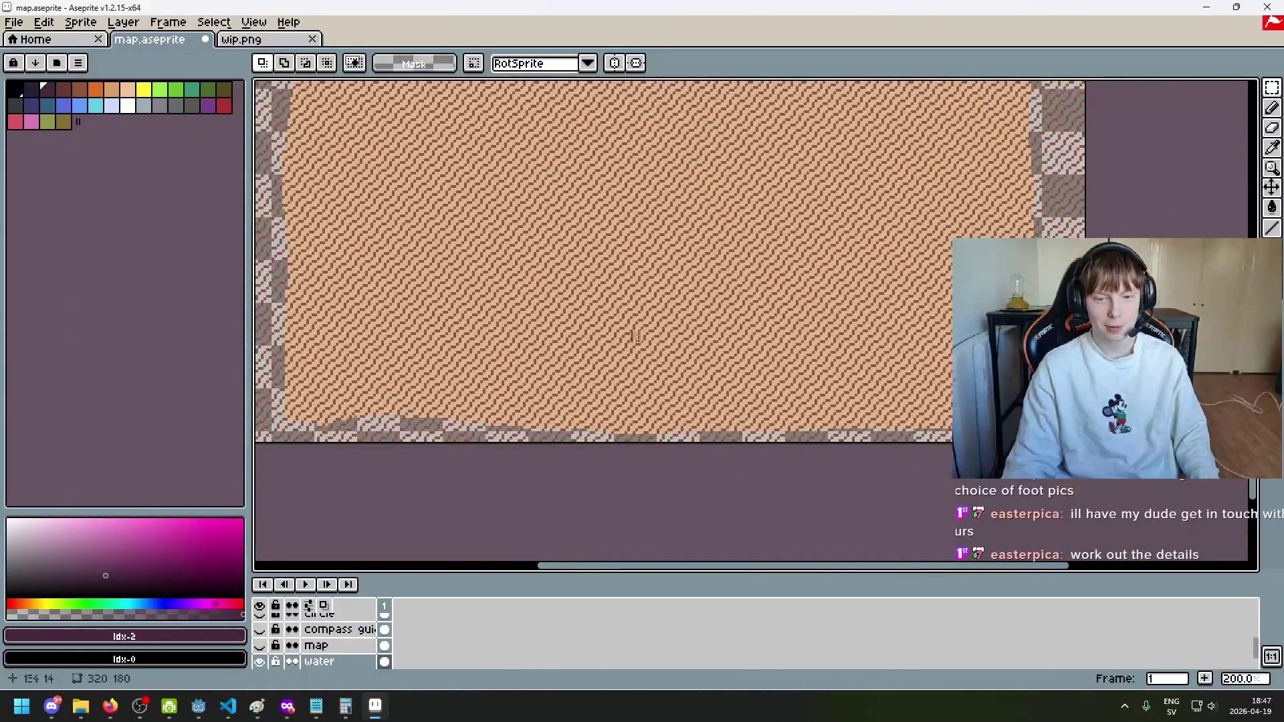
pyautogui.moveTo(637, 337); pyautogui.dragTo(825, 335)
pyautogui.scroll(-1, 837, 322)
pyautogui.scroll(1, 745, 367)
pyautogui.moveTo(746, 367); pyautogui.dragTo(738, 415)
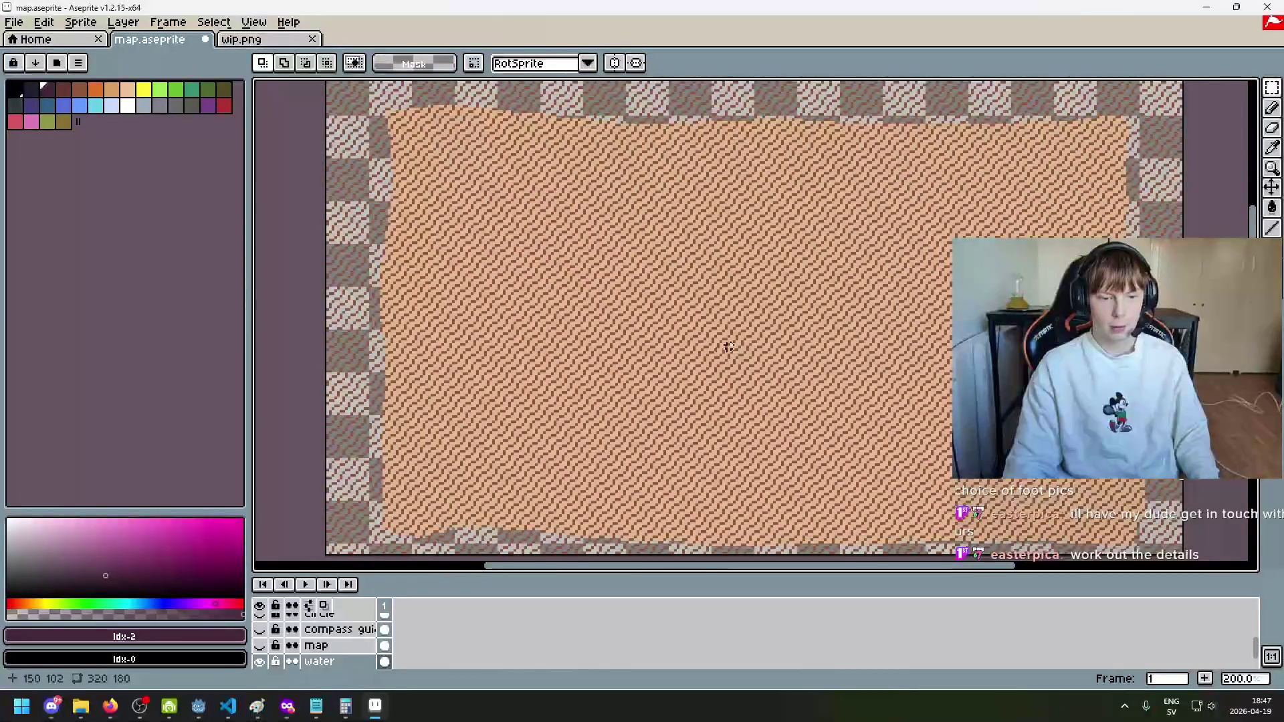
pyautogui.scroll(-1, 268, 649)
# Step: Hide the bg layer to view the water hatching alone, then open the File menu
pyautogui.click(259, 661)
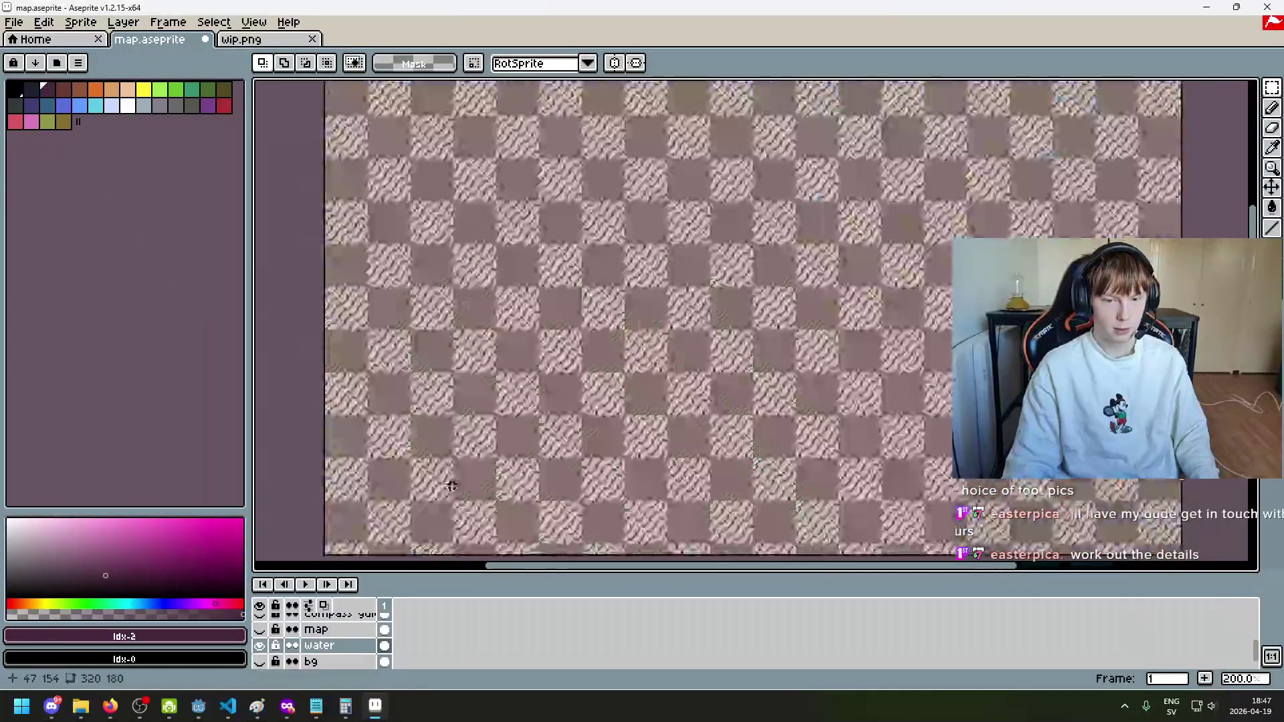
pyautogui.moveTo(451, 481)
pyautogui.mouseDown()
pyautogui.moveTo(588, 435)
pyautogui.moveTo(295, 487)
pyautogui.moveTo(308, 437)
pyautogui.moveTo(273, 476)
pyautogui.moveTo(272, 407)
pyautogui.moveTo(420, 463)
pyautogui.moveTo(535, 471)
pyautogui.moveTo(488, 420)
pyautogui.mouseUp()
pyautogui.scroll(-1, 602, 445)
pyautogui.scroll(1, 602, 445)
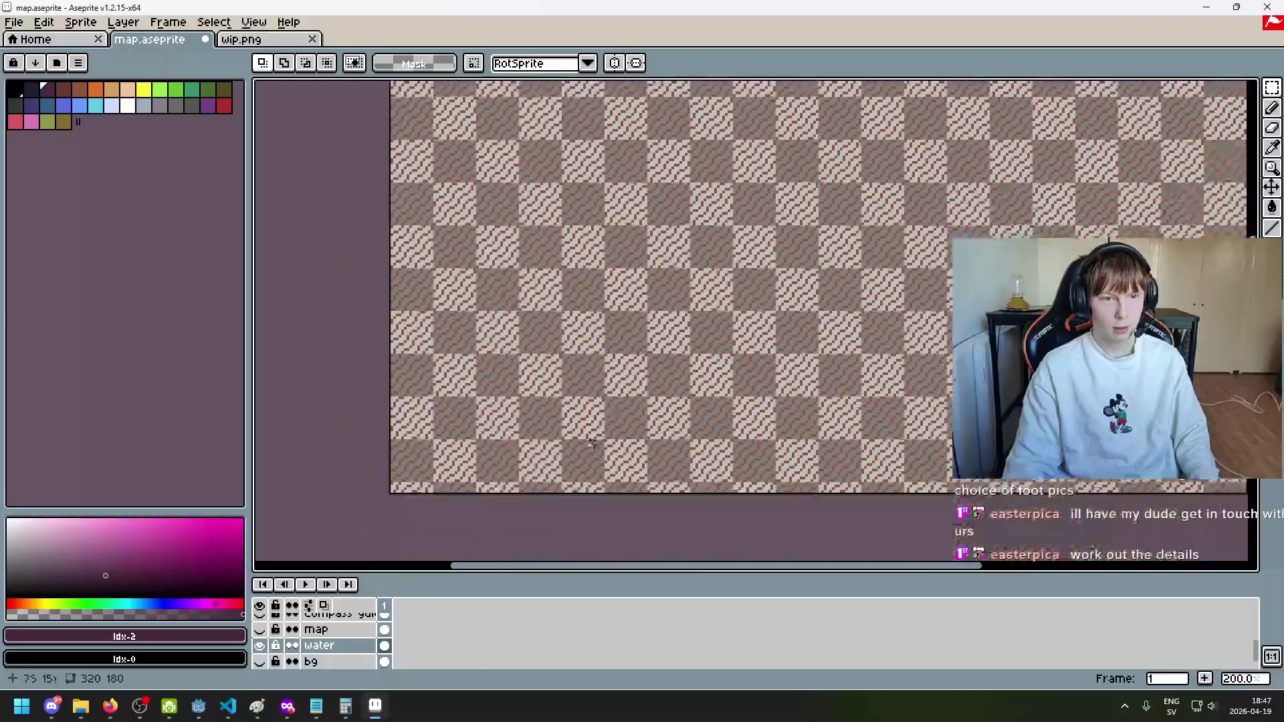
pyautogui.scroll(-2, 444, 487)
pyautogui.scroll(1, 486, 488)
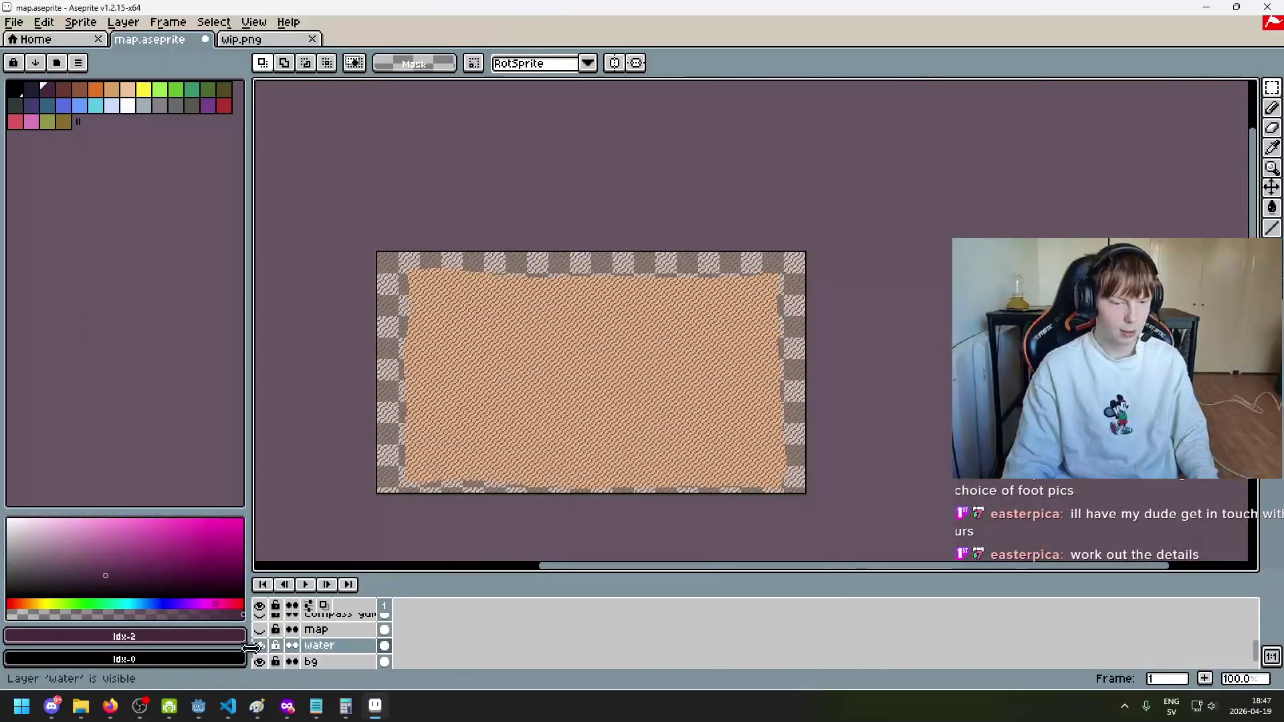
pyautogui.click(13, 22)
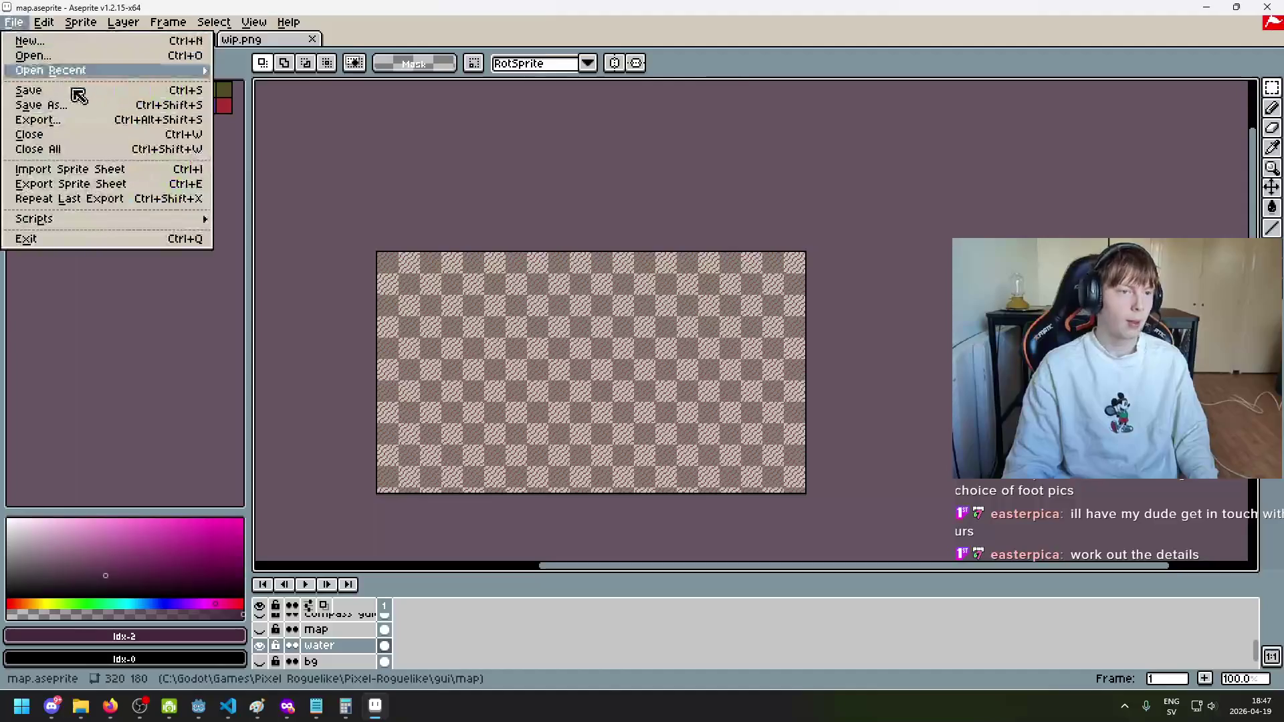
# Step: Cancel the Export dialog without exporting and make the bg layer visible again
pyautogui.click(91, 125)
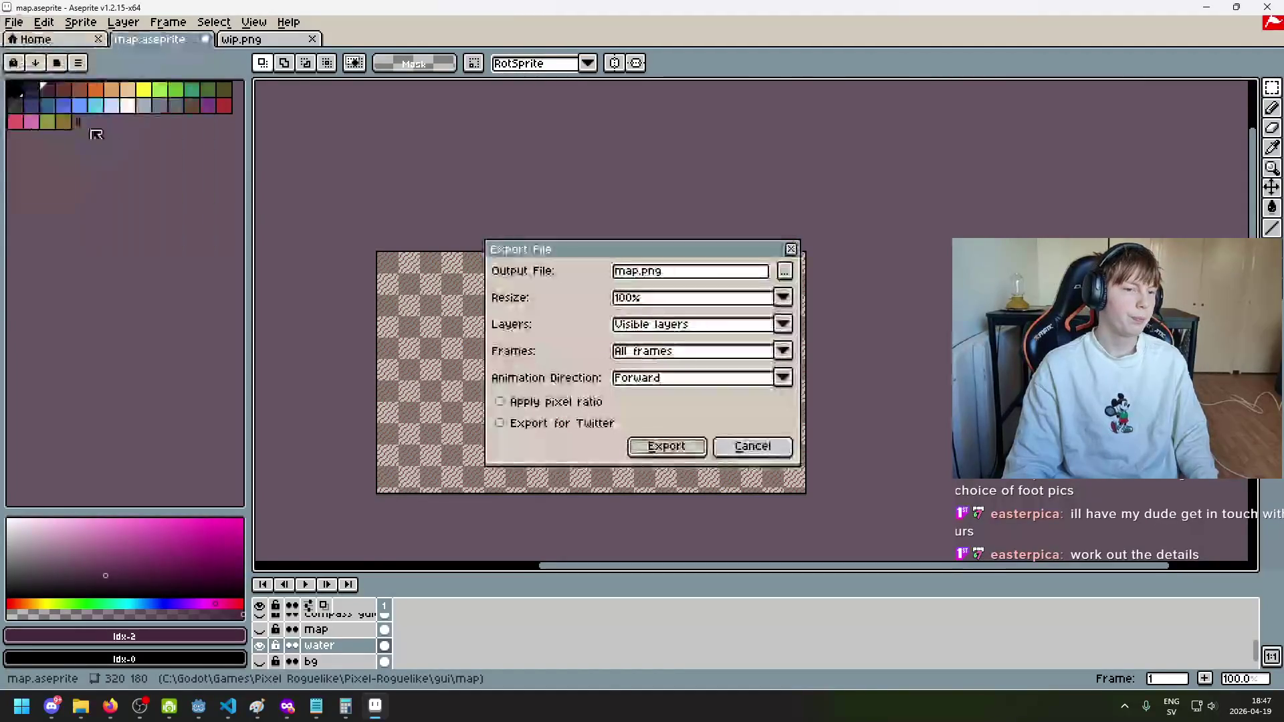
pyautogui.click(634, 274)
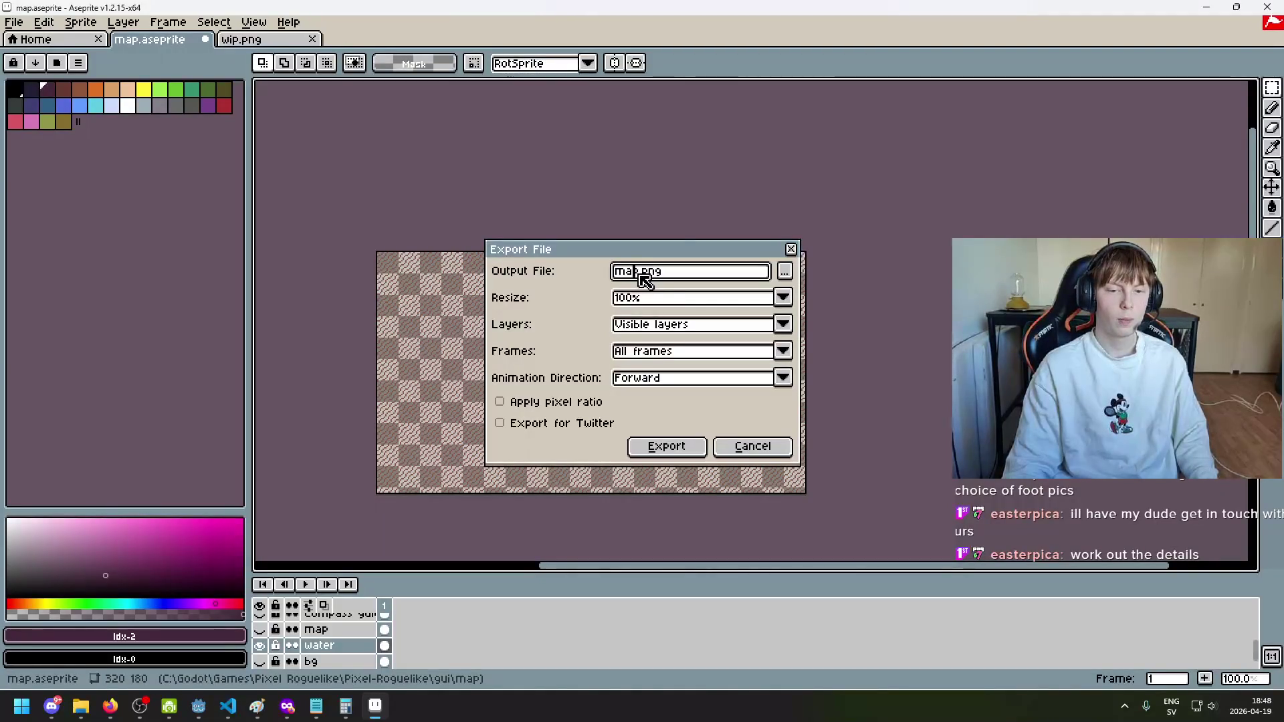
pyautogui.click(762, 457)
pyautogui.scroll(-2, 439, 636)
pyautogui.click(260, 629)
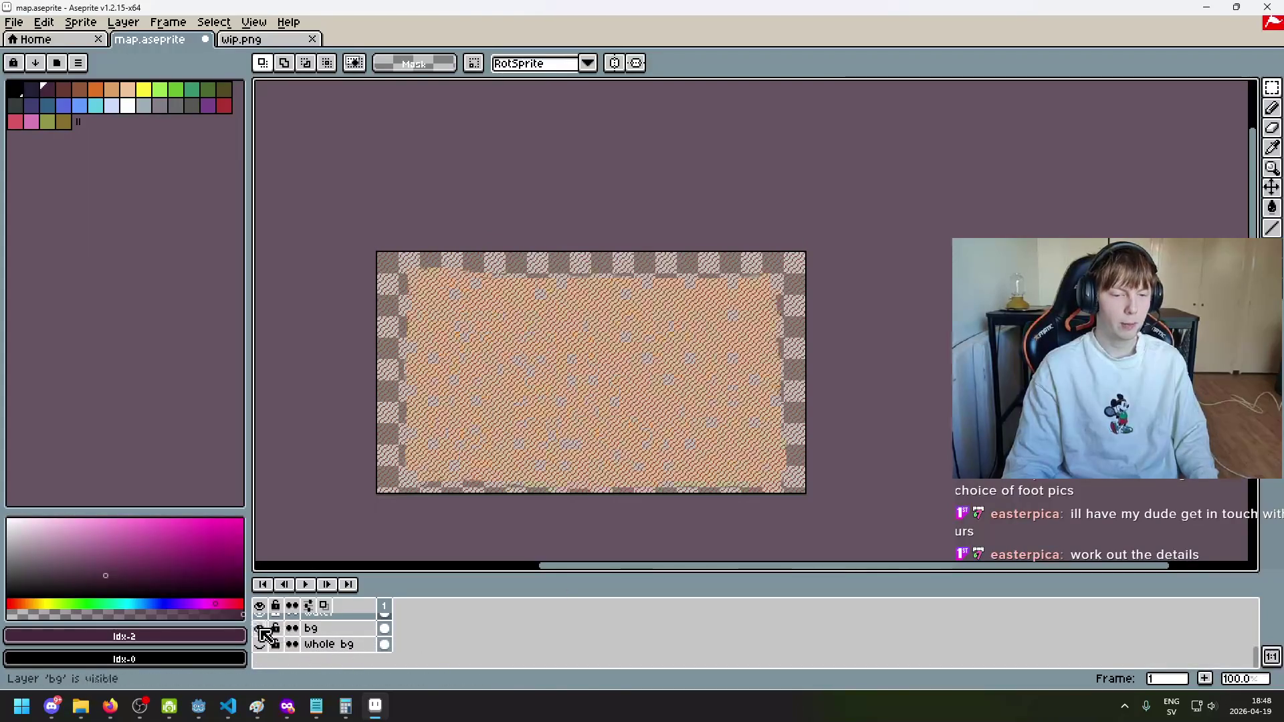
# Step: Eyedrop the tan map colour #dcb790 while toggling layer visibility, leaving bg hidden
pyautogui.click(260, 629)
pyautogui.click(260, 630)
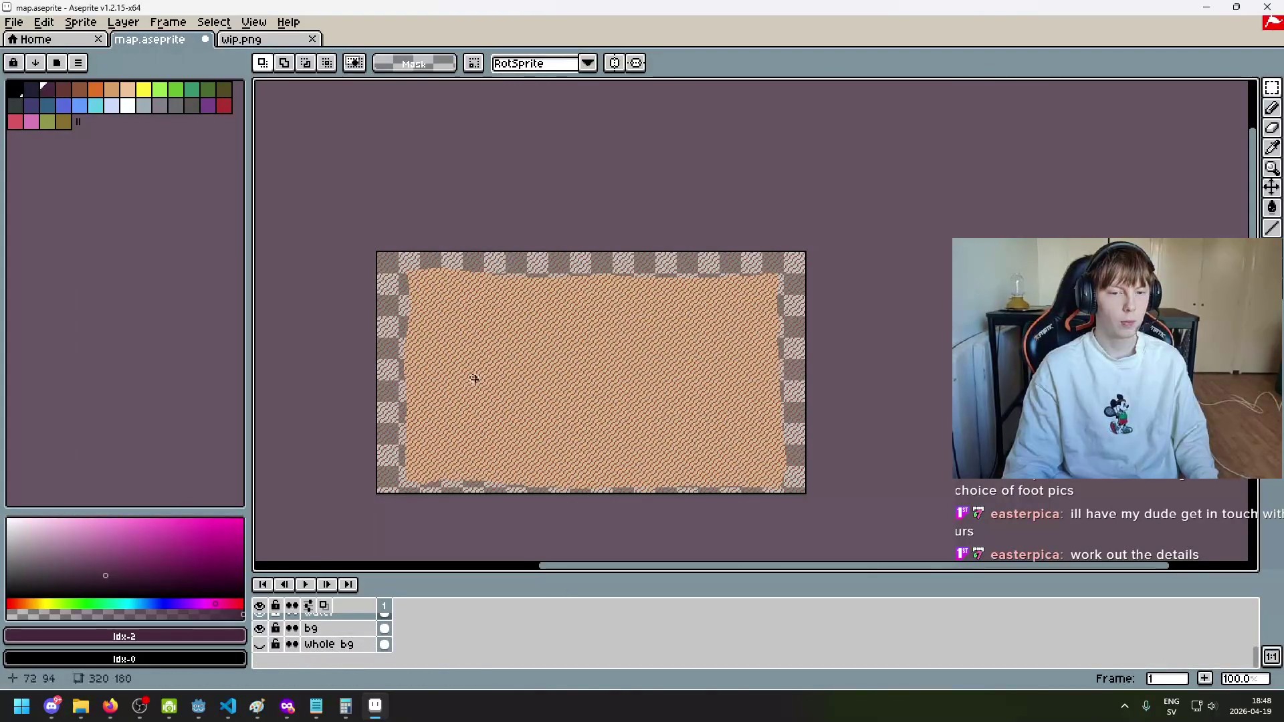
pyautogui.scroll(1, 268, 661)
pyautogui.click(260, 630)
pyautogui.scroll(1, 488, 367)
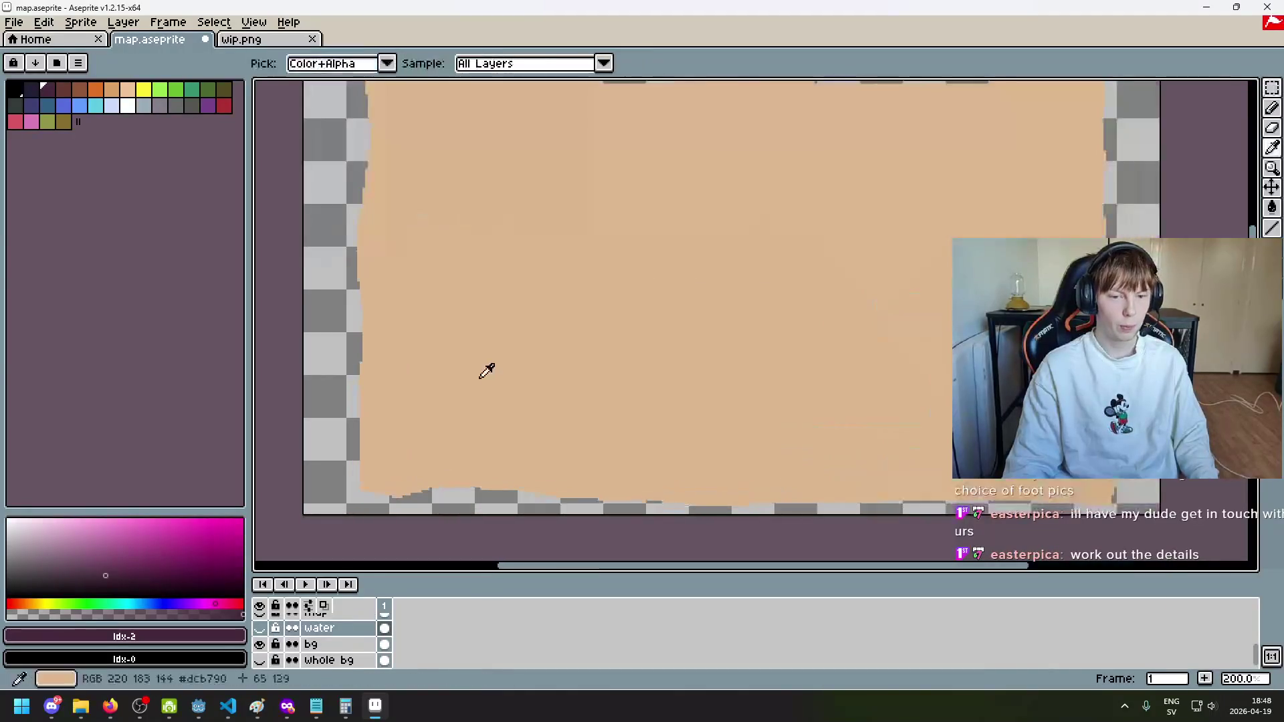
pyautogui.keyDown('alt'); pyautogui.click(488, 368); pyautogui.keyUp('alt')
pyautogui.click(260, 629)
pyautogui.click(261, 645)
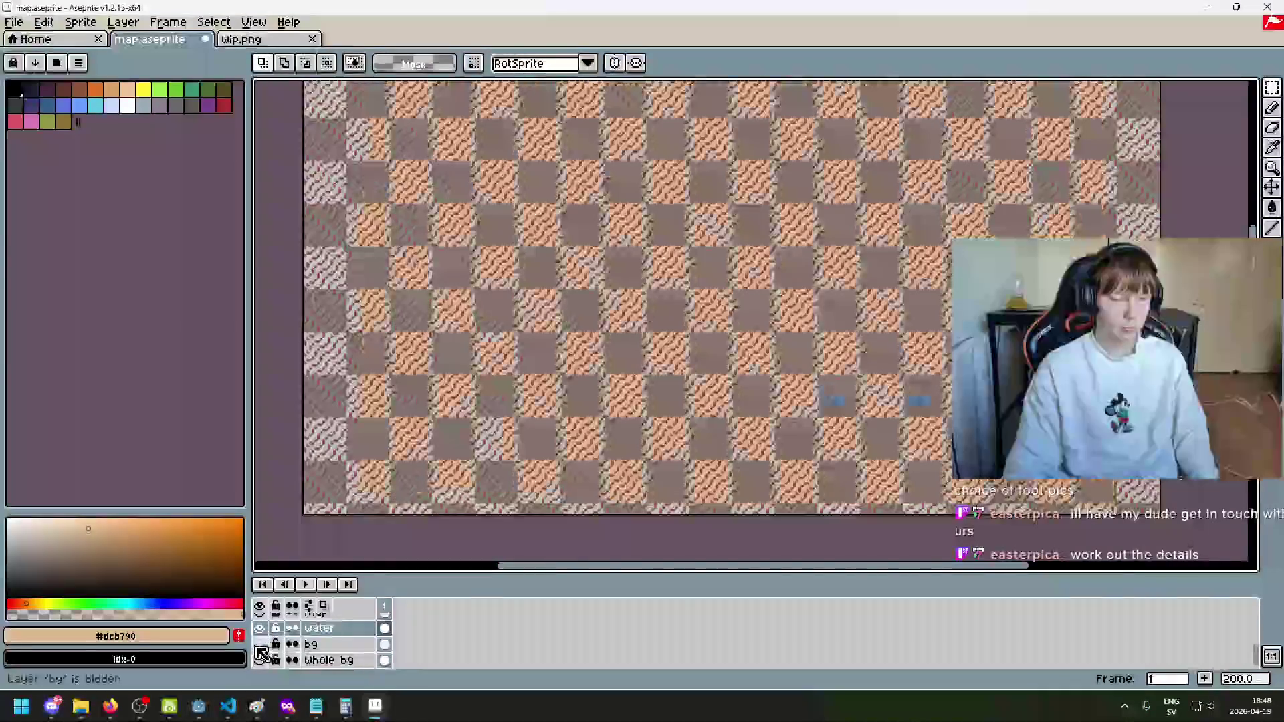
pyautogui.click(260, 645)
pyautogui.click(259, 645)
# Step: Create a new layer named 'water bg'
pyautogui.rightClick(320, 645)
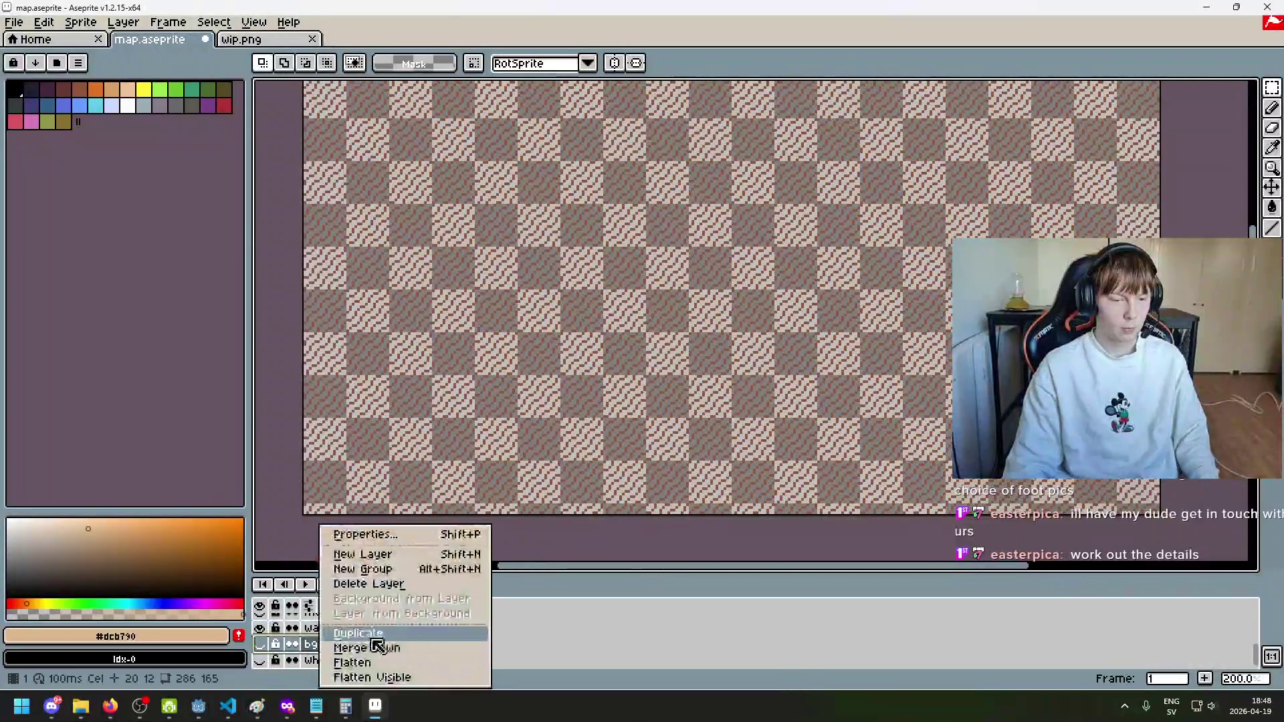
pyautogui.click(400, 562)
pyautogui.doubleClick(328, 661)
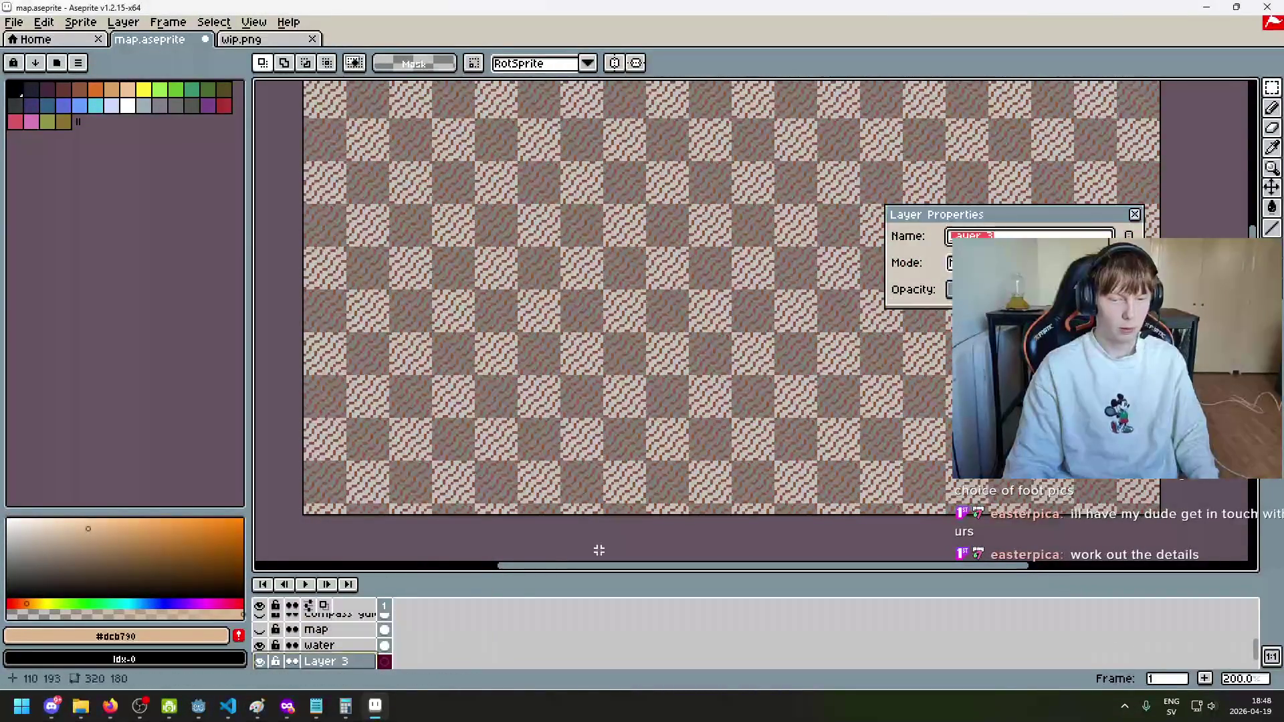
pyautogui.write('water bg')
pyautogui.press('Return')
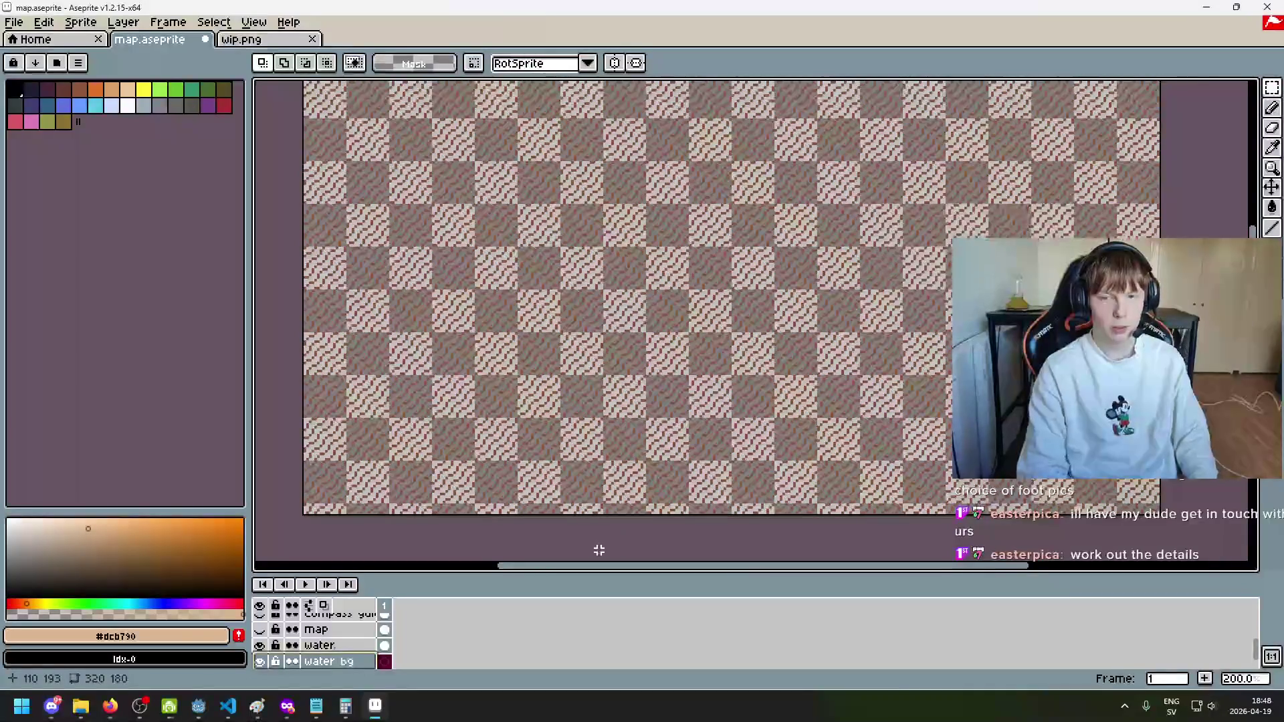
# Step: Flood-fill the water bg layer with tan #dcb790
pyautogui.press('g')
pyautogui.click(534, 356)
pyautogui.scroll(-1, 533, 356)
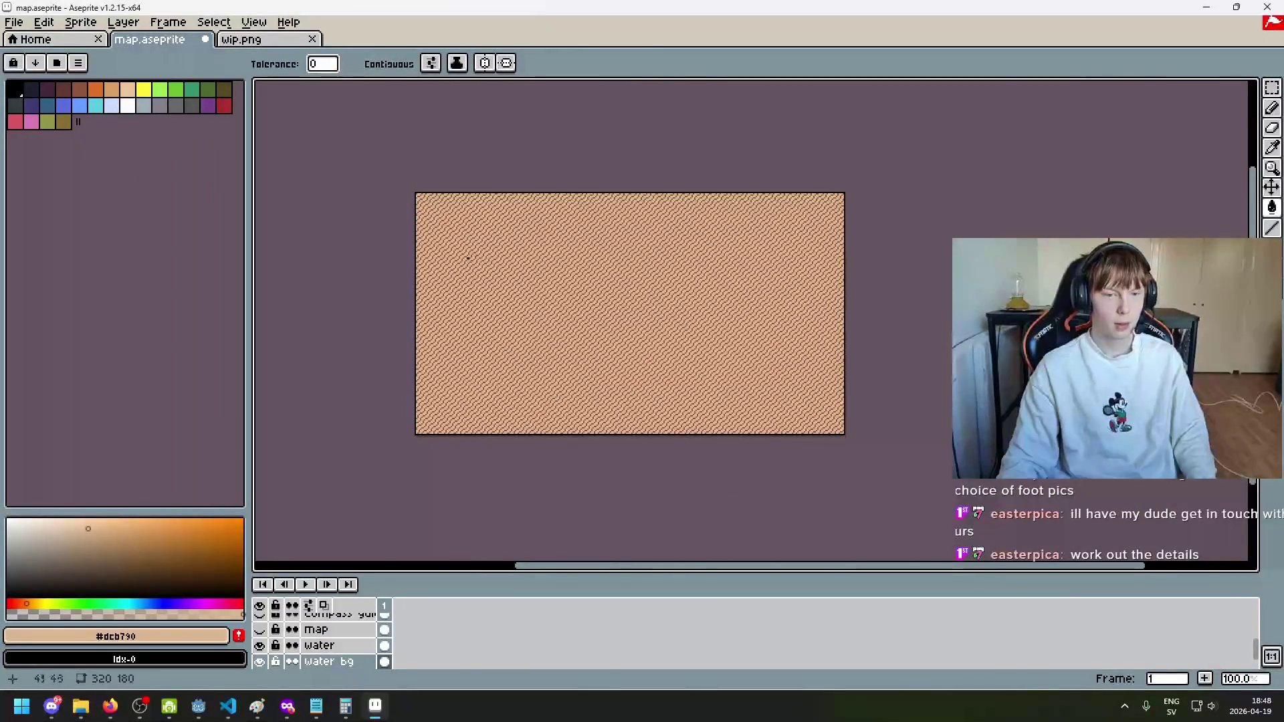
pyautogui.click(13, 22)
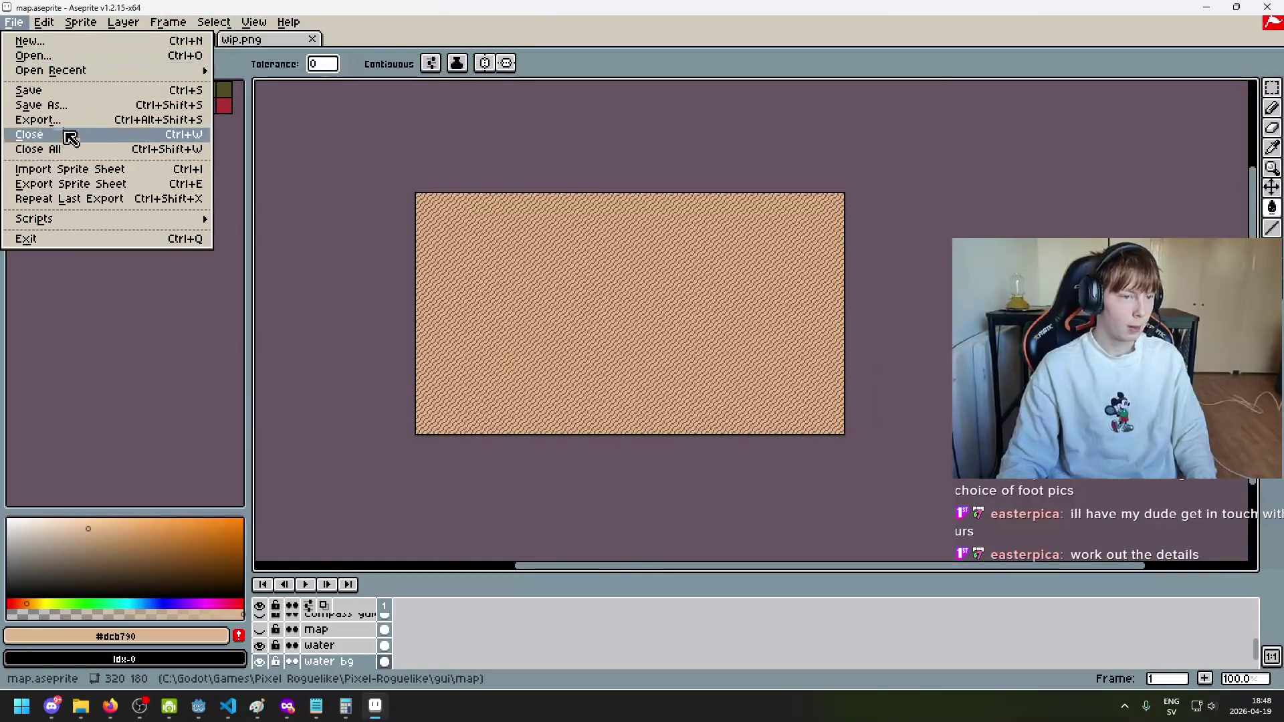
# Step: Export the image as water_overlay.png, accepting the layers warning
pyautogui.click(40, 115)
pyautogui.click(640, 275)
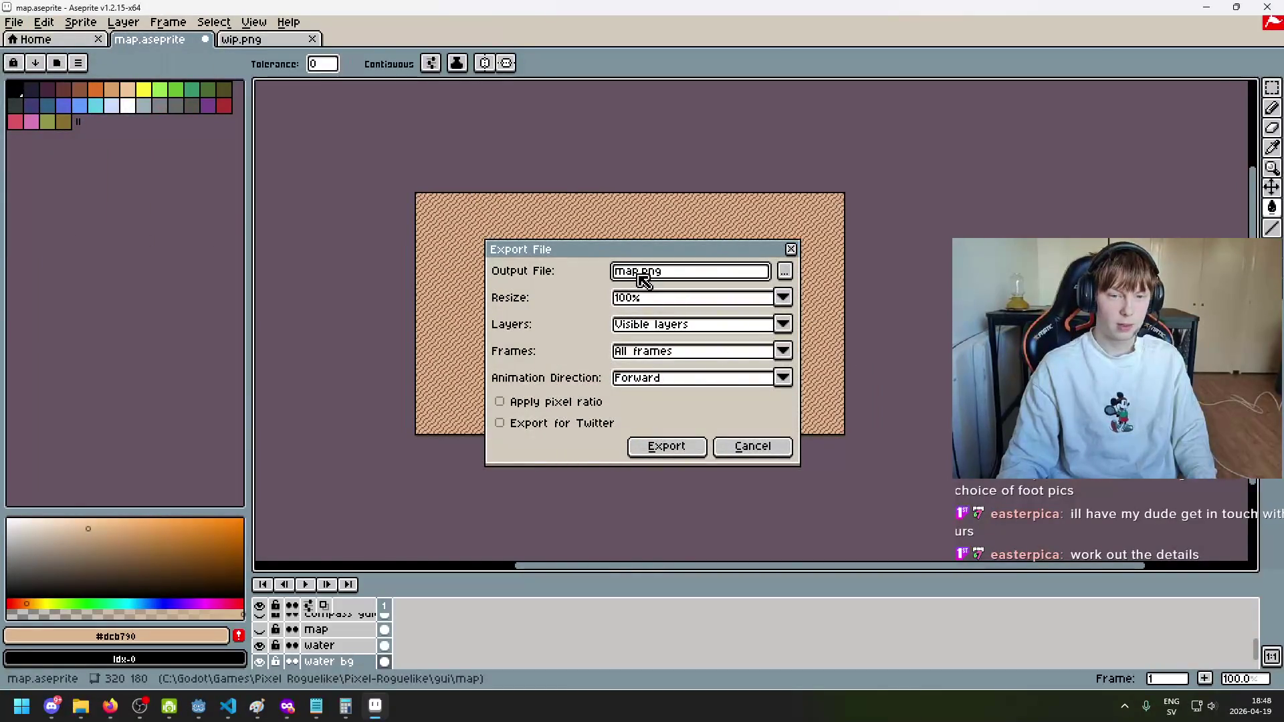
pyautogui.press('BackSpace')
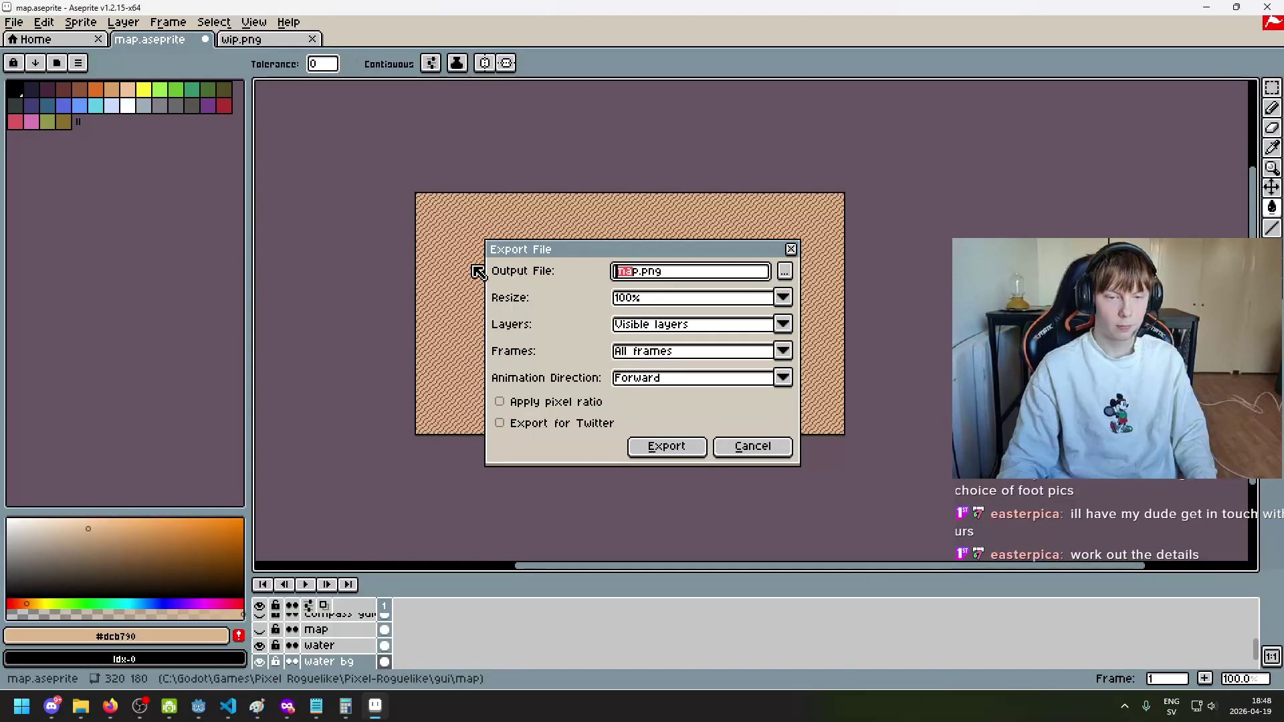
pyautogui.write('water_')
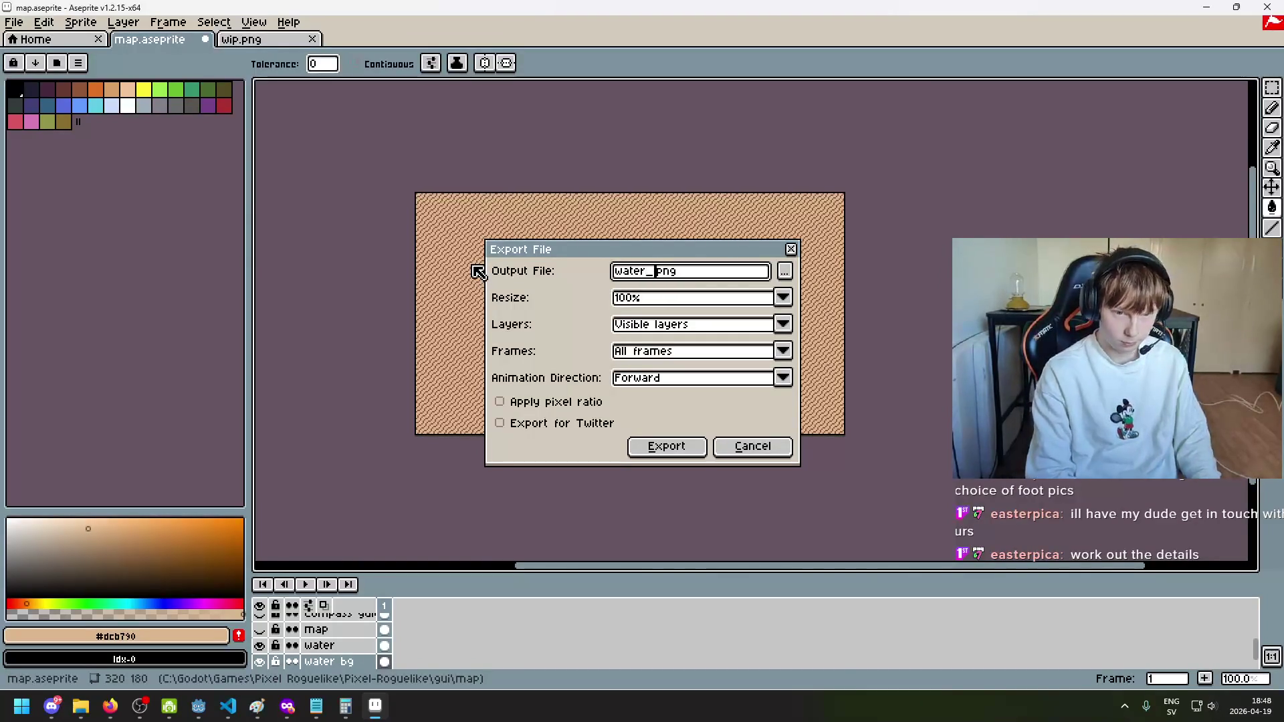
pyautogui.click(785, 271)
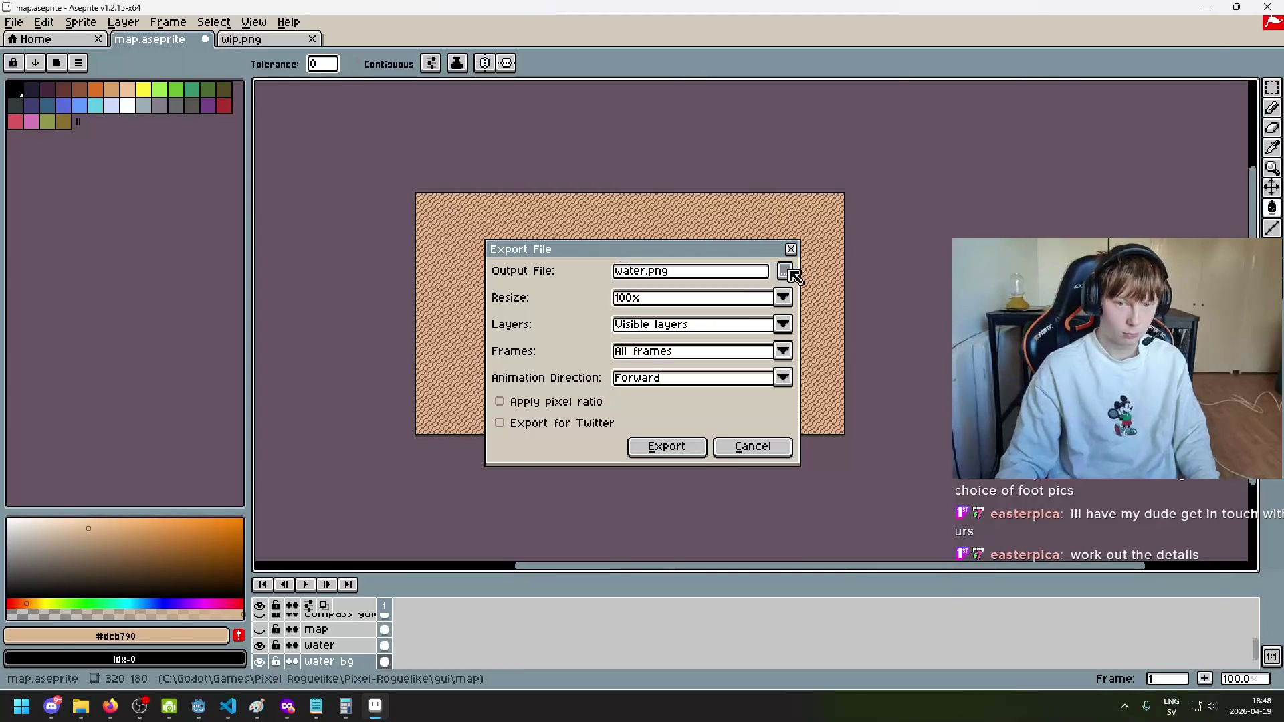
pyautogui.click(173, 610)
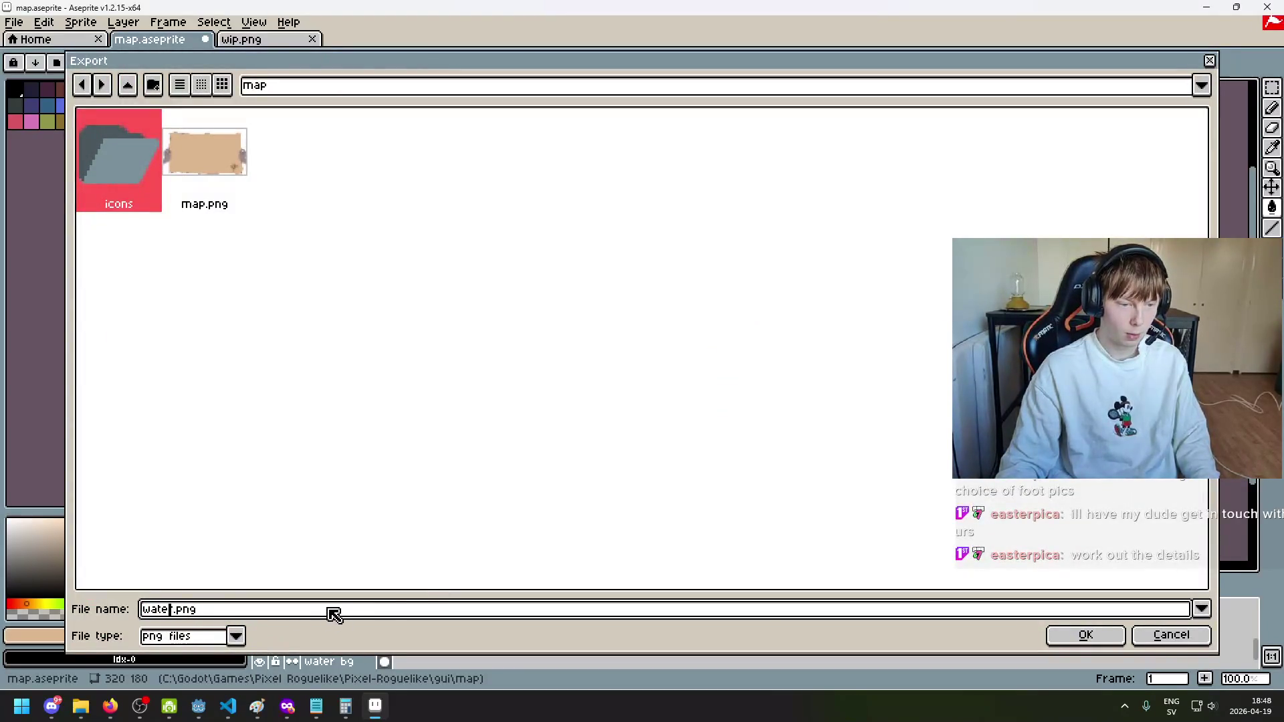
pyautogui.press('Right')
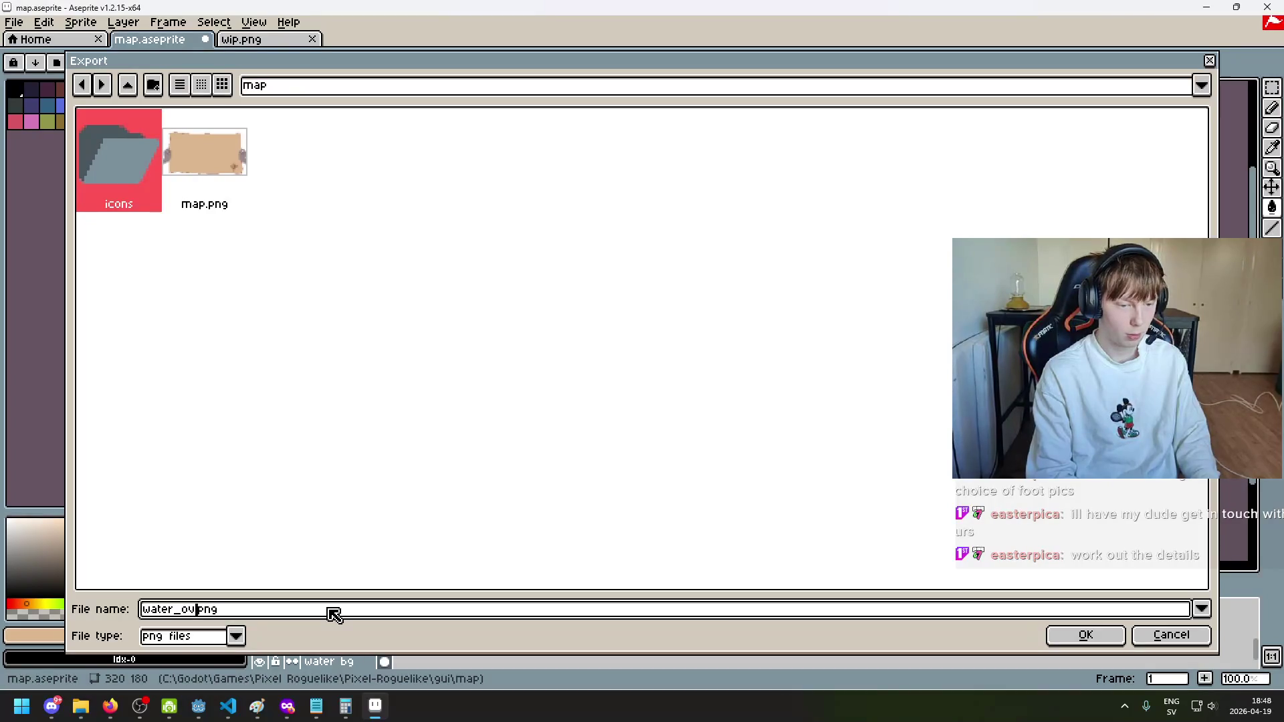
pyautogui.write('y')
pyautogui.press('Return')
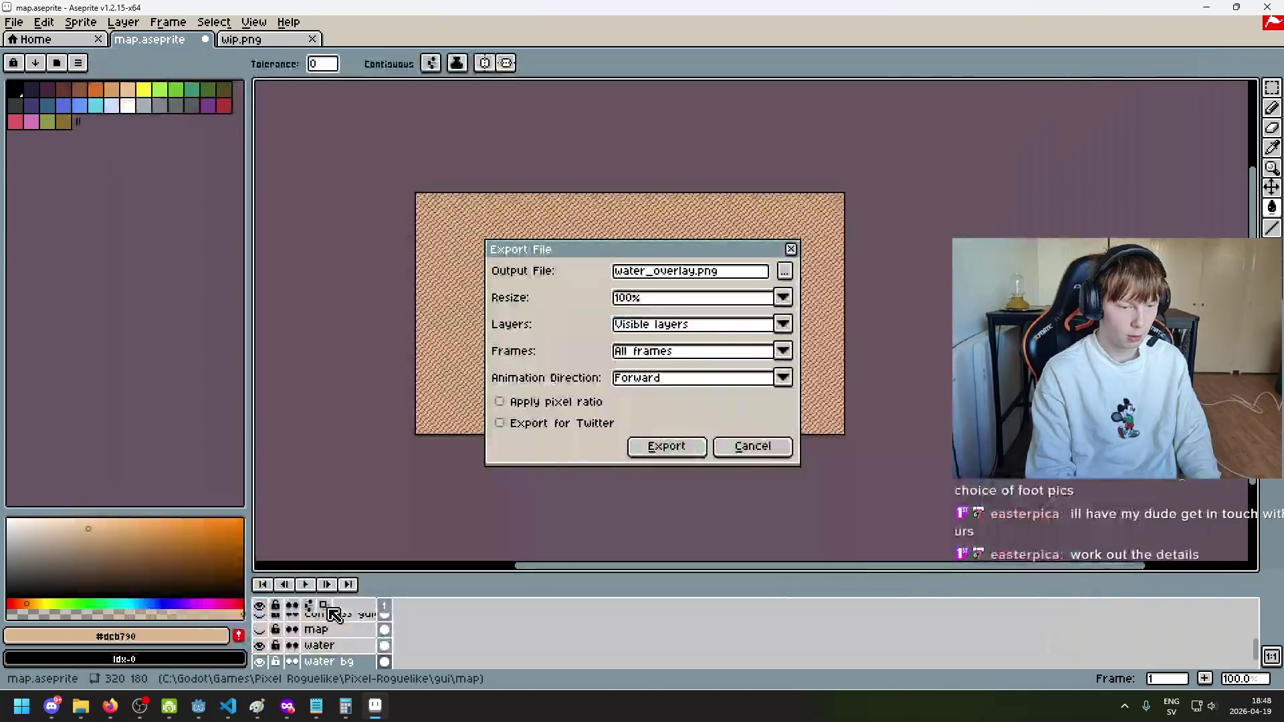
pyautogui.press('Return')
pyautogui.click(598, 409)
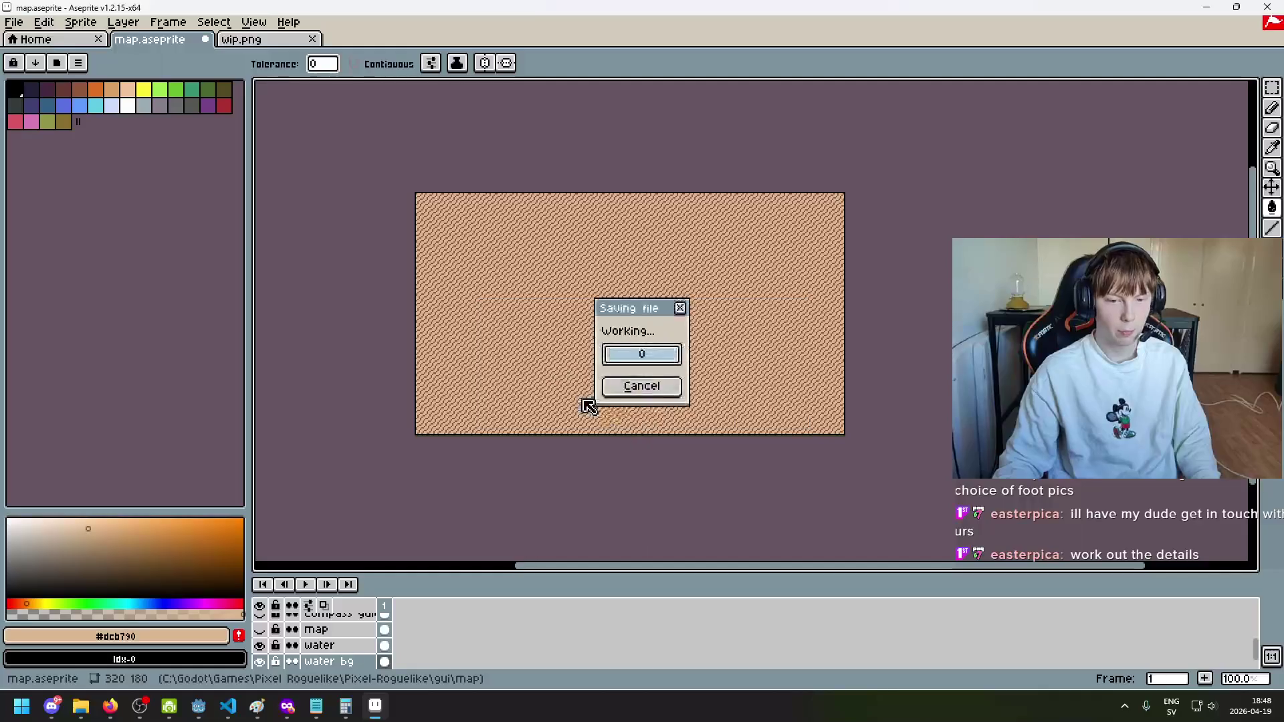
# Step: Hide water bg, show the compass, map and water layers, and save map.aseprite
pyautogui.click(260, 646)
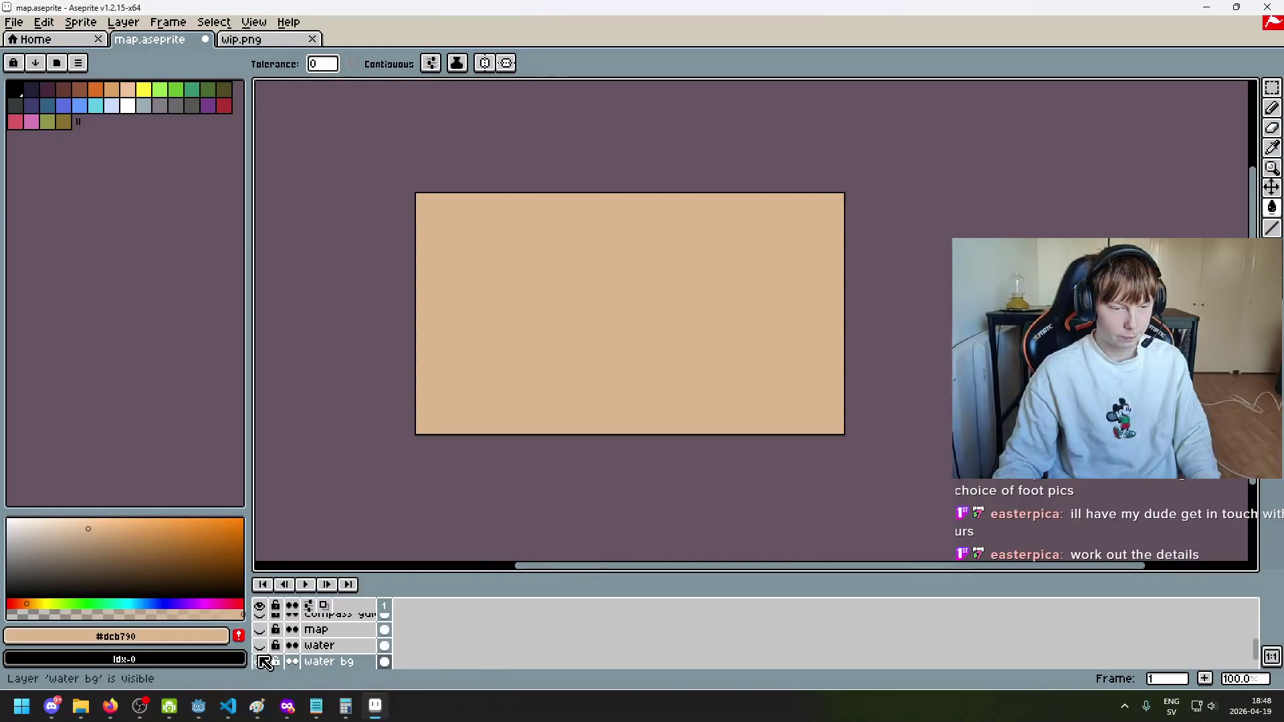
pyautogui.click(260, 661)
pyautogui.moveTo(259, 629); pyautogui.dragTo(260, 613)
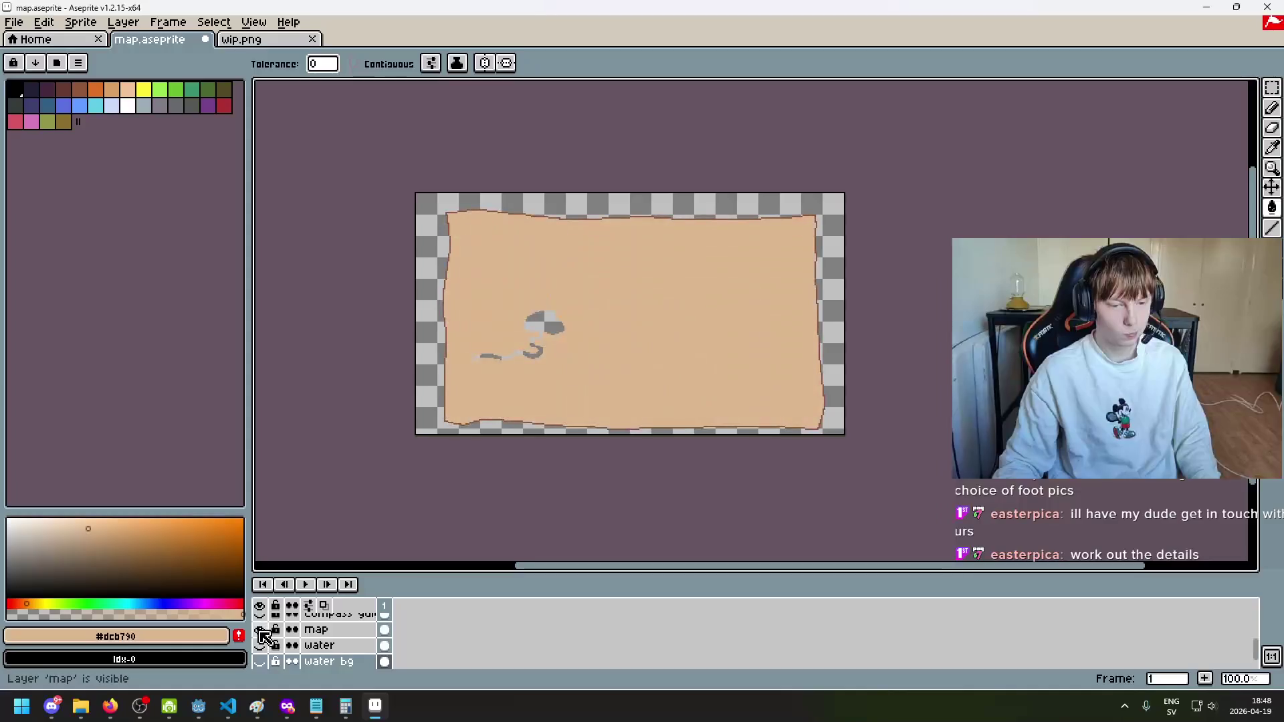
pyautogui.click(261, 646)
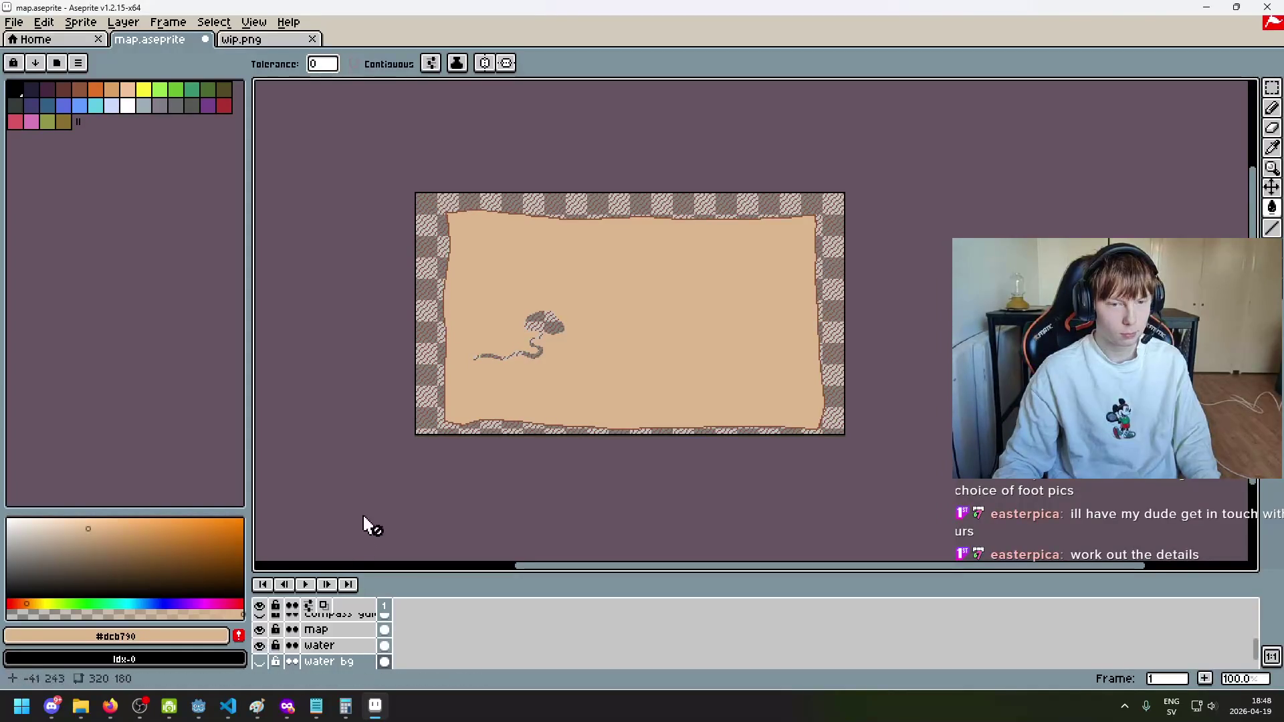
pyautogui.hotkey('ctrl', 's')
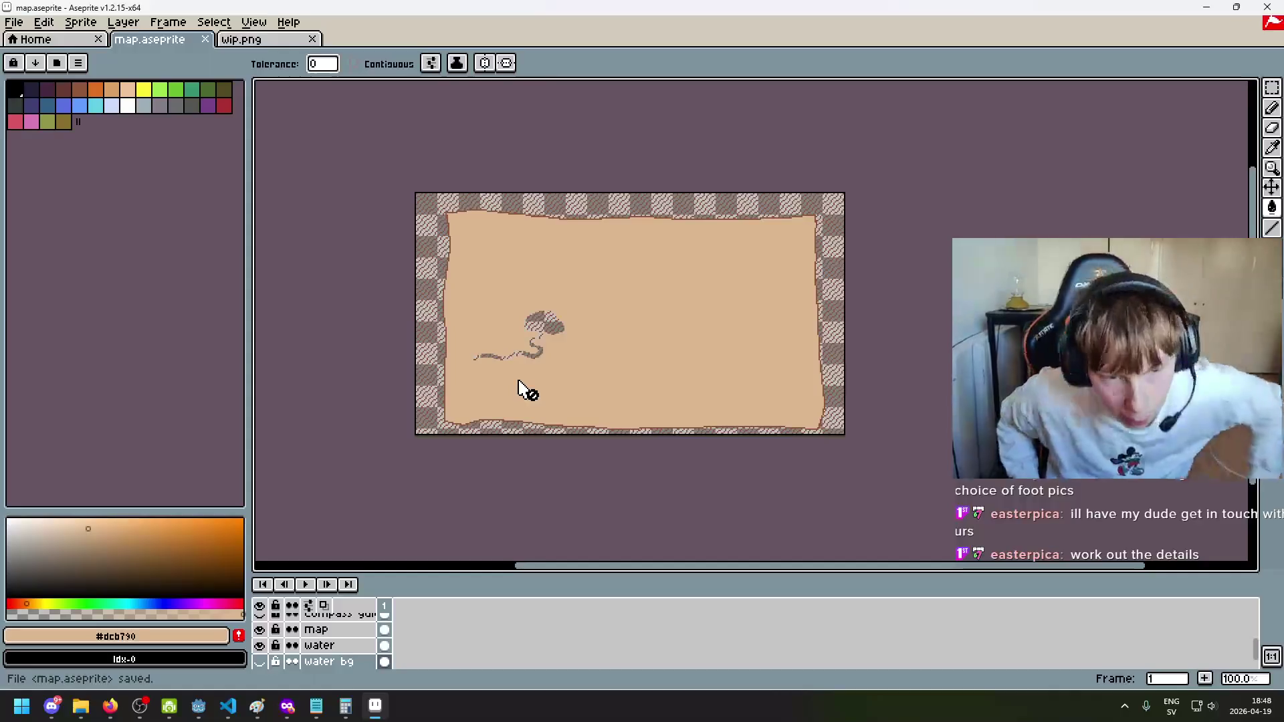
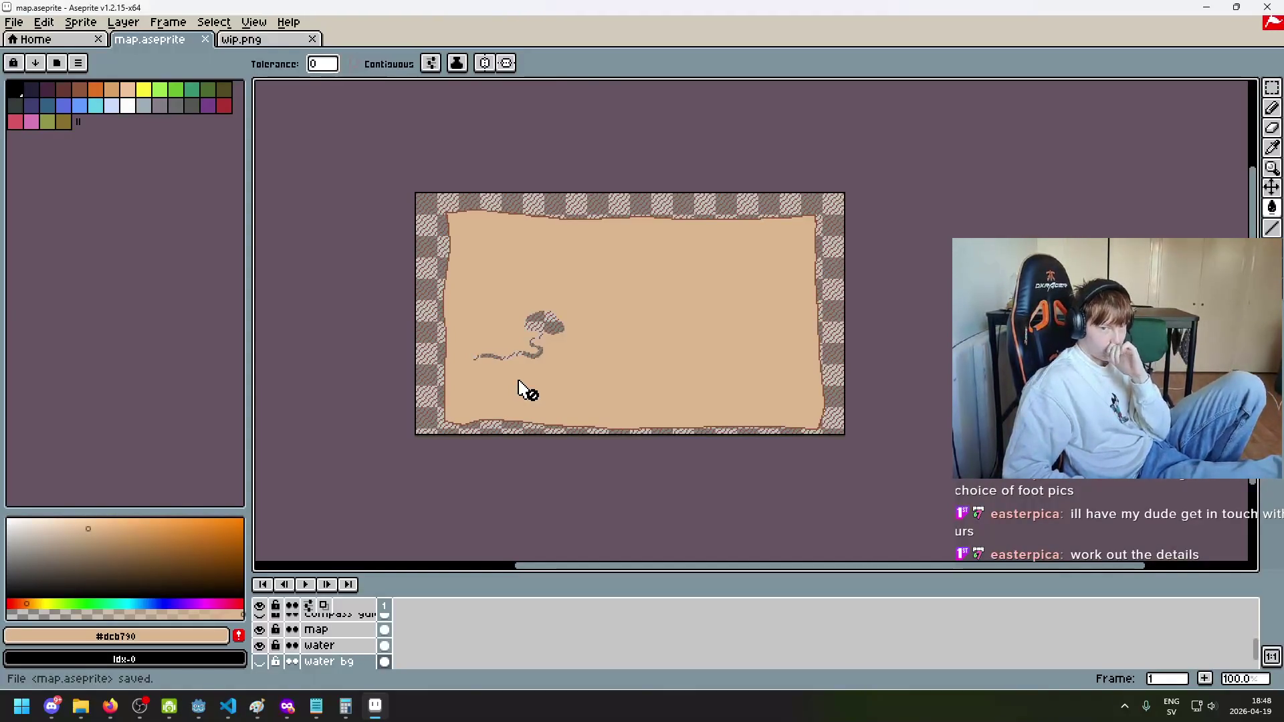
# Step: Hide the circle guide, clock and Hands layers, and show the map icons layer
pyautogui.scroll(2, 307, 652)
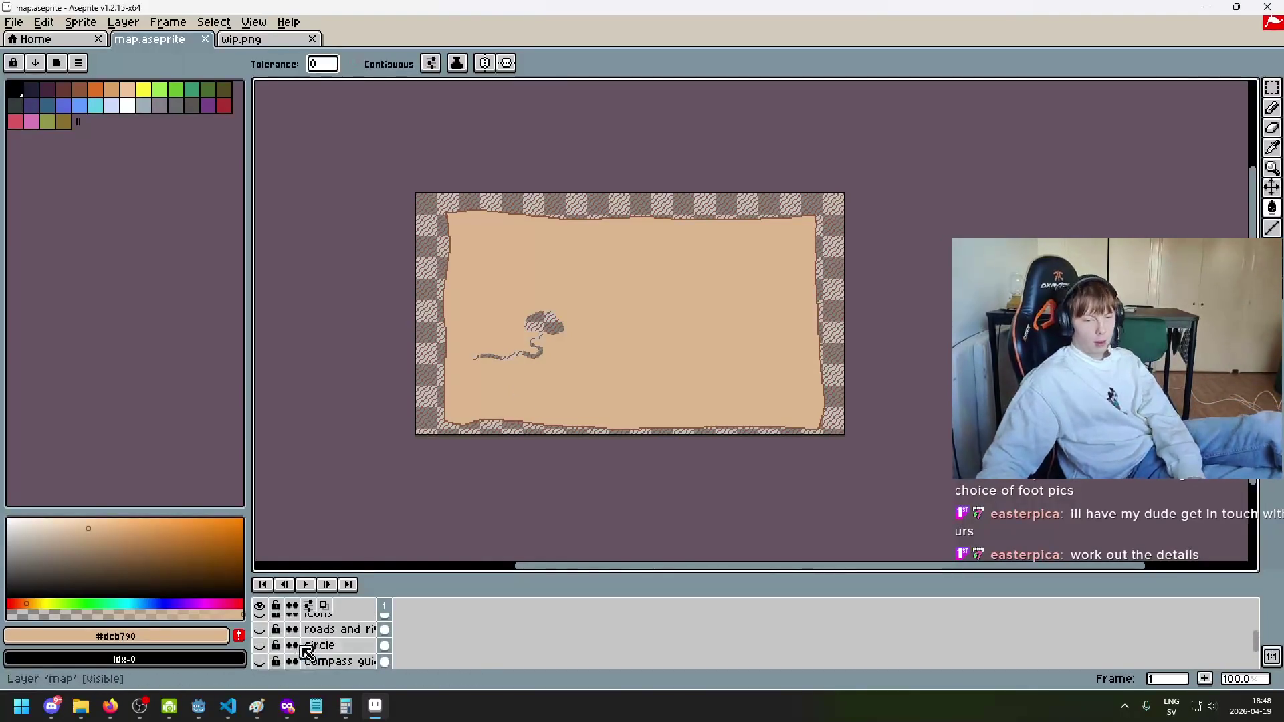
pyautogui.click(261, 648)
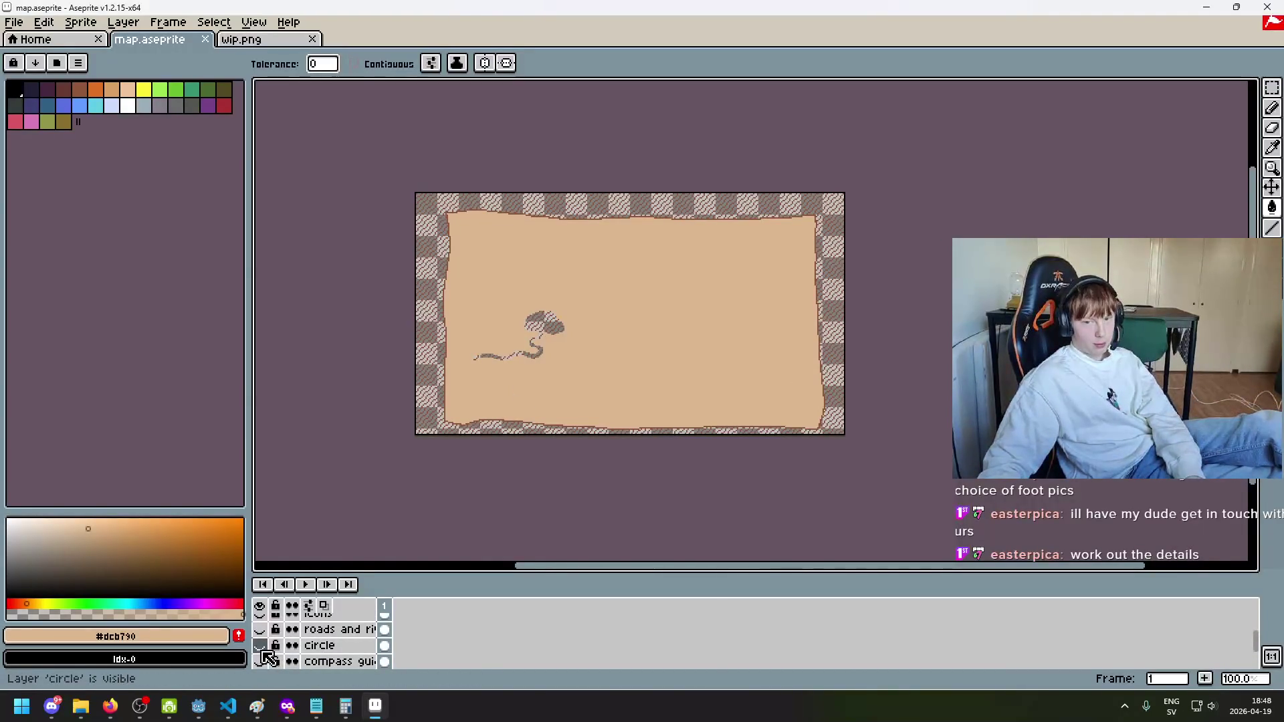
pyautogui.scroll(5, 268, 657)
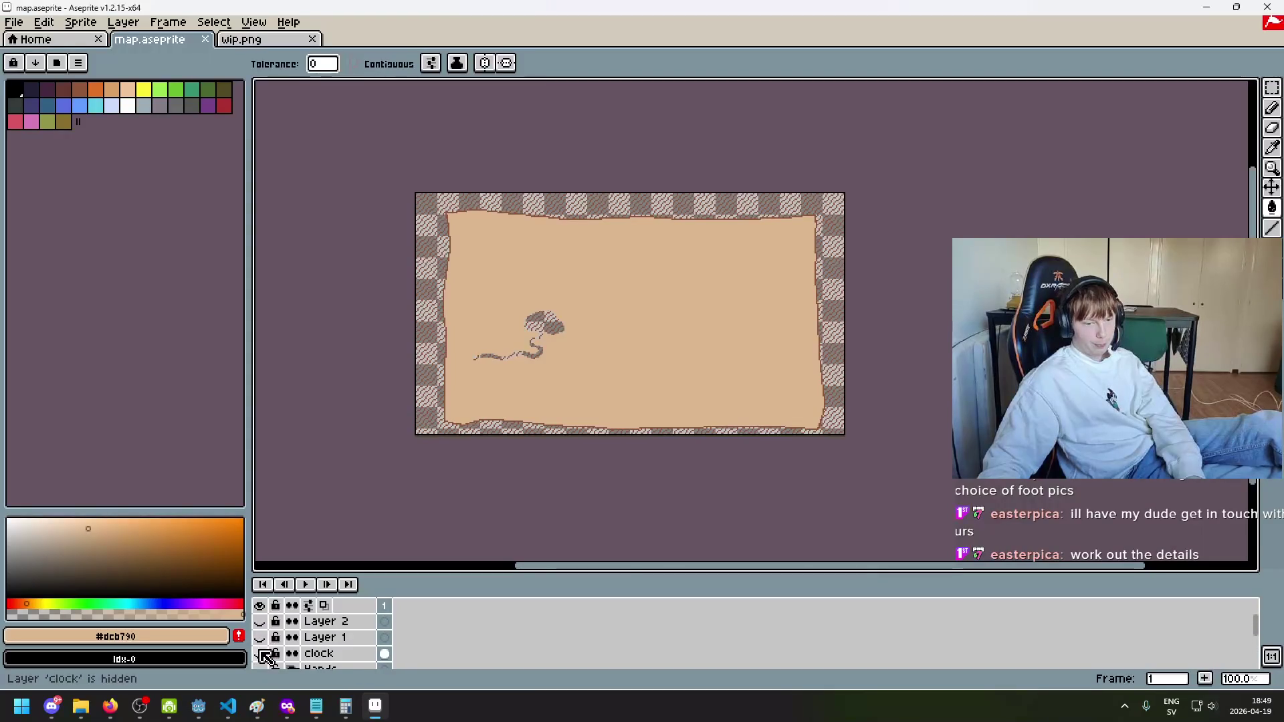
pyautogui.click(260, 640)
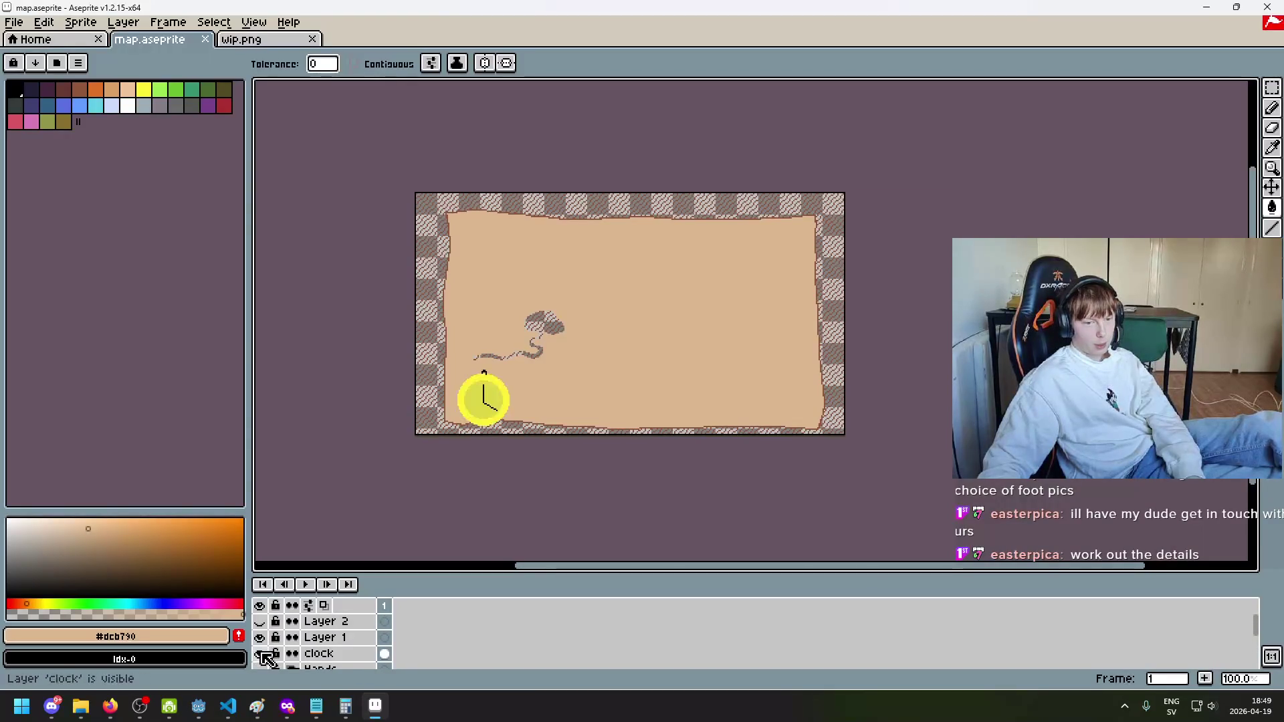
pyautogui.click(262, 641)
pyautogui.click(265, 656)
pyautogui.scroll(-1, 264, 655)
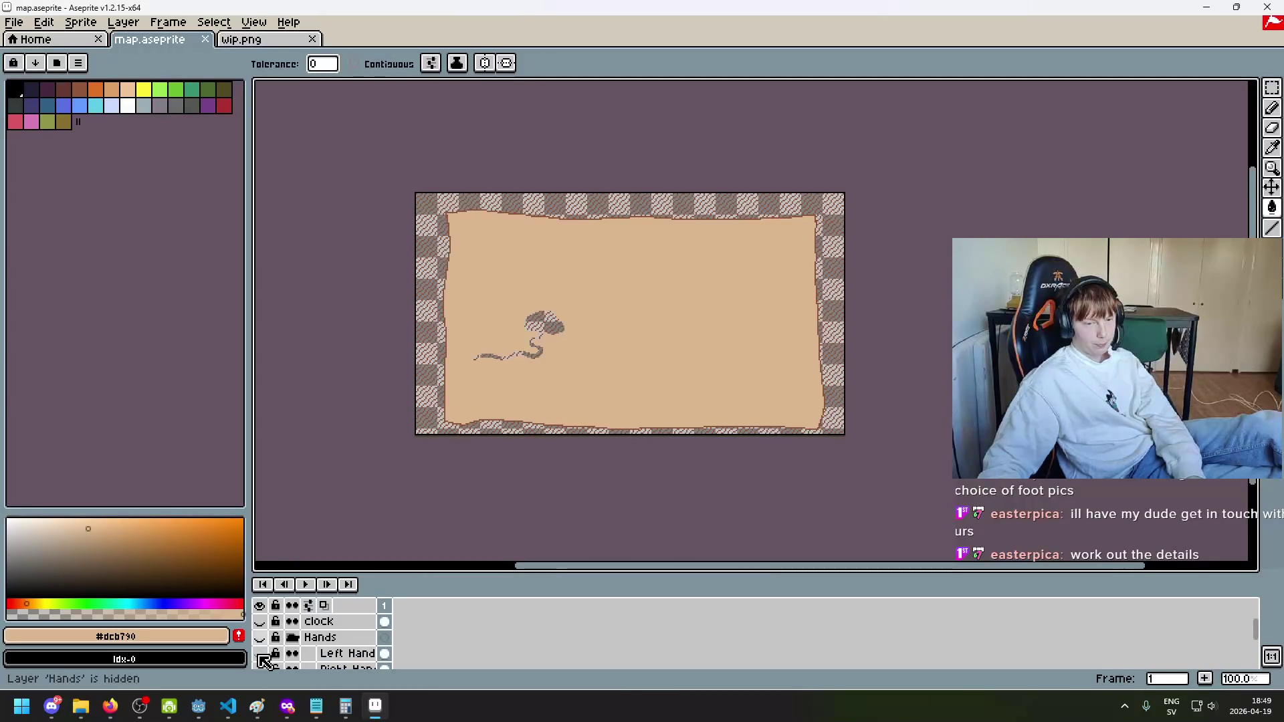
pyautogui.click(262, 655)
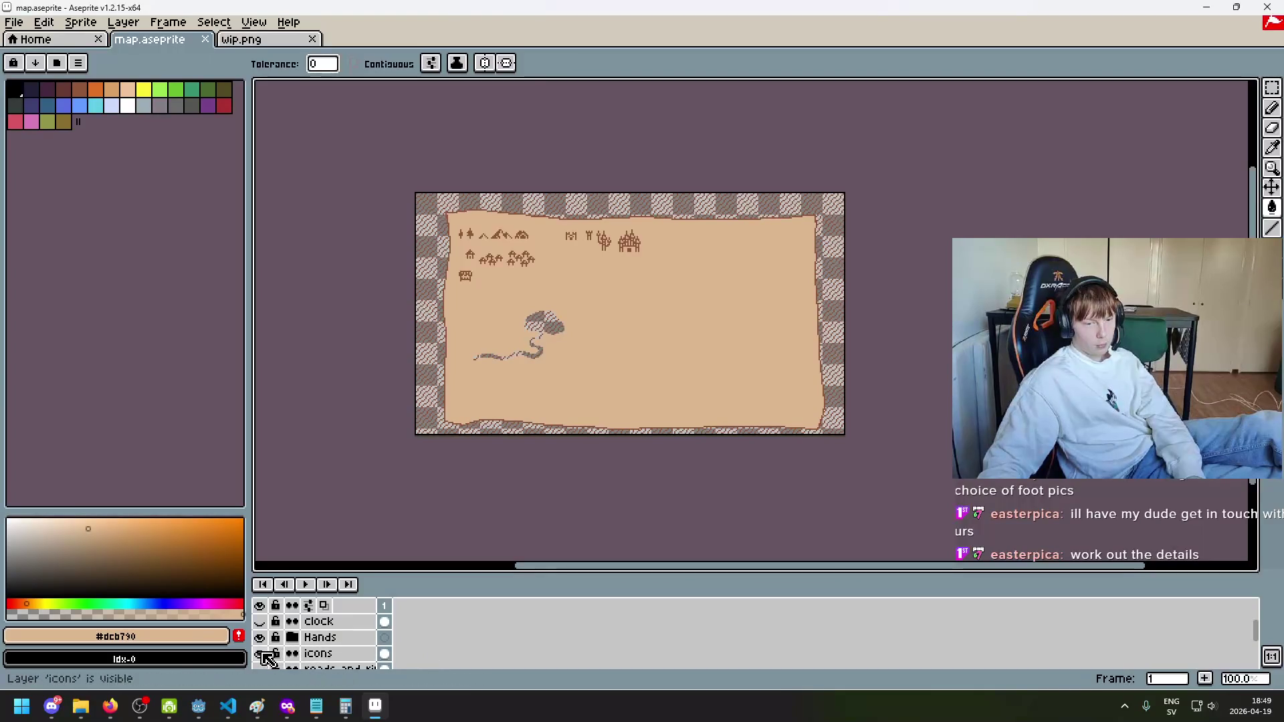
pyautogui.click(263, 655)
pyautogui.click(263, 656)
# Step: Show the roads and rivers and compass guide layers, checking the circle and map base layers
pyautogui.scroll(-1, 264, 658)
pyautogui.click(262, 653)
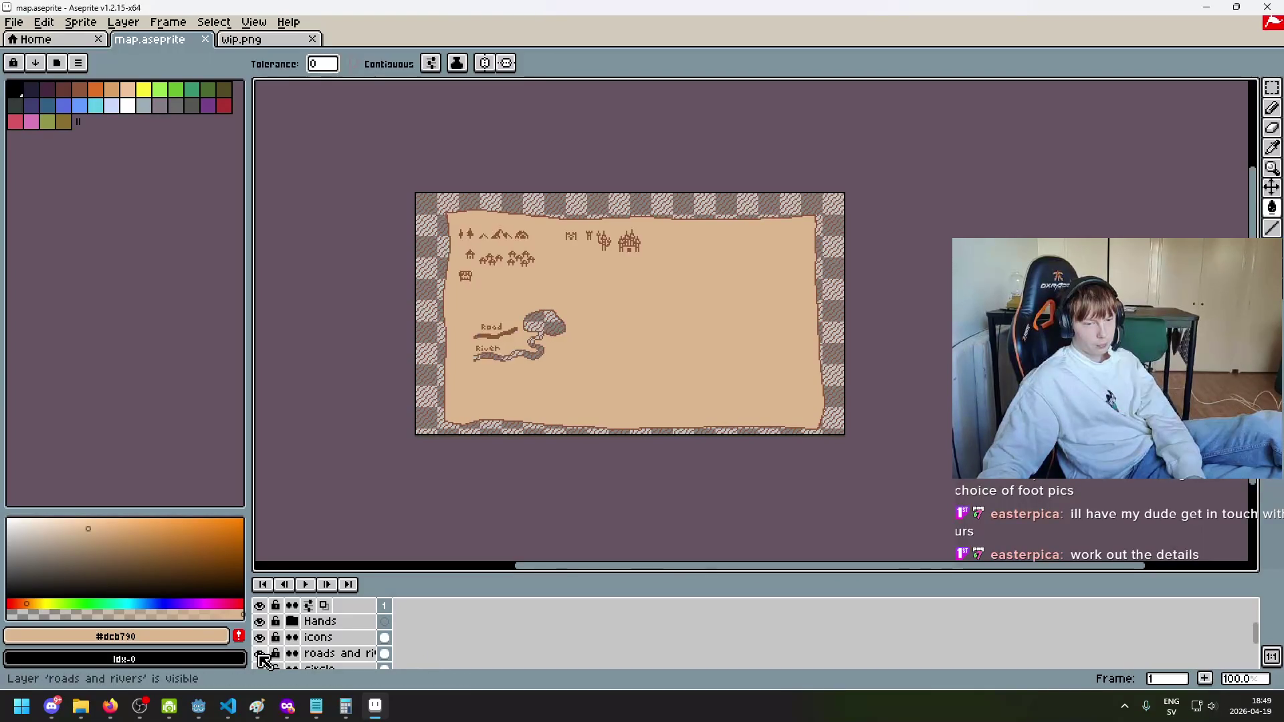
pyautogui.scroll(-1, 264, 659)
pyautogui.scroll(-1, 263, 661)
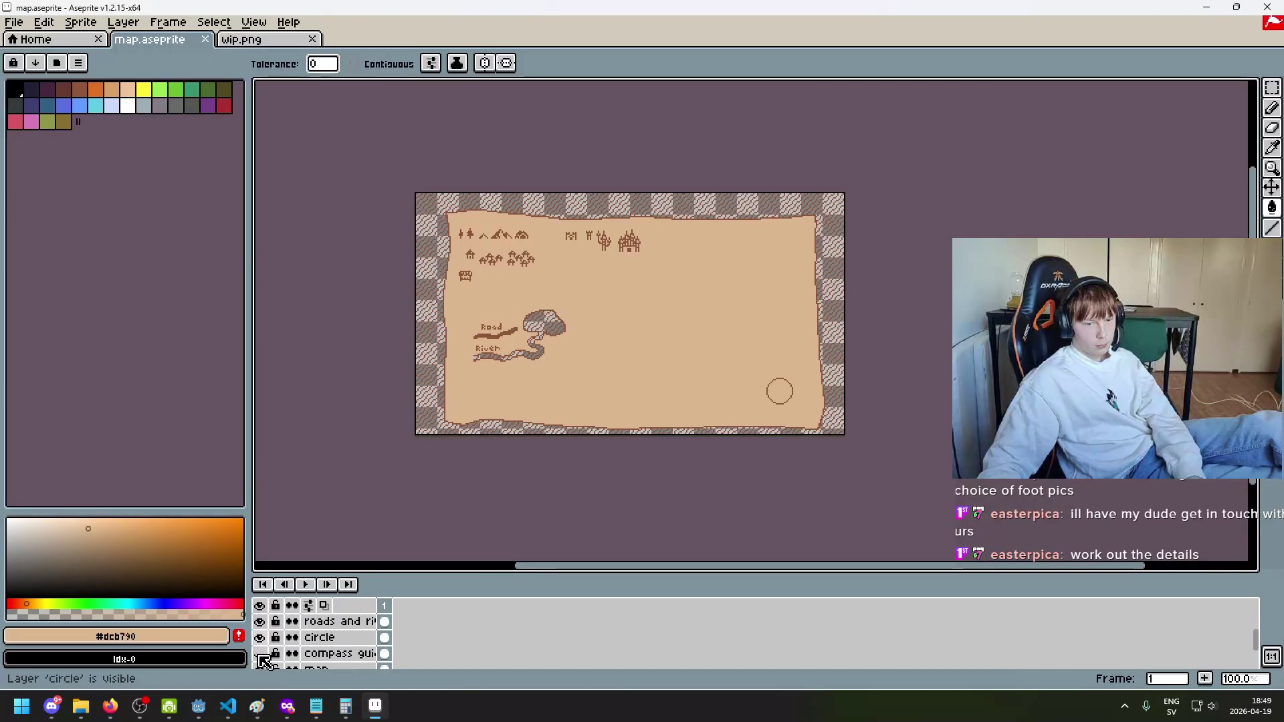
pyautogui.click(262, 650)
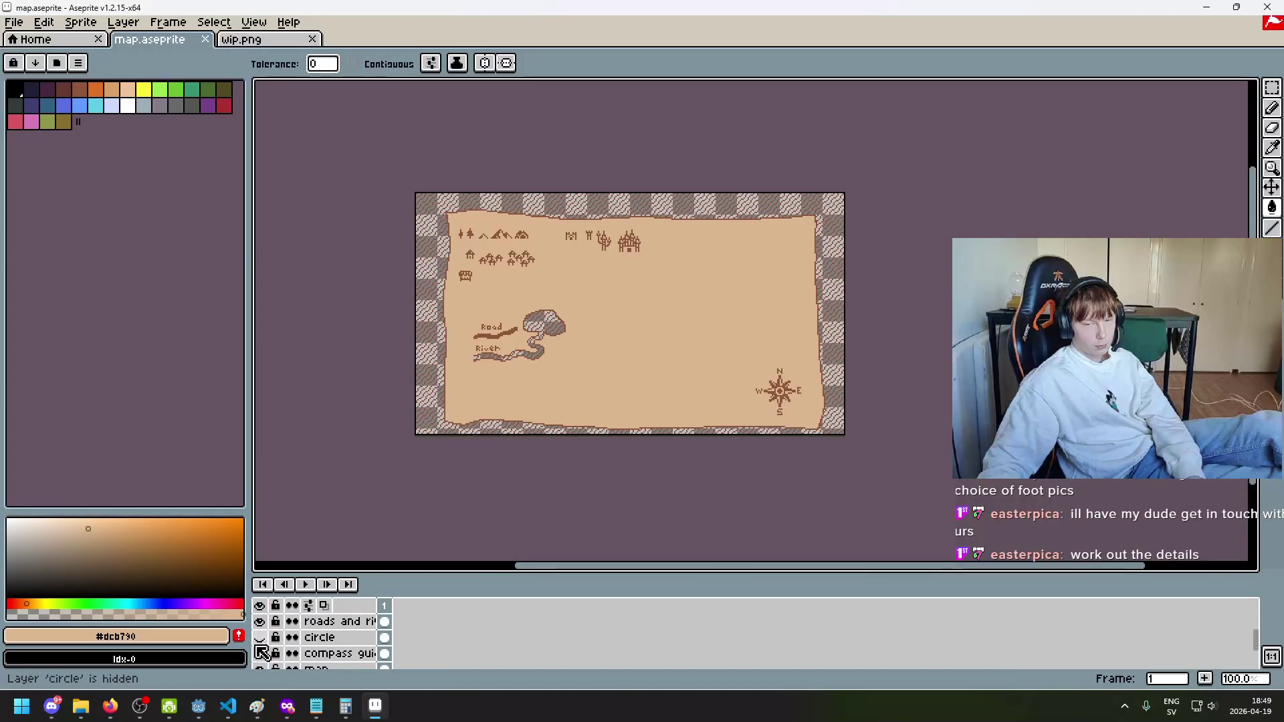
pyautogui.scroll(-1, 263, 655)
pyautogui.click(262, 654)
pyautogui.click(262, 653)
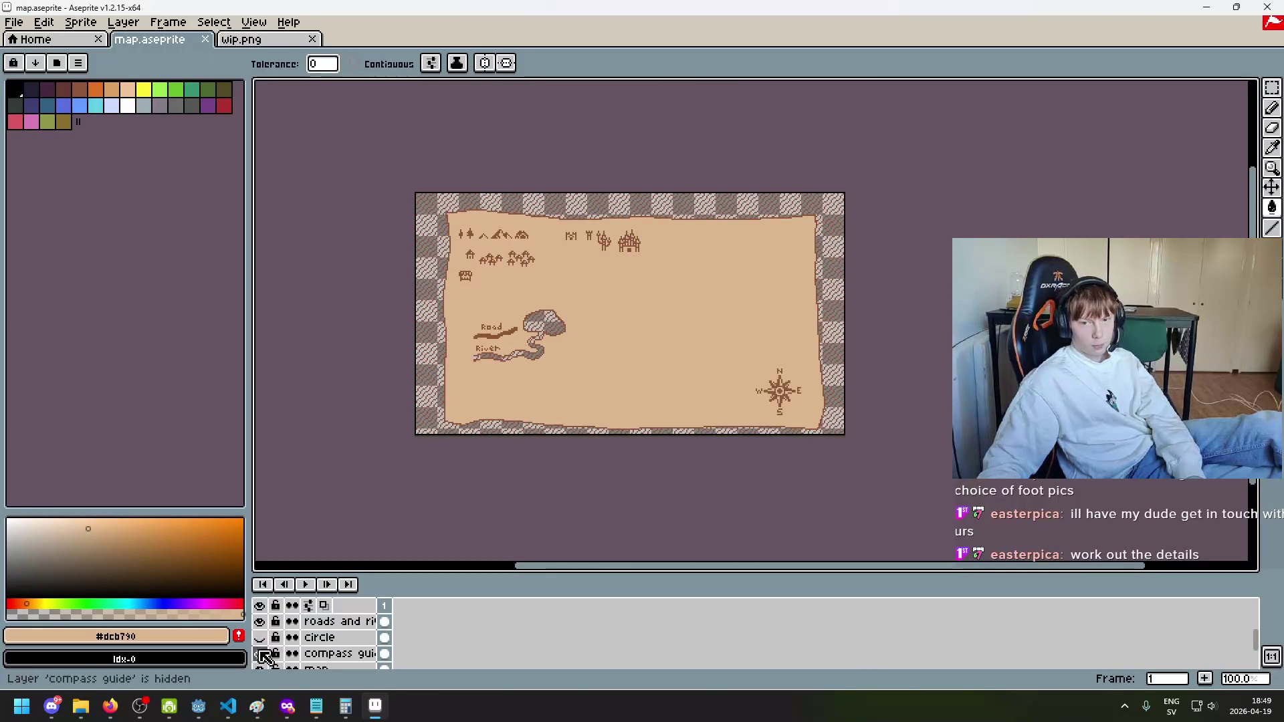
pyautogui.click(261, 641)
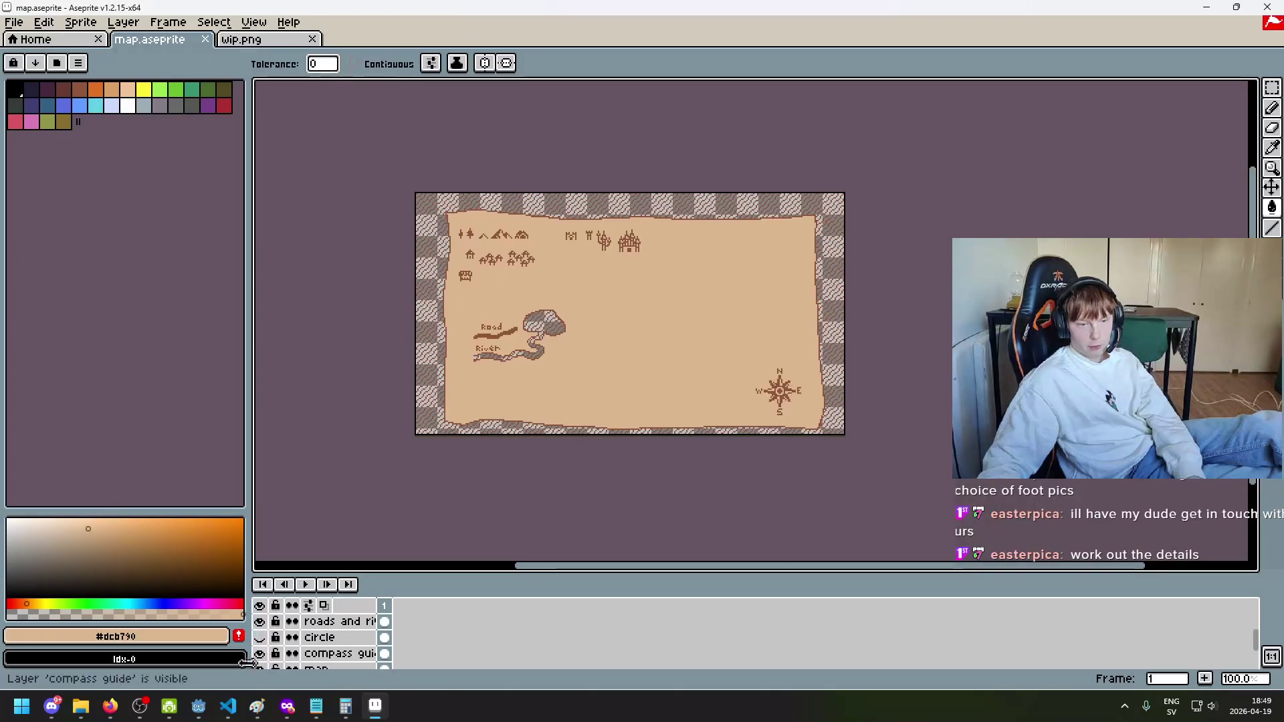
# Step: In Godot, make the Map Manager Voronoi and Map nodes visible, then return to Aseprite
pyautogui.click(199, 705)
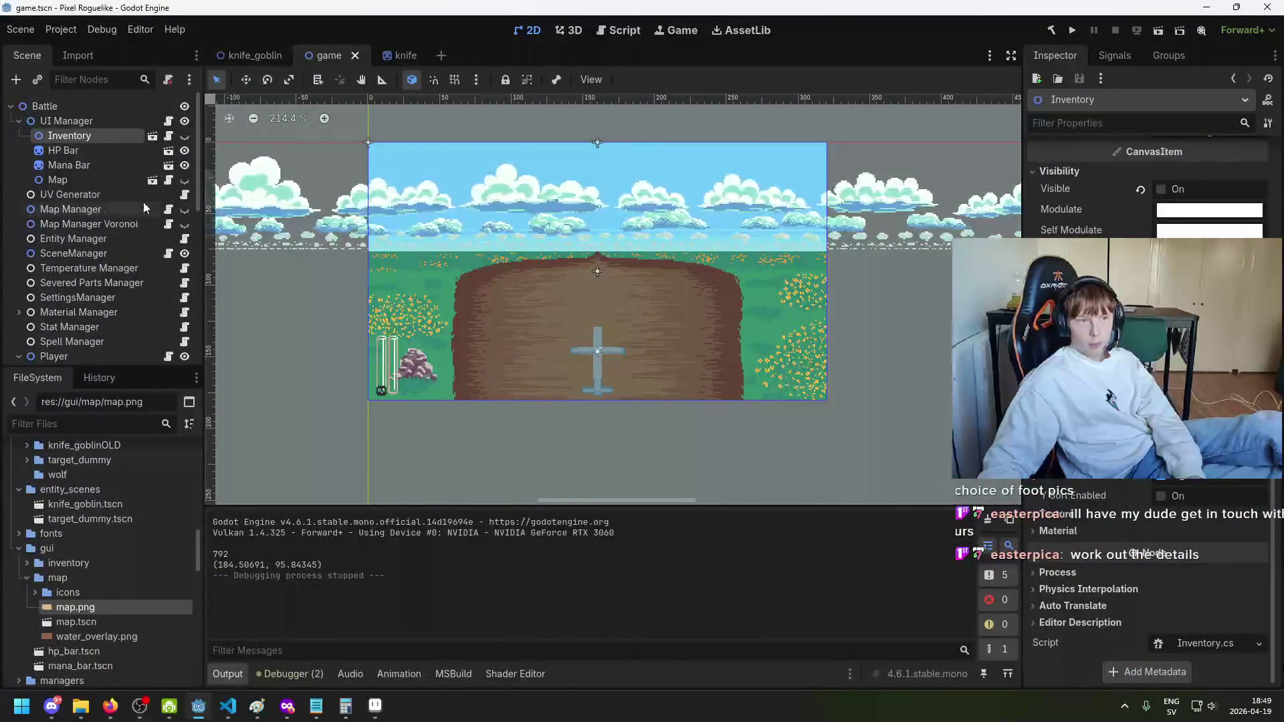
pyautogui.click(184, 224)
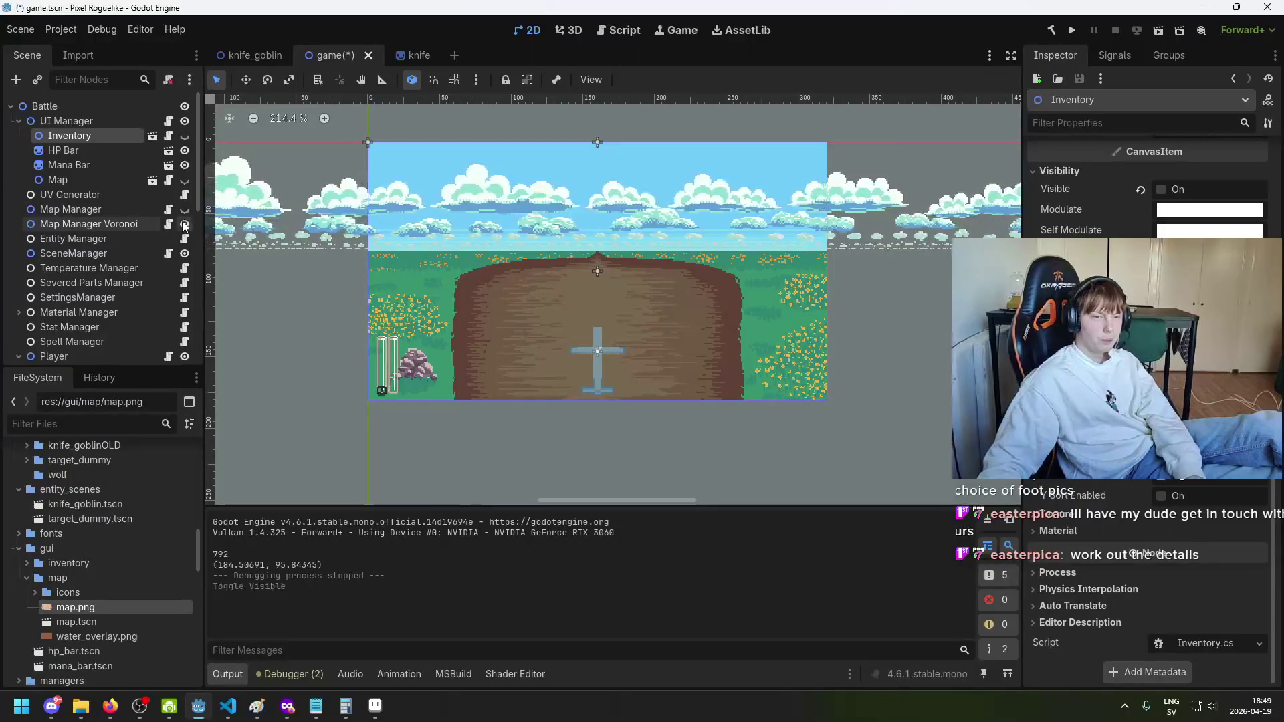
pyautogui.click(184, 180)
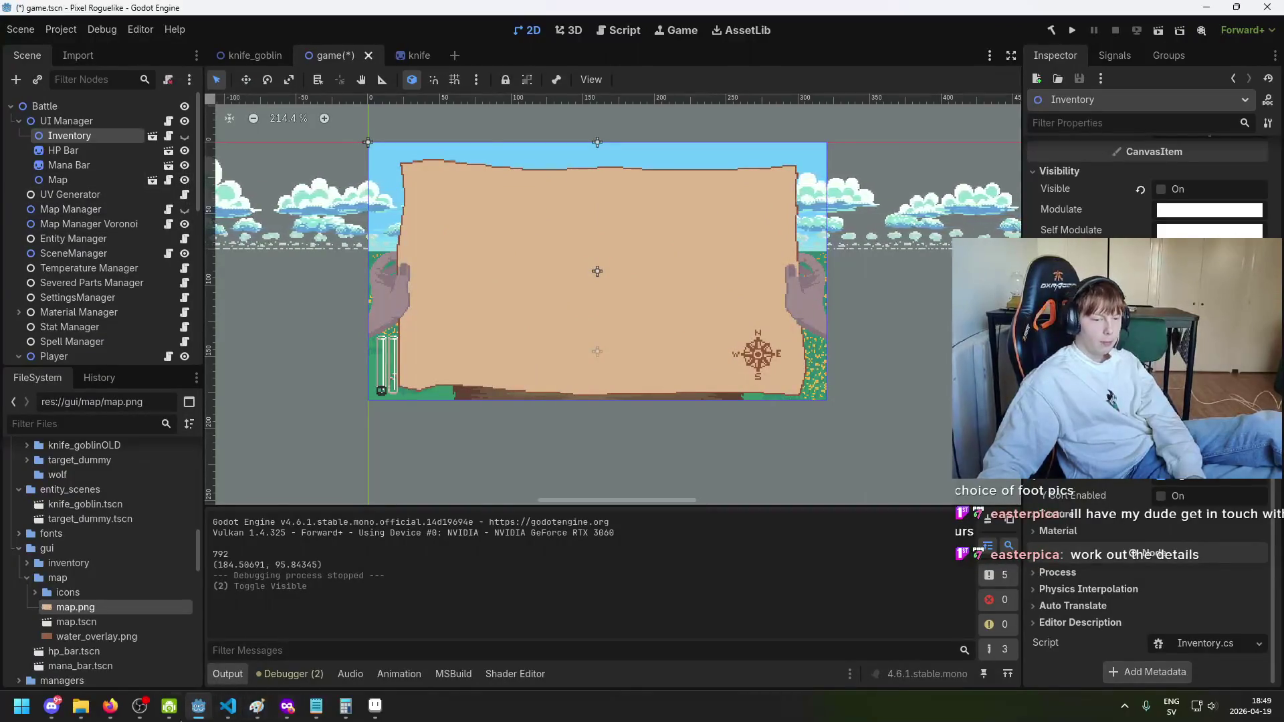
pyautogui.click(375, 706)
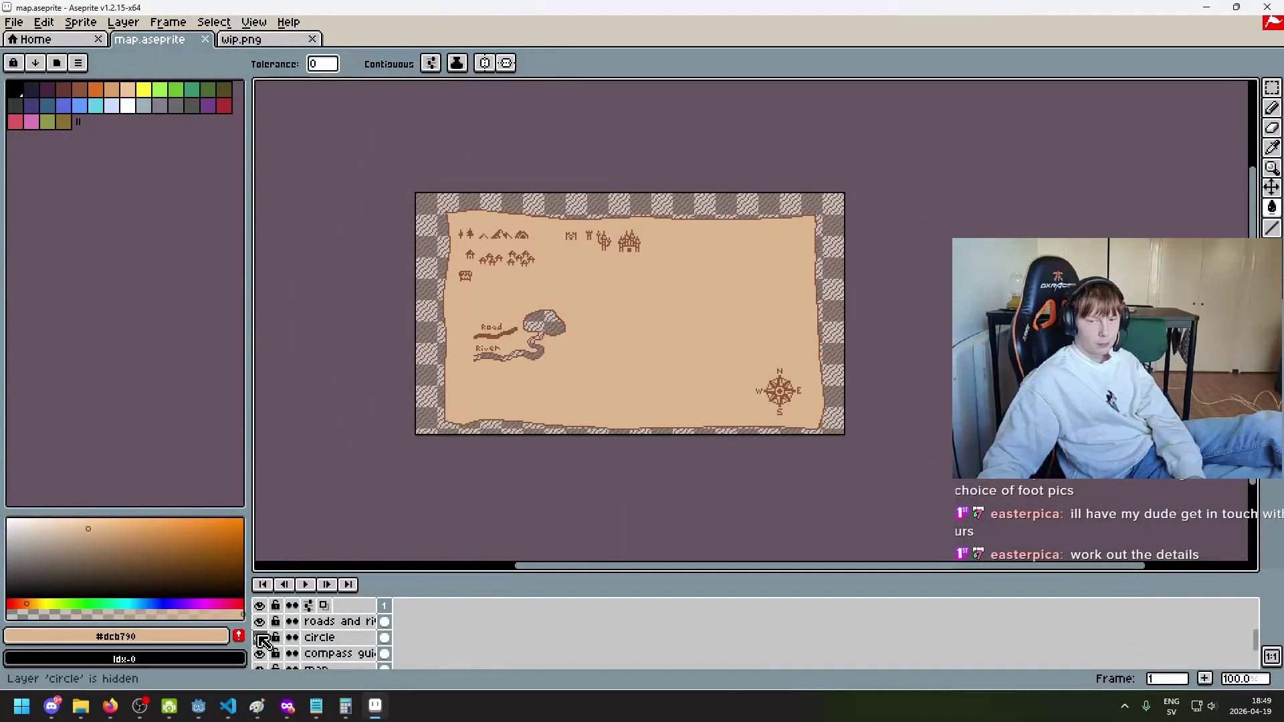
# Step: Show and unlock the water bg layer, toggling the water layer to compare
pyautogui.scroll(-3, 266, 646)
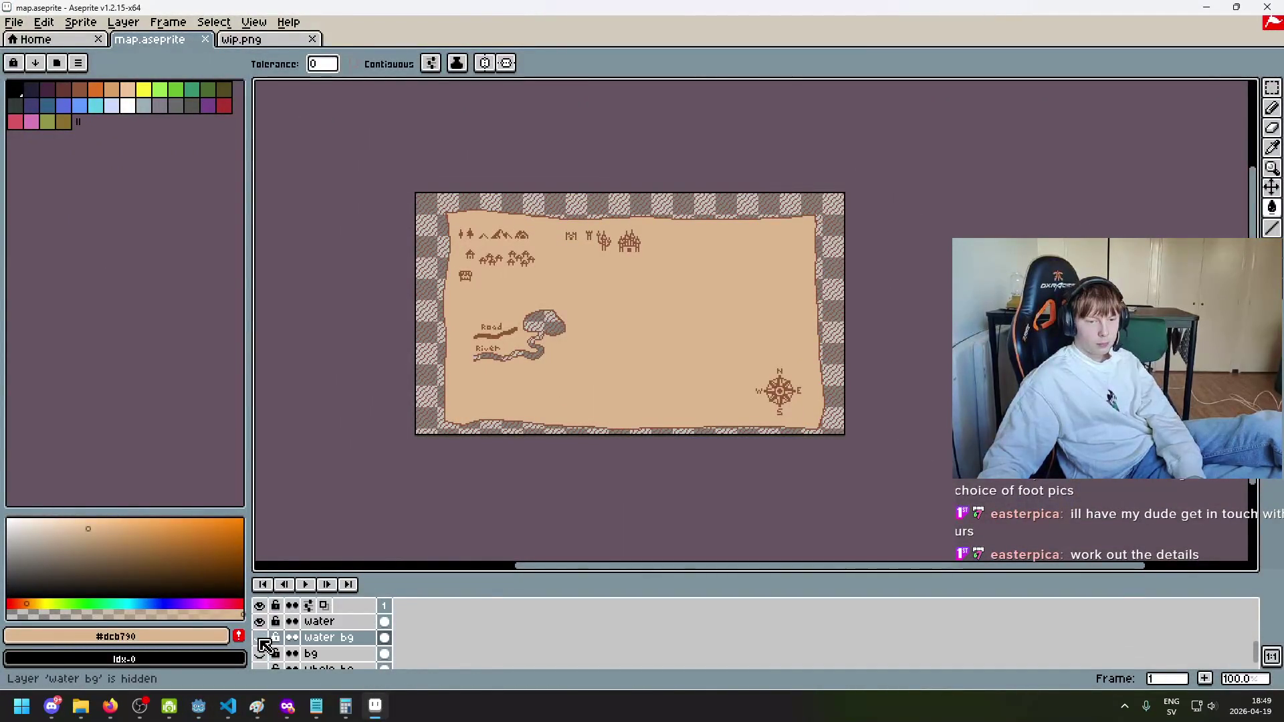
pyautogui.click(260, 639)
pyautogui.click(261, 639)
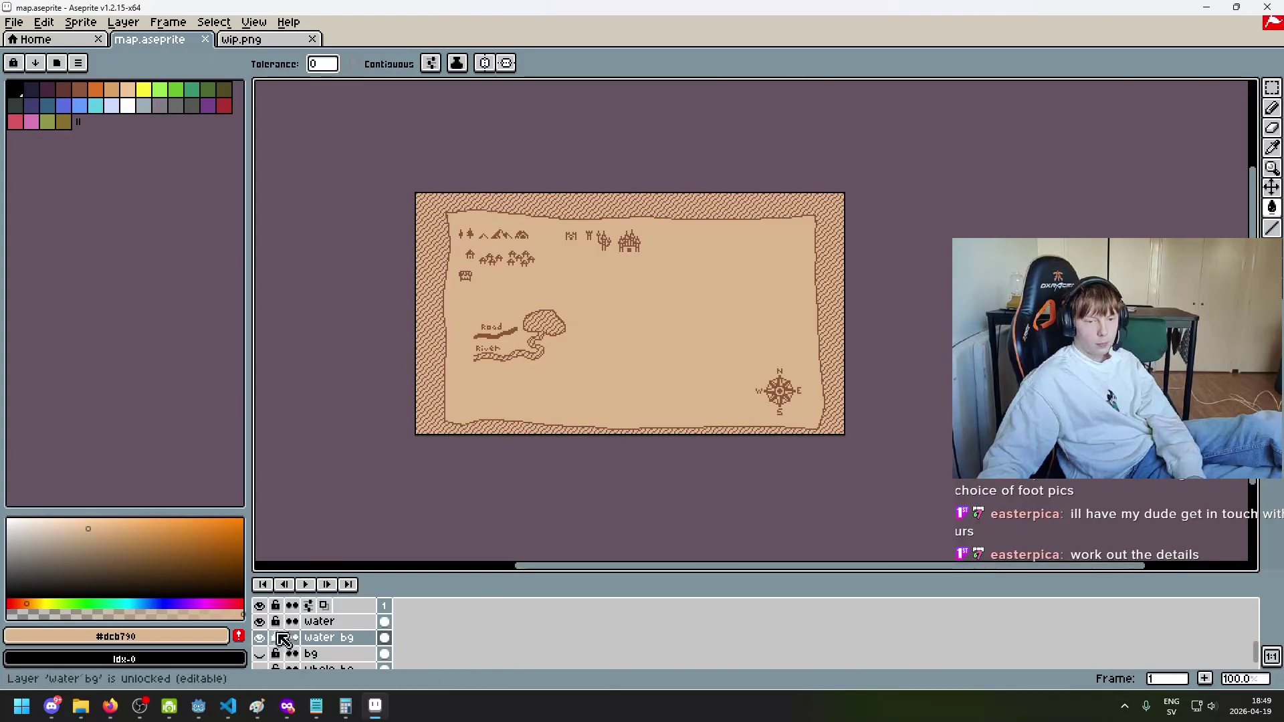
pyautogui.scroll(1, 275, 656)
pyautogui.click(261, 639)
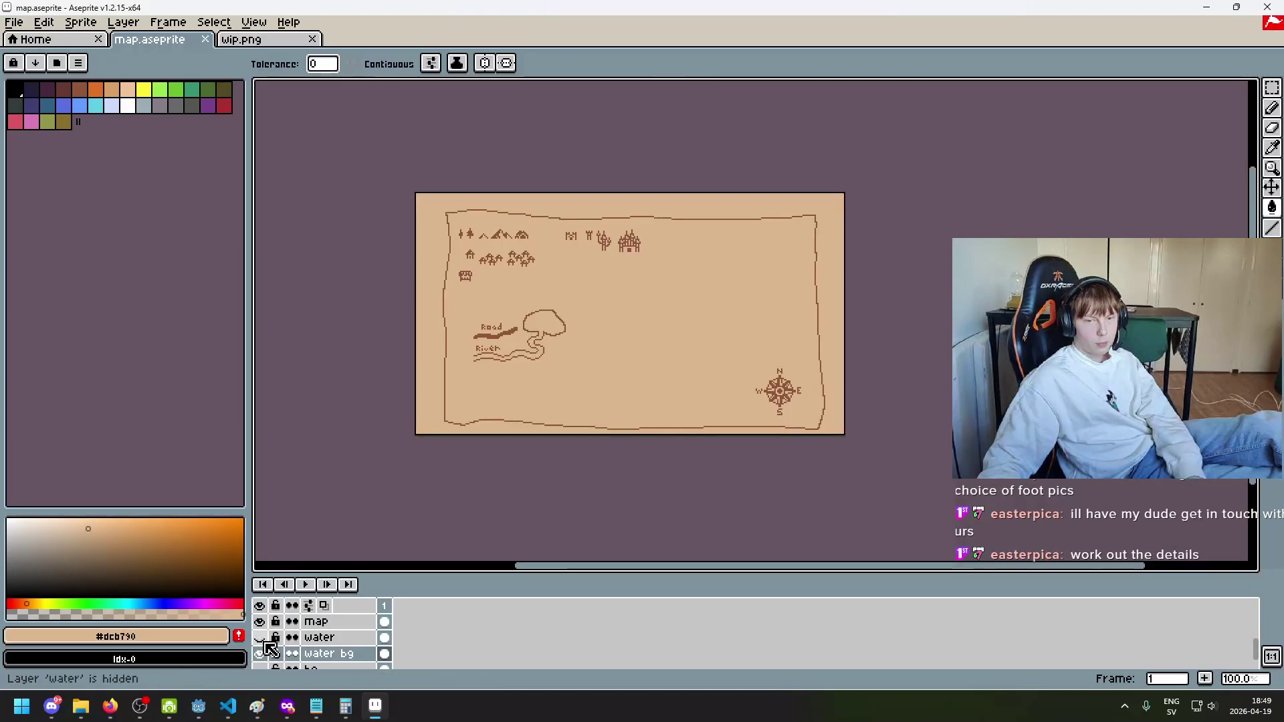
pyautogui.click(265, 641)
# Step: Compare the bg and water hatching layers, then make the map layer the active layer
pyautogui.moveTo(369, 465); pyautogui.dragTo(304, 511)
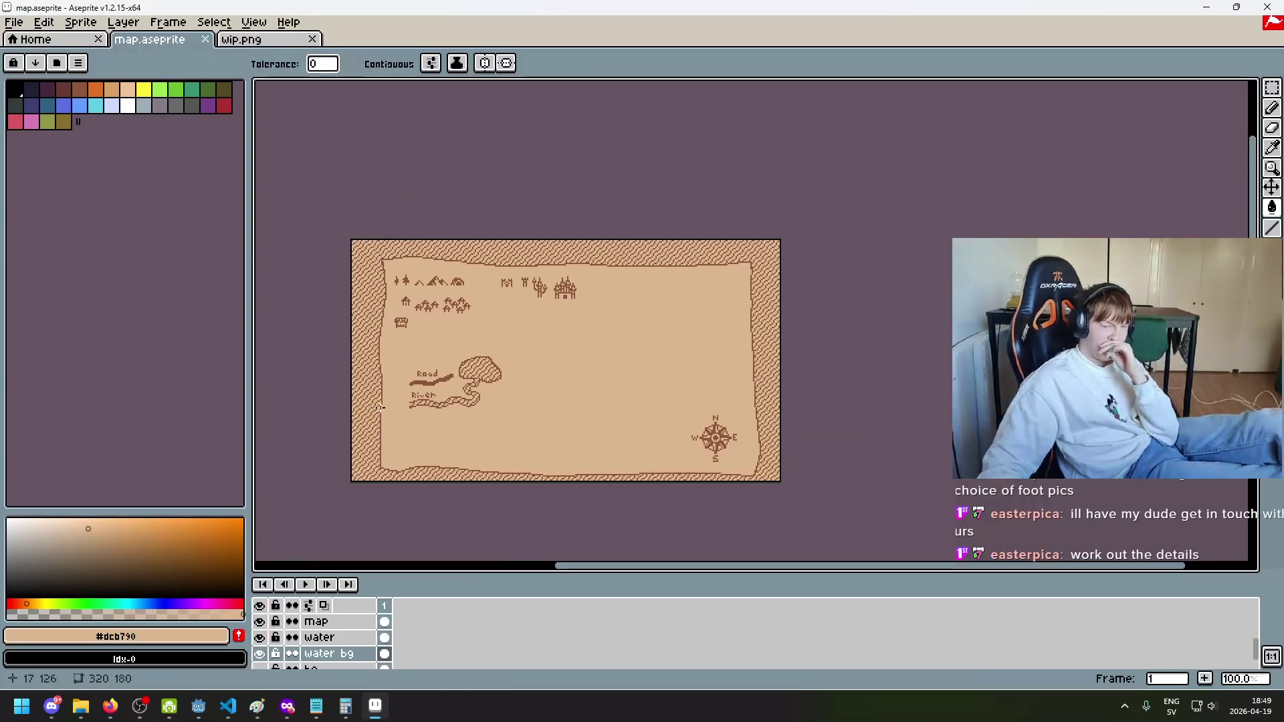
pyautogui.scroll(1, 364, 366)
pyautogui.scroll(-1, 365, 367)
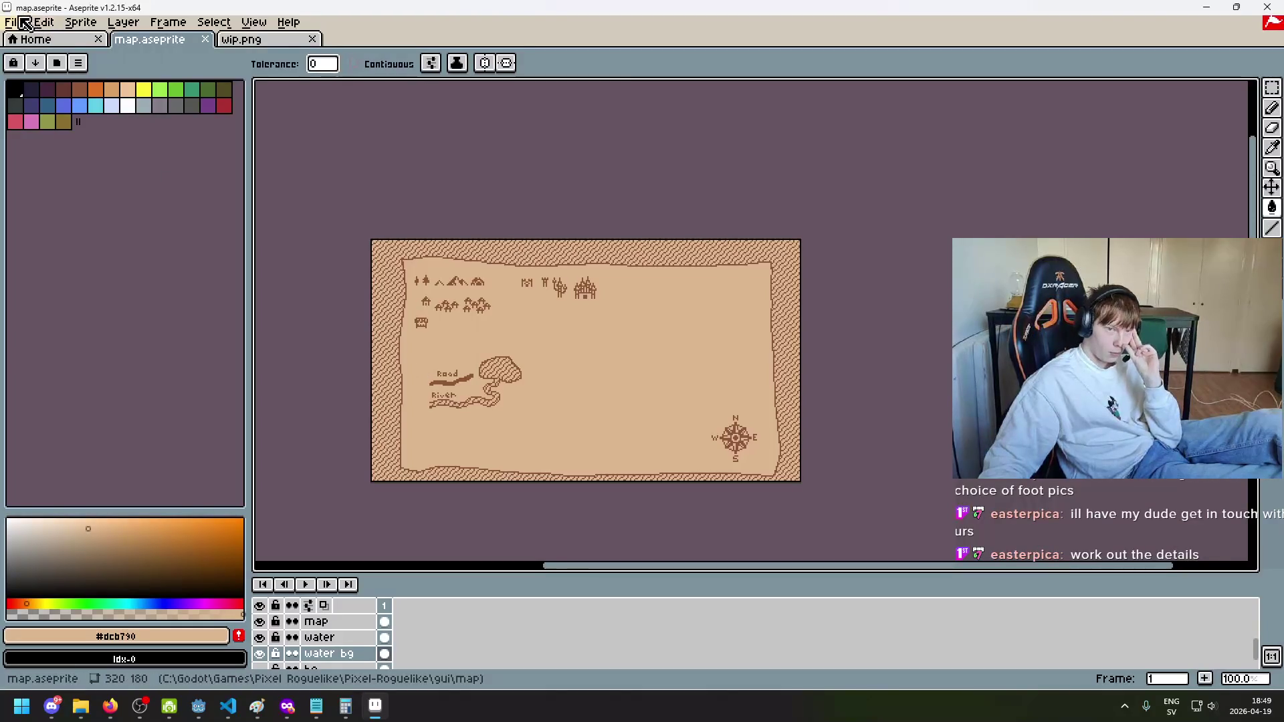
pyautogui.scroll(-2, 321, 648)
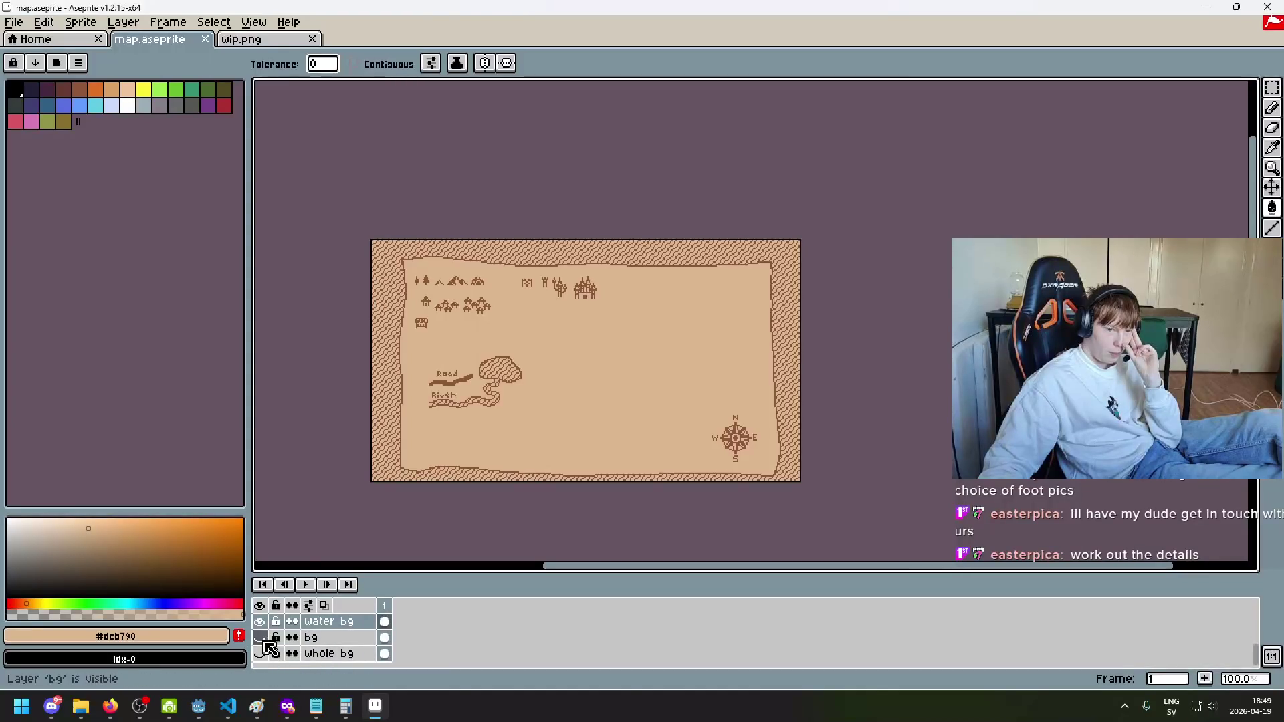
pyautogui.scroll(4, 269, 642)
pyautogui.click(266, 625)
pyautogui.click(266, 625)
pyautogui.click(266, 626)
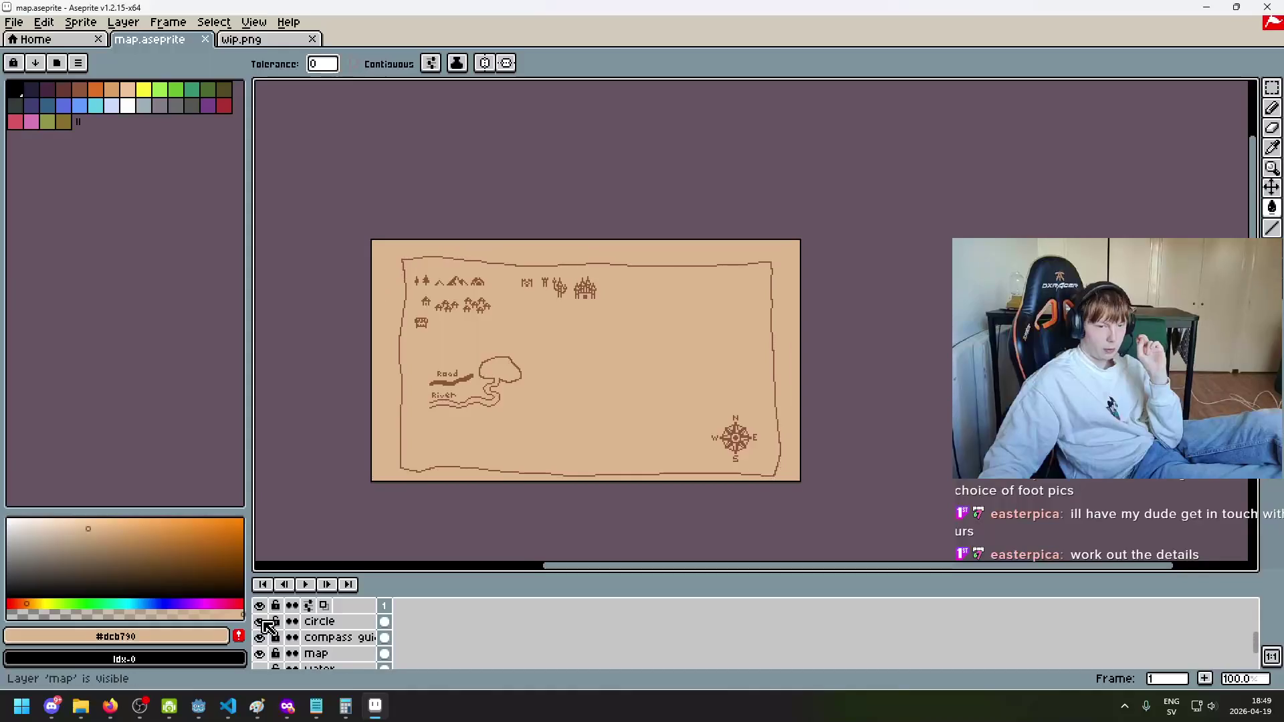
pyautogui.scroll(-1, 267, 626)
pyautogui.click(260, 654)
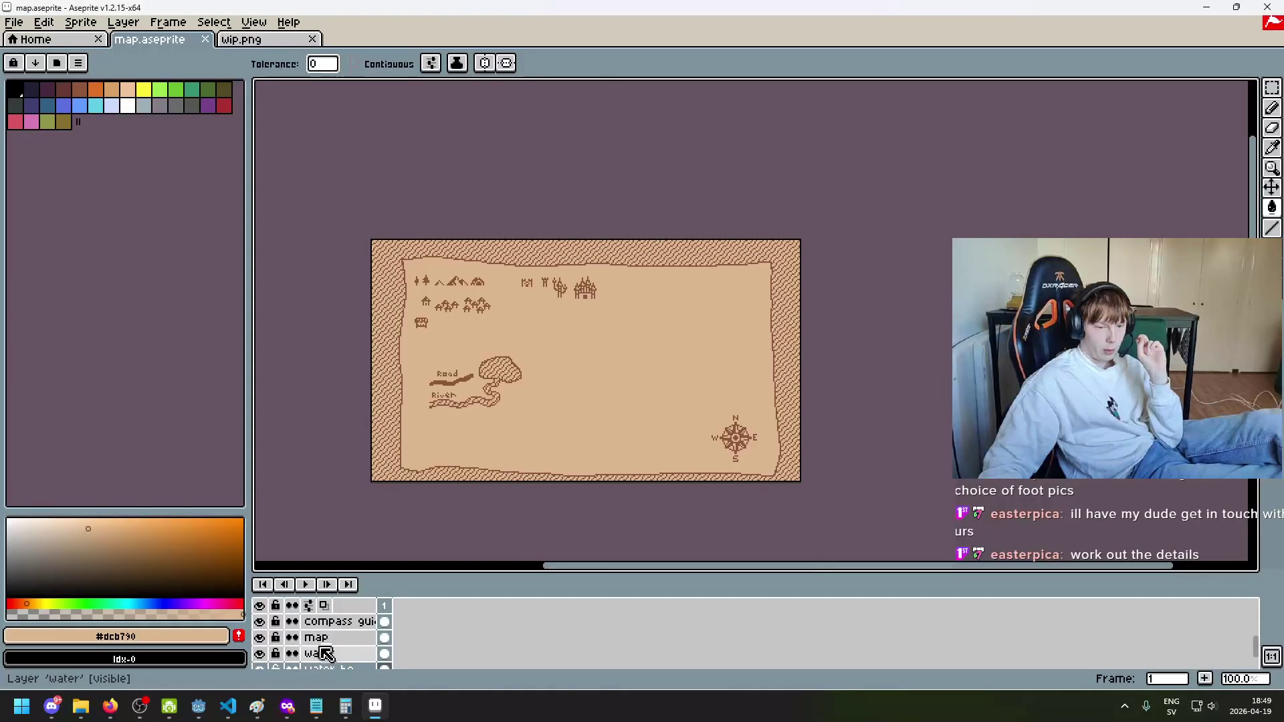
pyautogui.click(318, 637)
pyautogui.click(1270, 89)
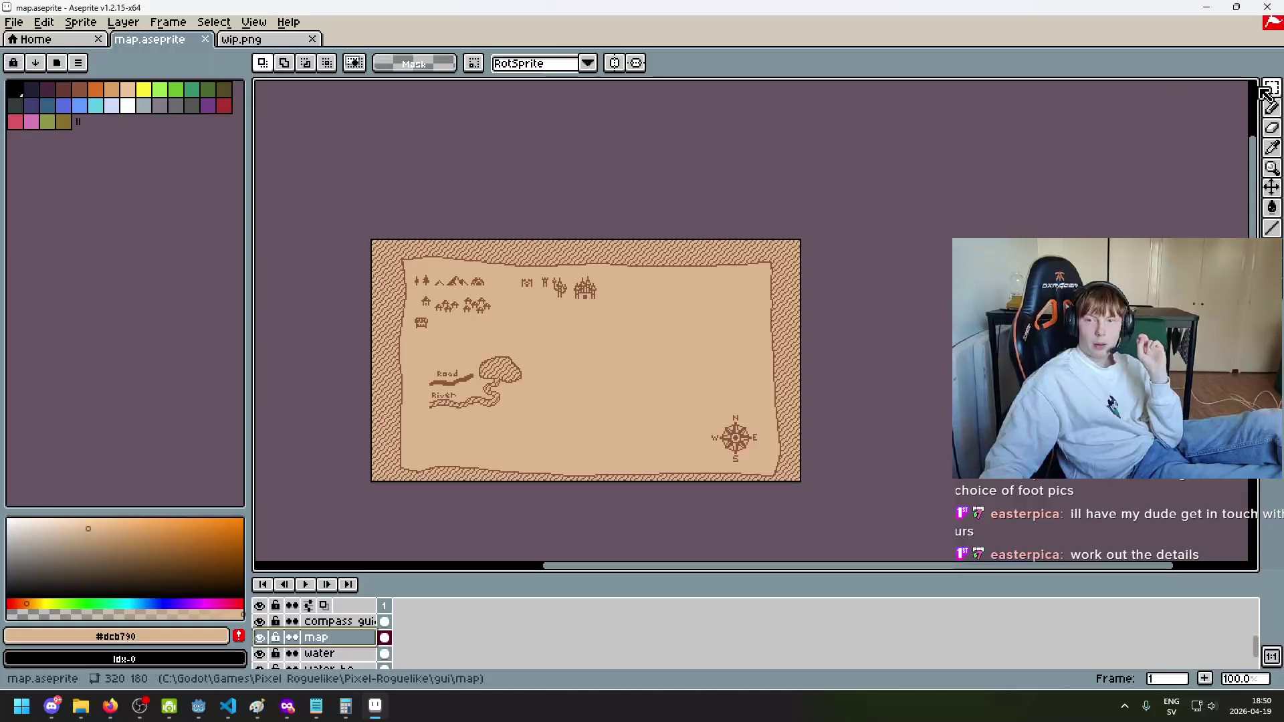
# Step: Switch to the Magic Wand and test selecting the parchment and the whole sprite, then undo
pyautogui.moveTo(1267, 92); pyautogui.dragTo(1246, 93)
pyautogui.click(648, 355)
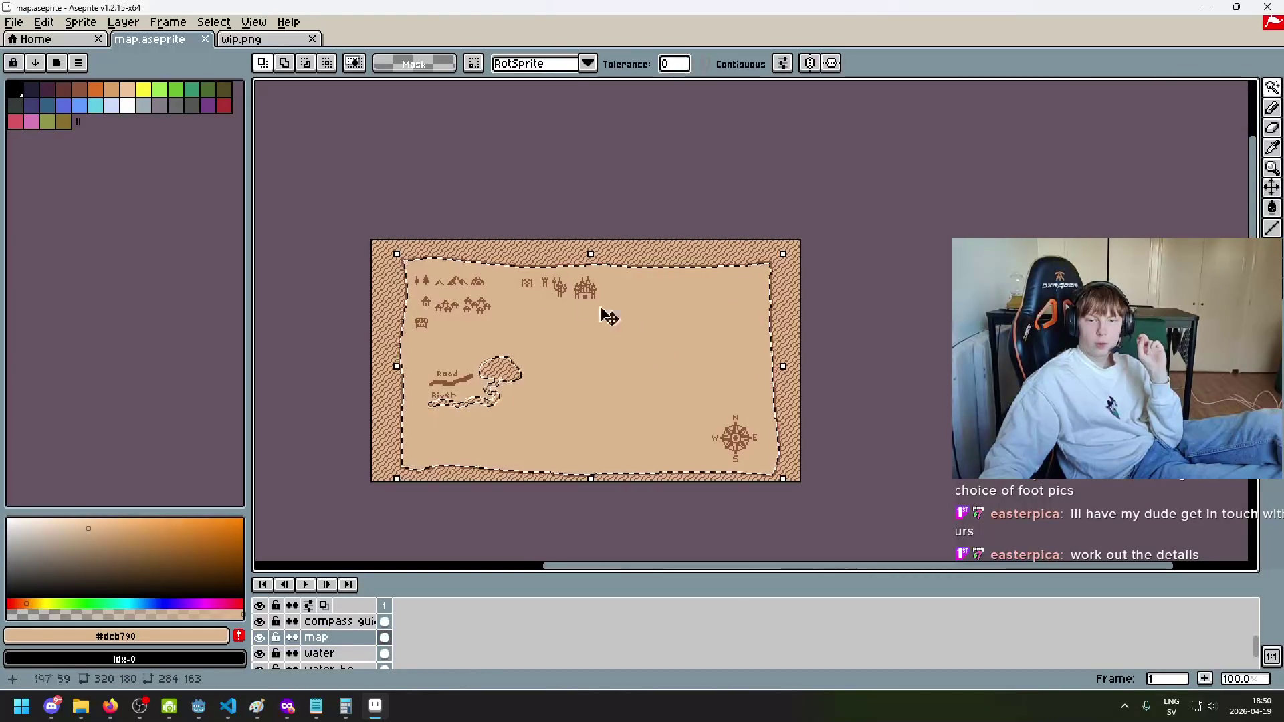
pyautogui.scroll(6, 608, 317)
pyautogui.scroll(-4, 373, 215)
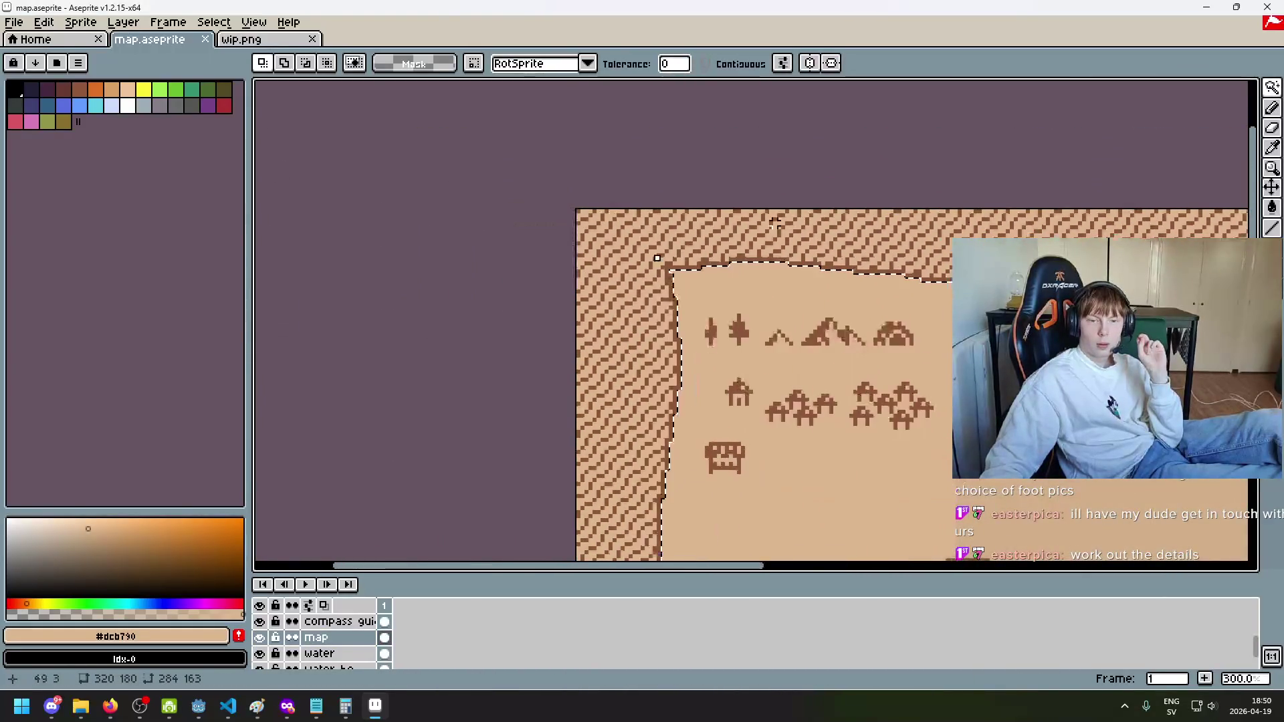
pyautogui.scroll(-4, 774, 224)
pyautogui.scroll(1, 775, 225)
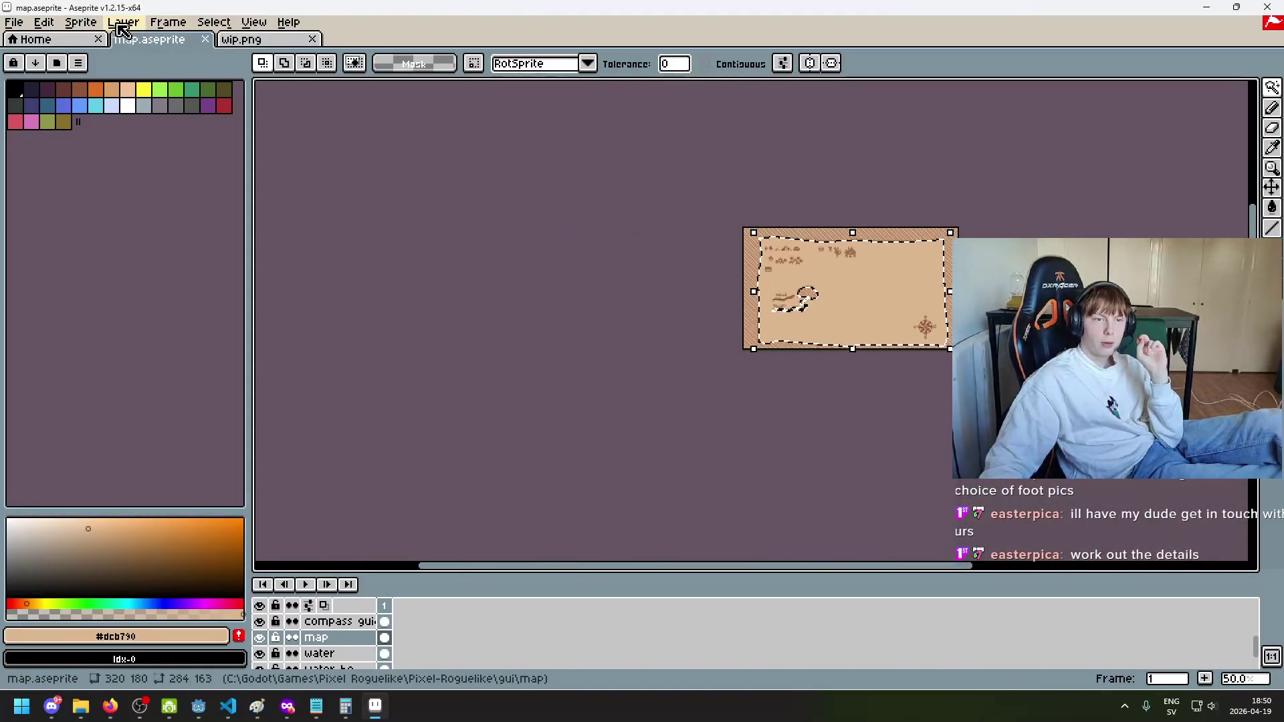
pyautogui.scroll(5, 791, 267)
pyautogui.scroll(-1, 751, 249)
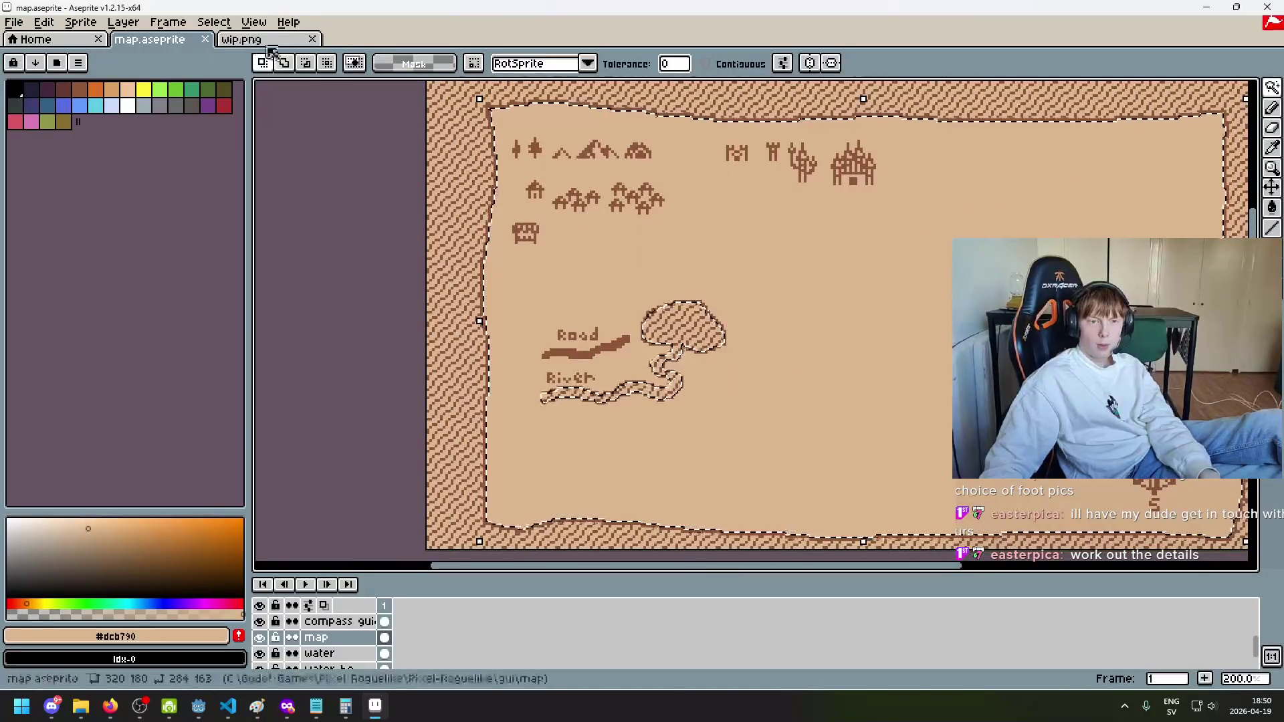
pyautogui.click(80, 22)
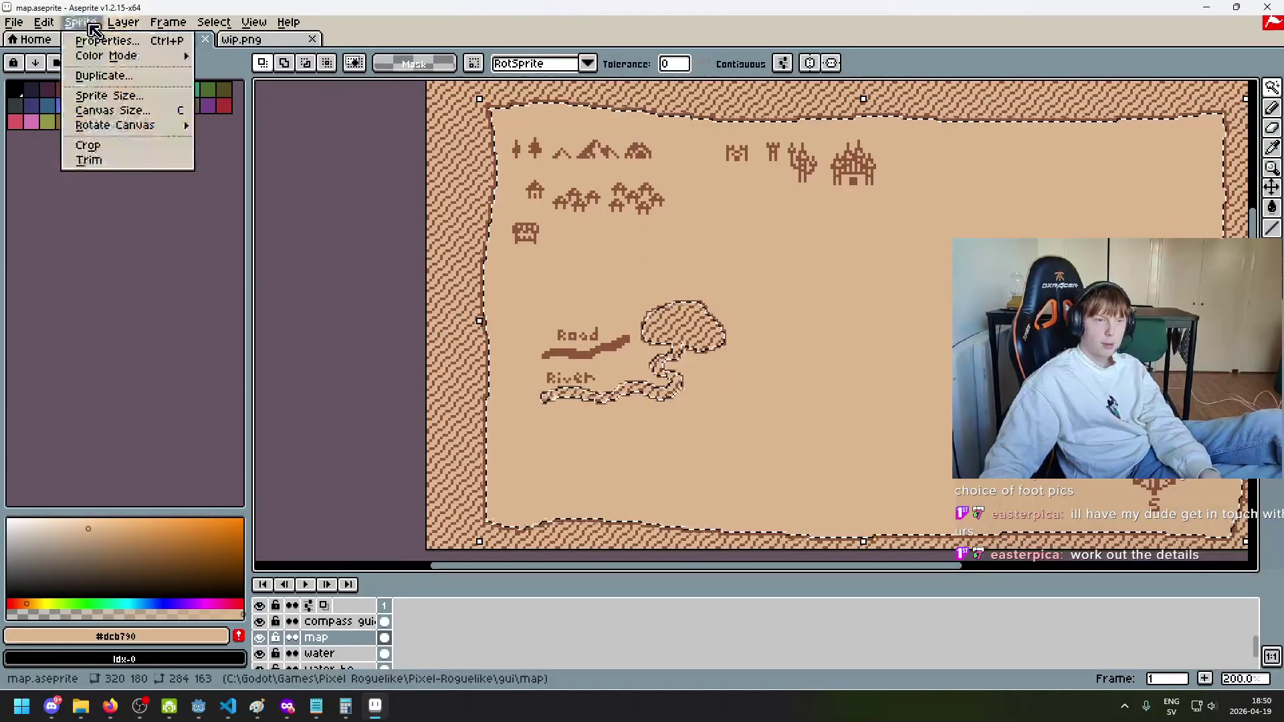
pyautogui.moveTo(174, 28)
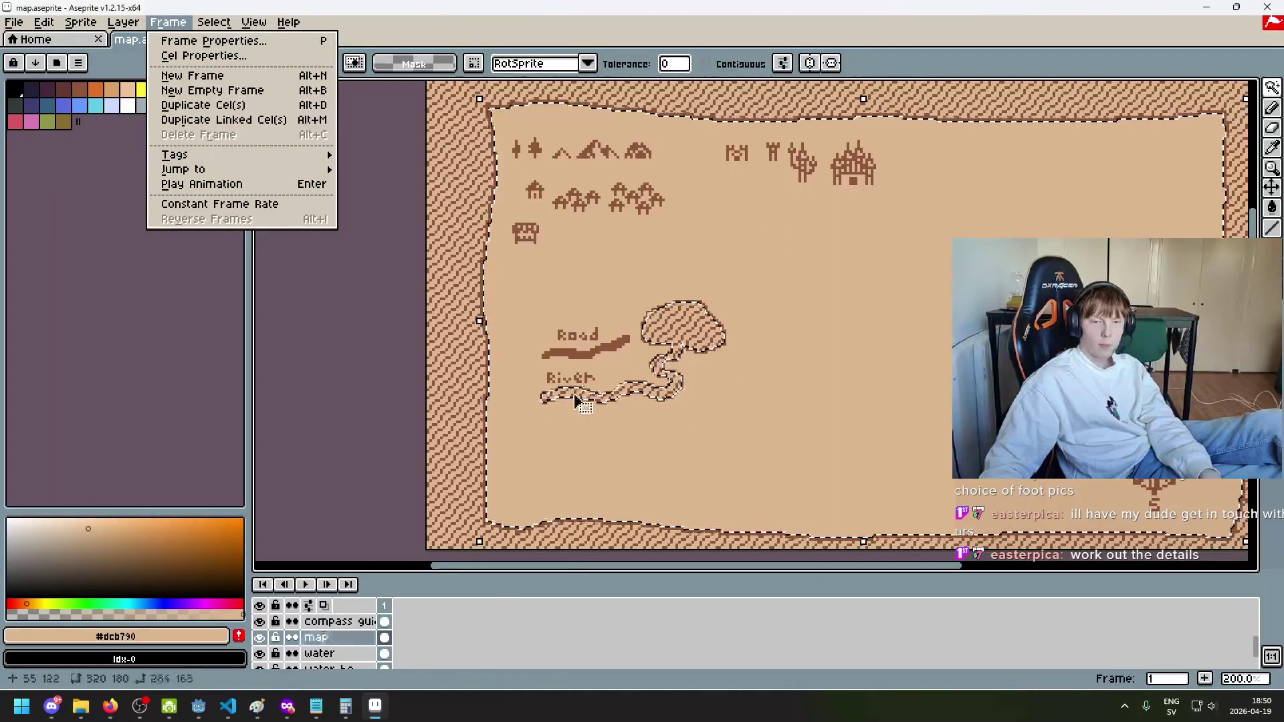
pyautogui.moveTo(230, 32)
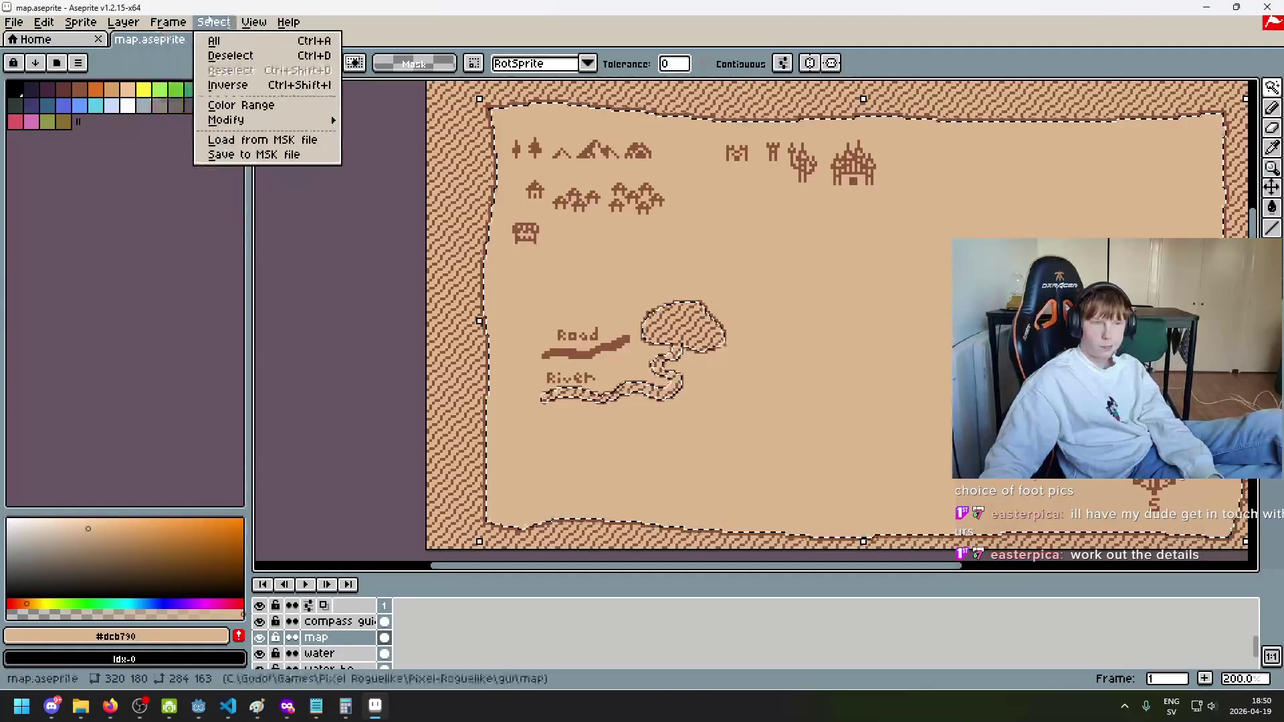
pyautogui.click(649, 193)
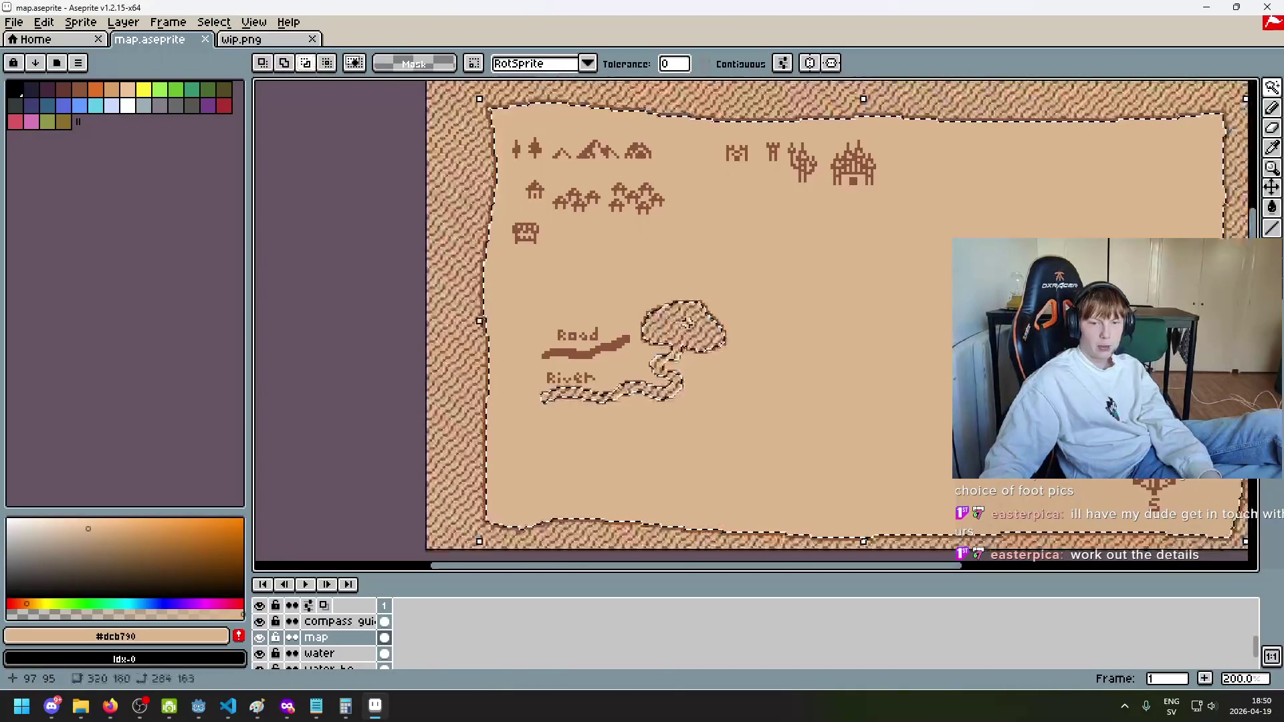
pyautogui.keyDown('shift'); pyautogui.click(662, 323); pyautogui.keyUp('shift')
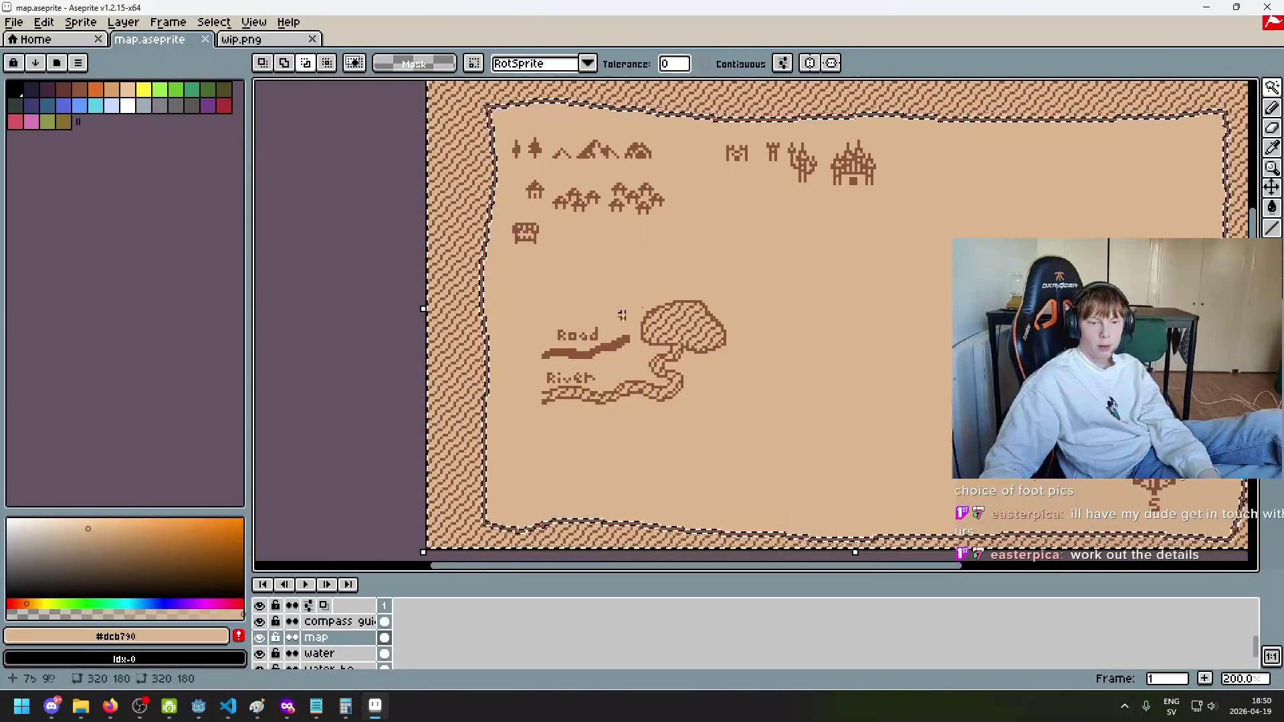
pyautogui.scroll(4, 475, 368)
pyautogui.hotkey('ctrl', 'z')
pyautogui.scroll(-2, 516, 364)
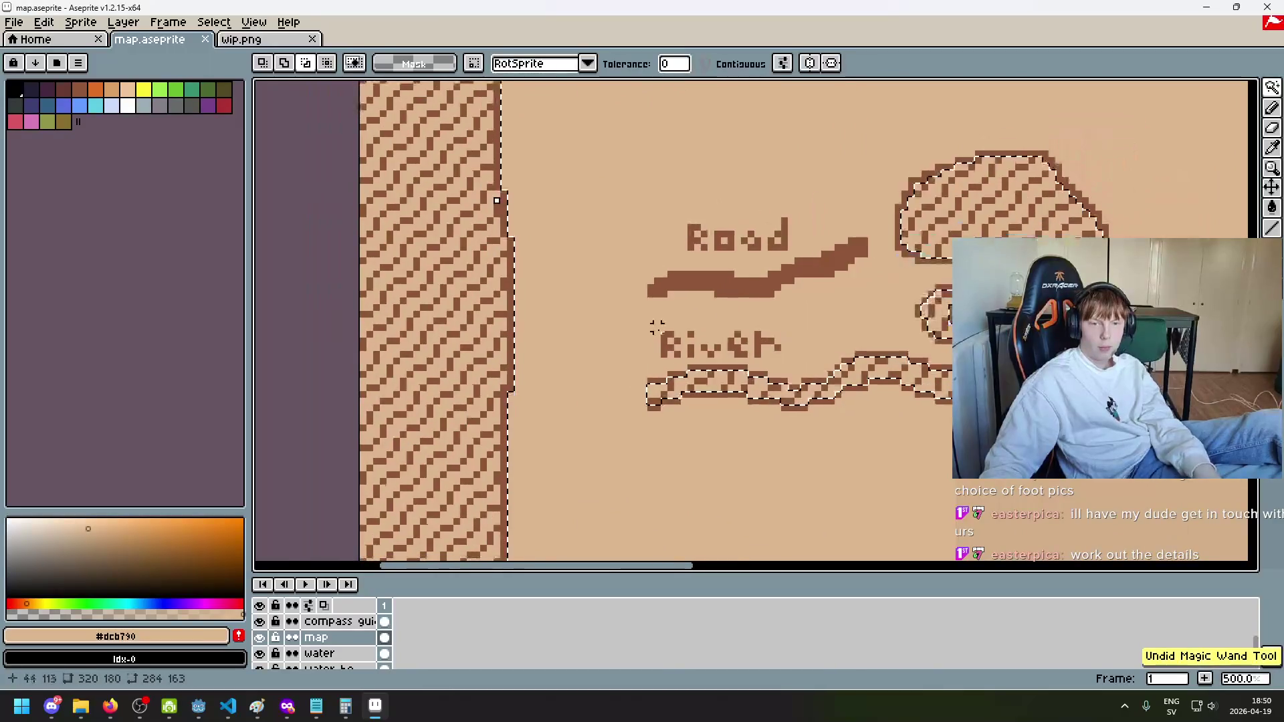
# Step: Set the Magic Wand to Add mode and add the surrounding border to the selection
pyautogui.click(289, 63)
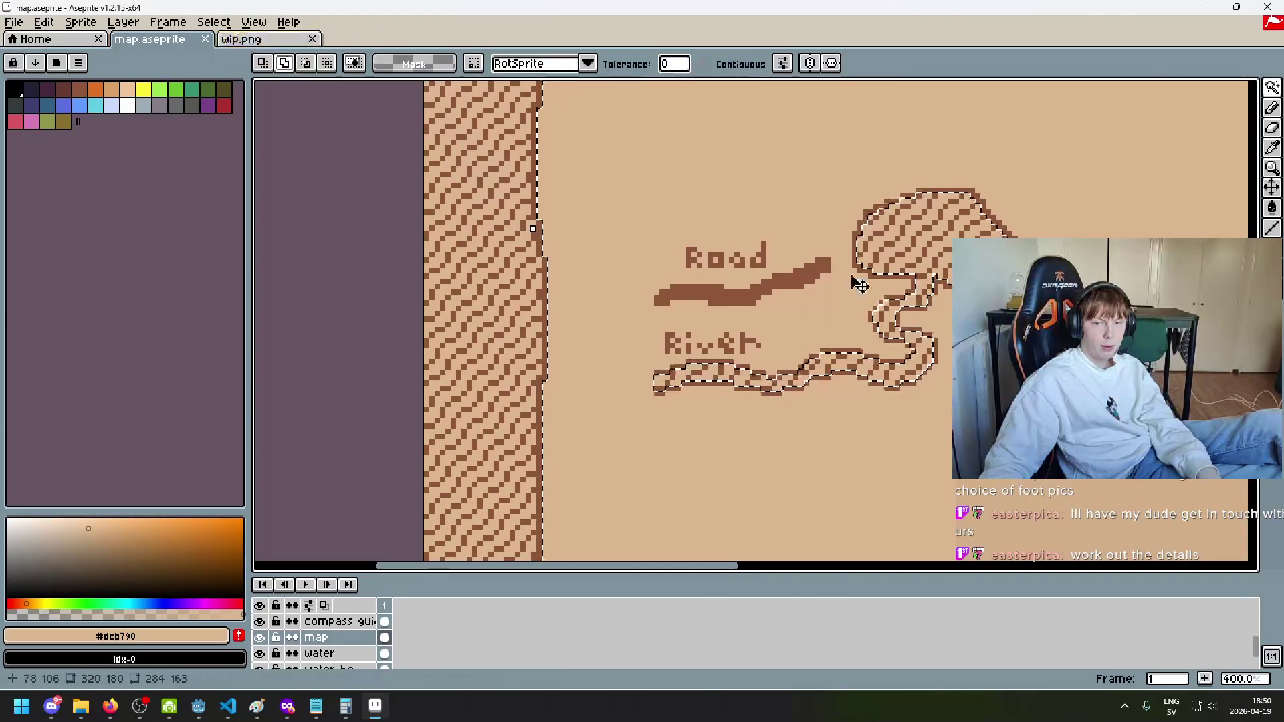
pyautogui.click(899, 245)
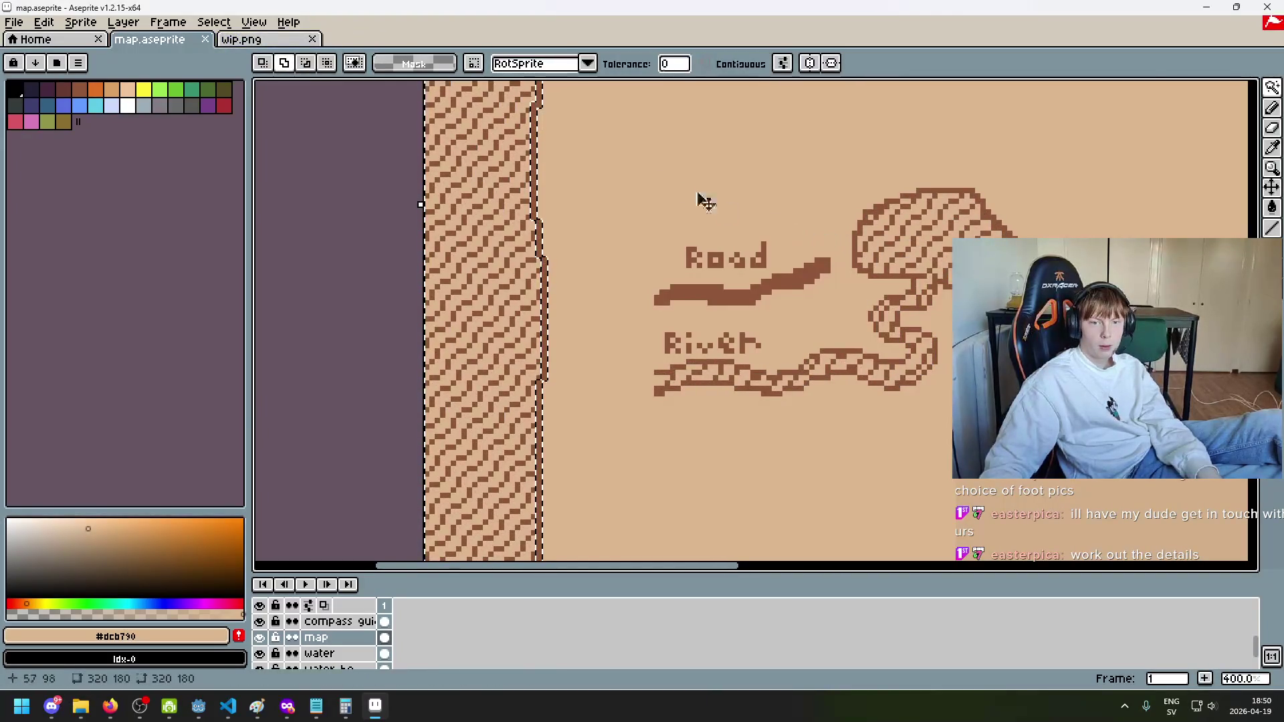
pyautogui.scroll(-3, 639, 178)
pyautogui.scroll(1, 665, 250)
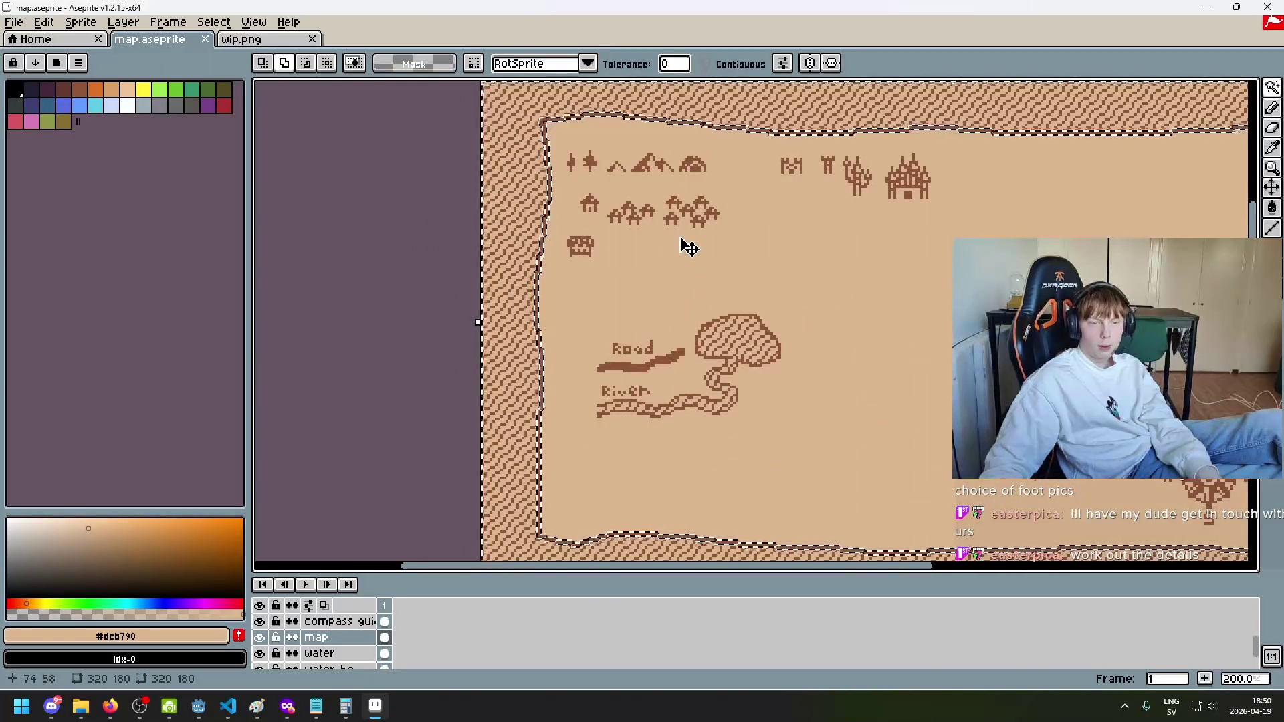
pyautogui.moveTo(689, 247)
pyautogui.mouseDown()
pyautogui.moveTo(648, 230)
pyautogui.moveTo(392, 332)
pyautogui.mouseUp()
pyautogui.scroll(1, 731, 215)
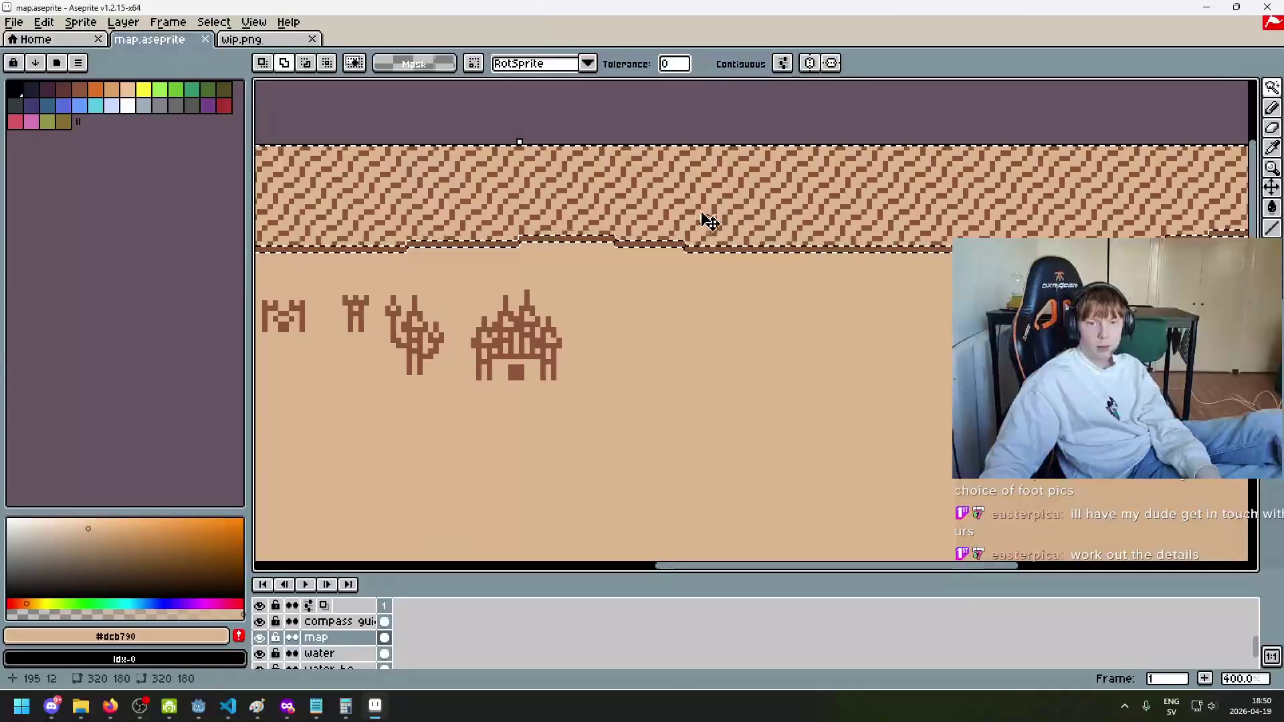
pyautogui.scroll(-2, 593, 336)
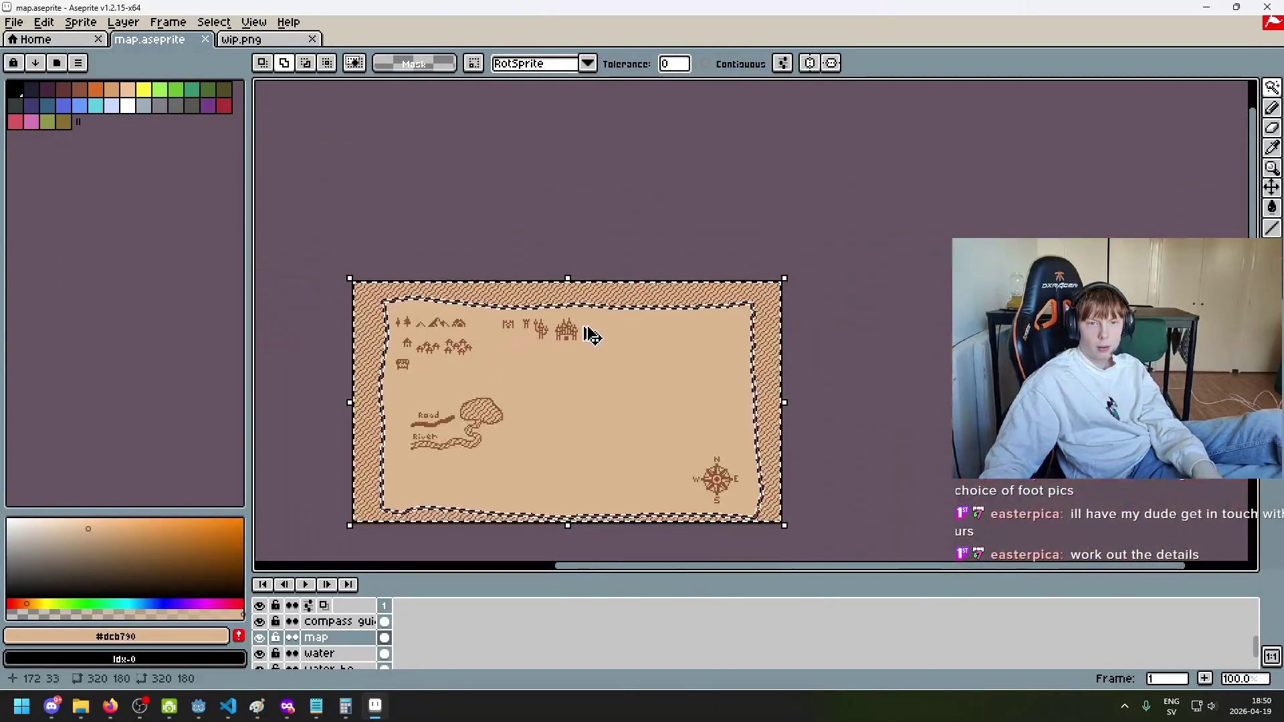
# Step: Turn on Contiguous, add the island and river, then invert the selection to the border
pyautogui.click(708, 64)
pyautogui.scroll(2, 467, 410)
pyautogui.keyDown('shift'); pyautogui.click(596, 350); pyautogui.keyUp('shift')
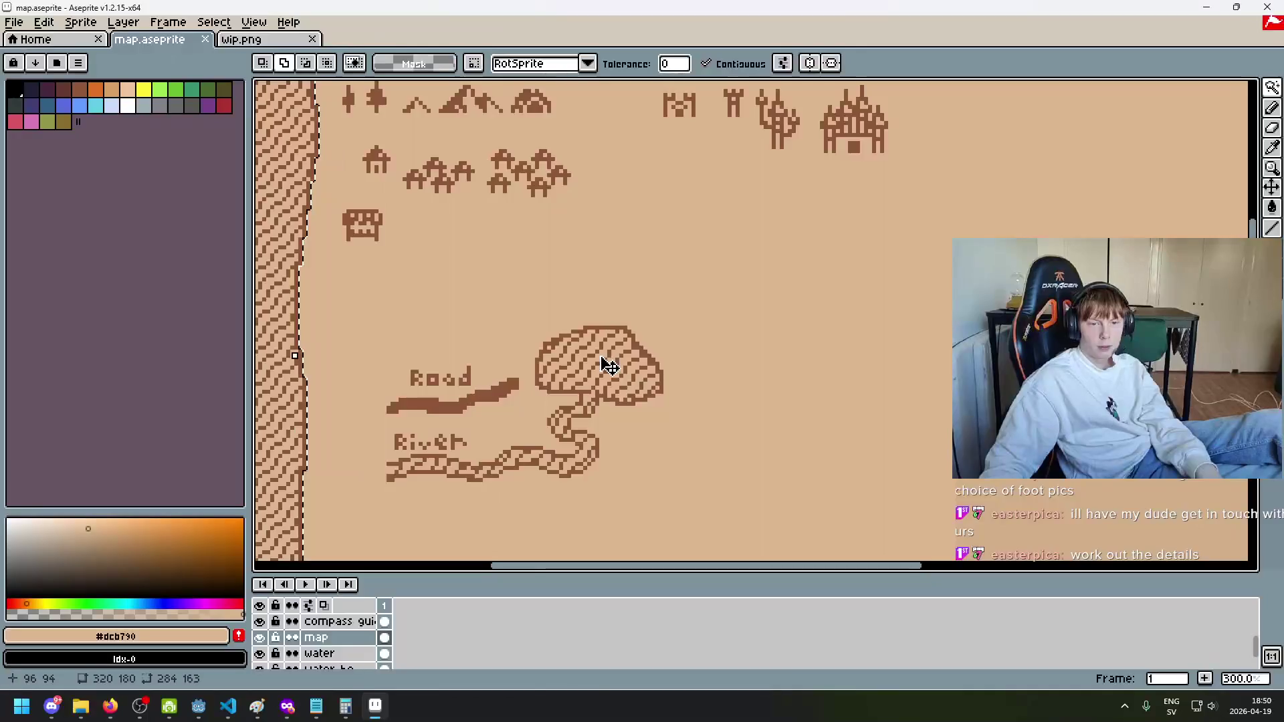
pyautogui.scroll(-2, 602, 364)
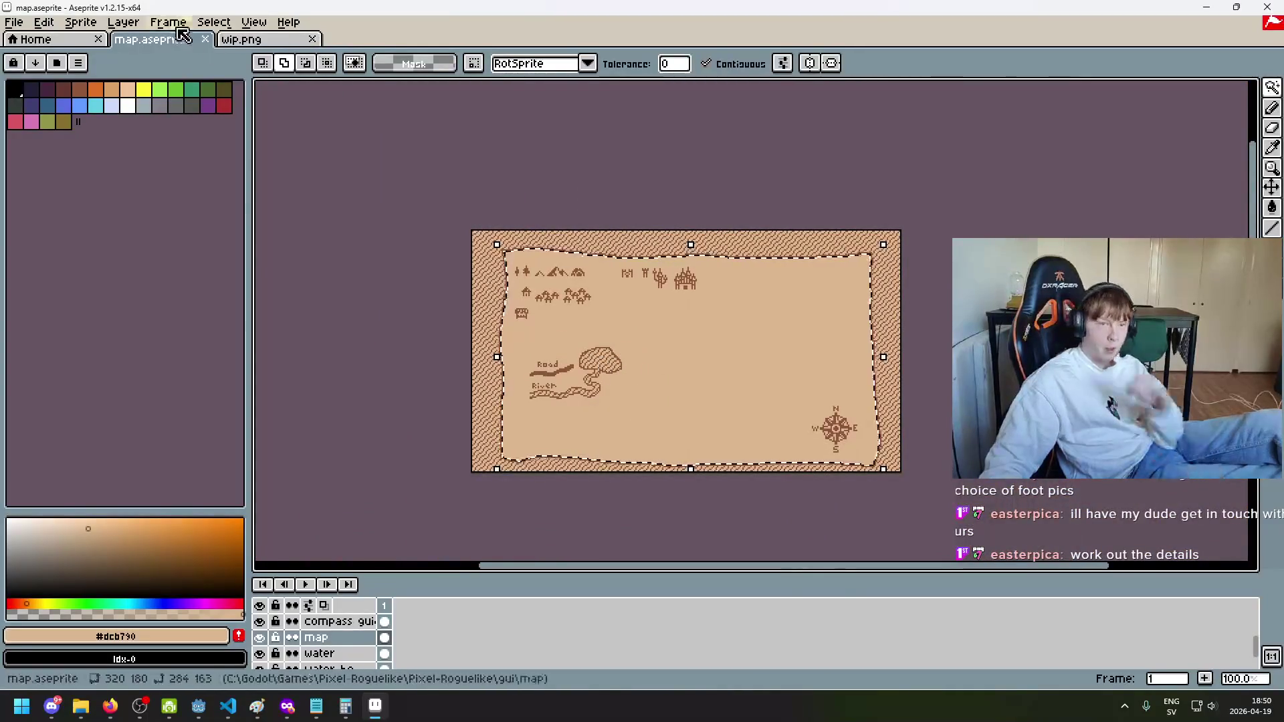
pyautogui.click(213, 22)
pyautogui.click(261, 85)
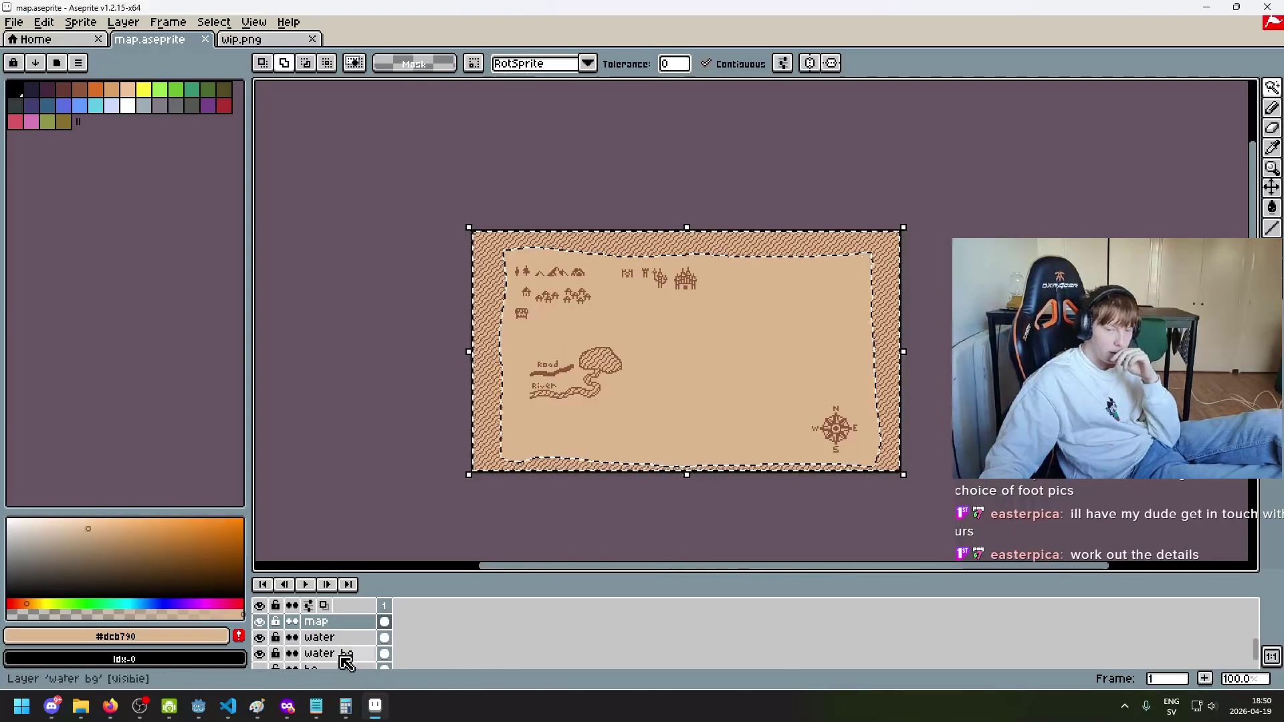
# Step: On the water bg layer, try filling the selected border with the tan foreground colour, then revert
pyautogui.click(342, 657)
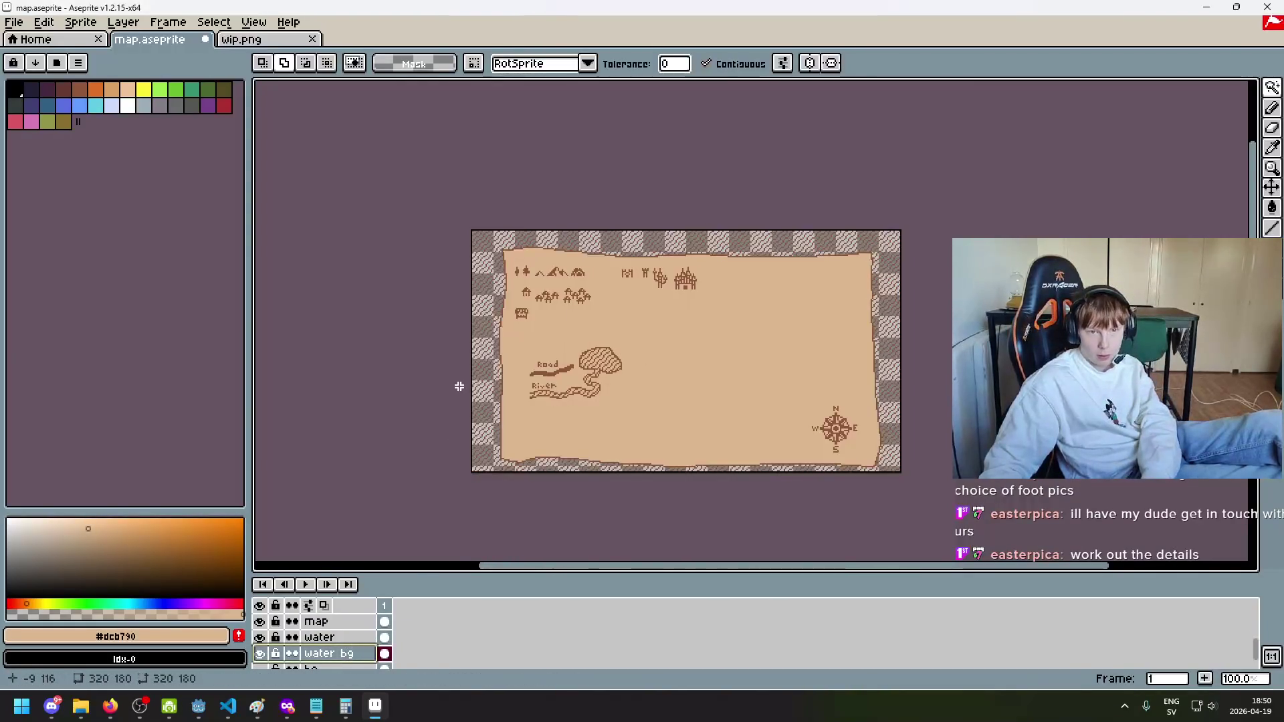
pyautogui.scroll(-1, 284, 666)
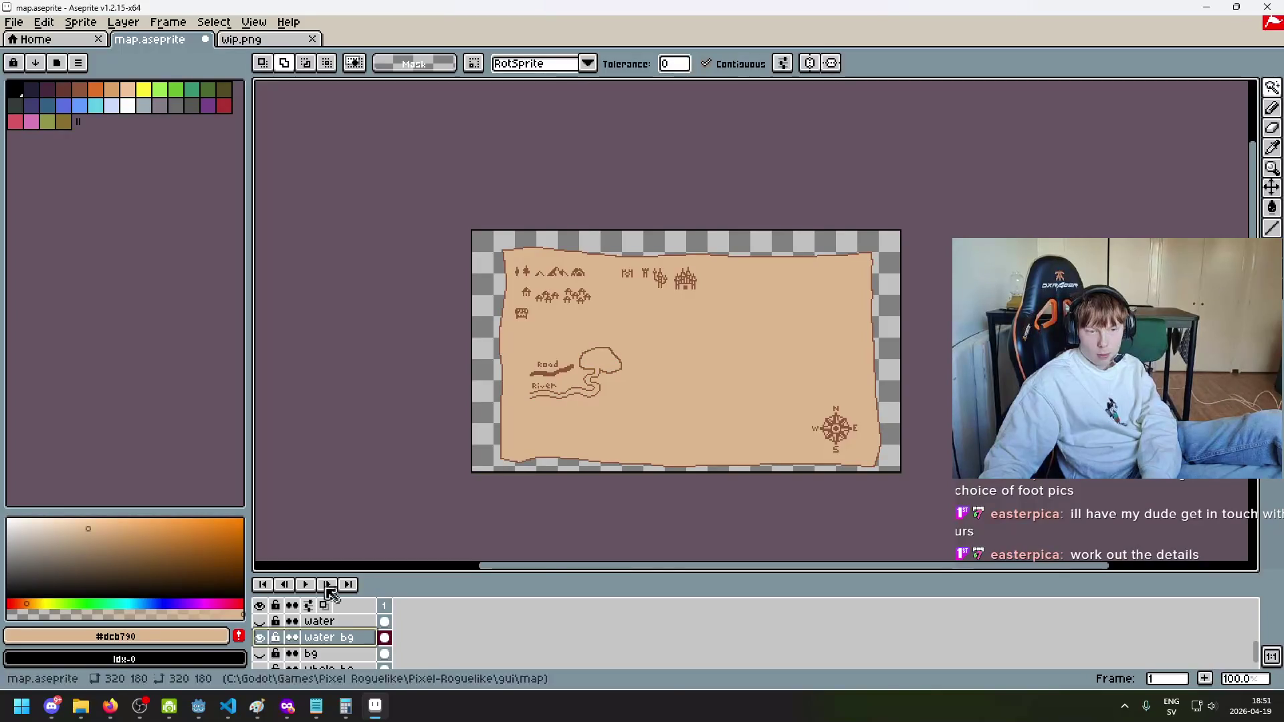
pyautogui.click(452, 441)
pyautogui.press('f')
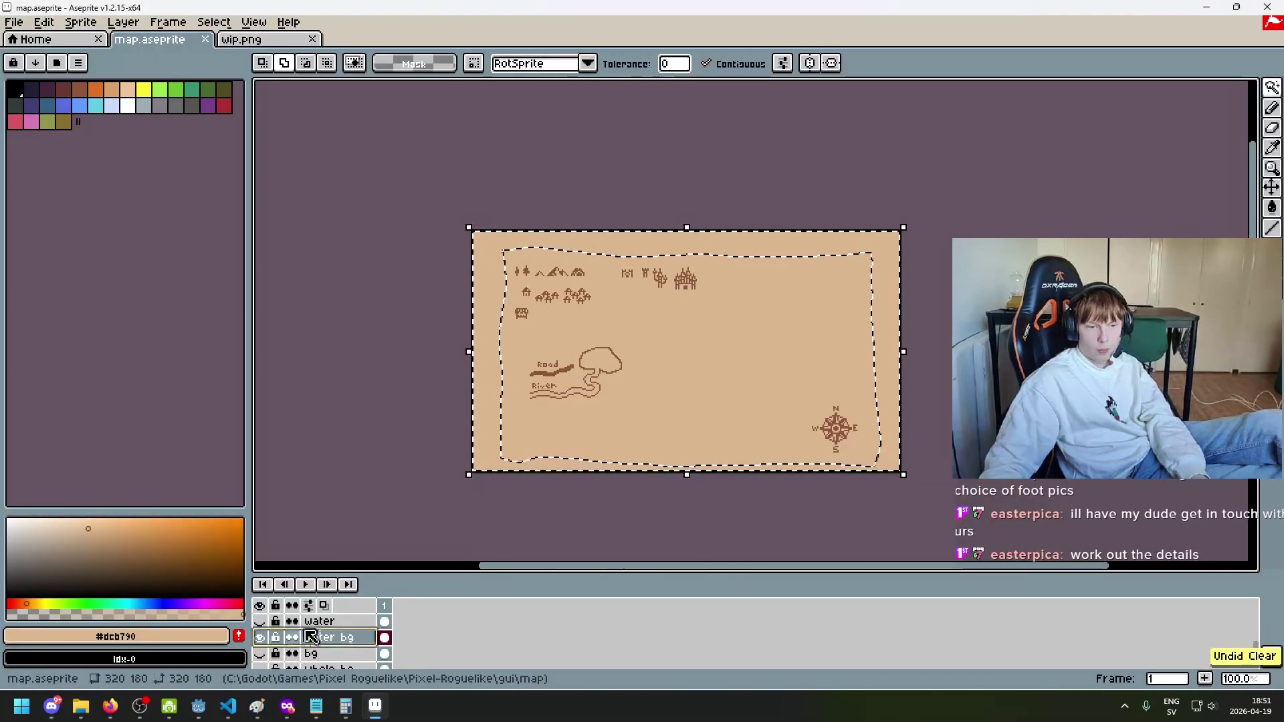
pyautogui.hotkey('ctrl', 'y')
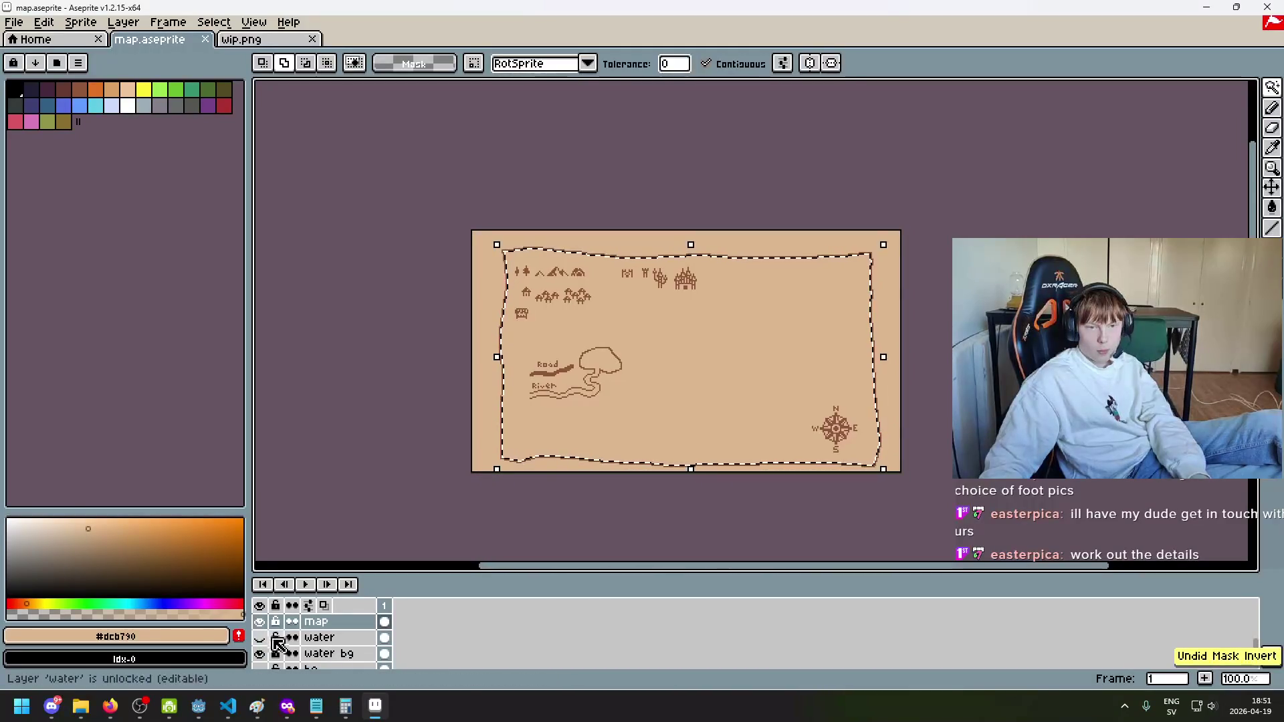
pyautogui.scroll(-1, 344, 649)
pyautogui.scroll(2, 345, 649)
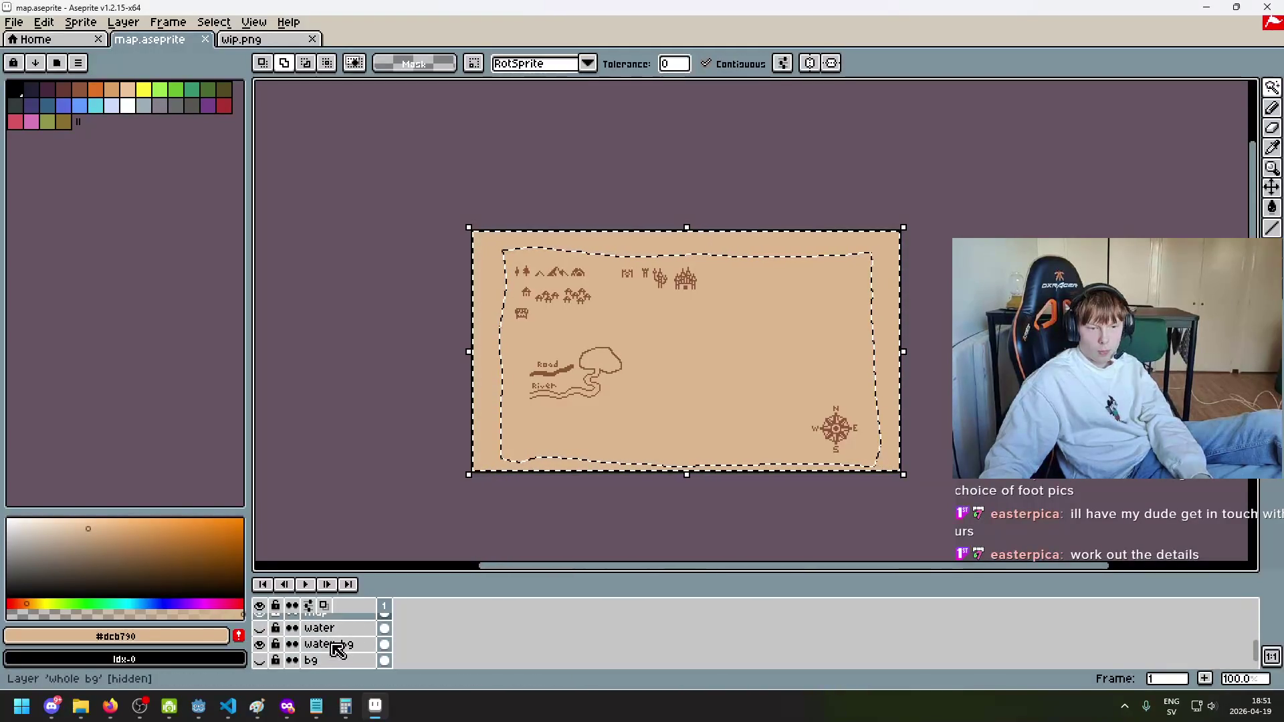
# Step: Clear the border on the water bg layer, deselect, and show the hatched water layer
pyautogui.click(324, 652)
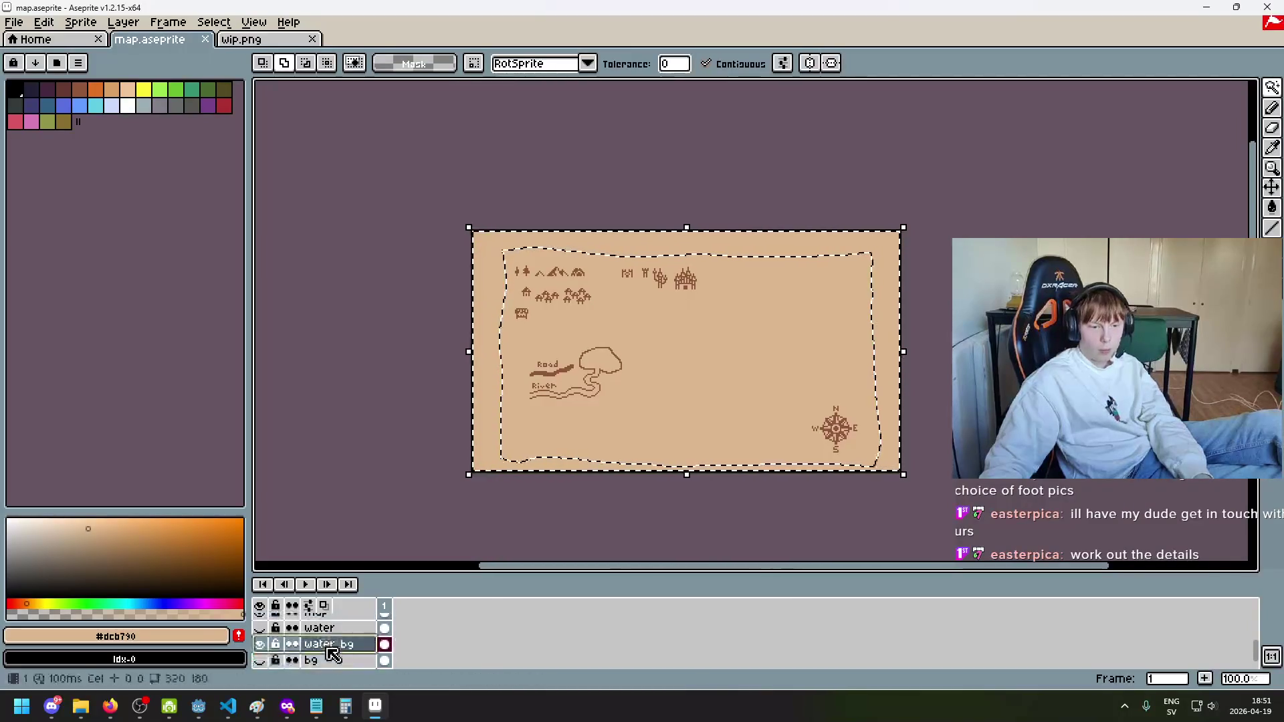
pyautogui.press('Delete')
pyautogui.hotkey('ctrl', 'd')
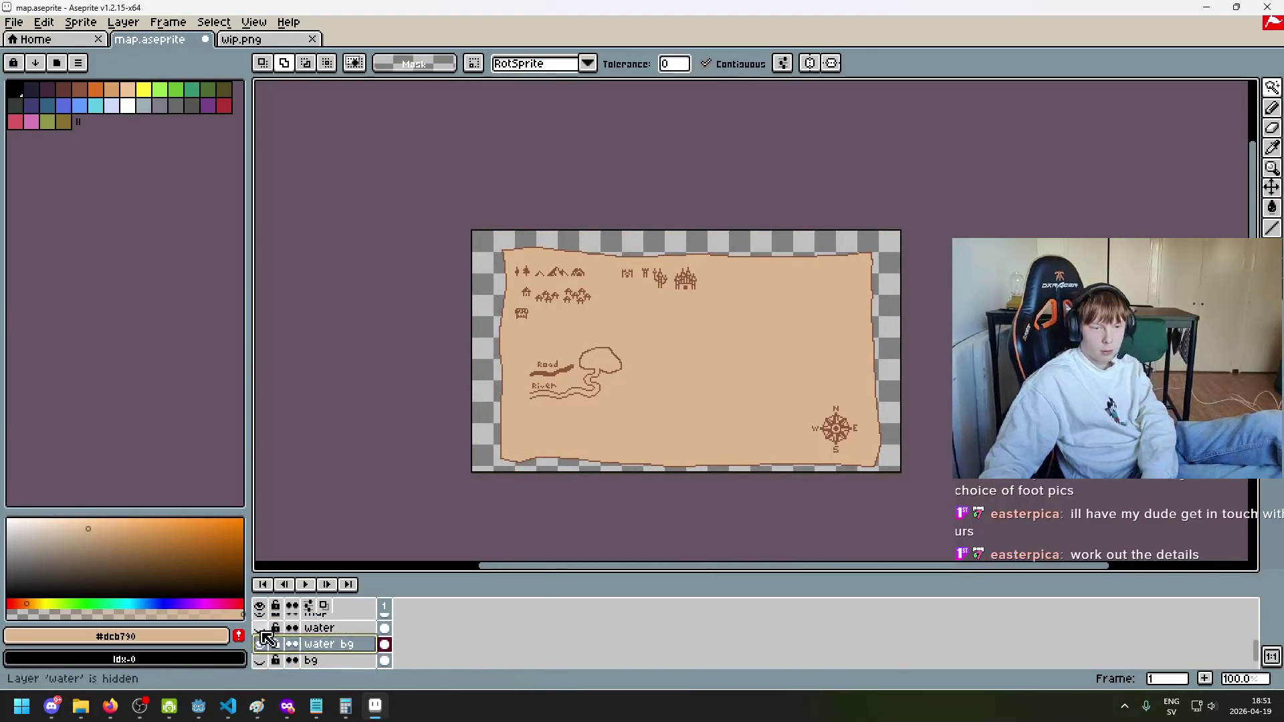
pyautogui.click(259, 628)
pyautogui.click(321, 628)
pyautogui.click(329, 646)
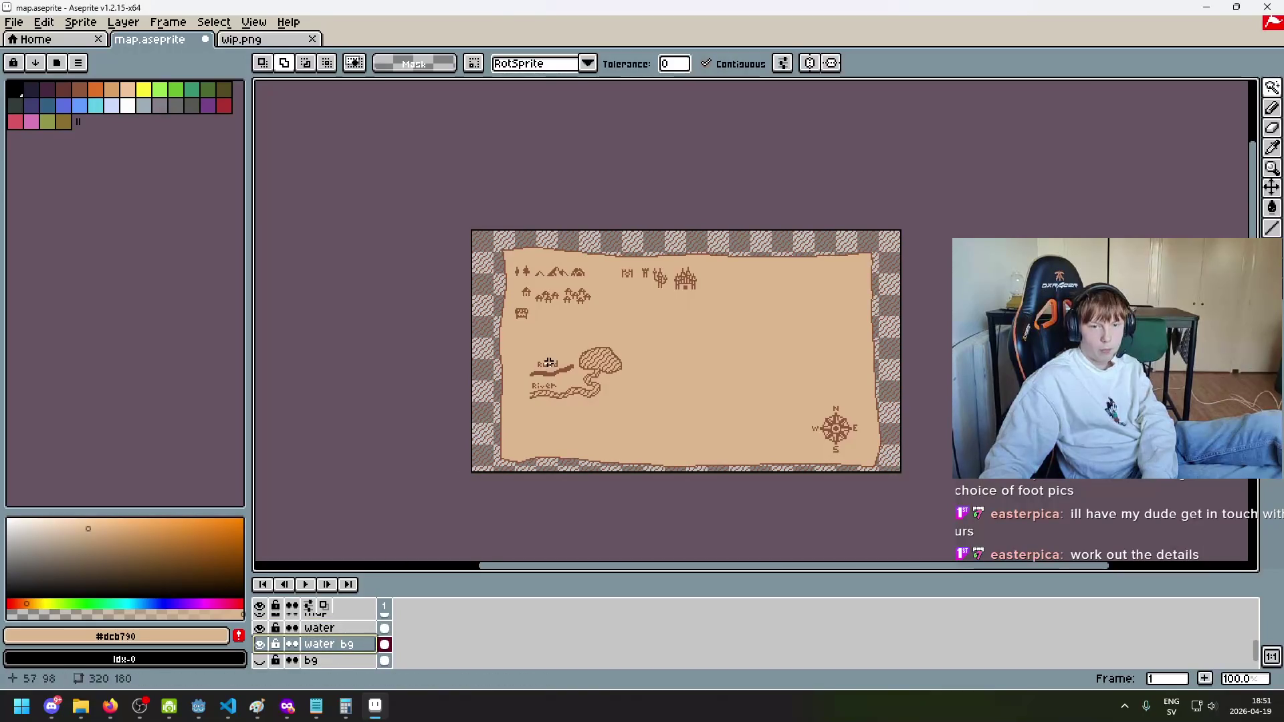
# Step: Select the tan paper area, invert it to the surrounding border, then deselect
pyautogui.click(560, 337)
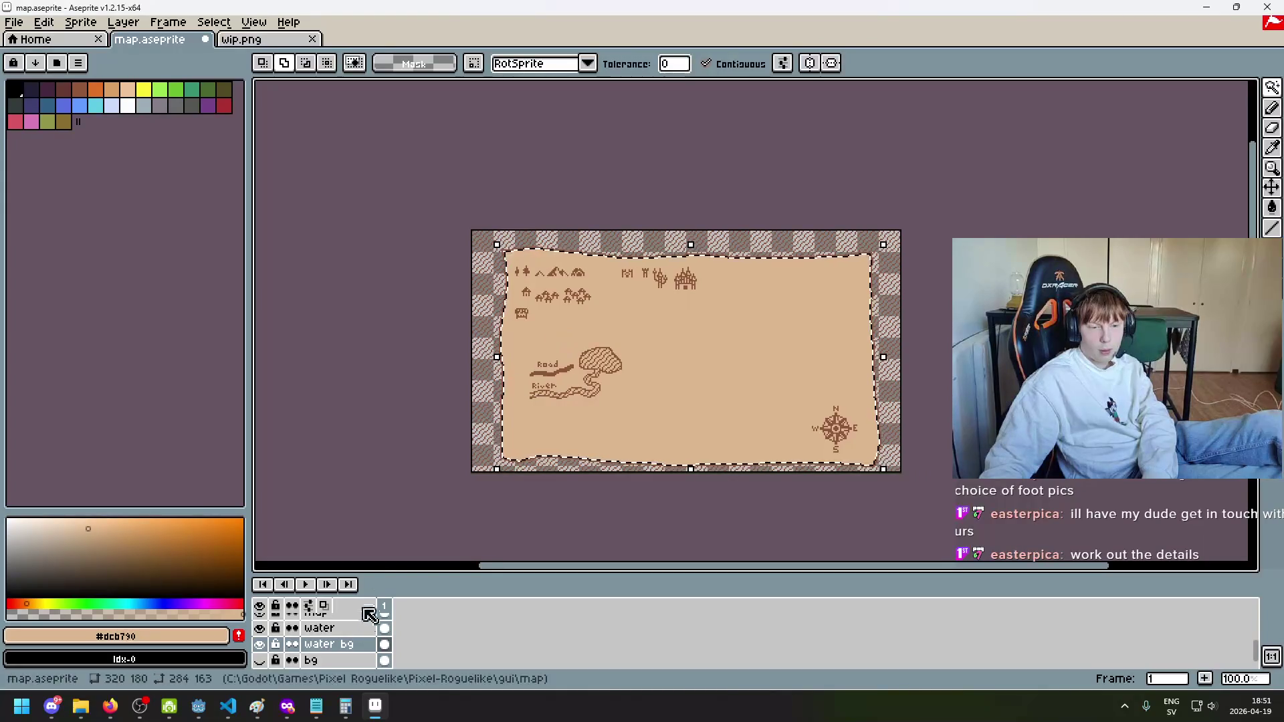
pyautogui.click(355, 629)
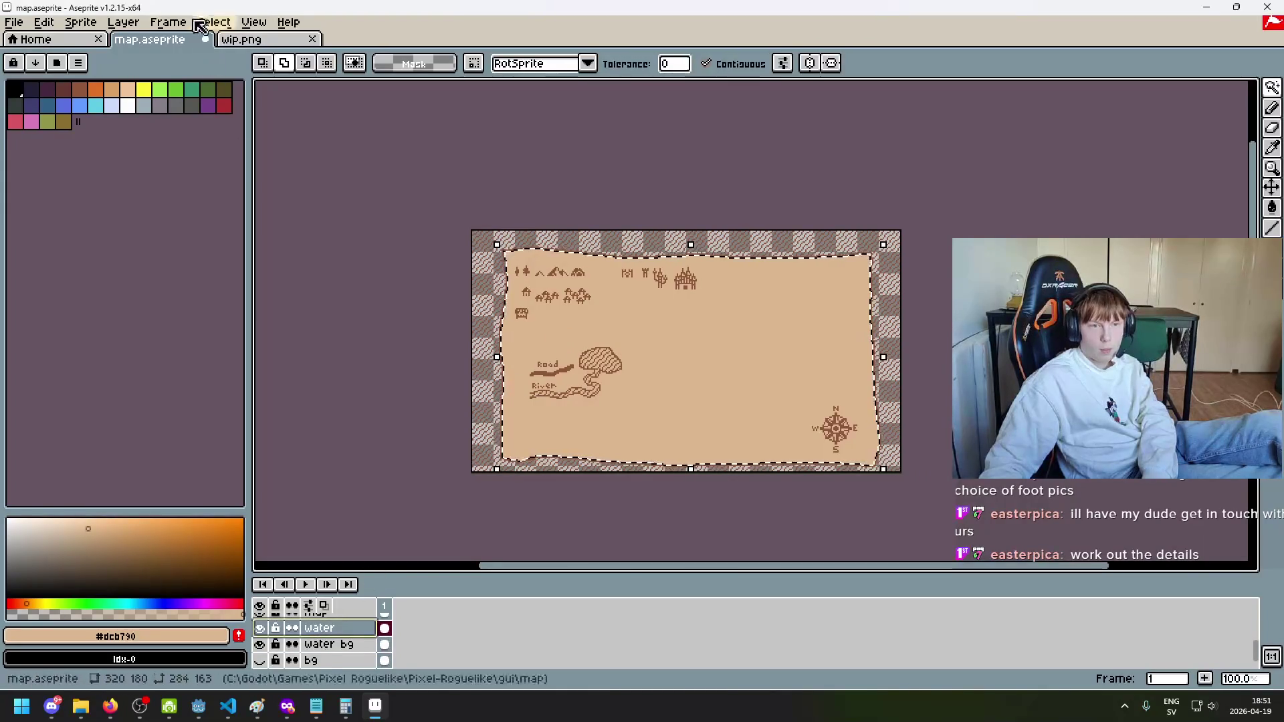
pyautogui.click(344, 647)
pyautogui.click(493, 296)
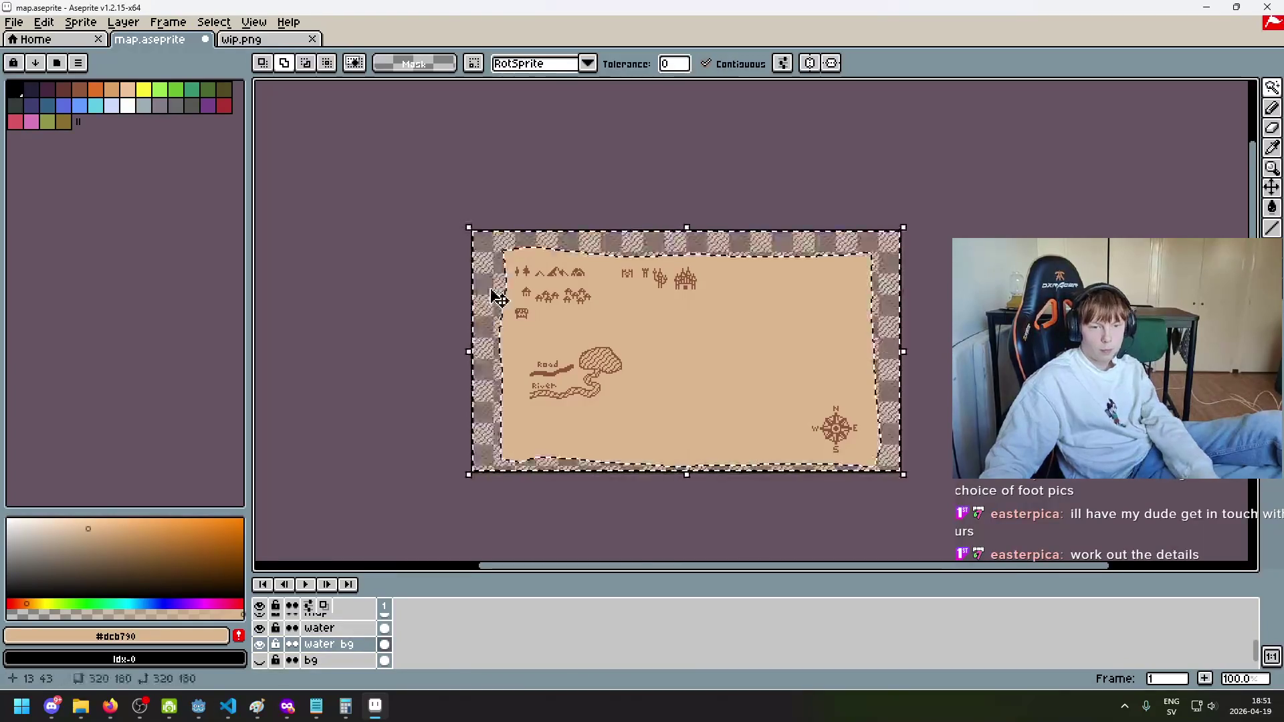
pyautogui.click(316, 632)
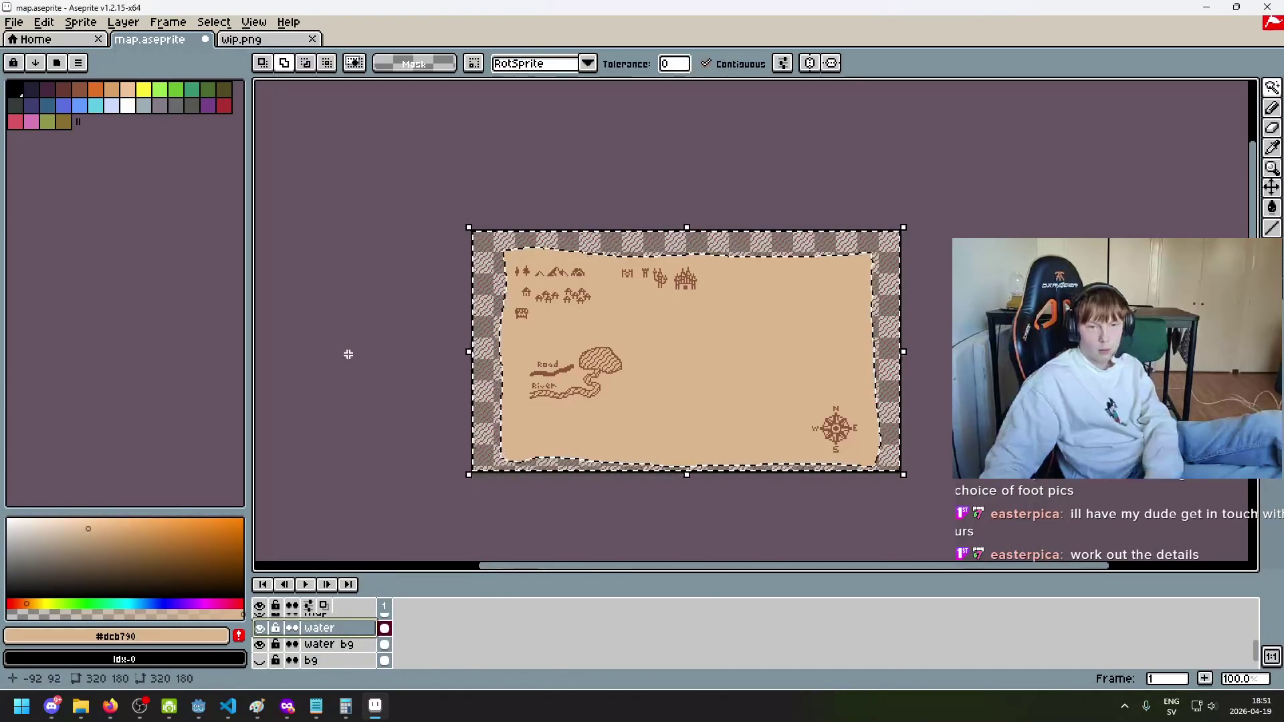
pyautogui.hotkey('ctrl', 'd')
# Step: Hide the map, compass guide, circle and icons layers so only the water hatching shows
pyautogui.scroll(2, 277, 647)
pyautogui.click(260, 644)
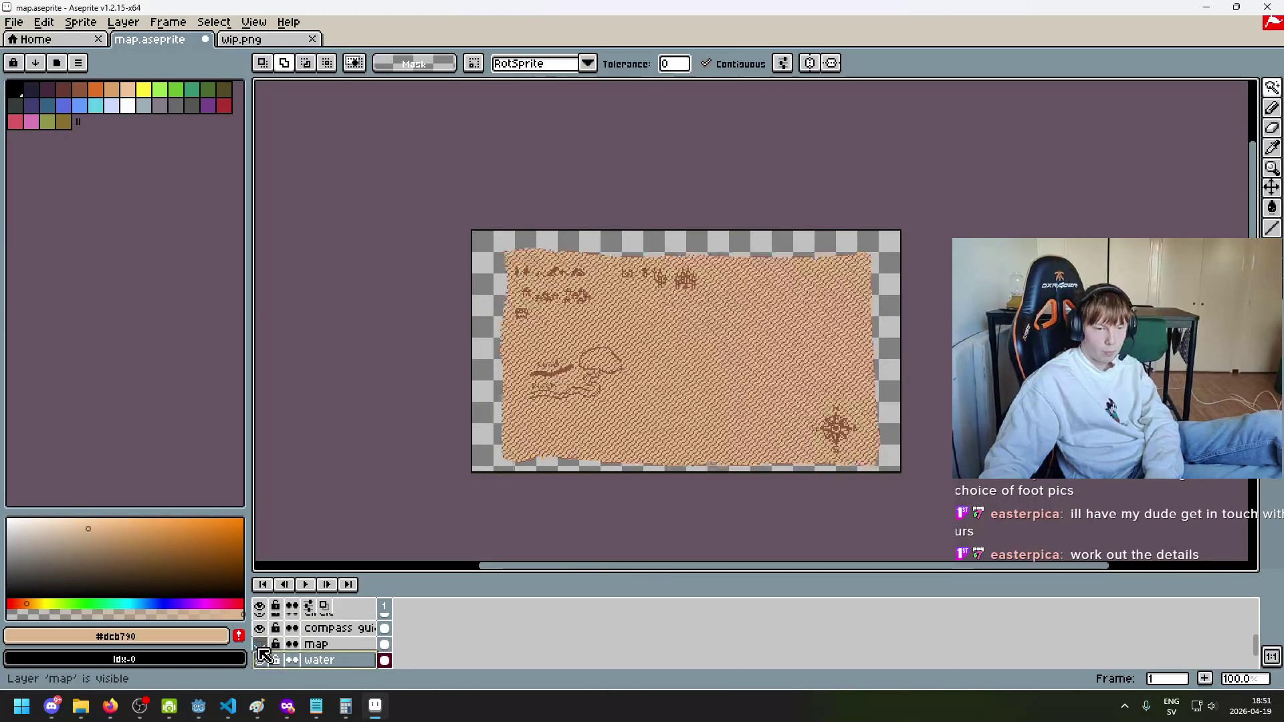
pyautogui.click(260, 628)
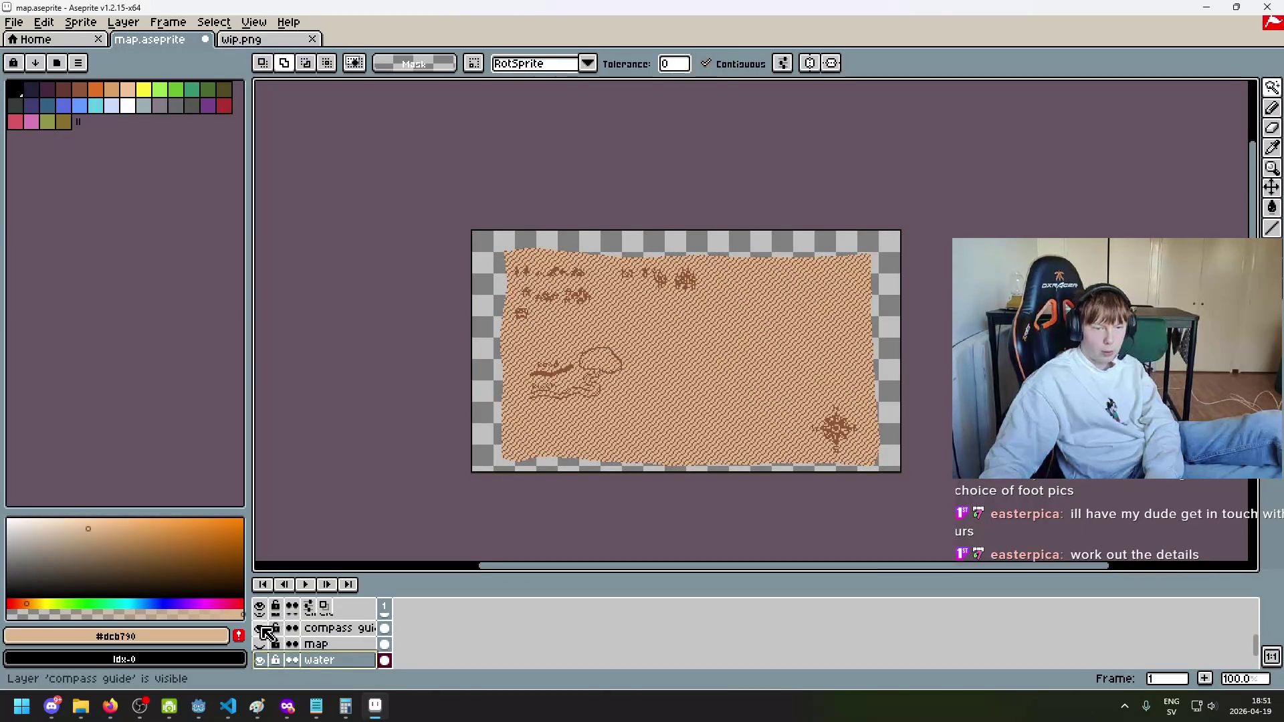
pyautogui.scroll(1, 268, 635)
pyautogui.click(260, 644)
pyautogui.scroll(1, 265, 639)
pyautogui.click(260, 644)
pyautogui.scroll(1, 261, 642)
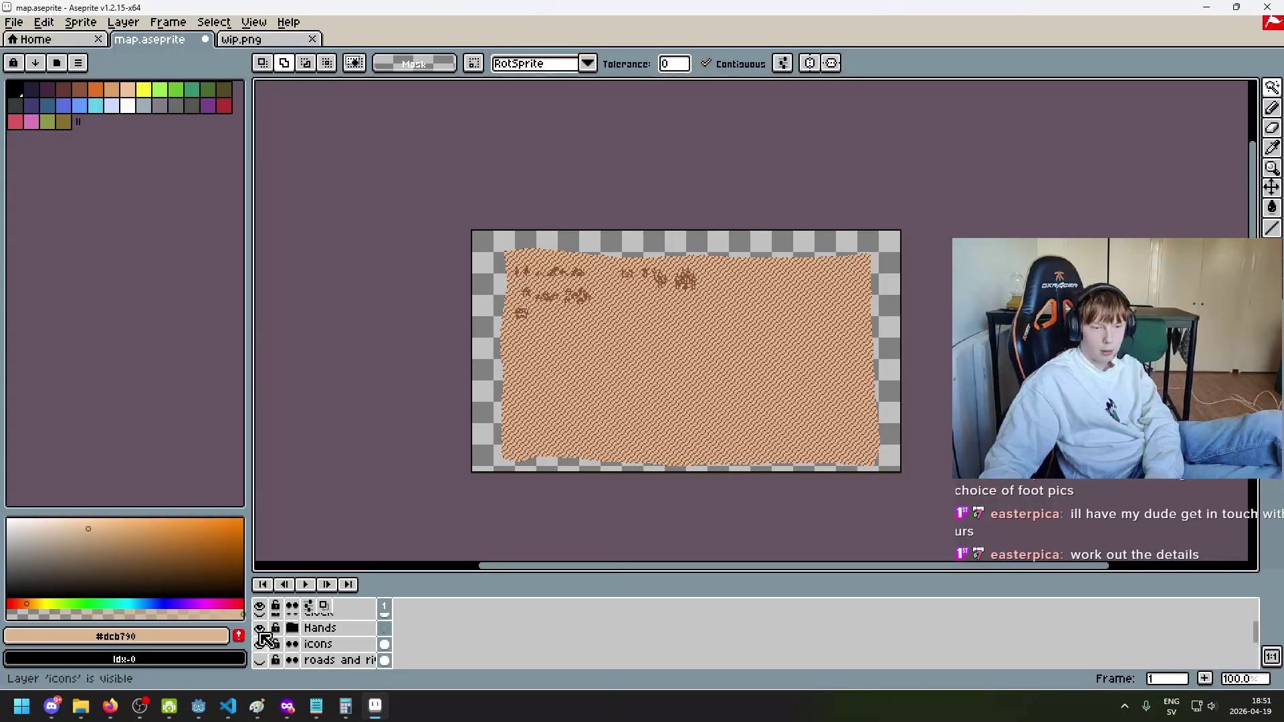
pyautogui.click(259, 644)
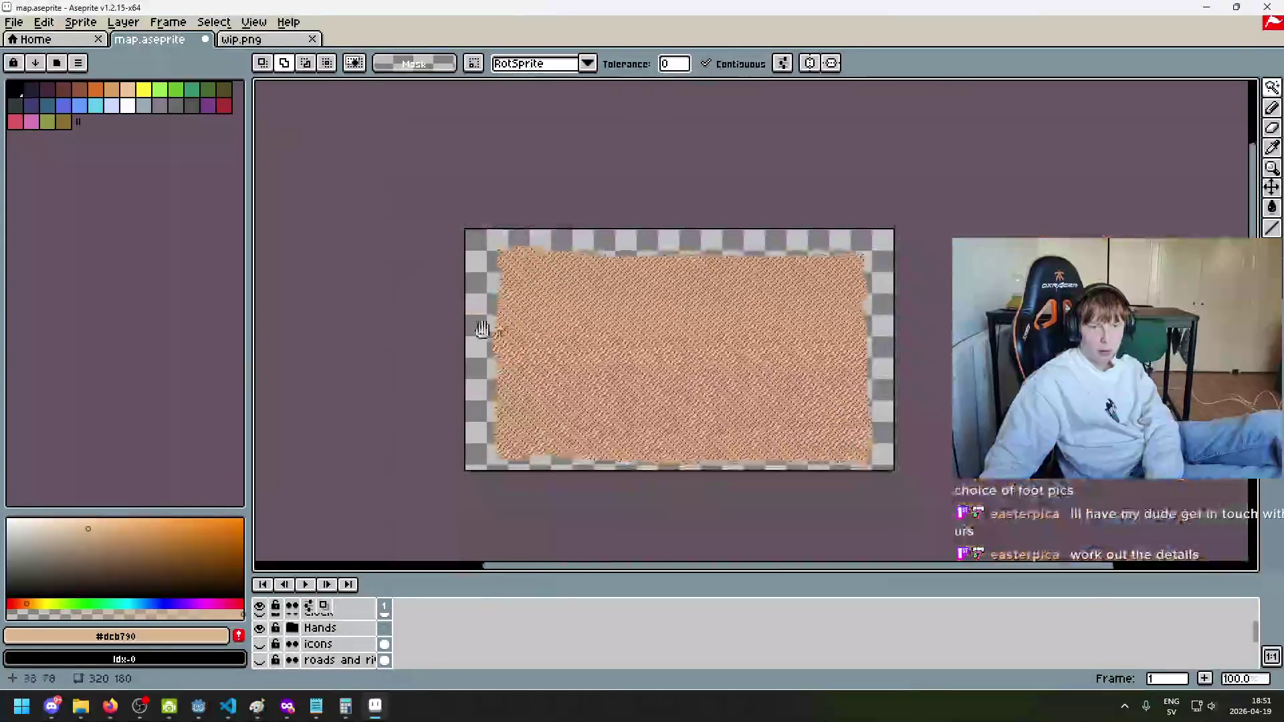
pyautogui.moveTo(479, 324); pyautogui.dragTo(351, 300)
# Step: Export as water_overlay.png, overwriting the existing file and accepting the PNG layers warning
pyautogui.click(13, 23)
pyautogui.click(40, 118)
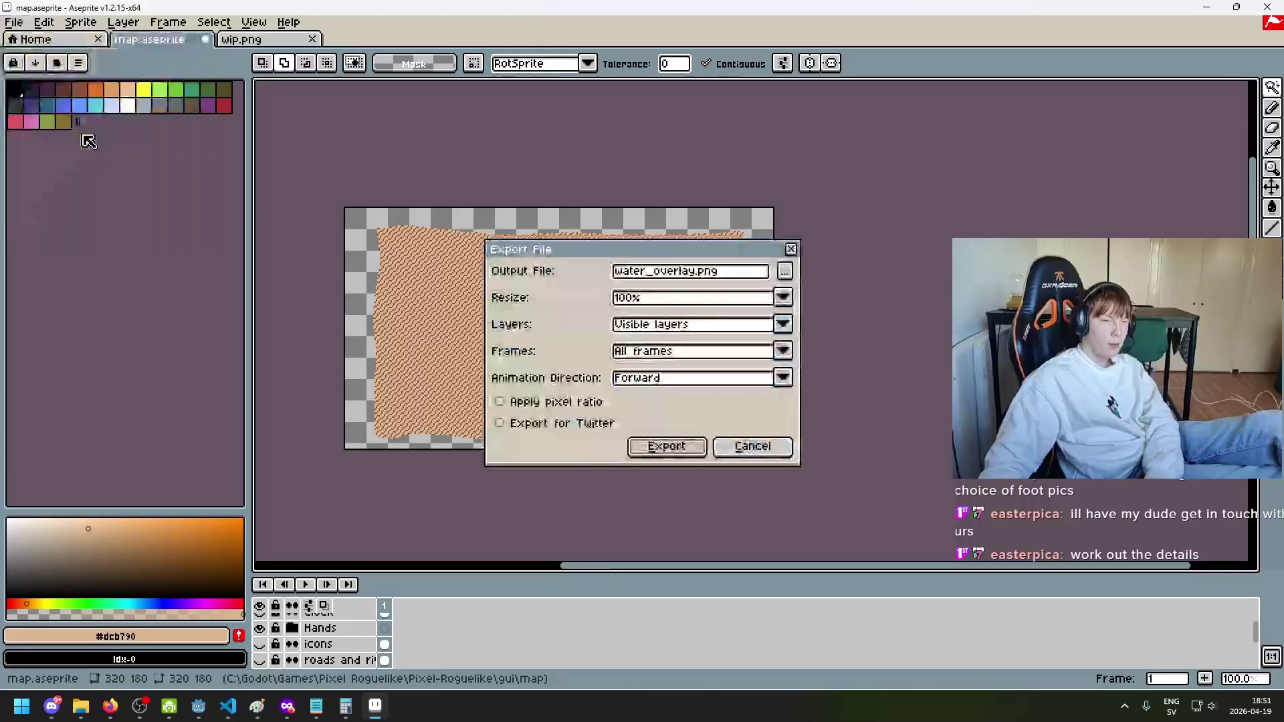
pyautogui.press('Return')
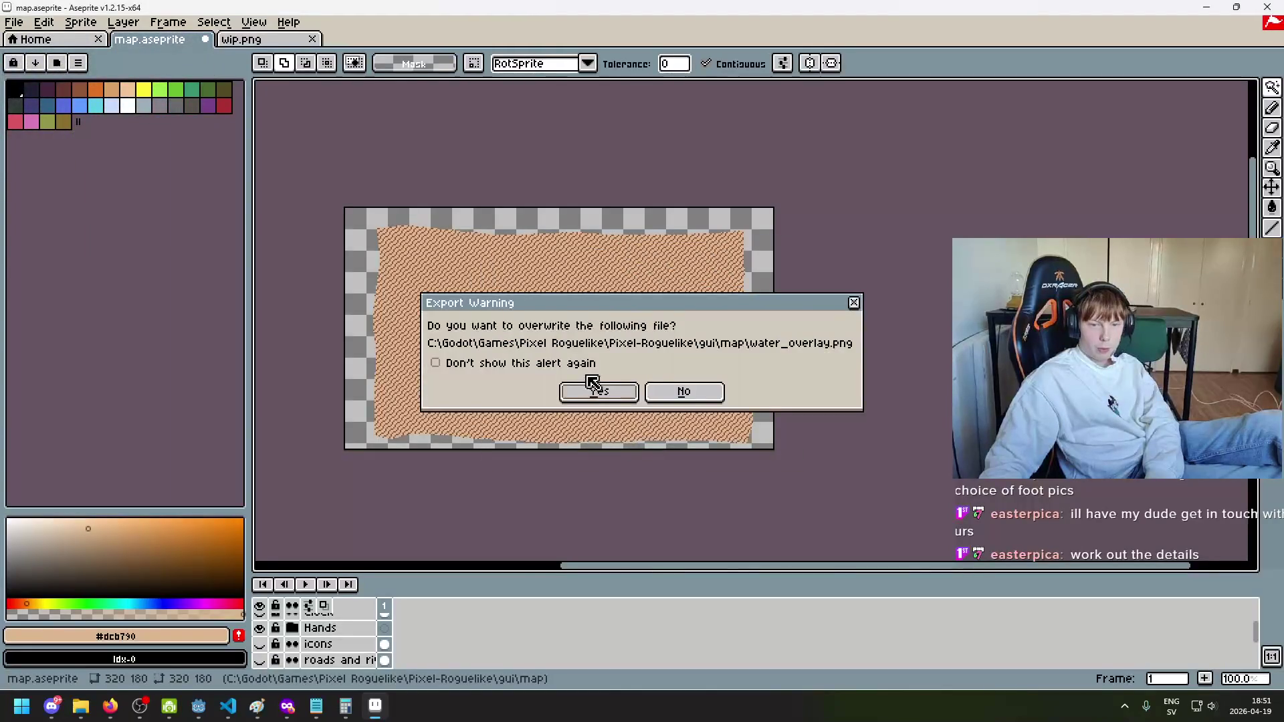
pyautogui.click(591, 389)
pyautogui.click(595, 414)
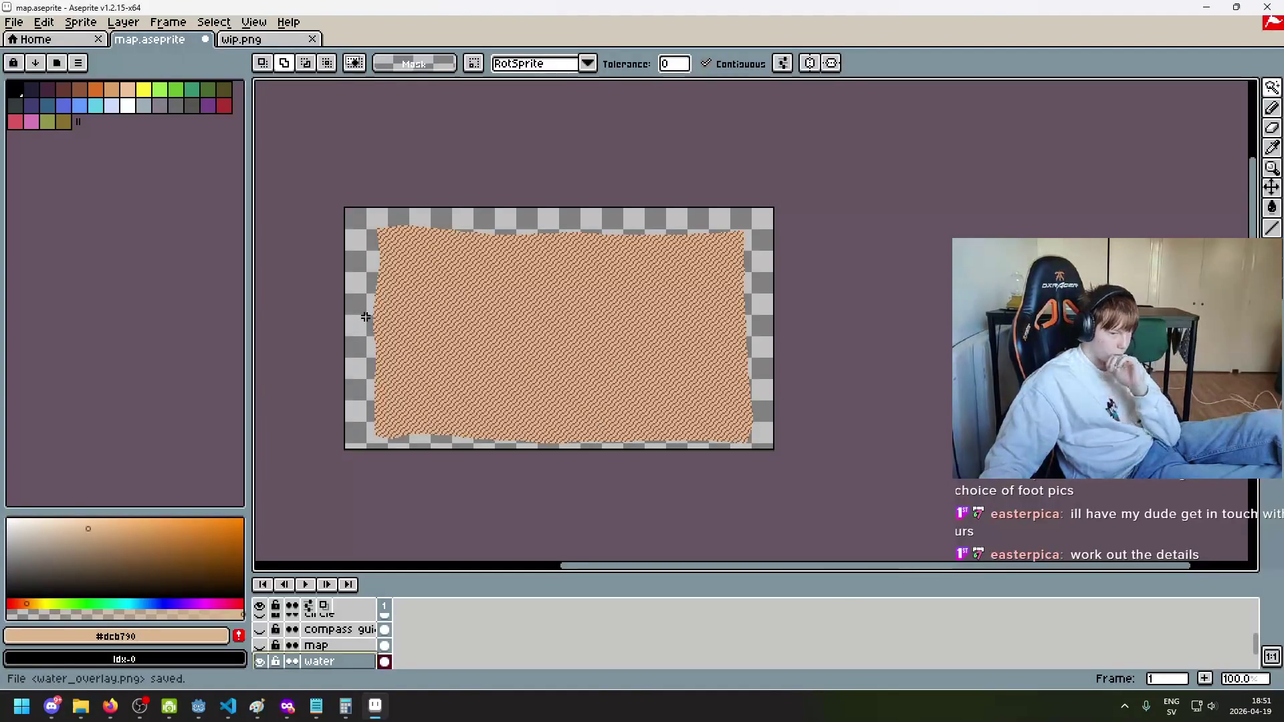
pyautogui.click(259, 646)
pyautogui.click(259, 629)
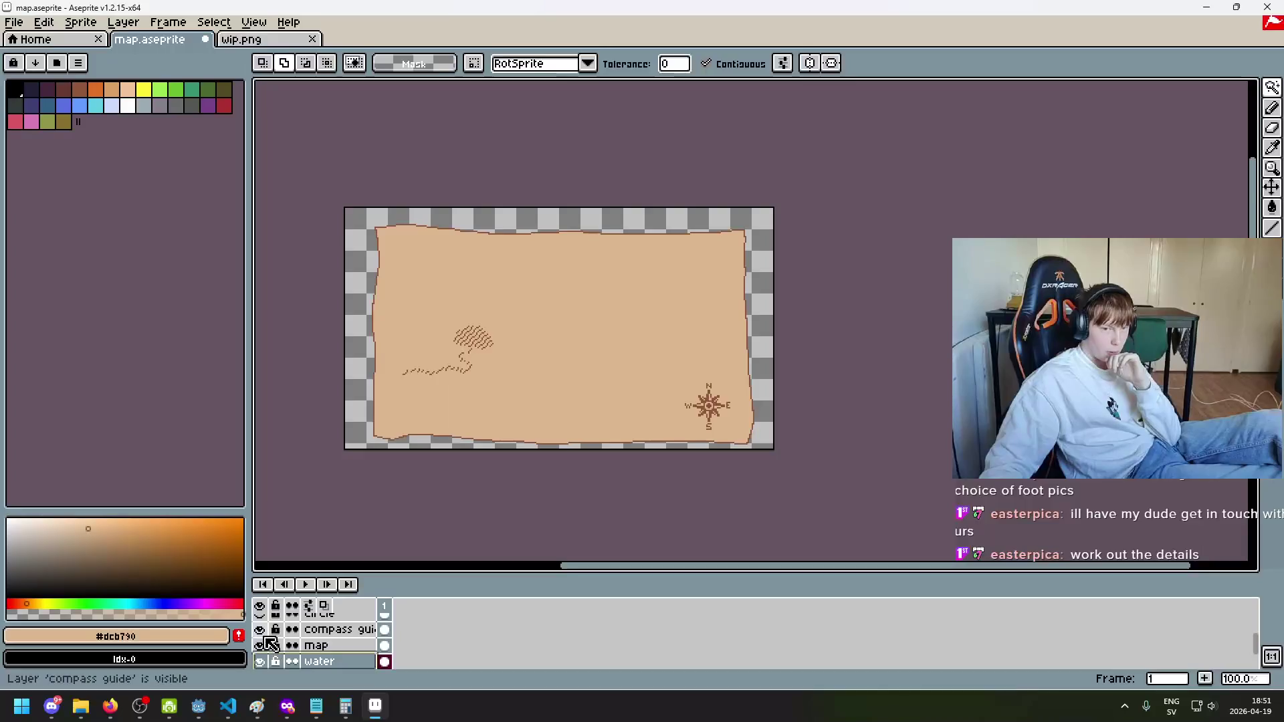
pyautogui.click(261, 644)
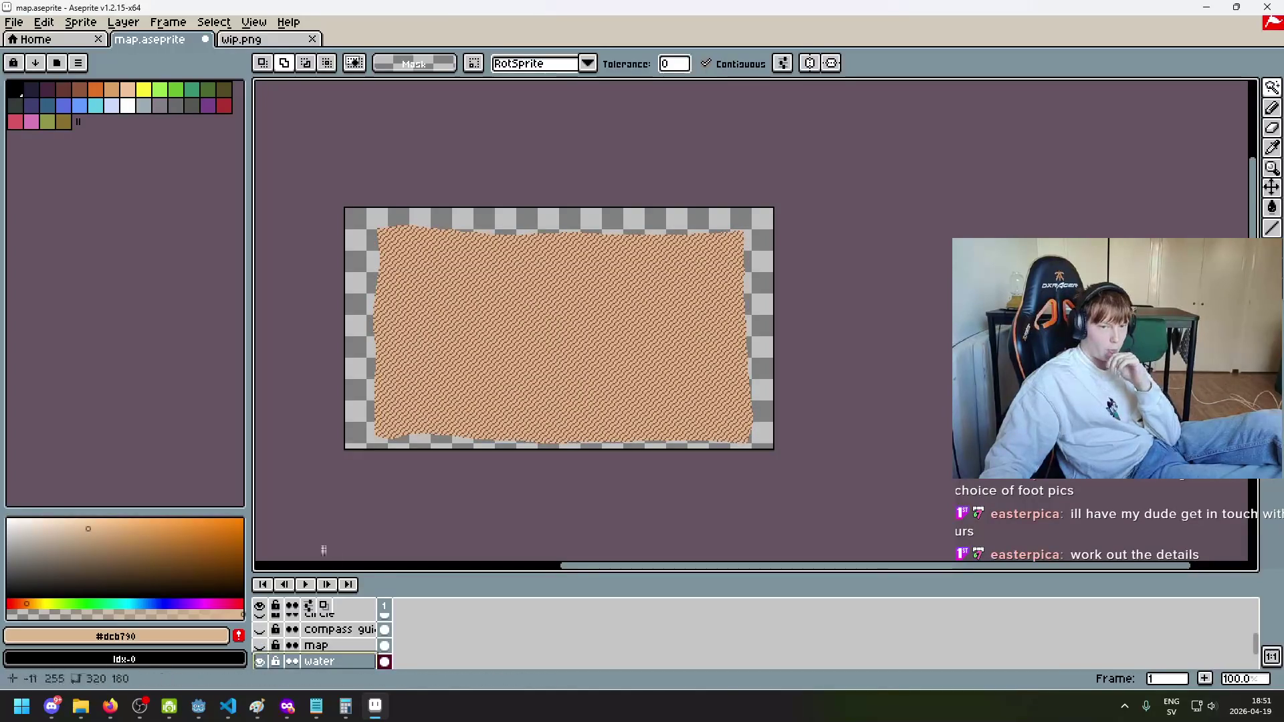
pyautogui.scroll(-1, 479, 335)
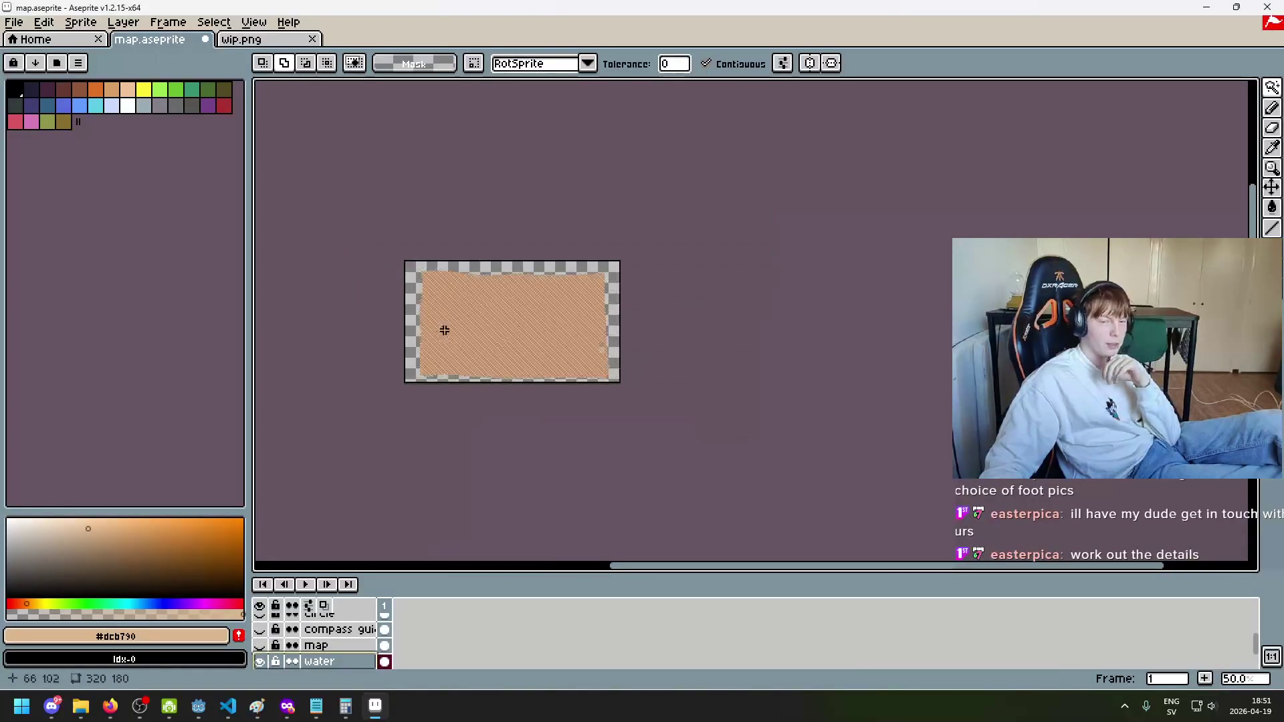
pyautogui.scroll(1, 455, 320)
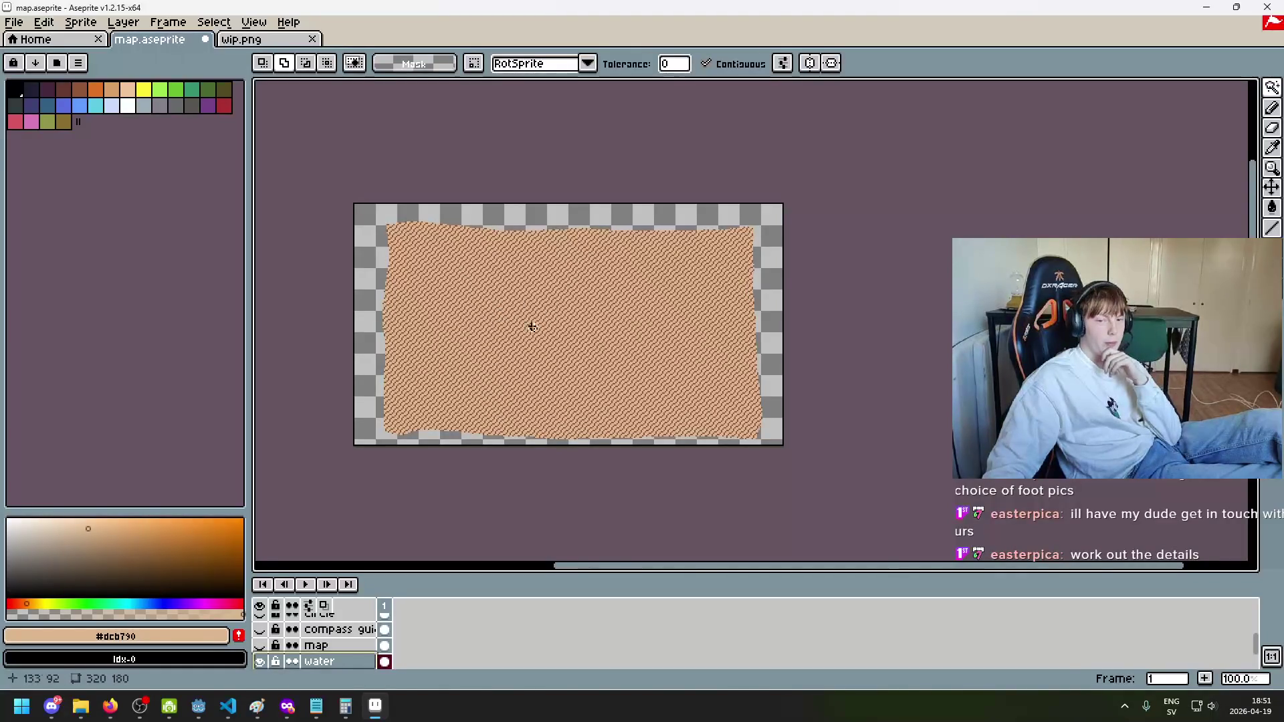
pyautogui.click(259, 645)
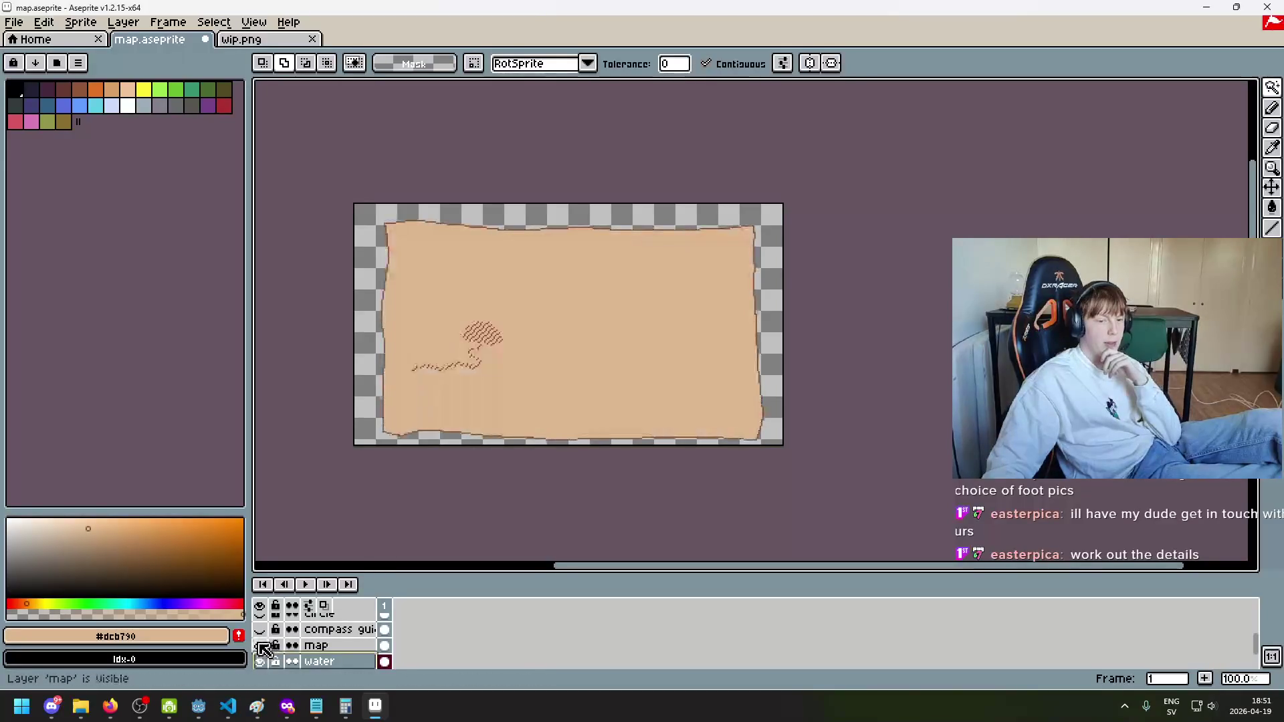
pyautogui.click(260, 630)
pyautogui.moveTo(260, 653); pyautogui.dragTo(262, 636)
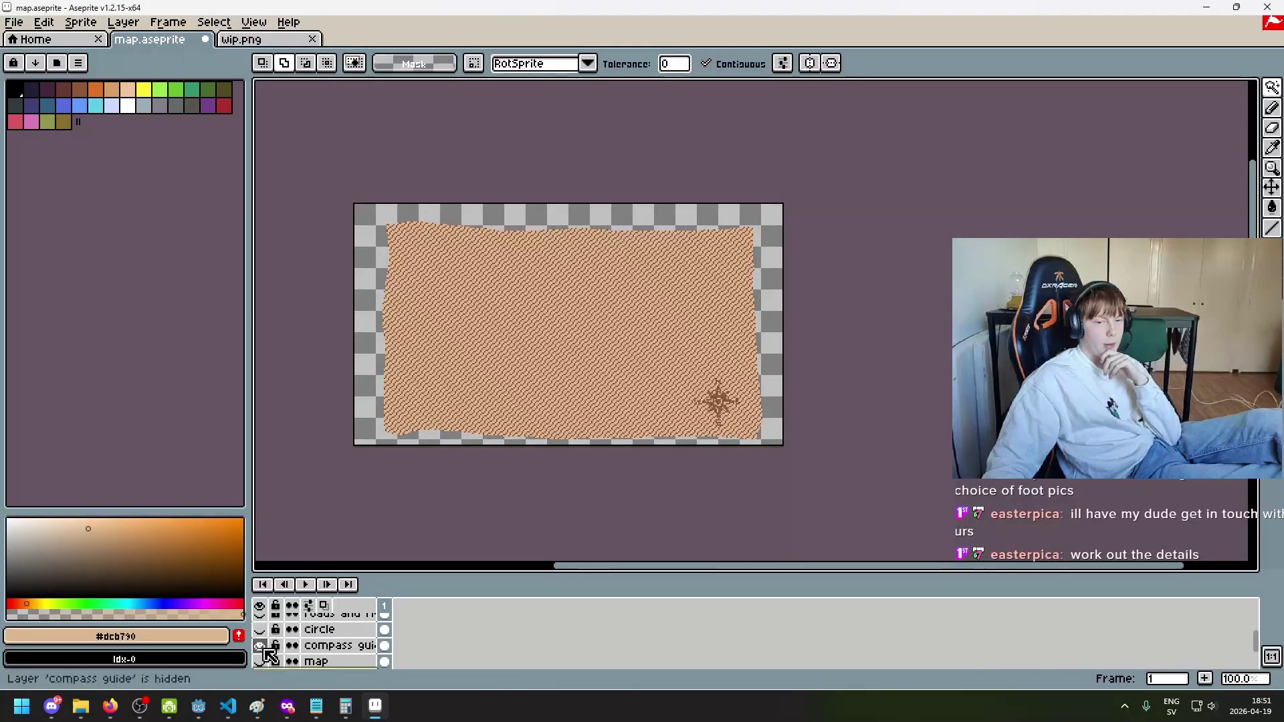
pyautogui.scroll(2, 270, 645)
pyautogui.click(261, 647)
pyautogui.click(261, 646)
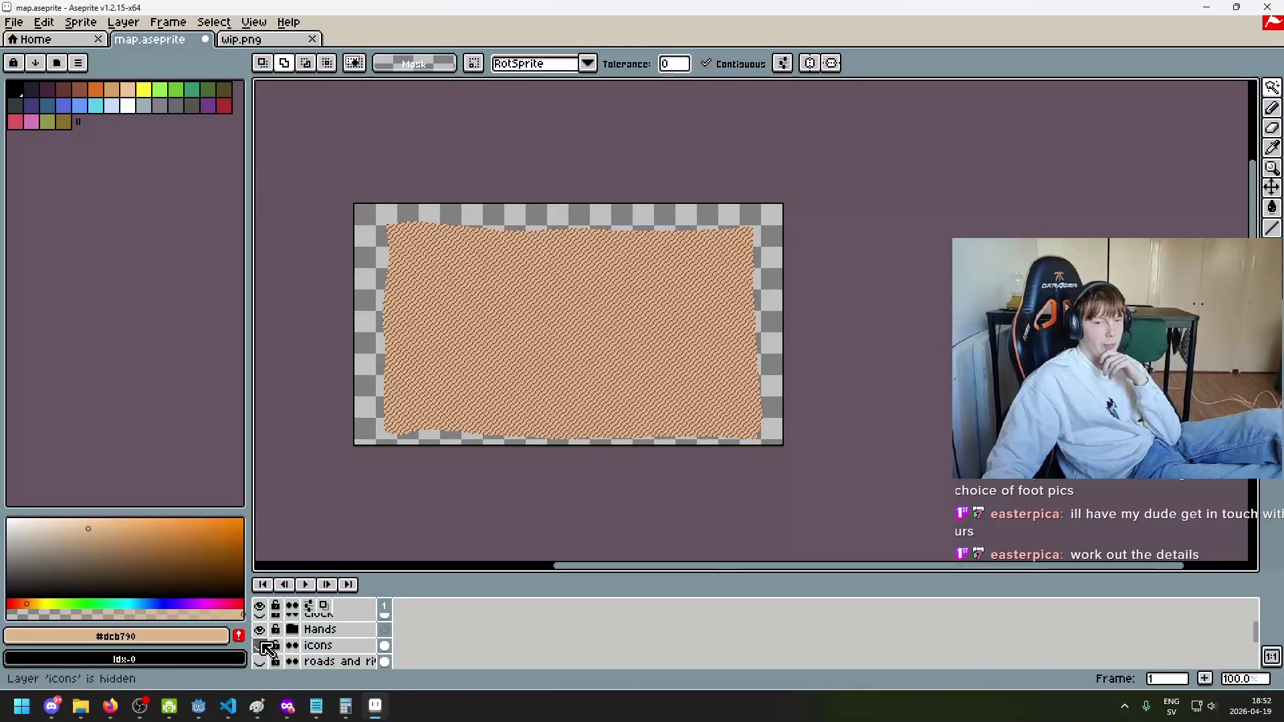
pyautogui.scroll(1, 266, 647)
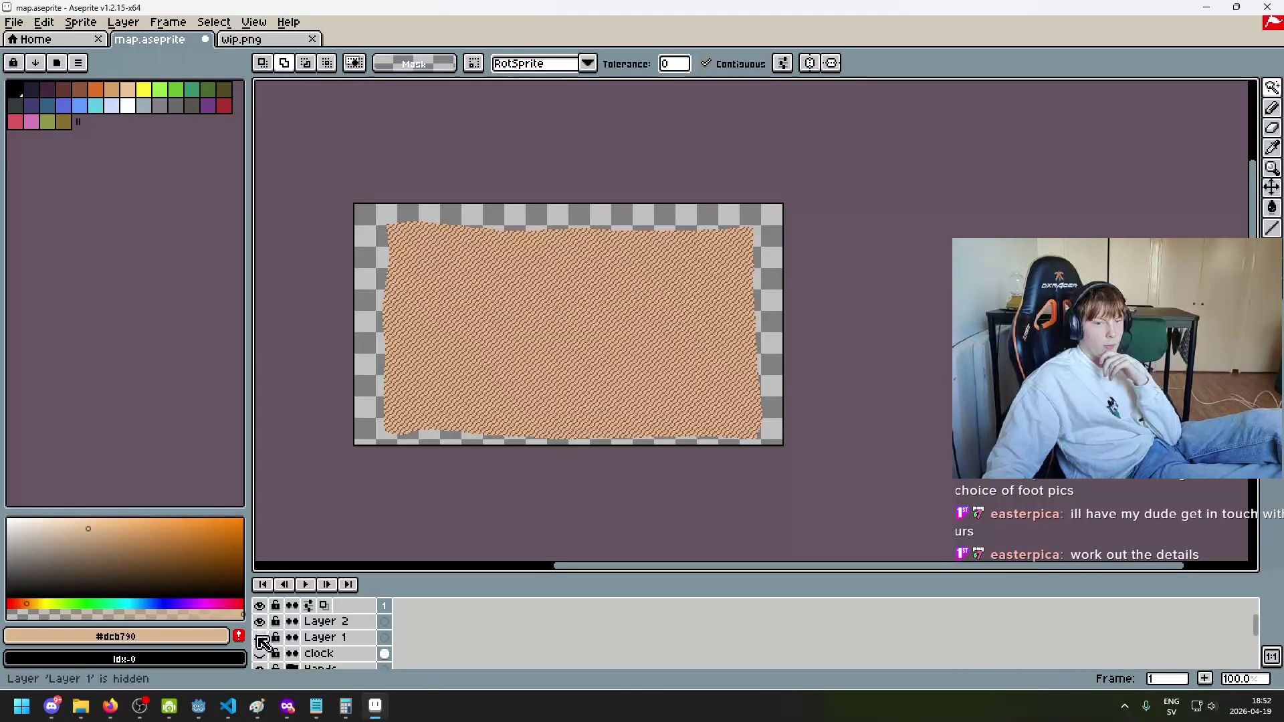
pyautogui.scroll(-5, 275, 644)
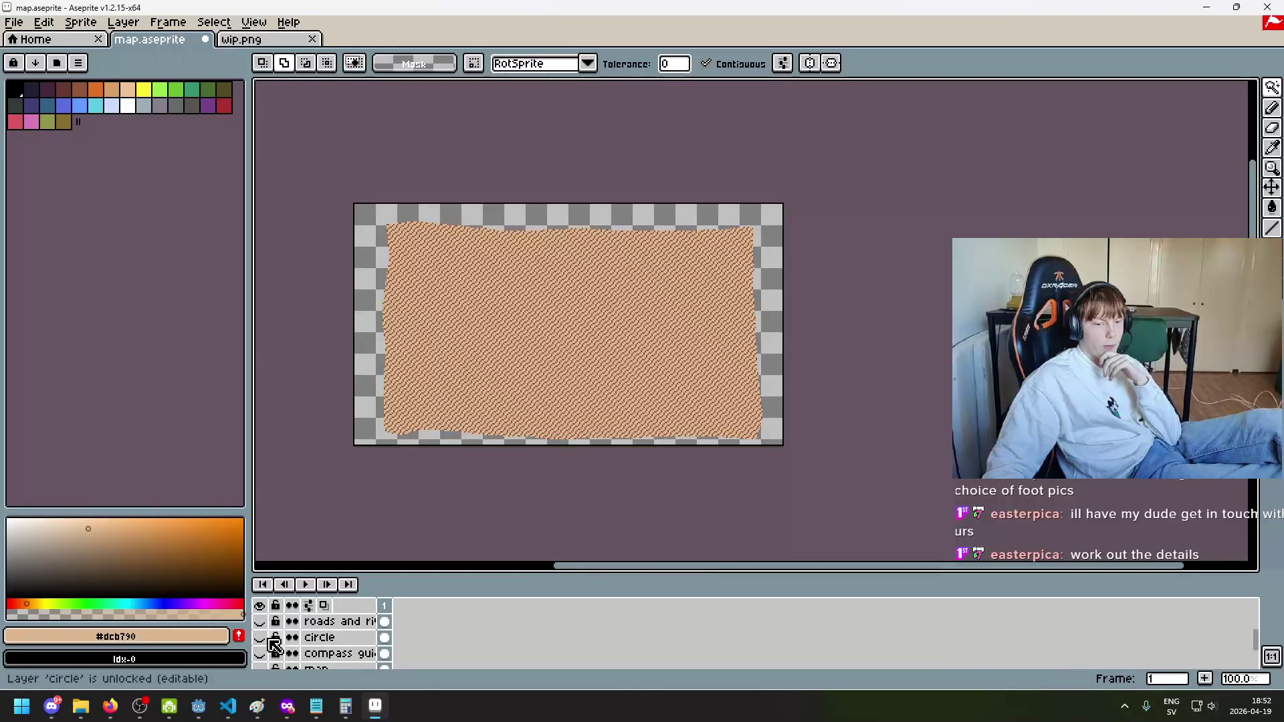
pyautogui.scroll(-3, 497, 314)
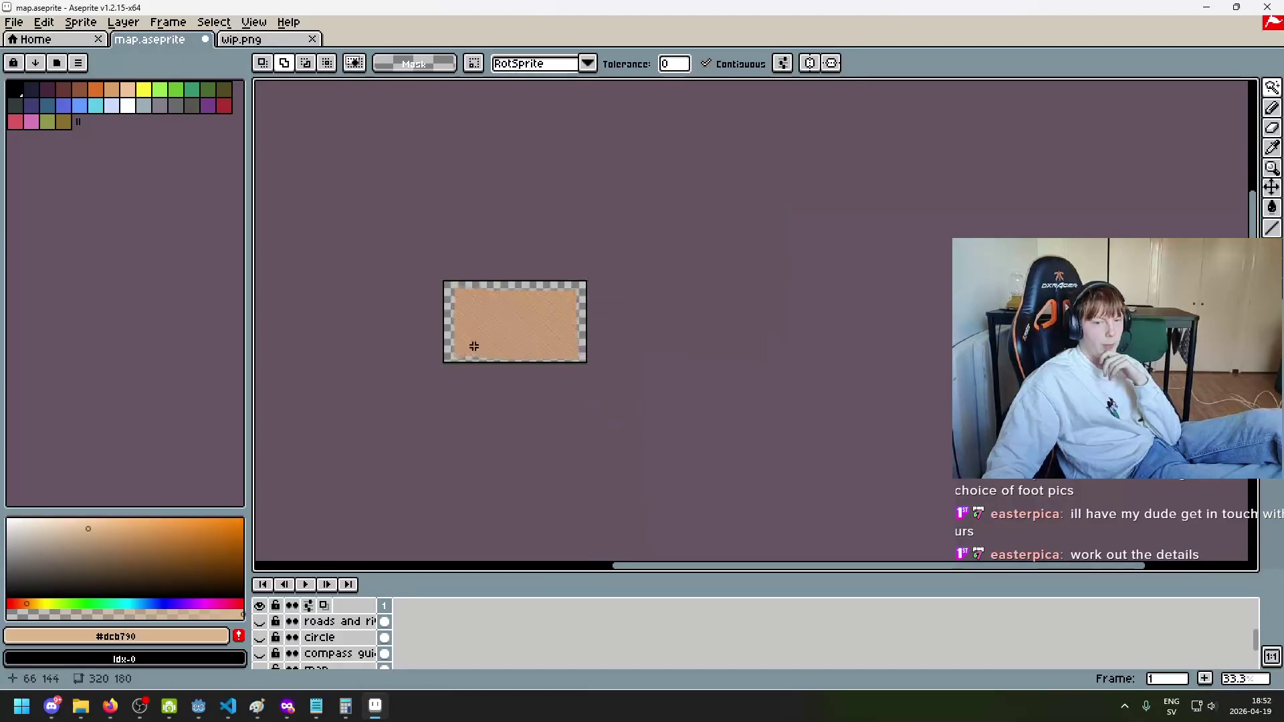
pyautogui.scroll(6, 502, 318)
pyautogui.scroll(-1, 508, 321)
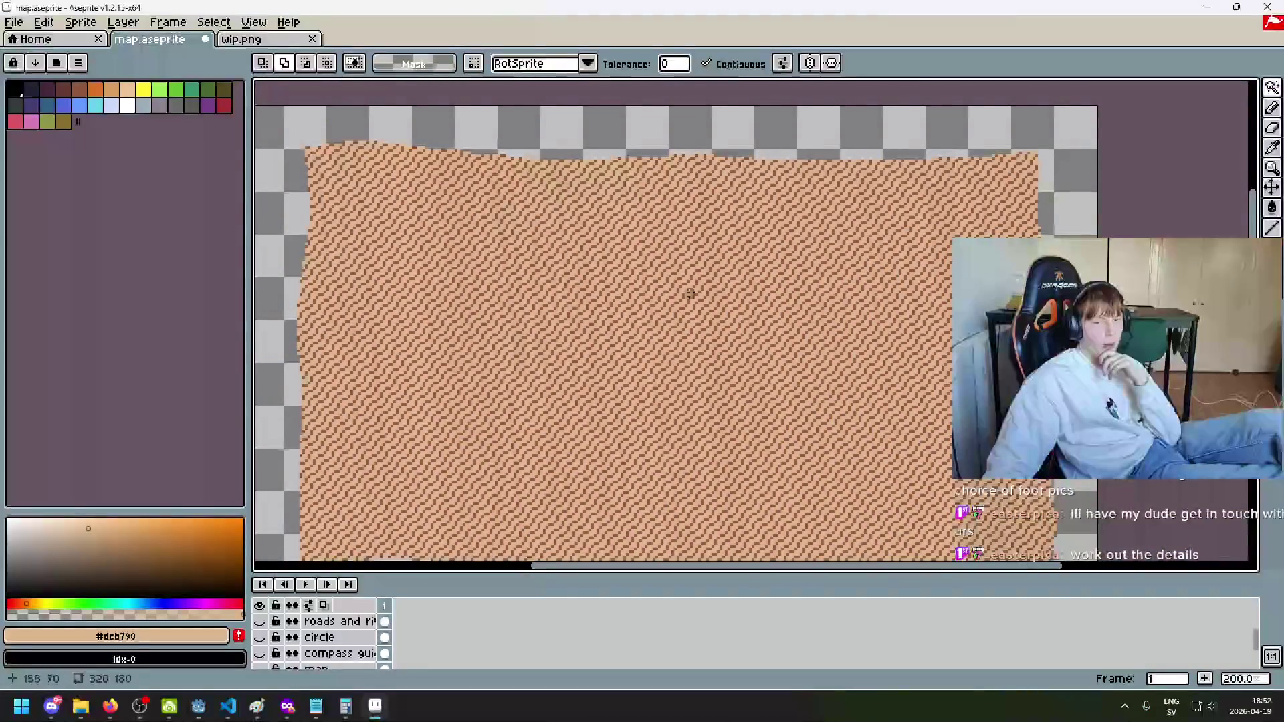
pyautogui.scroll(-1, 418, 437)
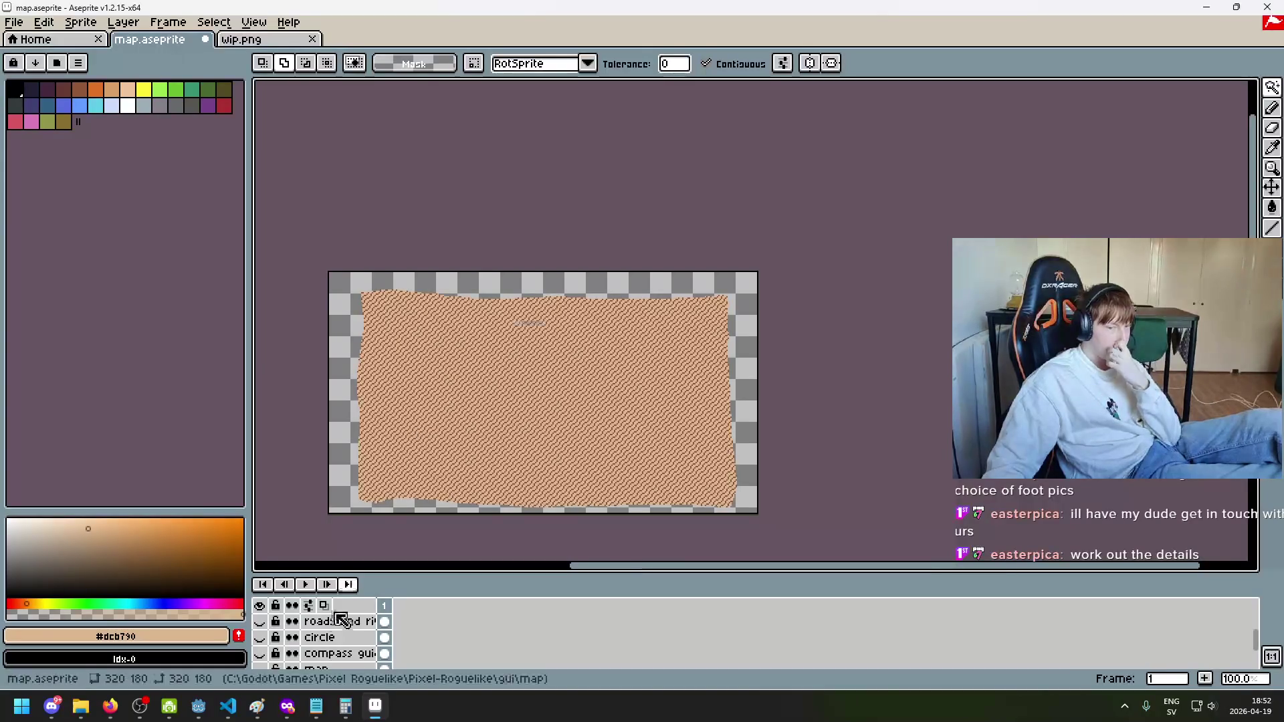
pyautogui.click(199, 706)
# Step: Save the game scene with Ctrl+S and inspect the Mana Bar and Map nodes
pyautogui.hotkey('ctrl', 's')
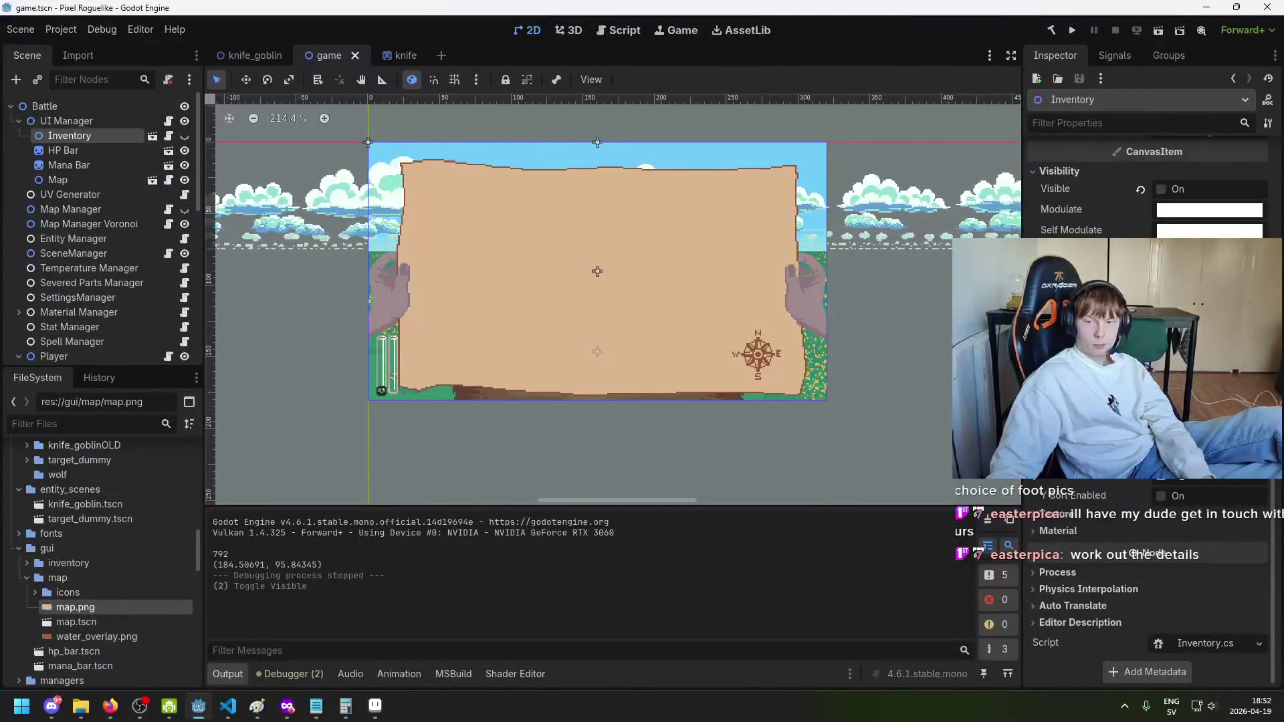
pyautogui.scroll(4, 1147, 334)
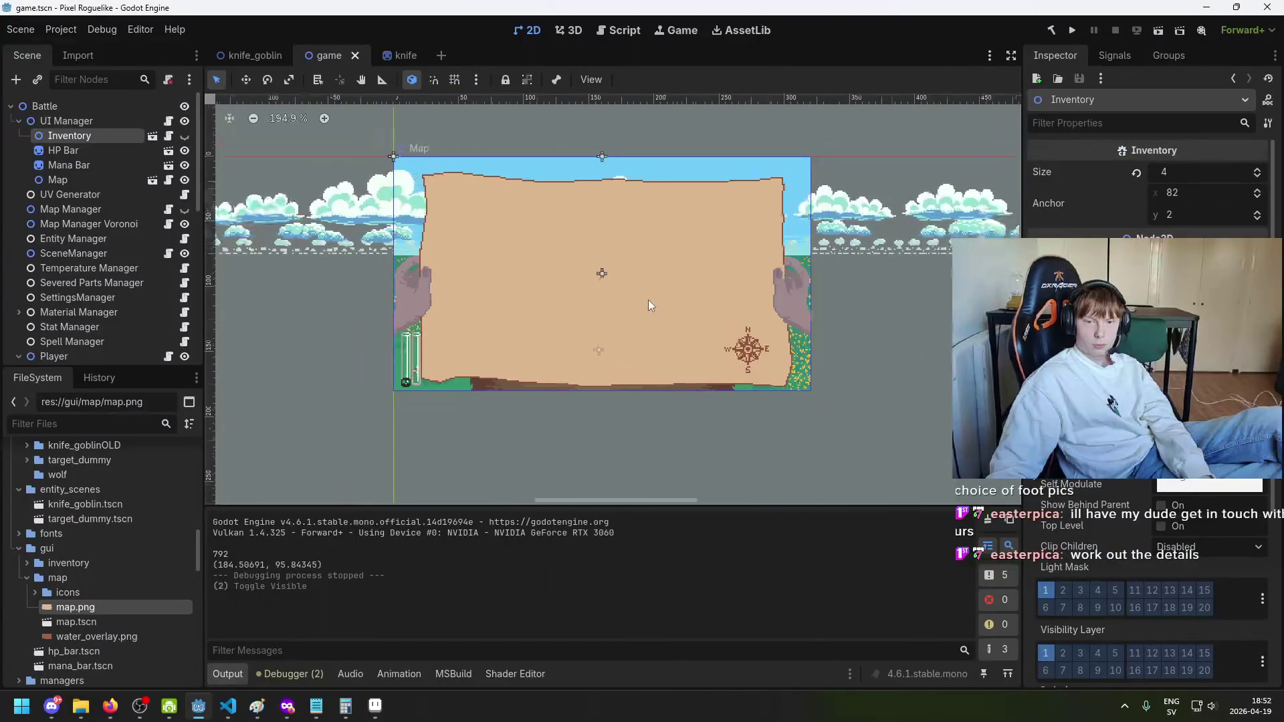
pyautogui.scroll(1, 646, 300)
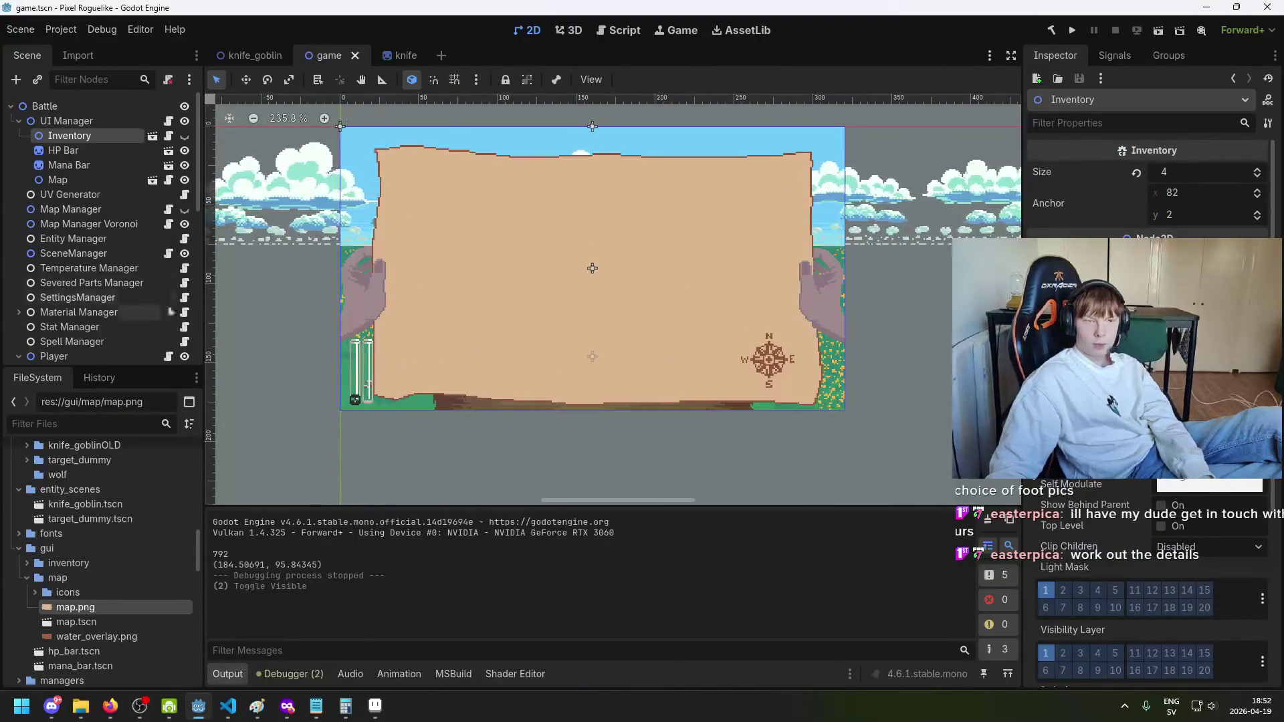
pyautogui.click(81, 165)
pyautogui.click(67, 179)
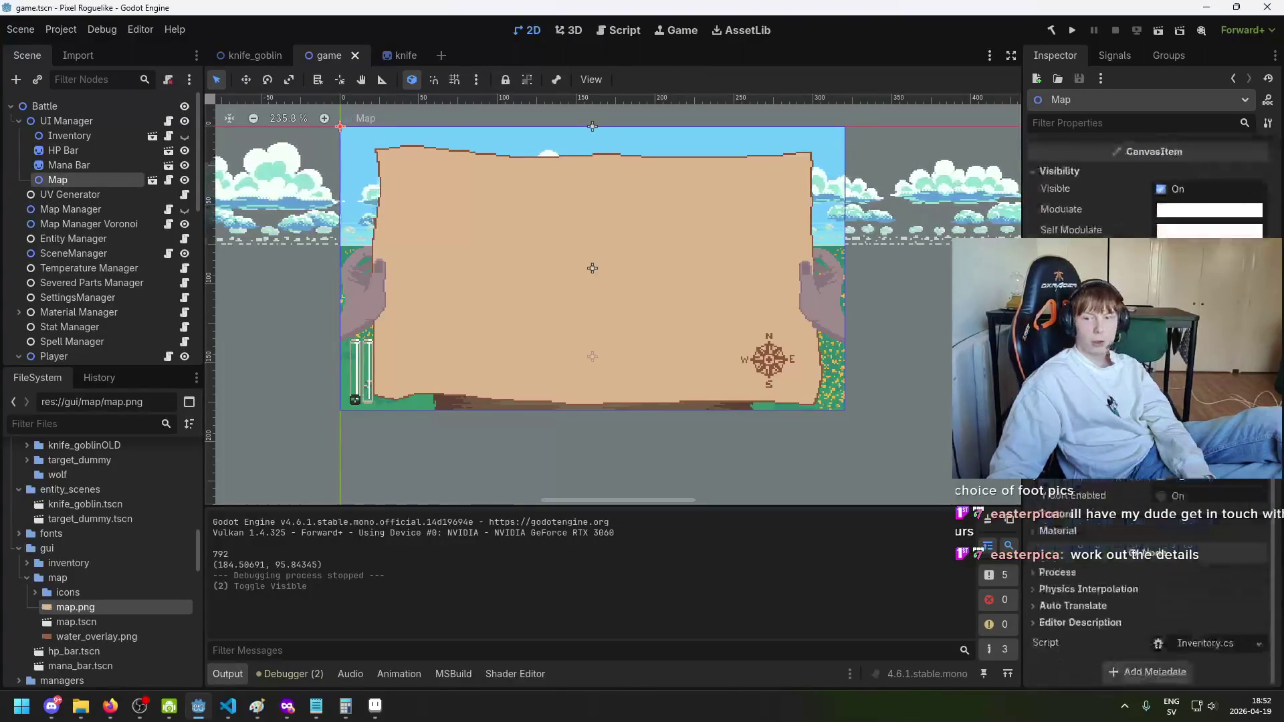
pyautogui.click(67, 165)
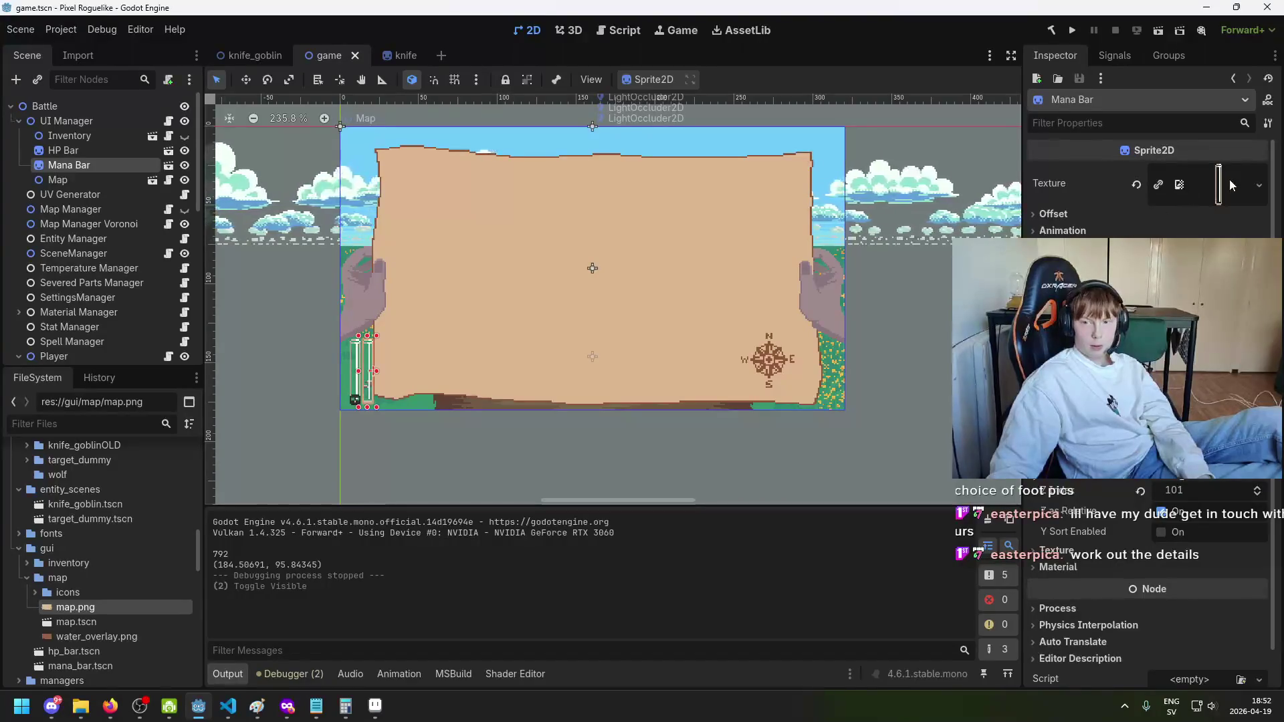
# Step: Review the UI Manager, Map Manager and Map Manager Voronoi settings, then switch to VS Code
pyautogui.click(89, 120)
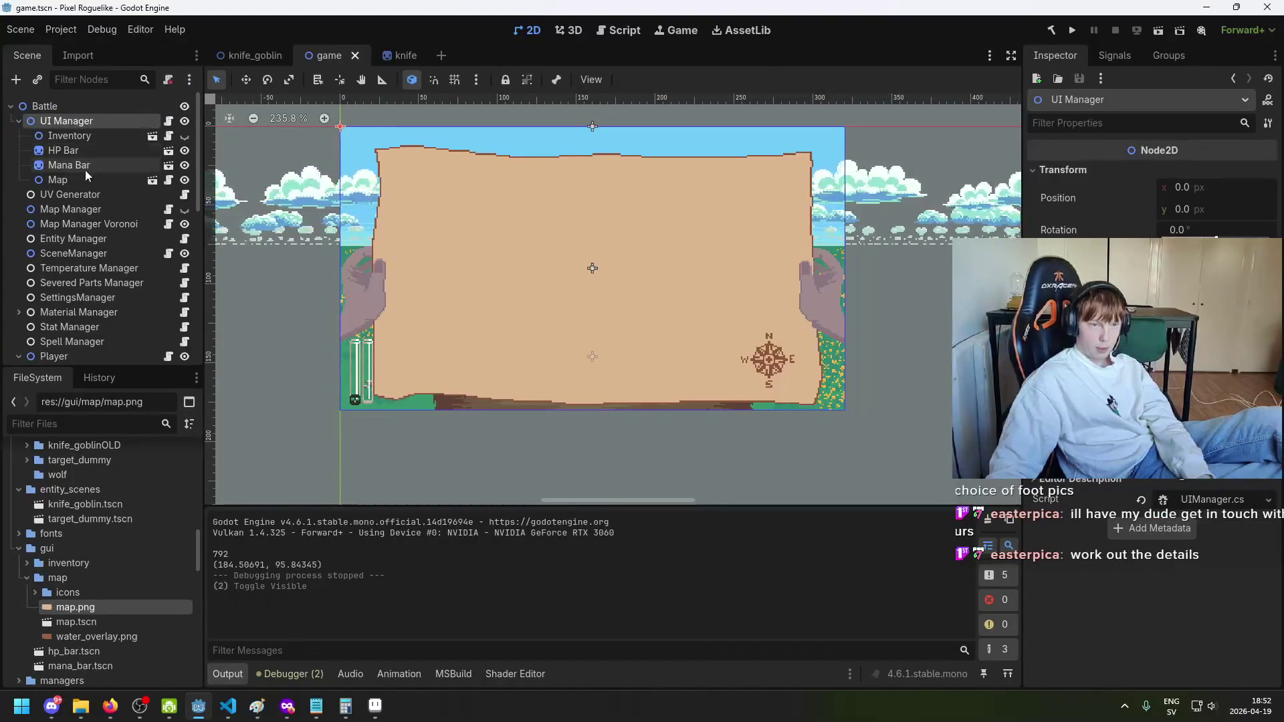
pyautogui.click(83, 211)
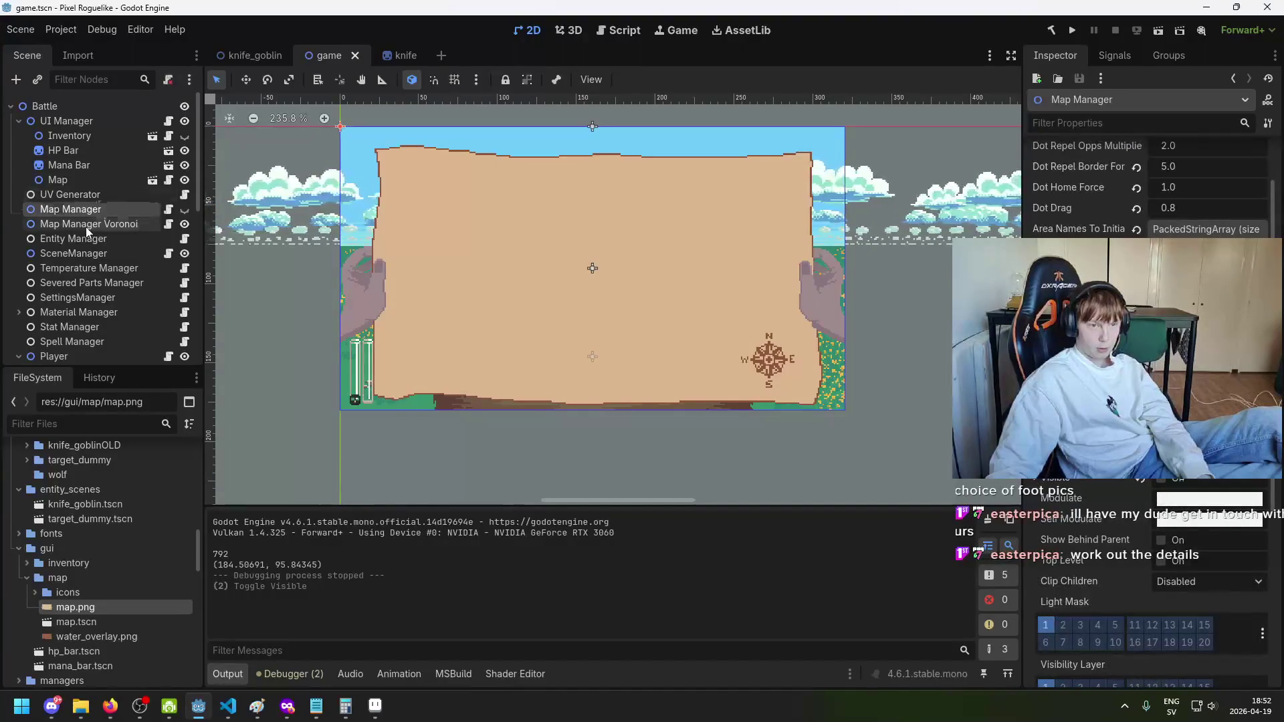
pyautogui.click(86, 225)
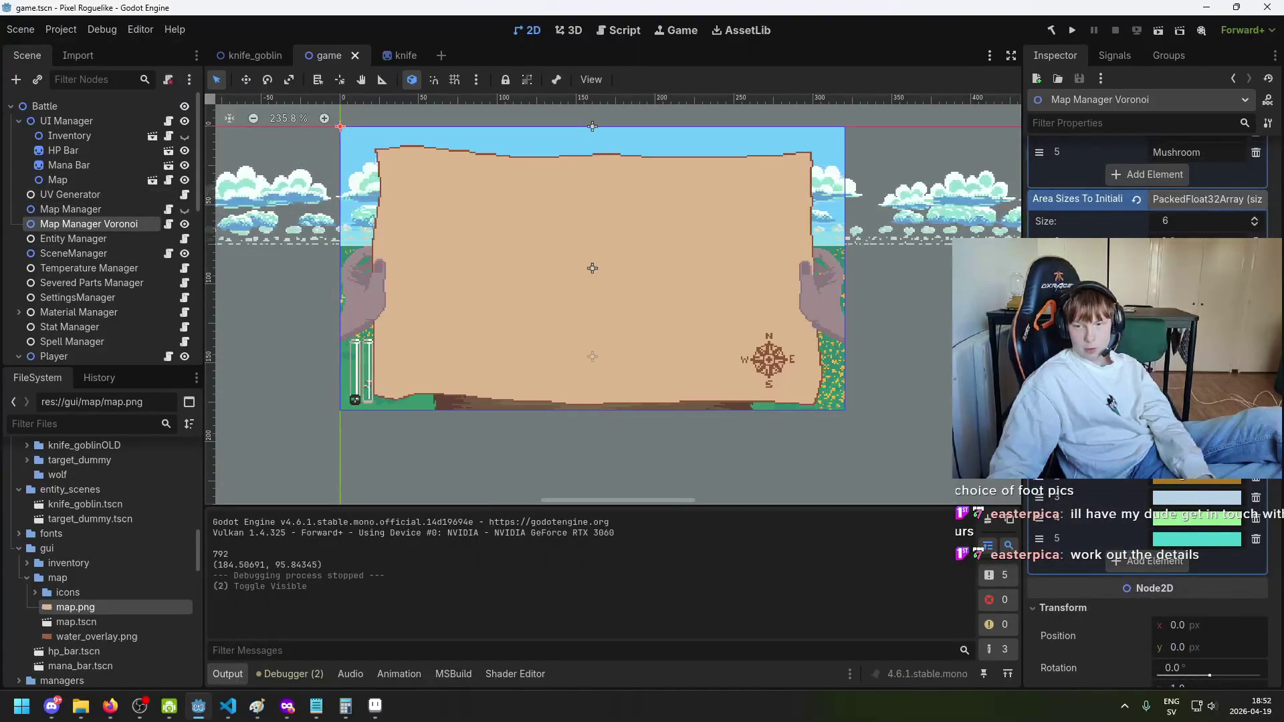
pyautogui.scroll(-5, 1148, 415)
pyautogui.scroll(6, 1148, 415)
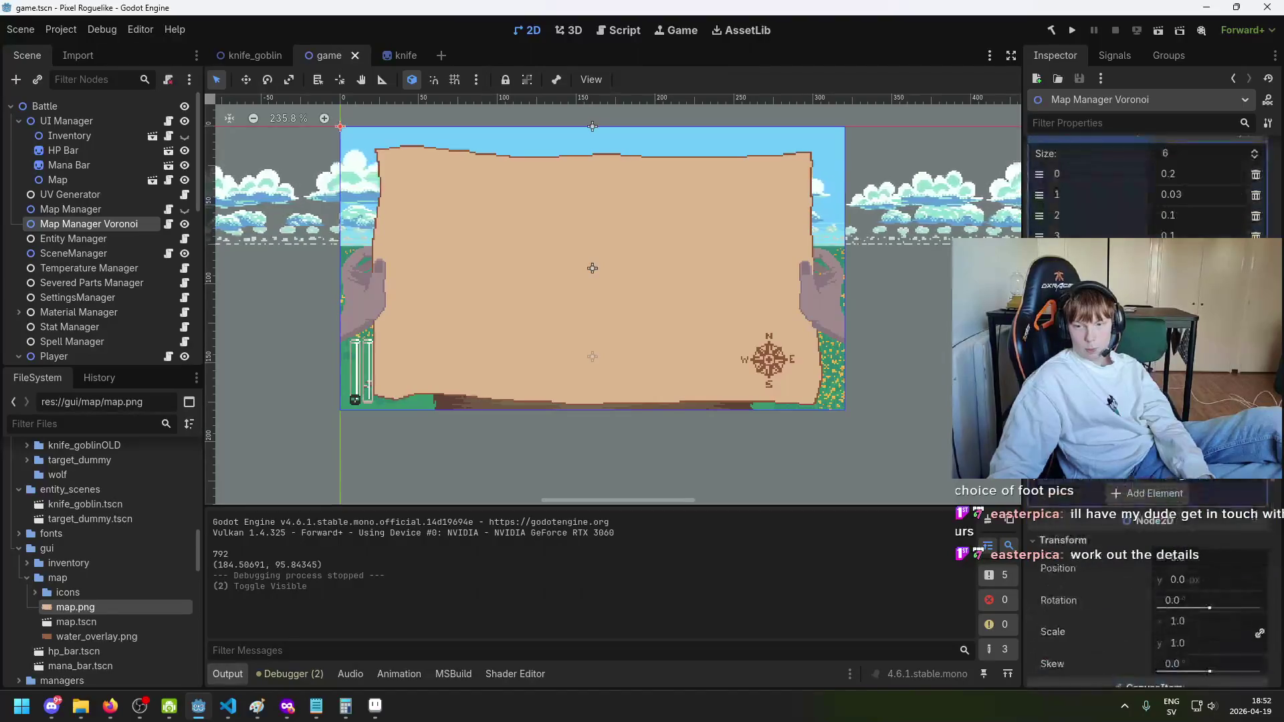
pyautogui.scroll(2, 1147, 415)
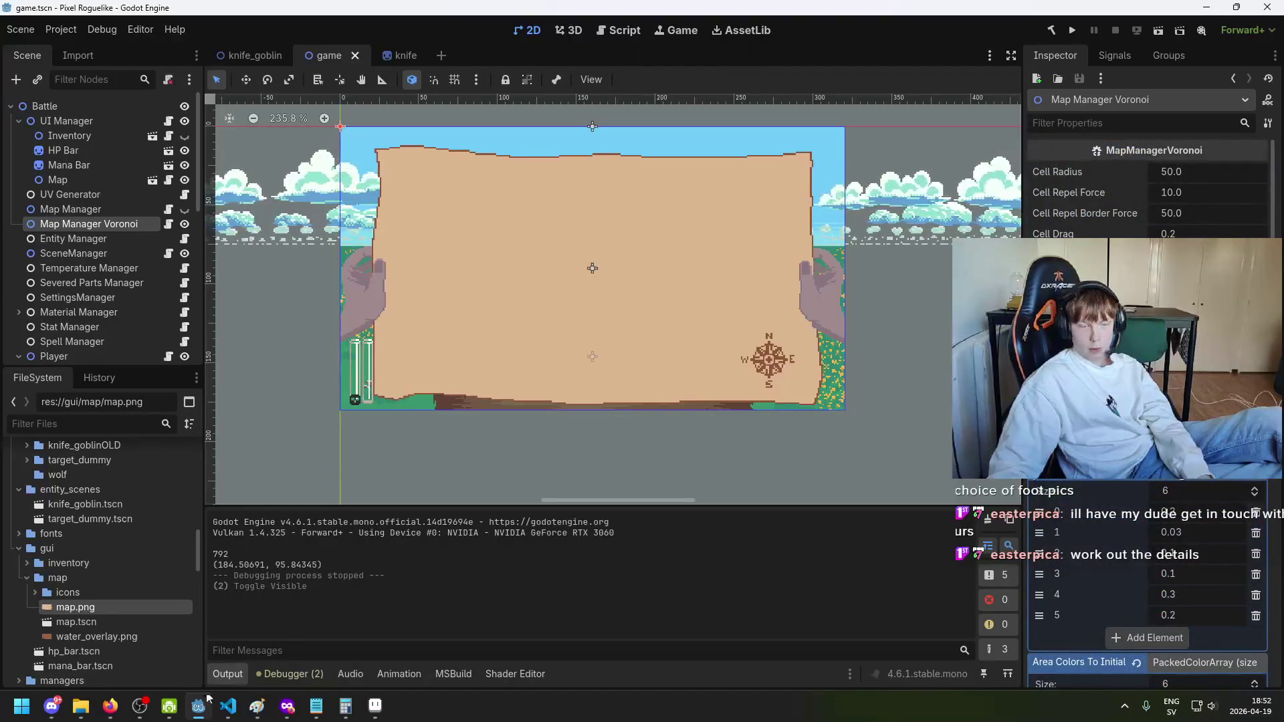
pyautogui.click(228, 706)
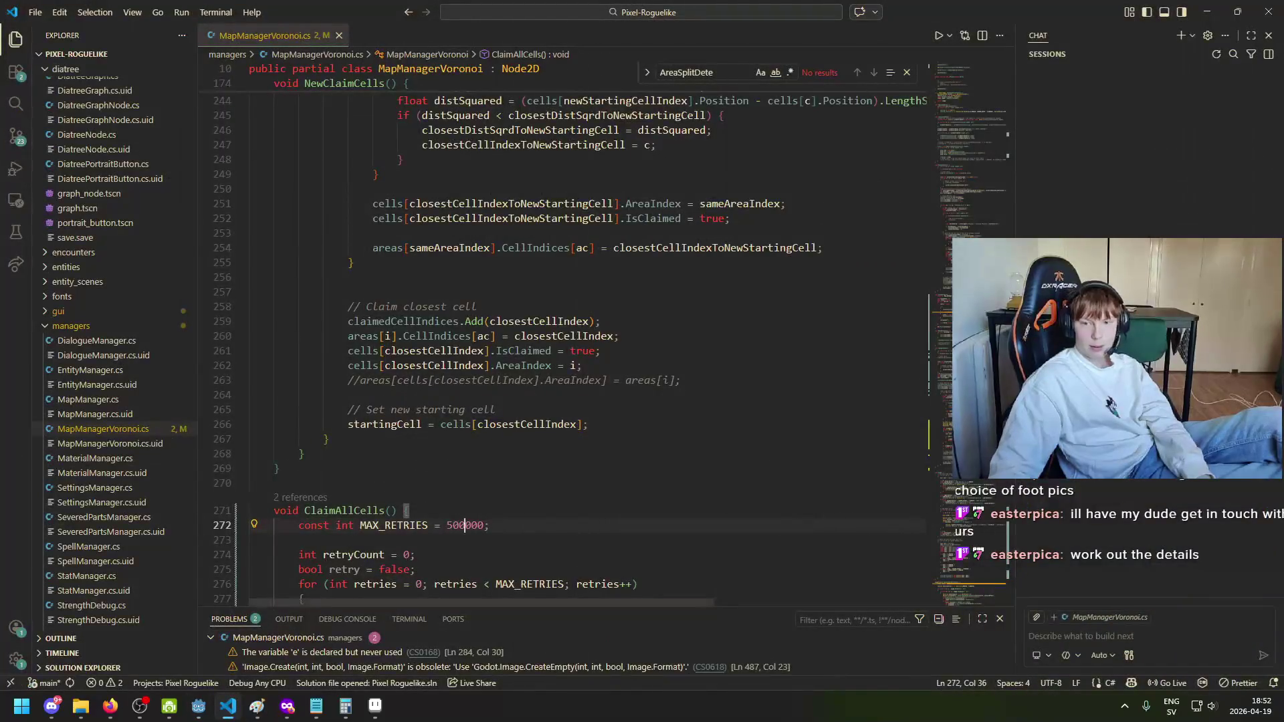
# Step: Search for Blue and clear the stray semicolon and colour name on line 28
pyautogui.hotkey('ctrl', 'f')
pyautogui.write('Blue')
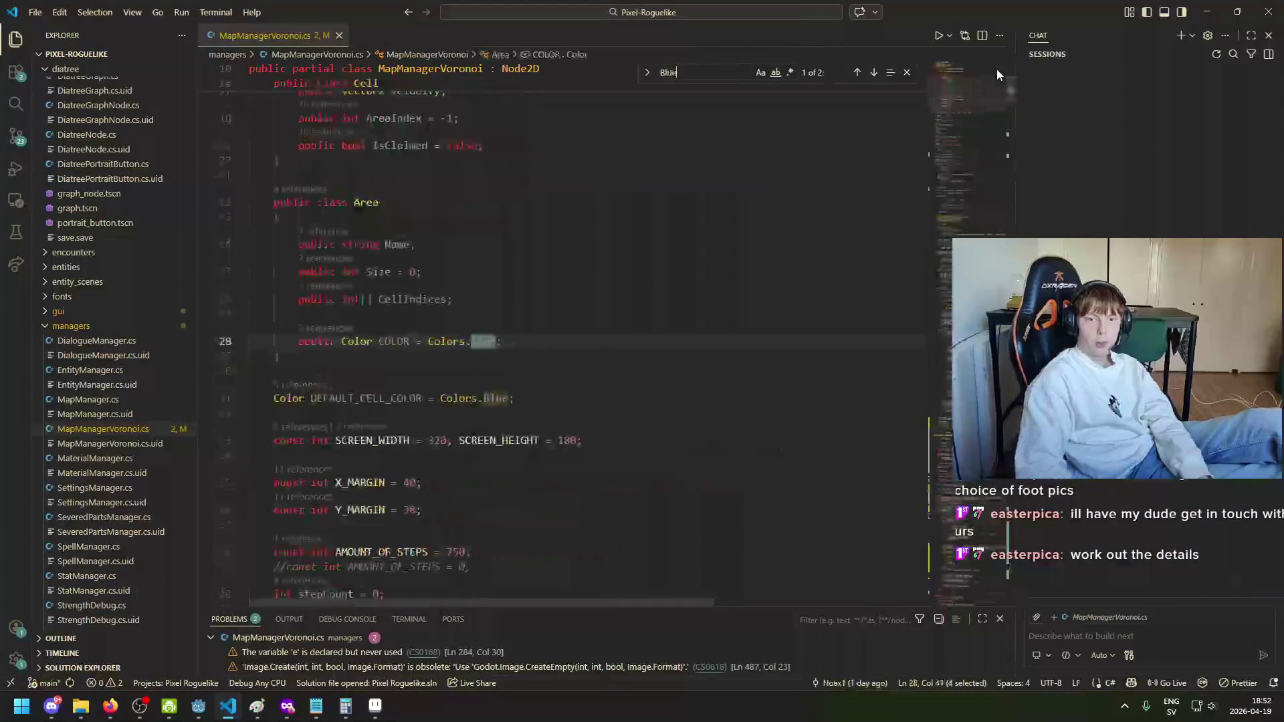
pyautogui.click(501, 351)
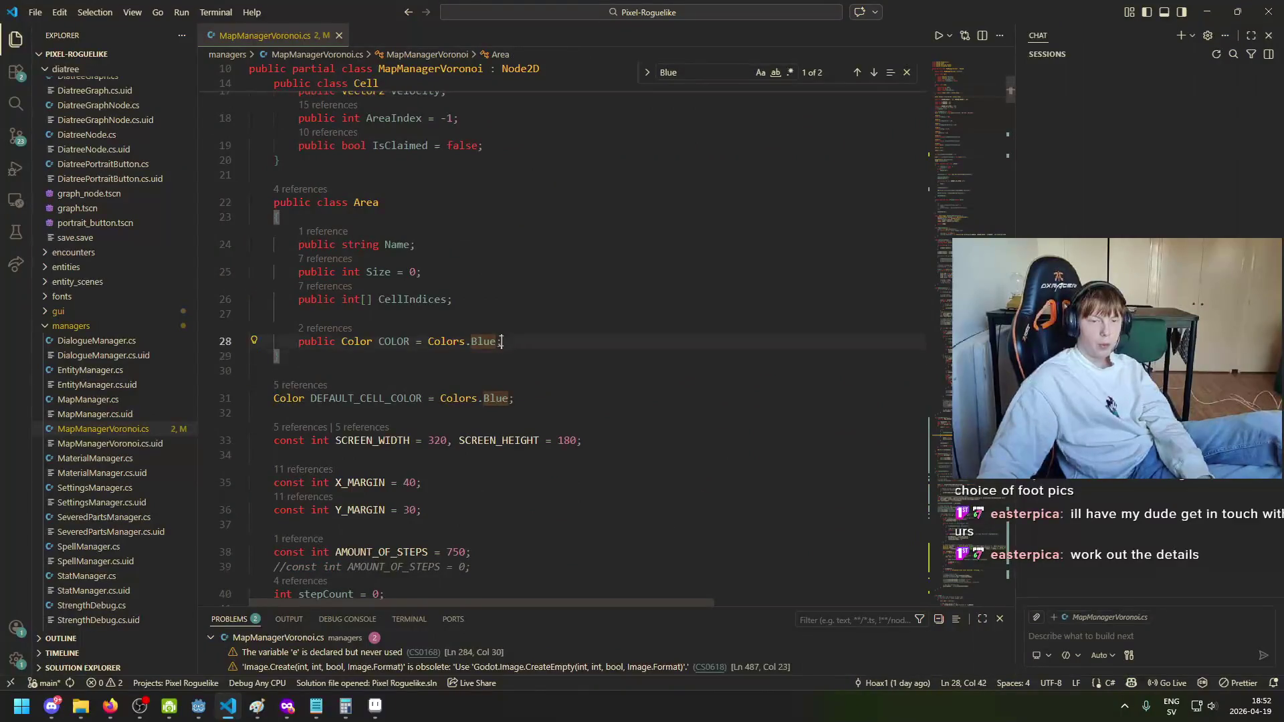
pyautogui.moveTo(501, 342); pyautogui.dragTo(498, 342)
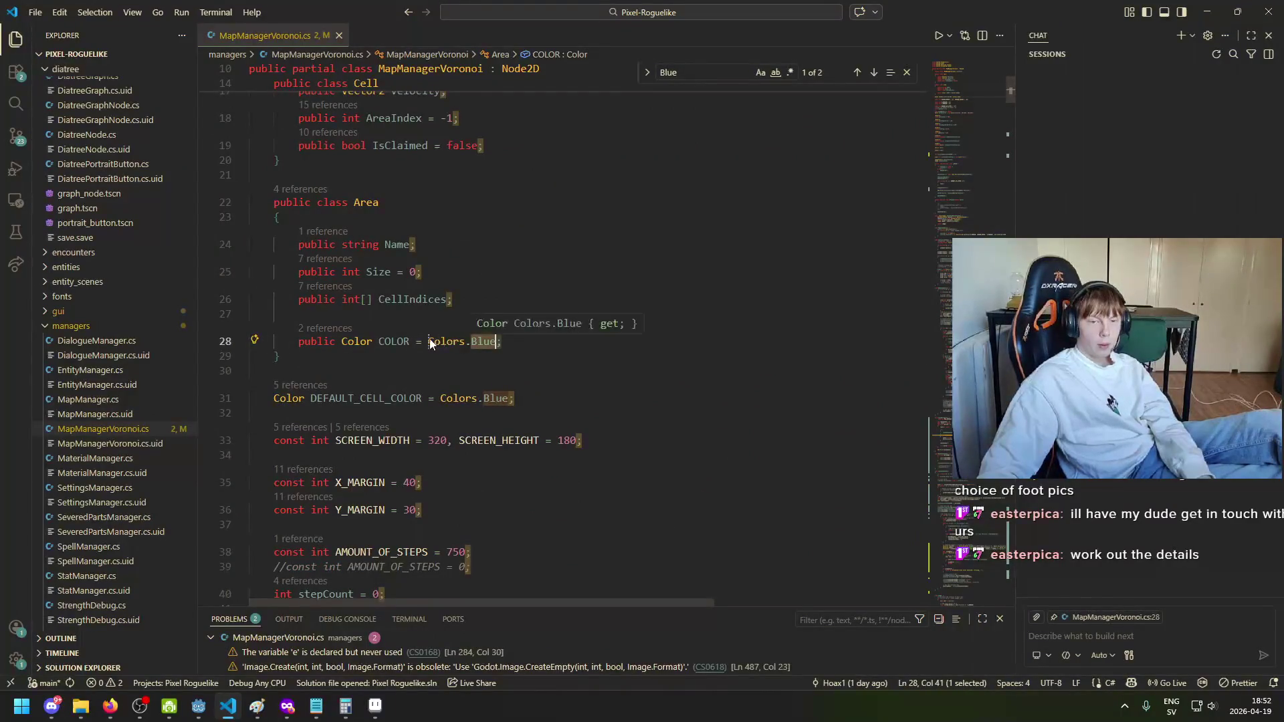
pyautogui.press('BackSpace')
pyautogui.hotkey('ctrl', 'z')
pyautogui.hotkey('ctrl', 'z')
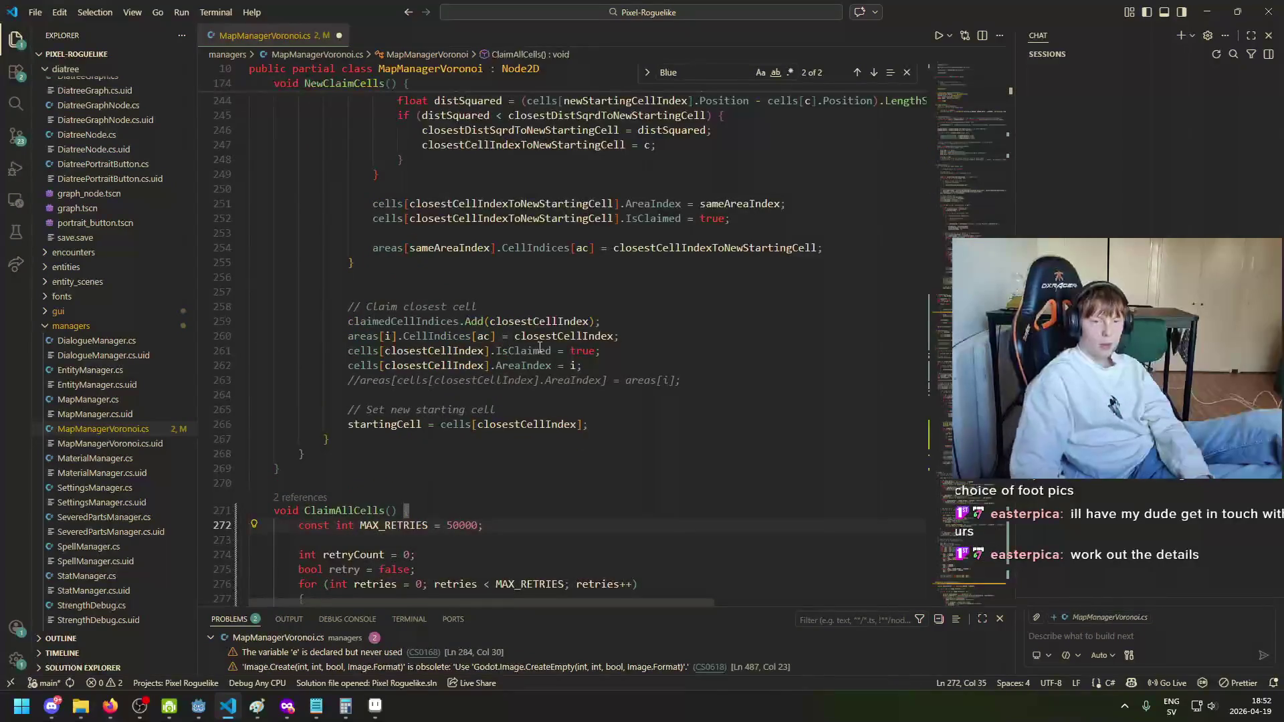
pyautogui.hotkey('ctrl', 'z')
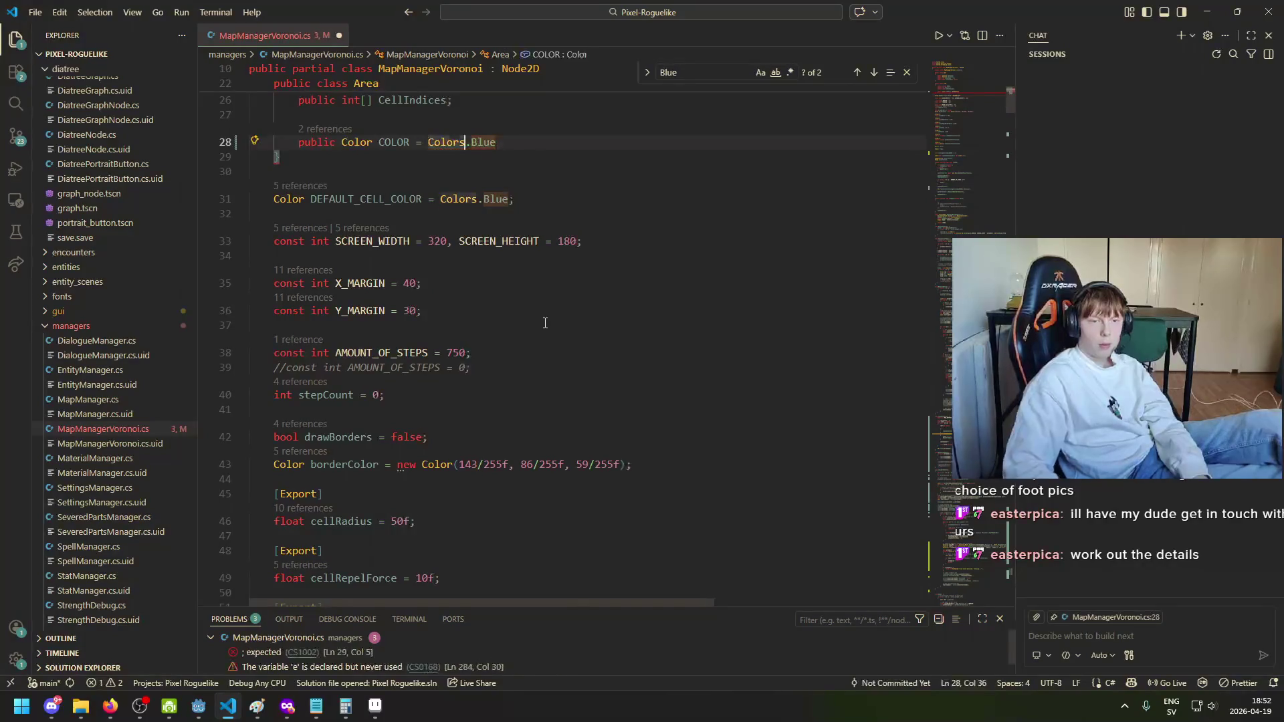
pyautogui.press('BackSpace')
pyautogui.press('End')
pyautogui.press('BackSpace')
pyautogui.press('BackSpace')
pyautogui.press('BackSpace')
pyautogui.press('BackSpace')
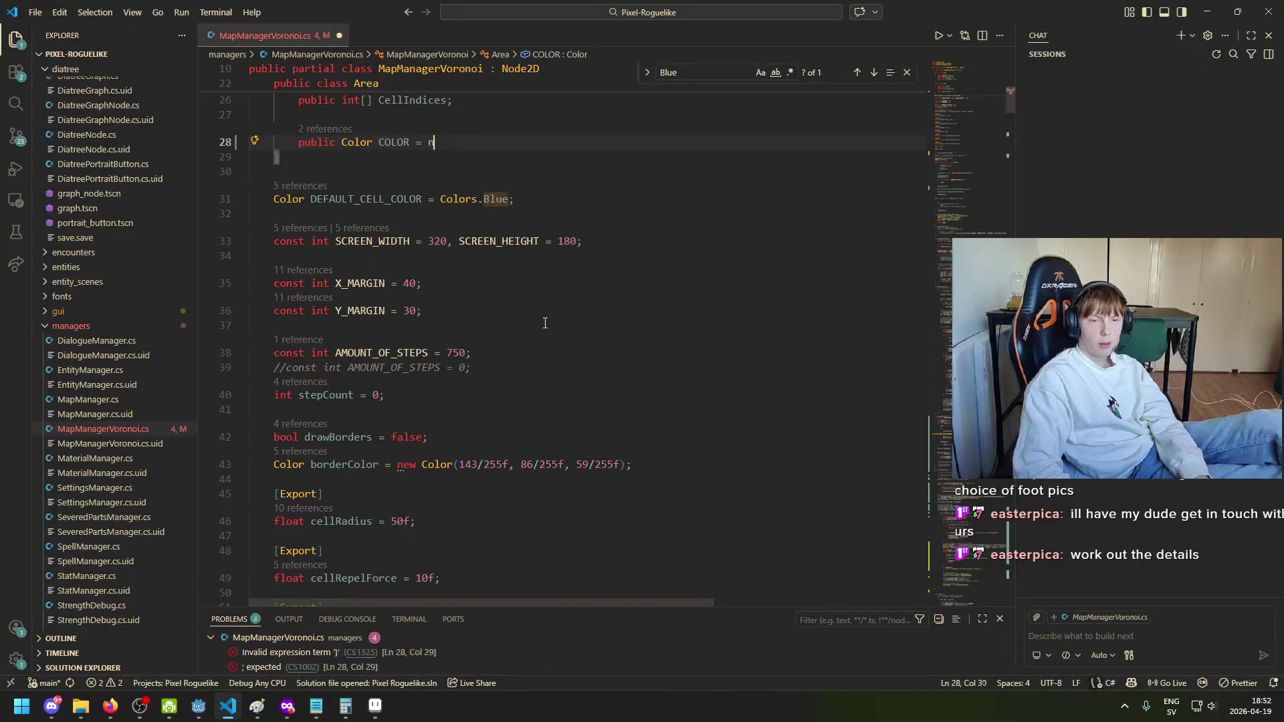
# Step: Type new Color(0f, 0f, 1f, 1f); as the Area COLOR value on line 28
pyautogui.write('ew Color(')
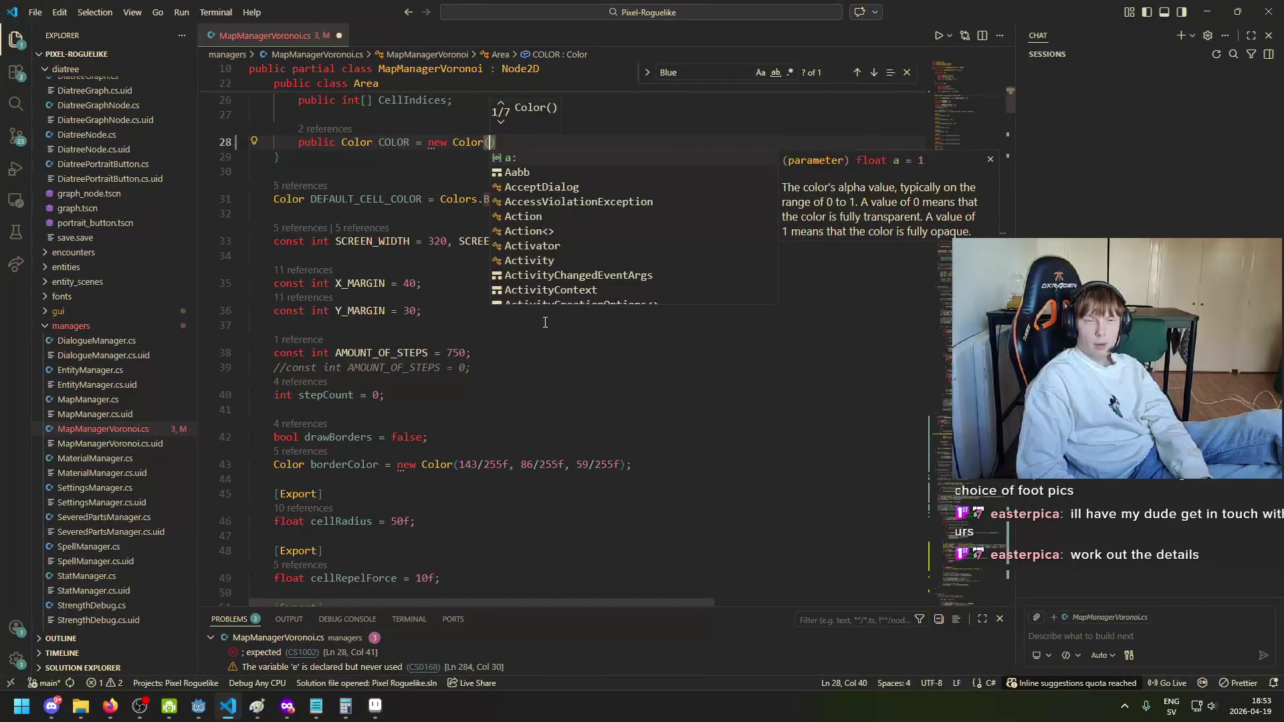
pyautogui.click(500, 102)
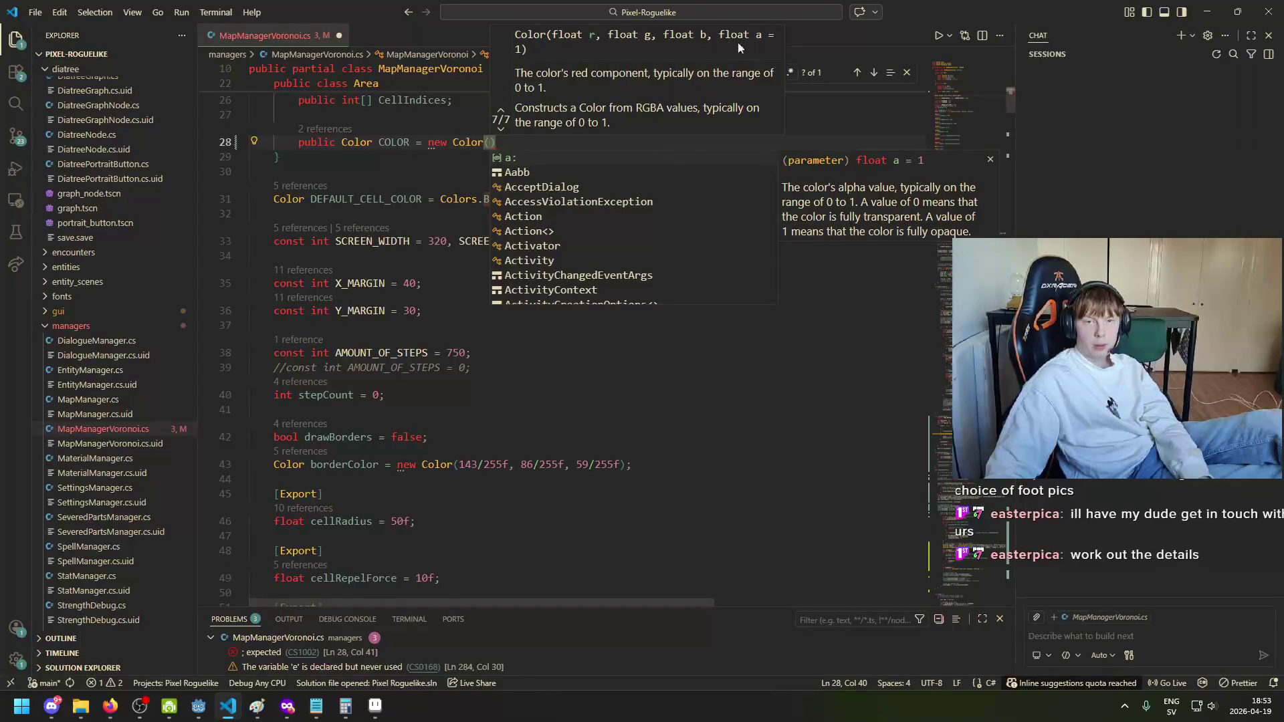
pyautogui.scroll(2, 426, 251)
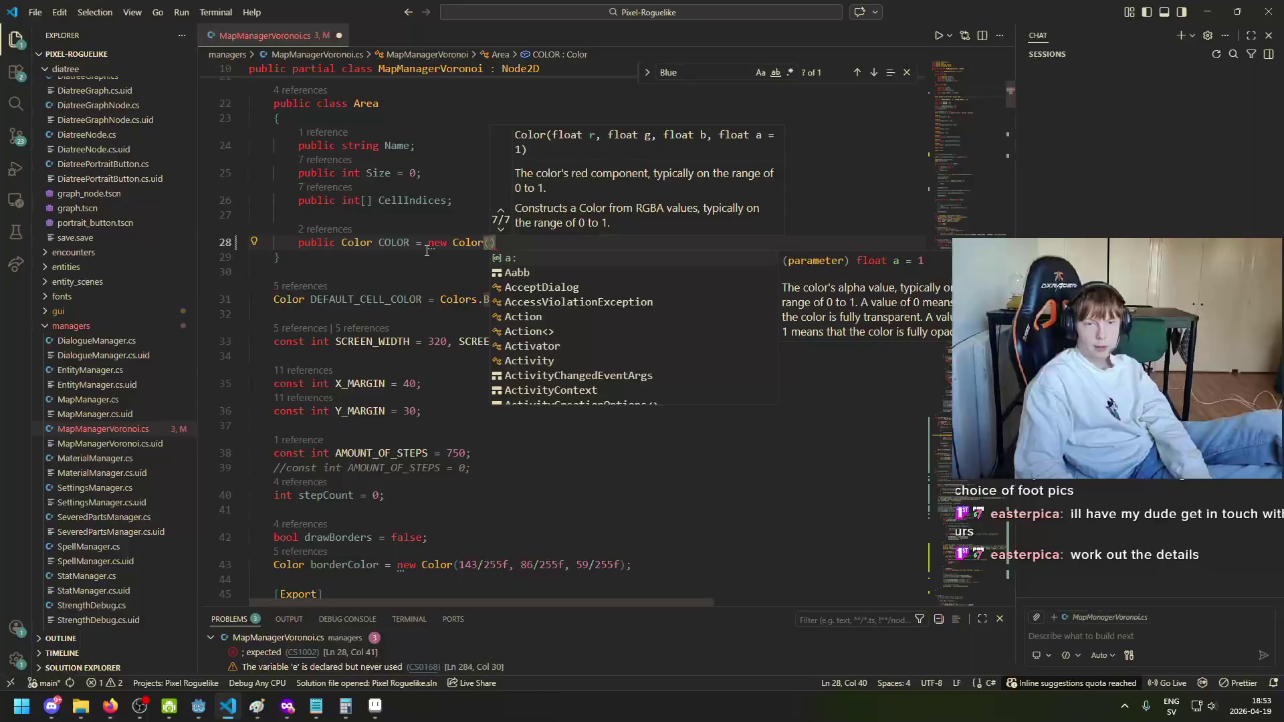
pyautogui.write('0f, ')
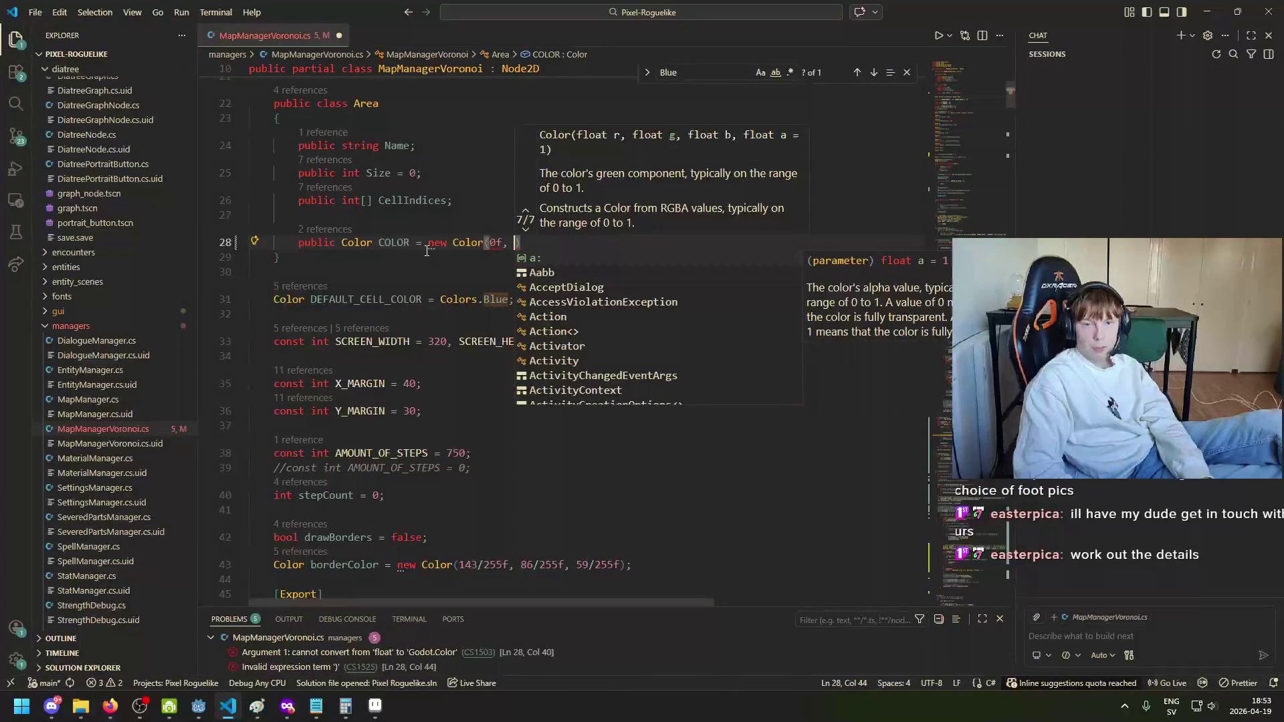
pyautogui.write('0,fals')
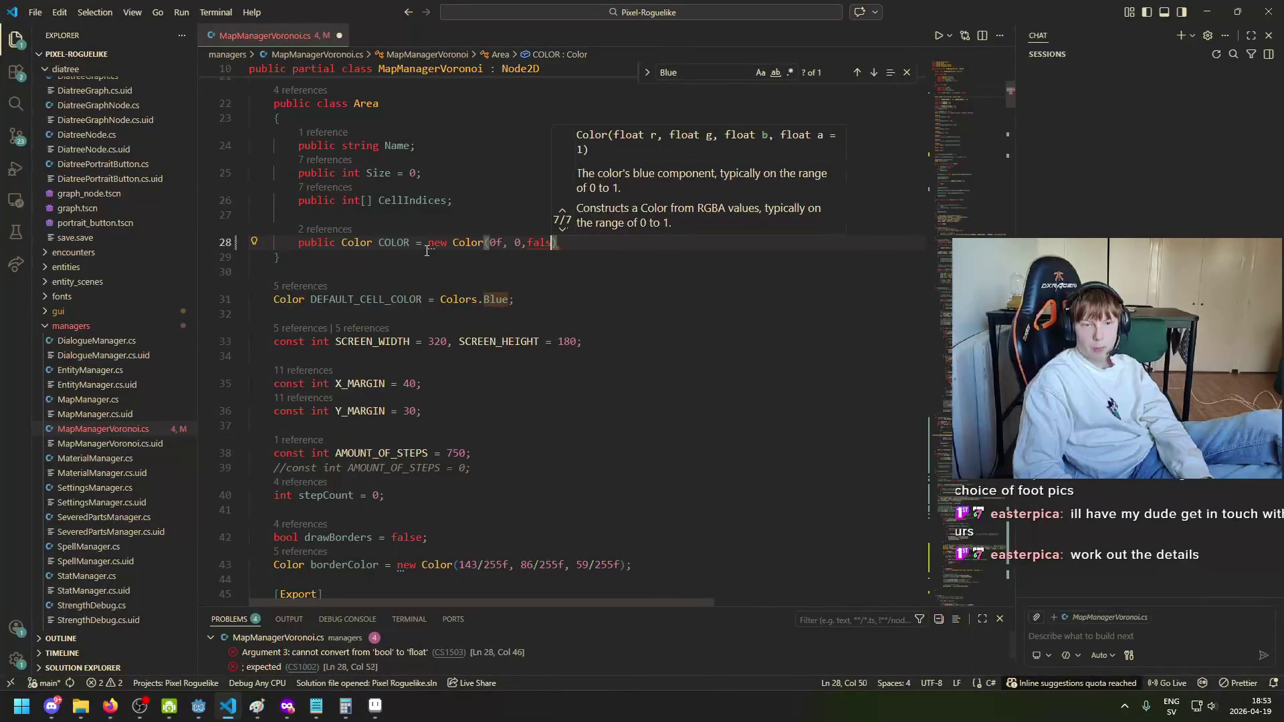
pyautogui.press('BackSpace')
pyautogui.press('BackSpace')
pyautogui.write('f, ')
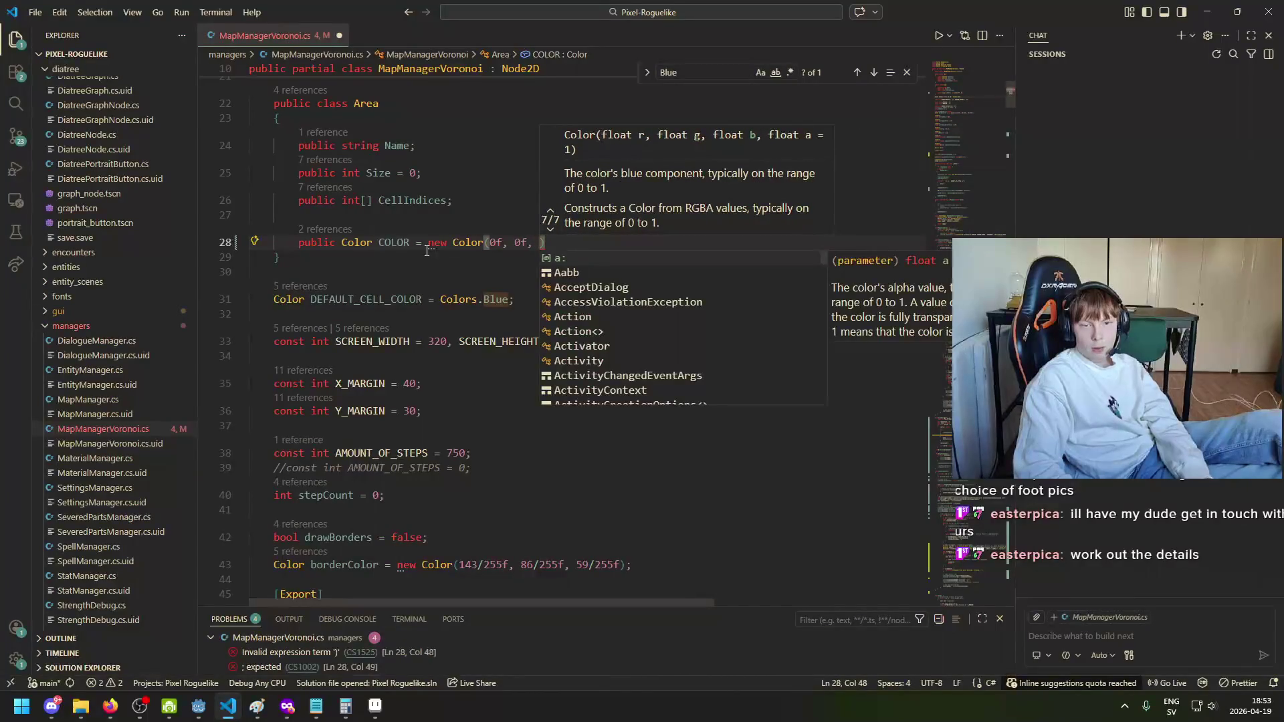
pyautogui.write('1f, ')
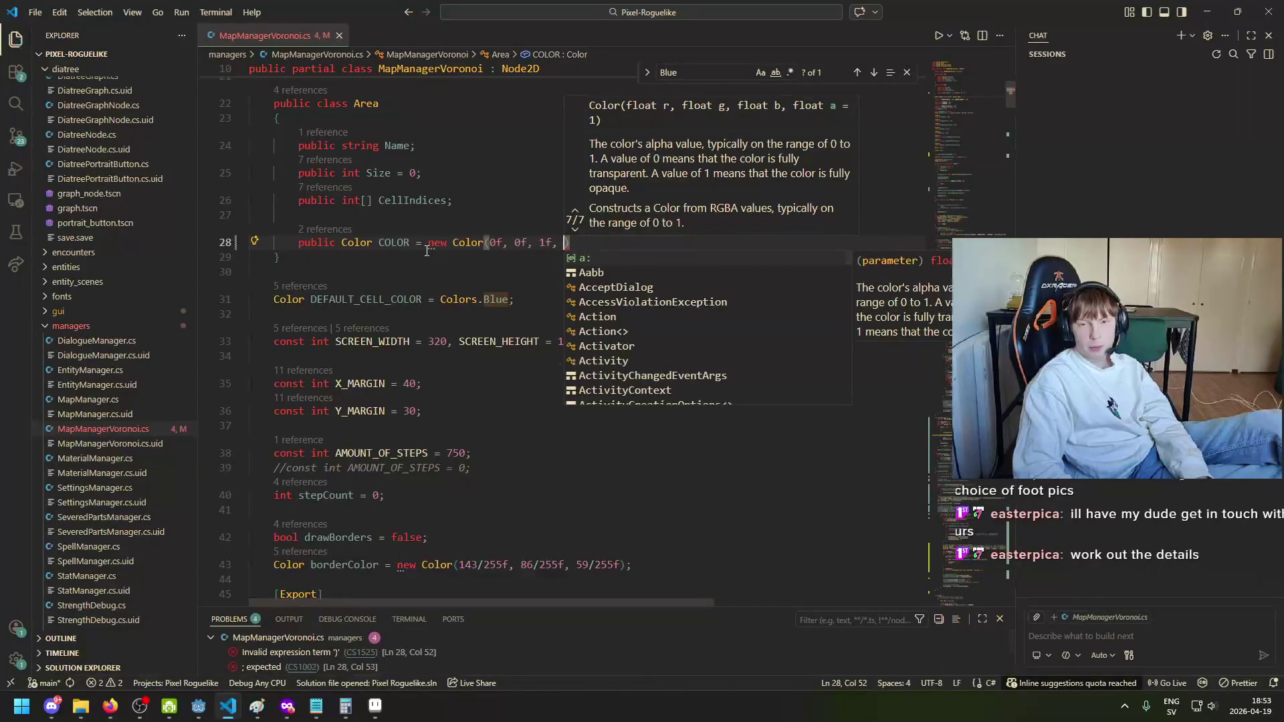
pyautogui.write('1f);')
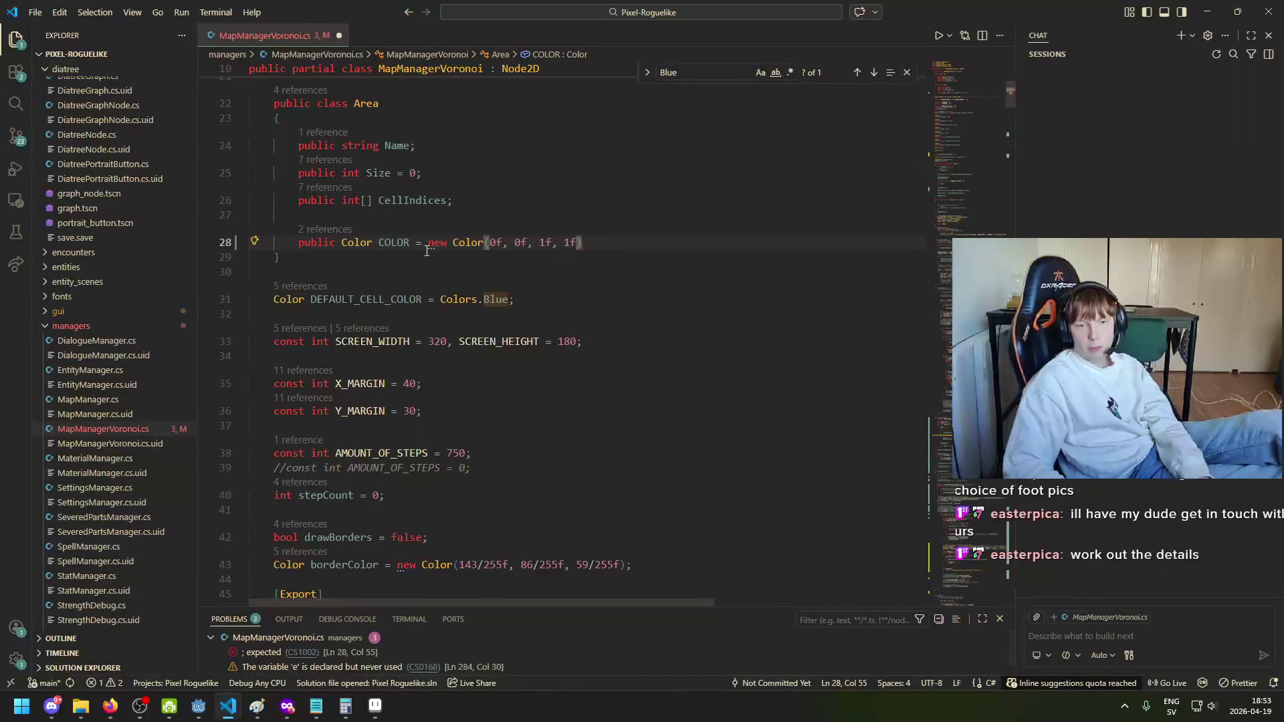
# Step: Paste the Color value over Colors.Blue in DEFAULT_CELL_COLOR, then run the game in Godot
pyautogui.moveTo(428, 243); pyautogui.dragTo(646, 247)
pyautogui.hotkey('ctrl', 'c')
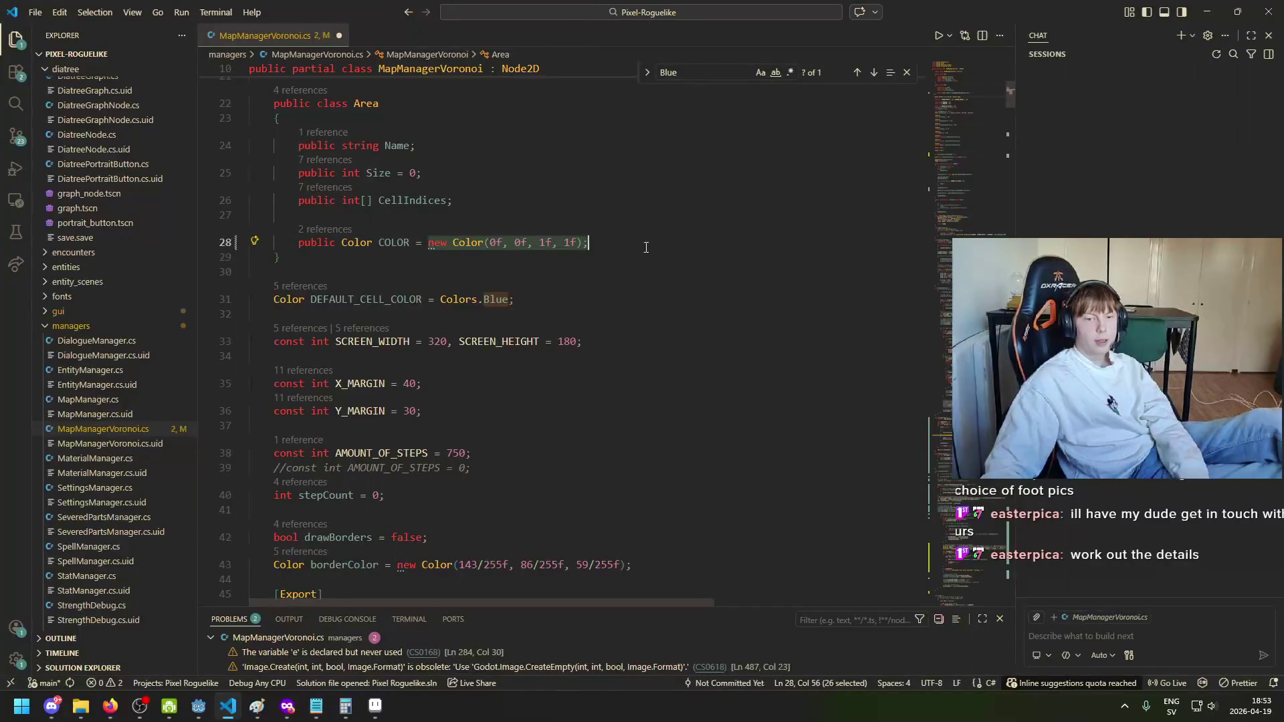
pyautogui.moveTo(513, 304); pyautogui.dragTo(445, 304)
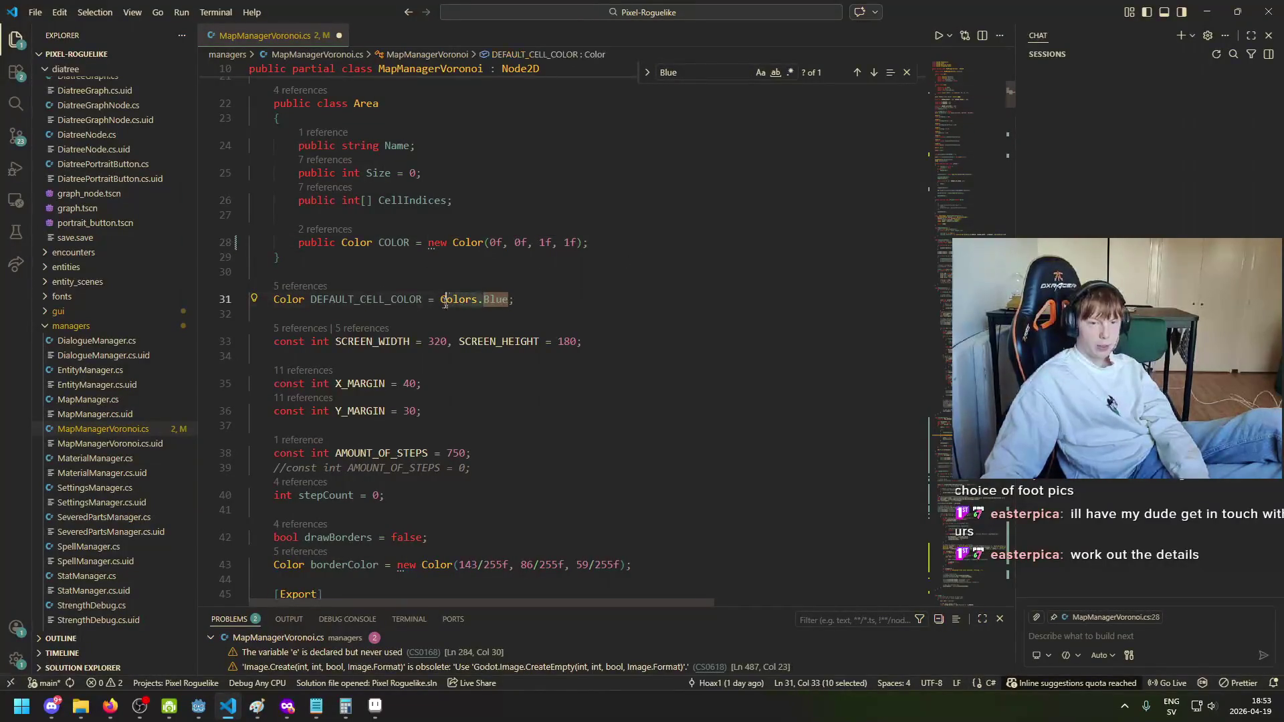
pyautogui.hotkey('ctrl', 'v')
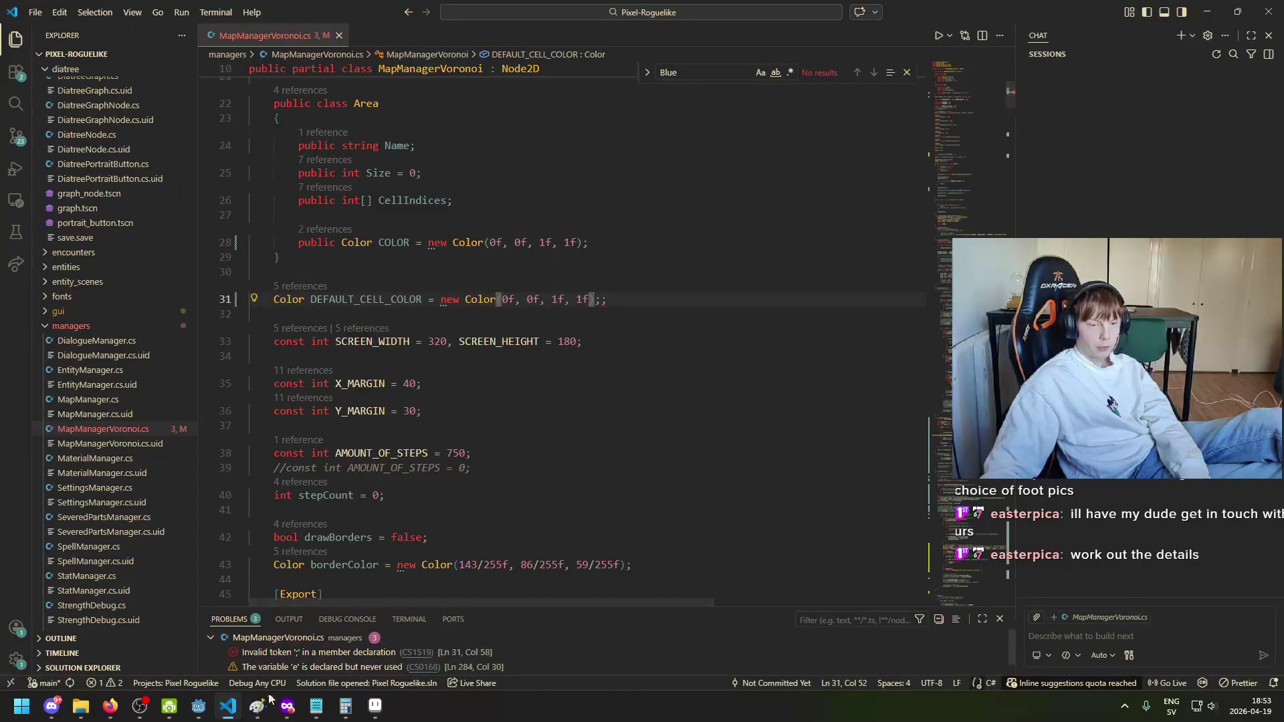
pyautogui.click(198, 706)
pyautogui.click(1072, 30)
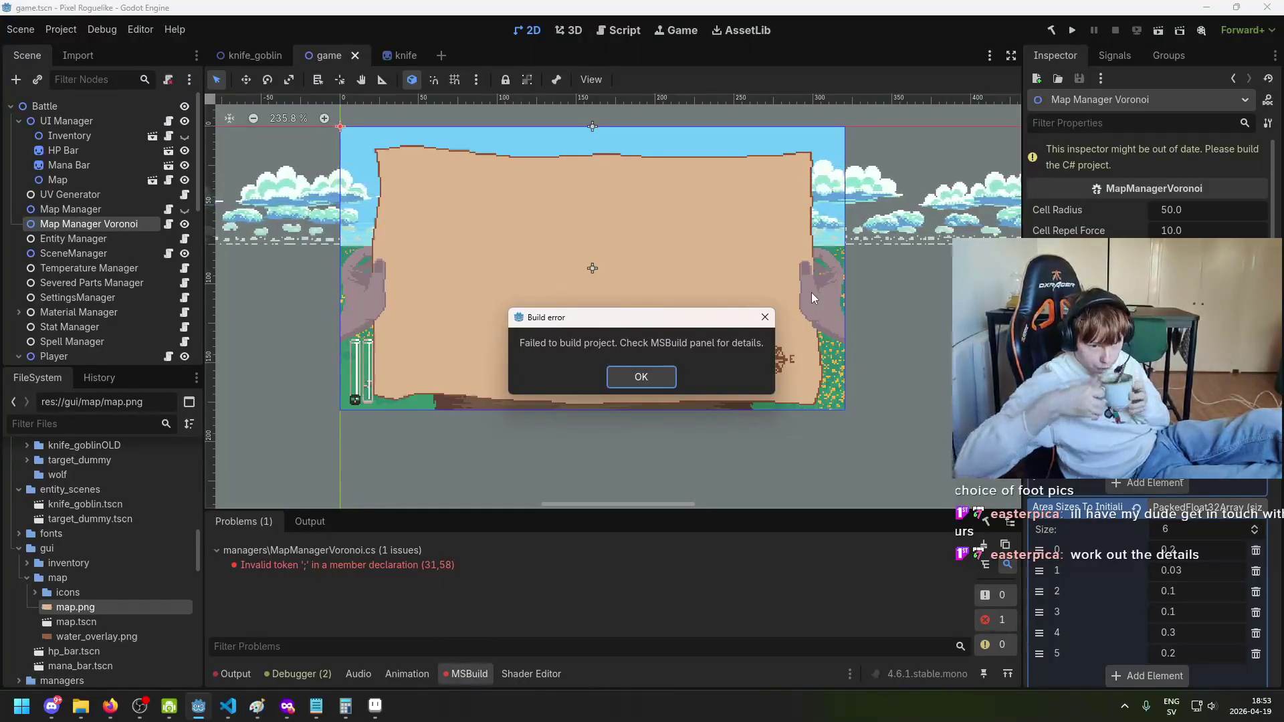
# Step: Dismiss the build error, delete the extra semicolon after DEFAULT_CELL_COLOR on line 31, and save MapManagerVoronoi.cs
pyautogui.press('Return')
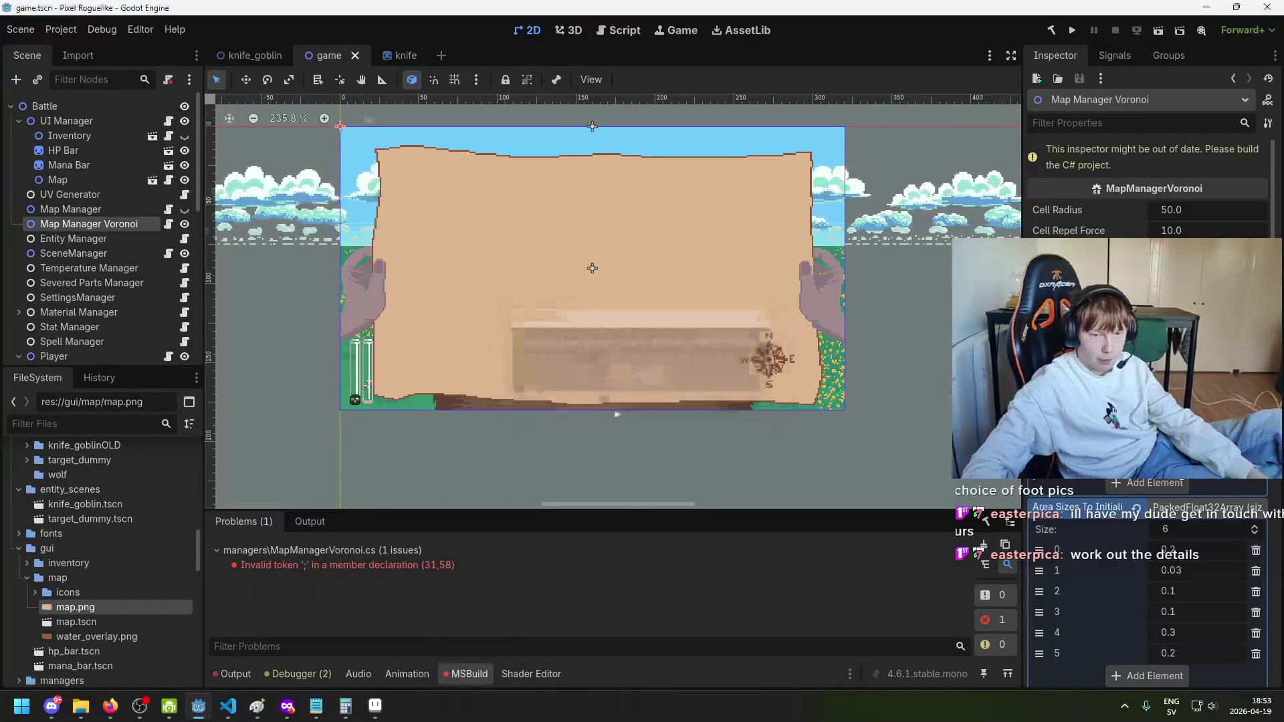
pyautogui.click(241, 713)
pyautogui.click(667, 308)
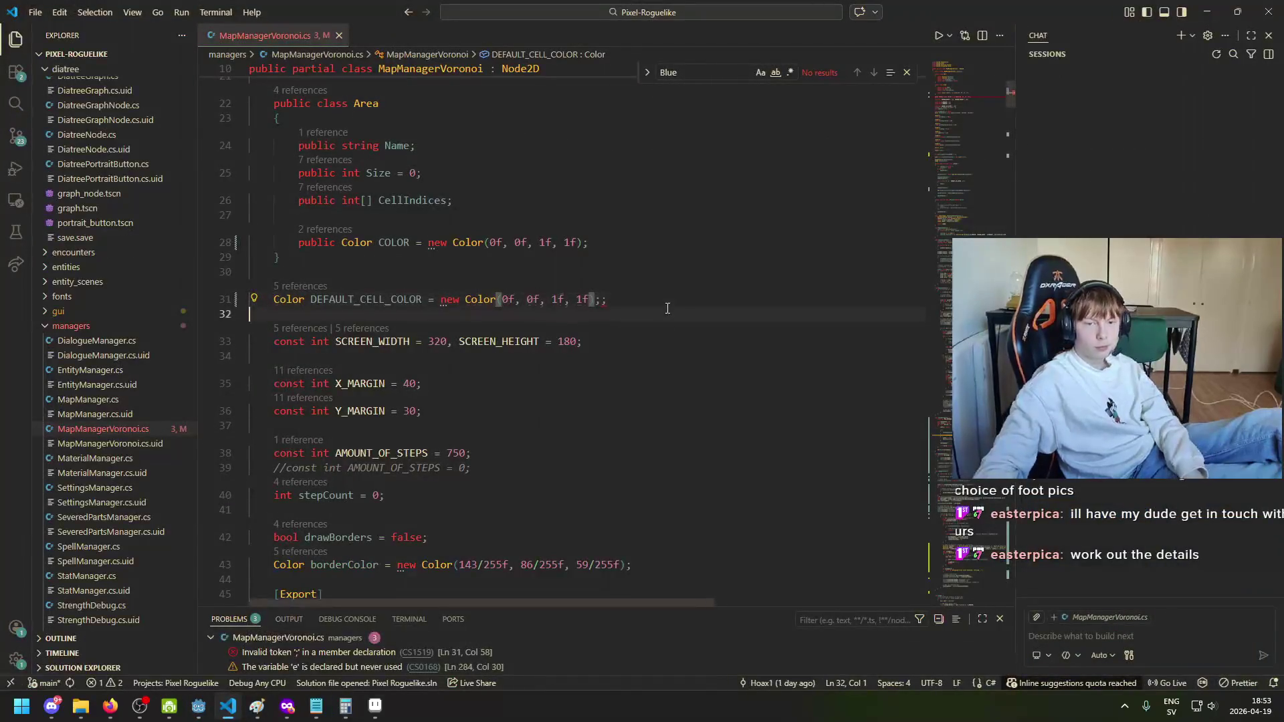
pyautogui.press('BackSpace')
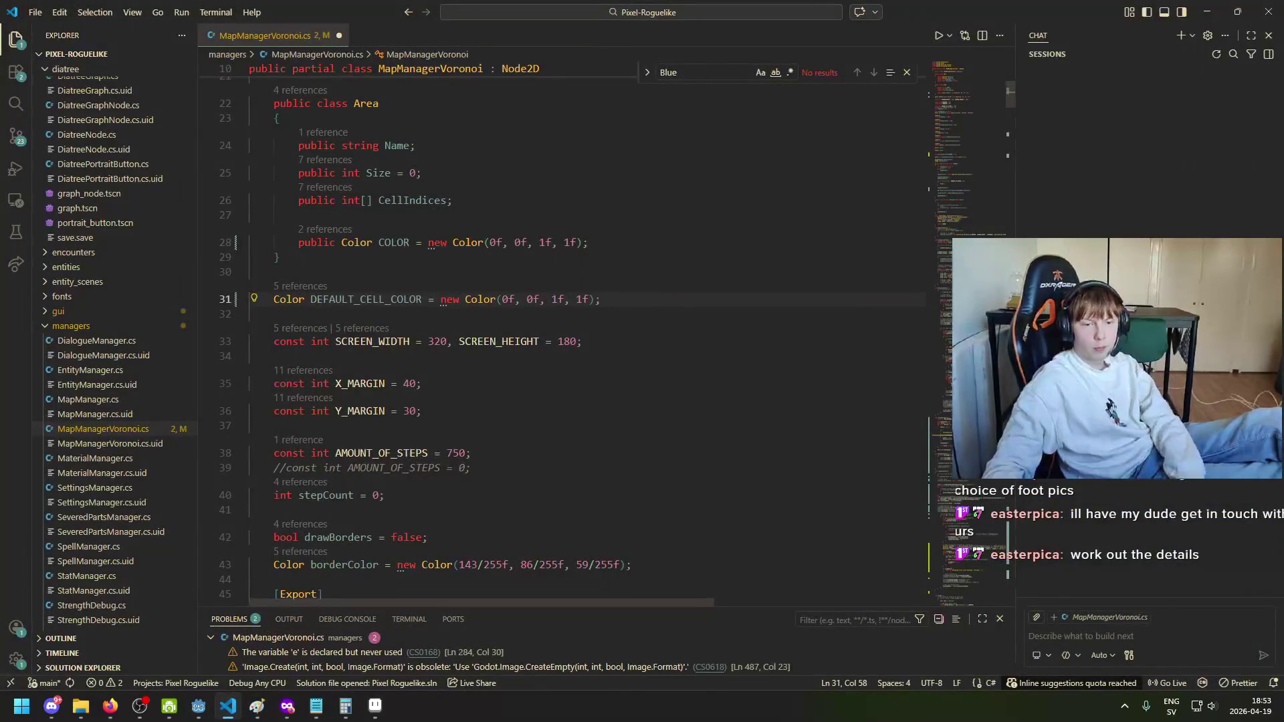
pyautogui.hotkey('ctrl', 's')
pyautogui.click(199, 705)
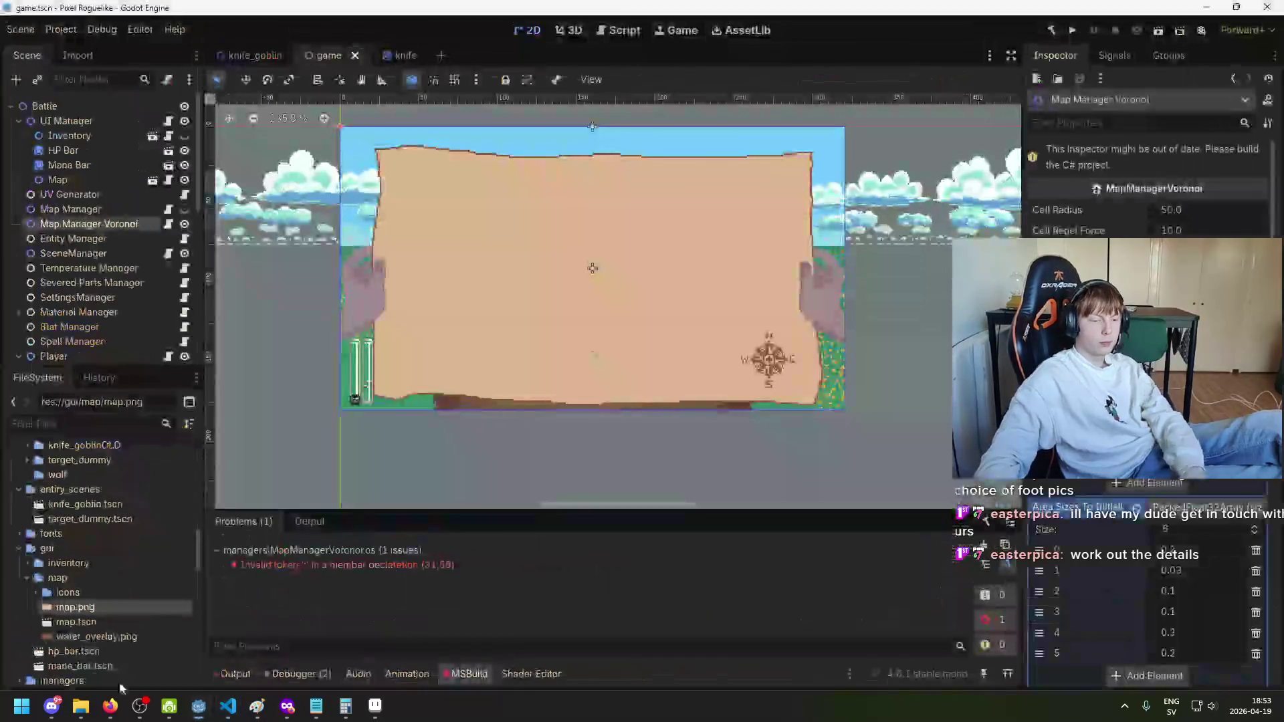
# Step: Switch to the Firefox window showing the live Twitch stream
pyautogui.click(109, 706)
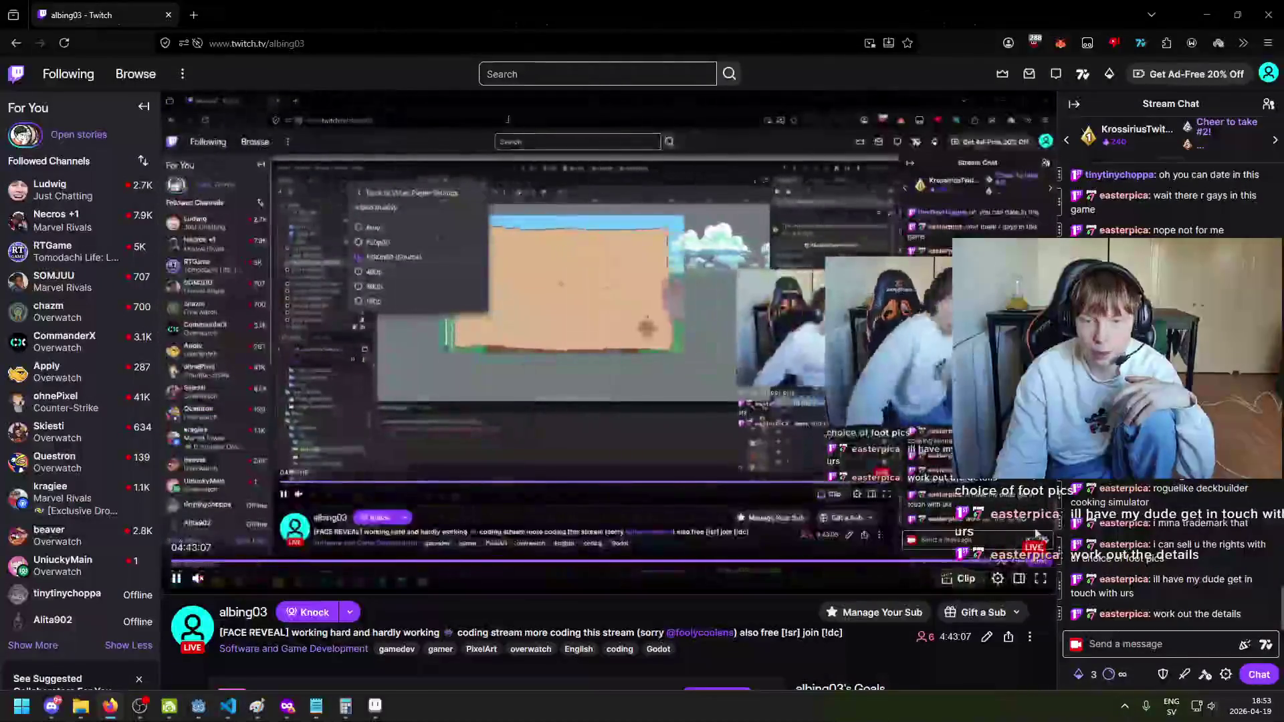
# Step: Show the stream player's video quality options with 1080p60 (Source), then briefly reposition the OBS window
pyautogui.click(995, 580)
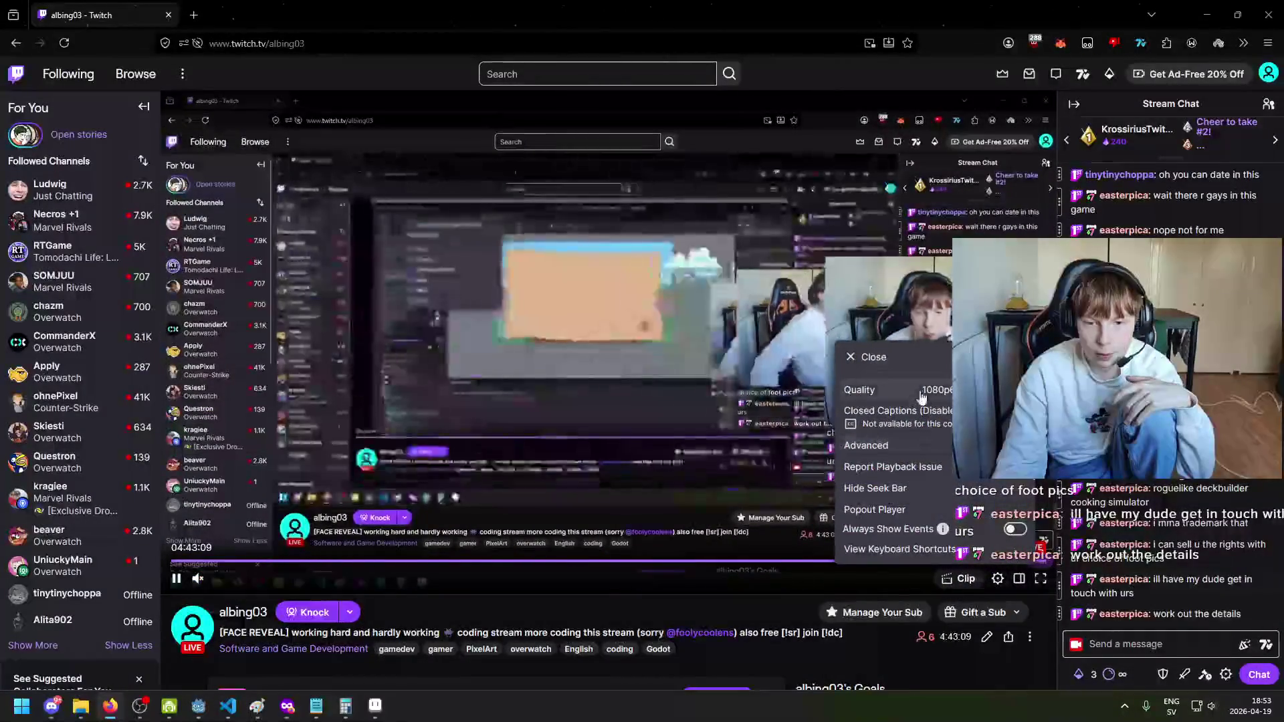
pyautogui.click(890, 389)
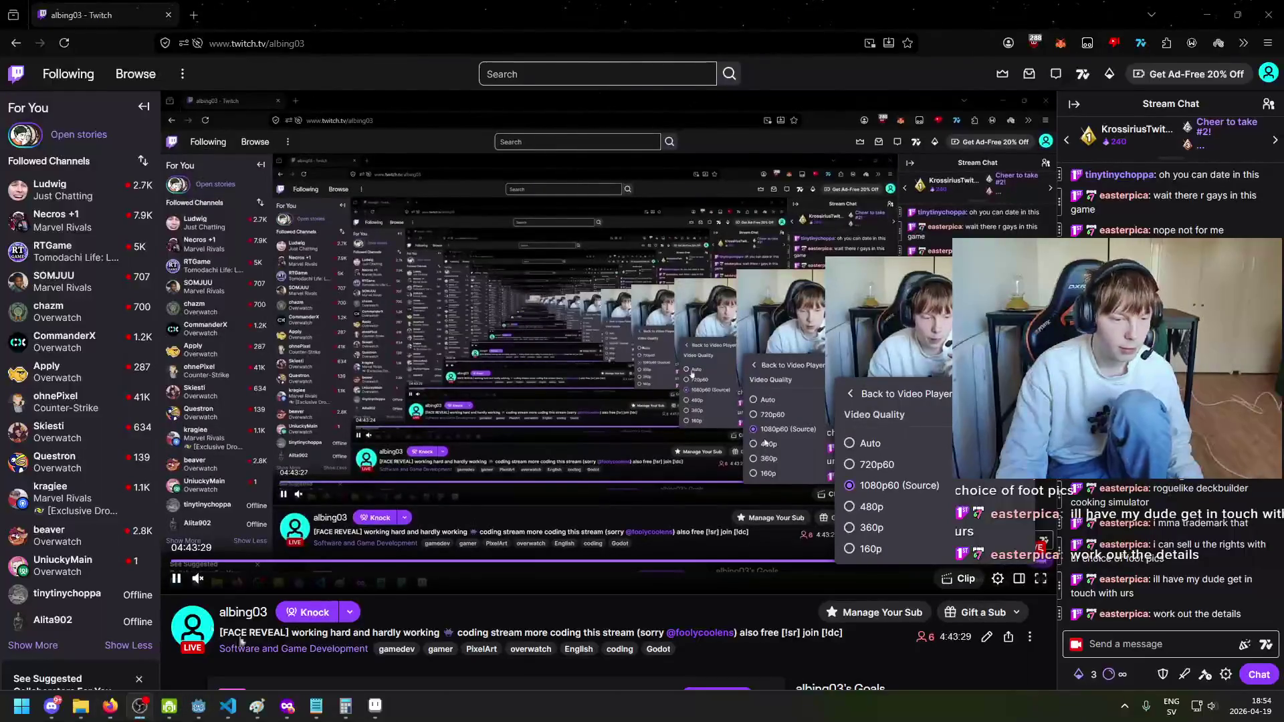
pyautogui.click(199, 706)
pyautogui.moveTo(396, 184); pyautogui.dragTo(368, 105)
pyautogui.hotkey('alt', 'Tab')
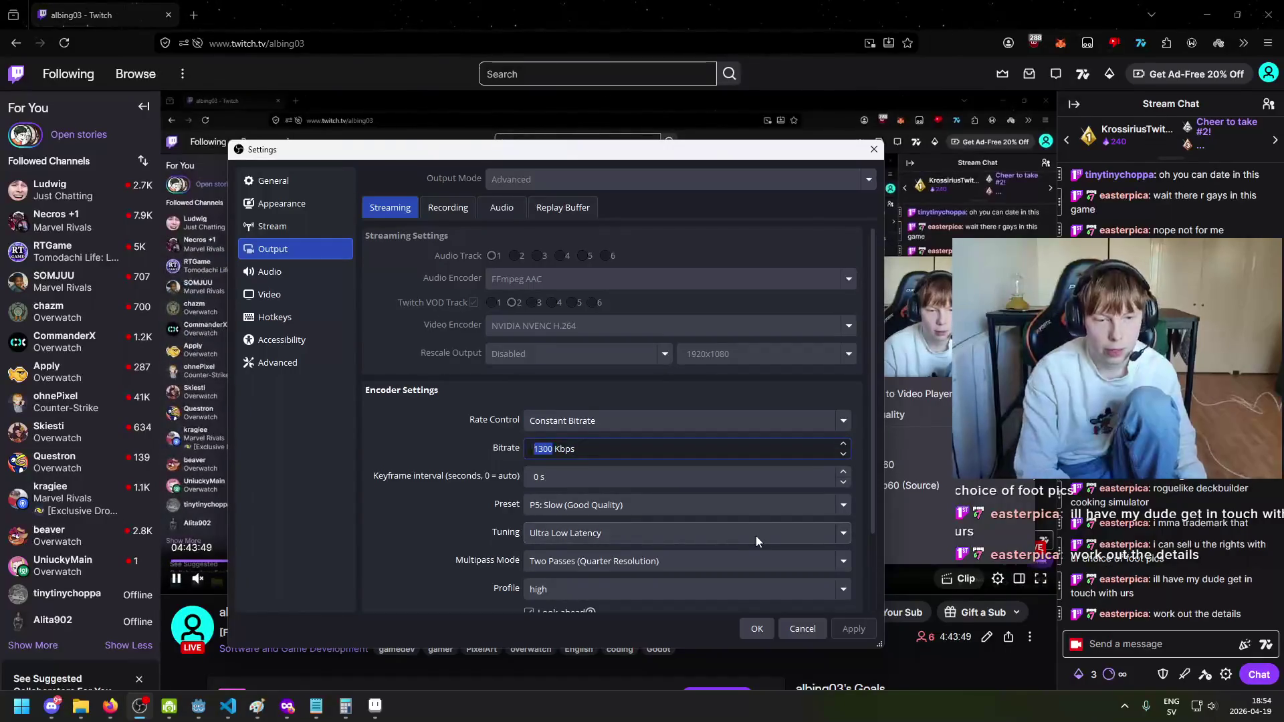
# Step: Set the OBS streaming bitrate to 7800 Kbps, then reload and unmute the Twitch stream
pyautogui.write('7')
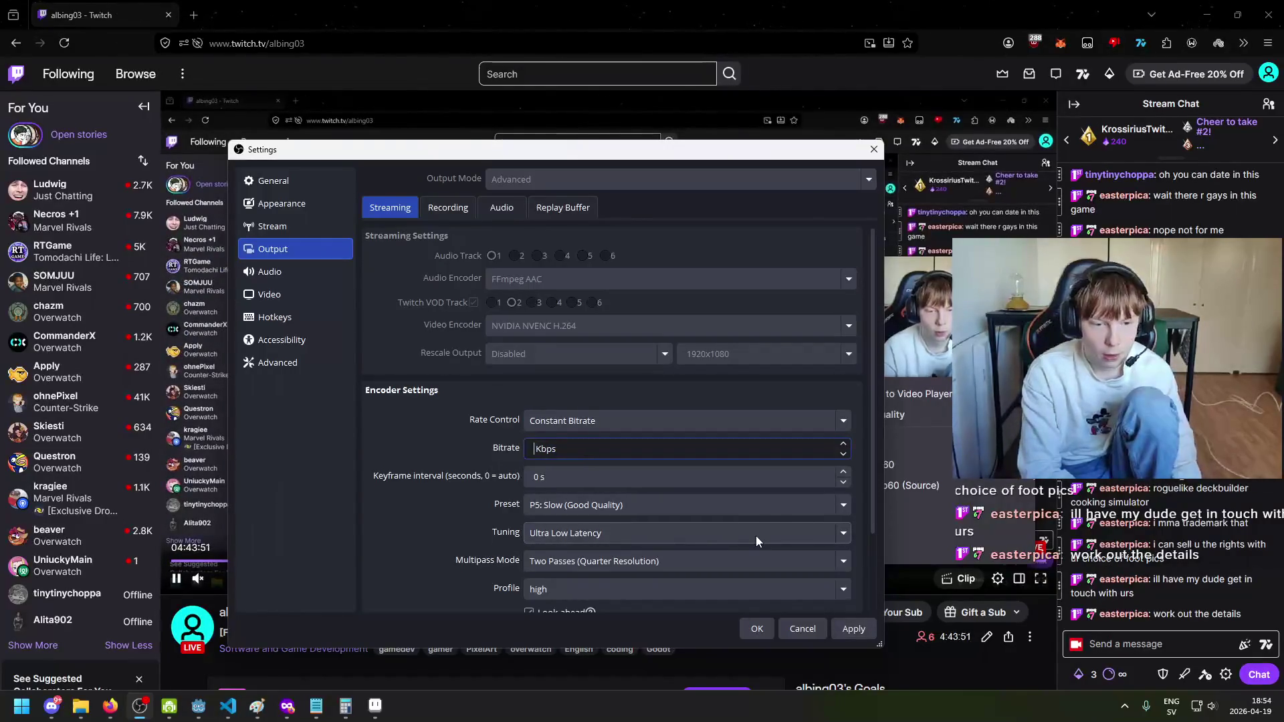
pyautogui.write('7800')
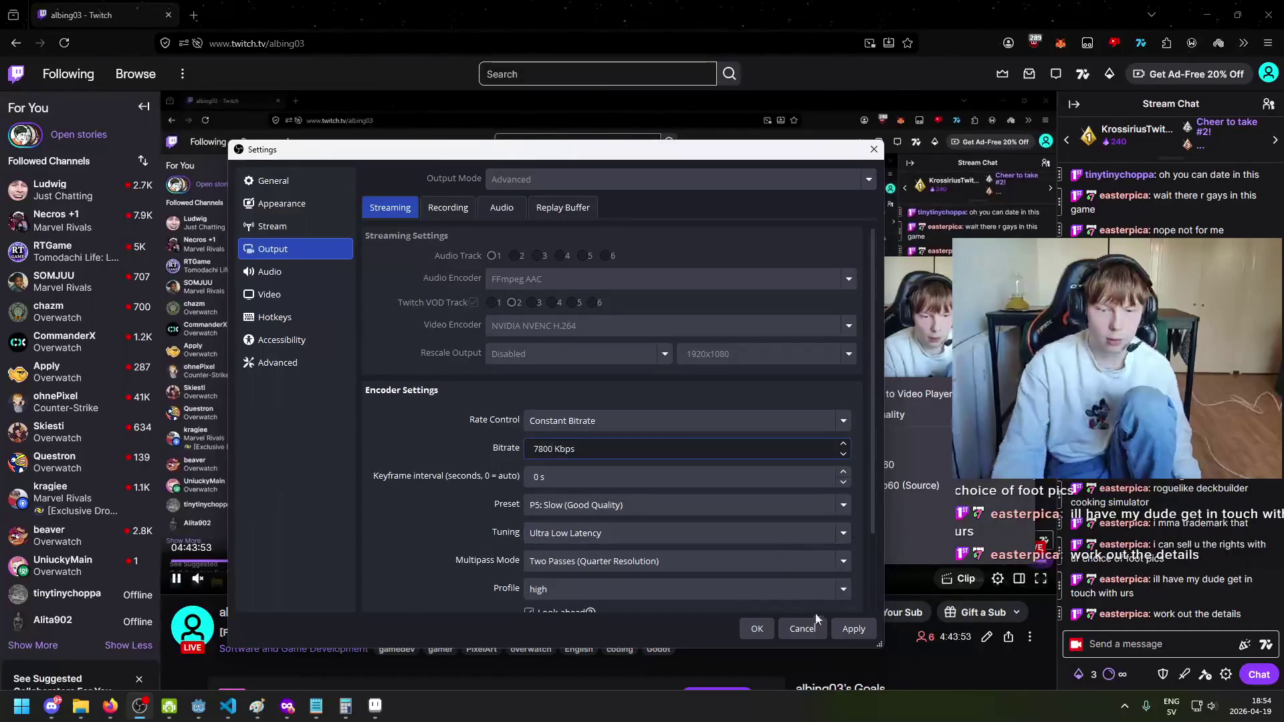
pyautogui.click(857, 629)
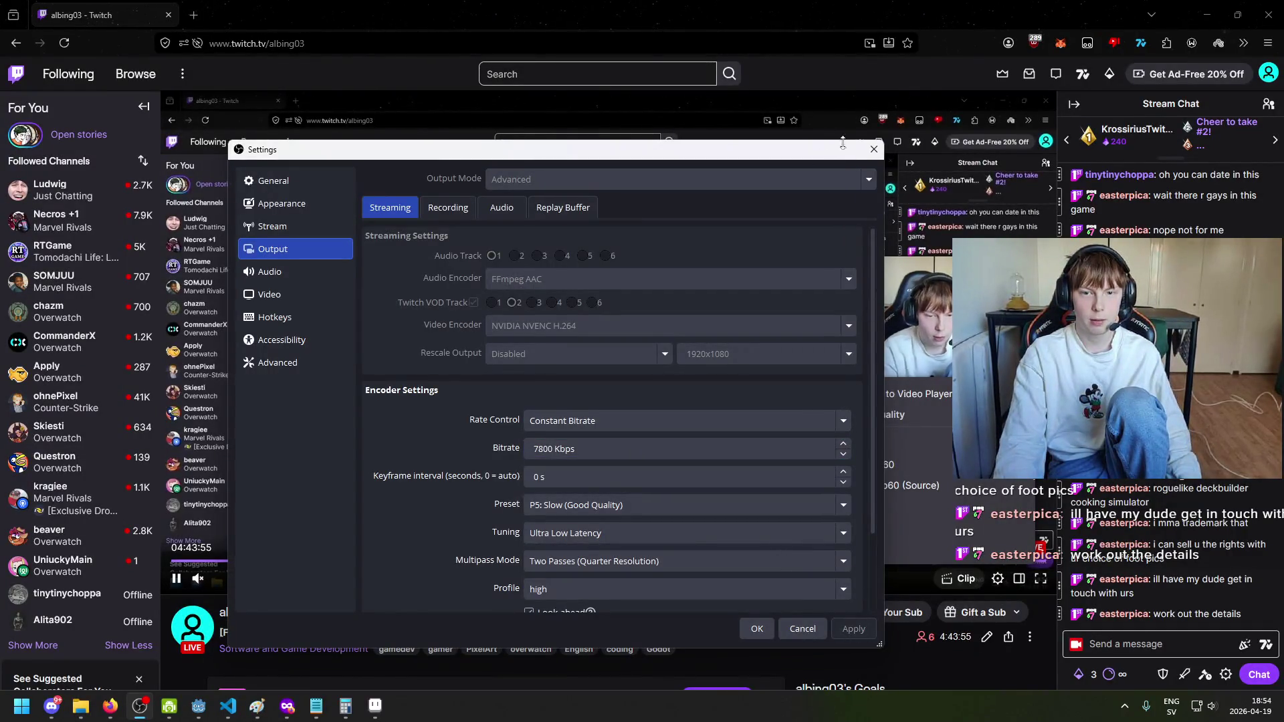
pyautogui.click(728, 13)
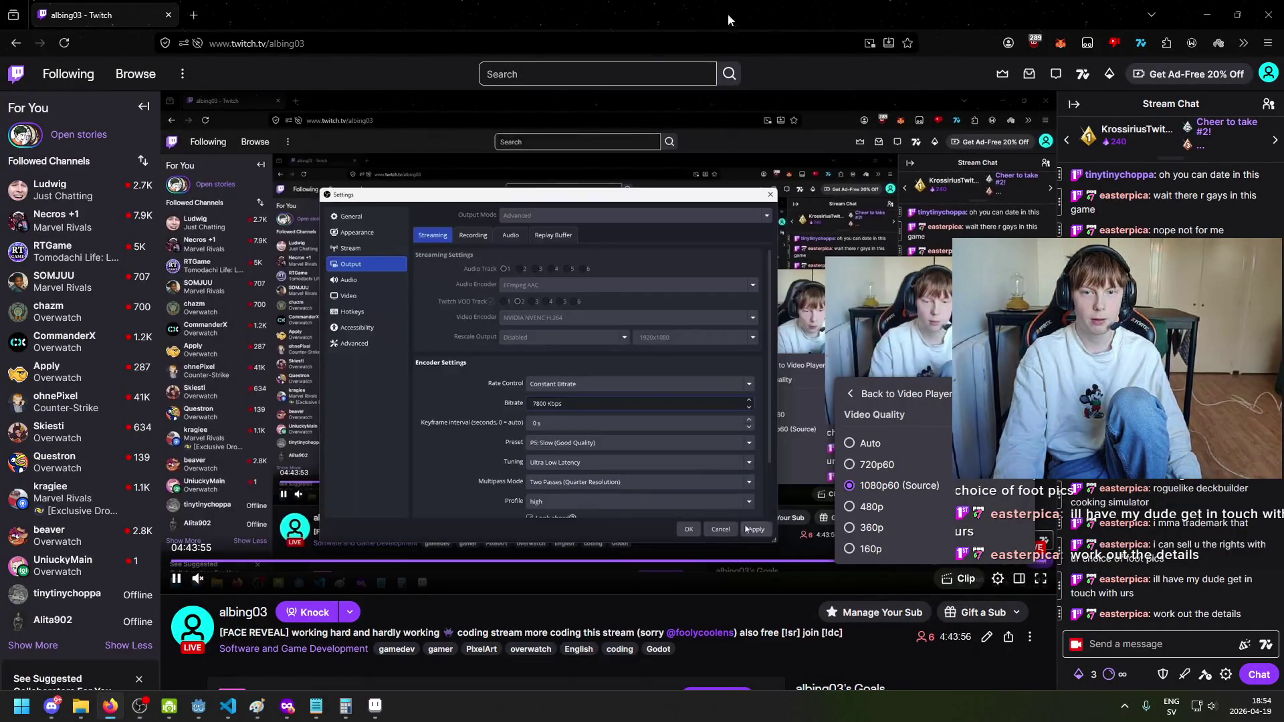
pyautogui.click(74, 41)
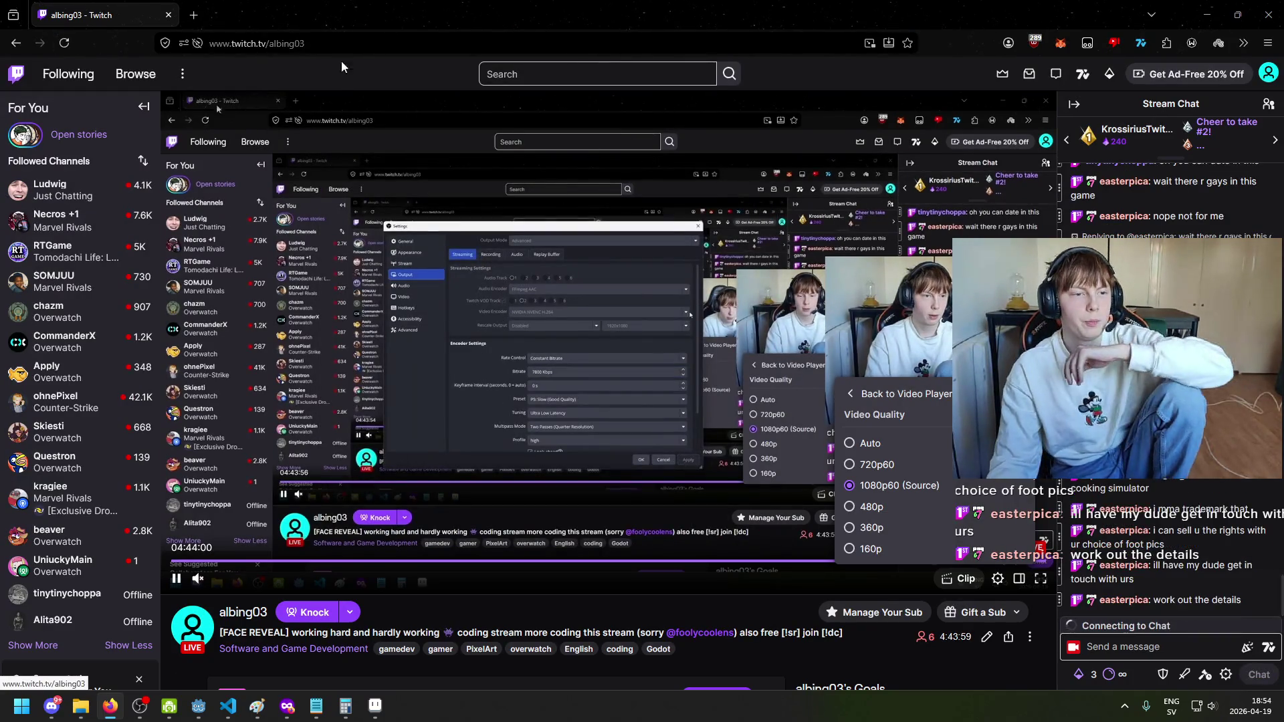
pyautogui.press('F5')
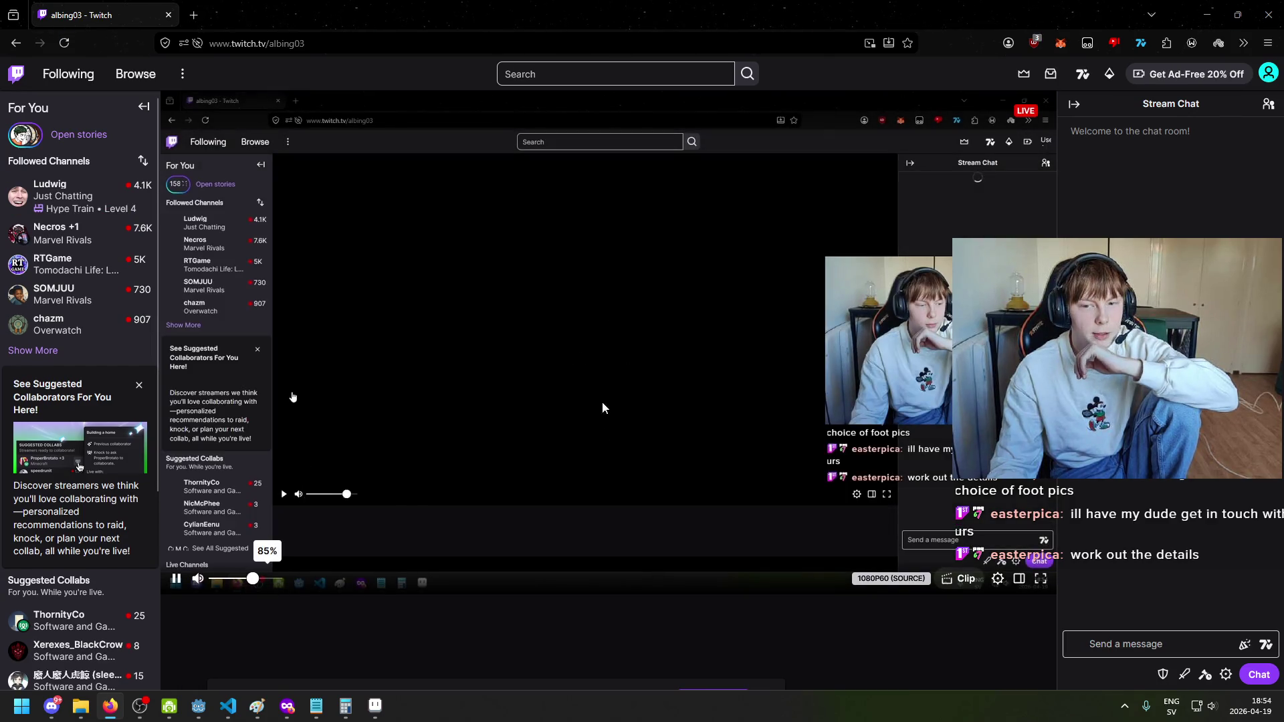
pyautogui.click(600, 378)
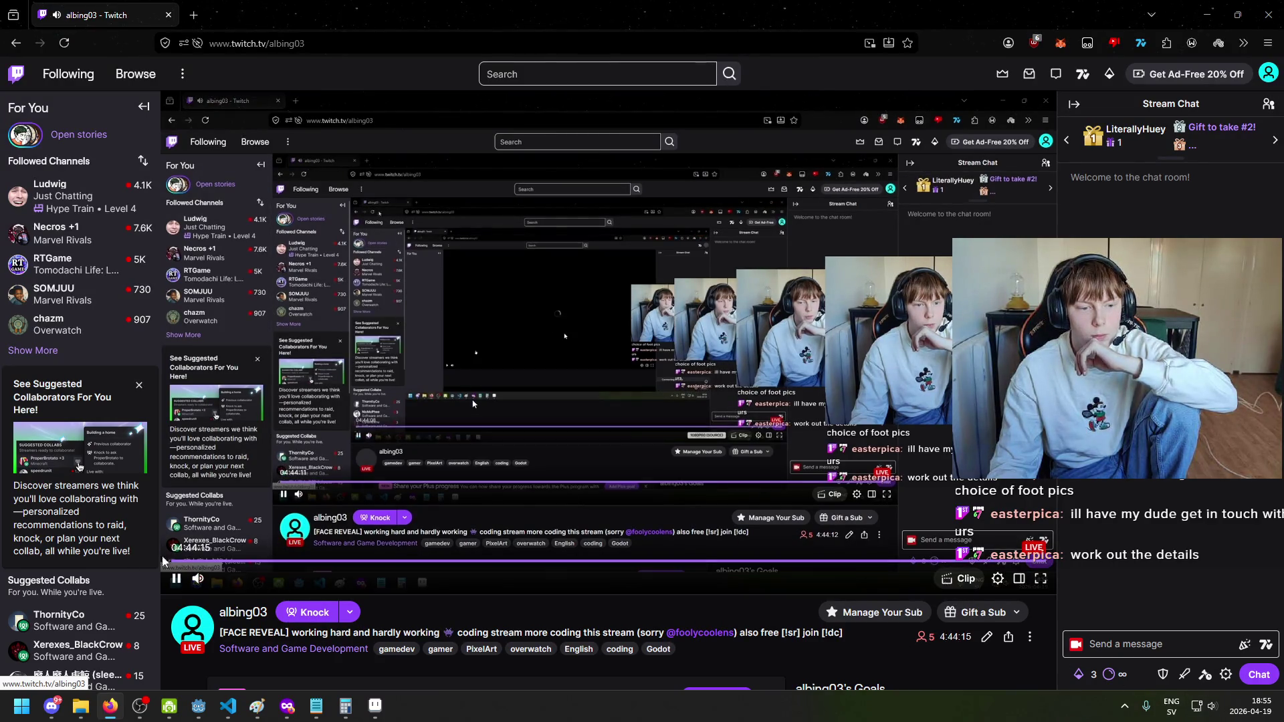
# Step: Switch between the OBS output settings and the Twitch stream tab, ending on the stream page
pyautogui.click(139, 706)
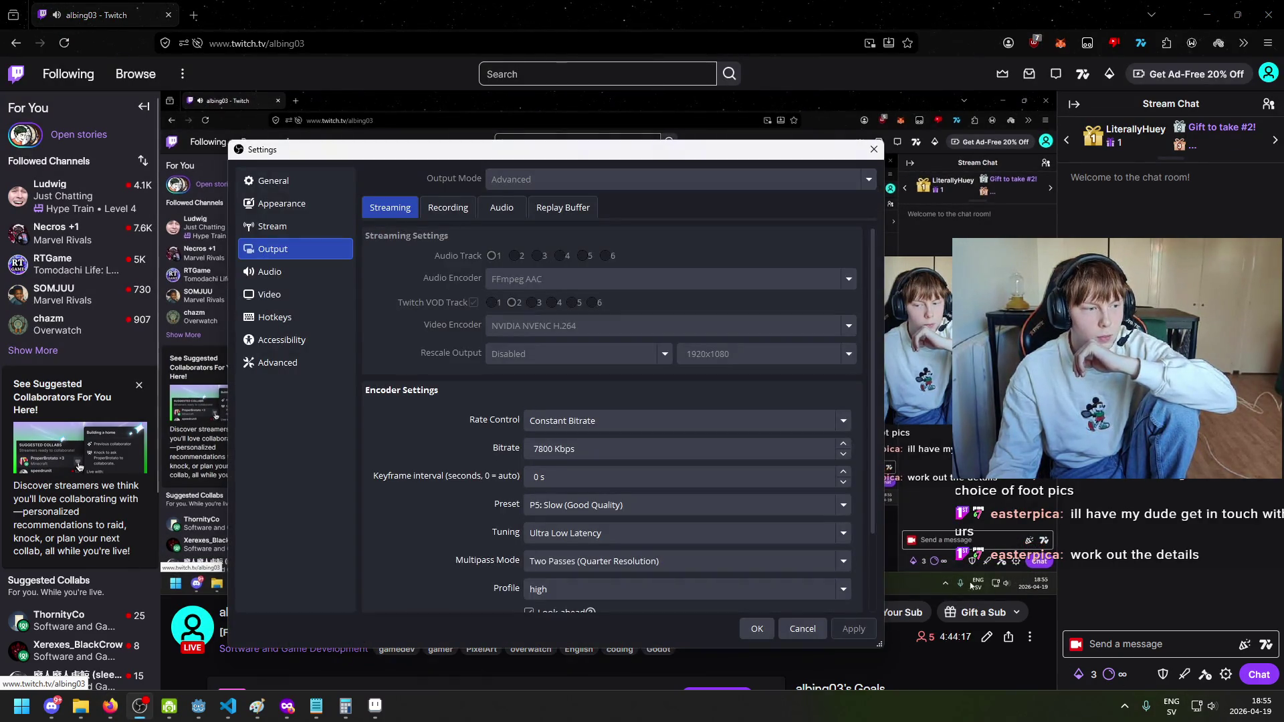
pyautogui.click(109, 706)
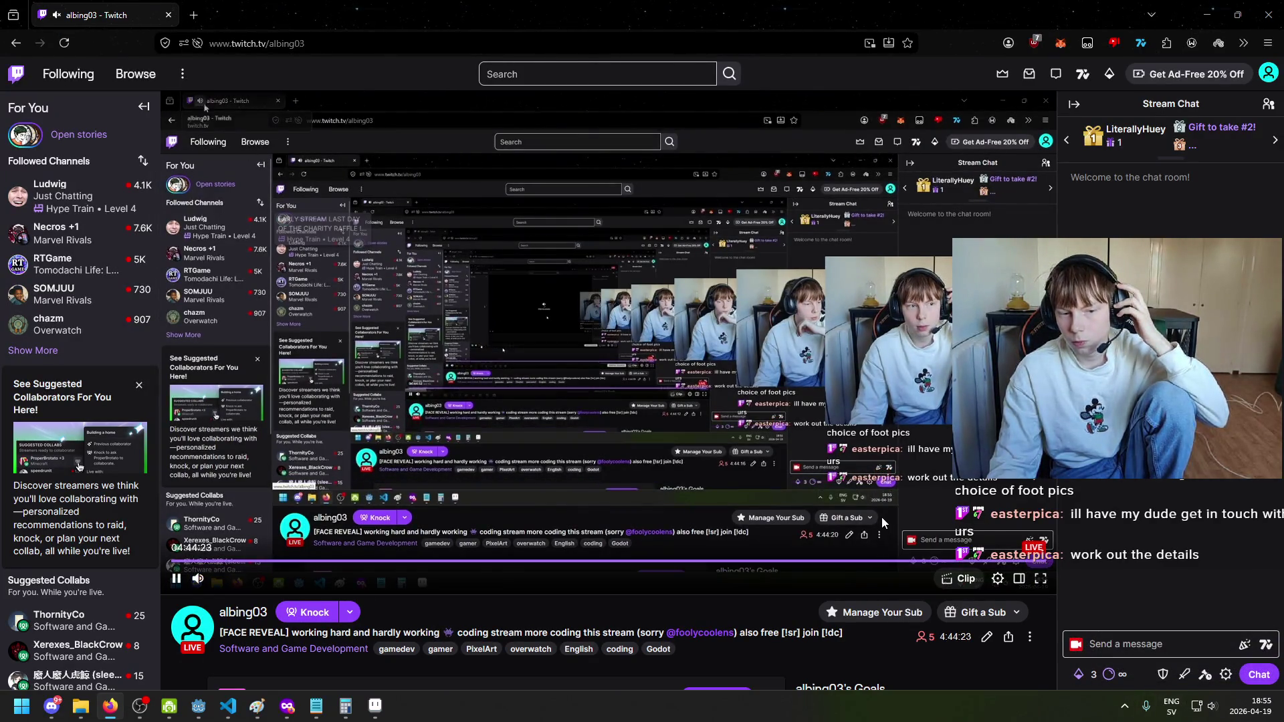
pyautogui.hotkey('alt', 'Tab')
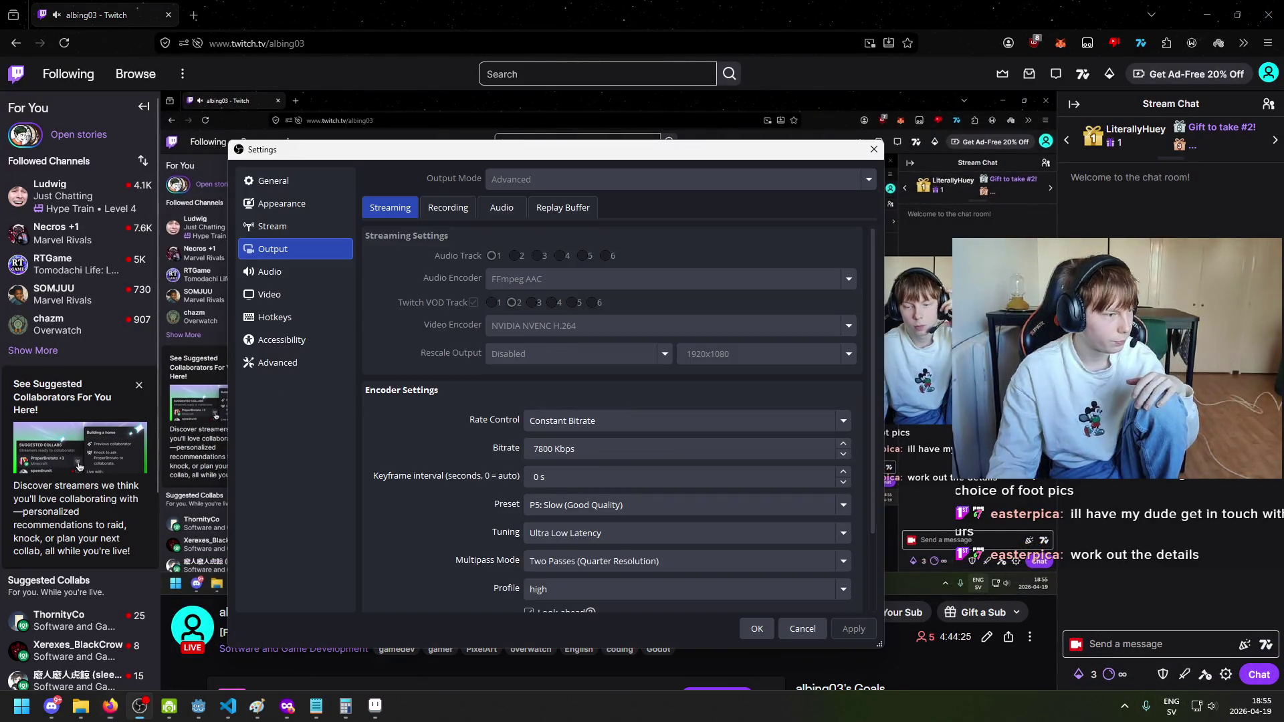
pyautogui.hotkey('alt', 'Tab')
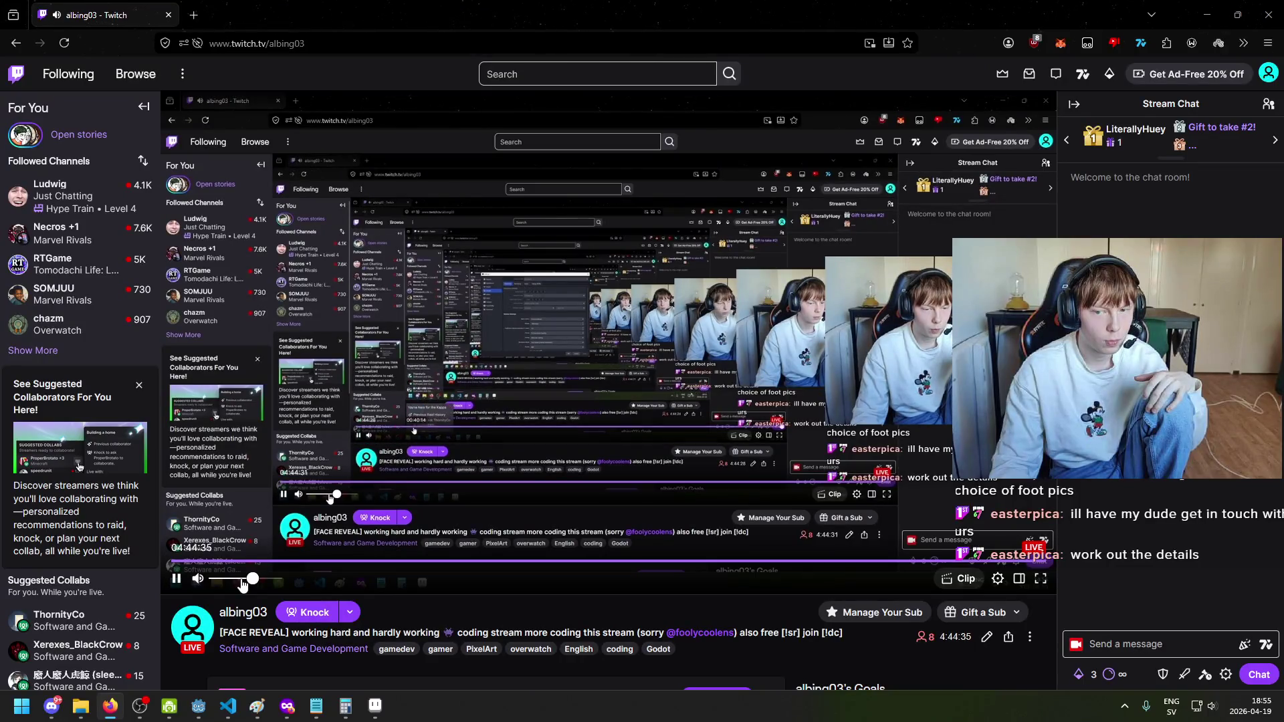
pyautogui.click(207, 8)
pyautogui.hotkey('ctrl', 'shift', 'Tab')
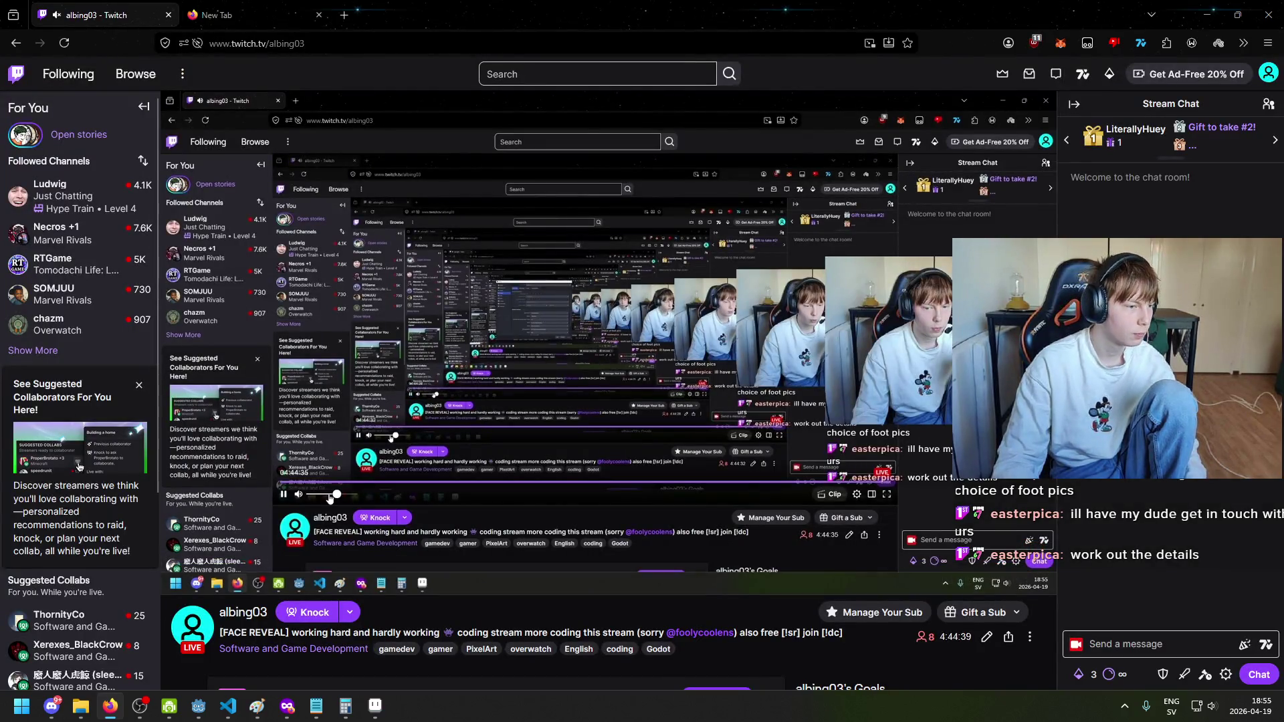
pyautogui.hotkey('alt', 'Tab')
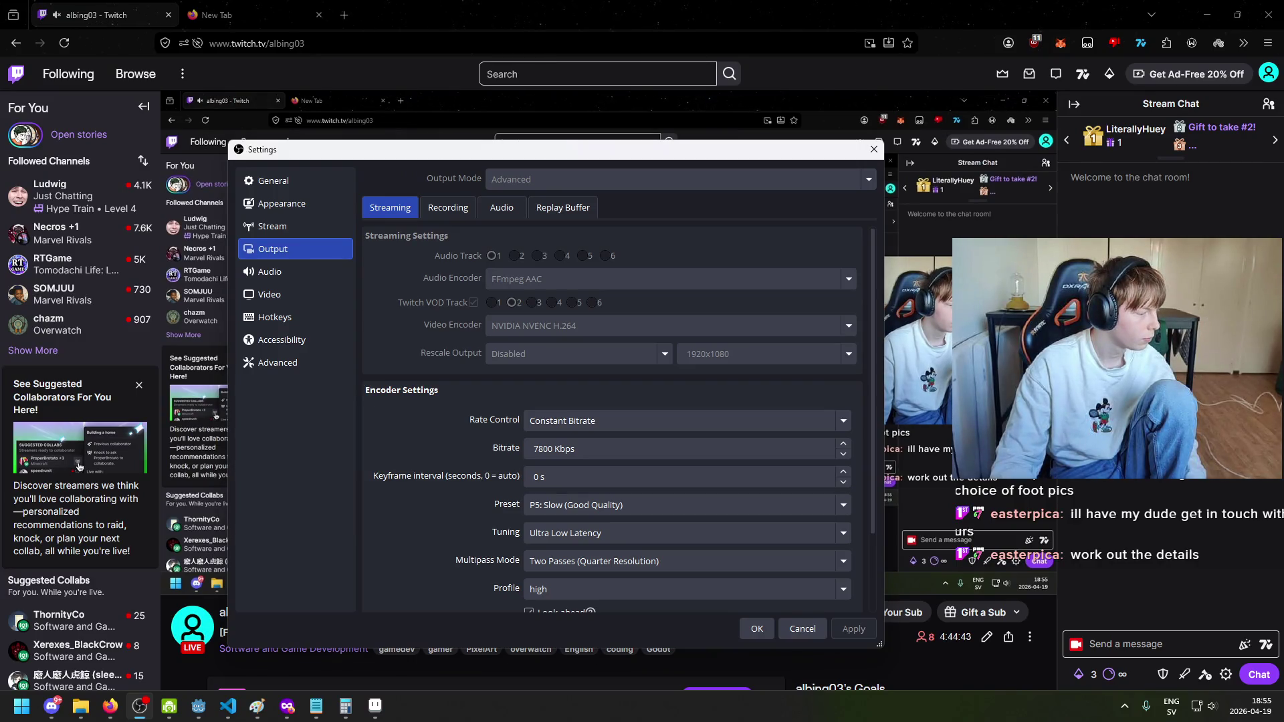
pyautogui.click(797, 664)
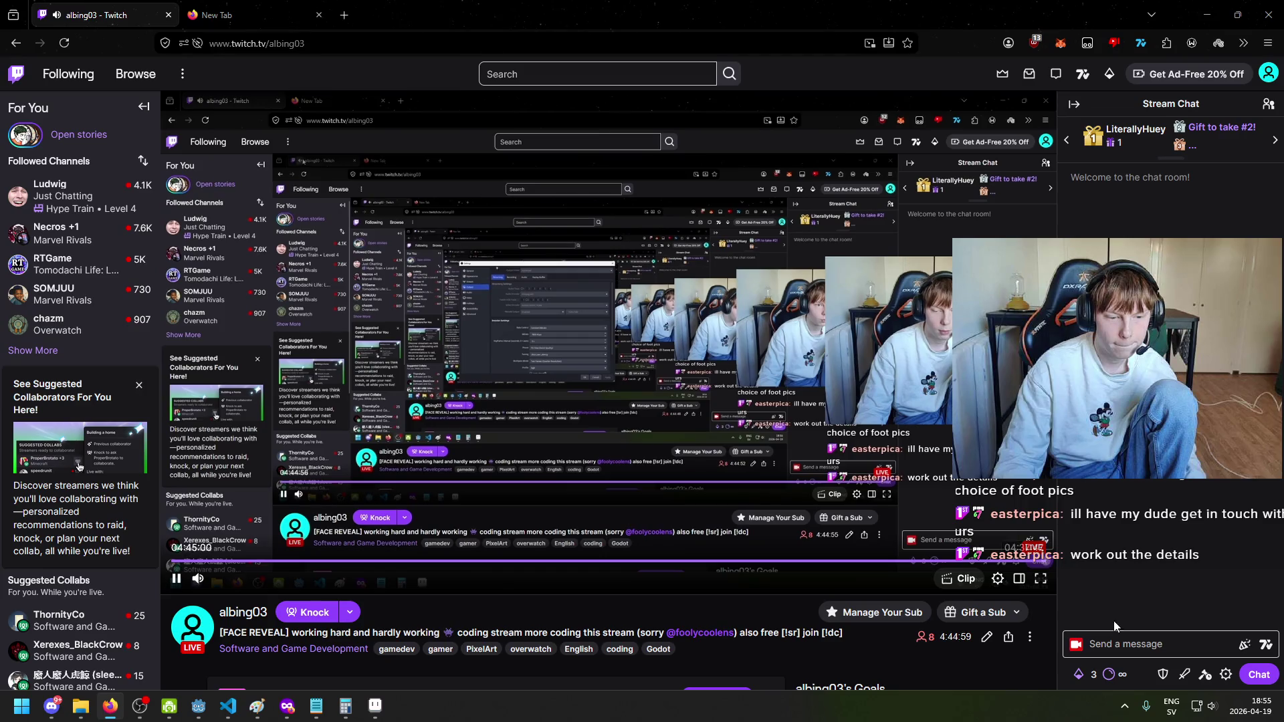
pyautogui.hotkey('alt', 'shift')
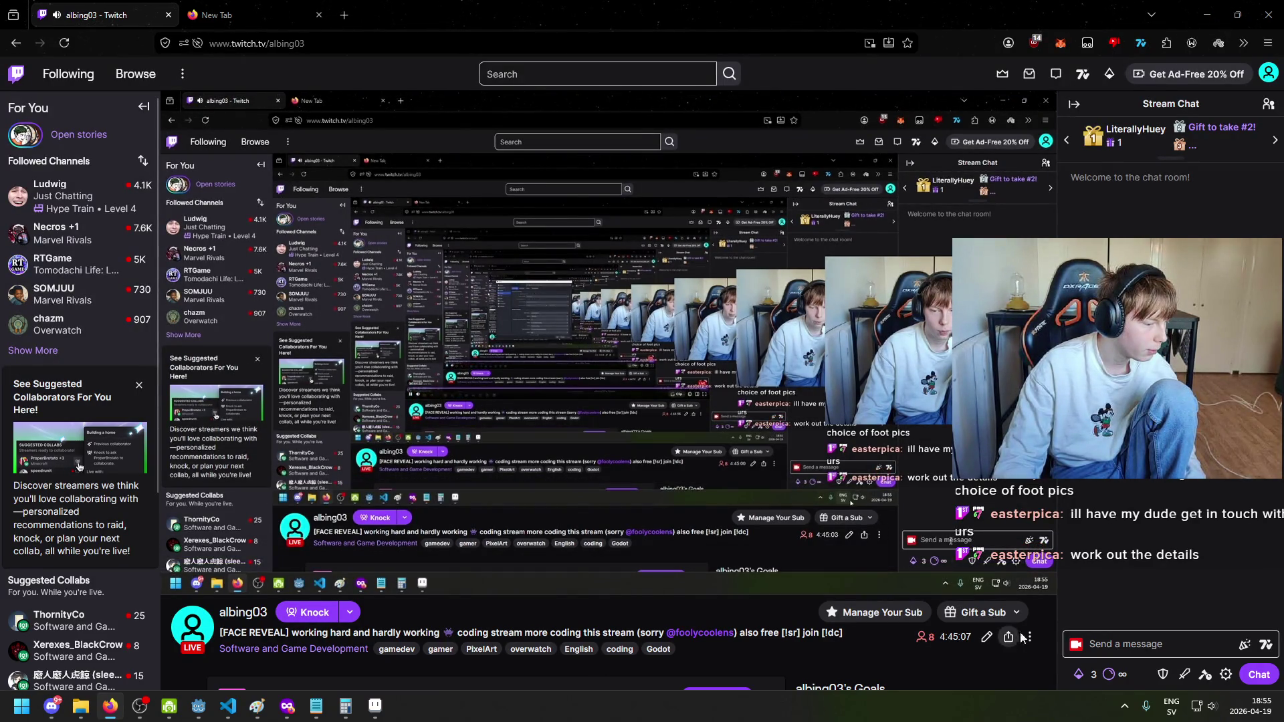
# Step: Send 'can you ear me?' in the Twitch Stream Chat
pyautogui.click(1164, 645)
pyautogui.write('c')
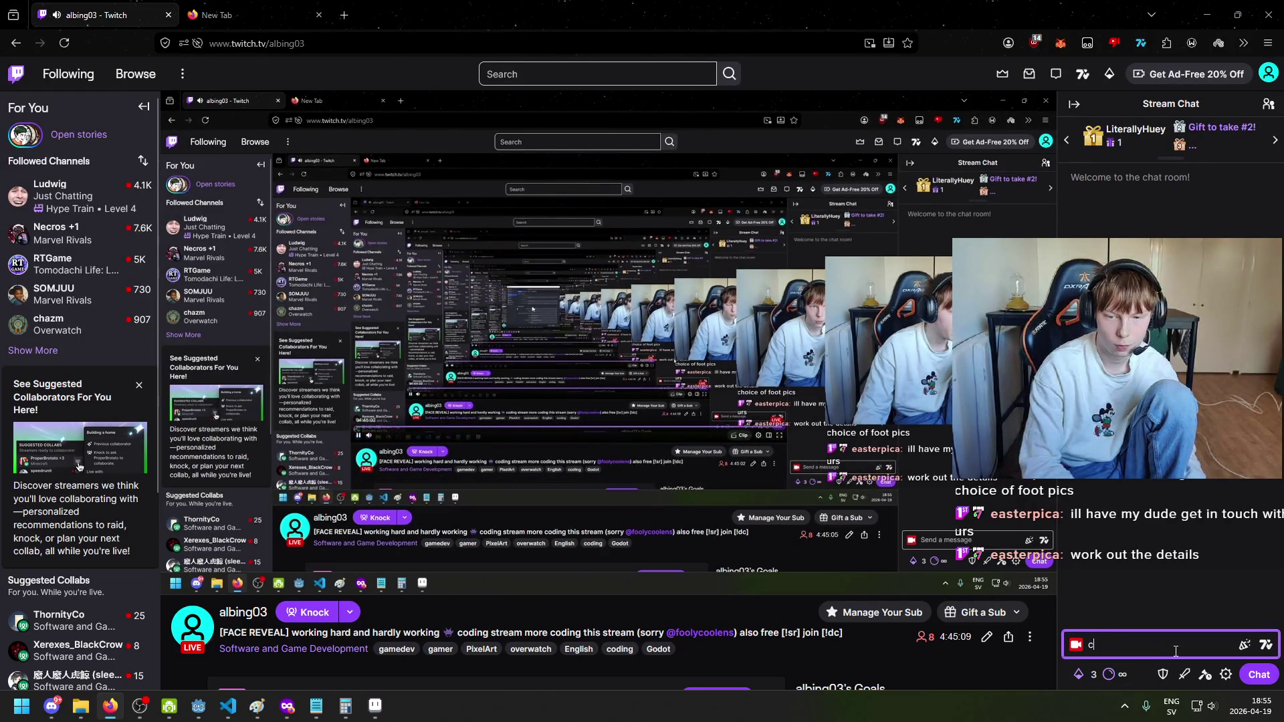
pyautogui.write('an you h')
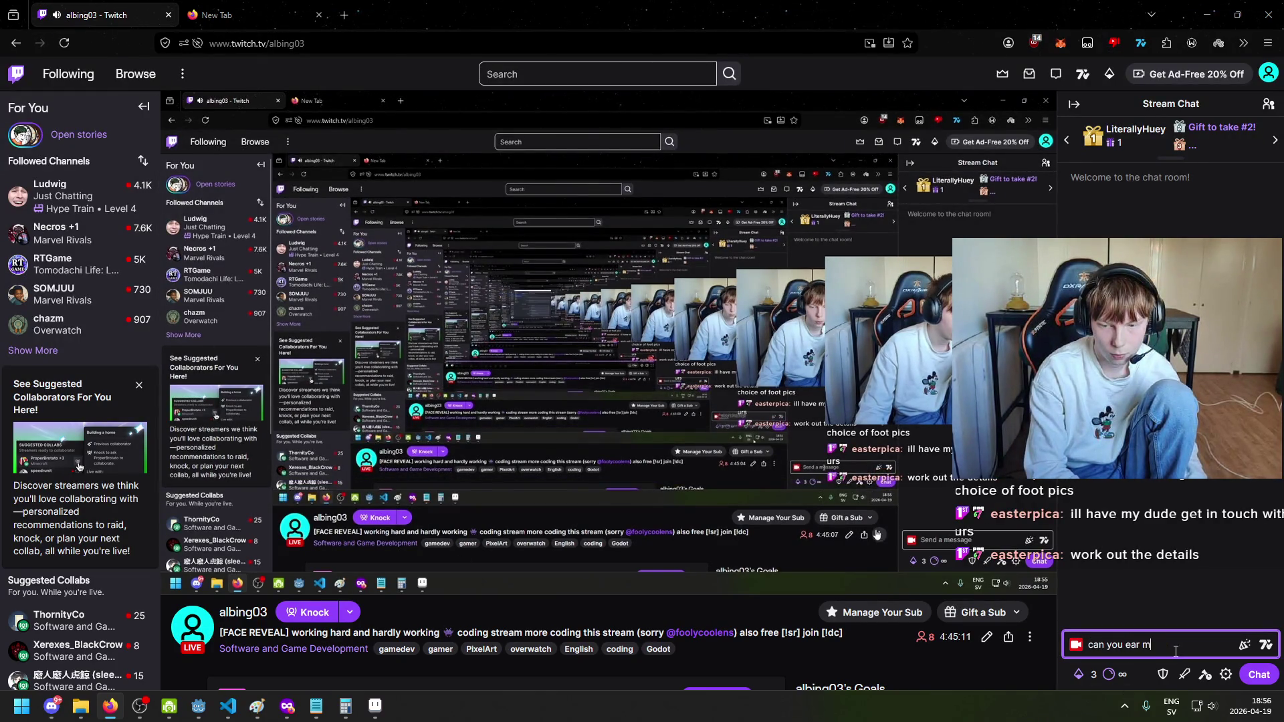
pyautogui.press('Return')
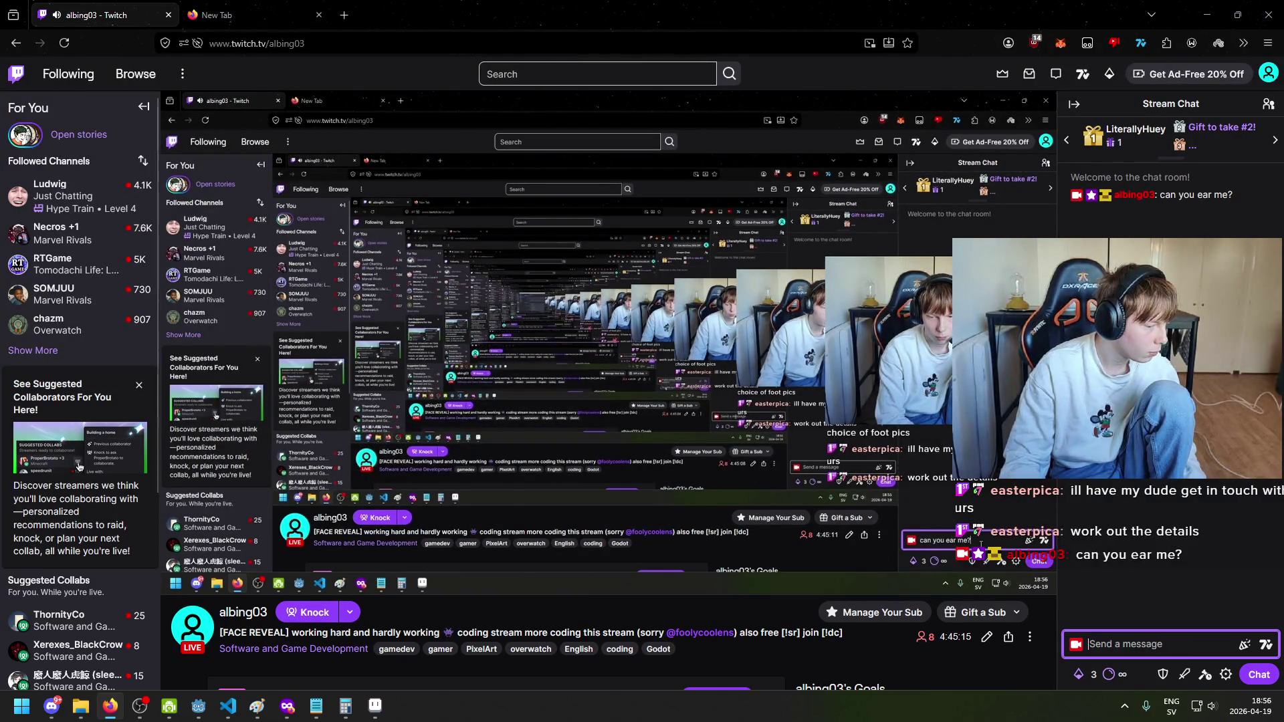
pyautogui.hotkey('alt', 'Tab')
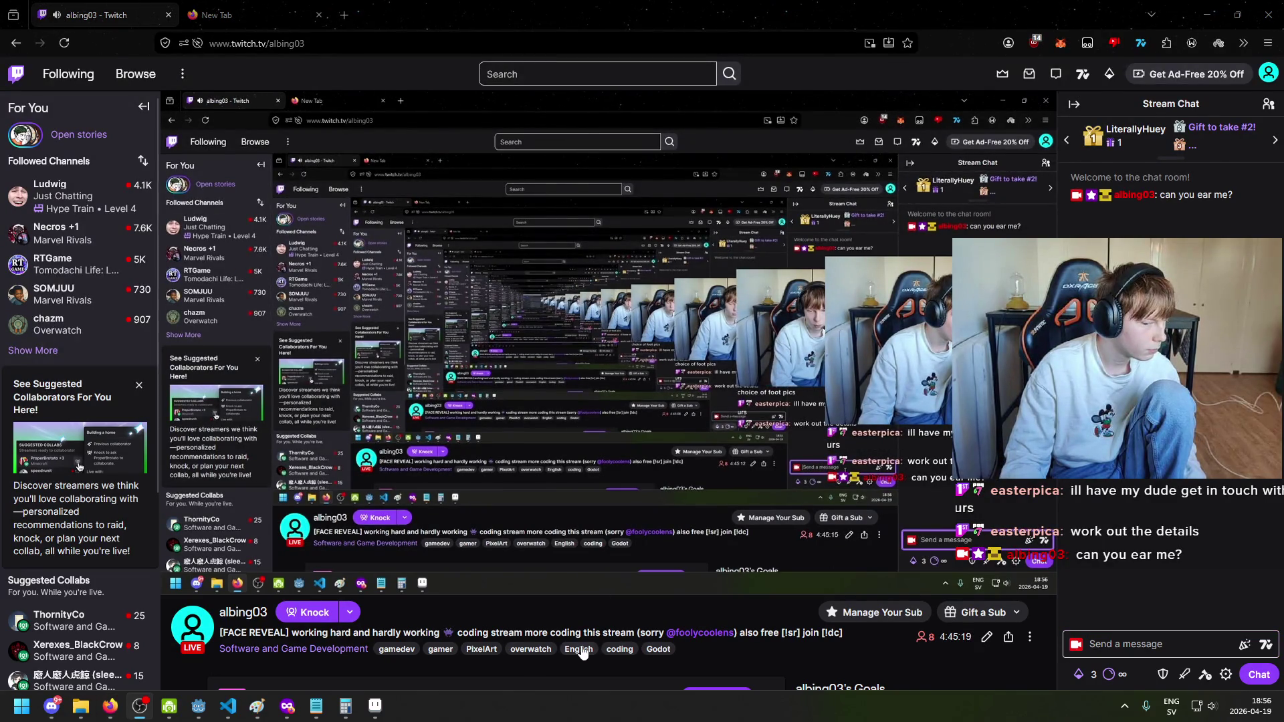
pyautogui.press('super')
# Step: Search 'mixer' to check the Windows volume mixer, then close Settings
pyautogui.write('mixer')
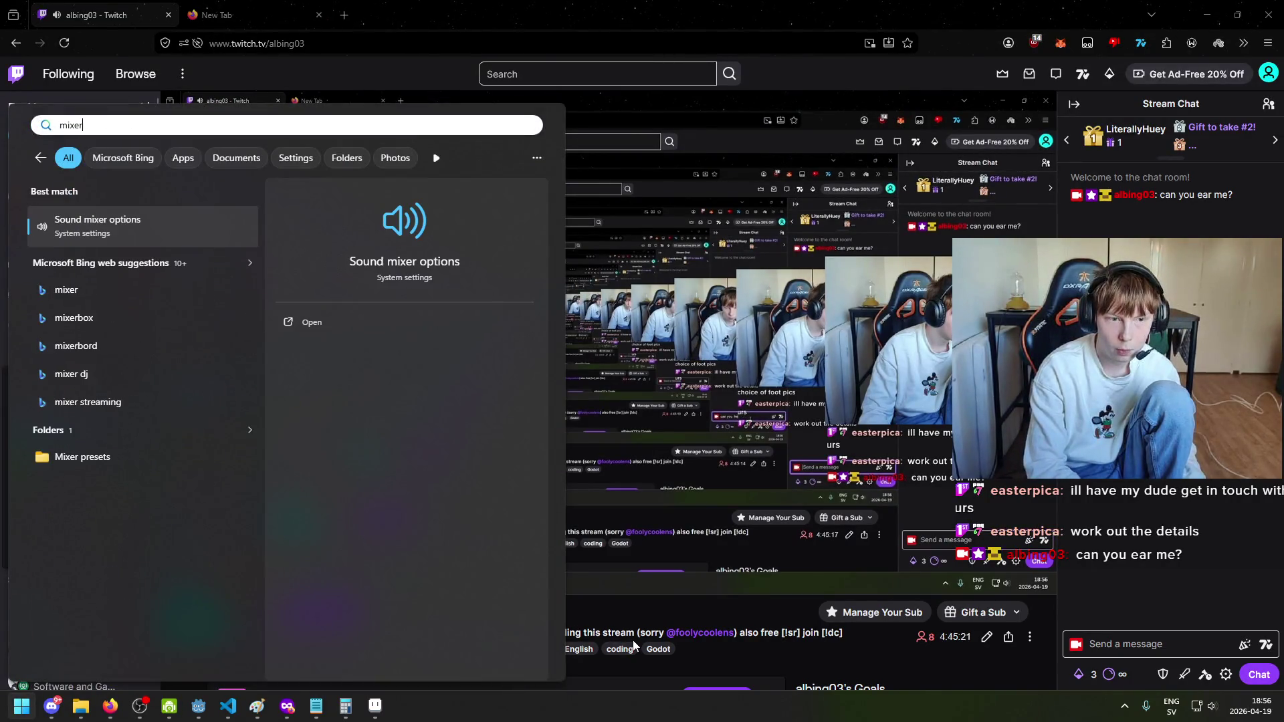
pyautogui.press('Return')
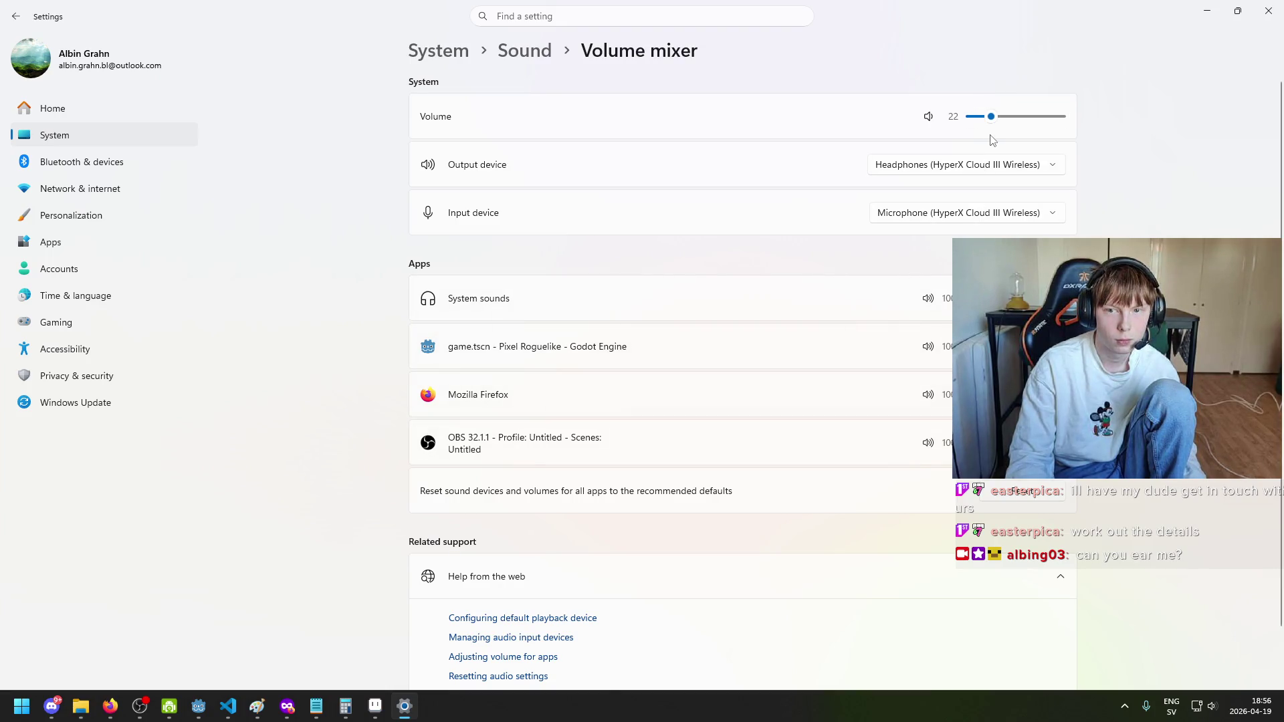
pyautogui.click(1271, 5)
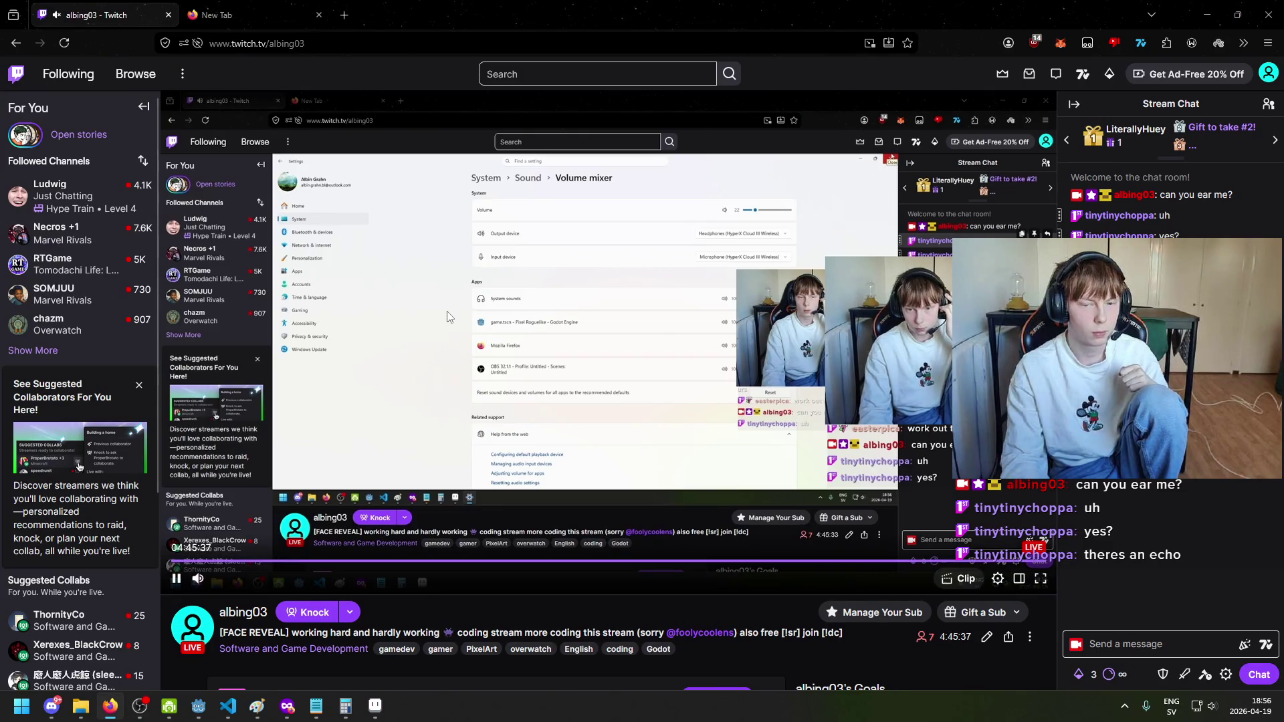
pyautogui.press('XF86AudioLowerVolume')
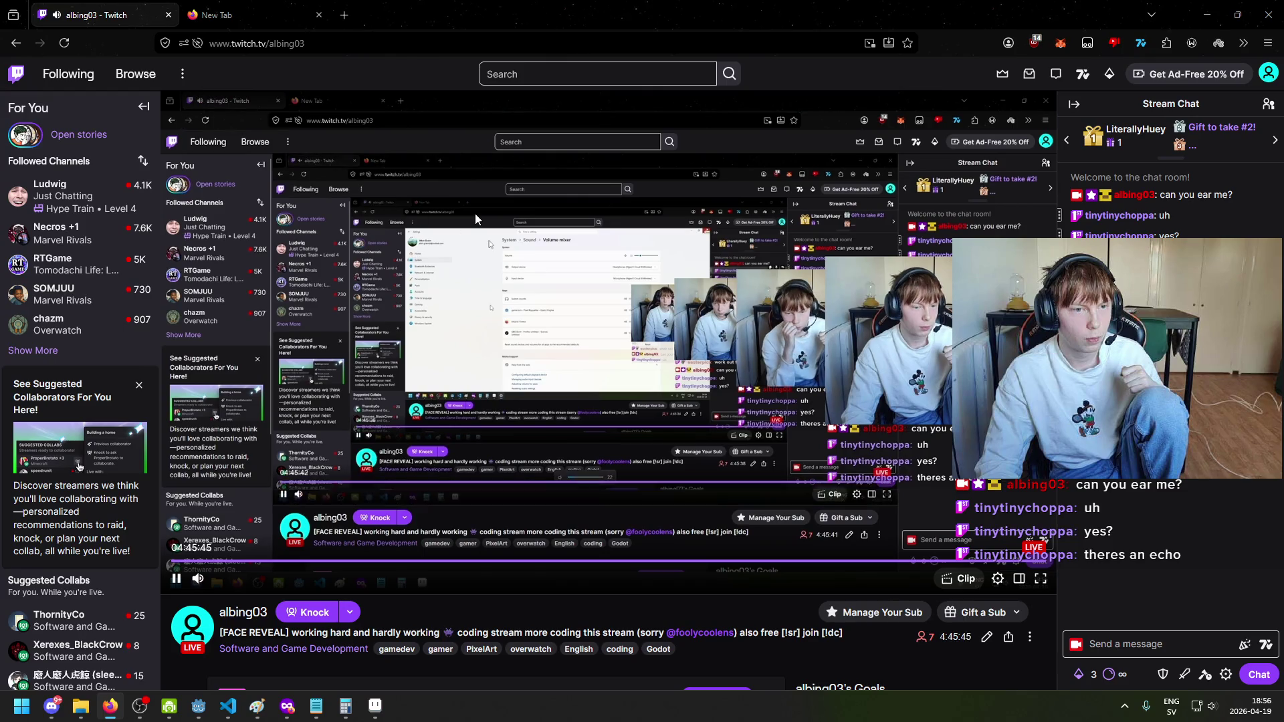
# Step: Mute the Twitch tab, close the empty new tab, and restore the browser window size
pyautogui.click(57, 16)
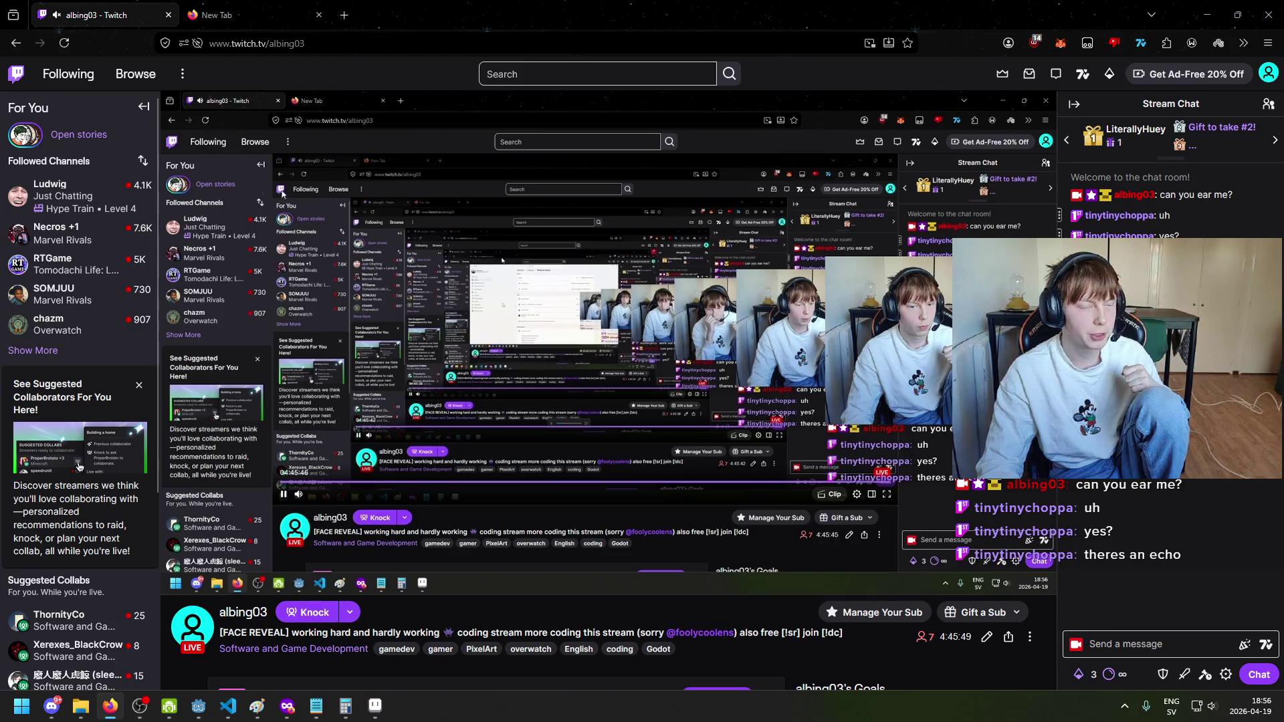
pyautogui.click(229, 8)
pyautogui.click(100, 14)
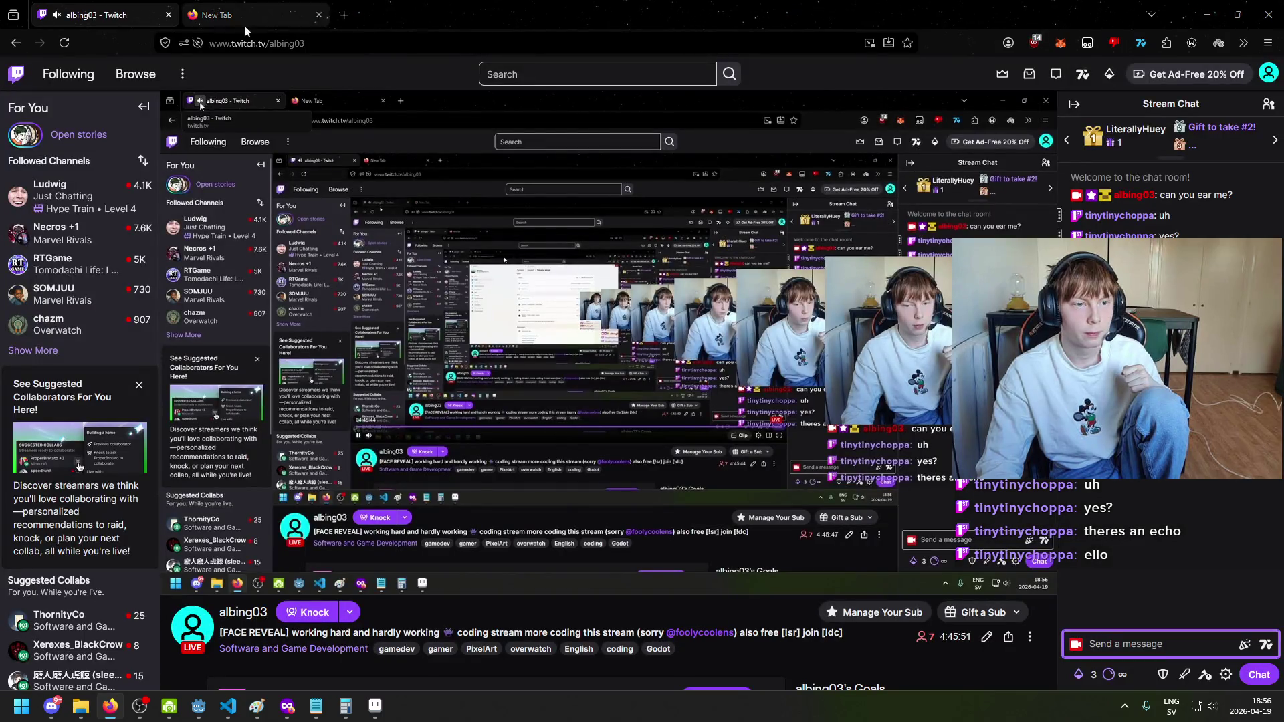
pyautogui.click(319, 15)
pyautogui.doubleClick(345, 8)
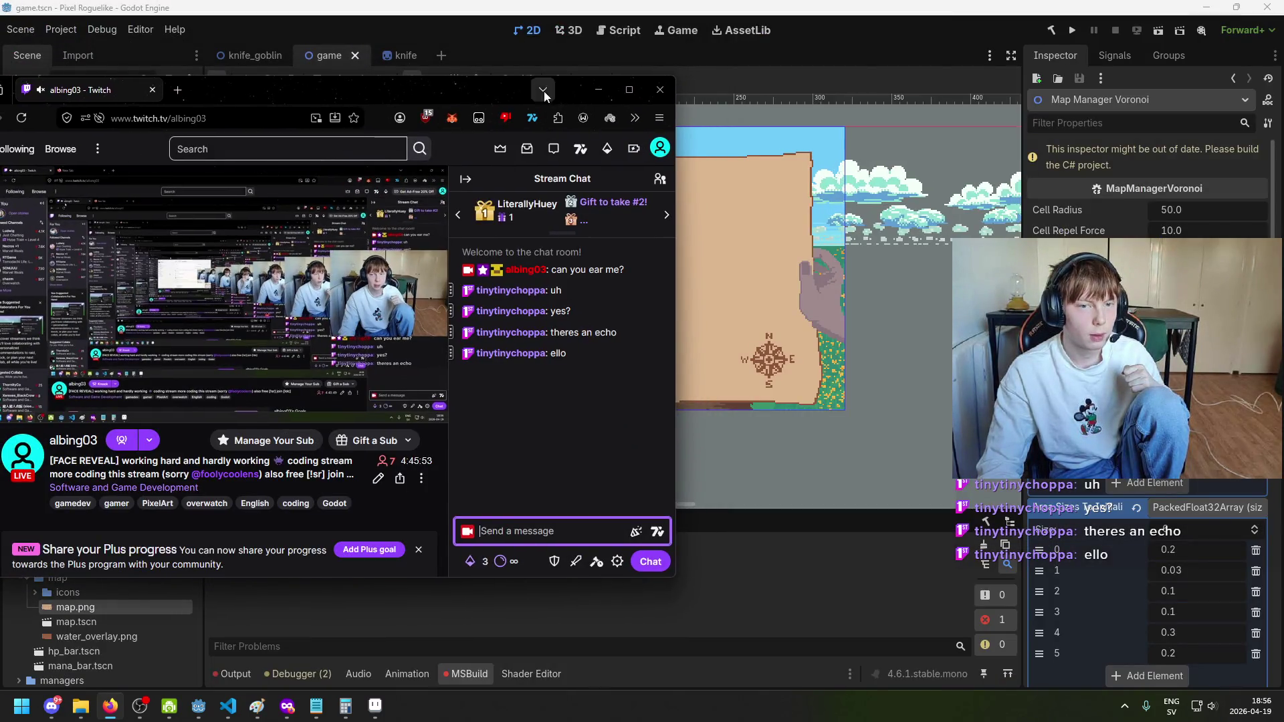
# Step: Minimize Firefox, bring the Godot editor forward, and save game.tscn
pyautogui.click(243, 30)
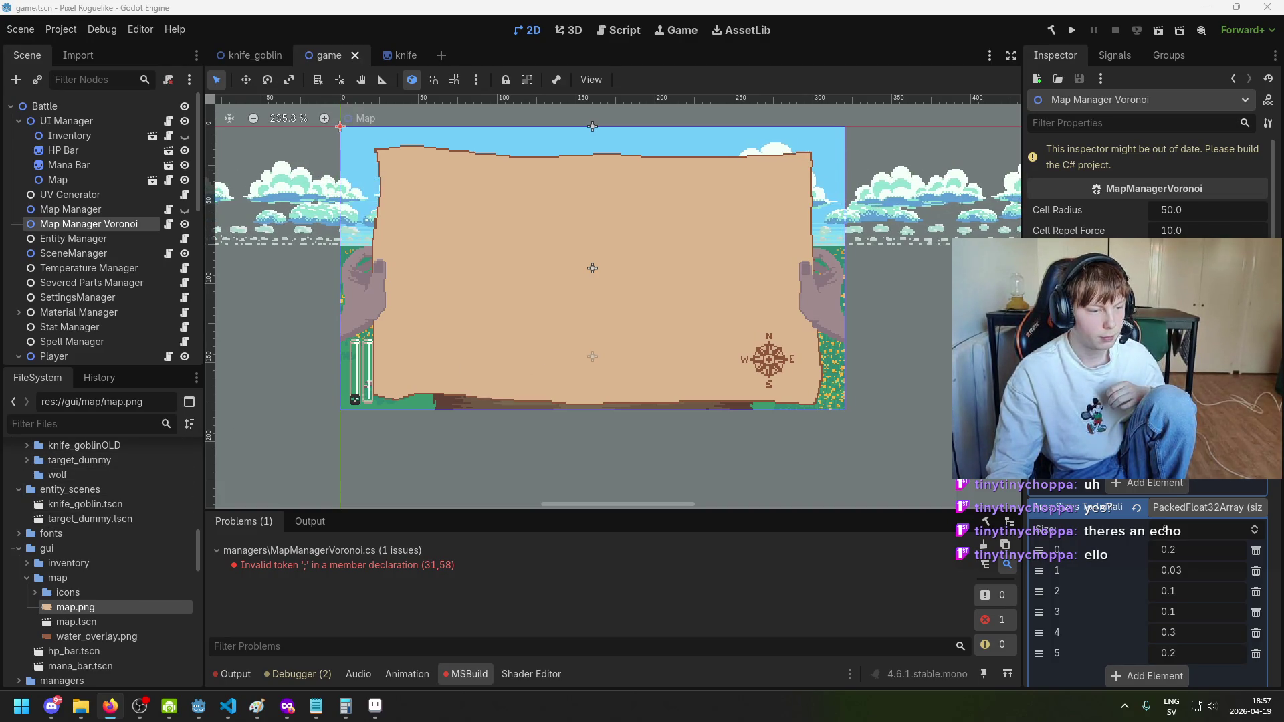
pyautogui.click(528, 6)
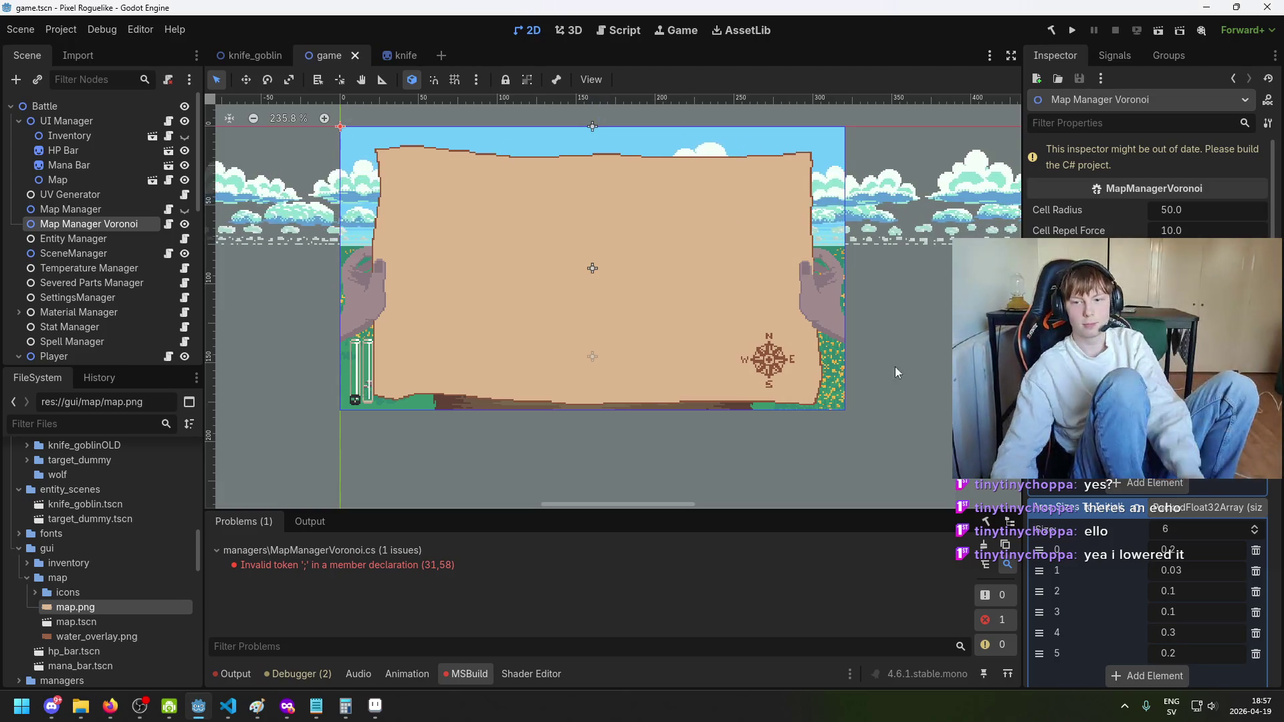
pyautogui.hotkey('ctrl', 's')
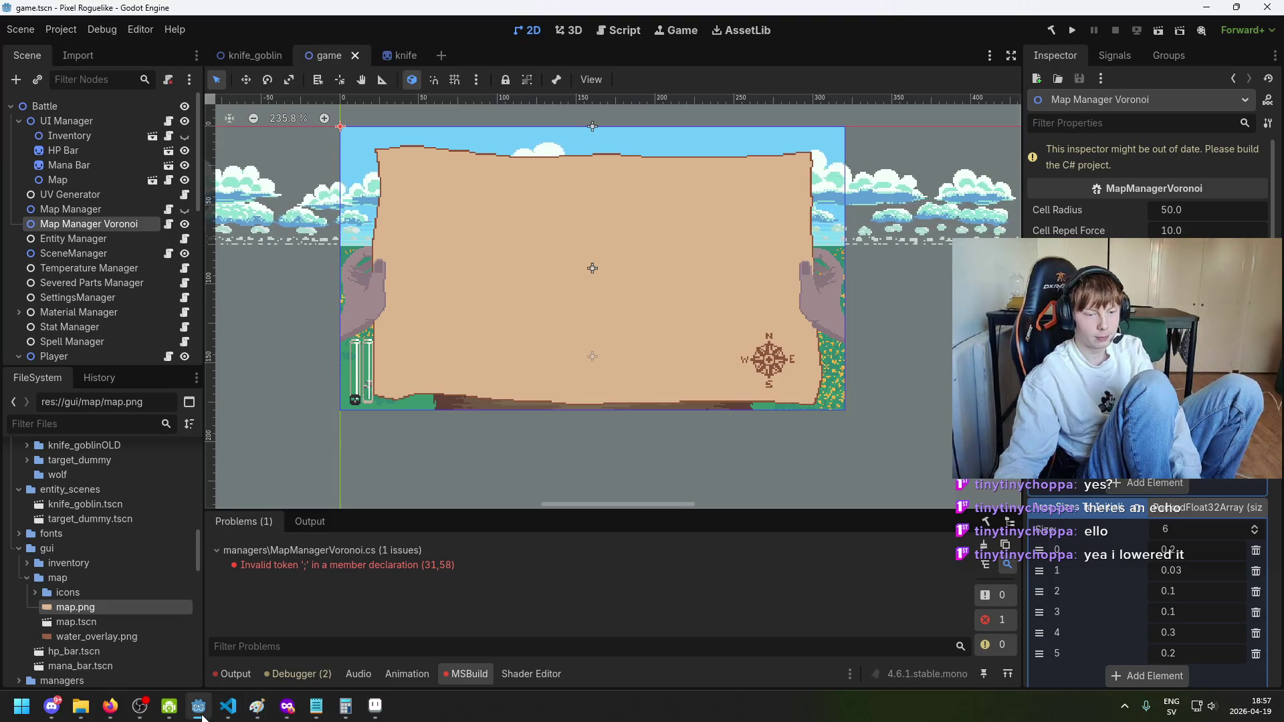
# Step: Build and run the game to view the coloured Voronoi regions on the parchment map, then close it
pyautogui.press('F5')
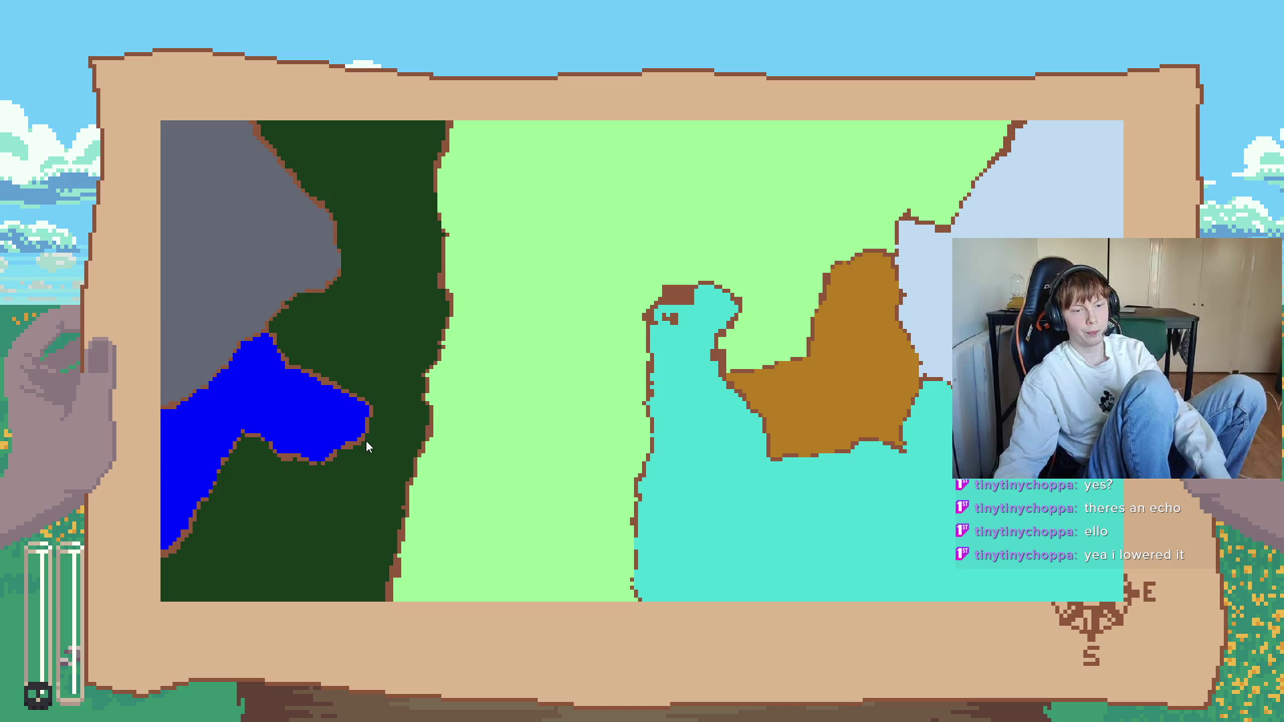
pyautogui.press('Escape')
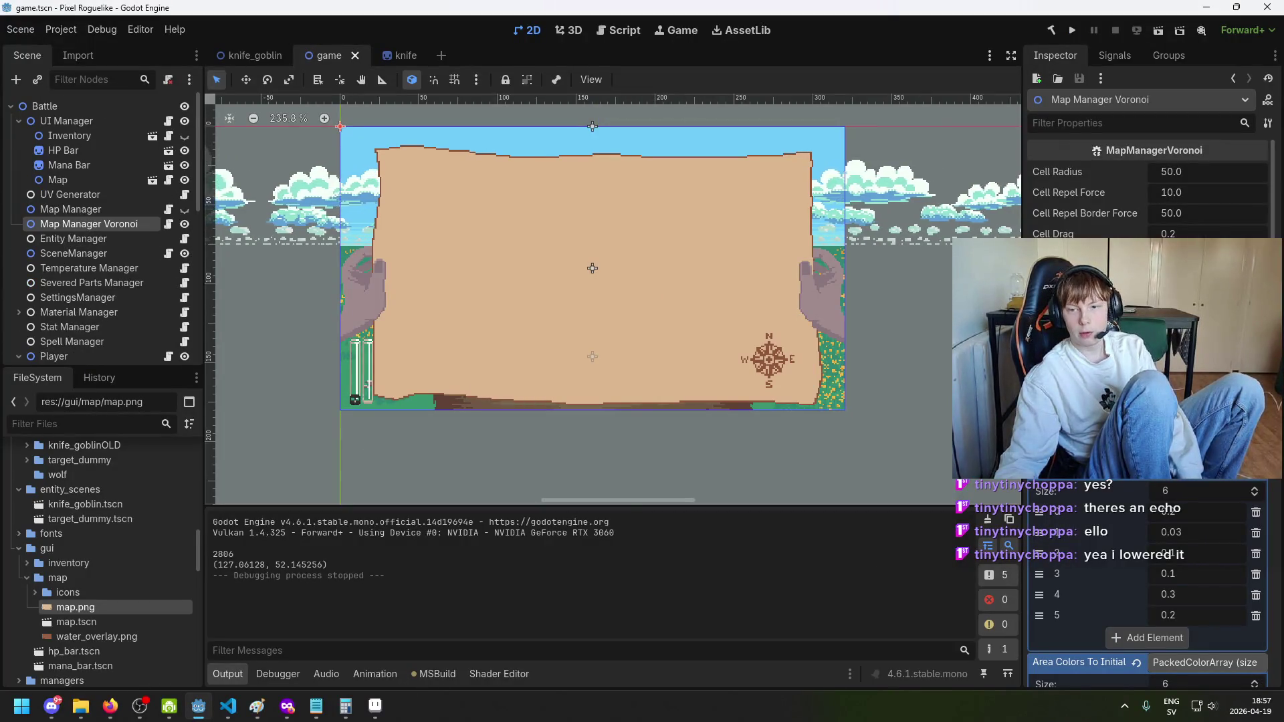
# Step: Select the Ground1 and Camera2D nodes in the Scene dock
pyautogui.scroll(-10, 1188, 547)
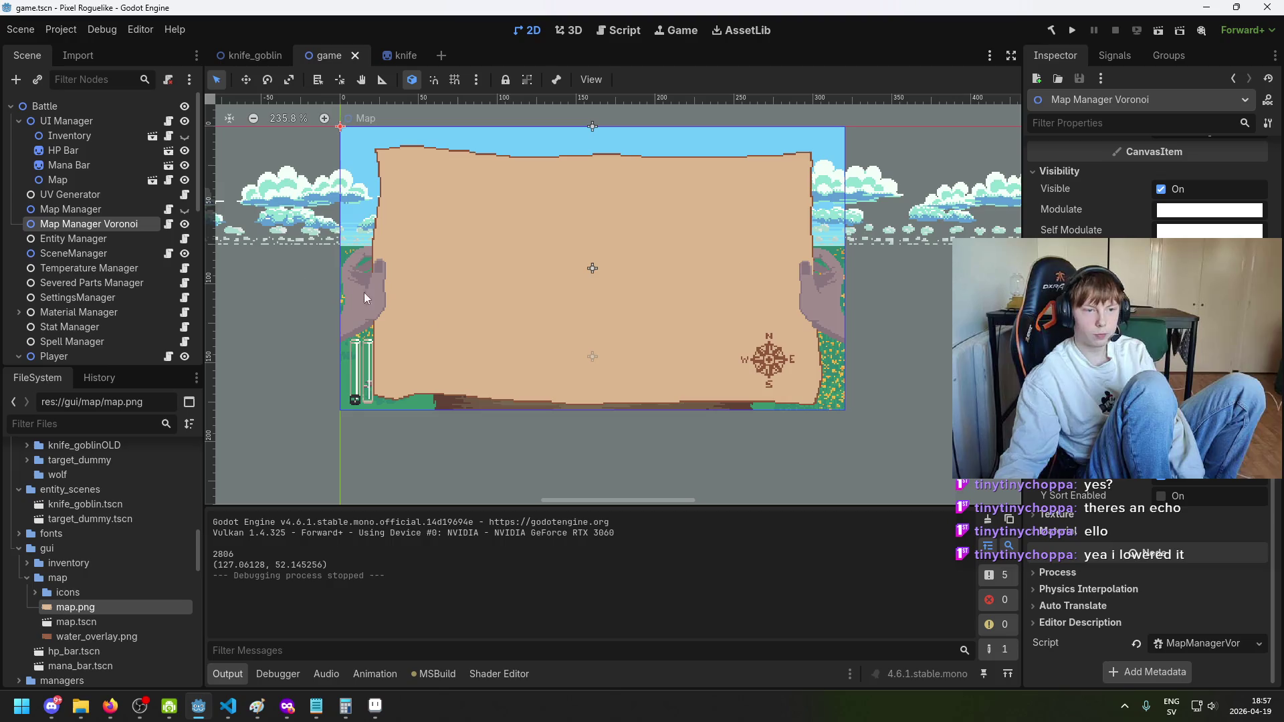
pyautogui.click(854, 347)
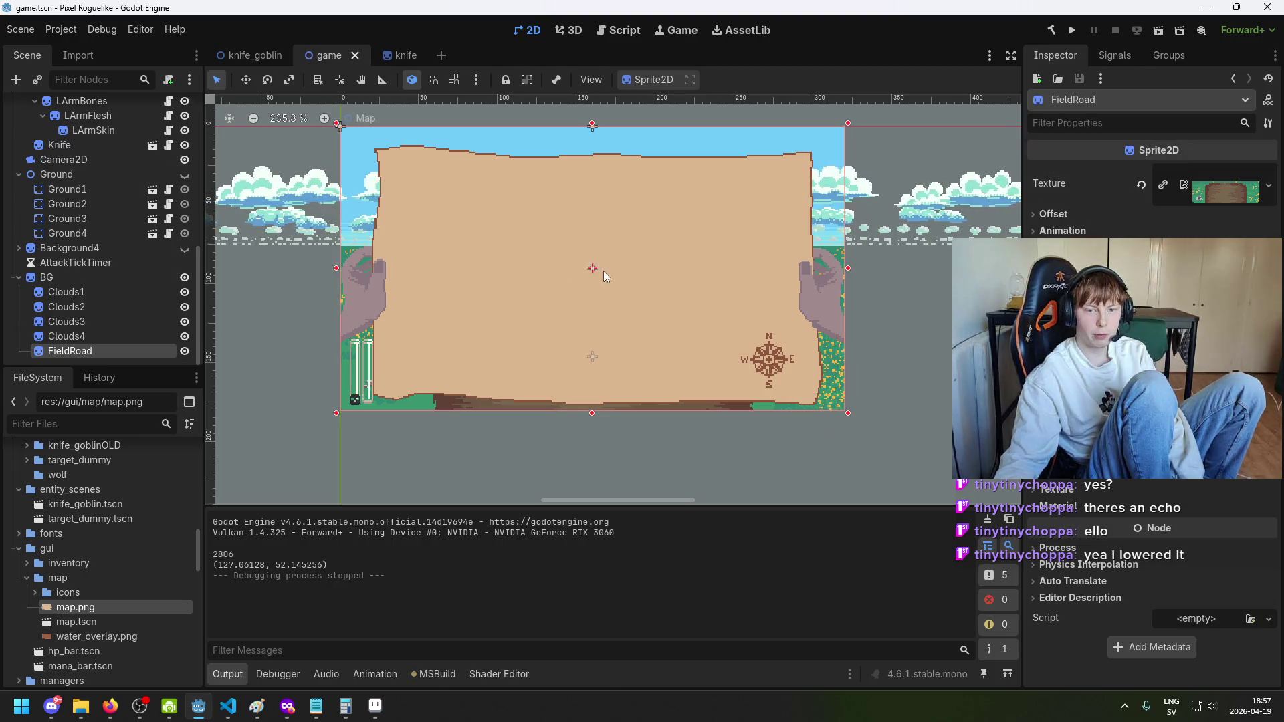
pyautogui.click(103, 183)
pyautogui.scroll(2, 93, 201)
pyautogui.click(77, 228)
pyautogui.click(80, 257)
# Step: Select Mana Bar, UI Manager and FieldRoad, then select the Map node for inspection
pyautogui.scroll(6, 80, 259)
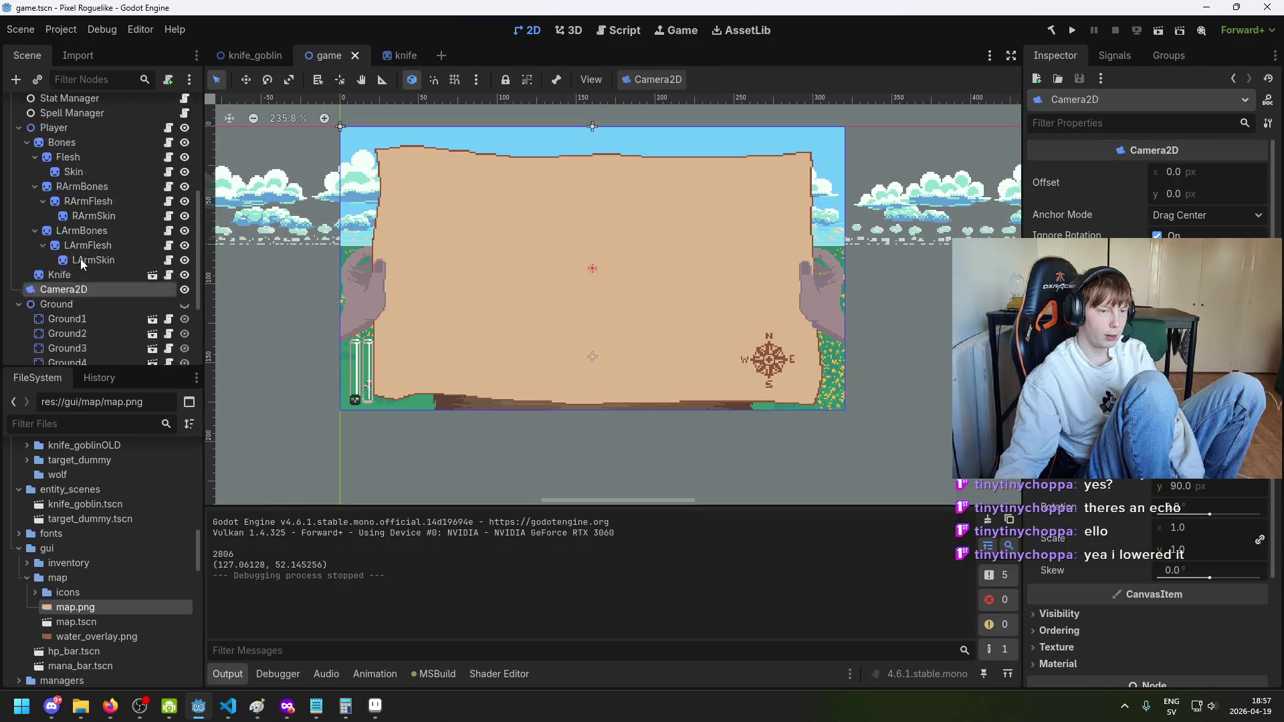
pyautogui.click(274, 234)
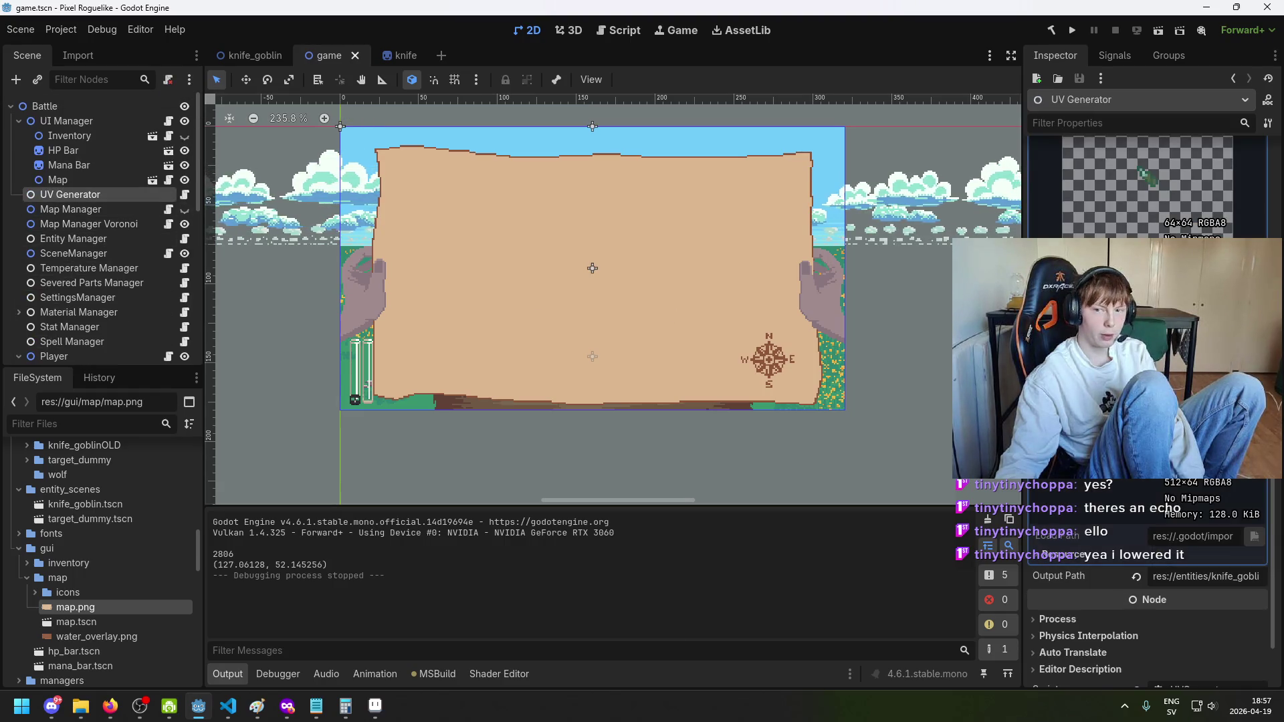
pyautogui.click(78, 168)
pyautogui.click(80, 120)
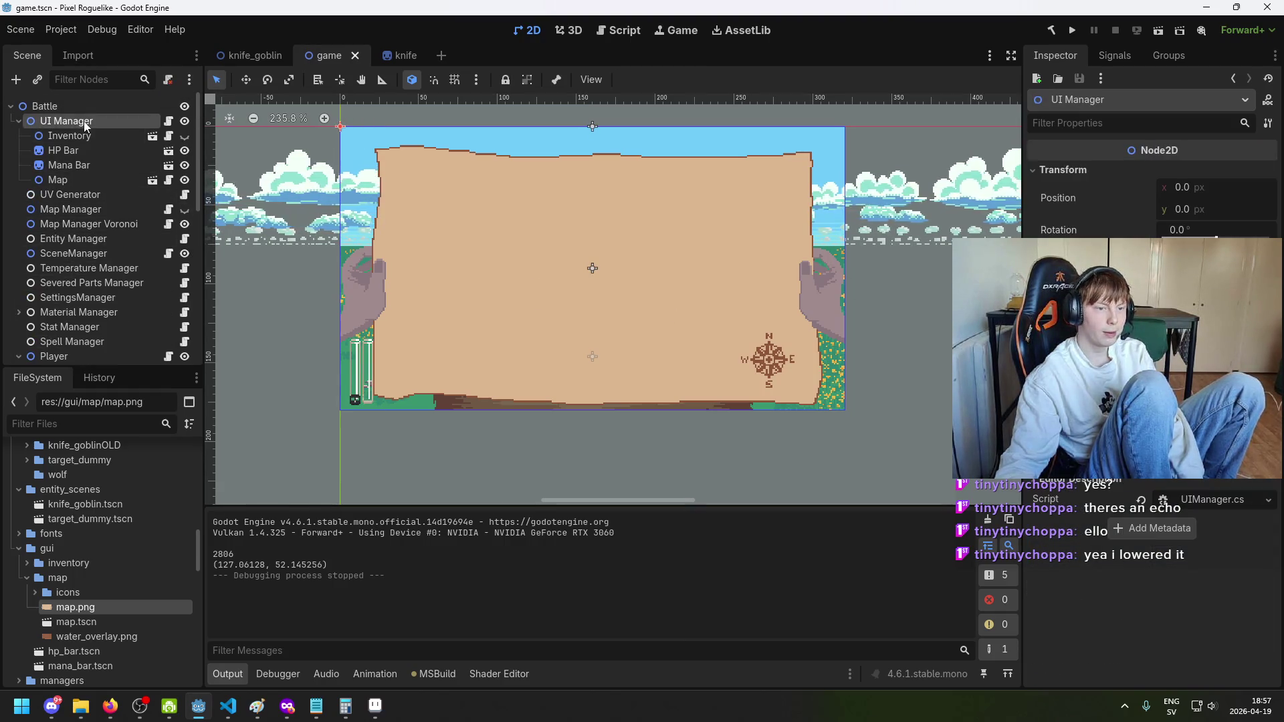
pyautogui.click(572, 293)
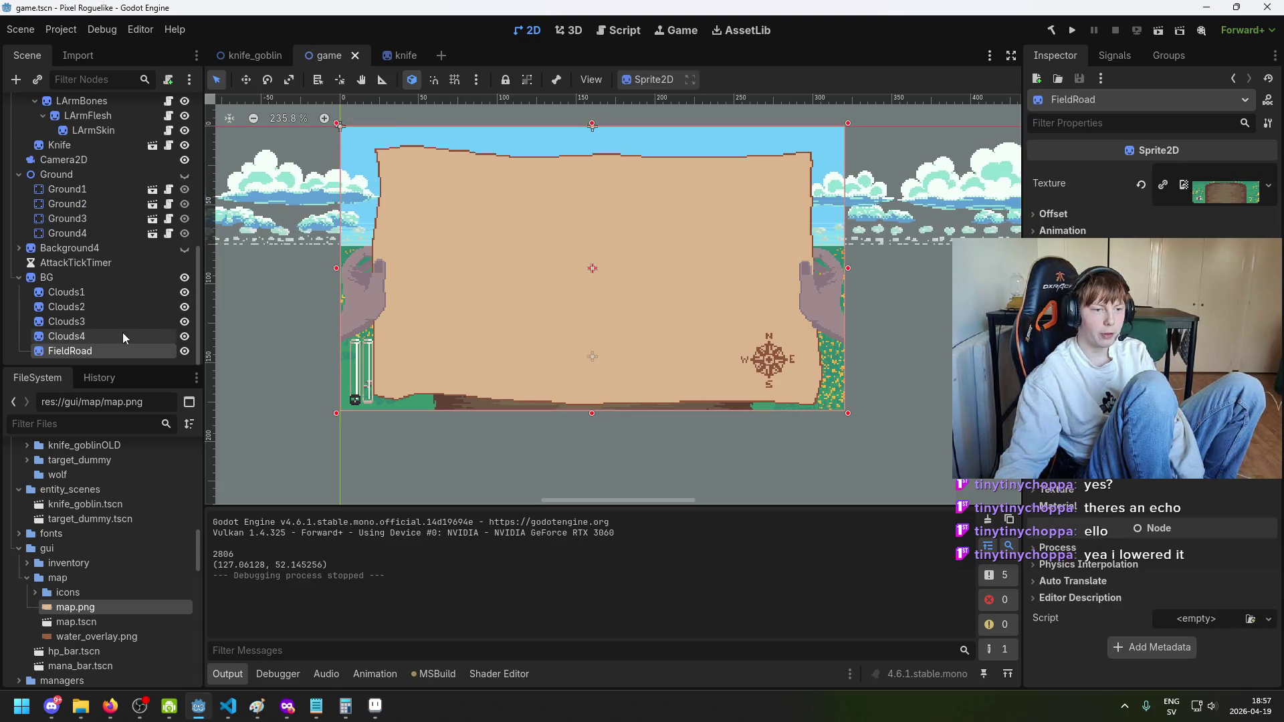
pyautogui.scroll(15, 114, 301)
pyautogui.click(91, 180)
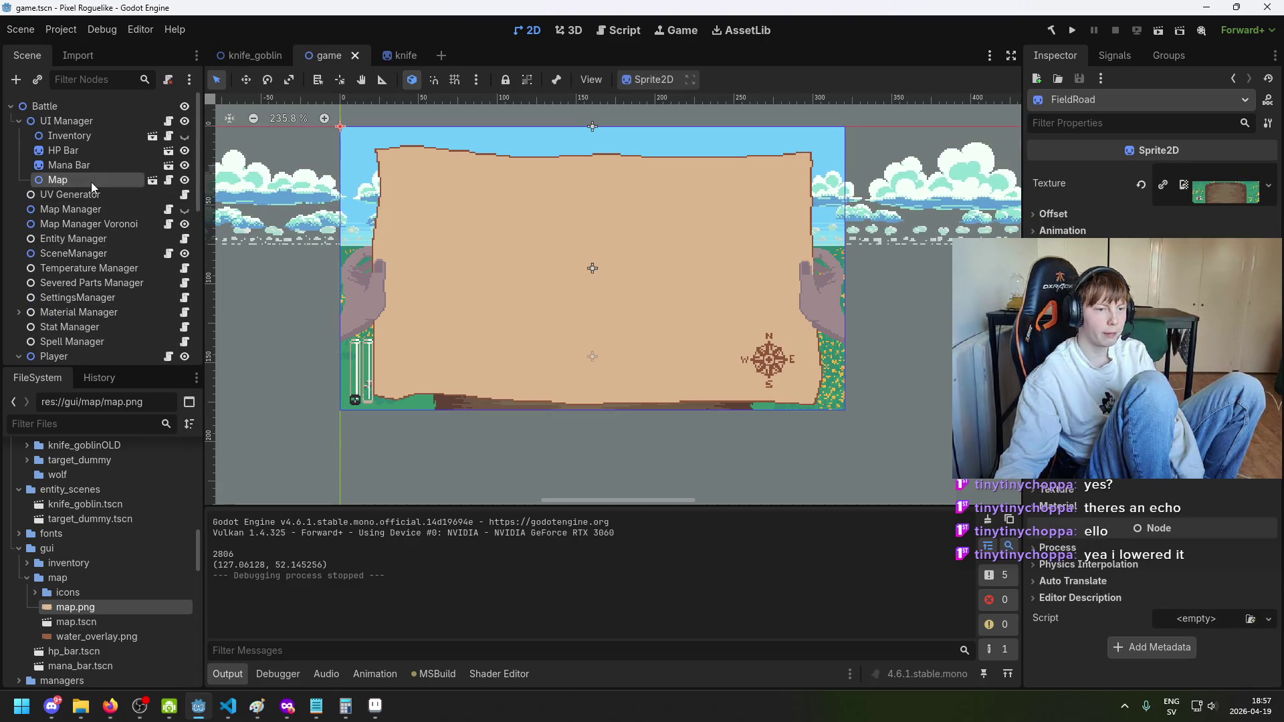